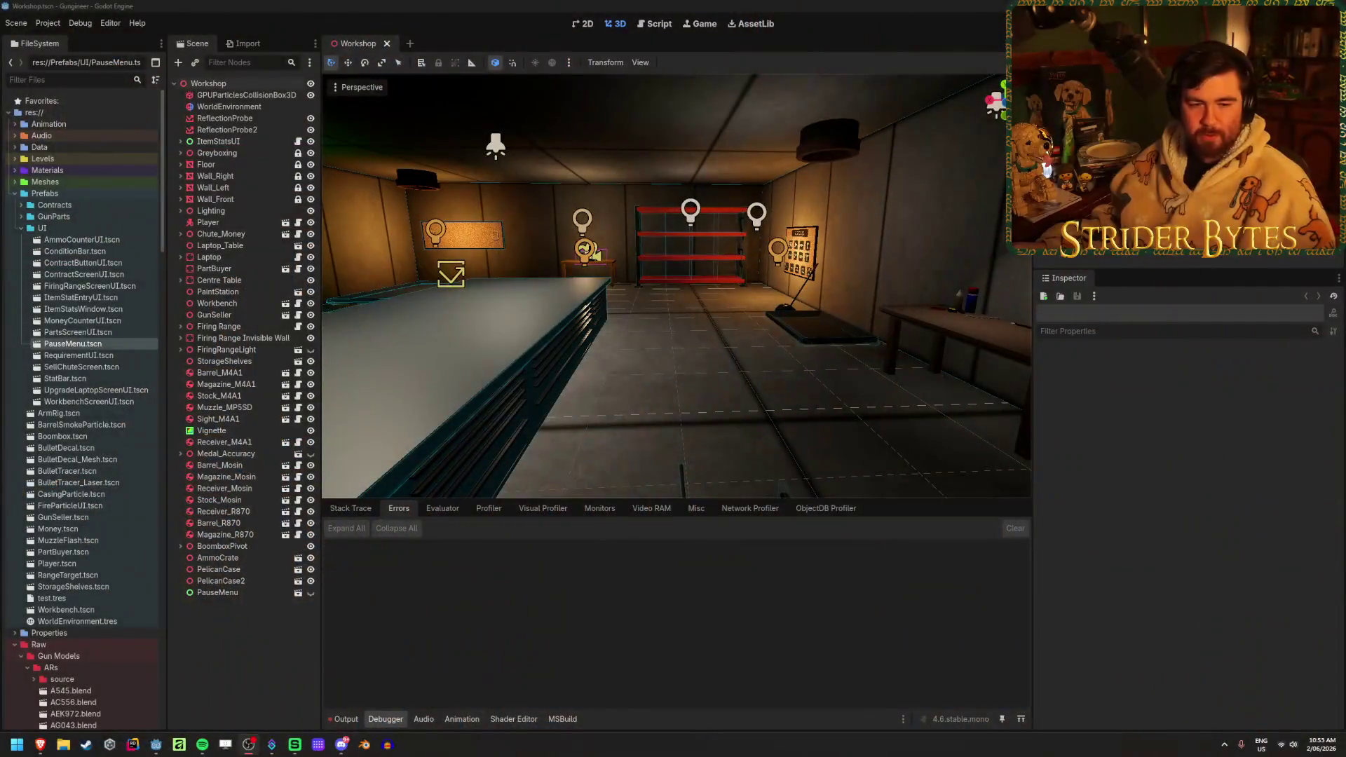
- Bring Godot forward, look toward the workbench and save the Workshop scene
{"action": "left_click", "coordinate": [483, 4]}
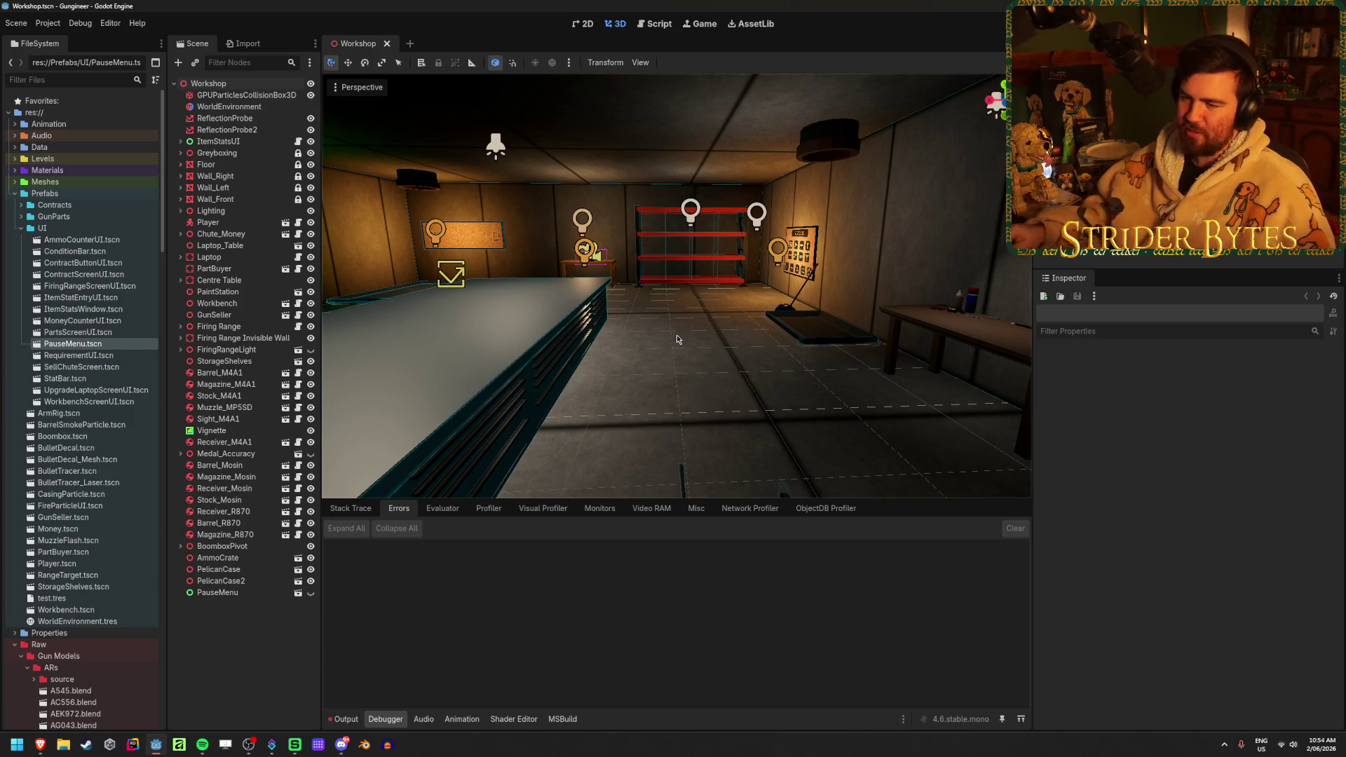
{"action": "middle_click_drag", "start_coordinate": [661, 370], "coordinate": [605, 439]}
{"action": "key", "text": "ctrl+s"}
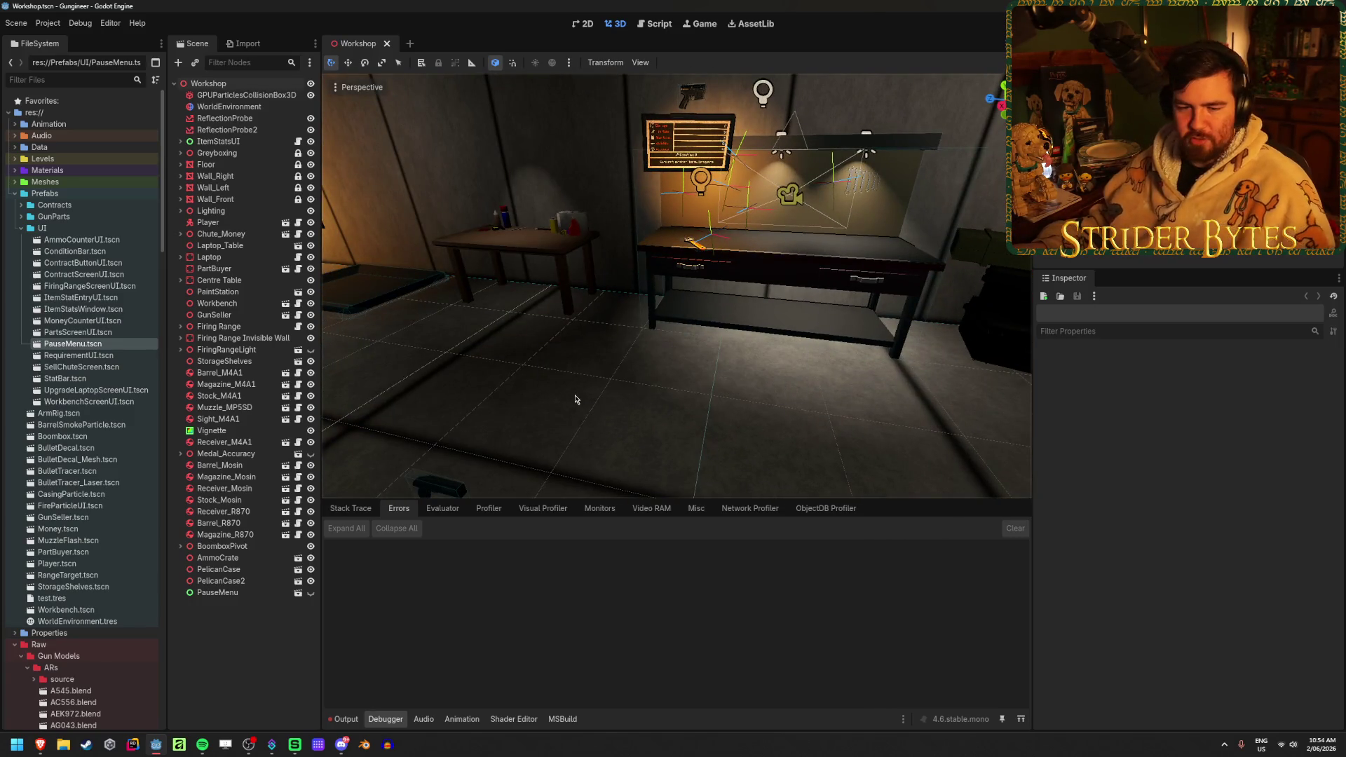
{"action": "mouse_move", "coordinate": [565, 398]}
{"action": "right_mouse_down"}
{"action": "mouse_move", "coordinate": [553, 393]}
{"action": "mouse_move", "coordinate": [687, 401]}
{"action": "mouse_move", "coordinate": [677, 354]}
{"action": "mouse_move", "coordinate": [640, 405]}
{"action": "mouse_move", "coordinate": [323, 136]}
{"action": "right_mouse_up"}
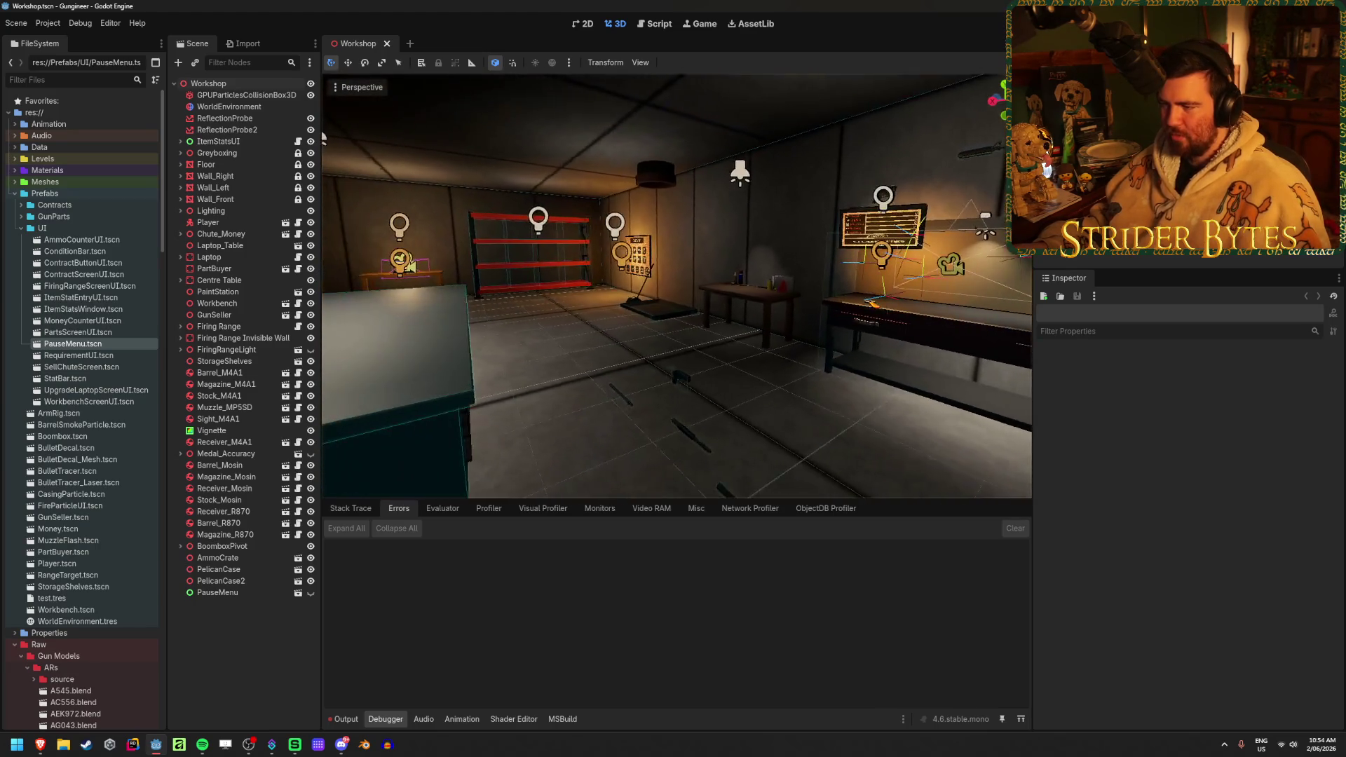
- Switch over to Blender, then return to the Godot editor
{"action": "left_click", "coordinate": [363, 745]}
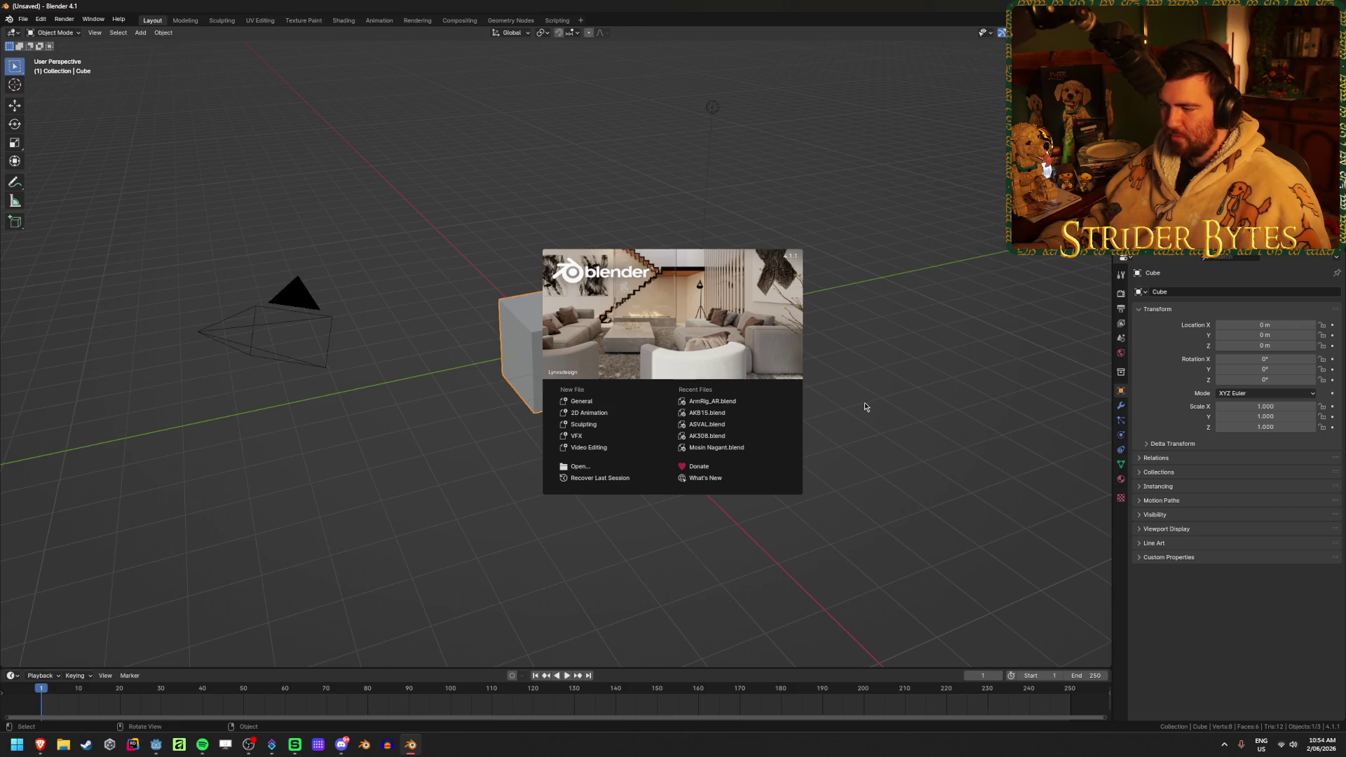
{"action": "left_click", "coordinate": [49, 748]}
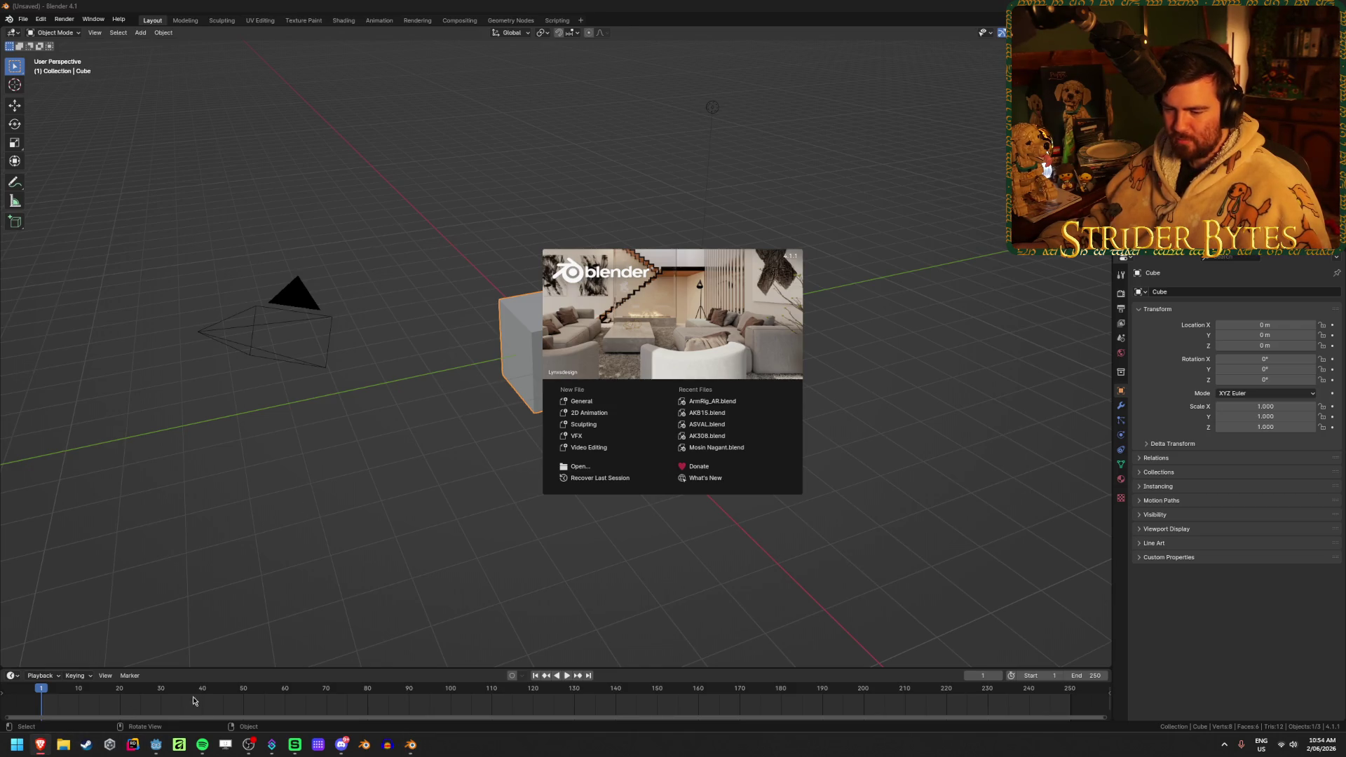
{"action": "left_click", "coordinate": [155, 745]}
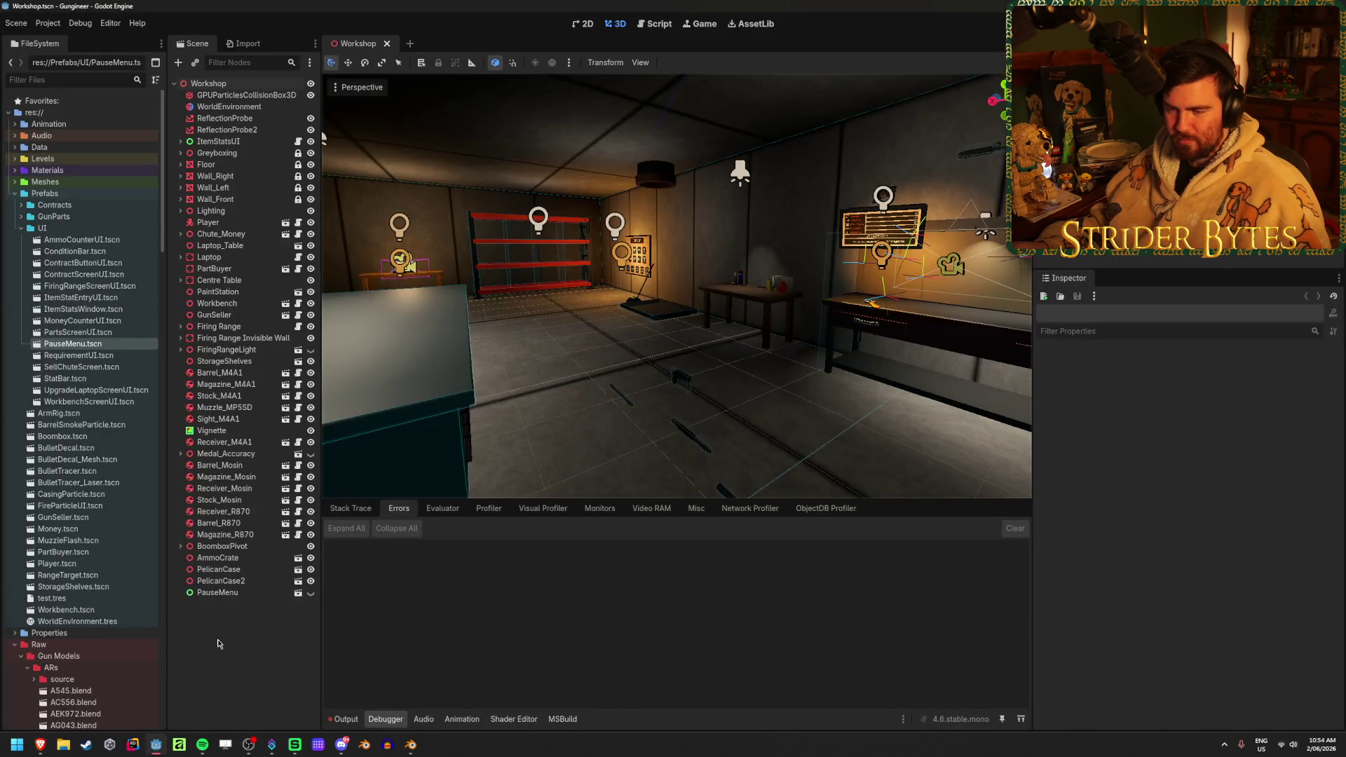
- Collapse the Resources folder in the FileSystem dock
{"action": "scroll", "coordinate": [113, 619], "scroll_direction": "down", "scroll_amount": 15}
{"action": "scroll", "coordinate": [113, 620], "scroll_direction": "down", "scroll_amount": 5}
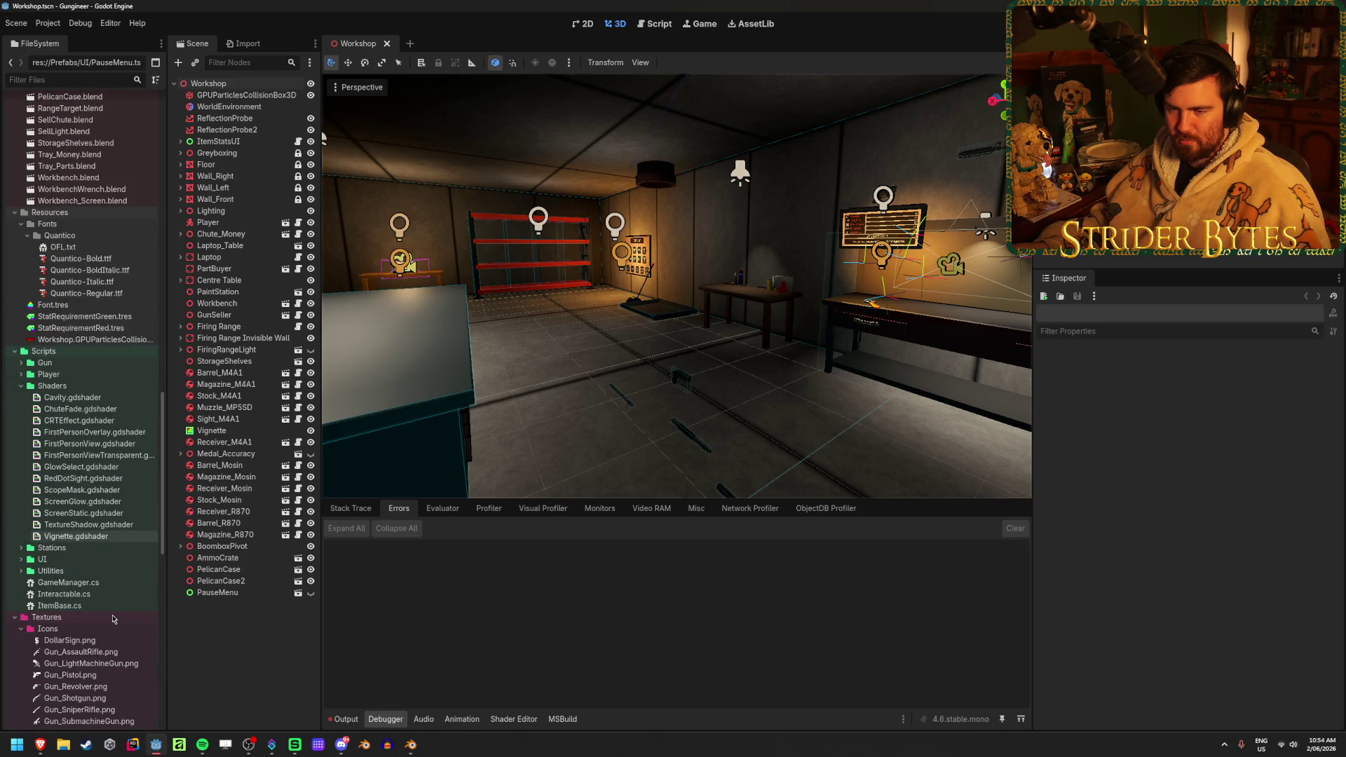
{"action": "scroll", "coordinate": [61, 306], "scroll_direction": "up", "scroll_amount": 2}
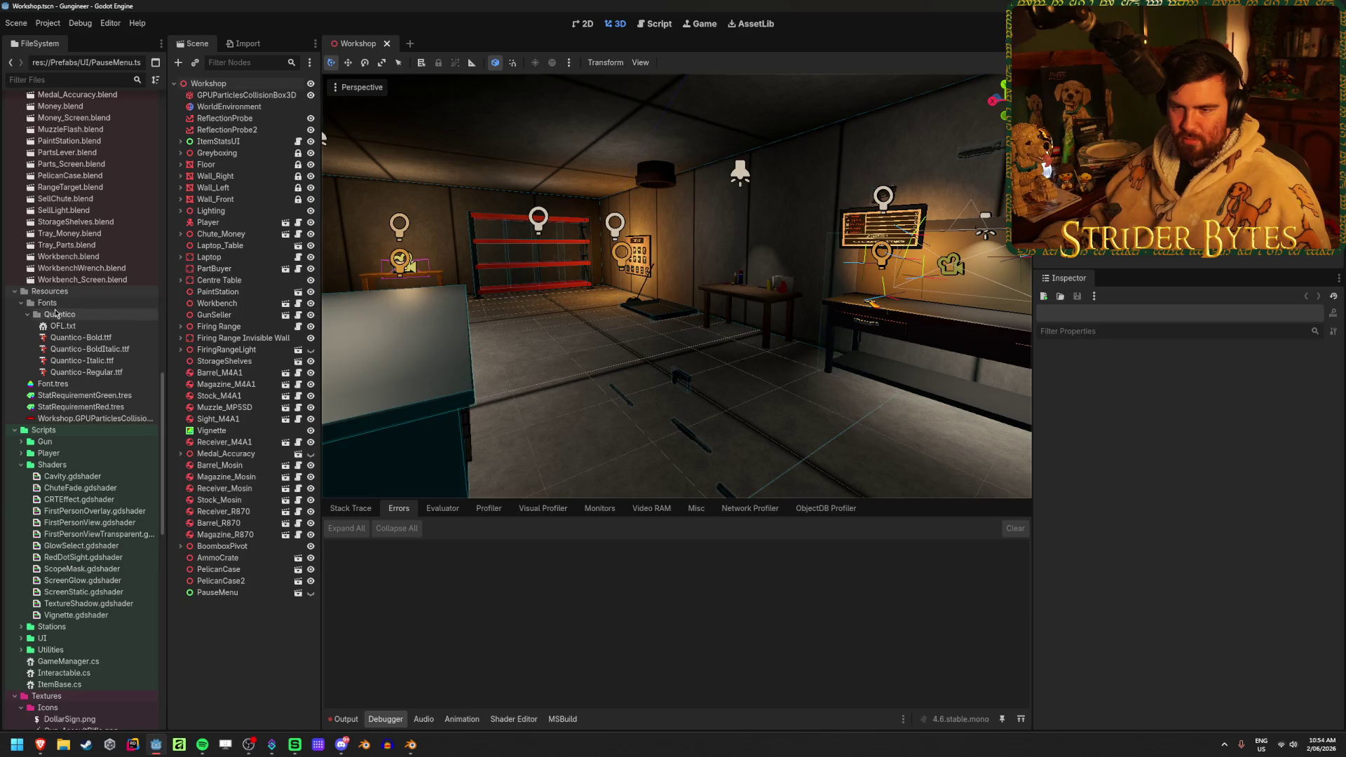
{"action": "left_click", "coordinate": [15, 291]}
- Look down at the workbench and the PartBuyer cost board, then switch away and back to Godot
{"action": "mouse_move", "coordinate": [322, 136]}
{"action": "middle_mouse_down"}
{"action": "mouse_move", "coordinate": [829, 358]}
{"action": "mouse_move", "coordinate": [652, 396]}
{"action": "middle_mouse_up"}
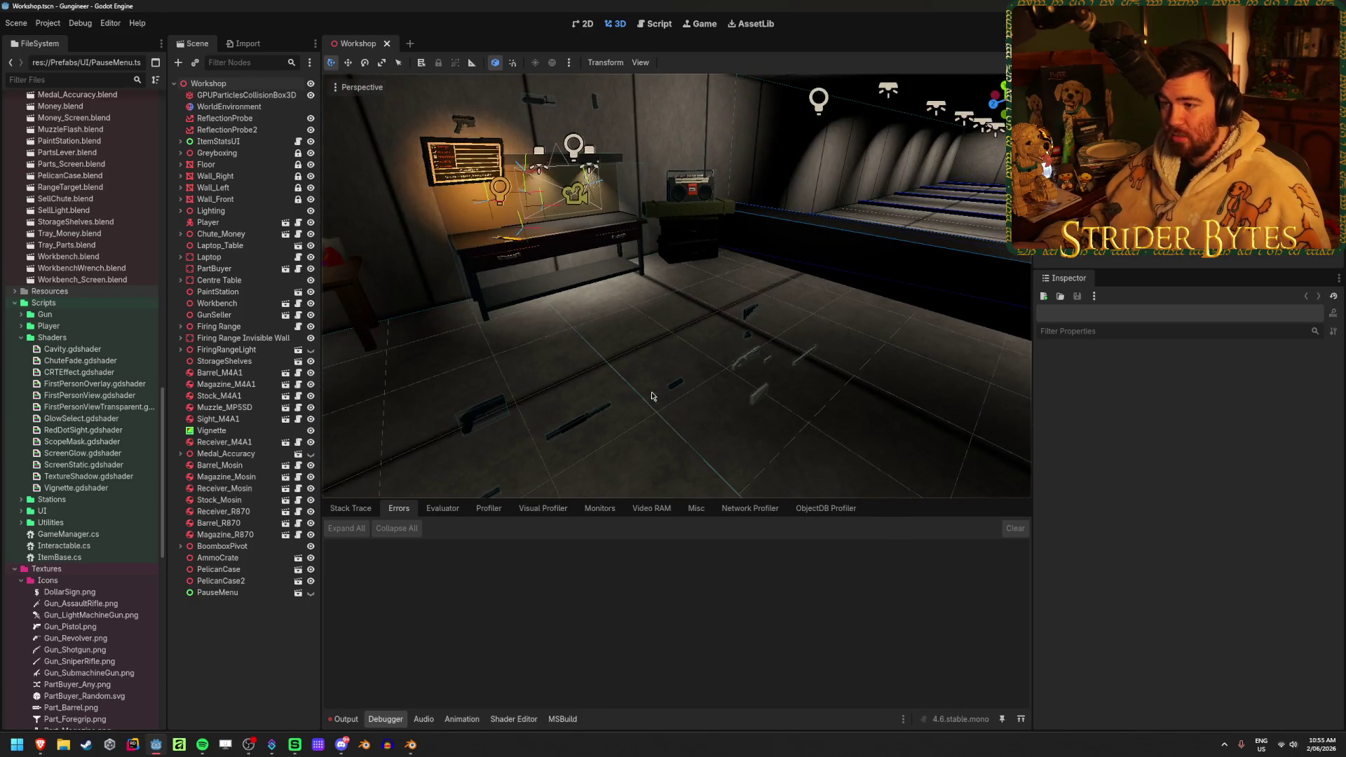
{"action": "right_click_drag", "start_coordinate": [652, 396], "coordinate": [469, 393]}
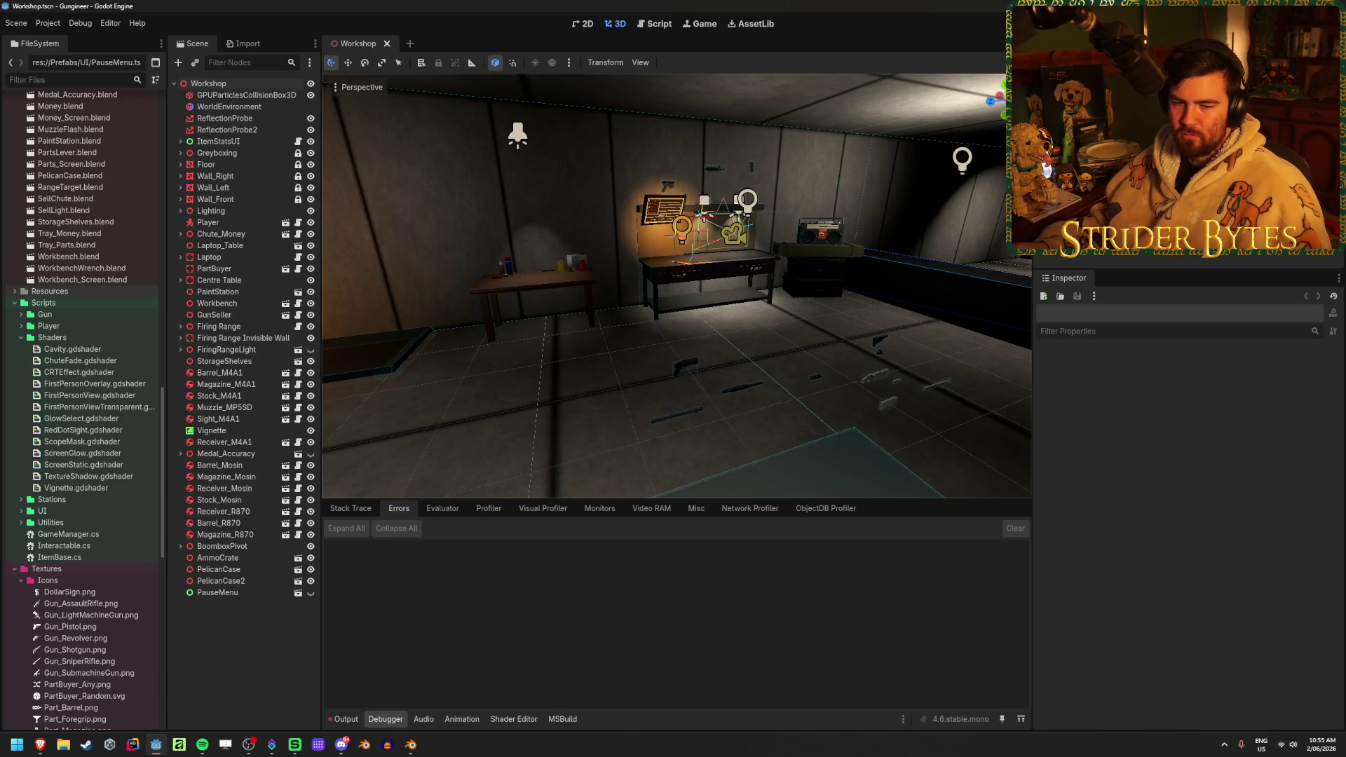
{"action": "key", "text": "alt+Tab"}
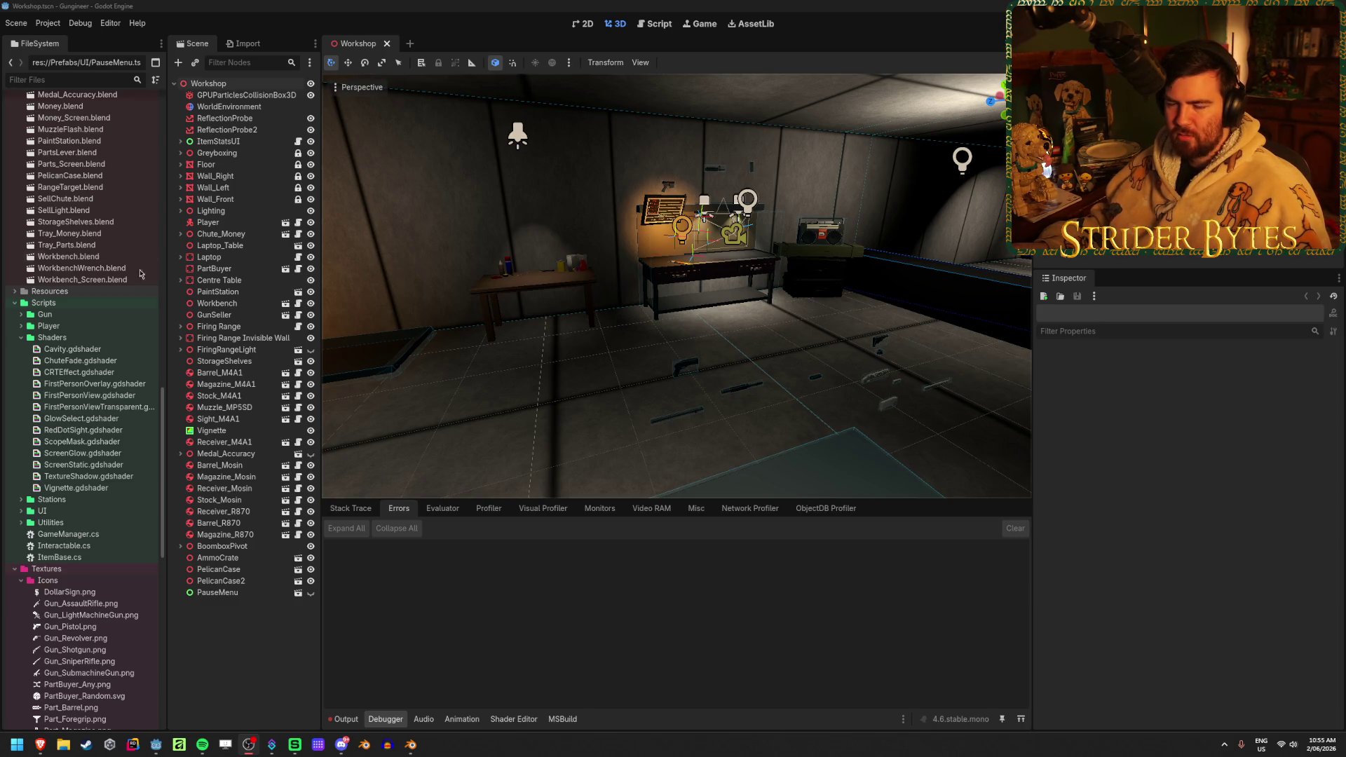
{"action": "left_click", "coordinate": [553, 394]}
{"action": "mouse_move", "coordinate": [553, 394]}
{"action": "right_mouse_down"}
{"action": "mouse_move", "coordinate": [378, 393]}
{"action": "mouse_move", "coordinate": [442, 406]}
{"action": "right_mouse_up"}
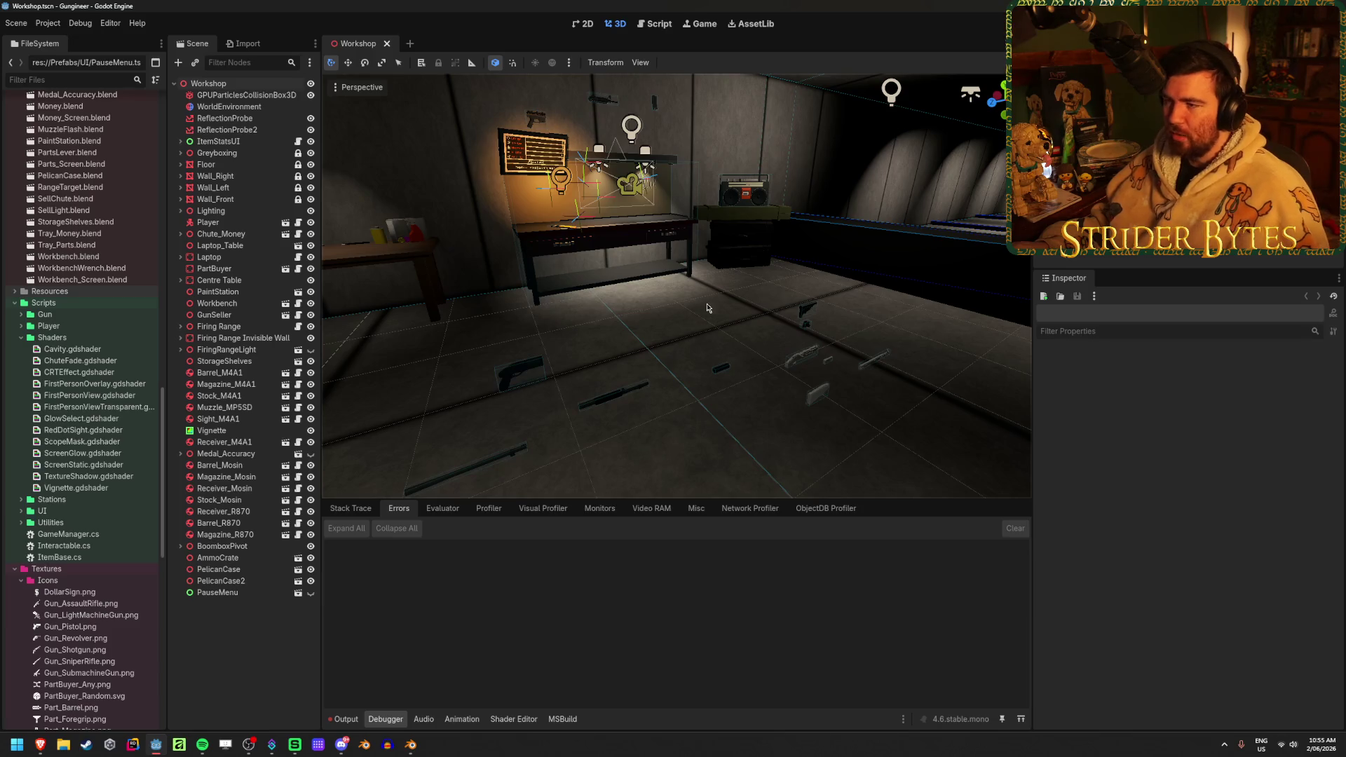
{"action": "mouse_move", "coordinate": [647, 319]}
{"action": "right_mouse_down"}
{"action": "mouse_move", "coordinate": [449, 312]}
{"action": "mouse_move", "coordinate": [617, 315]}
{"action": "mouse_move", "coordinate": [596, 315]}
{"action": "mouse_move", "coordinate": [610, 410]}
{"action": "right_mouse_up"}
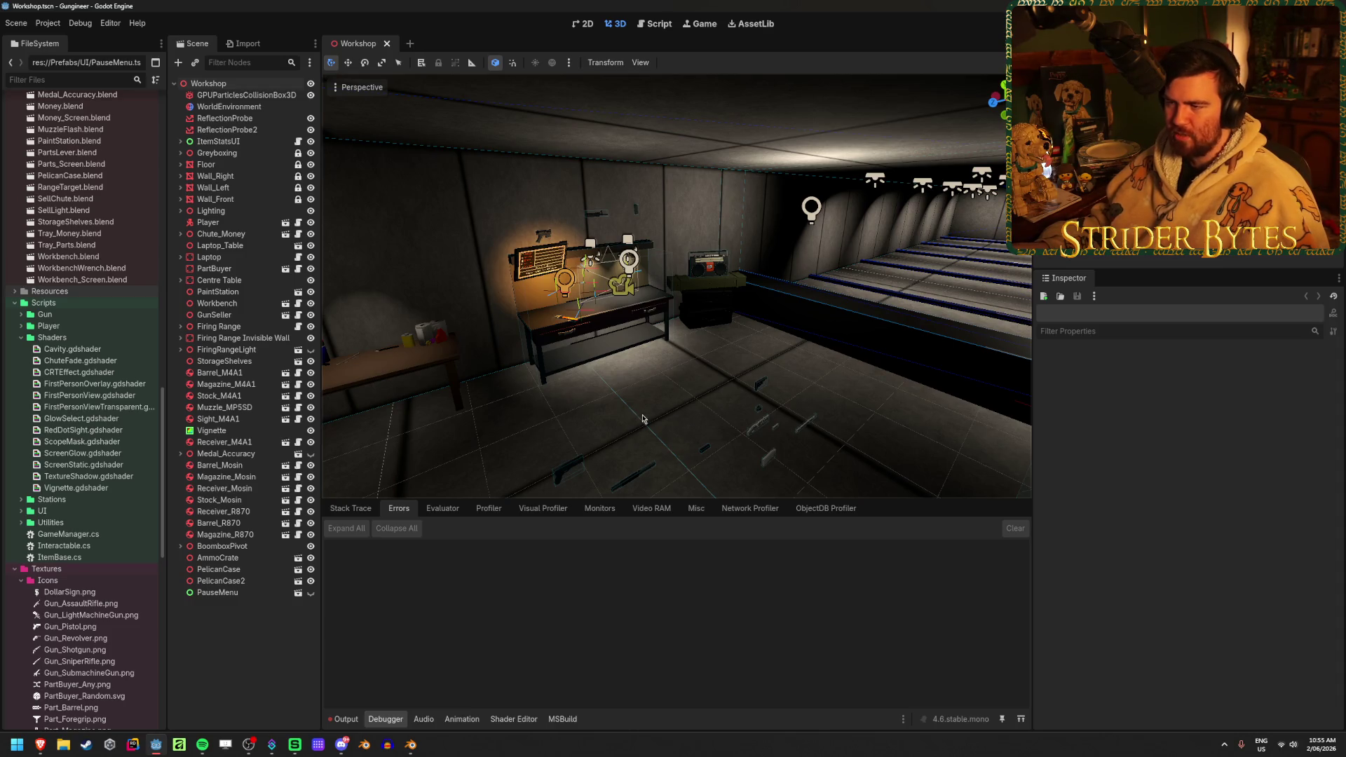
{"action": "right_click_drag", "start_coordinate": [643, 420], "coordinate": [491, 406]}
{"action": "right_click_drag", "start_coordinate": [903, 310], "coordinate": [682, 412]}
{"action": "right_click_drag", "start_coordinate": [602, 358], "coordinate": [645, 358]}
{"action": "mouse_move", "coordinate": [676, 315]}
{"action": "right_mouse_down"}
{"action": "mouse_move", "coordinate": [322, 256]}
{"action": "mouse_move", "coordinate": [196, 267]}
{"action": "mouse_move", "coordinate": [372, 262]}
{"action": "right_mouse_up"}
{"action": "right_click_drag", "start_coordinate": [610, 361], "coordinate": [610, 361]}
{"action": "right_click", "coordinate": [527, 401]}
{"action": "left_click", "coordinate": [580, 379]}
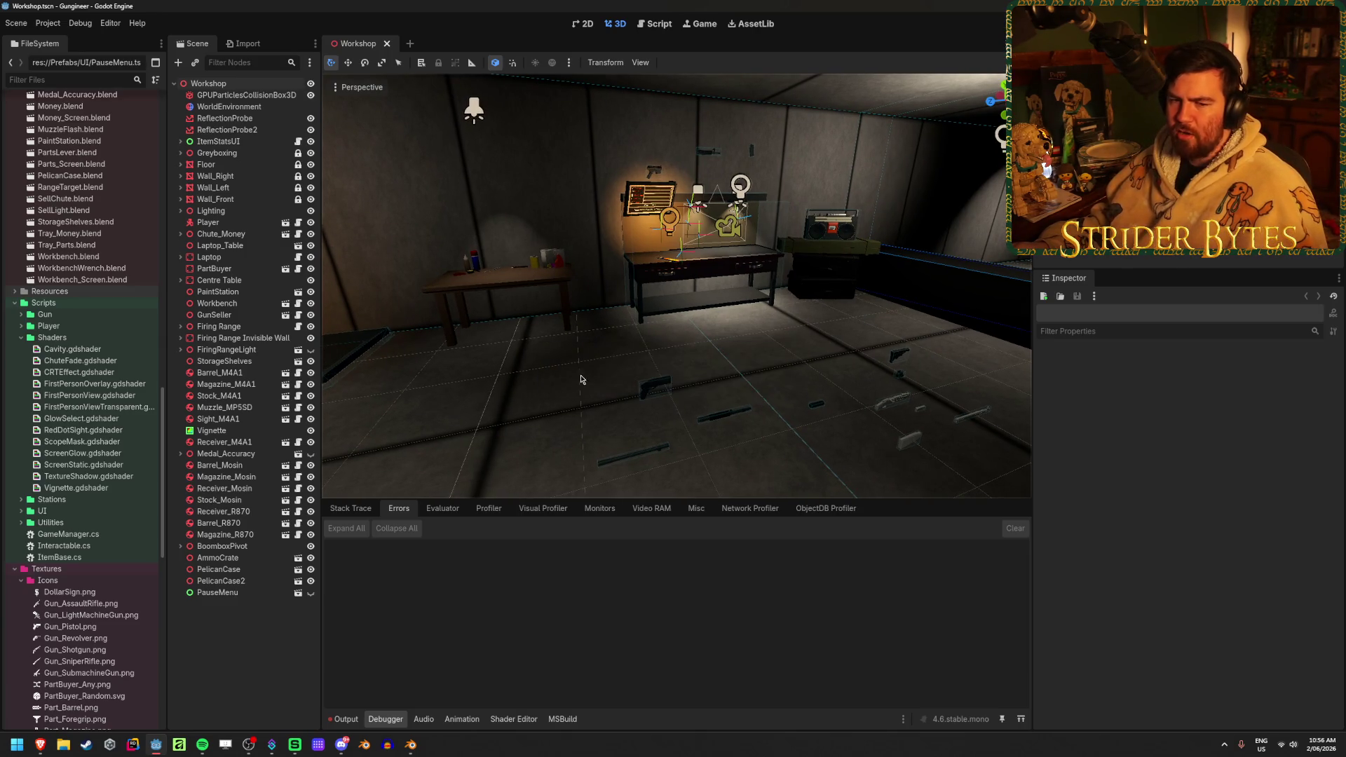
{"action": "mouse_move", "coordinate": [526, 279]}
{"action": "right_mouse_down"}
{"action": "mouse_move", "coordinate": [470, 280]}
{"action": "mouse_move", "coordinate": [559, 356]}
{"action": "right_mouse_up"}
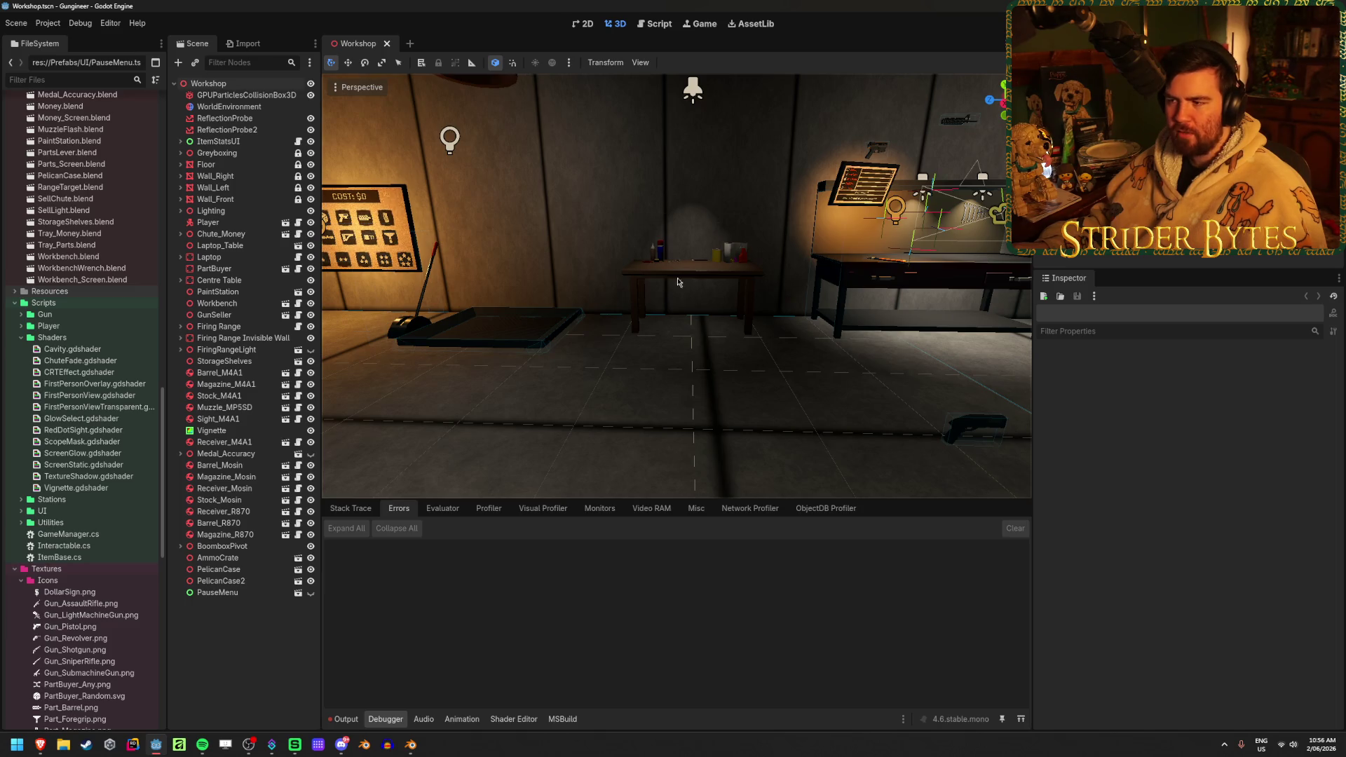
- Fly the view around the workshop between the contracts board and the workbench
{"action": "right_click_drag", "start_coordinate": [639, 256], "coordinate": [609, 313]}
{"action": "mouse_move", "coordinate": [647, 419]}
{"action": "right_mouse_down"}
{"action": "mouse_move", "coordinate": [540, 425]}
{"action": "mouse_move", "coordinate": [723, 378]}
{"action": "mouse_move", "coordinate": [536, 387]}
{"action": "mouse_move", "coordinate": [677, 384]}
{"action": "mouse_move", "coordinate": [677, 399]}
{"action": "right_mouse_up"}
{"action": "key", "text": "w"}
{"action": "key", "text": "s"}
{"action": "key", "text": "a"}
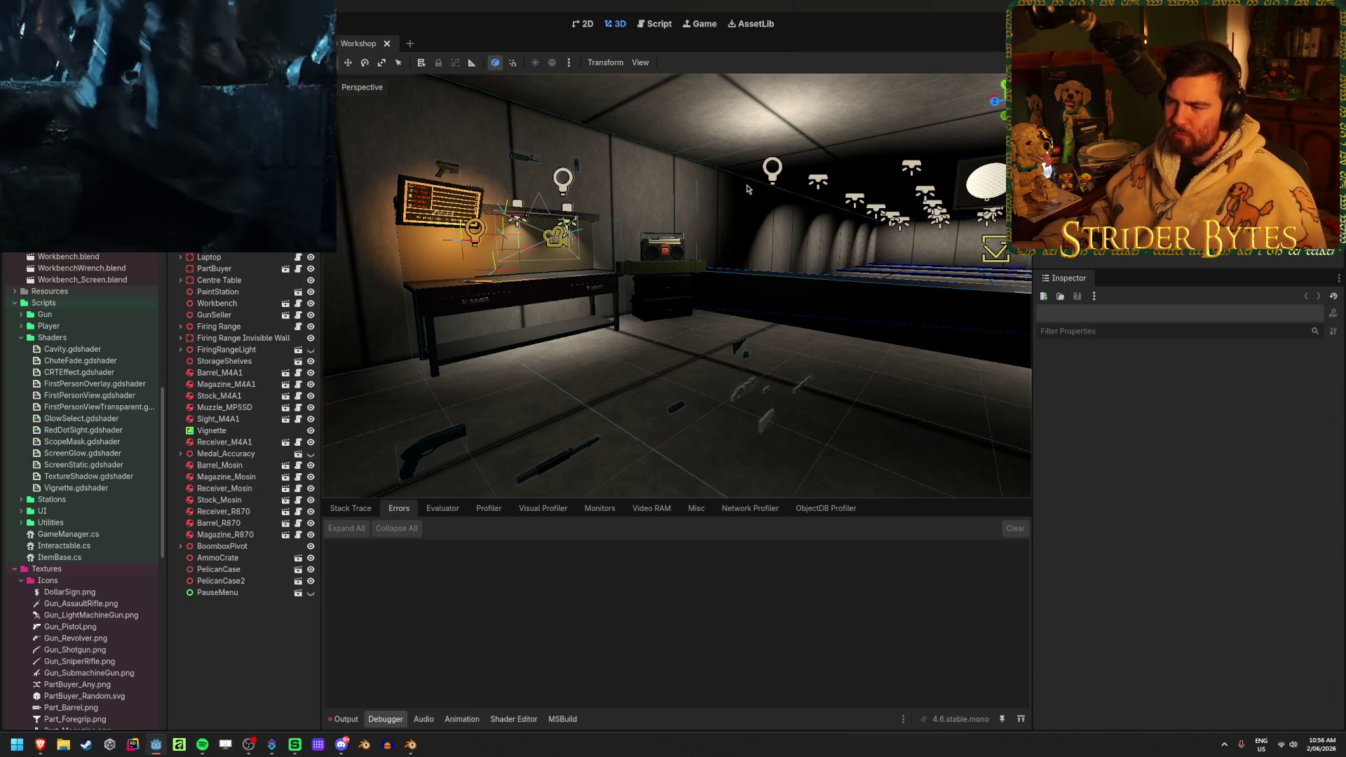
{"action": "mouse_move", "coordinate": [781, 366]}
{"action": "right_mouse_down"}
{"action": "mouse_move", "coordinate": [676, 340]}
{"action": "mouse_move", "coordinate": [807, 372]}
{"action": "mouse_move", "coordinate": [673, 360]}
{"action": "mouse_move", "coordinate": [743, 360]}
{"action": "mouse_move", "coordinate": [624, 315]}
{"action": "mouse_move", "coordinate": [620, 337]}
{"action": "mouse_move", "coordinate": [629, 318]}
{"action": "right_mouse_up"}
- Save the Workshop scene and switch over to Blender
{"action": "key", "text": "ctrl+s"}
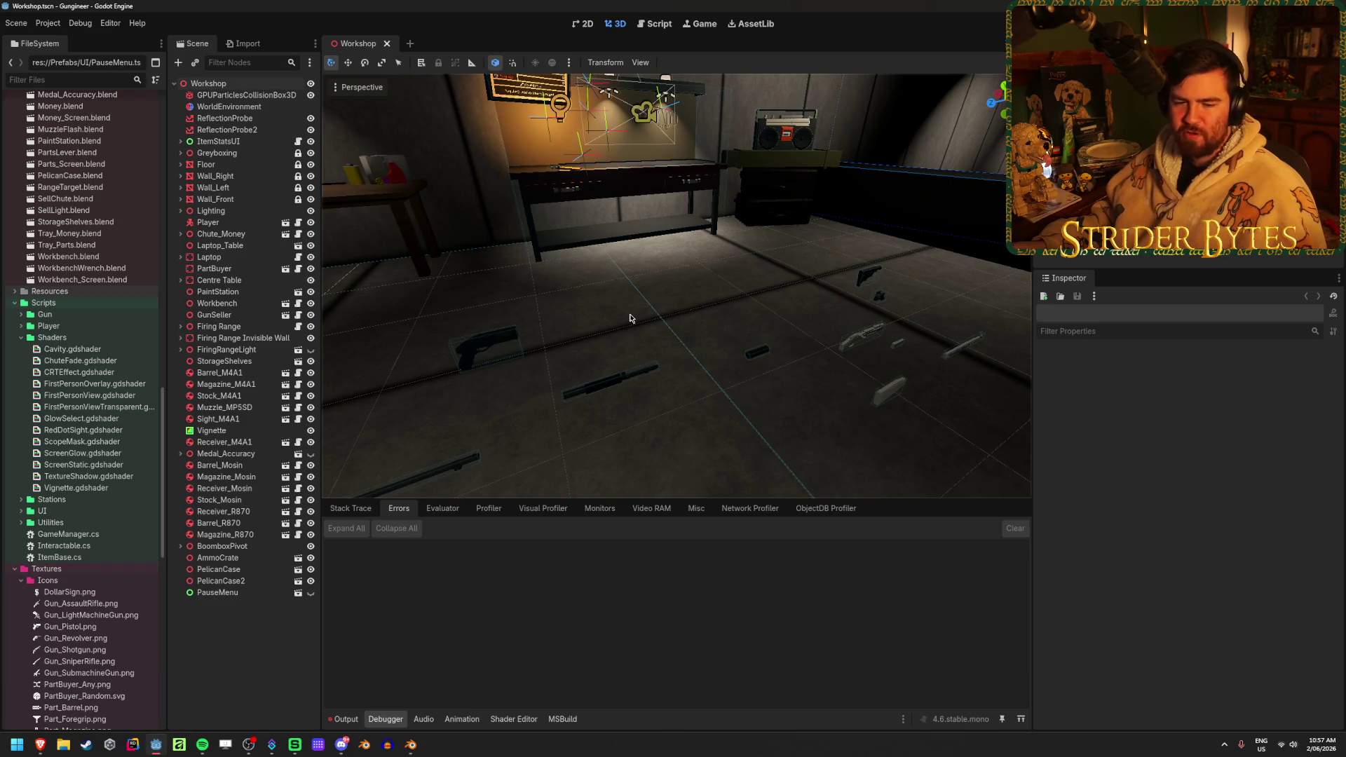
{"action": "right_click_drag", "start_coordinate": [629, 318], "coordinate": [673, 299]}
{"action": "left_click", "coordinate": [410, 744]}
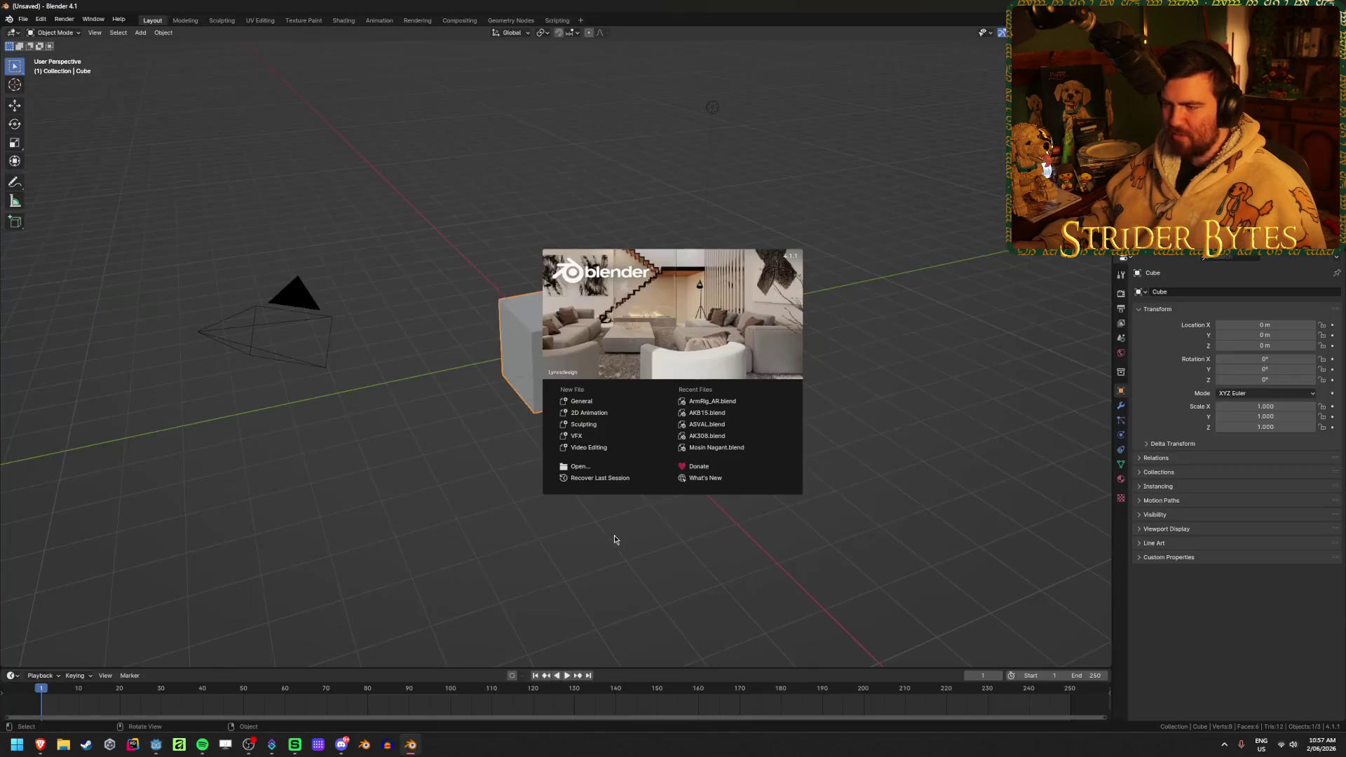
- Close the blank Blender window with Alt+F4 to return to Godot
{"action": "key", "text": "alt+F4"}
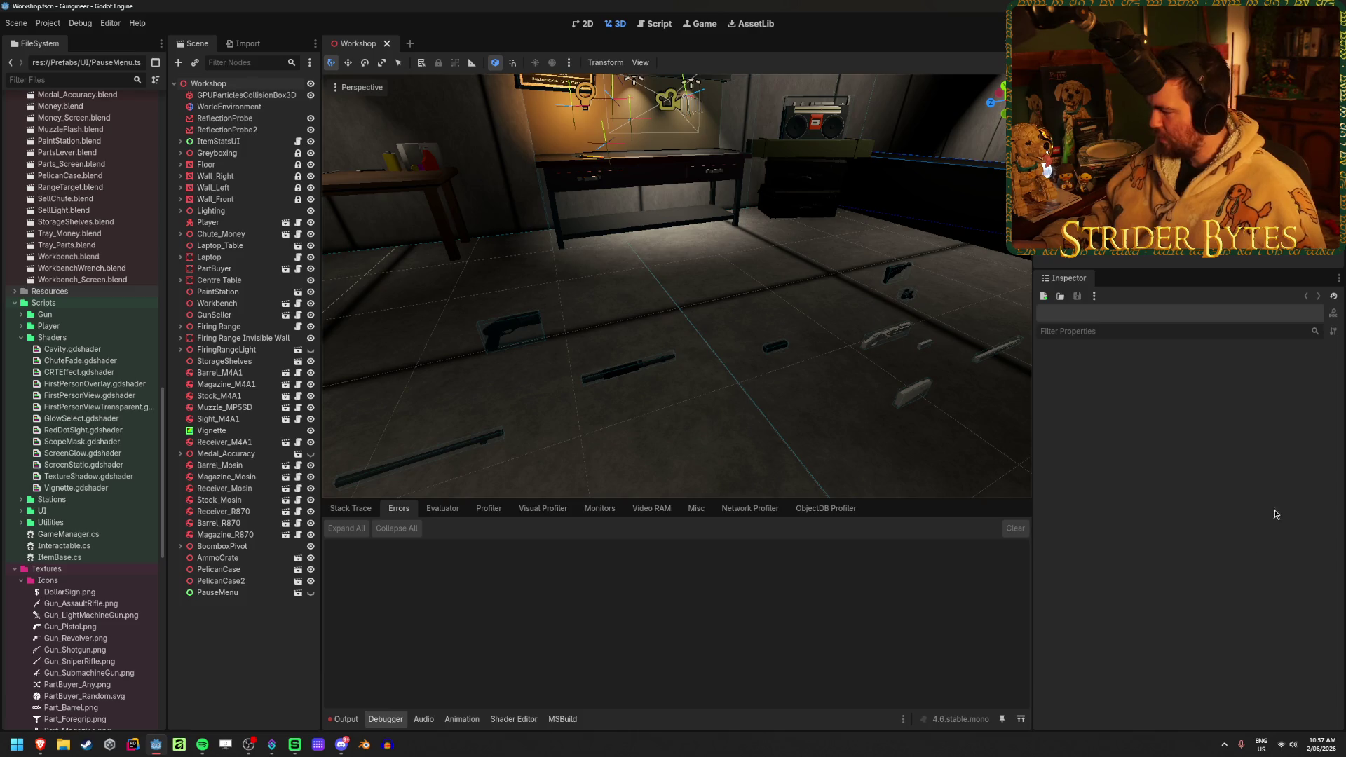
- Clear the FBX errors from Godot's Output log, then open ArmRig_AR.blend in Blender
{"action": "left_click", "coordinate": [345, 719]}
{"action": "scroll", "coordinate": [649, 643], "scroll_direction": "up", "scroll_amount": 15}
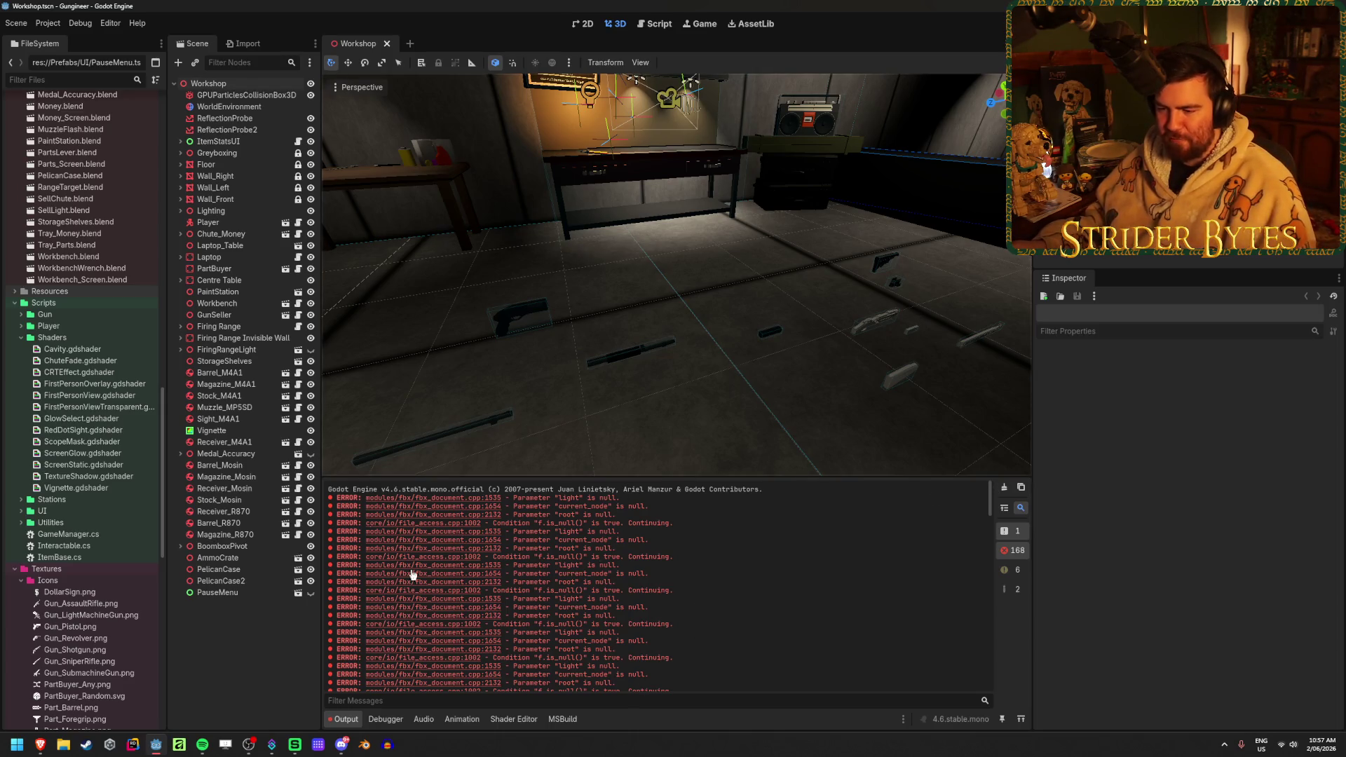
{"action": "left_click", "coordinate": [1005, 488]}
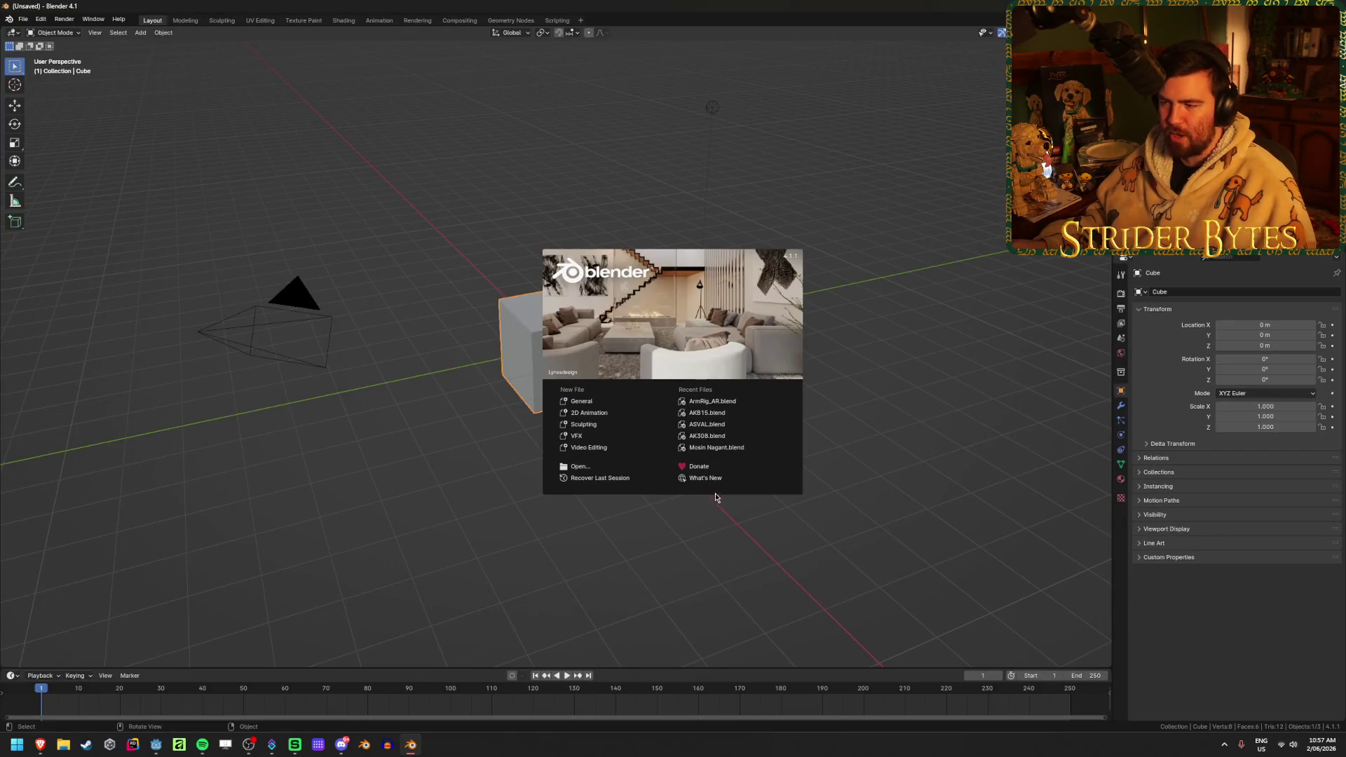
{"action": "left_click", "coordinate": [711, 401]}
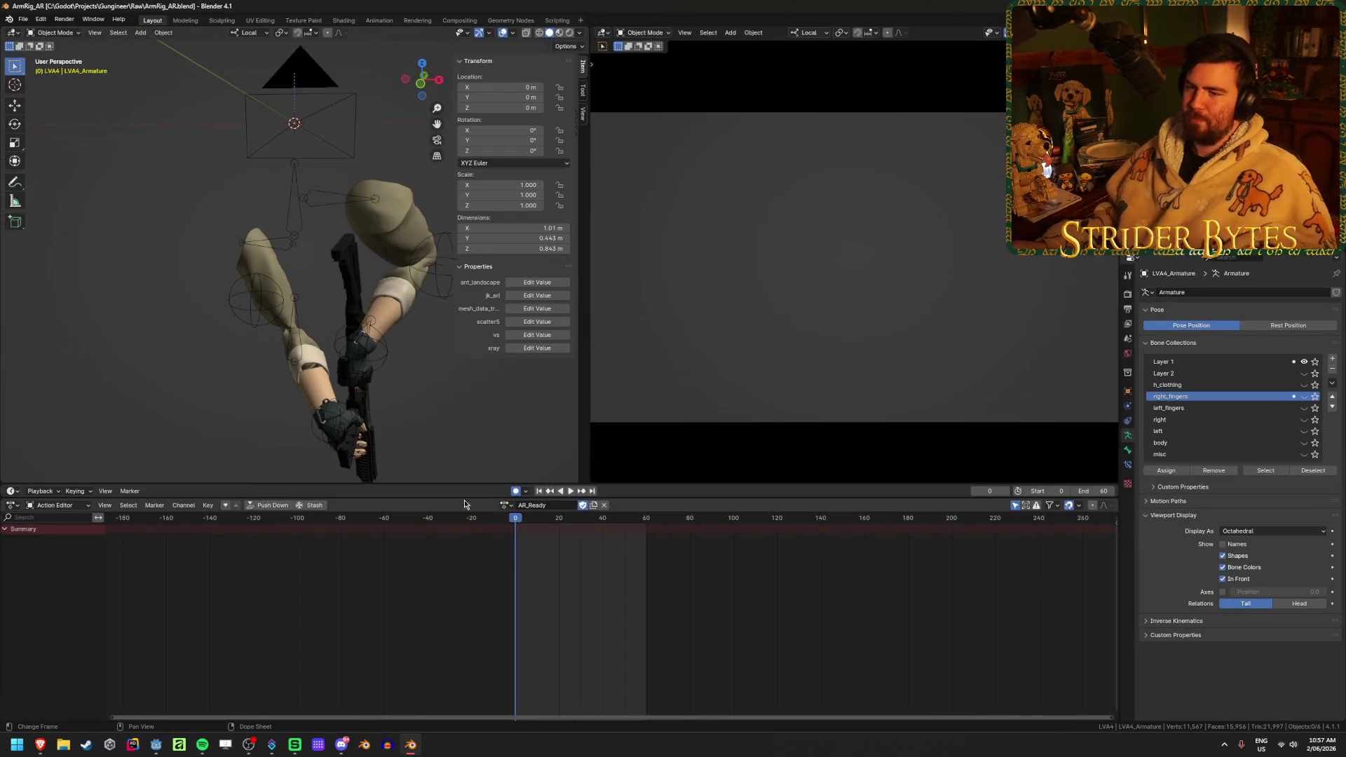
- Play the AR_Ready arm animation, scrub to around frame 41, and select the arm armature
{"action": "key", "text": "space"}
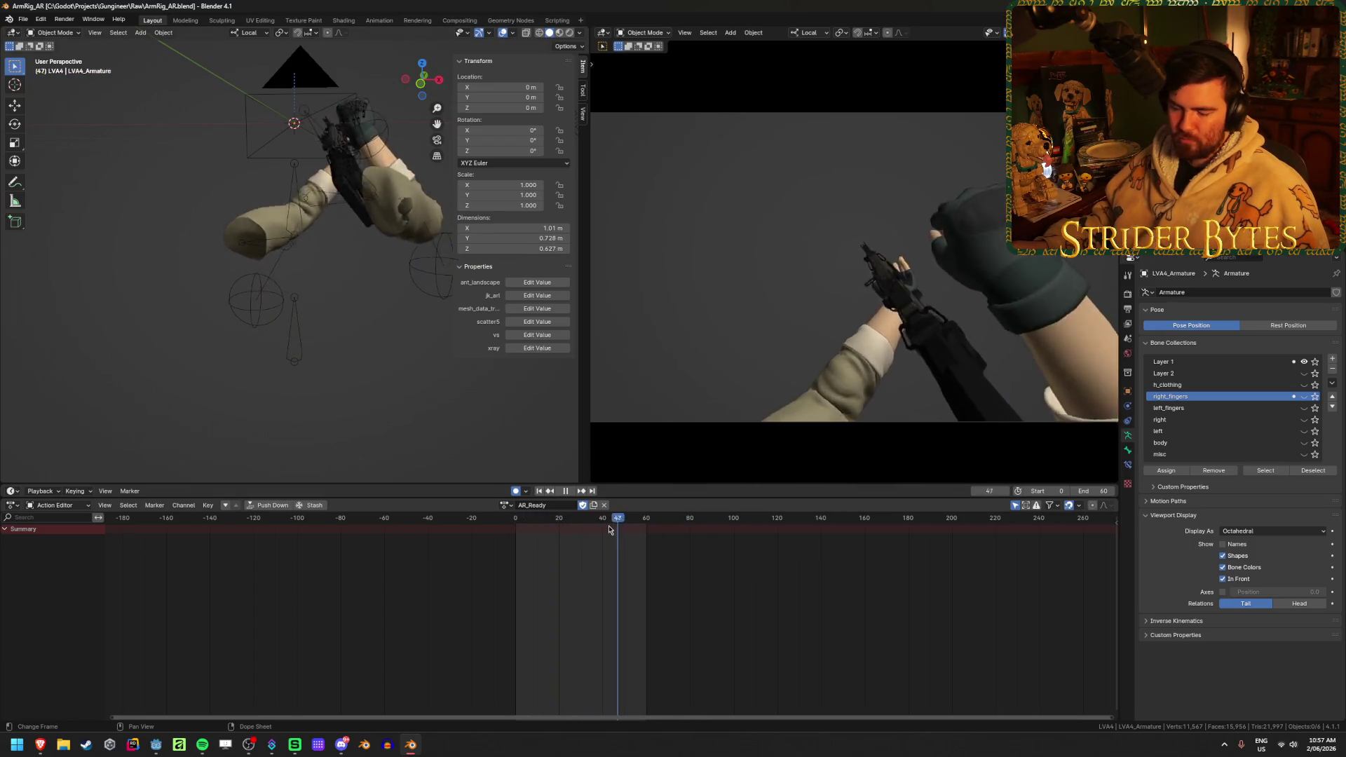
{"action": "mouse_move", "coordinate": [653, 529]}
{"action": "left_mouse_down"}
{"action": "mouse_move", "coordinate": [535, 531]}
{"action": "mouse_move", "coordinate": [626, 533]}
{"action": "left_mouse_up"}
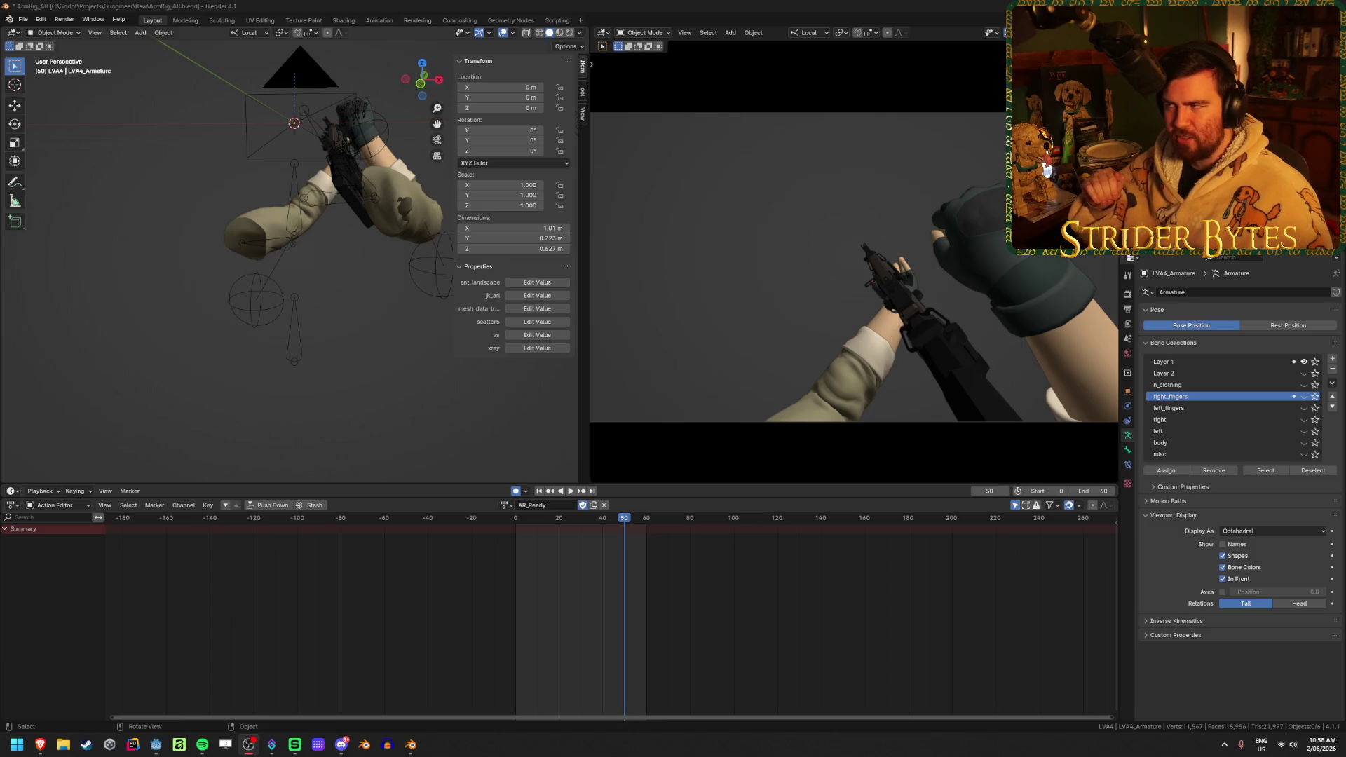
{"action": "left_click", "coordinate": [432, 270]}
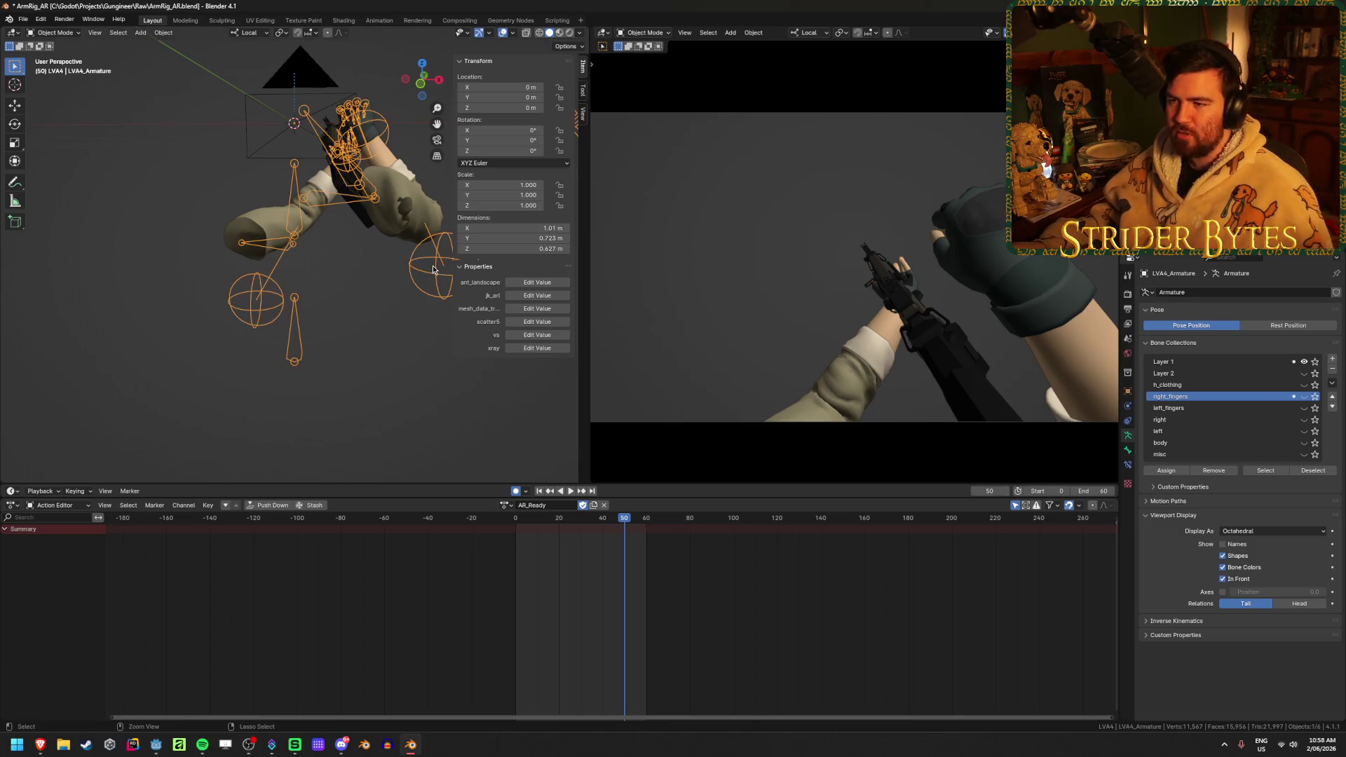
- Enter Pose Mode on the armature, select the pole.R bone, and preview the animation to frame 68
{"action": "key", "text": "ctrl+Tab"}
{"action": "left_click_drag", "start_coordinate": [519, 522], "coordinate": [513, 524]}
{"action": "key", "text": "ctrl+Tab"}
{"action": "left_click", "coordinate": [460, 420]}
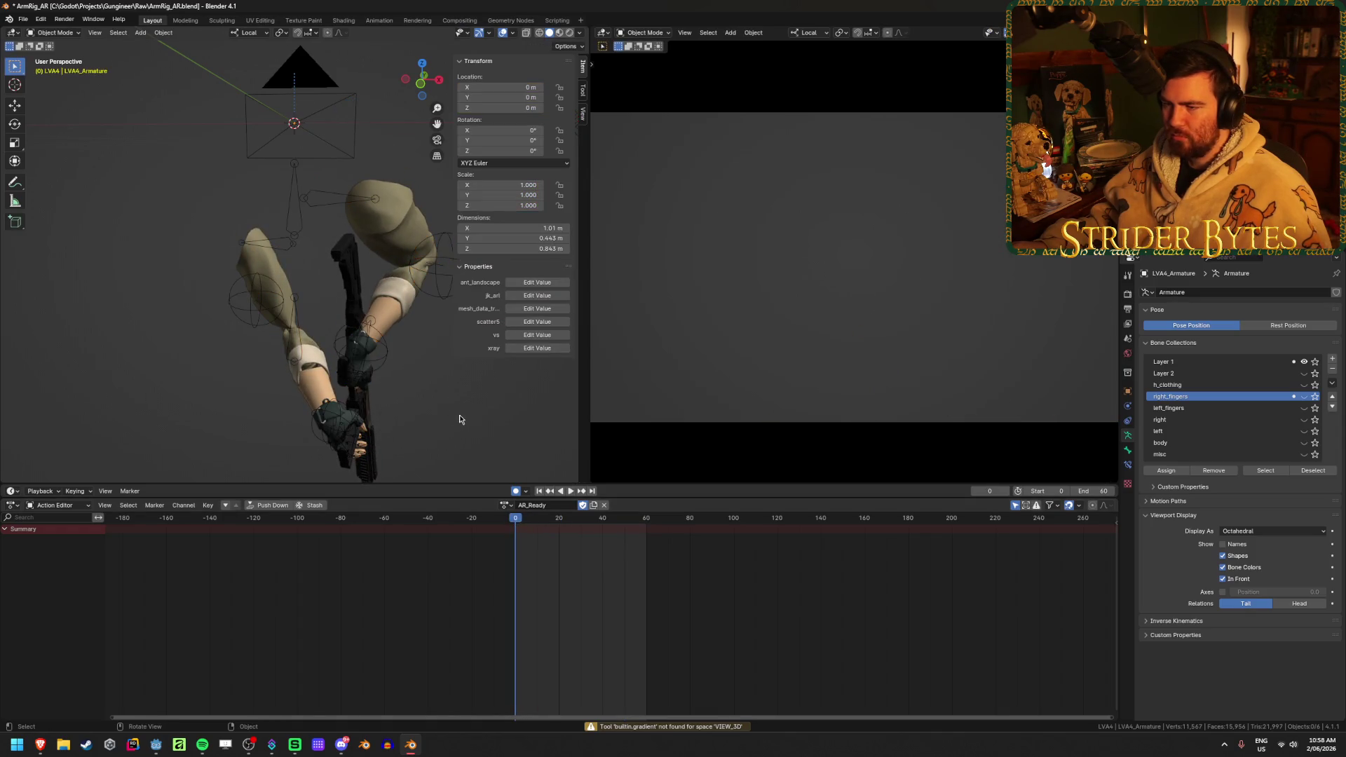
{"action": "left_click", "coordinate": [437, 291]}
{"action": "key", "text": "ctrl+Tab"}
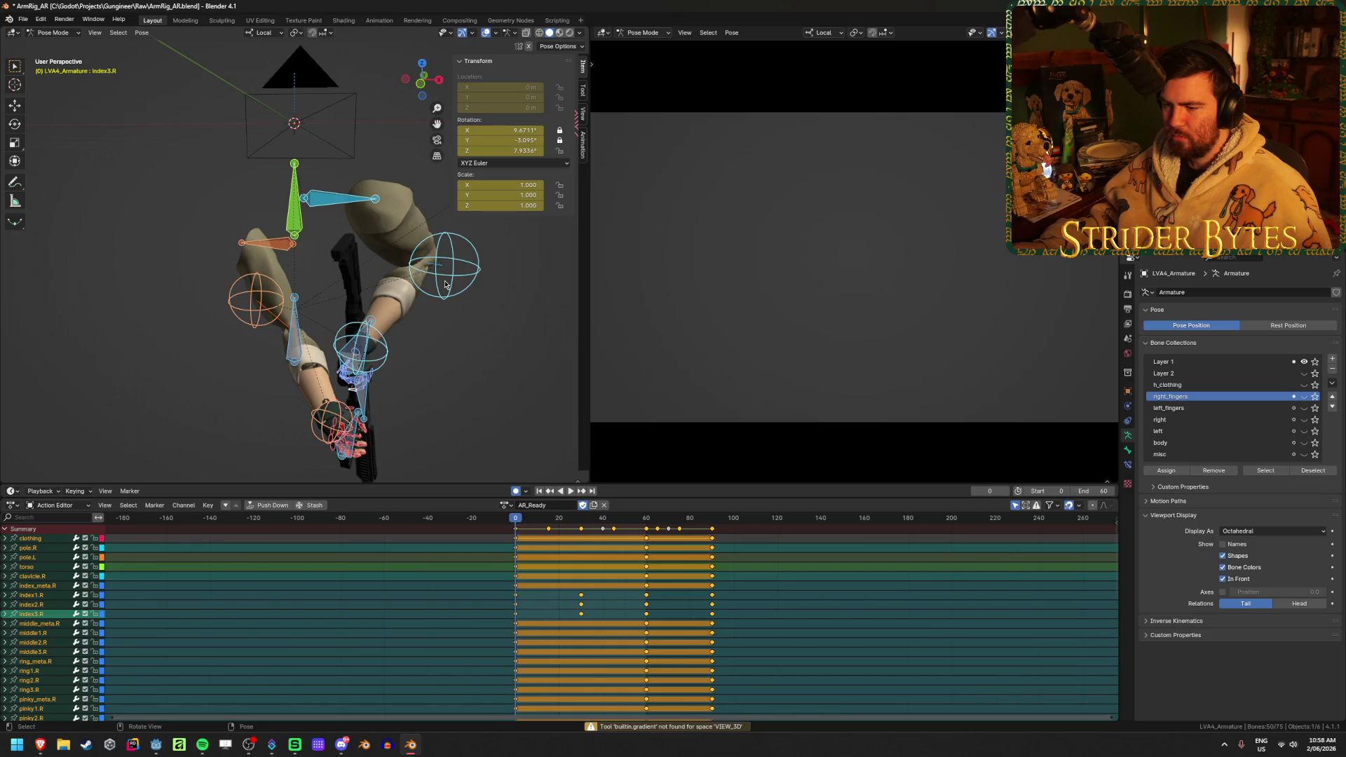
{"action": "left_click", "coordinate": [492, 352]}
{"action": "left_click", "coordinate": [266, 243]}
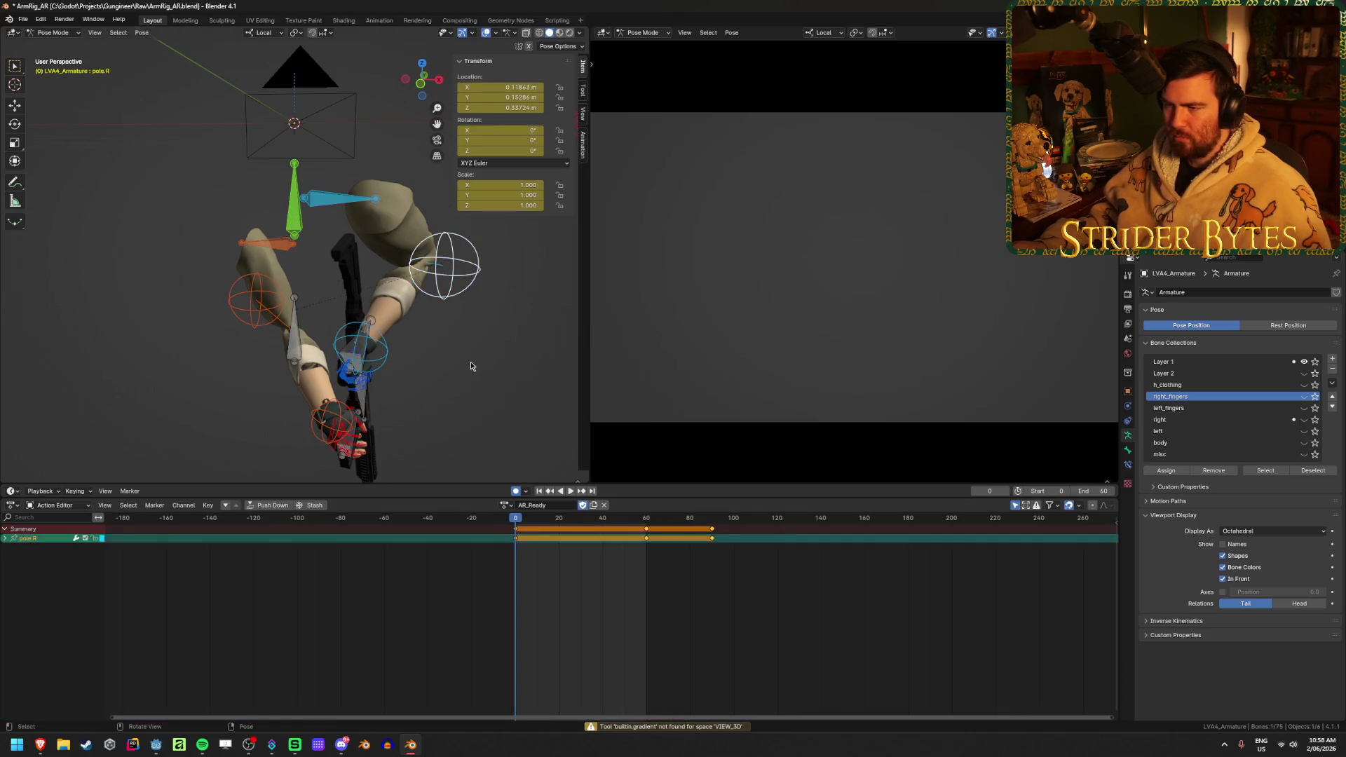
{"action": "key", "text": "space"}
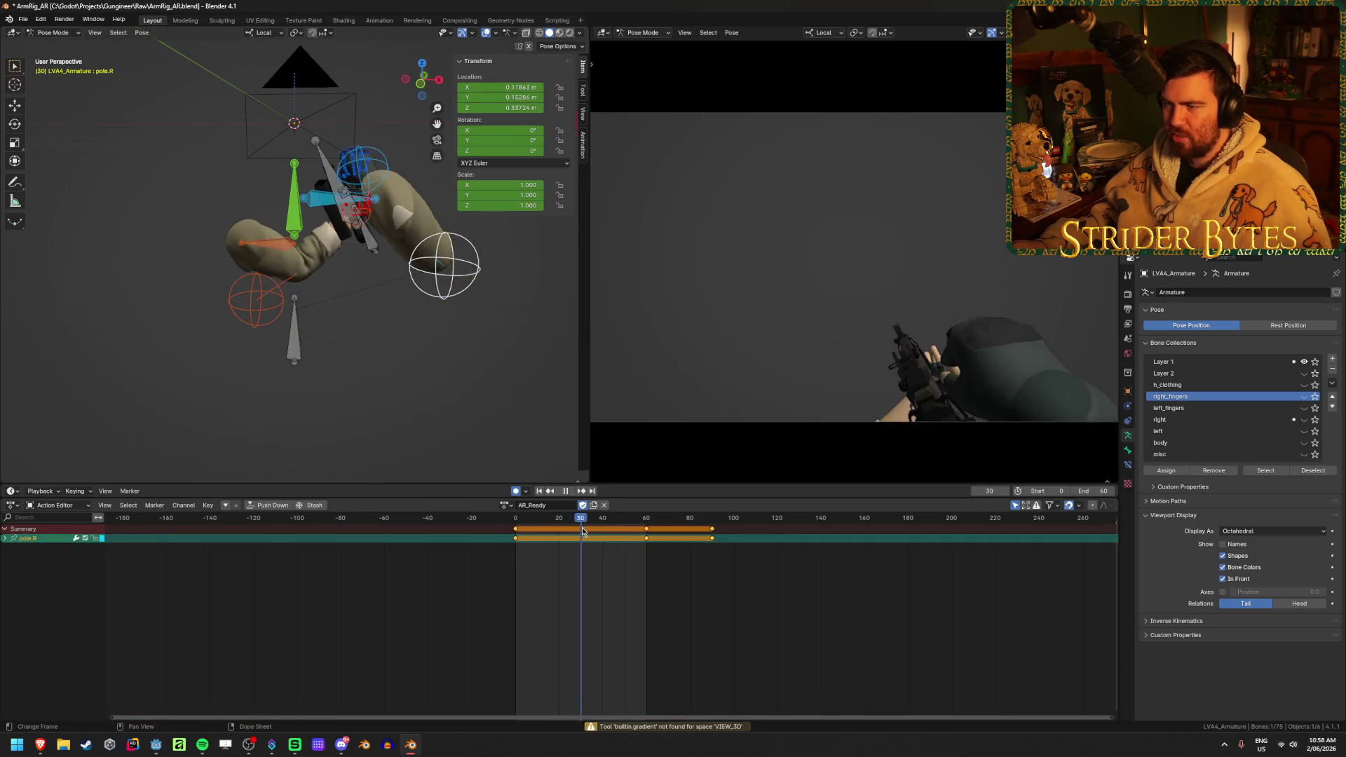
{"action": "mouse_move", "coordinate": [645, 534]}
{"action": "left_mouse_down"}
{"action": "mouse_move", "coordinate": [675, 540]}
{"action": "mouse_move", "coordinate": [663, 545]}
{"action": "left_mouse_up"}
{"action": "key", "text": "Escape"}
{"action": "mouse_move", "coordinate": [512, 284]}
{"action": "middle_mouse_down"}
{"action": "mouse_move", "coordinate": [454, 321]}
{"action": "mouse_move", "coordinate": [403, 328]}
{"action": "middle_mouse_up"}
- Reposition the pole.R bone twice, check it at frame 70, and save the blend file
{"action": "key", "text": "g"}
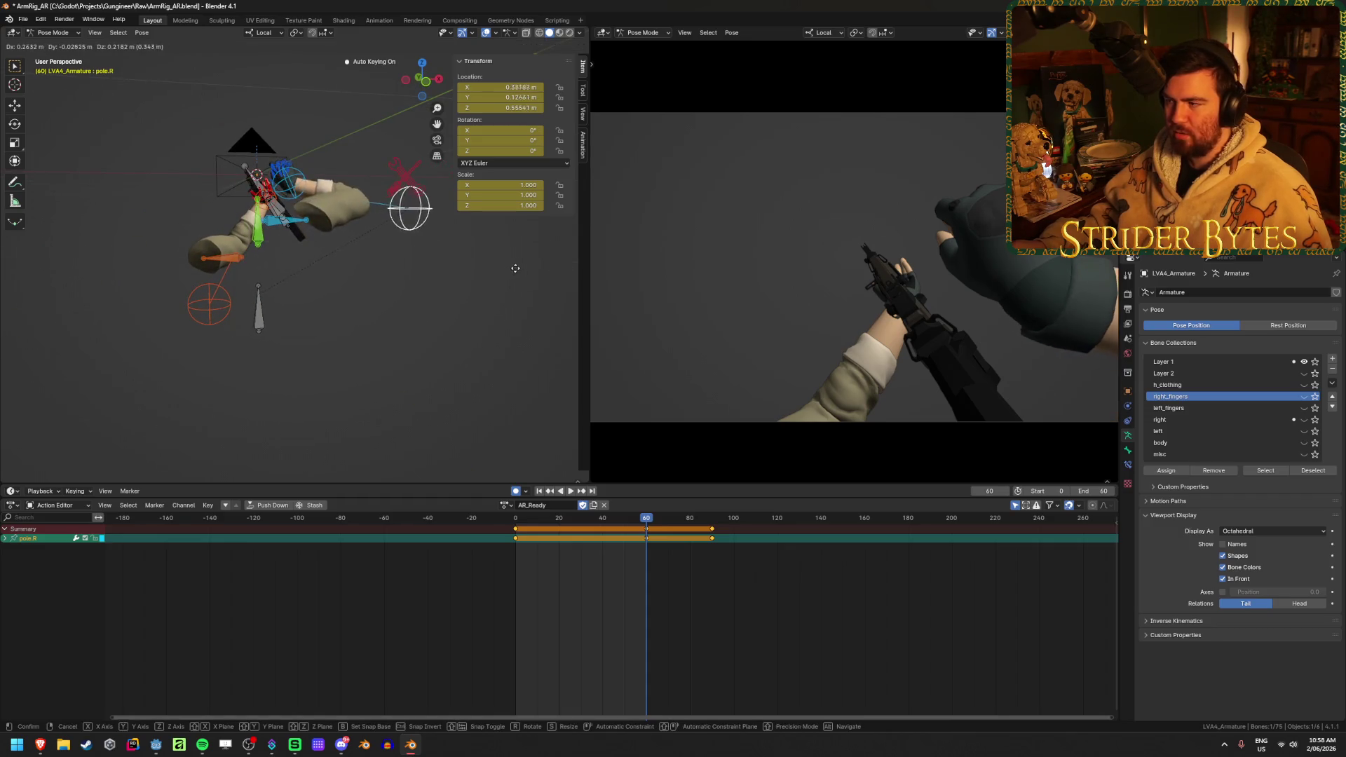
{"action": "left_click", "coordinate": [484, 304]}
{"action": "middle_click_drag", "start_coordinate": [483, 303], "coordinate": [427, 309]}
{"action": "key", "text": "g"}
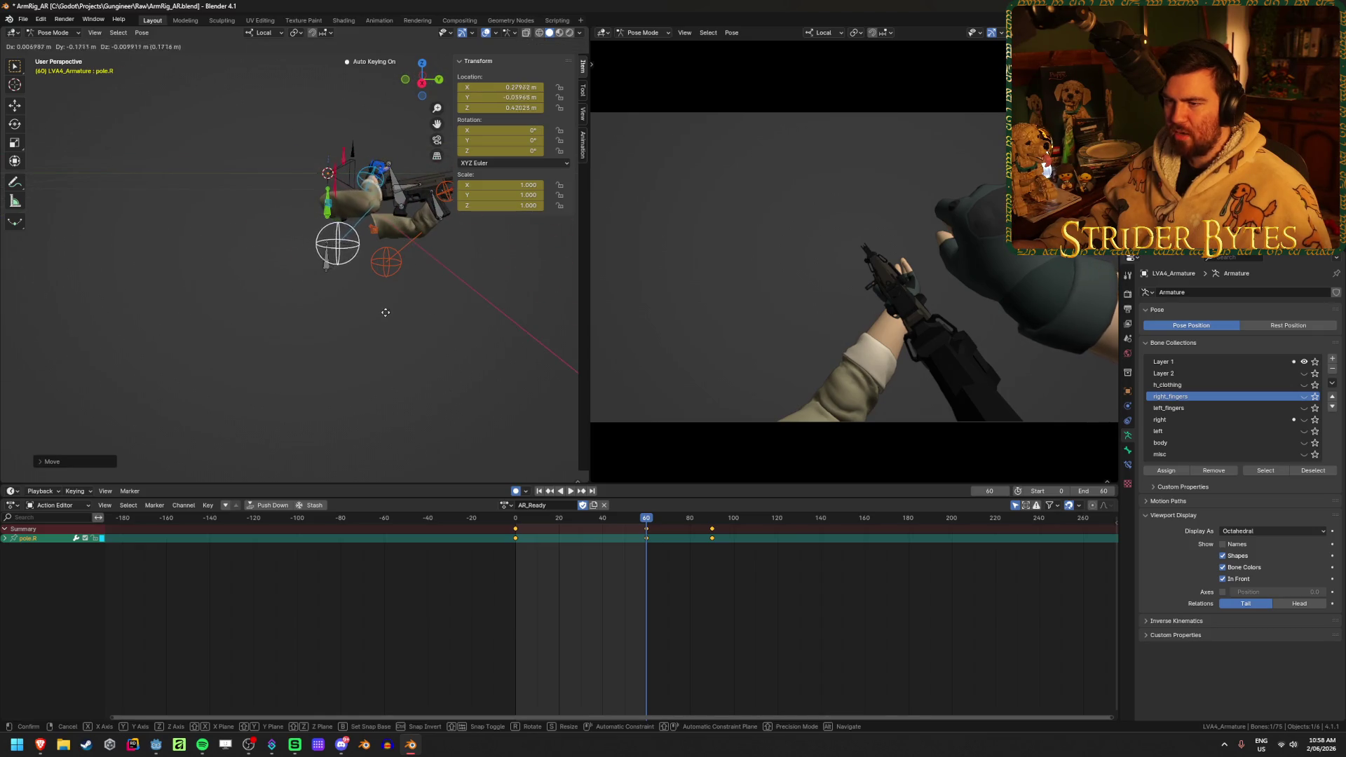
{"action": "left_click", "coordinate": [380, 322]}
{"action": "middle_click_drag", "start_coordinate": [380, 321], "coordinate": [398, 327]}
{"action": "key", "text": "space"}
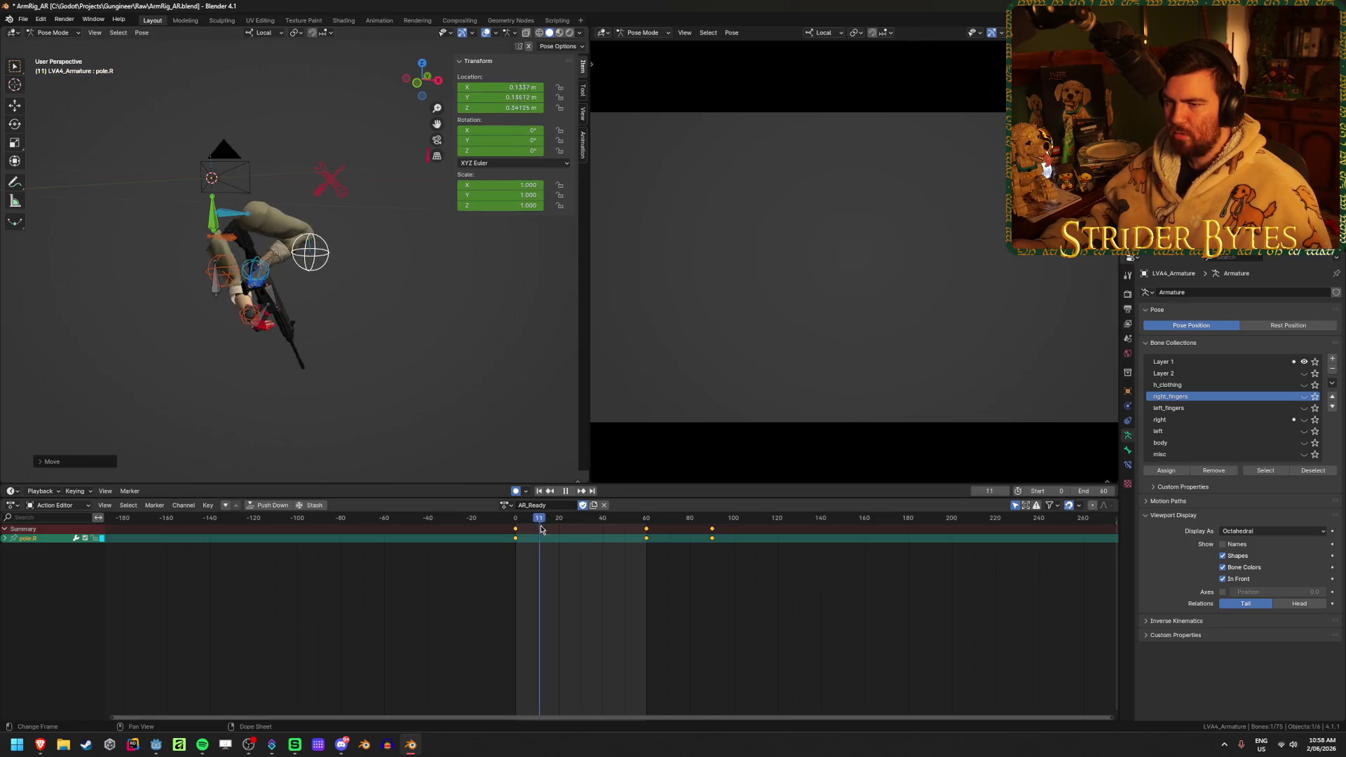
{"action": "left_click_drag", "start_coordinate": [585, 533], "coordinate": [712, 539]}
{"action": "key", "text": "space"}
{"action": "key", "text": "ctrl+s"}
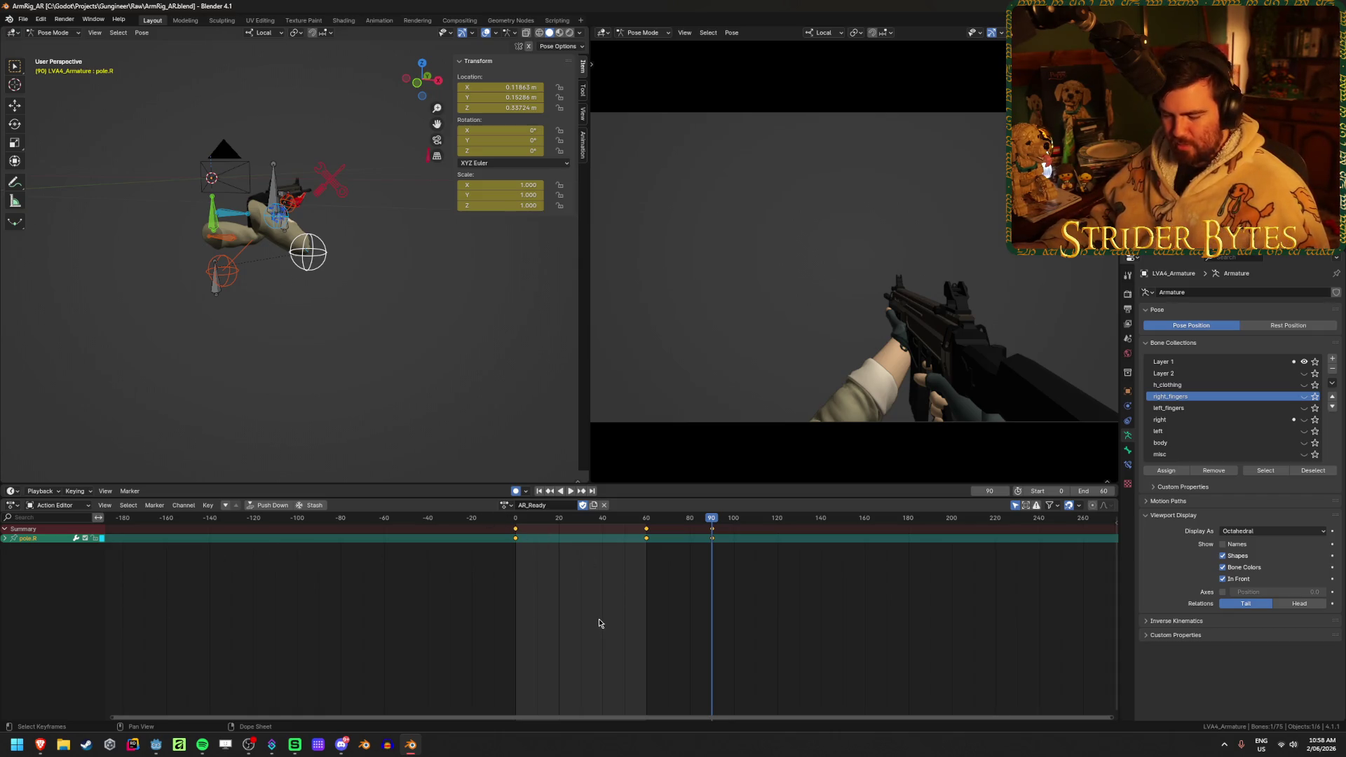
- Switch the bottom editor to the Graph Editor, deselect all keyframes and replay the animation
{"action": "key", "text": "ctrl+Tab"}
{"action": "key", "text": "ctrl+Tab"}
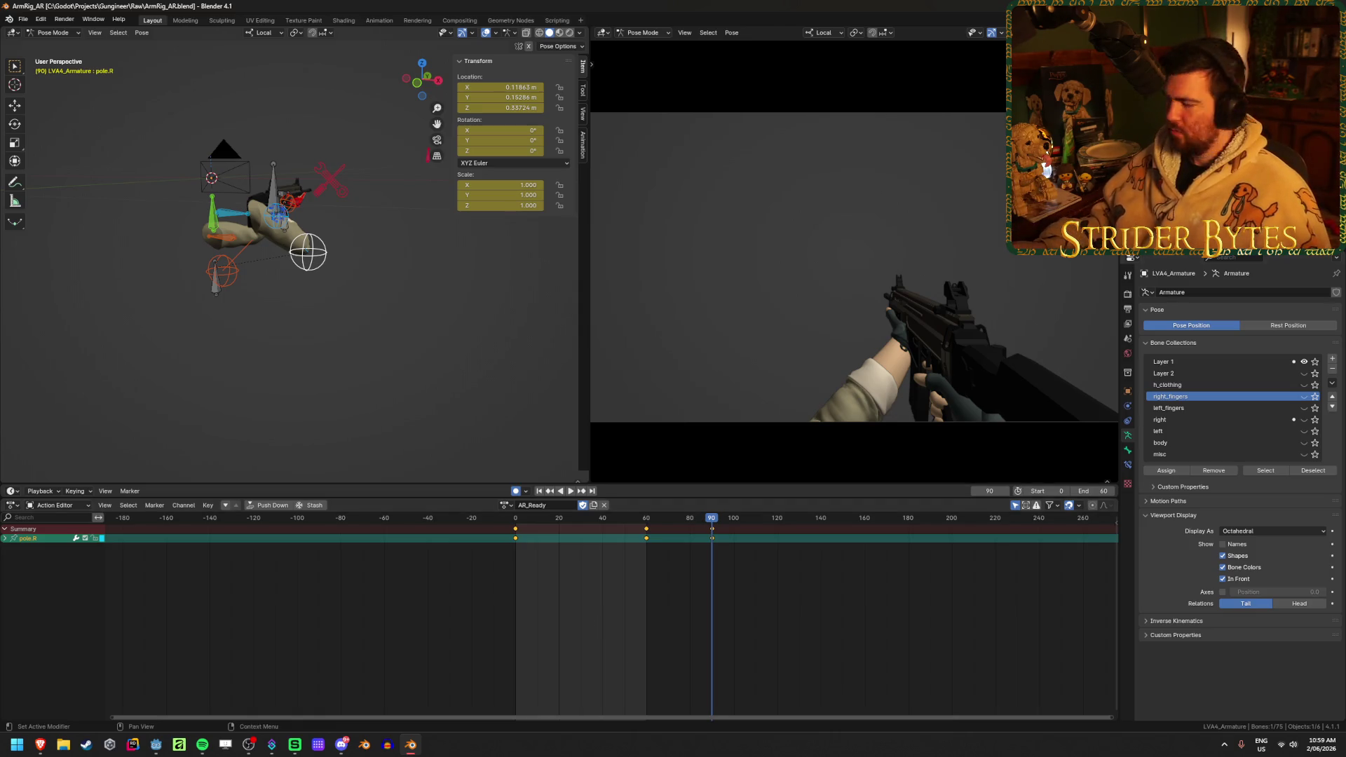
{"action": "key", "text": "XF86AudioLowerVolume"}
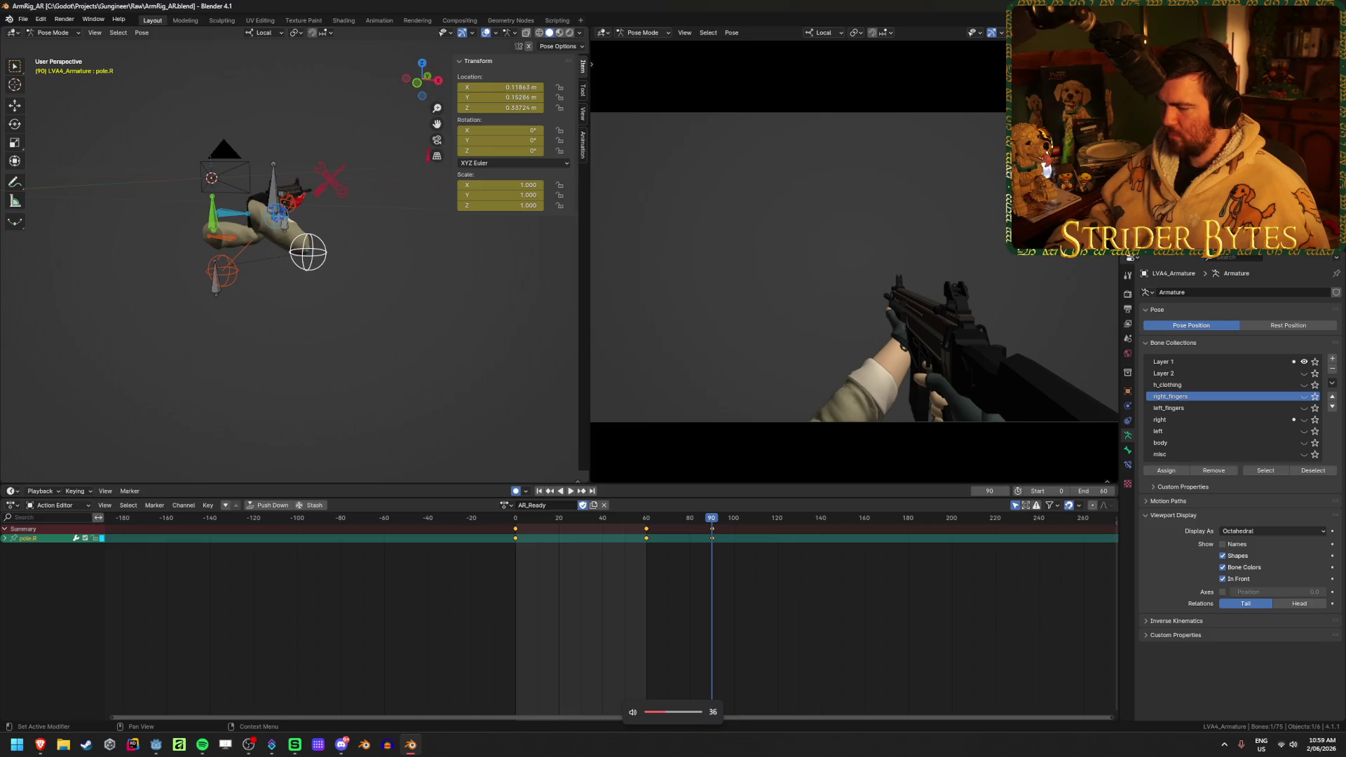
{"action": "key", "text": "XF86AudioLowerVolume"}
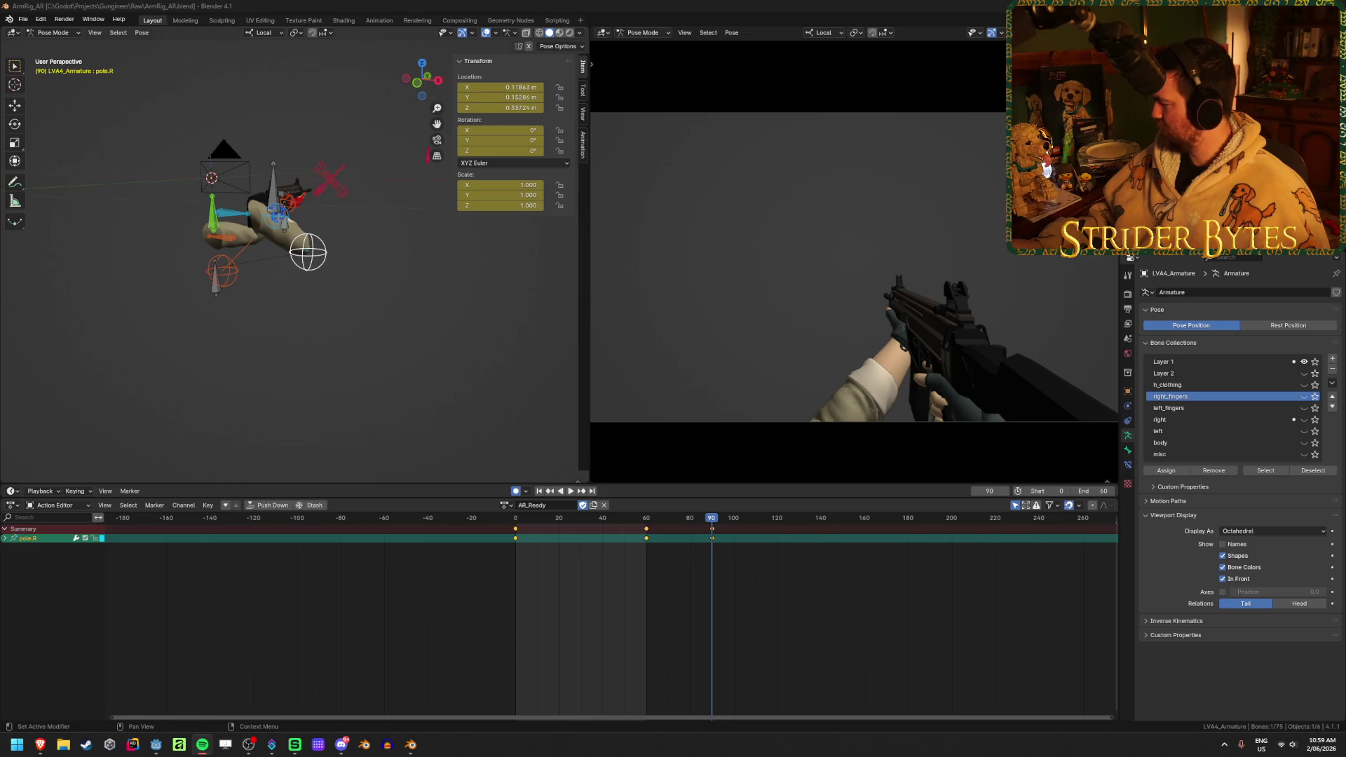
{"action": "left_click", "coordinate": [713, 618]}
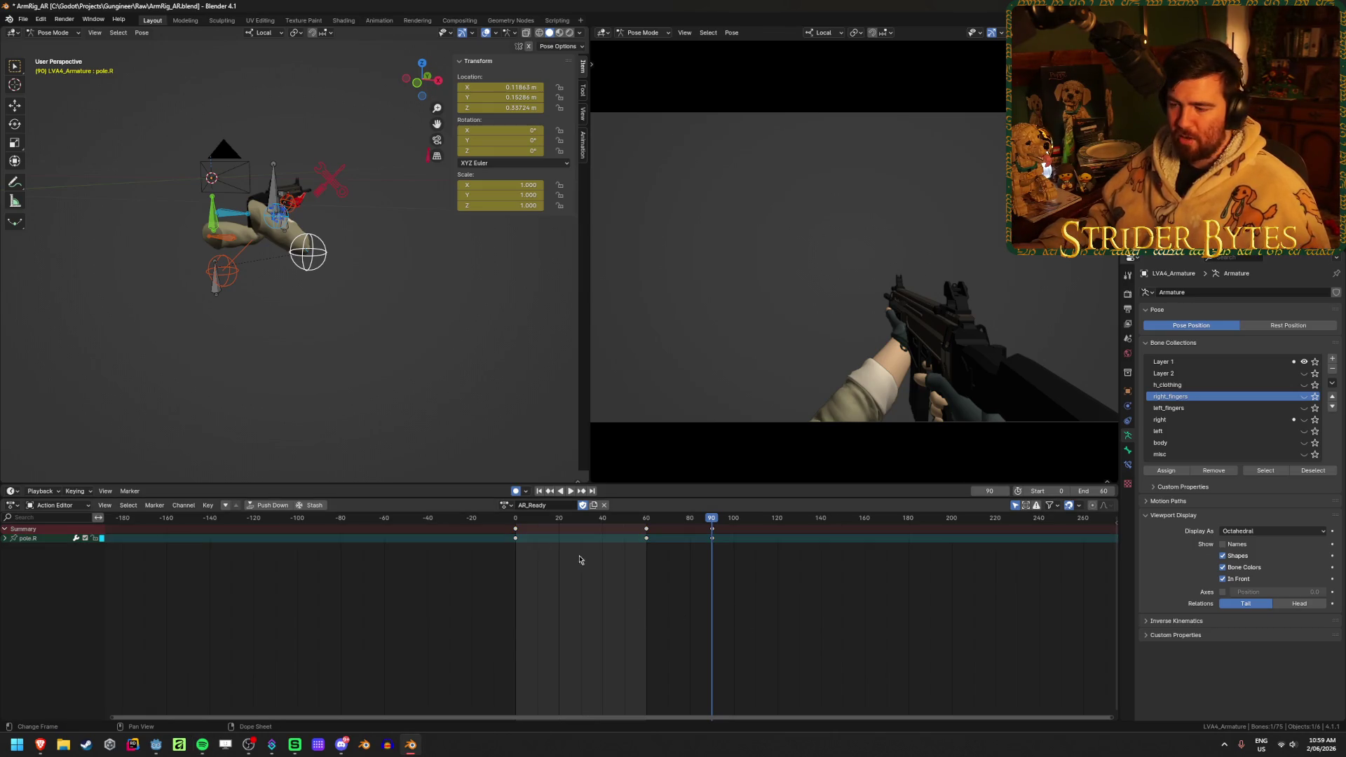
{"action": "key", "text": "space"}
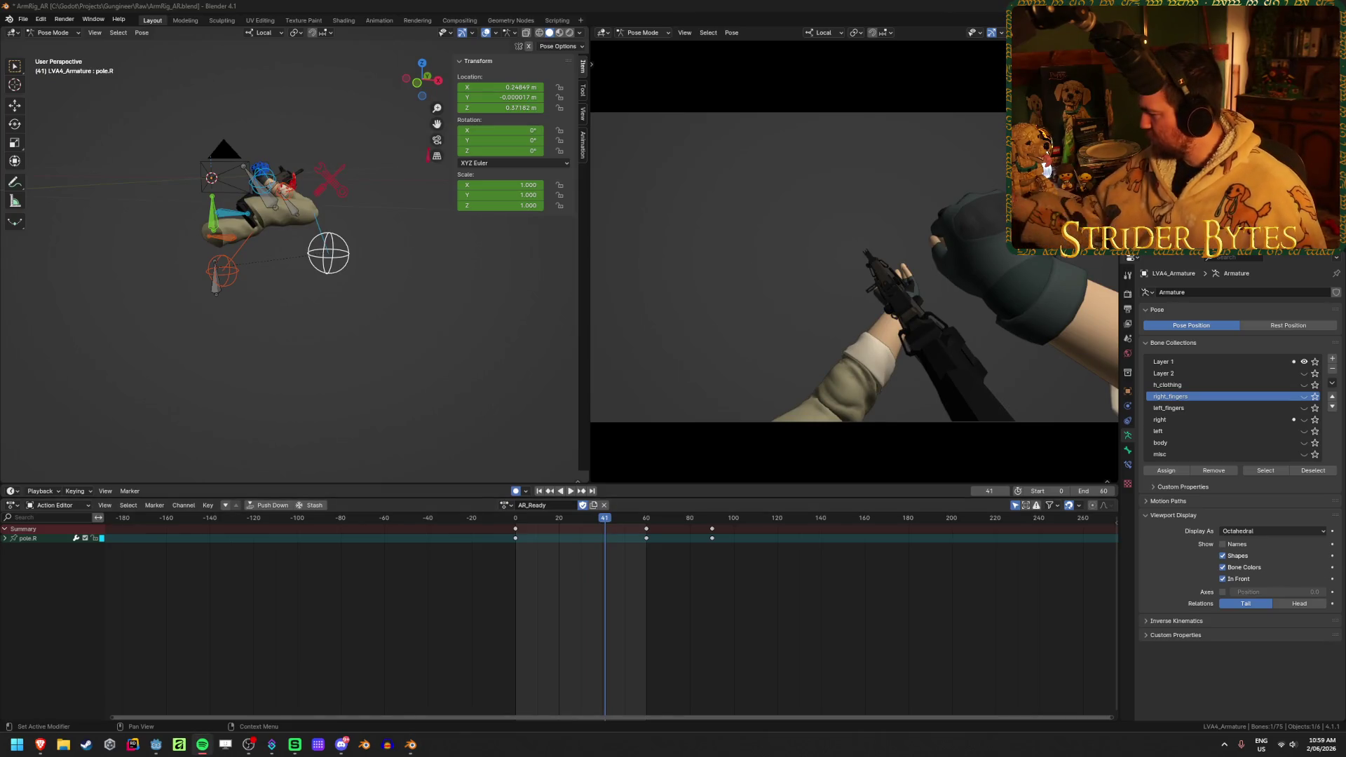
{"action": "left_click", "coordinate": [823, 634]}
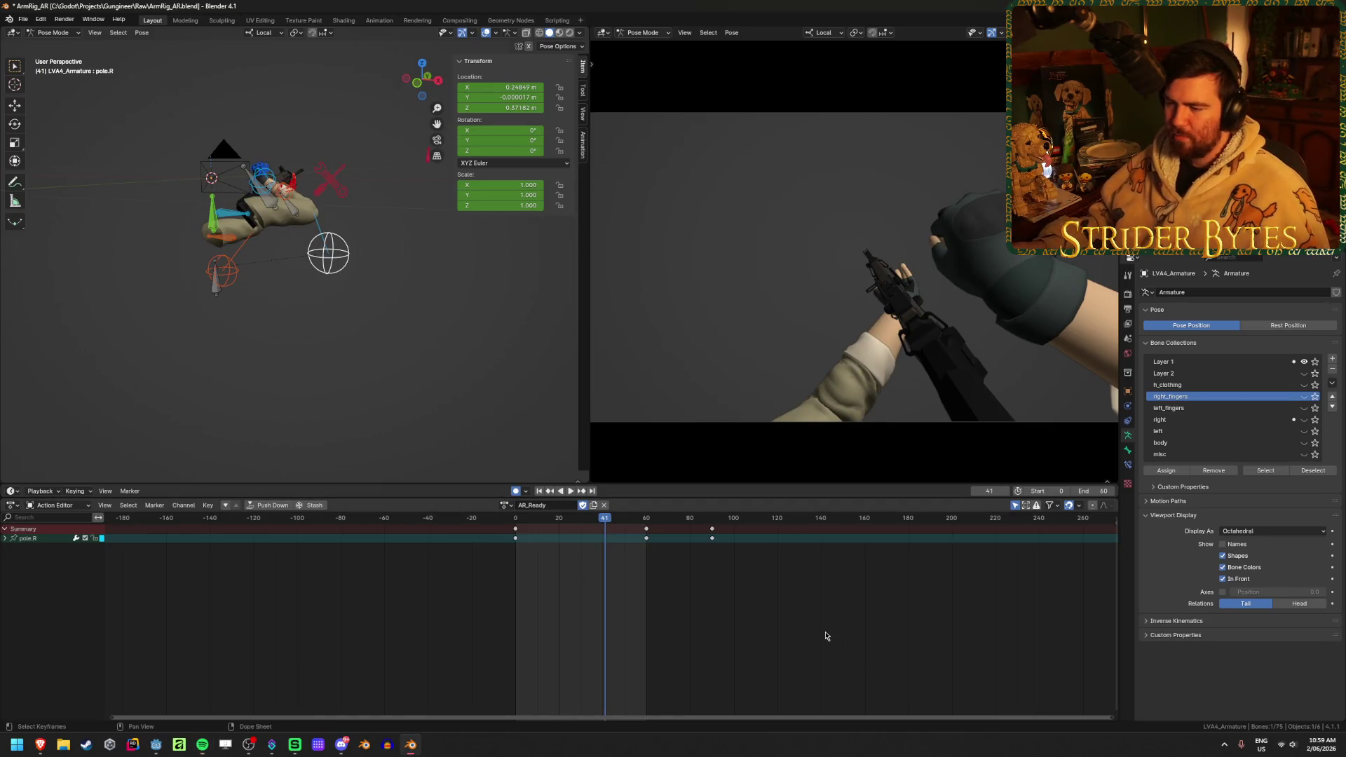
{"action": "key", "text": "ctrl+Tab"}
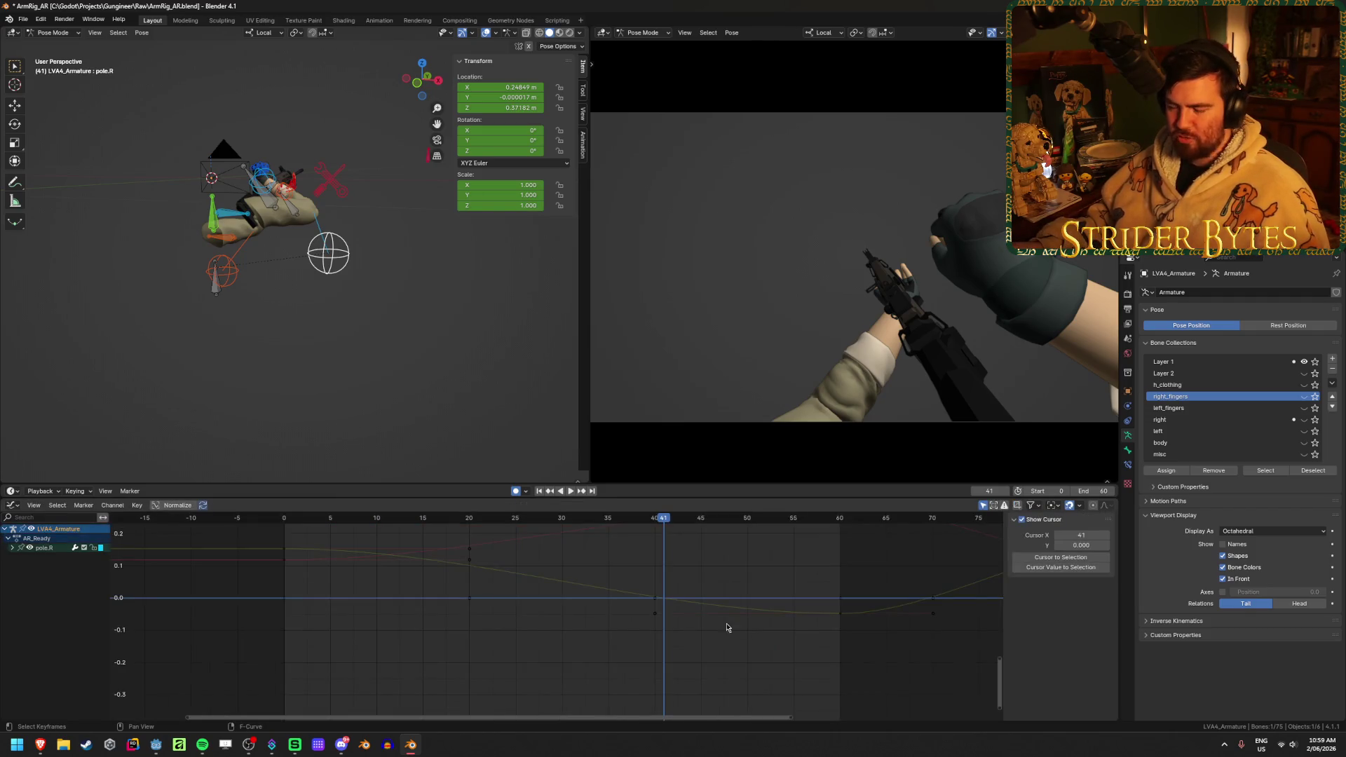
- Inspect the pole.R channel's curves and zoom the 3D view in on the rig
{"action": "scroll", "coordinate": [479, 596], "scroll_direction": "down", "scroll_amount": 3}
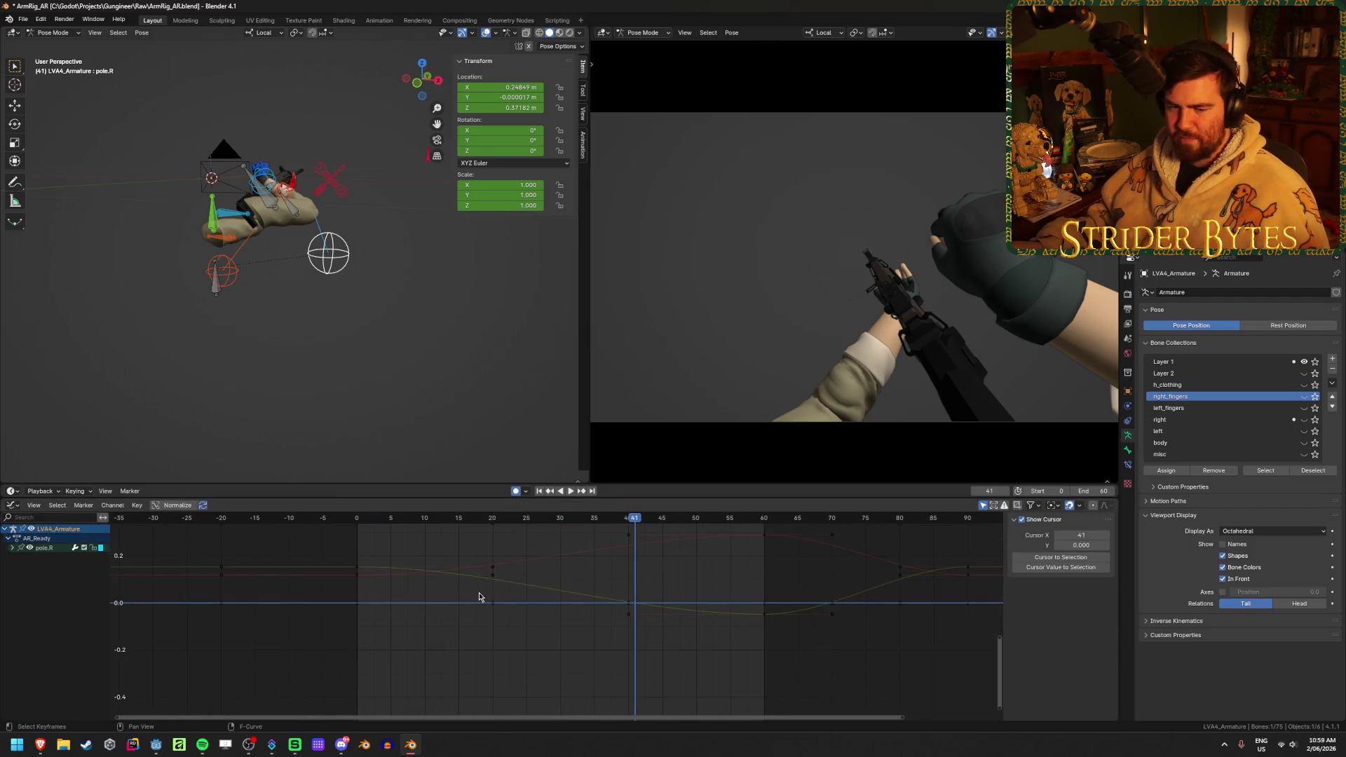
{"action": "left_click", "coordinate": [12, 549]}
{"action": "middle_click_drag", "start_coordinate": [142, 540], "coordinate": [146, 582]}
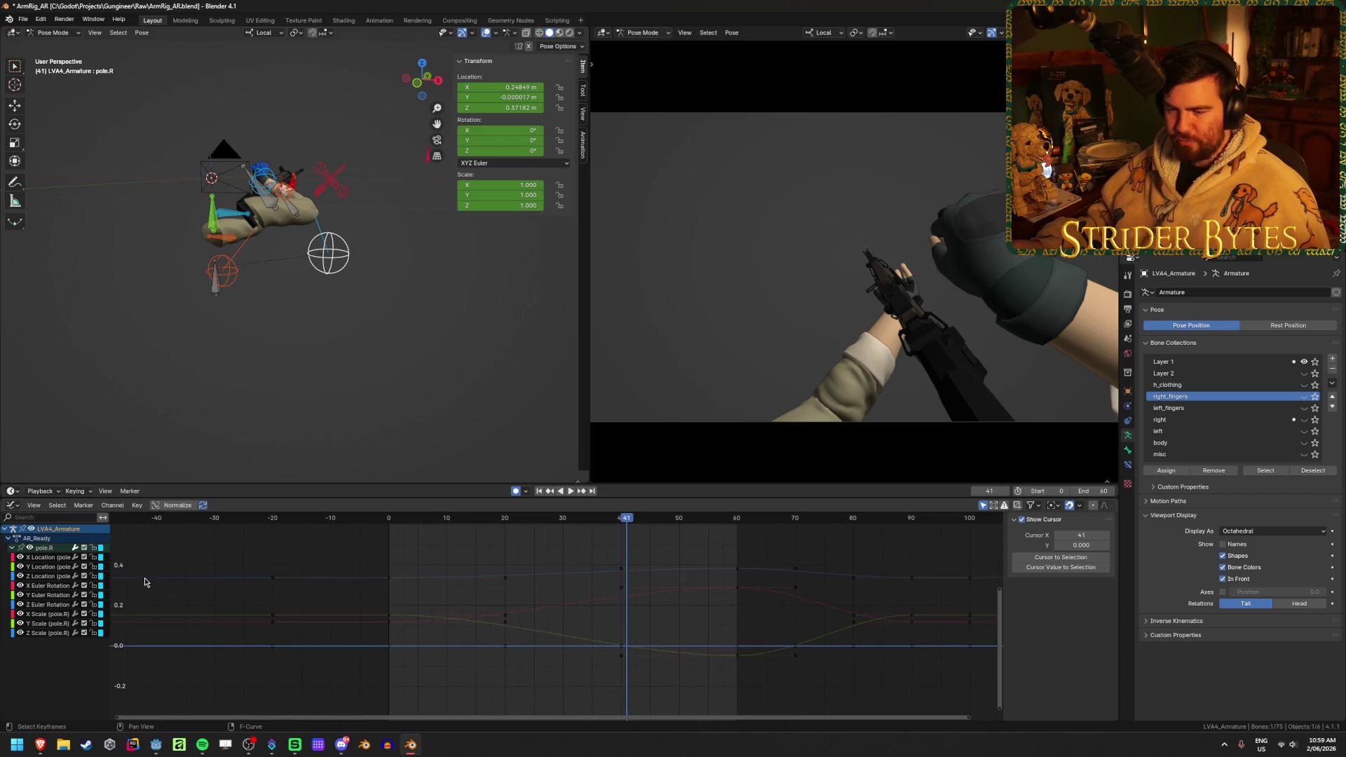
{"action": "left_click", "coordinate": [12, 549]}
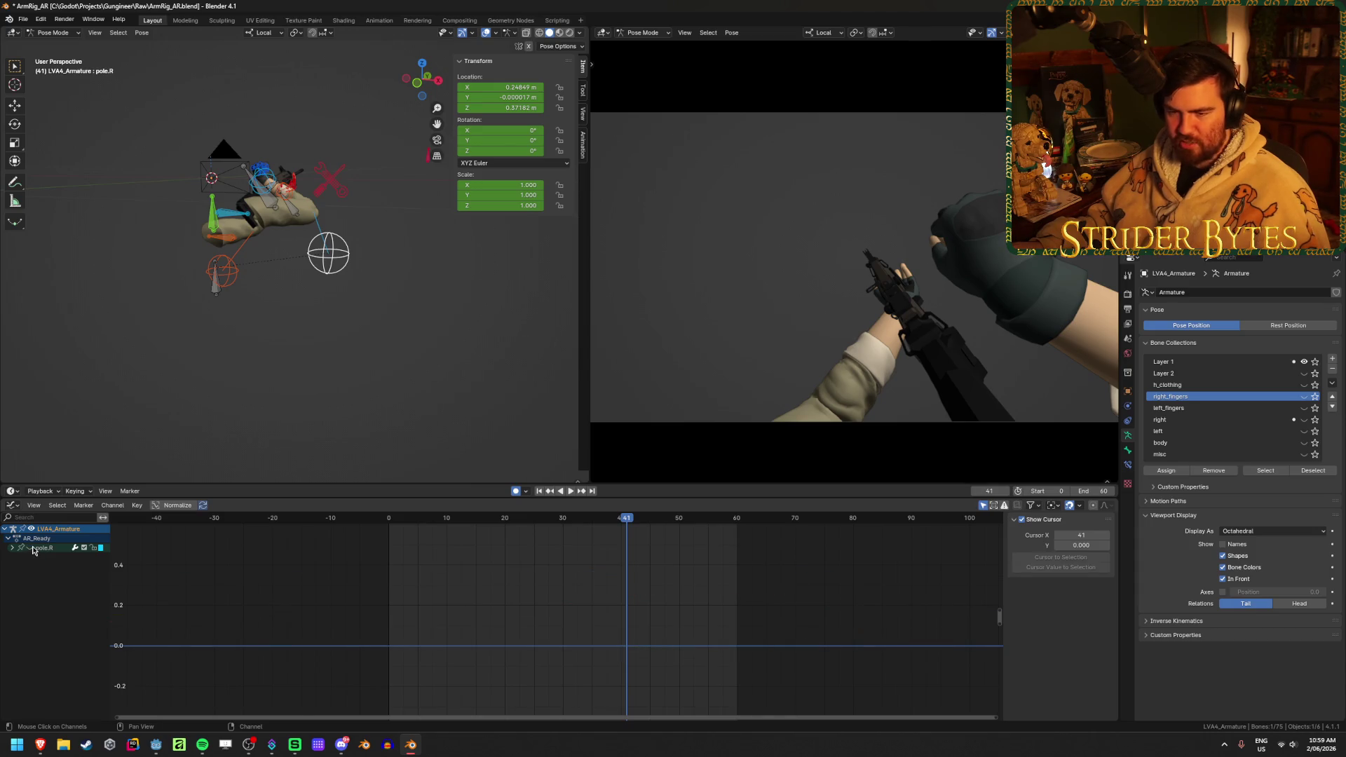
{"action": "left_click", "coordinate": [33, 550]}
{"action": "mouse_move", "coordinate": [283, 379]}
{"action": "middle_mouse_down", "text": "ctrl"}
{"action": "mouse_move", "coordinate": [276, 250]}
{"action": "mouse_move", "coordinate": [168, 184]}
{"action": "middle_mouse_up", "text": "ctrl"}
- Select the GunBase bone and frame all its keyframes in the curve graph
{"action": "left_click", "coordinate": [167, 183]}
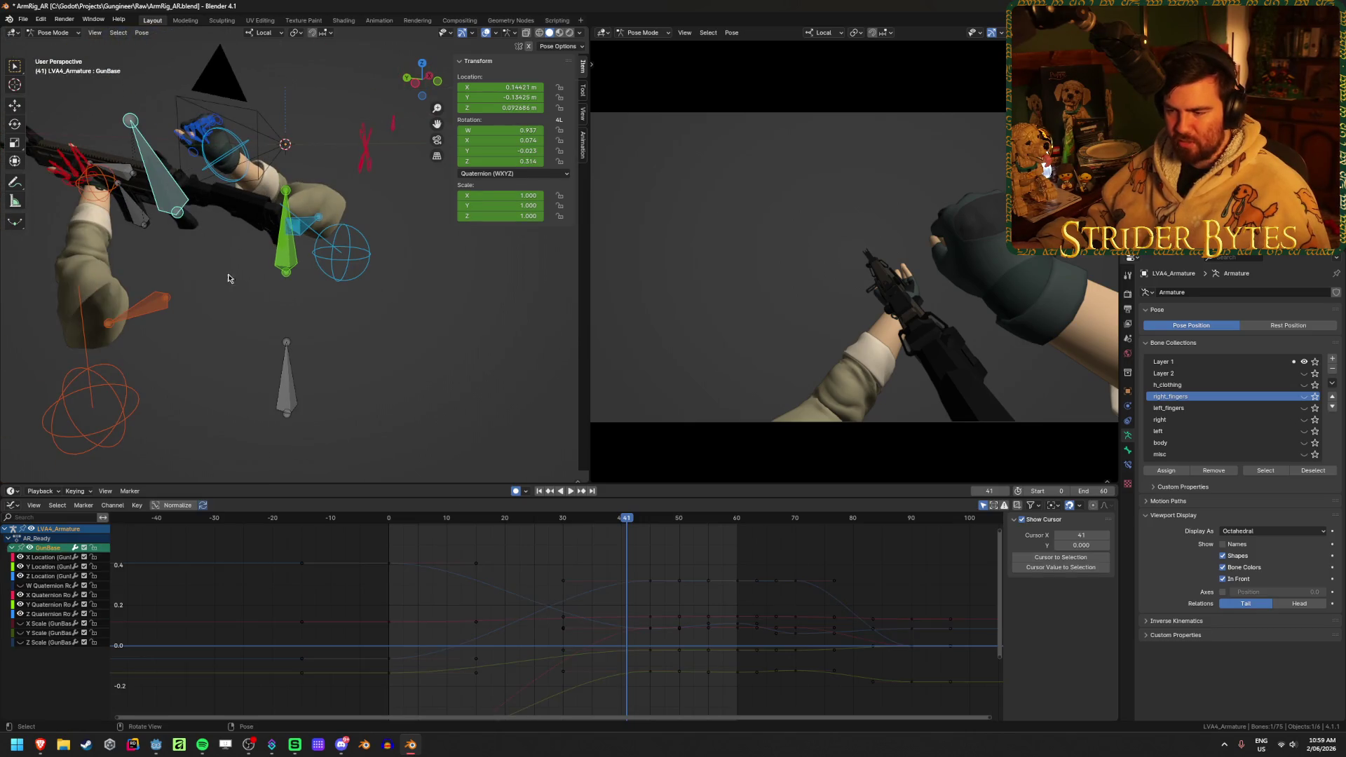
{"action": "scroll", "coordinate": [684, 576], "scroll_direction": "down", "scroll_amount": 2}
{"action": "mouse_move", "coordinate": [869, 689]}
{"action": "left_mouse_down"}
{"action": "mouse_move", "coordinate": [601, 625]}
{"action": "mouse_move", "coordinate": [376, 536]}
{"action": "left_mouse_up"}
{"action": "scroll", "coordinate": [376, 537], "scroll_direction": "down", "scroll_amount": 1}
{"action": "key", "text": "Home"}
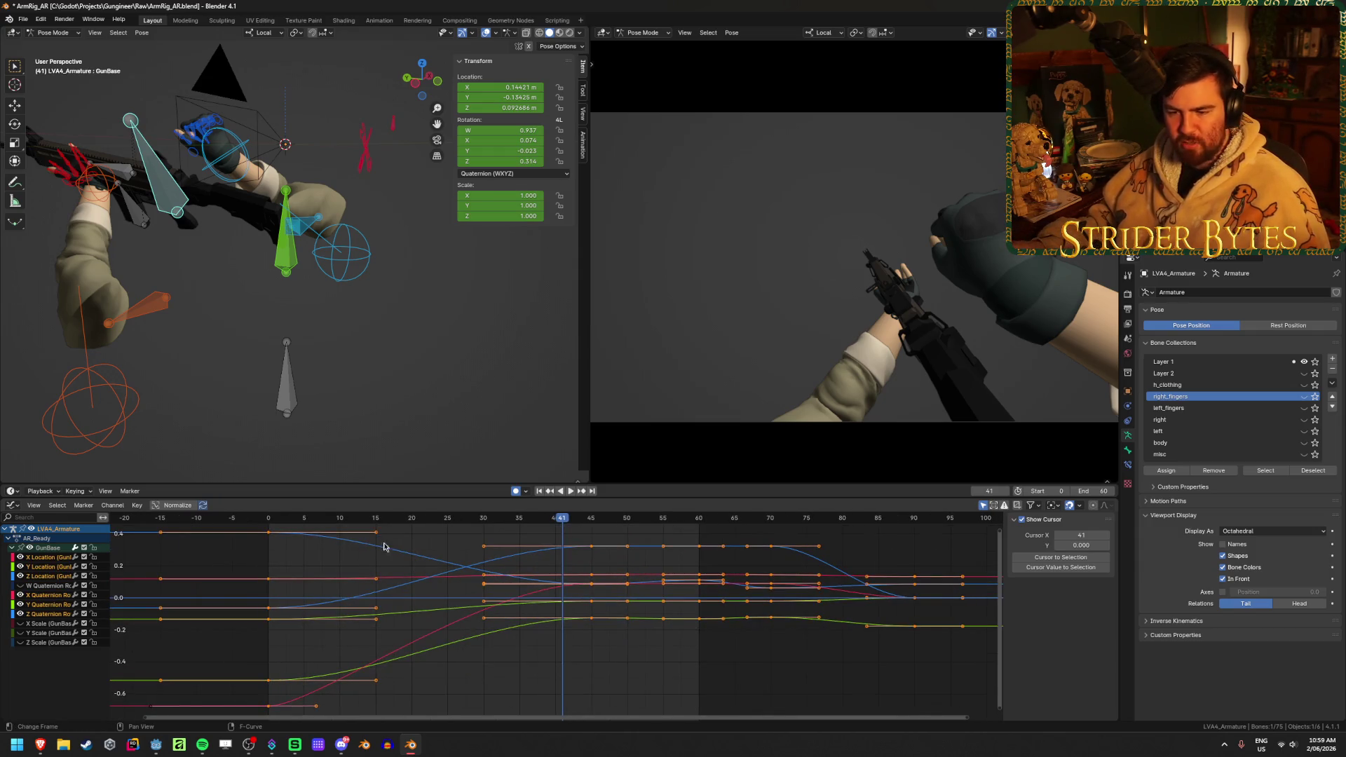
{"action": "left_click", "coordinate": [645, 664]}
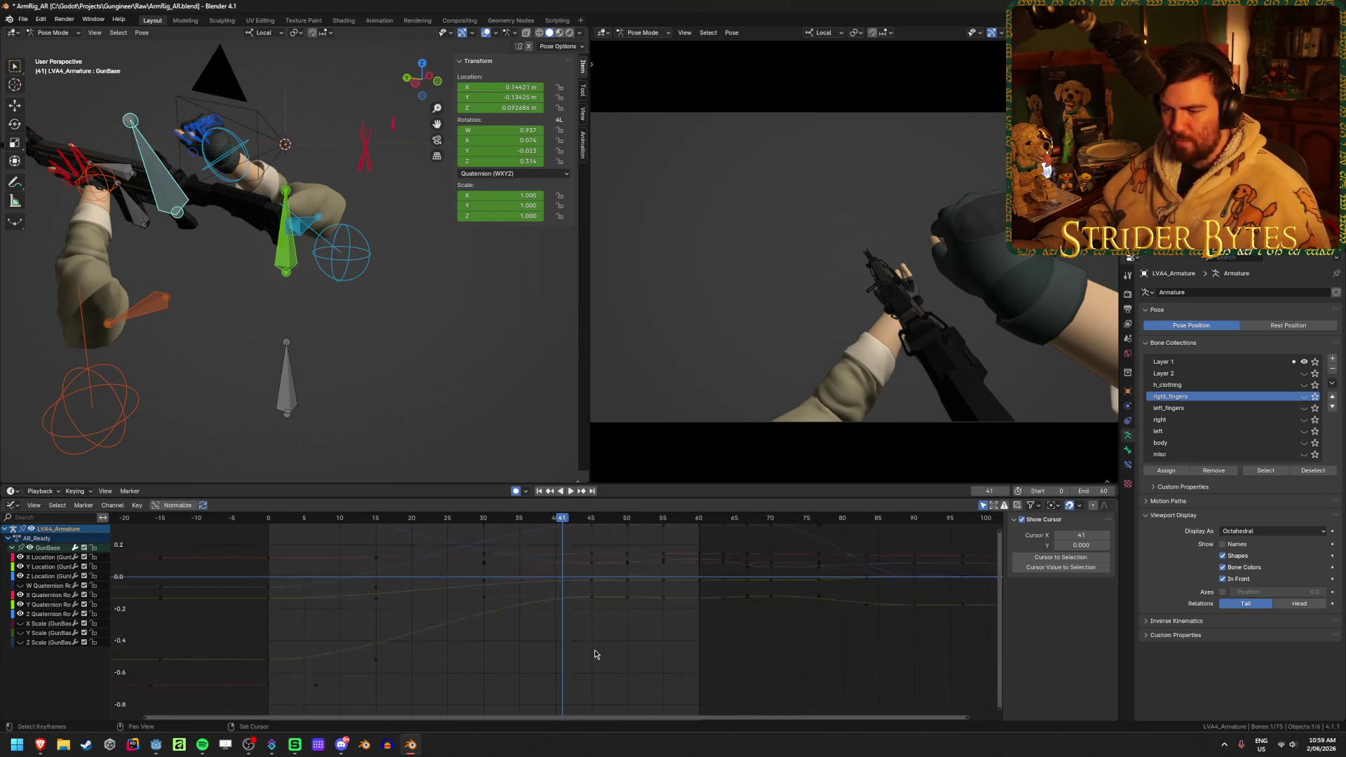
{"action": "scroll", "coordinate": [593, 655], "scroll_direction": "down", "scroll_amount": 1}
{"action": "scroll", "coordinate": [594, 654], "scroll_direction": "down", "scroll_amount": 10, "text": "alt"}
{"action": "scroll", "coordinate": [594, 654], "scroll_direction": "down", "scroll_amount": 10}
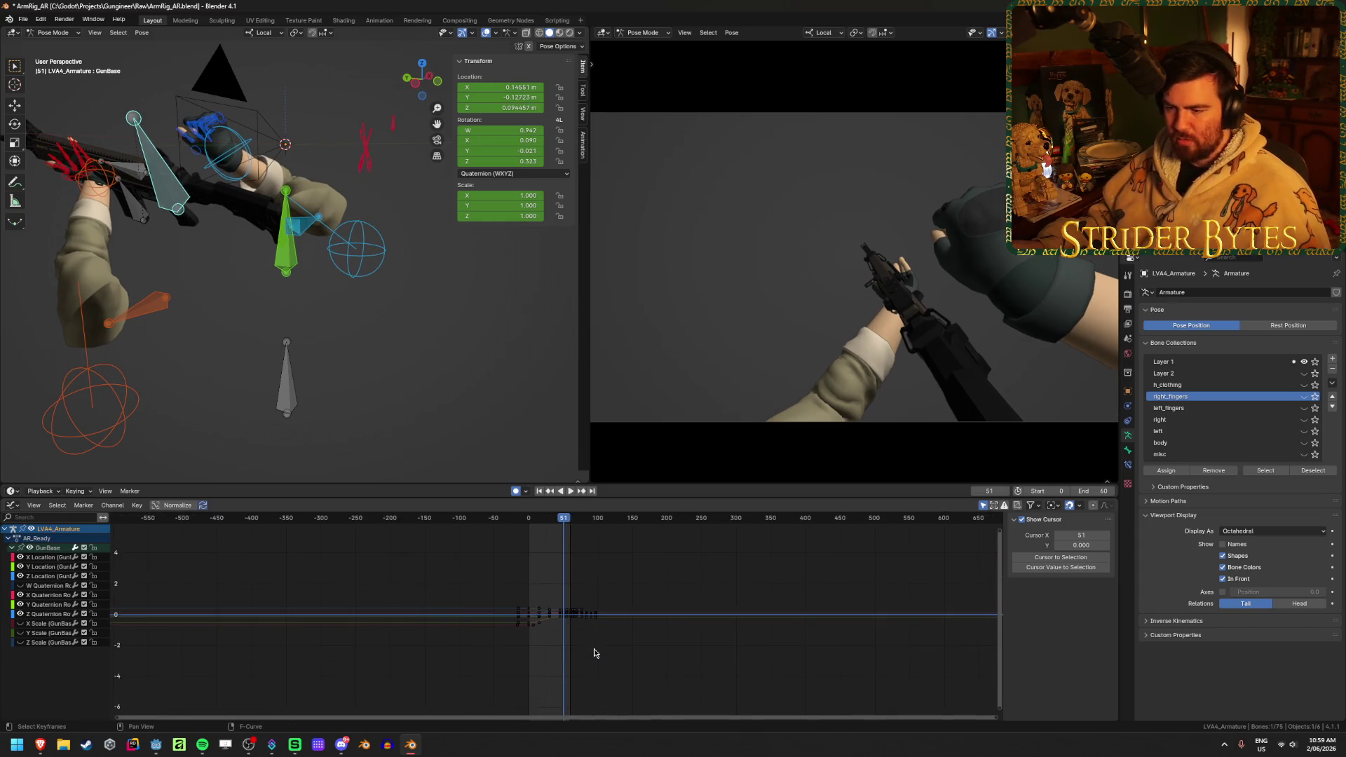
{"action": "scroll", "coordinate": [594, 653], "scroll_direction": "up", "scroll_amount": 7}
{"action": "left_click_drag", "start_coordinate": [838, 706], "coordinate": [331, 541]}
{"action": "key", "text": "Home"}
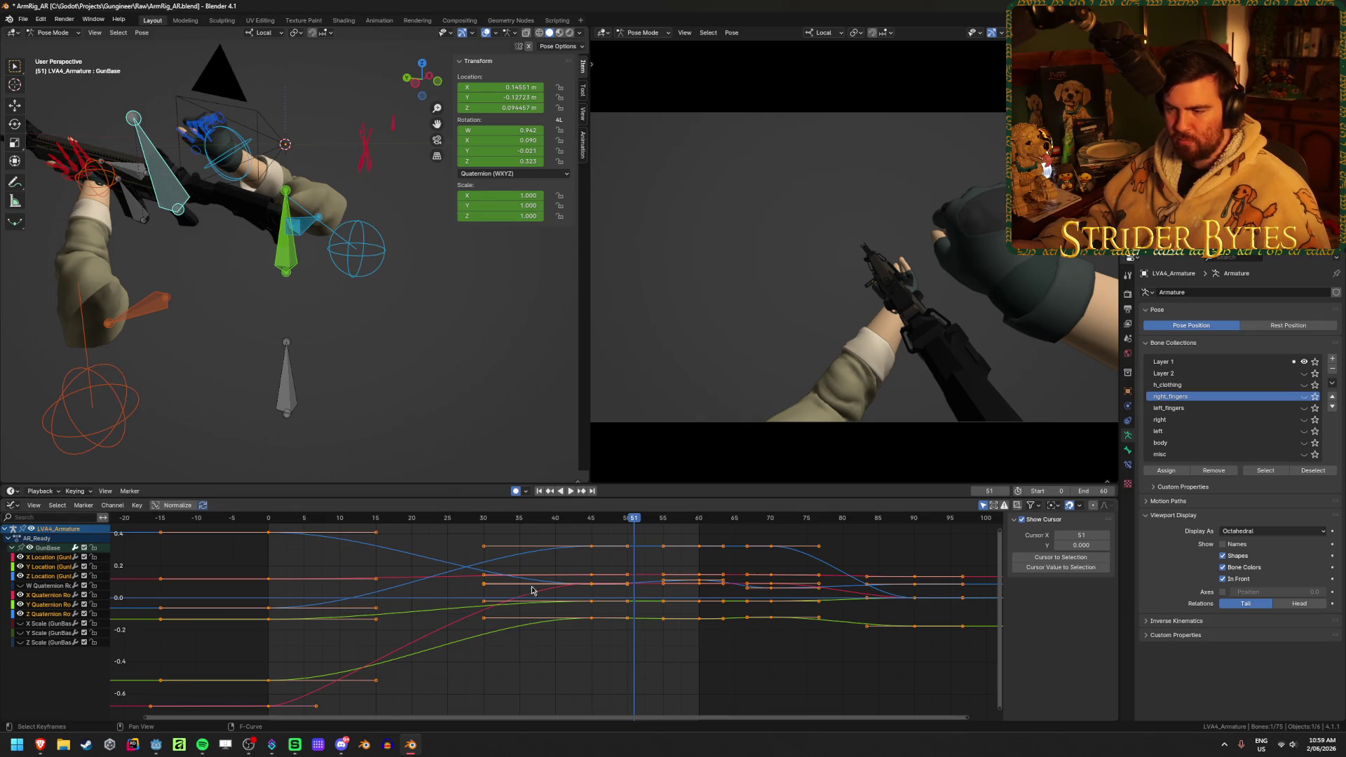
{"action": "left_click", "coordinate": [852, 694]}
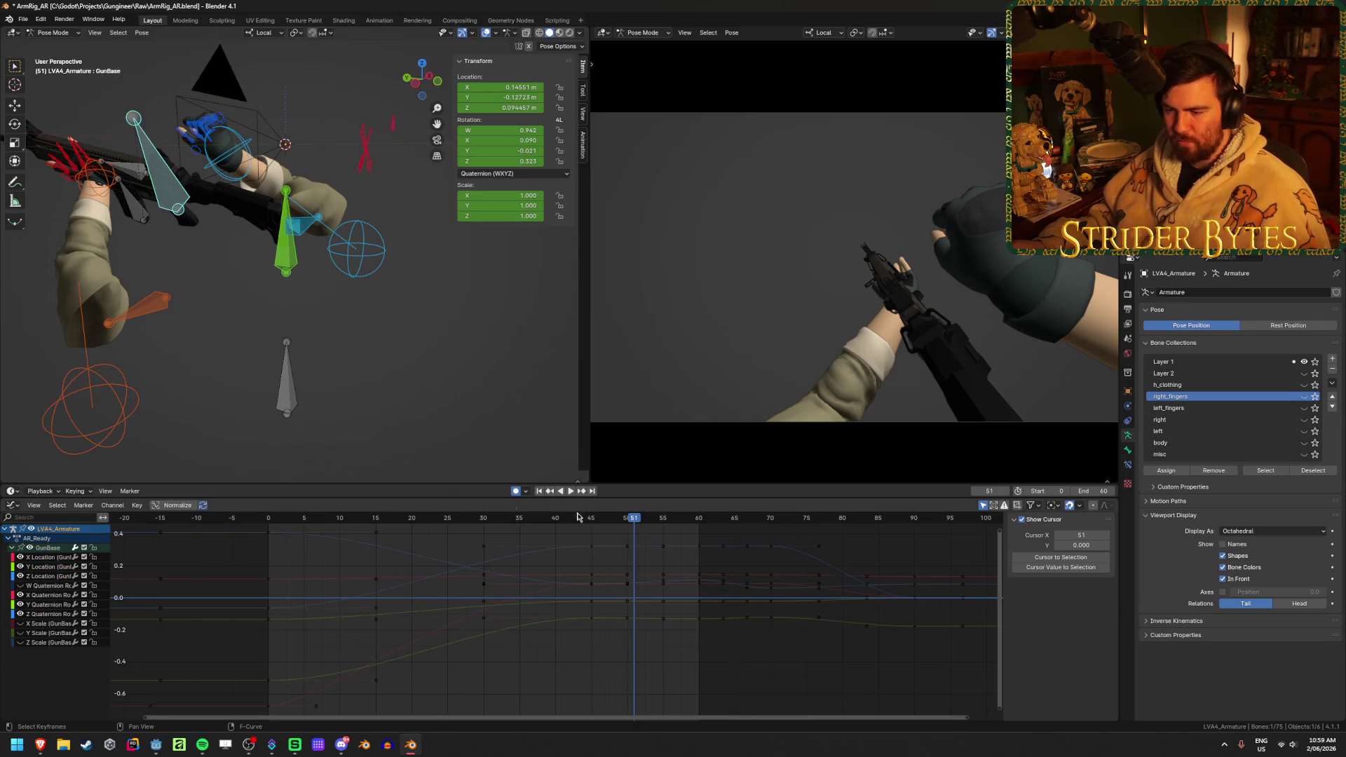
- Inspect individual GunBase keys, including Y Location's frame-0 key, and make the Scale curves visible
{"action": "left_click", "coordinate": [268, 680]}
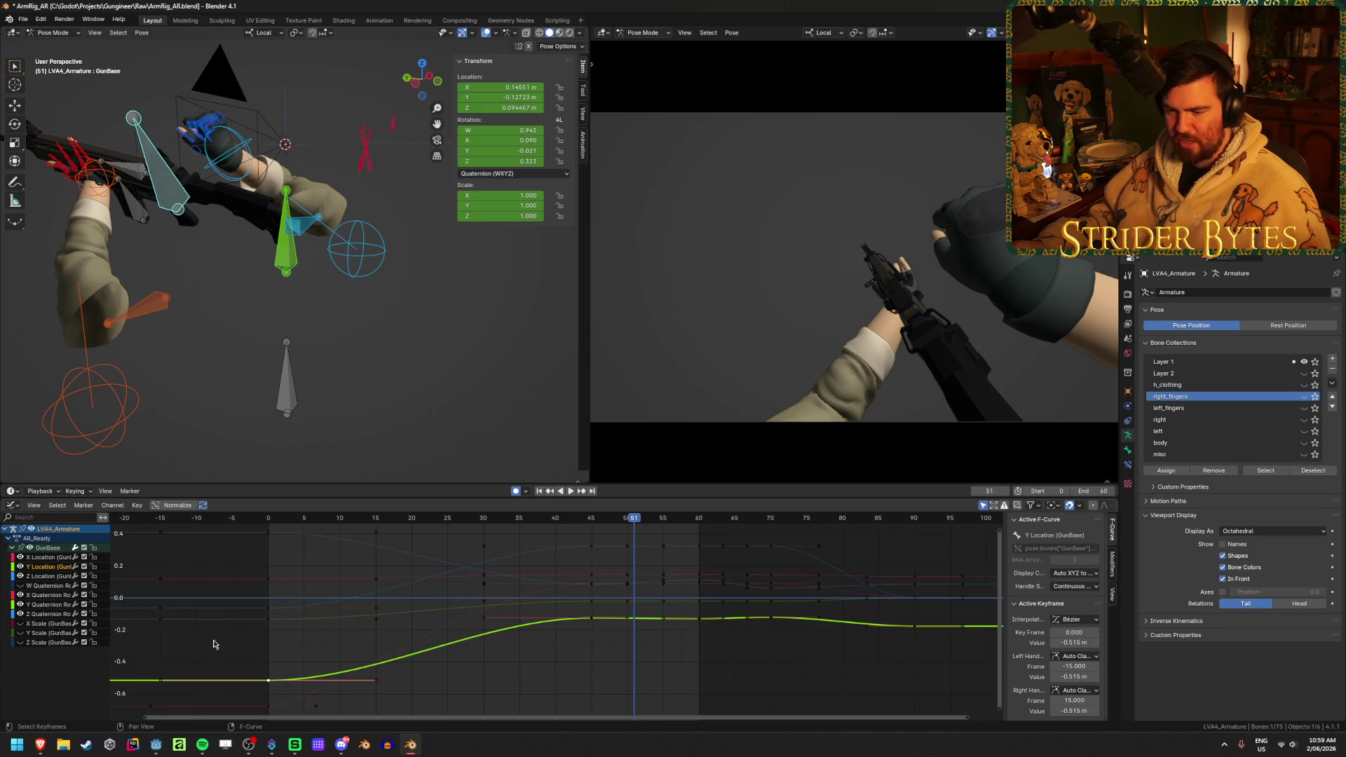
{"action": "left_click", "coordinate": [895, 640]}
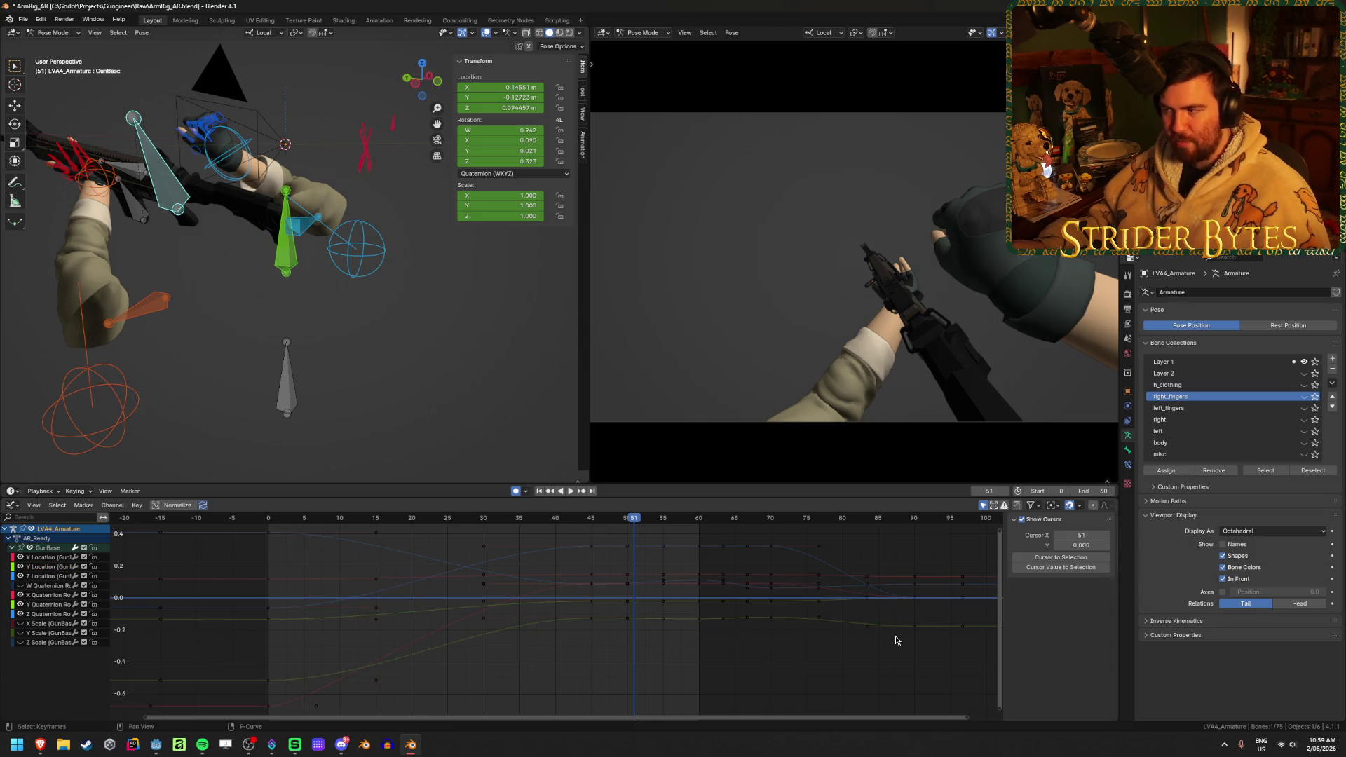
{"action": "mouse_move", "coordinate": [919, 704]}
{"action": "left_mouse_down"}
{"action": "mouse_move", "coordinate": [274, 511]}
{"action": "mouse_move", "coordinate": [144, 515]}
{"action": "left_mouse_up"}
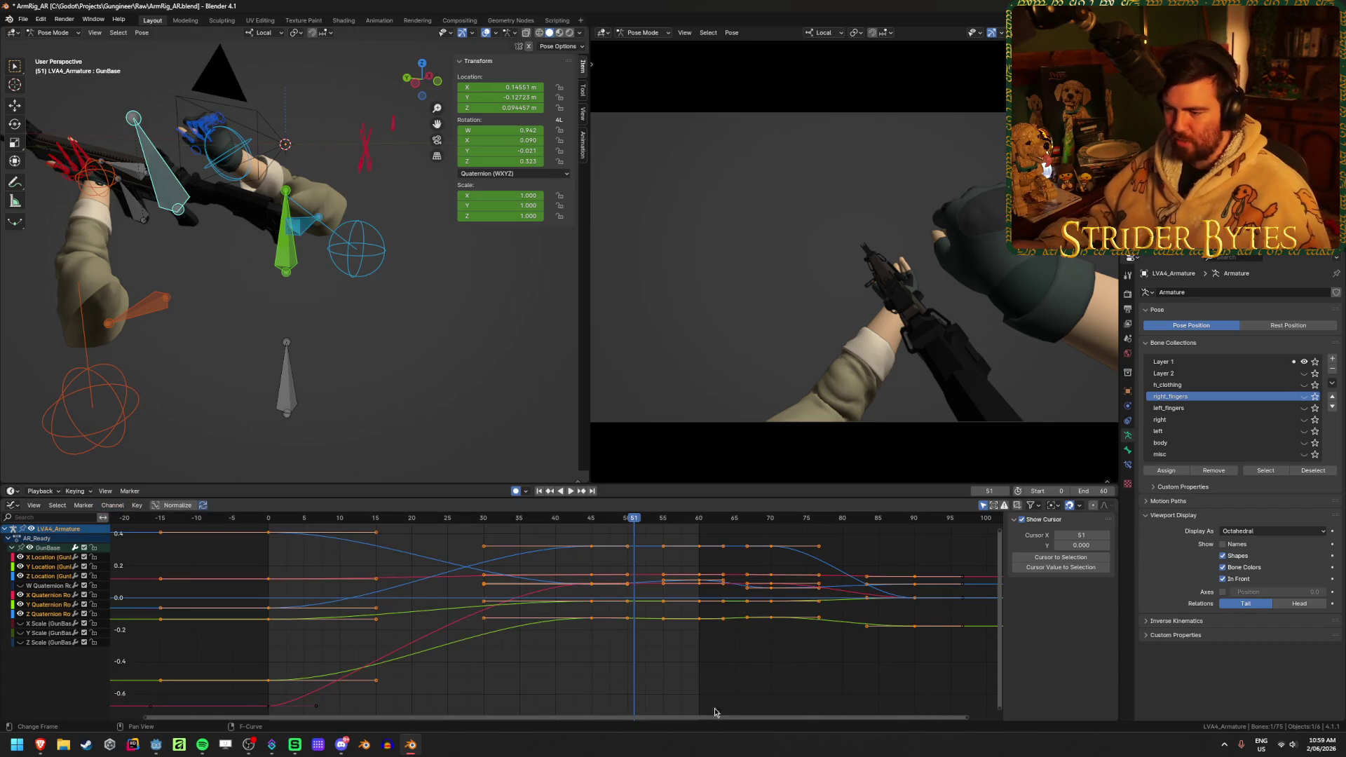
{"action": "left_click", "coordinate": [734, 678]}
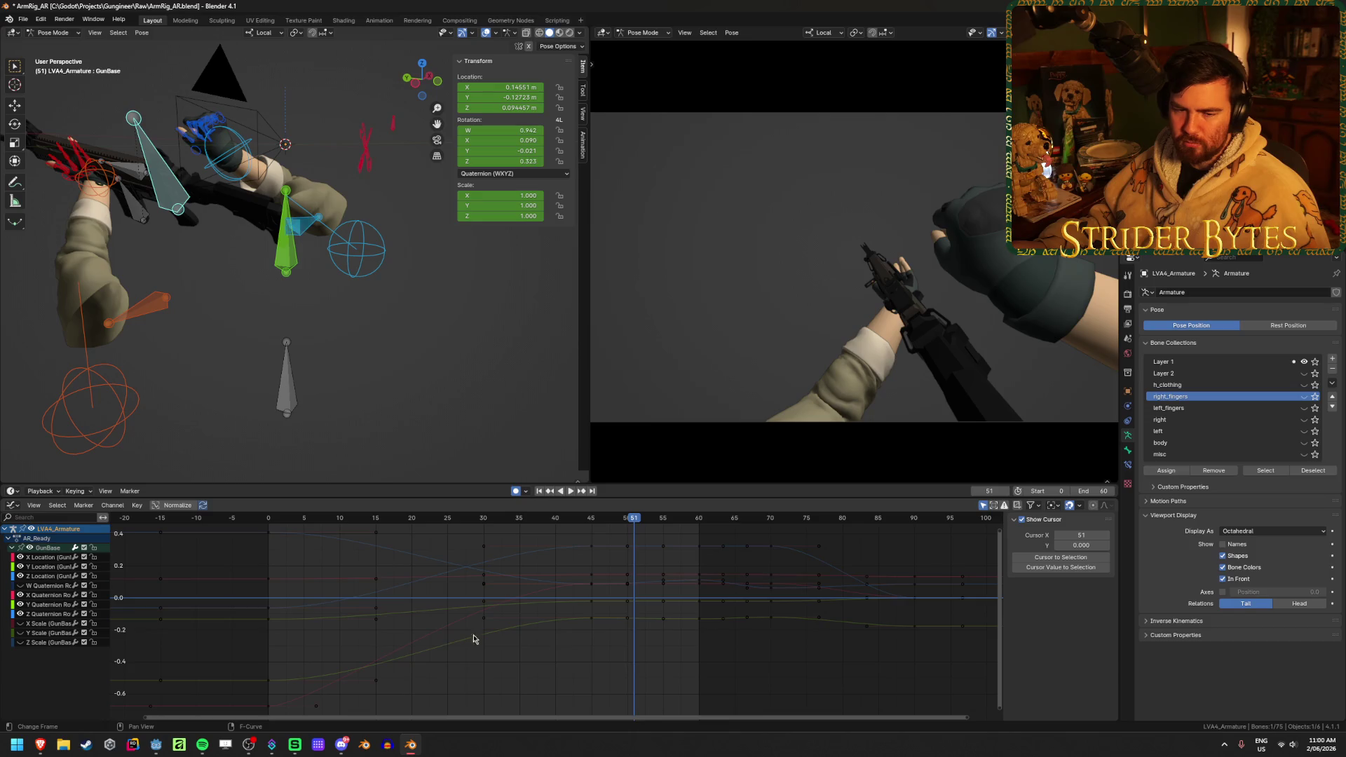
{"action": "scroll", "coordinate": [474, 639], "scroll_direction": "down", "scroll_amount": 3}
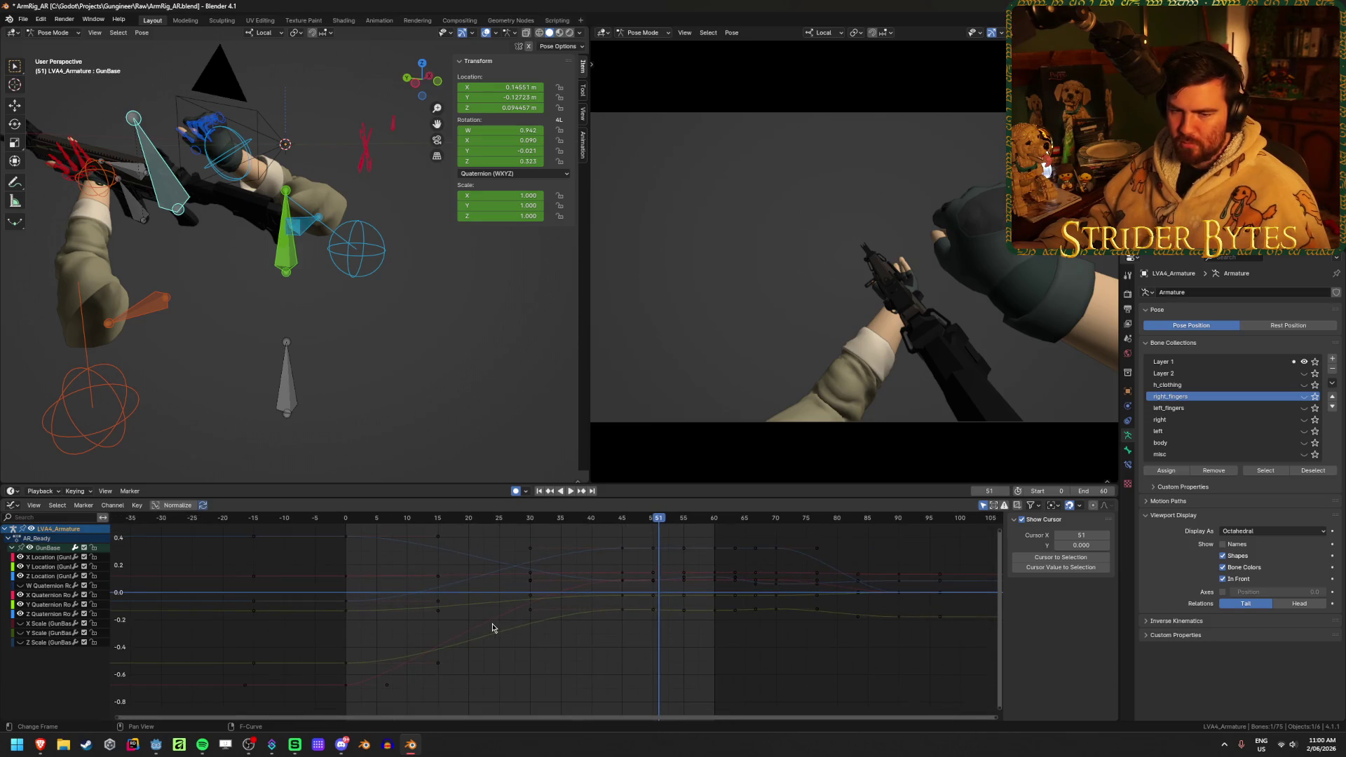
{"action": "scroll", "coordinate": [492, 628], "scroll_direction": "down", "scroll_amount": 1}
{"action": "middle_click_drag", "start_coordinate": [512, 628], "coordinate": [536, 616]}
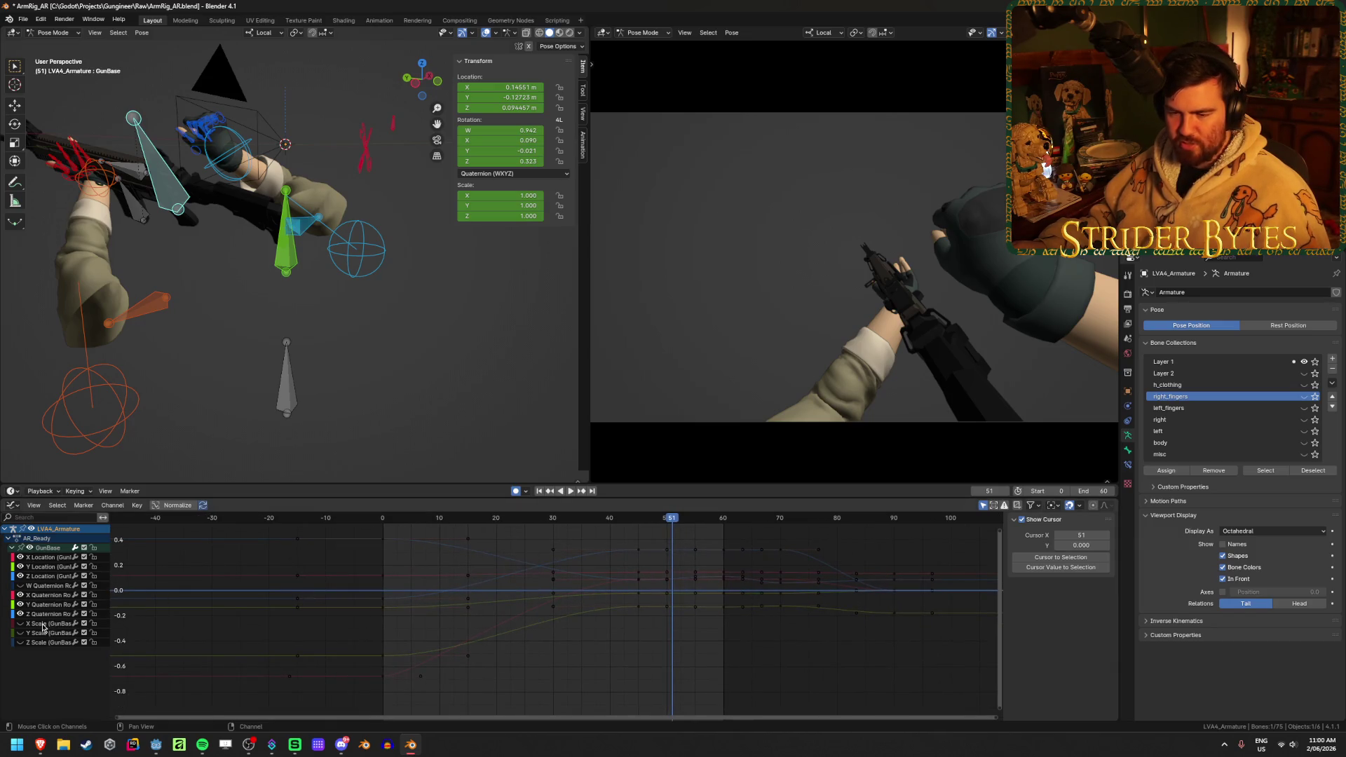
{"action": "left_click_drag", "start_coordinate": [21, 623], "coordinate": [22, 643]}
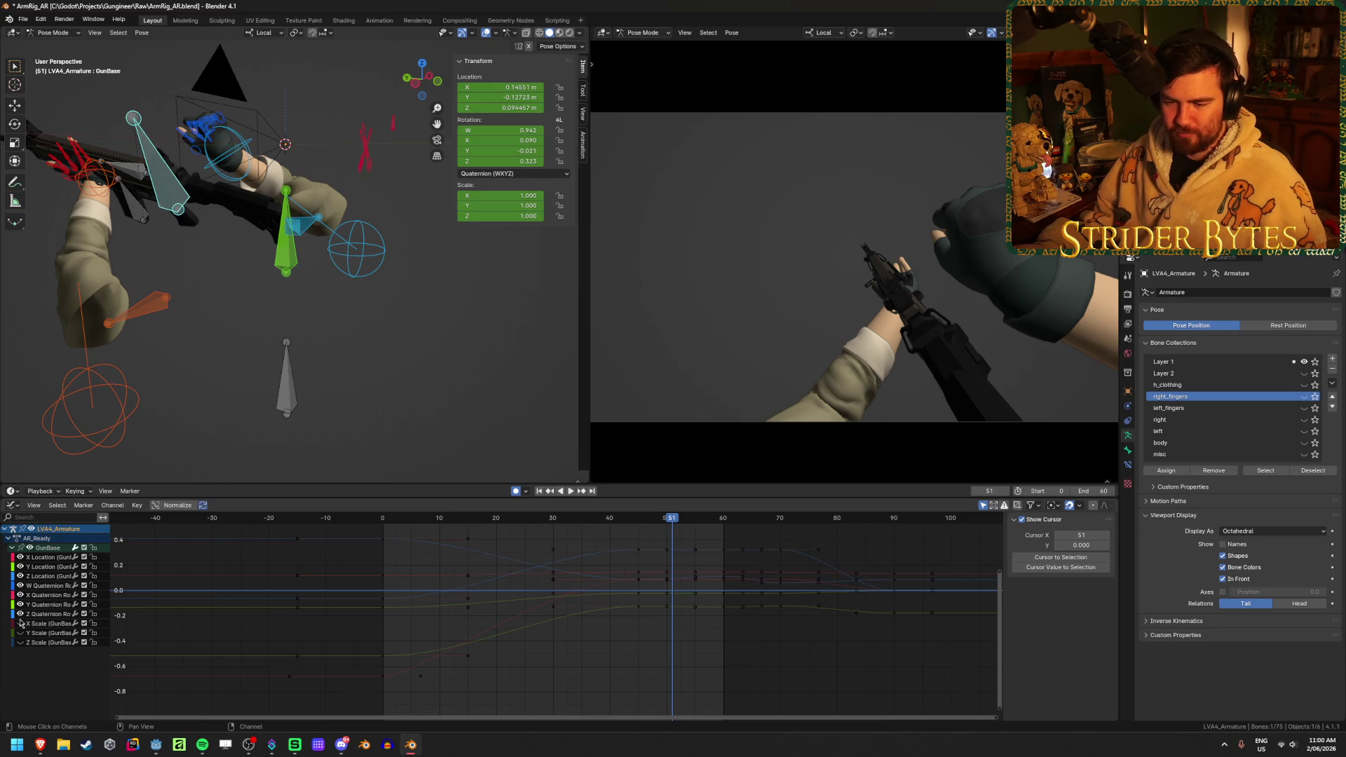
- Isolate GunBase's Z Location curve and play the animation from frame 6
{"action": "left_click", "coordinate": [51, 586]}
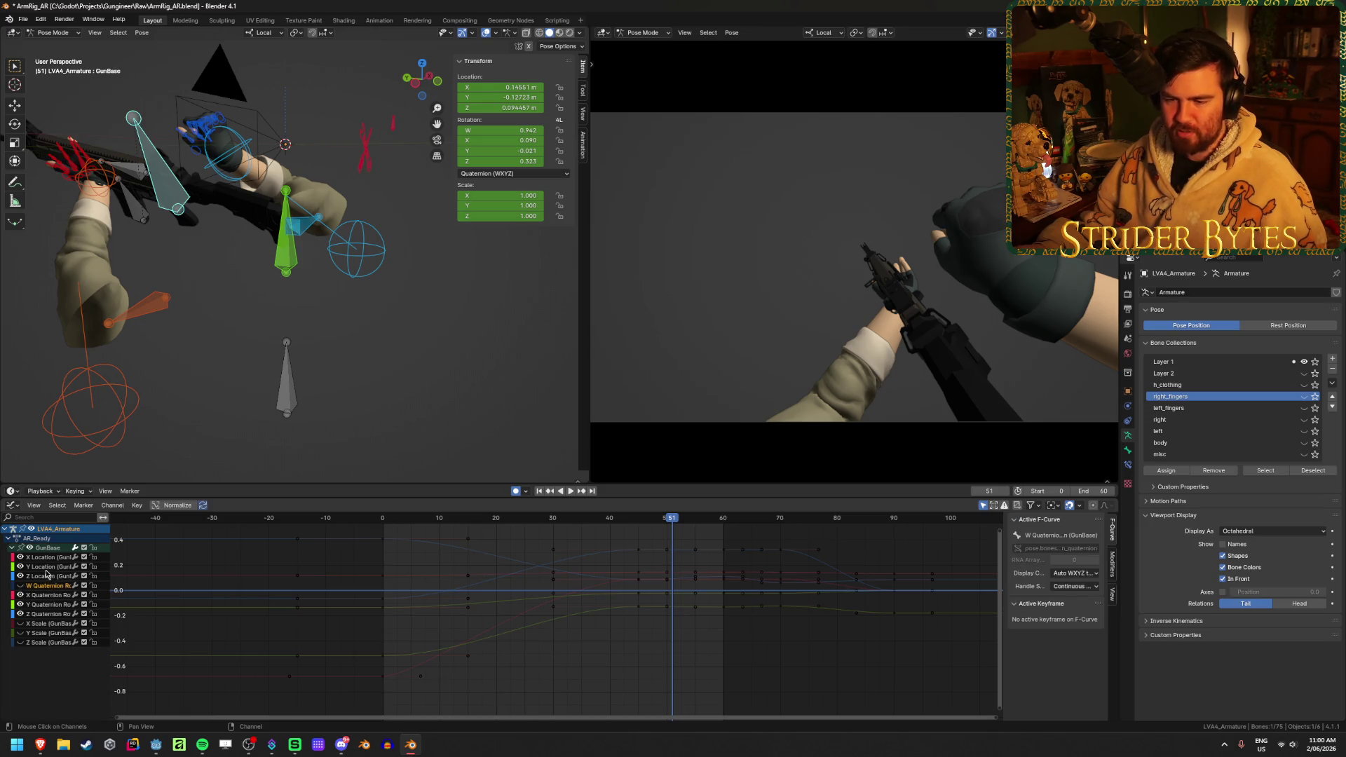
{"action": "left_click", "coordinate": [47, 559]}
{"action": "left_click_drag", "start_coordinate": [21, 579], "coordinate": [20, 557]}
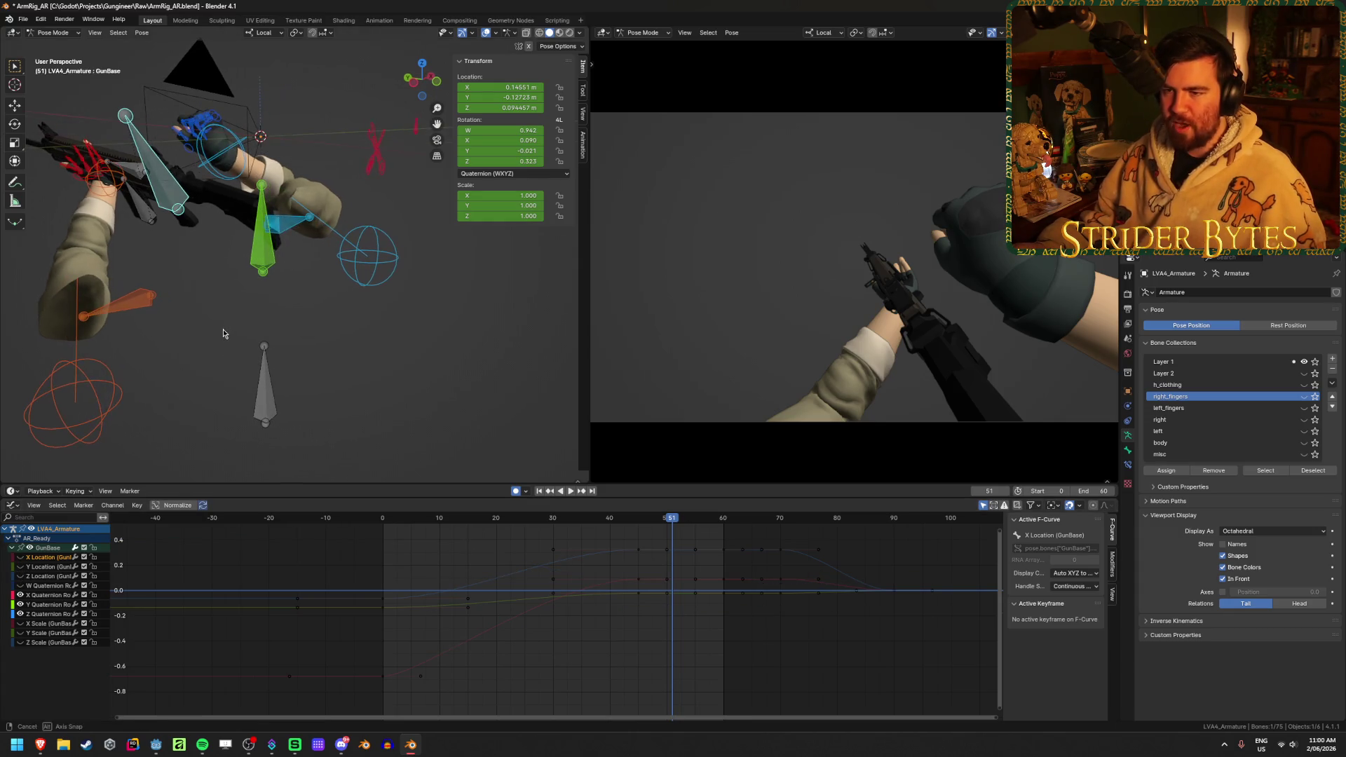
{"action": "mouse_move", "coordinate": [491, 520]}
{"action": "left_mouse_down"}
{"action": "mouse_move", "coordinate": [421, 522]}
{"action": "mouse_move", "coordinate": [713, 548]}
{"action": "mouse_move", "coordinate": [571, 559]}
{"action": "left_mouse_up"}
{"action": "key", "text": "shift+ctrl+space"}
{"action": "key", "text": "shift+ctrl+space"}
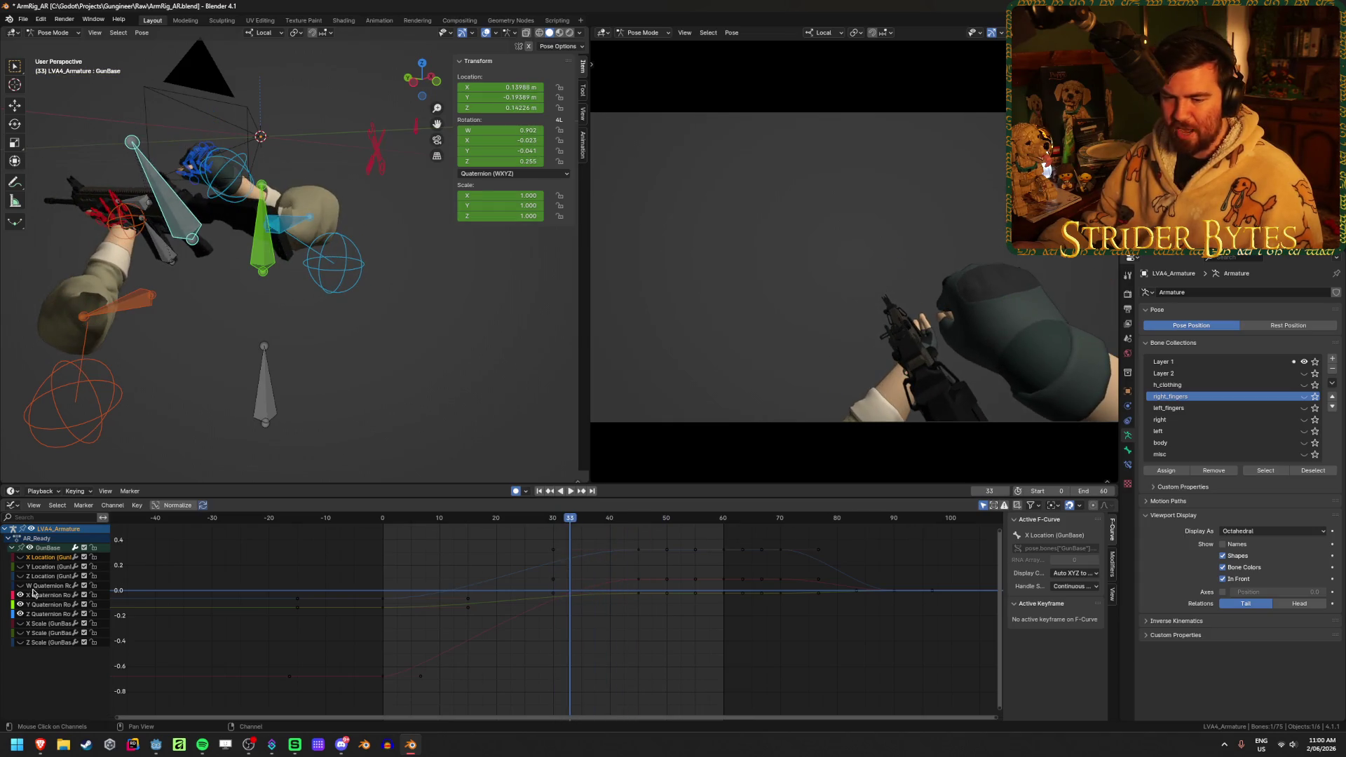
{"action": "left_click", "coordinate": [21, 605]}
{"action": "left_click", "coordinate": [20, 576]}
{"action": "key", "text": "Home"}
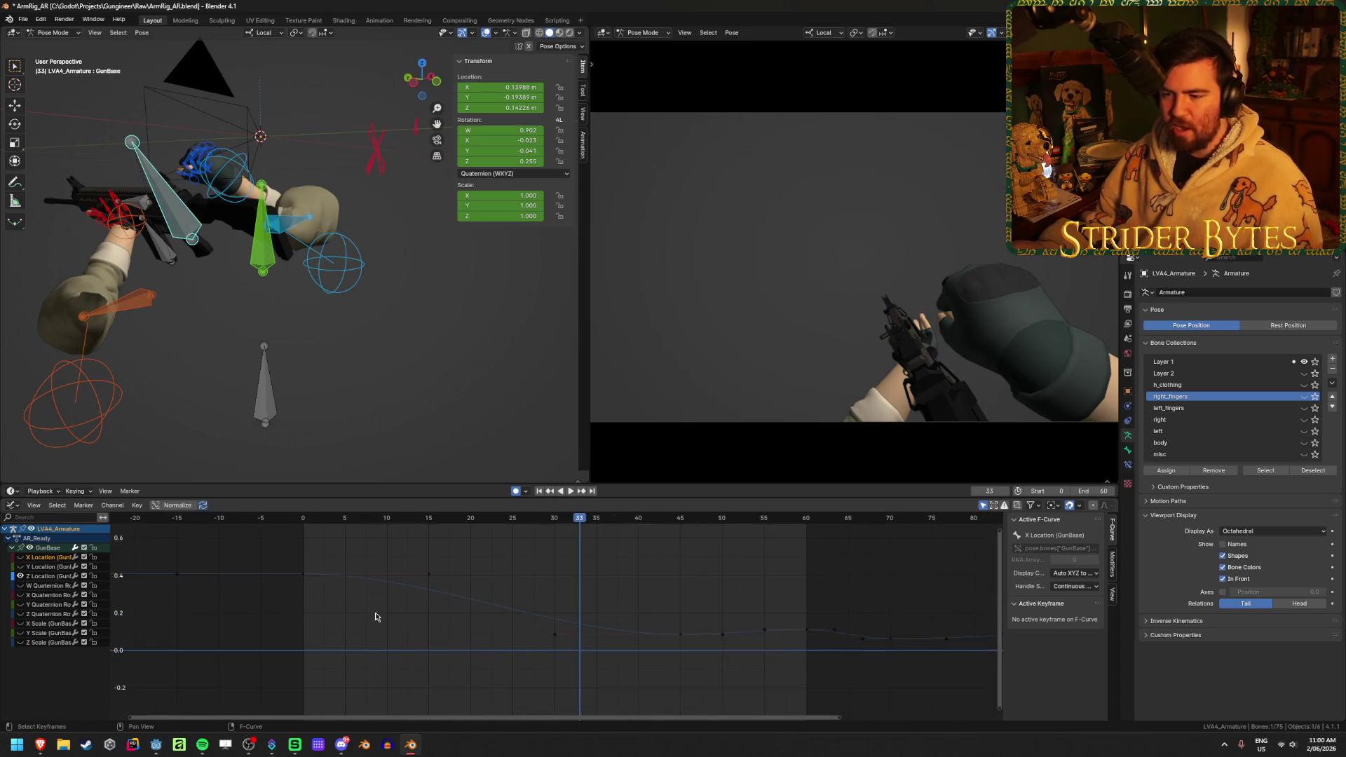
- Scrub to frame 44 and trial-move the frame-45 Z Location key, cancelling the change
{"action": "left_click", "coordinate": [302, 575]}
{"action": "left_click", "coordinate": [303, 519]}
{"action": "key", "text": "space"}
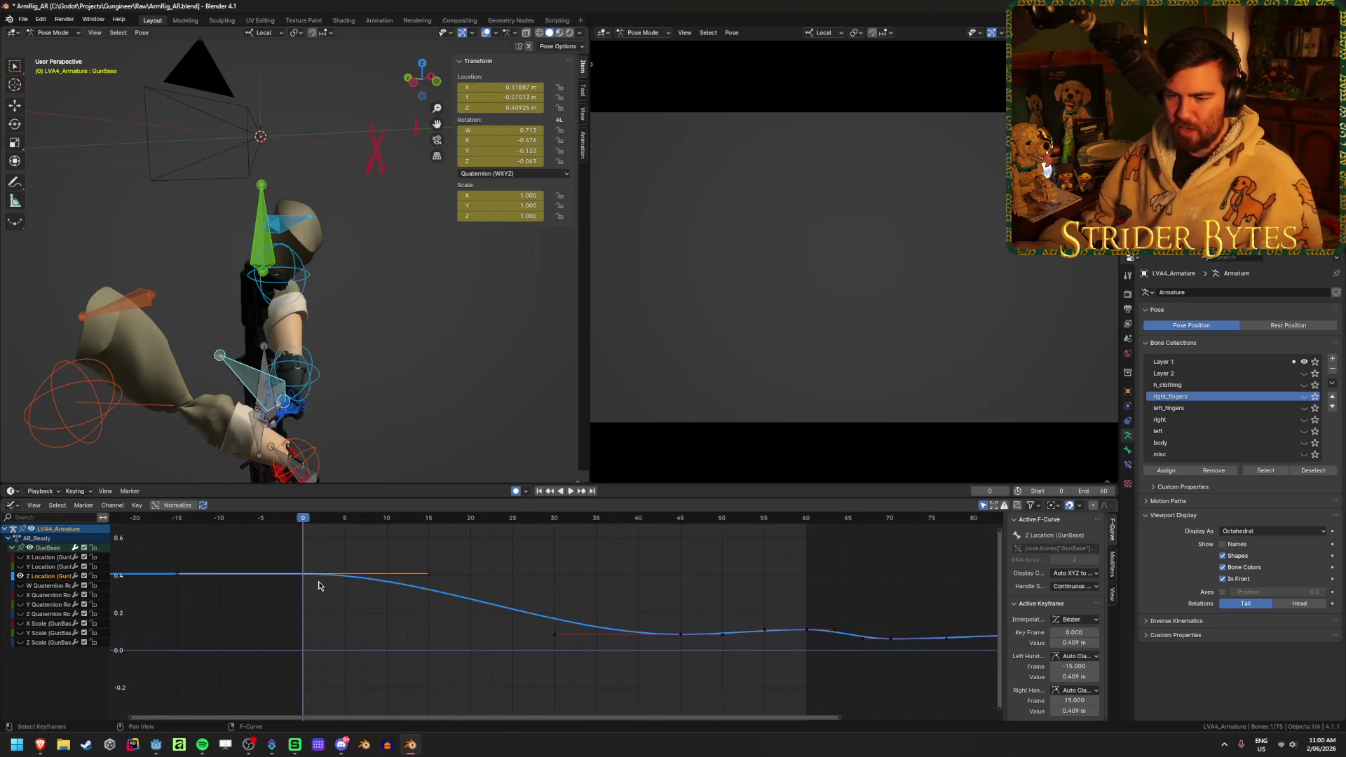
{"action": "key", "text": "Escape"}
{"action": "left_click_drag", "start_coordinate": [321, 518], "coordinate": [672, 519]}
{"action": "left_click", "coordinate": [681, 636]}
{"action": "left_click_drag", "start_coordinate": [681, 635], "coordinate": [685, 598]}
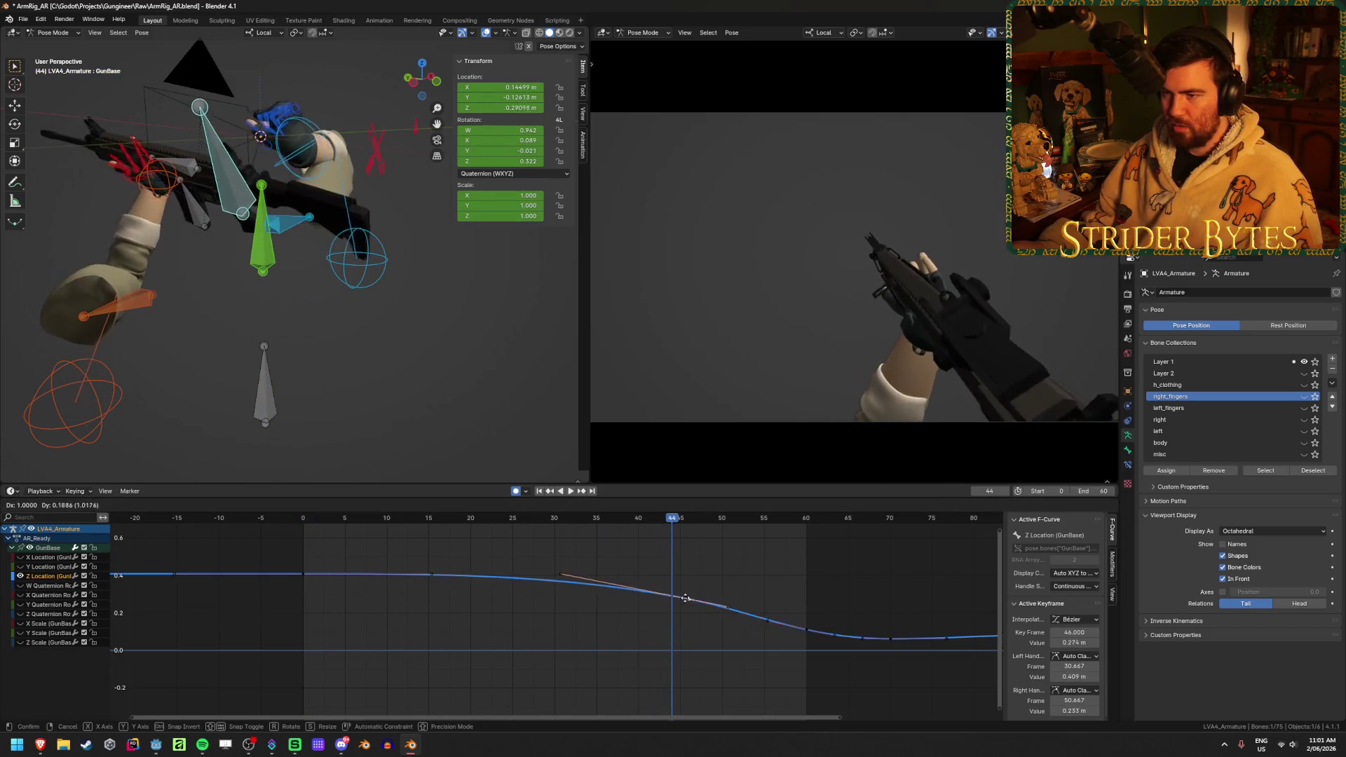
{"action": "key", "text": "Escape"}
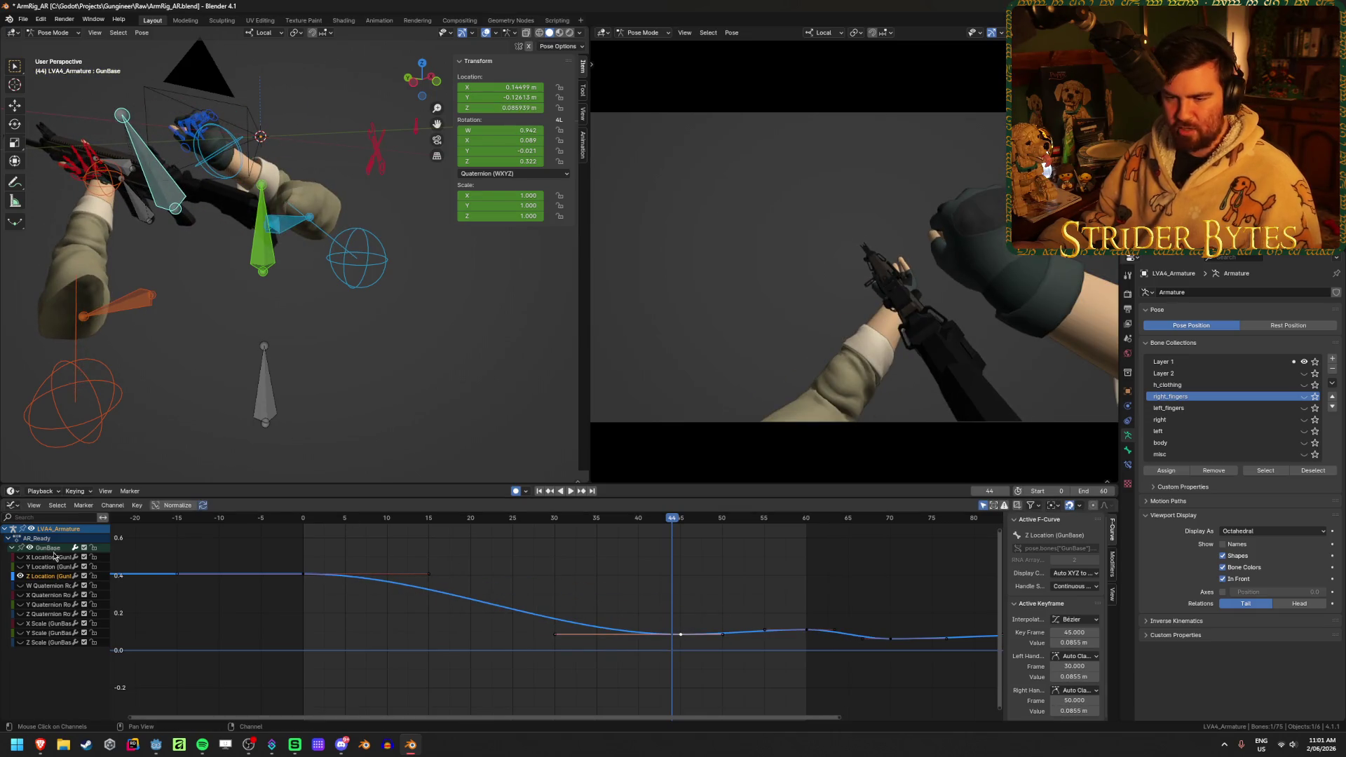
- Show only the Y Location curve, frame it, and trial-move its frame-45 key without applying
{"action": "left_click", "coordinate": [20, 575]}
{"action": "left_click", "coordinate": [20, 566]}
{"action": "key", "text": "Home"}
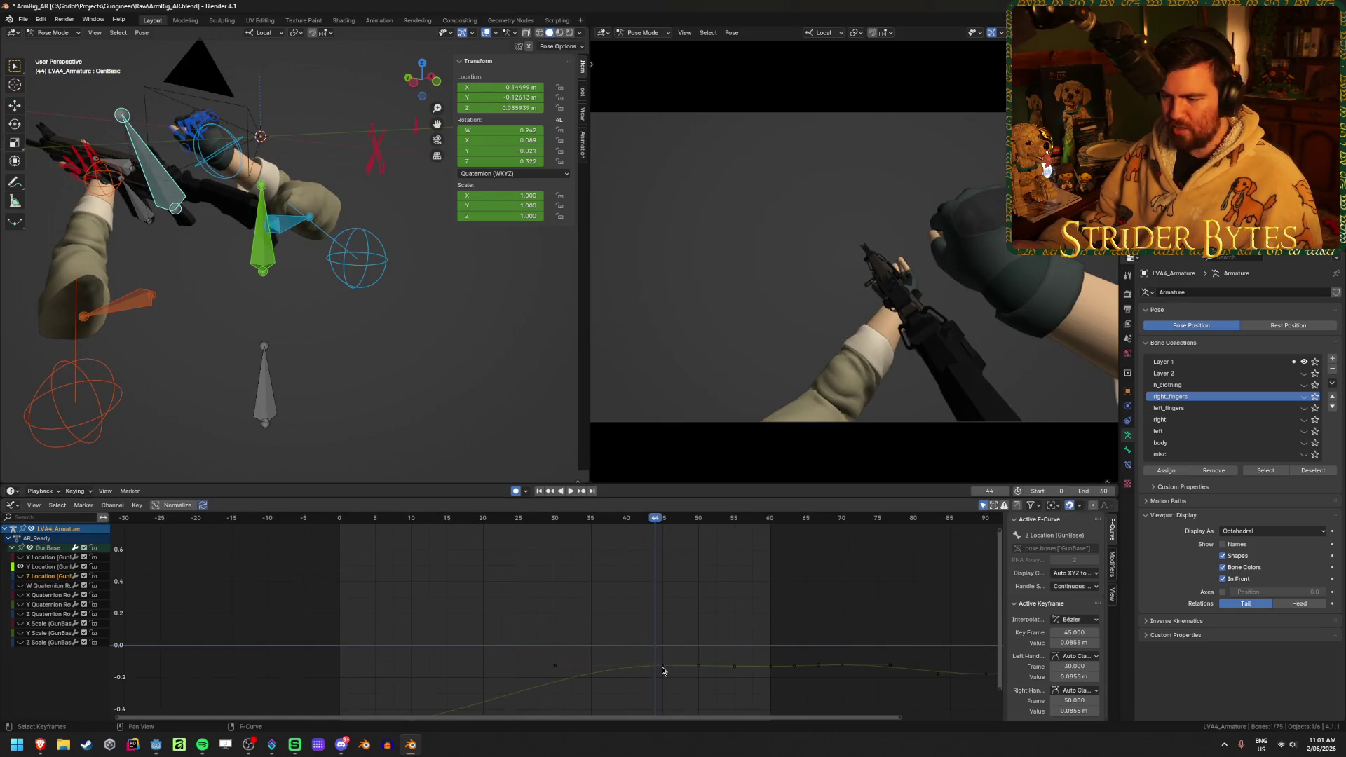
{"action": "left_click_drag", "start_coordinate": [667, 661], "coordinate": [667, 657]}
{"action": "key", "text": "Escape"}
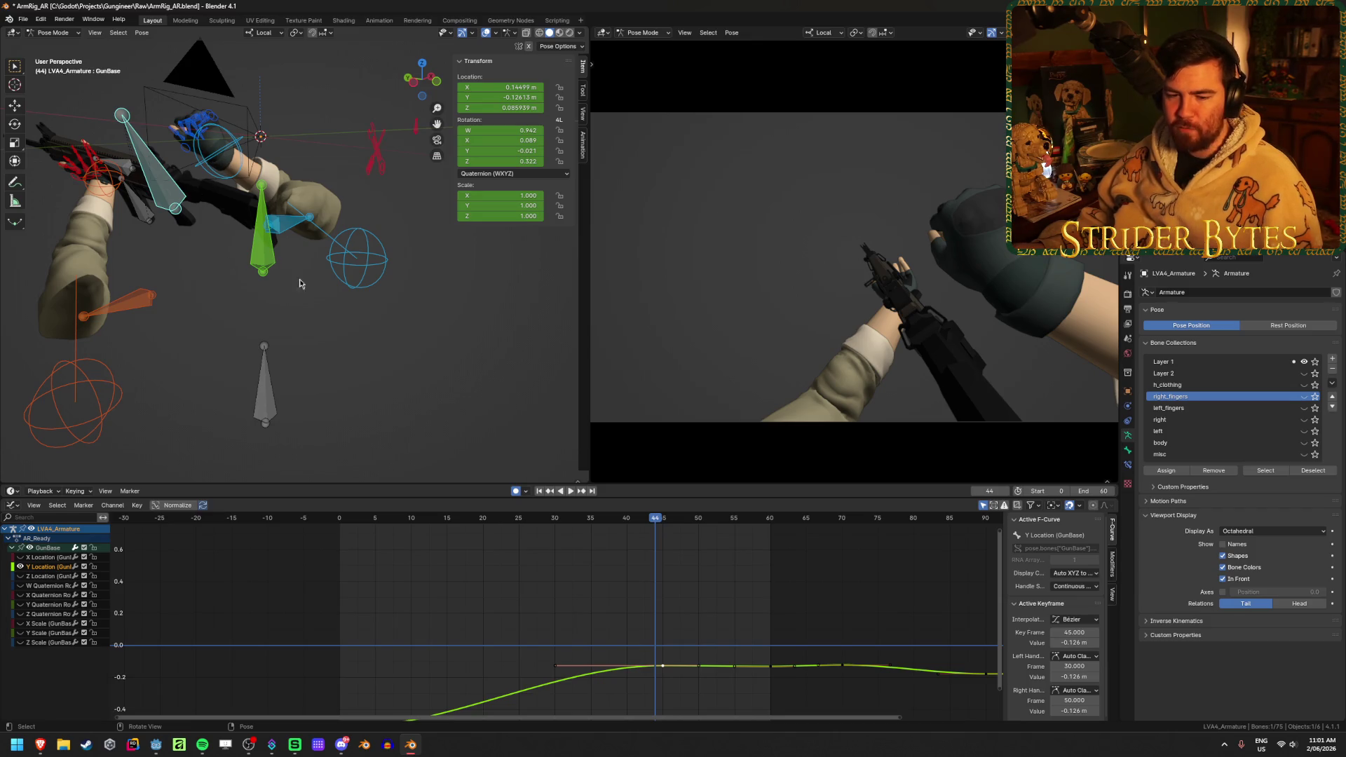
{"action": "middle_click_drag", "start_coordinate": [299, 284], "coordinate": [308, 333]}
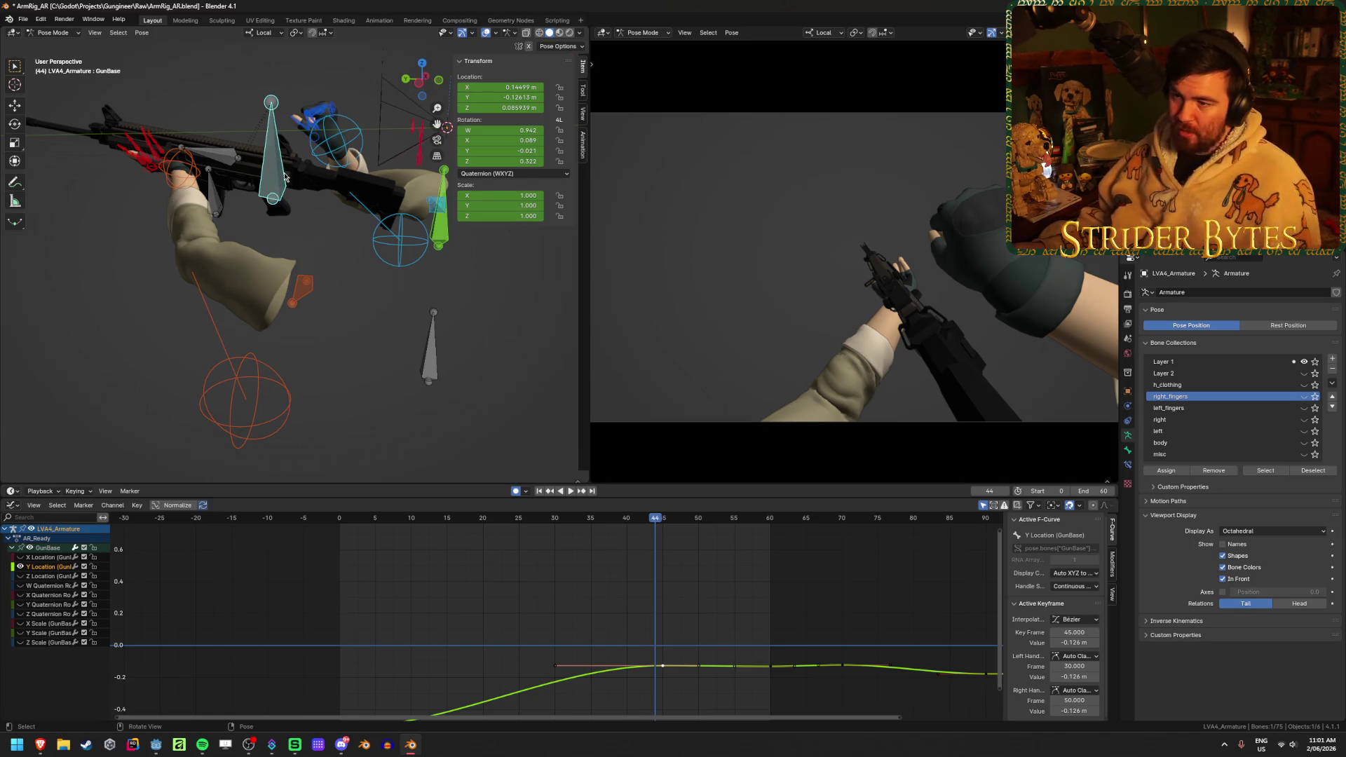
{"action": "left_click", "coordinate": [342, 135]}
{"action": "left_click", "coordinate": [1127, 464]}
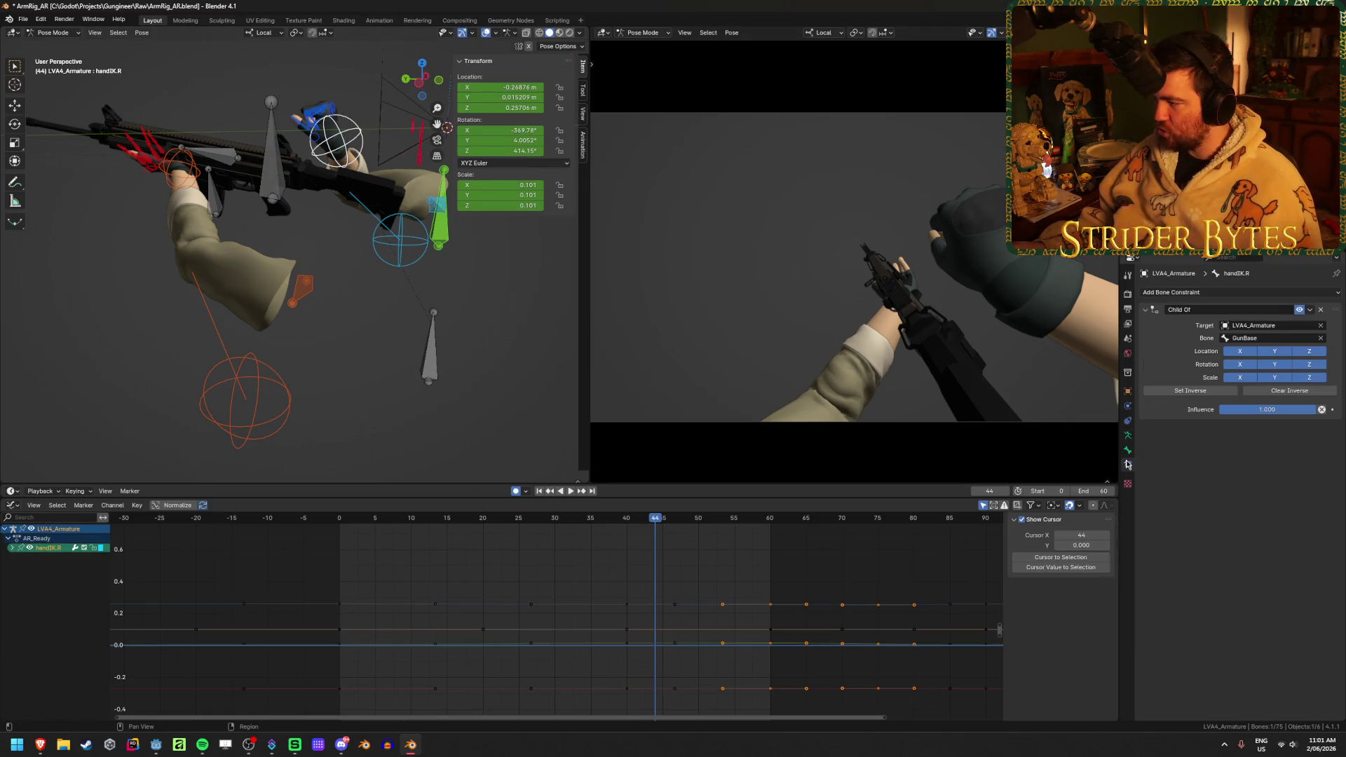
{"action": "middle_click_drag", "start_coordinate": [335, 154], "coordinate": [172, 186]}
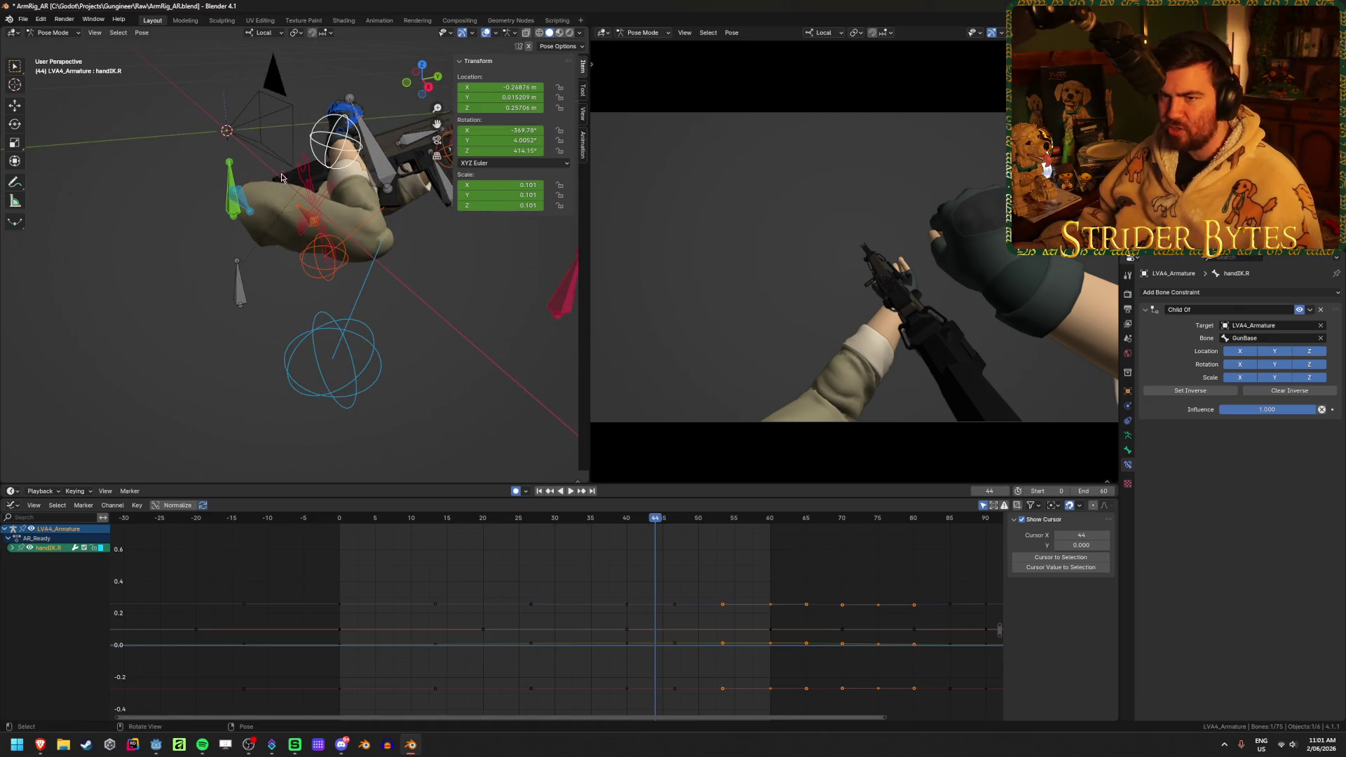
{"action": "key", "text": "g"}
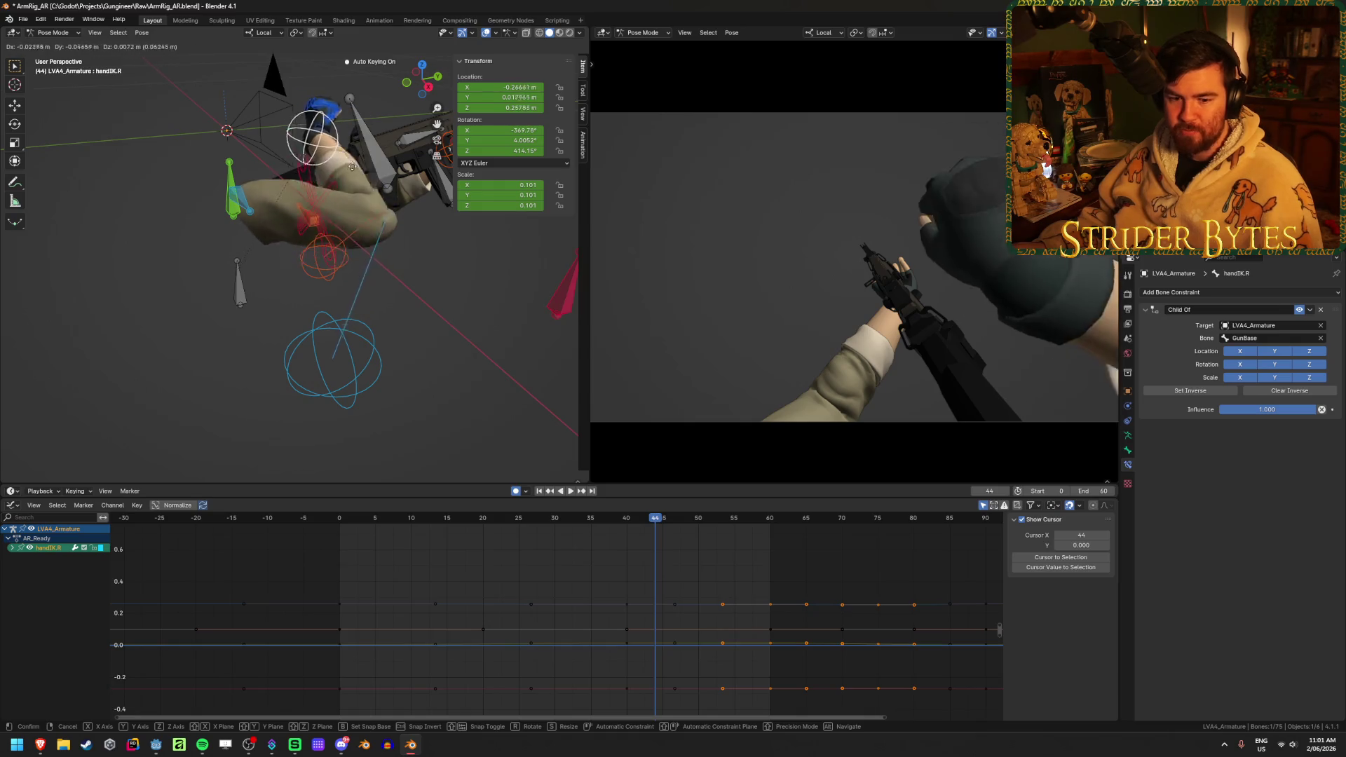
{"action": "left_click", "coordinate": [375, 145]}
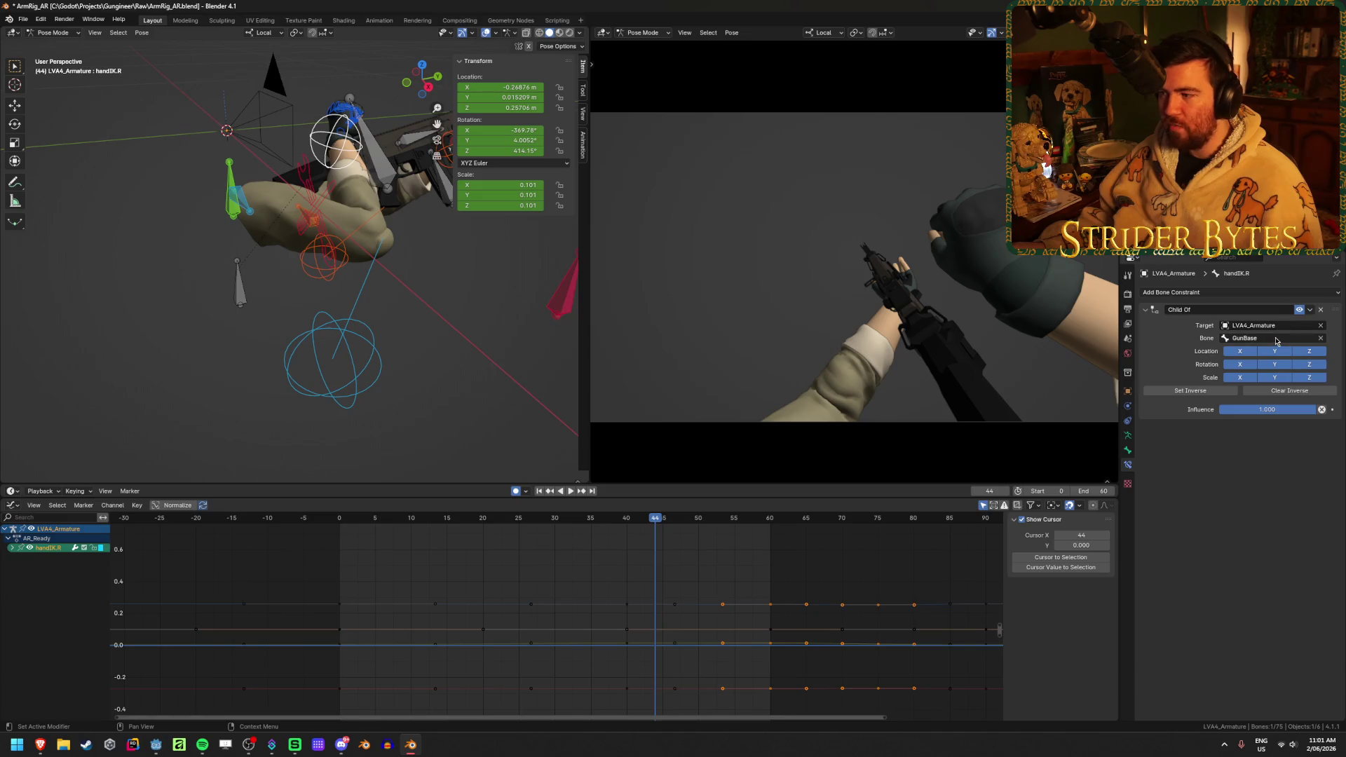
{"action": "middle_click_drag", "start_coordinate": [315, 246], "coordinate": [176, 259]}
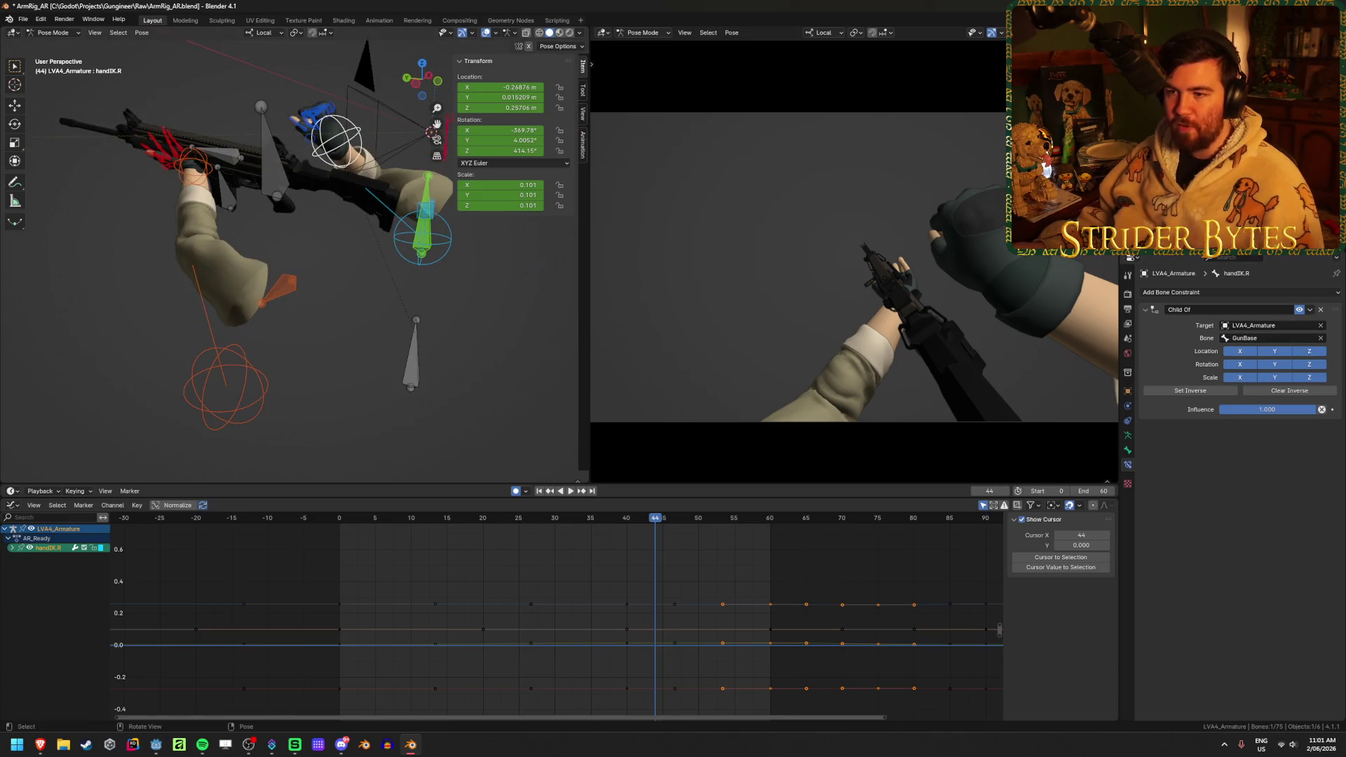
{"action": "left_click", "coordinate": [265, 185]}
{"action": "key", "text": "g"}
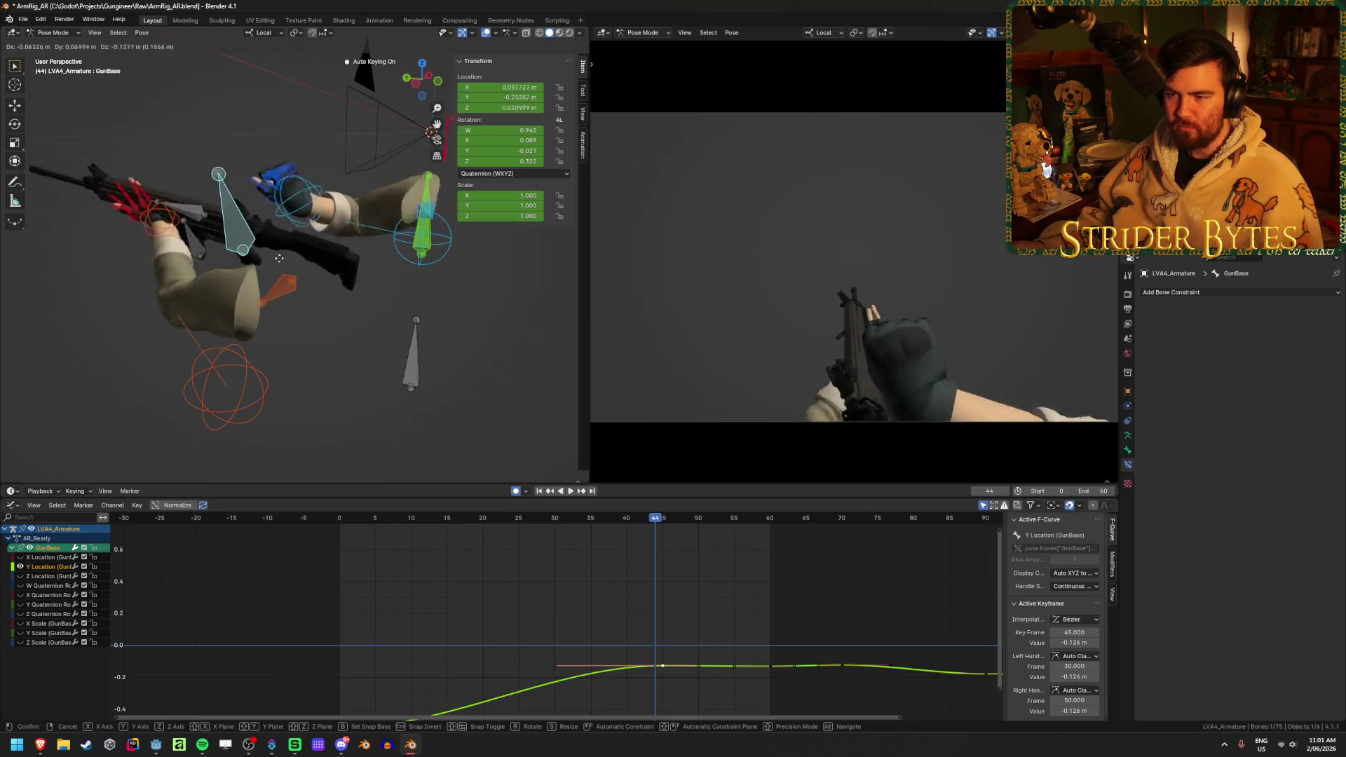
{"action": "left_click", "coordinate": [295, 240]}
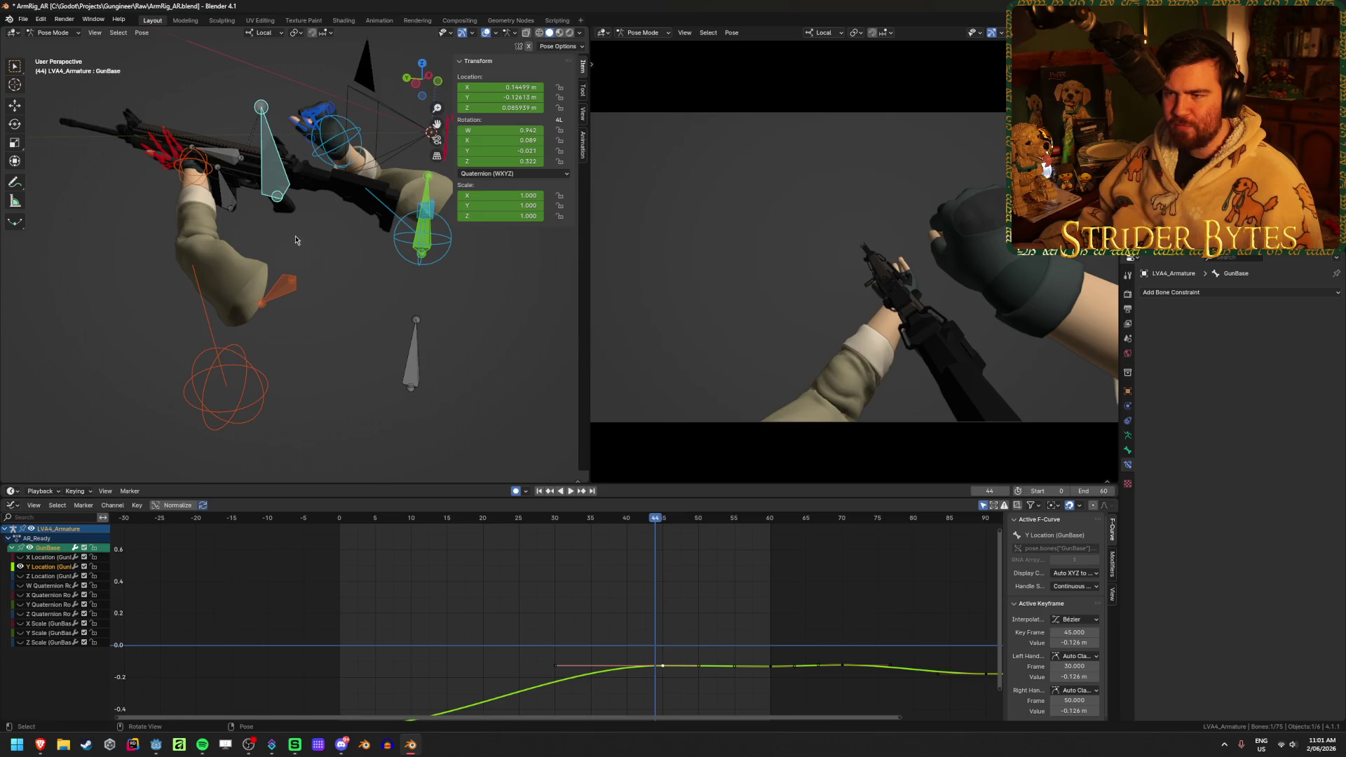
{"action": "key", "text": "g"}
{"action": "left_click_drag", "start_coordinate": [279, 179], "coordinate": [293, 275]}
{"action": "left_click", "coordinate": [293, 275]}
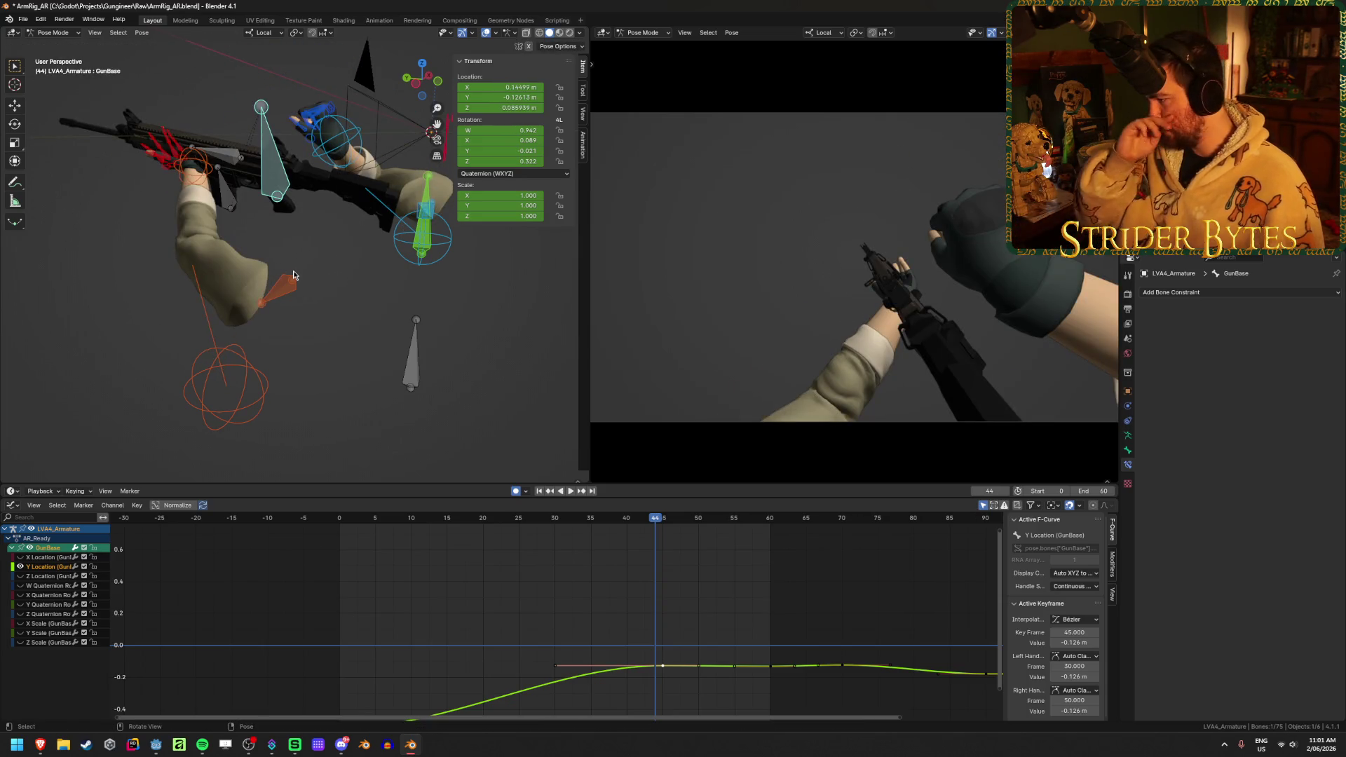
{"action": "left_click", "coordinate": [225, 190]}
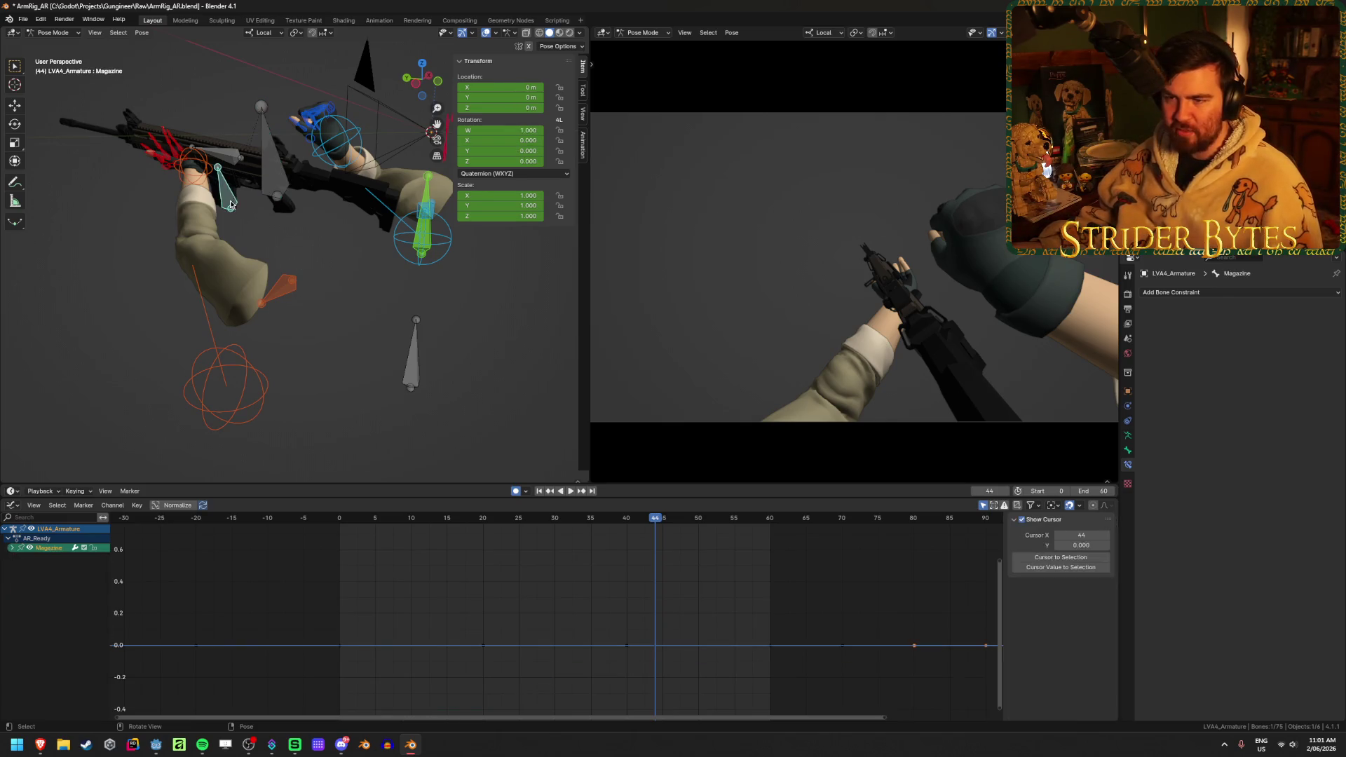
- Test-move the Magazine bone along Y, cancel, then place the left hand IK target onto the rifle
{"action": "key", "text": "g"}
{"action": "key", "text": "y"}
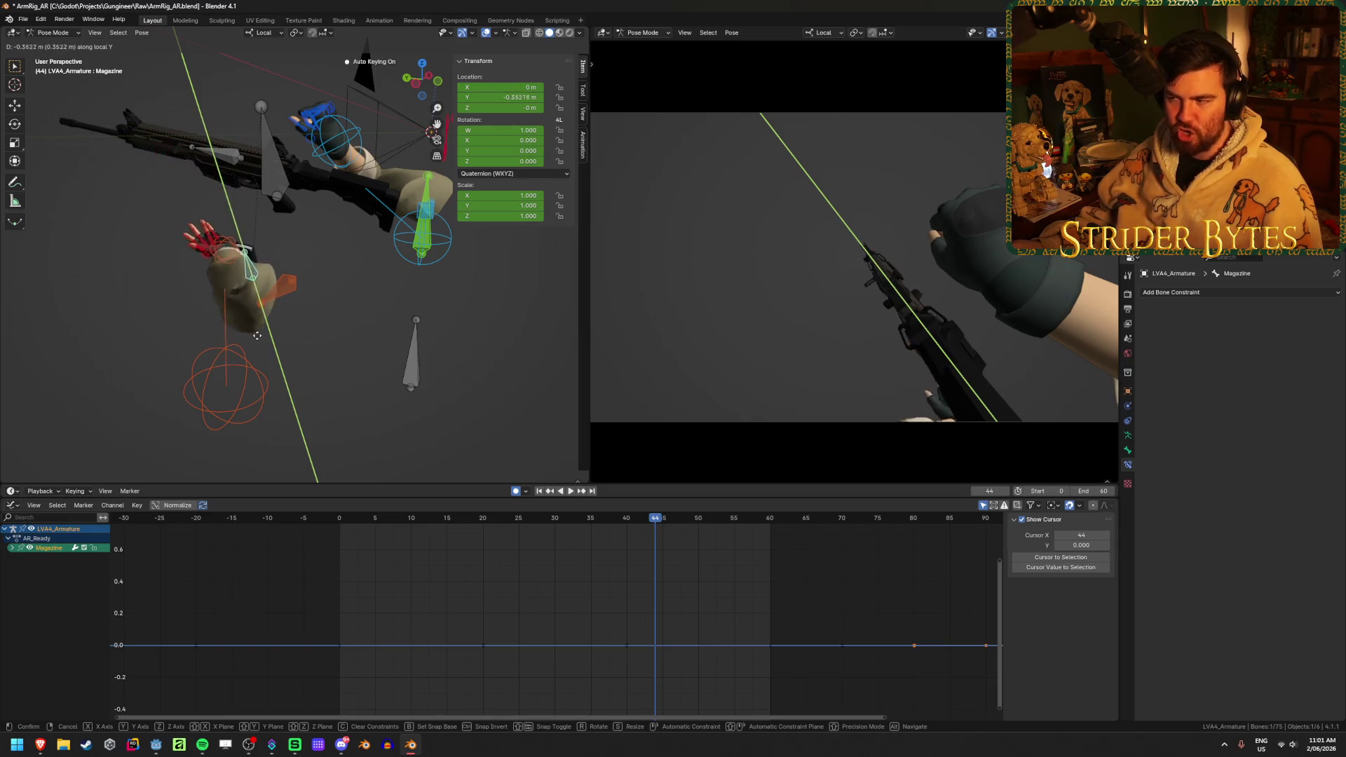
{"action": "key", "text": "Escape"}
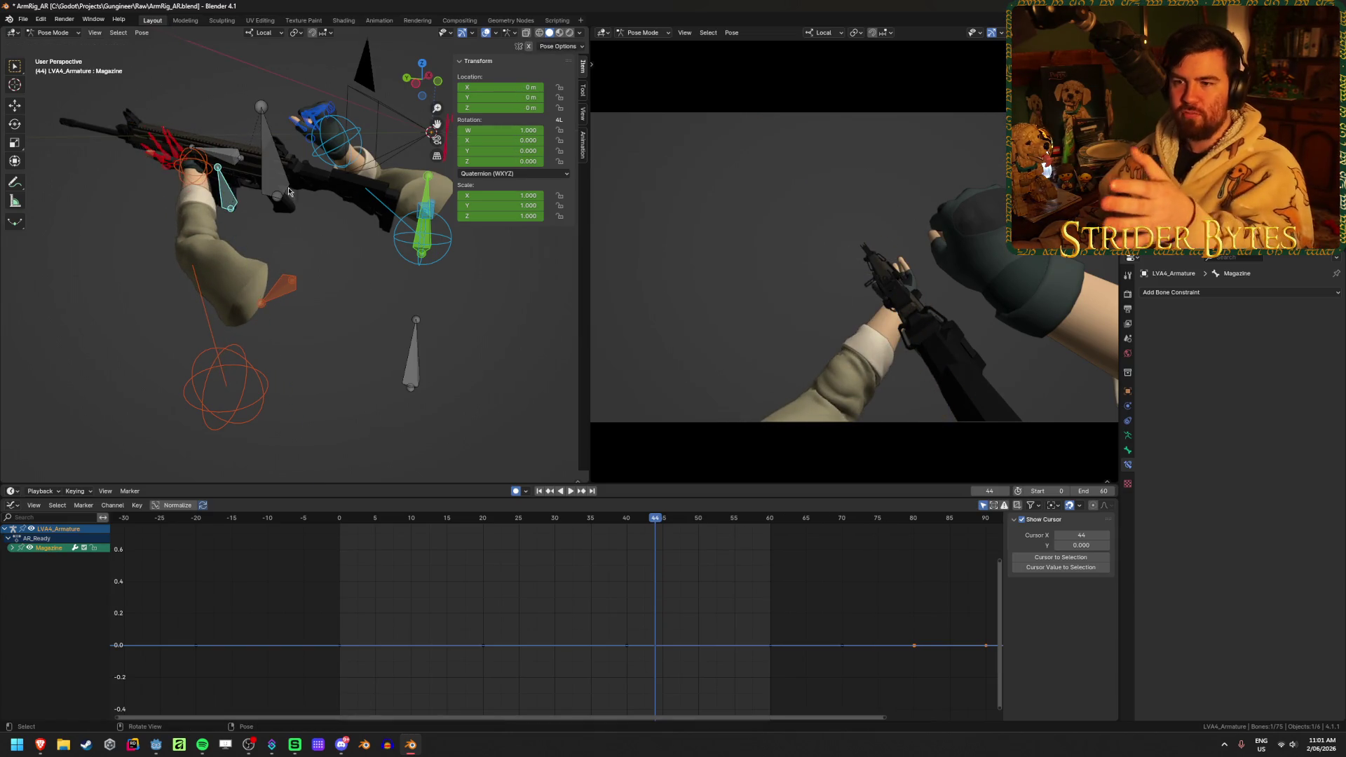
{"action": "left_click", "coordinate": [193, 163]}
{"action": "key", "text": "g"}
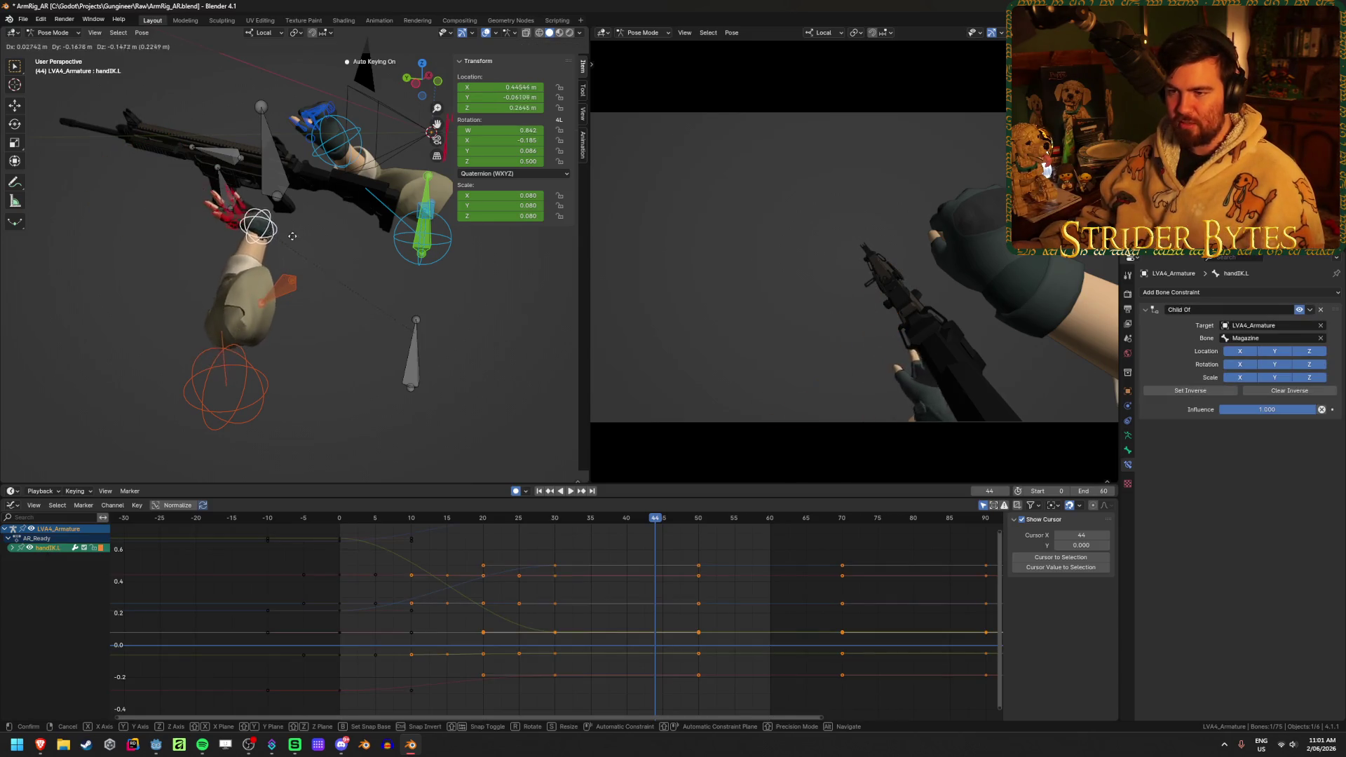
{"action": "left_click", "coordinate": [252, 229]}
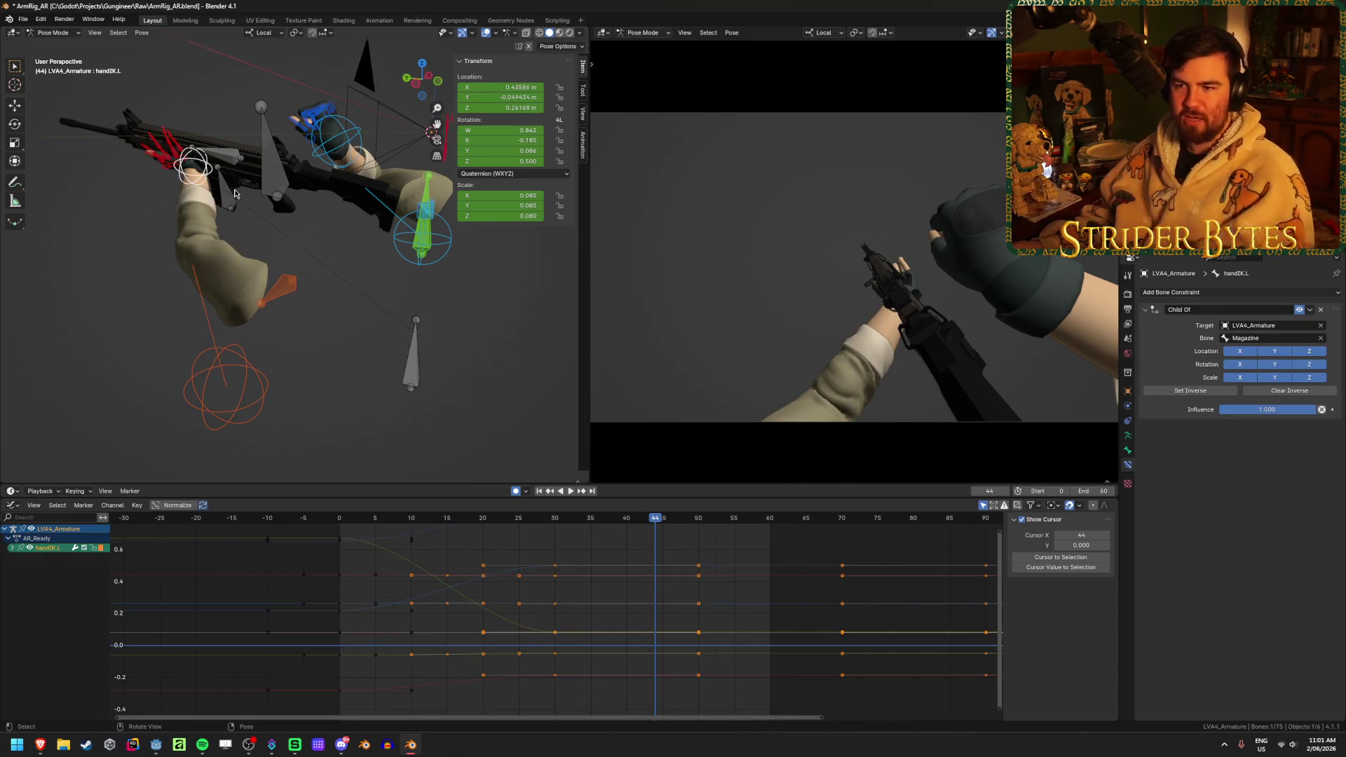
- Try moving the Magazine bone again without applying, then orbit and select pole.L
{"action": "left_click", "coordinate": [233, 208]}
{"action": "key", "text": "g"}
{"action": "key", "text": "y"}
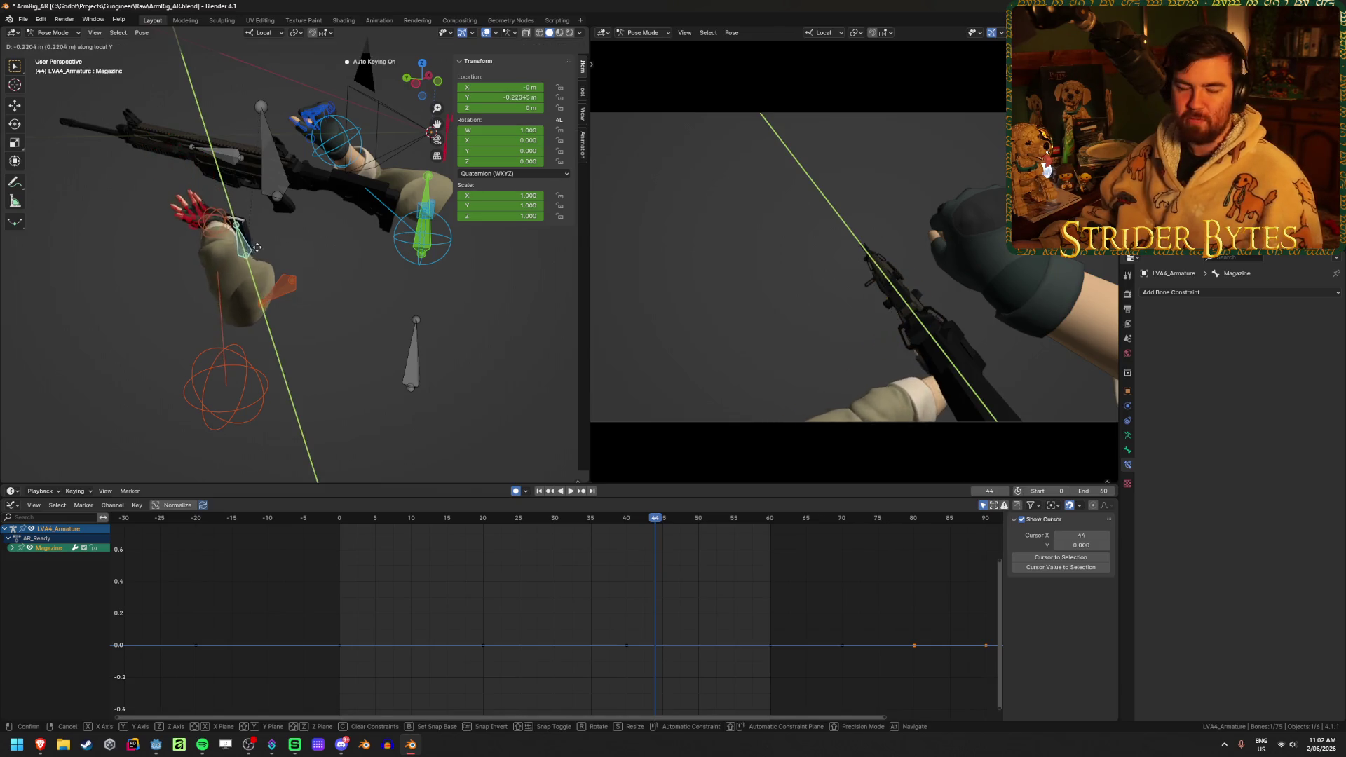
{"action": "right_click", "coordinate": [262, 259]}
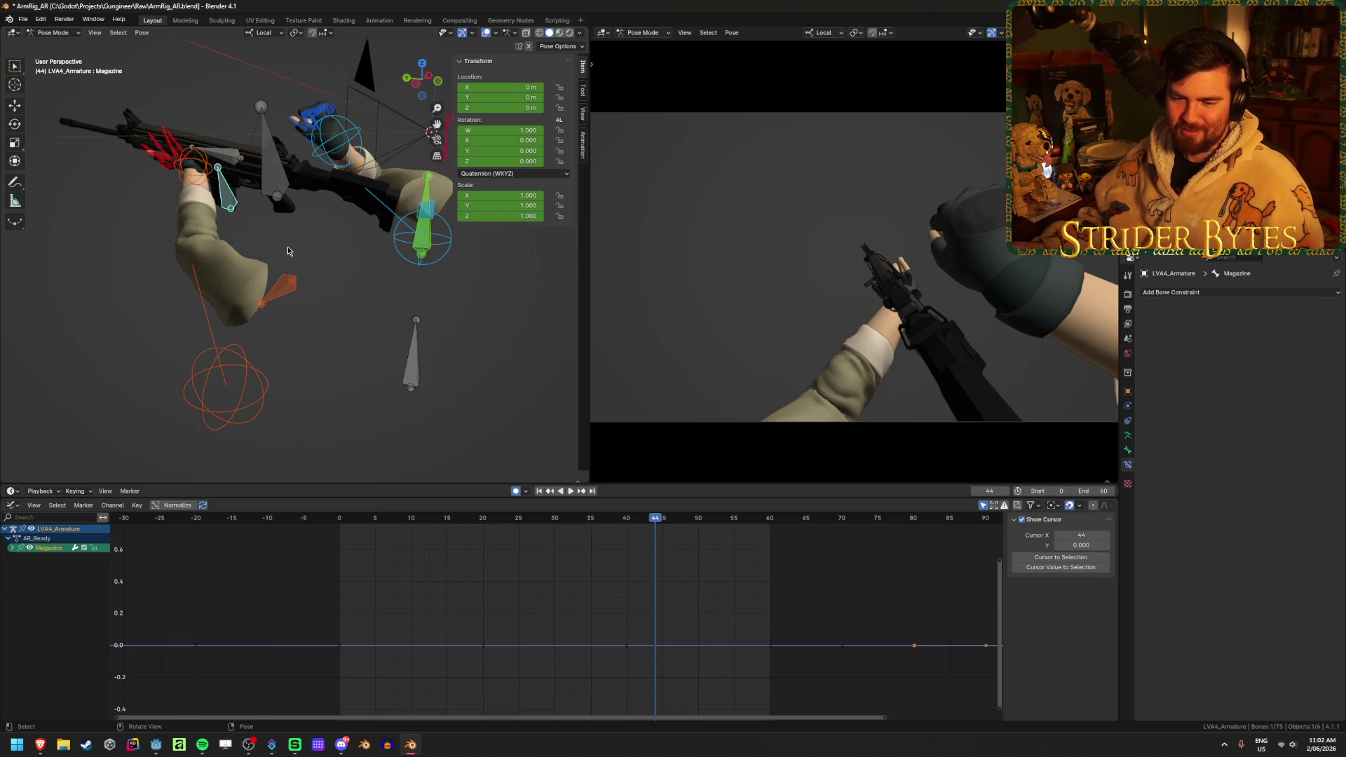
{"action": "mouse_move", "coordinate": [224, 259]}
{"action": "middle_mouse_down"}
{"action": "mouse_move", "coordinate": [247, 305]}
{"action": "mouse_move", "coordinate": [206, 313]}
{"action": "middle_mouse_up"}
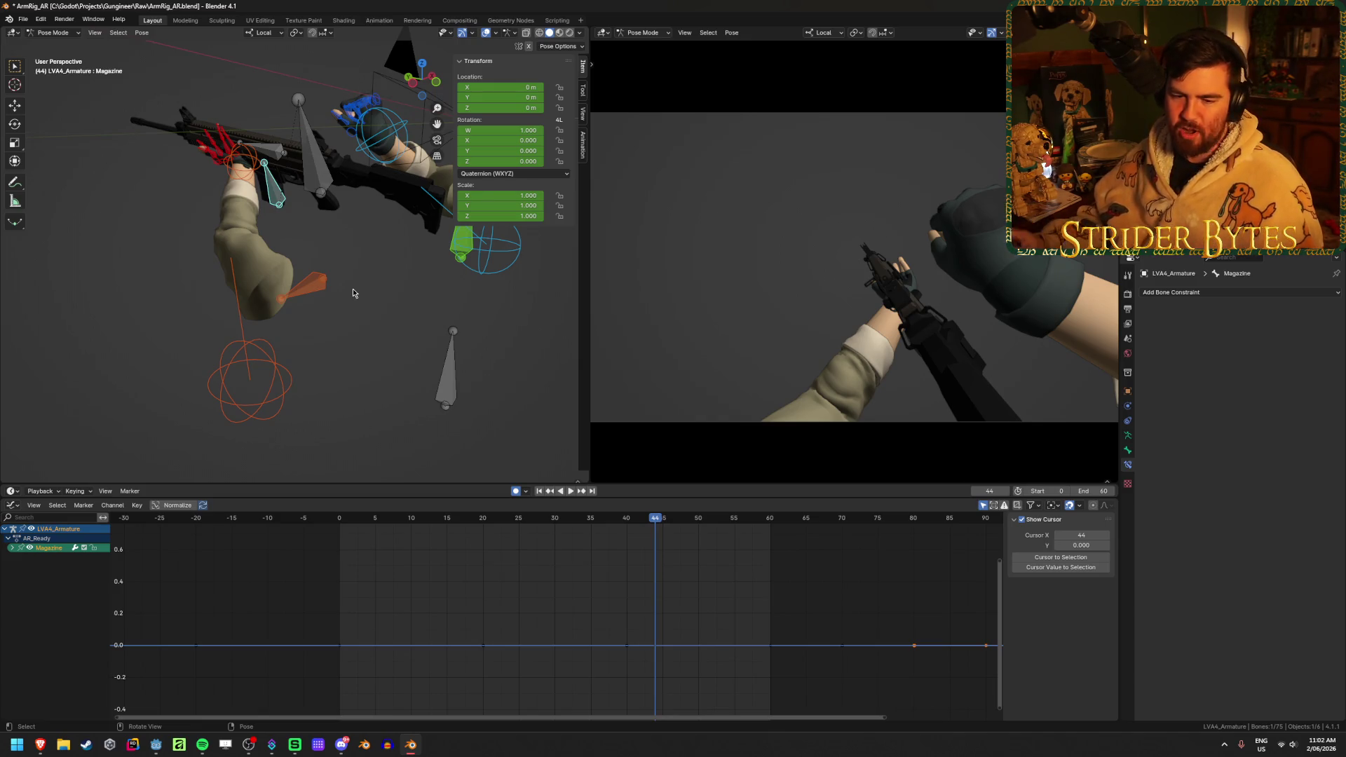
{"action": "middle_click_drag", "start_coordinate": [353, 293], "coordinate": [371, 249]}
{"action": "left_click", "coordinate": [416, 376]}
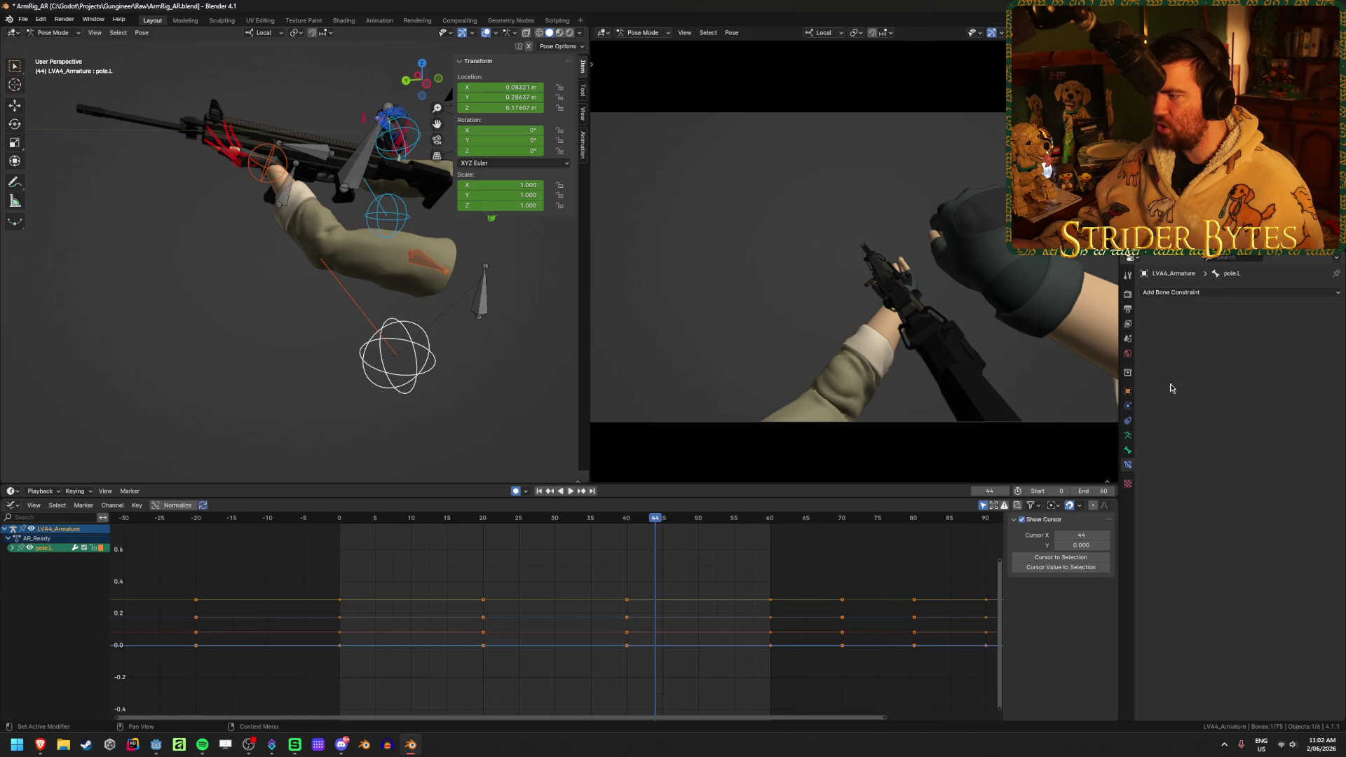
- Clear and restore pole.L's ball custom shape, then move the pole.L ball outward
{"action": "left_click", "coordinate": [1128, 451]}
{"action": "scroll", "coordinate": [1150, 373], "scroll_direction": "down", "scroll_amount": 5}
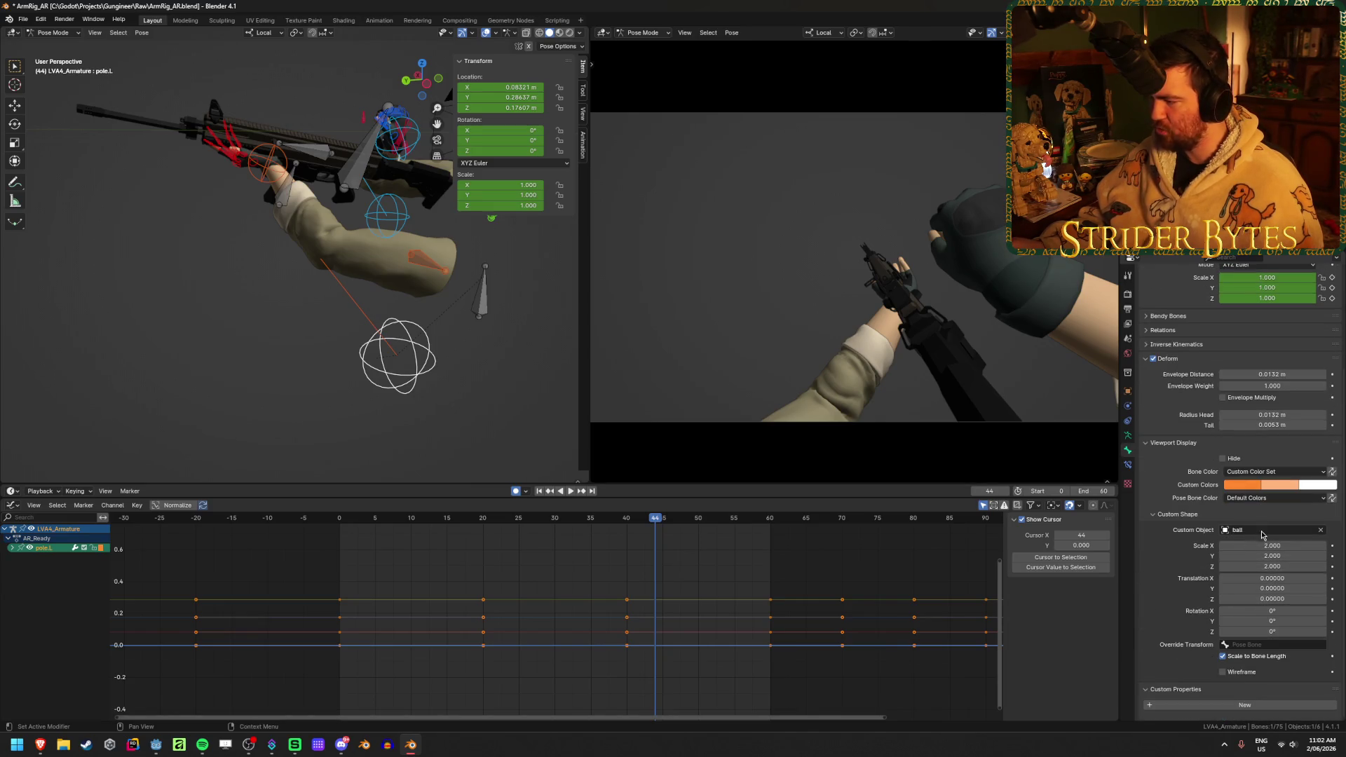
{"action": "left_click", "coordinate": [1321, 534]}
{"action": "middle_click_drag", "start_coordinate": [421, 376], "coordinate": [375, 353]}
{"action": "key", "text": "ctrl+z"}
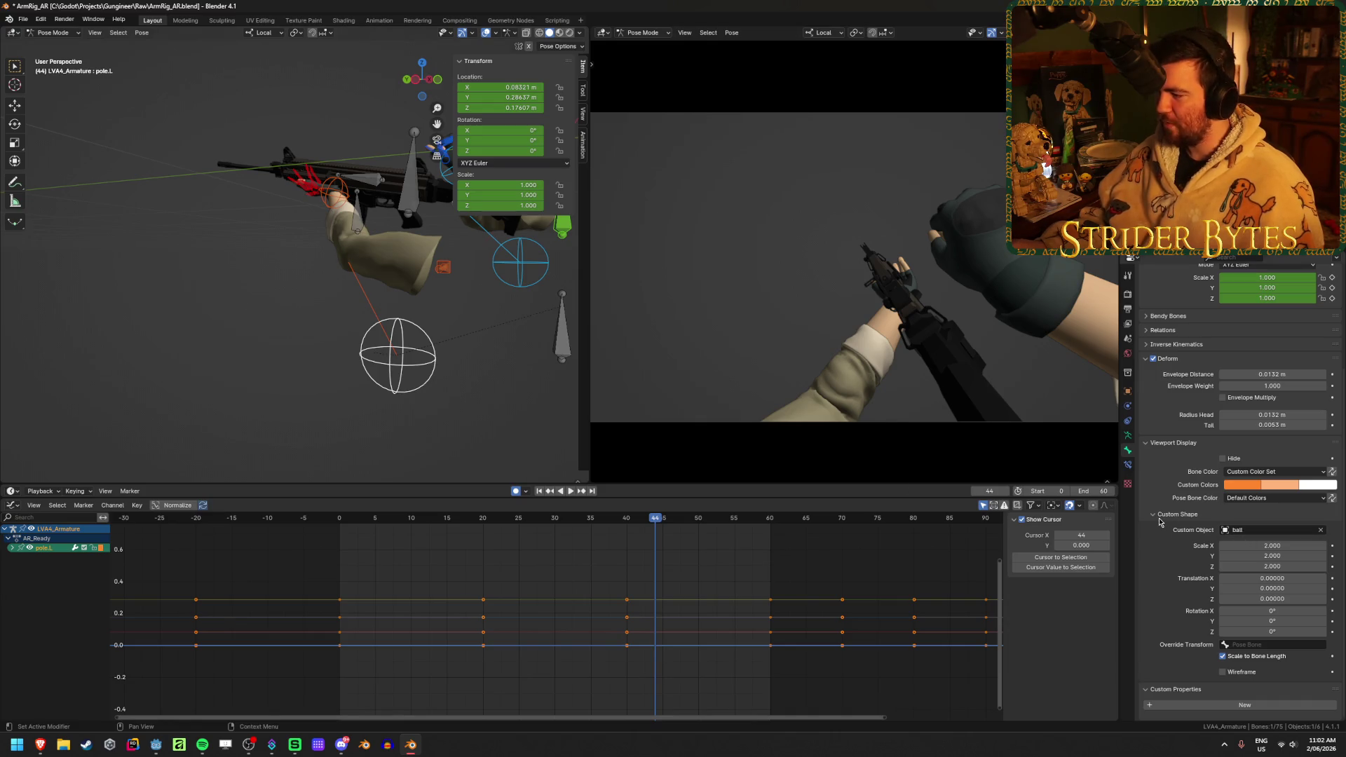
{"action": "middle_click_drag", "start_coordinate": [316, 336], "coordinate": [365, 330]}
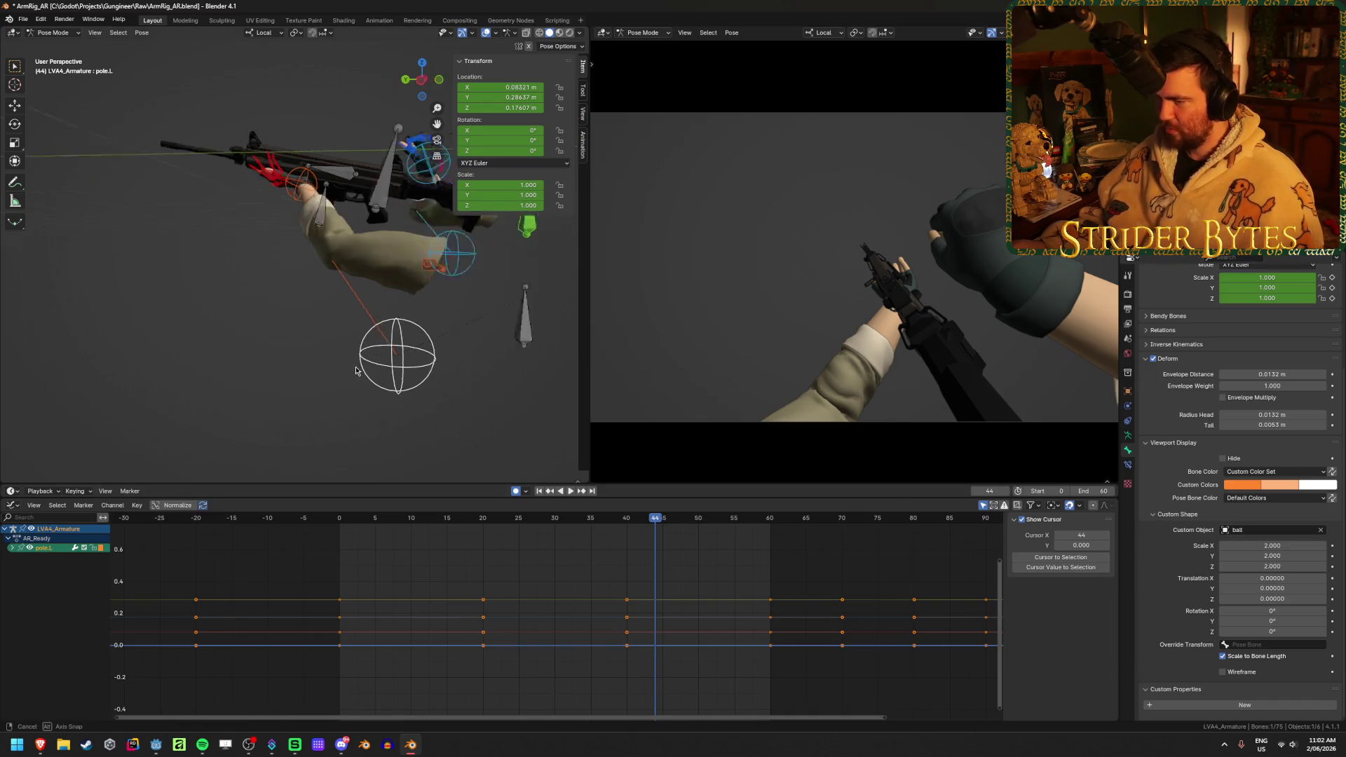
{"action": "key", "text": "g"}
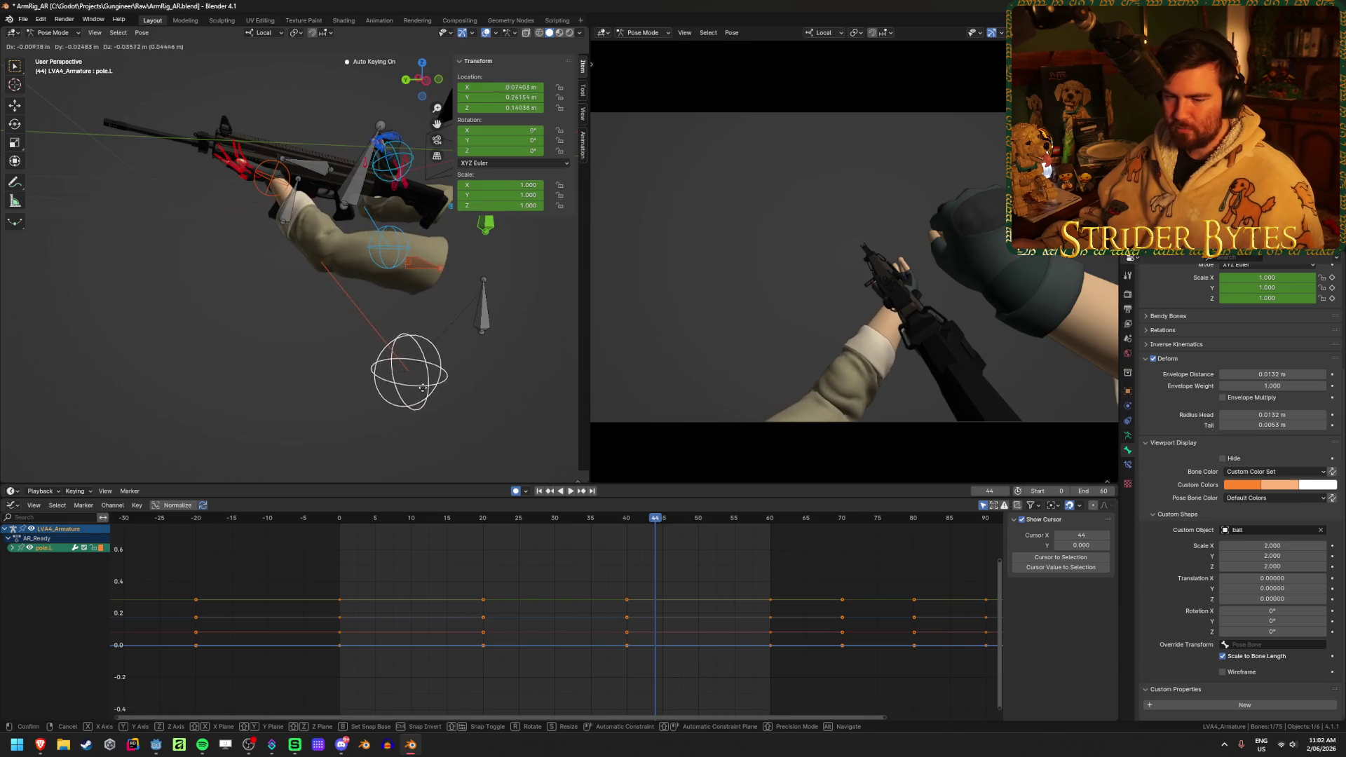
{"action": "left_click", "coordinate": [388, 382]}
{"action": "mouse_move", "coordinate": [241, 340]}
{"action": "middle_mouse_down"}
{"action": "mouse_move", "coordinate": [219, 354]}
{"action": "mouse_move", "coordinate": [223, 337]}
{"action": "middle_mouse_up"}
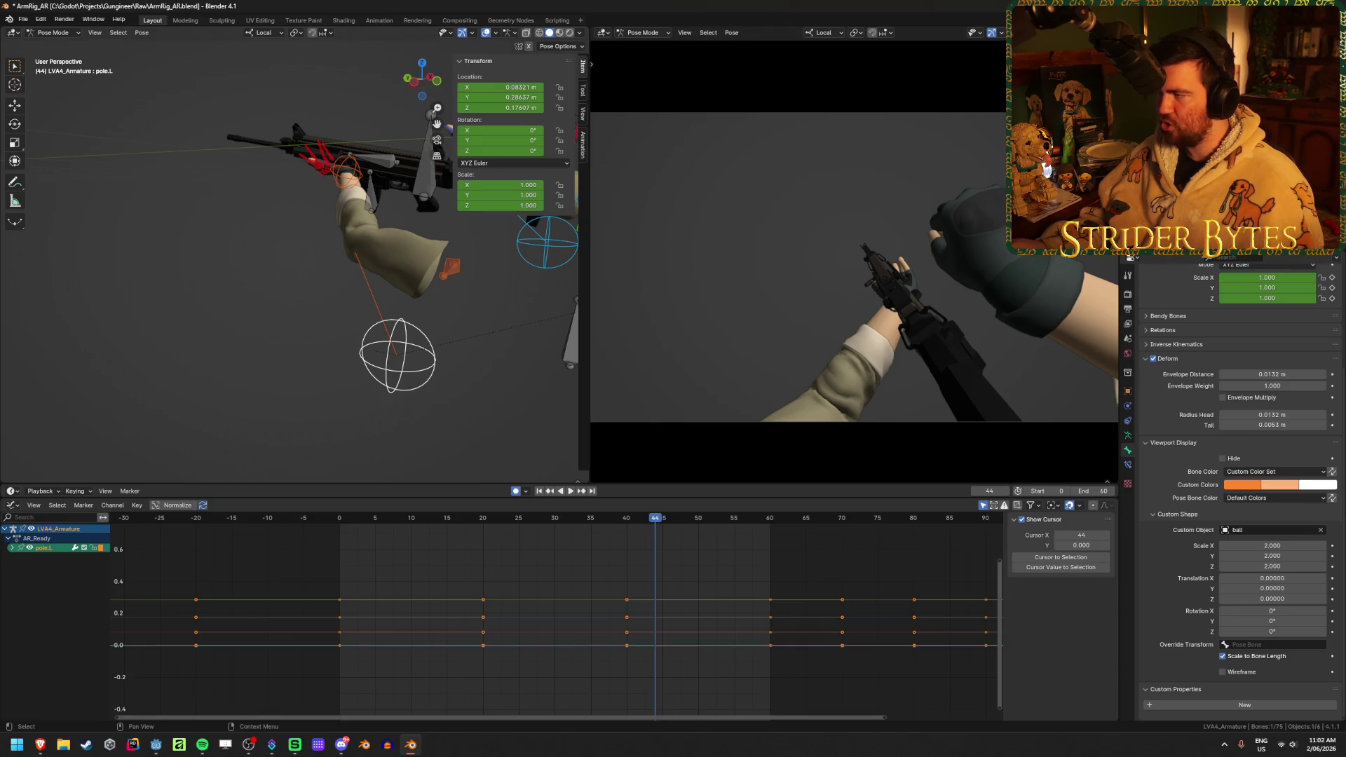
- Deselect the bones and select the Boneshapes ball sphere object in Object Mode
{"action": "key", "text": "alt+a"}
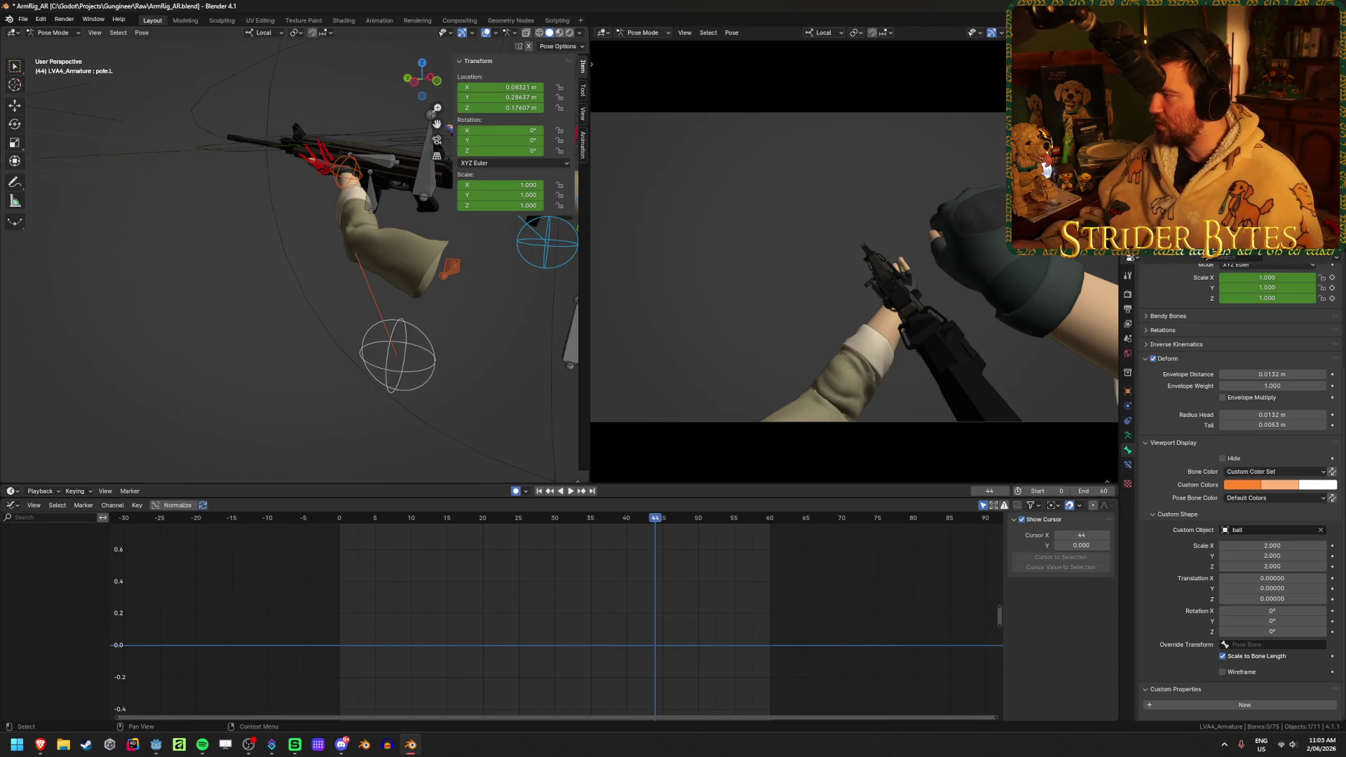
{"action": "middle_click_drag", "start_coordinate": [281, 315], "coordinate": [430, 286]}
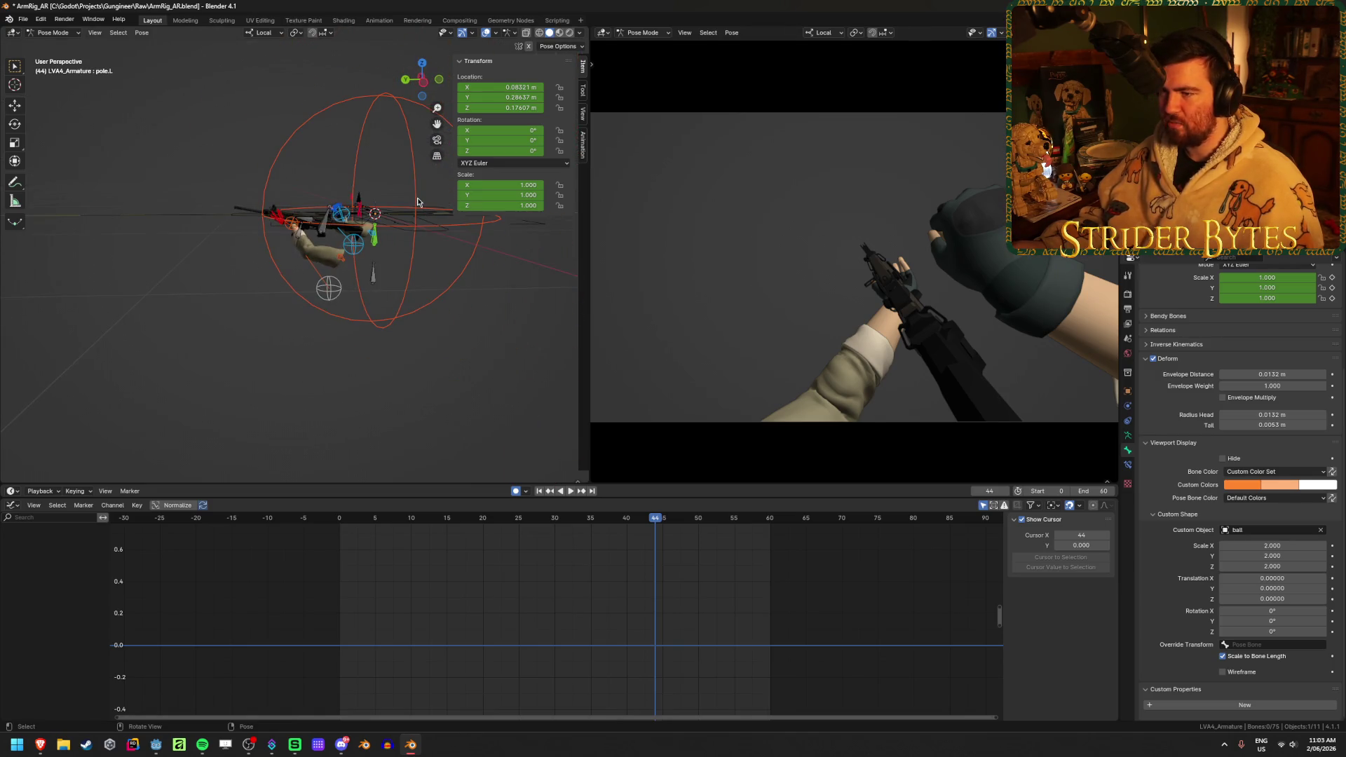
{"action": "left_click", "coordinate": [490, 219]}
{"action": "key", "text": "alt+a"}
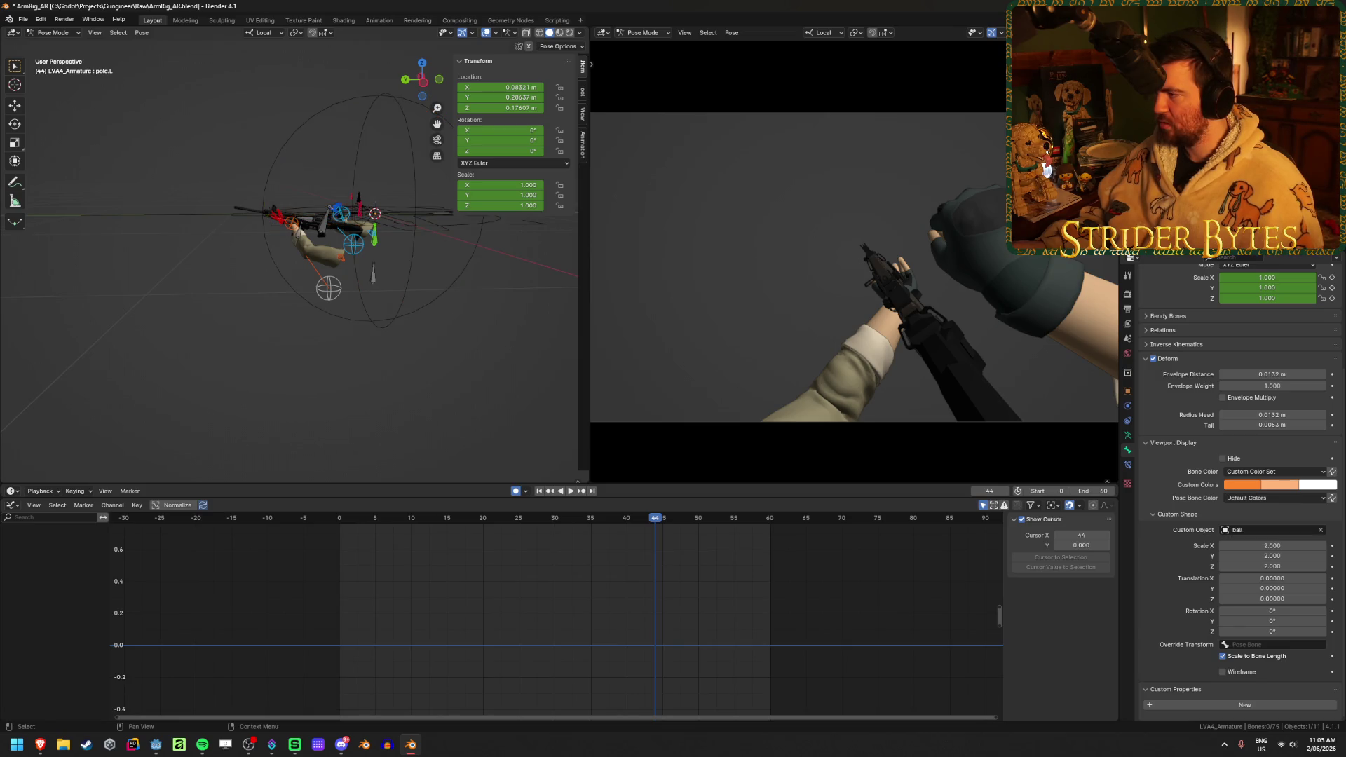
{"action": "key", "text": "a"}
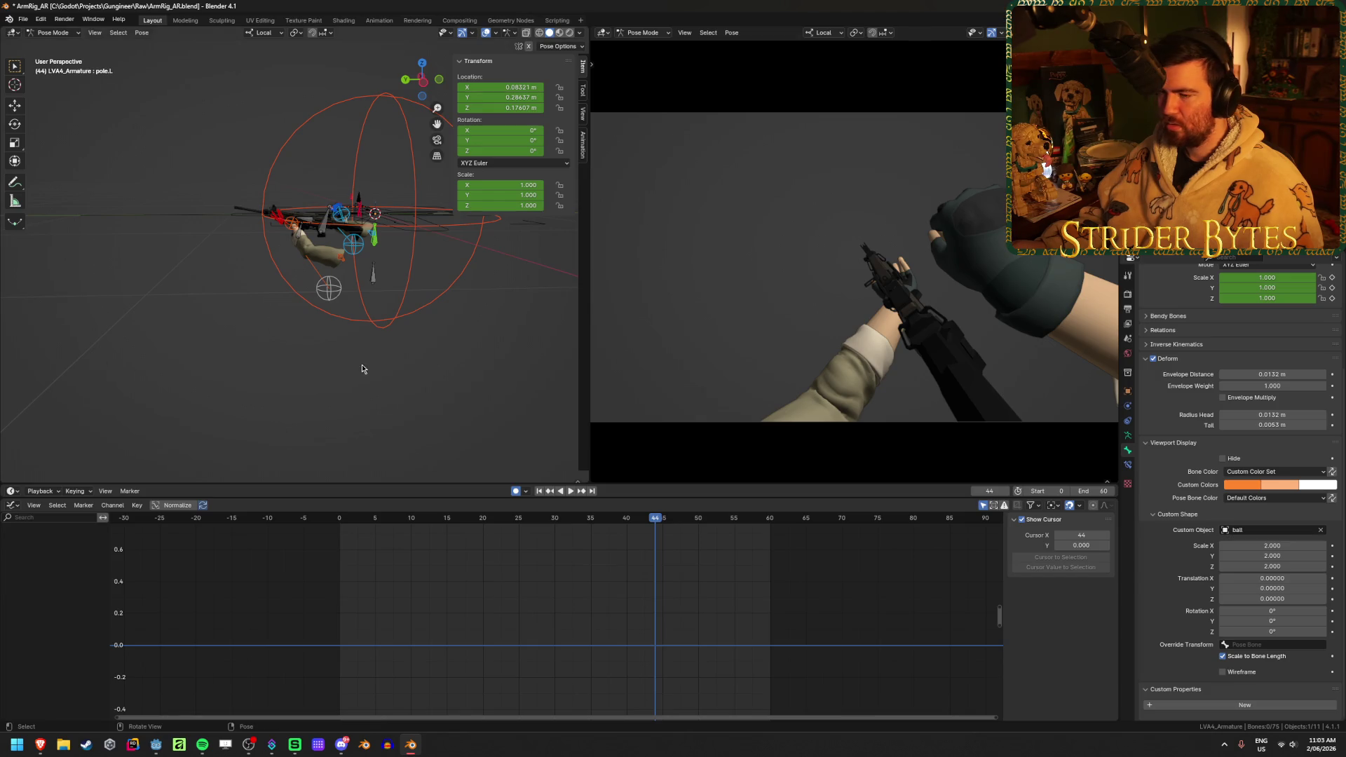
{"action": "left_click", "coordinate": [408, 191]}
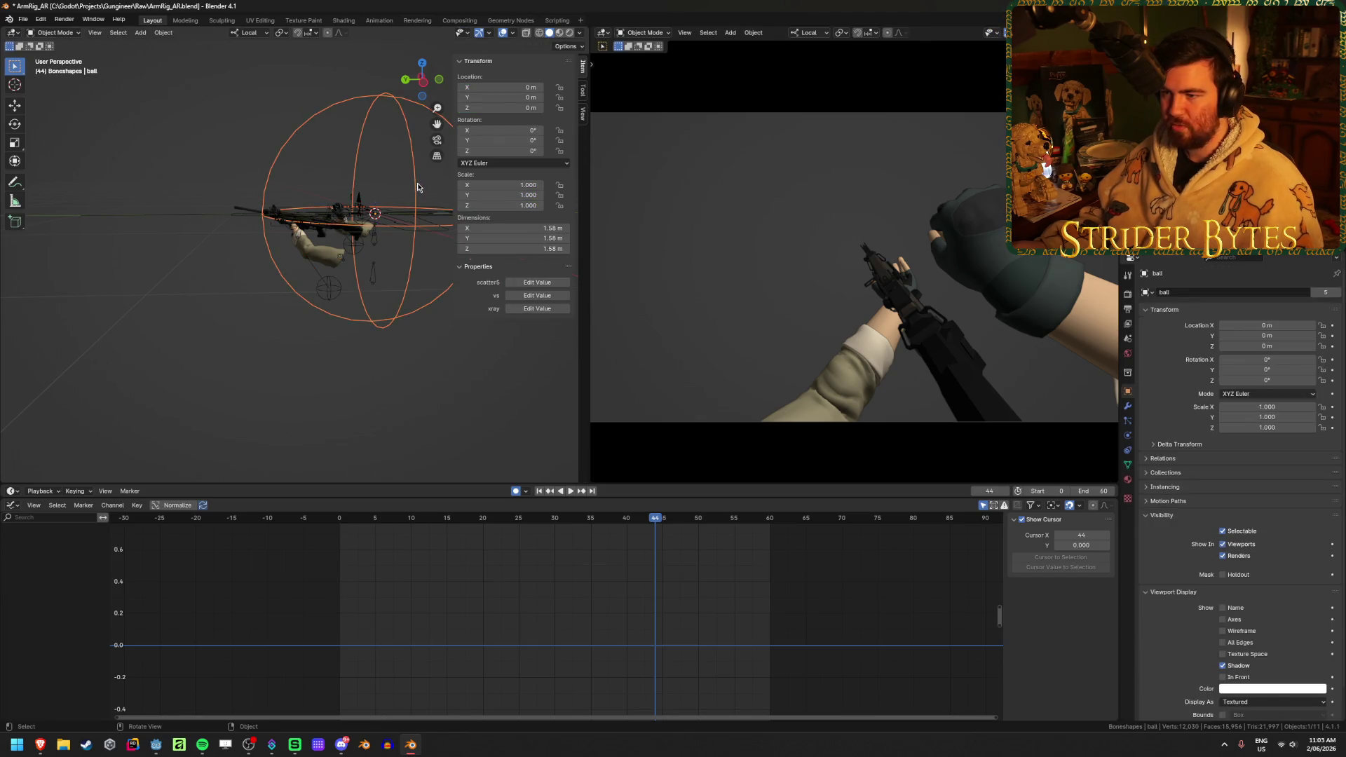
- Enter Edit Mode on the ball sphere with nothing selected, in vertex select mode
{"action": "key", "text": "z"}
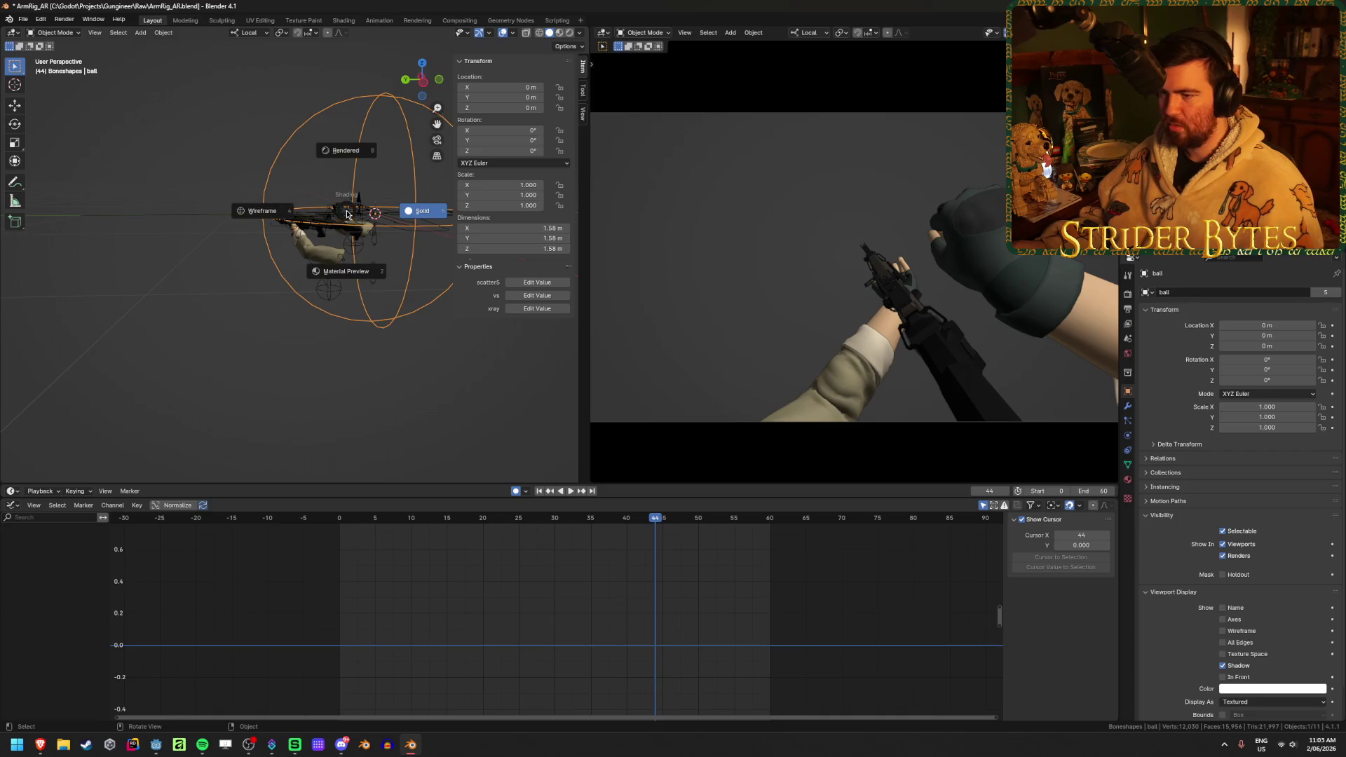
{"action": "key", "text": "Escape"}
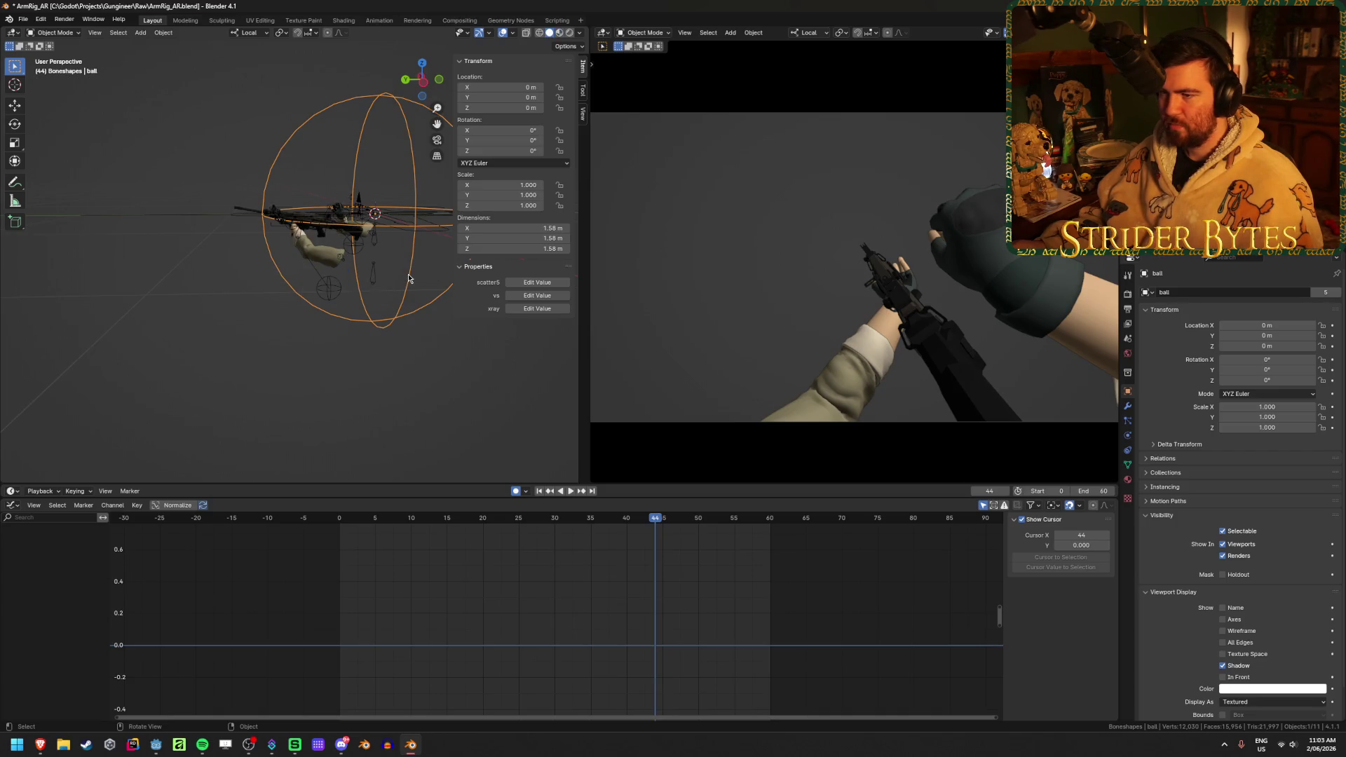
{"action": "middle_click_drag", "start_coordinate": [356, 311], "coordinate": [273, 345]}
{"action": "key", "text": "shift"}
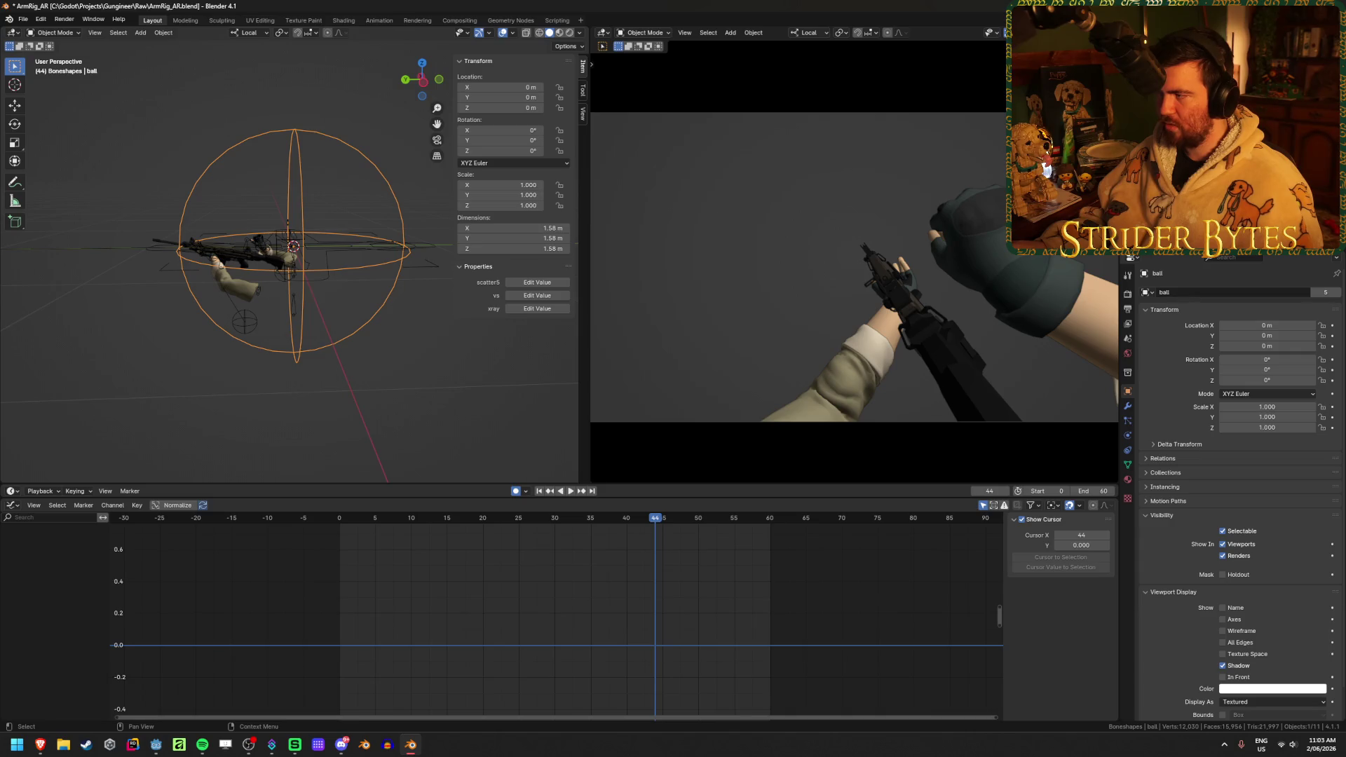
{"action": "key", "text": "Tab"}
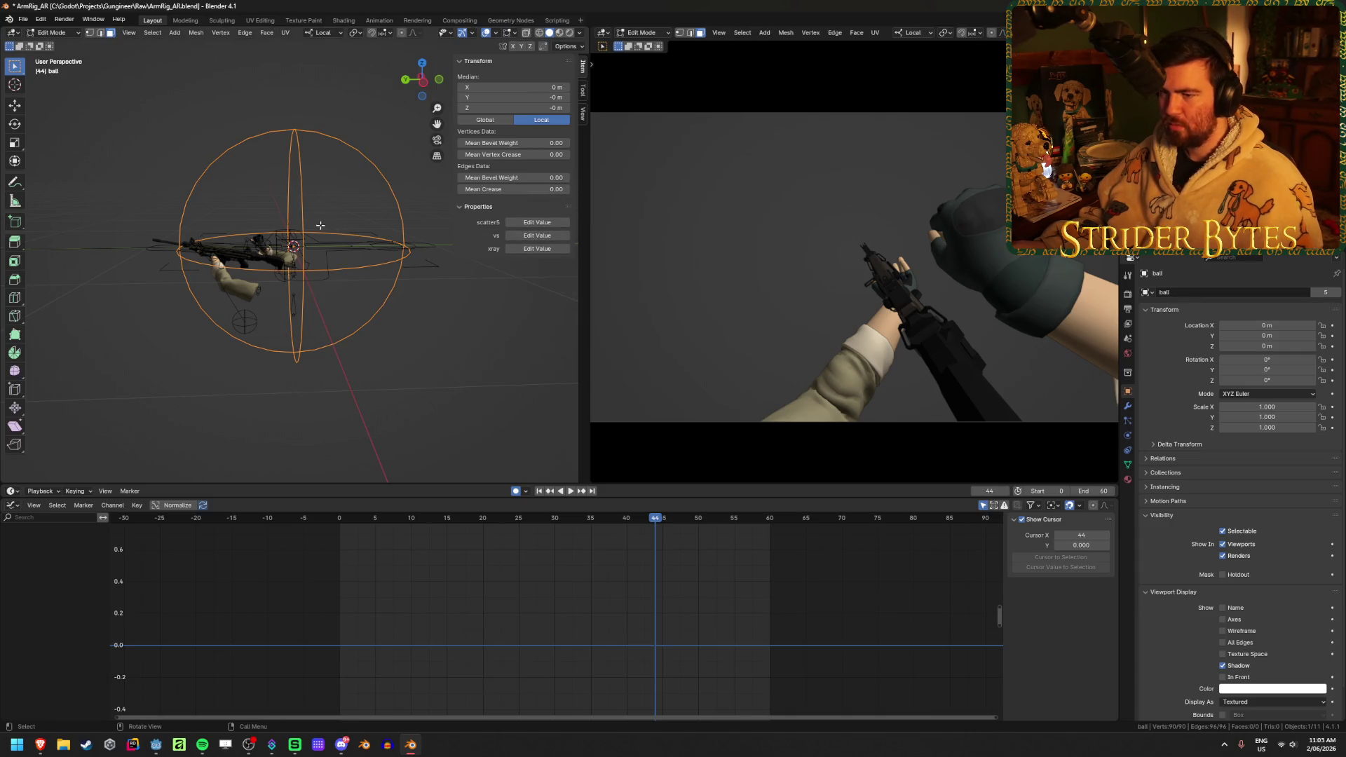
{"action": "scroll", "coordinate": [320, 226], "scroll_direction": "up", "scroll_amount": 3}
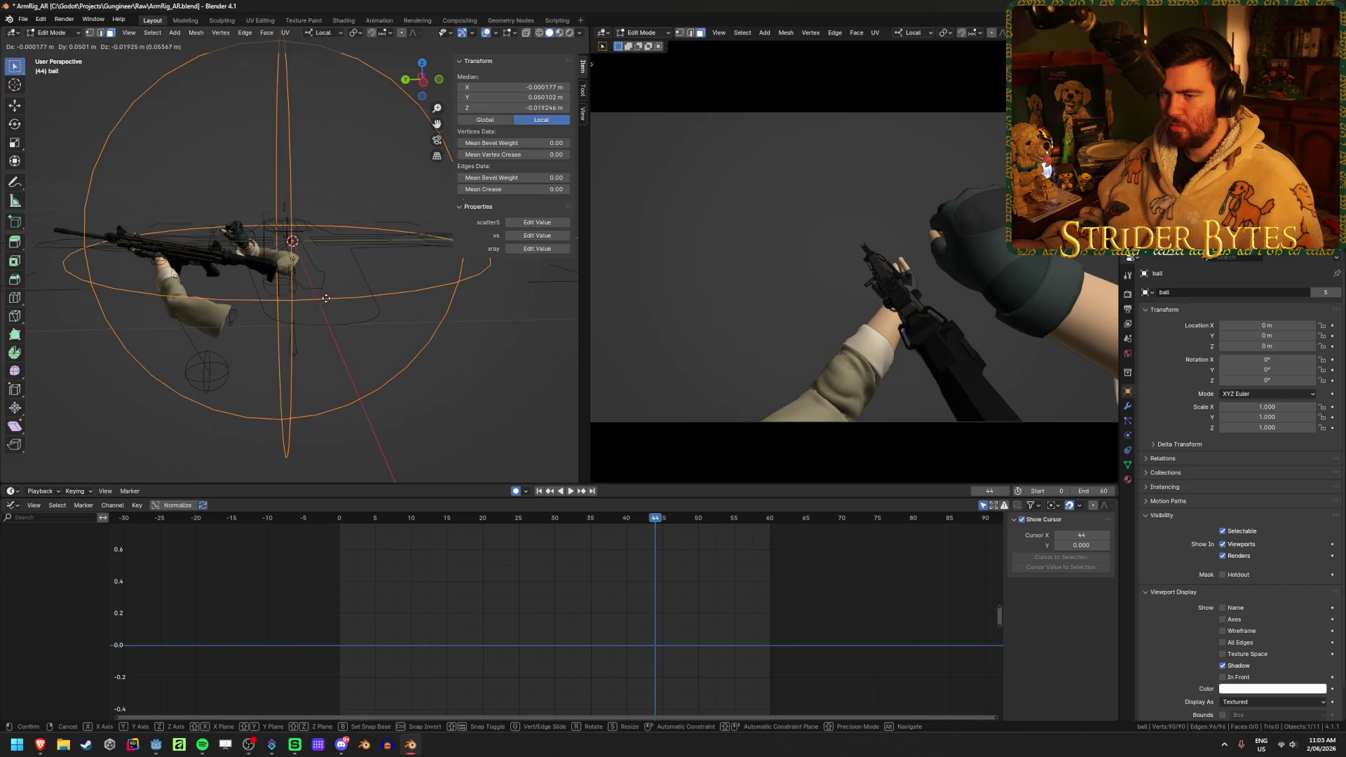
{"action": "key", "text": "alt+a"}
{"action": "key", "text": "1"}
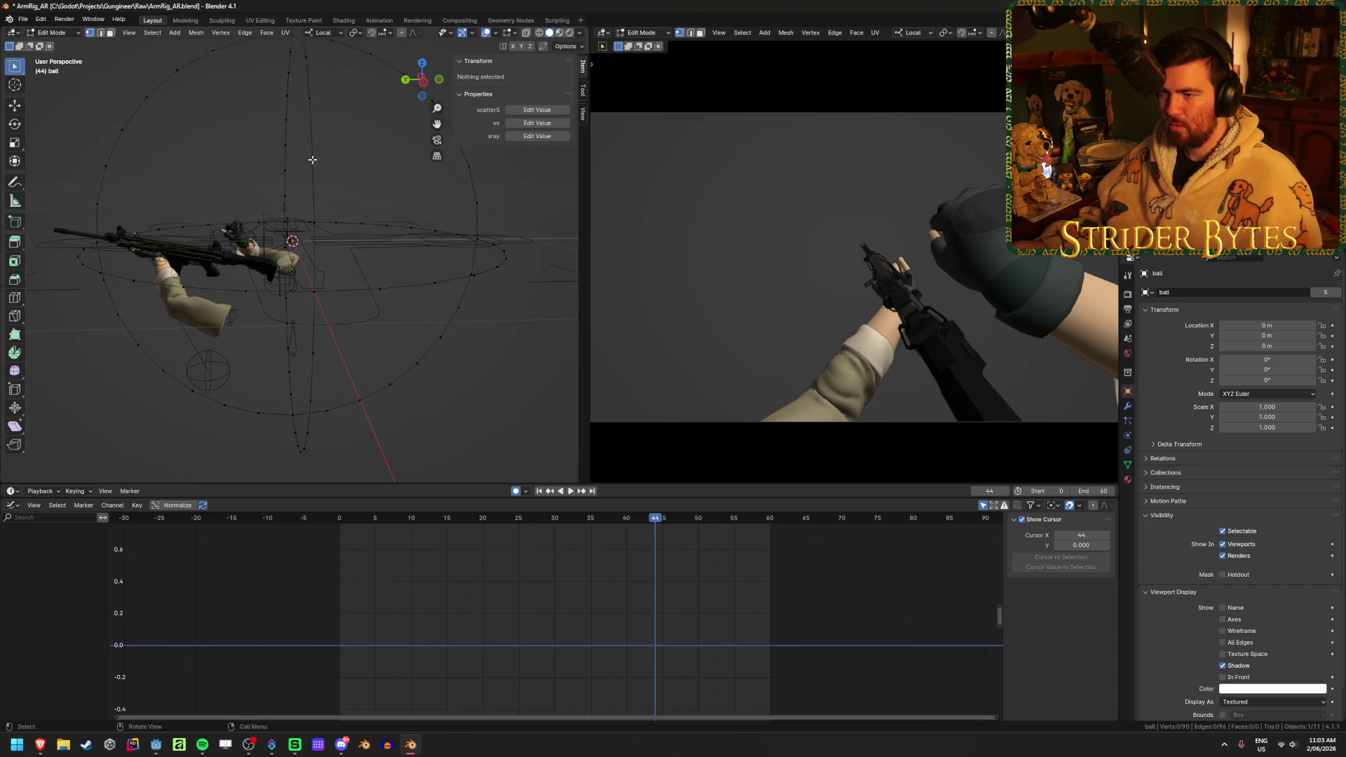
- Toggle selection of all sphere vertices, inspect from a tilted angle, and leave Edit Mode
{"action": "mouse_move", "coordinate": [360, 187]}
{"action": "middle_mouse_down"}
{"action": "mouse_move", "coordinate": [430, 179]}
{"action": "mouse_move", "coordinate": [351, 173]}
{"action": "middle_mouse_up"}
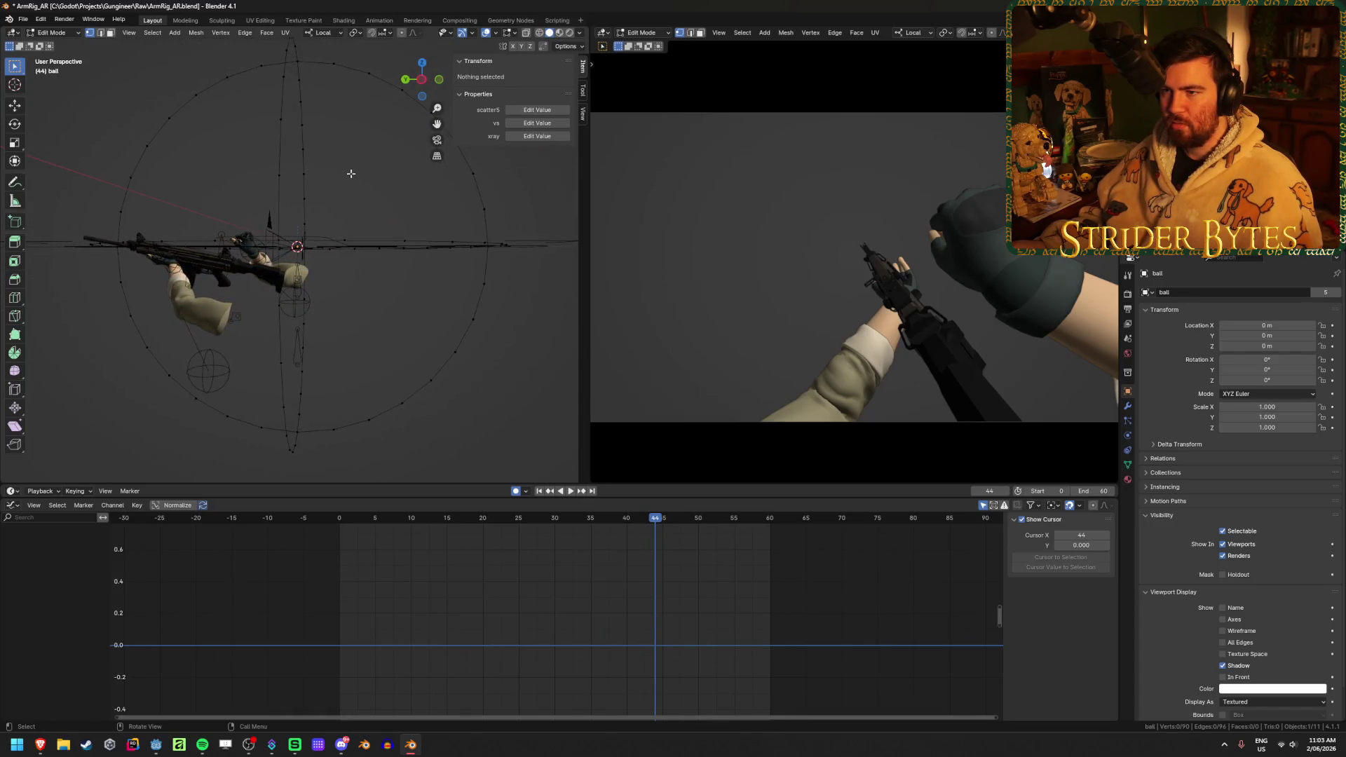
{"action": "key", "text": "a"}
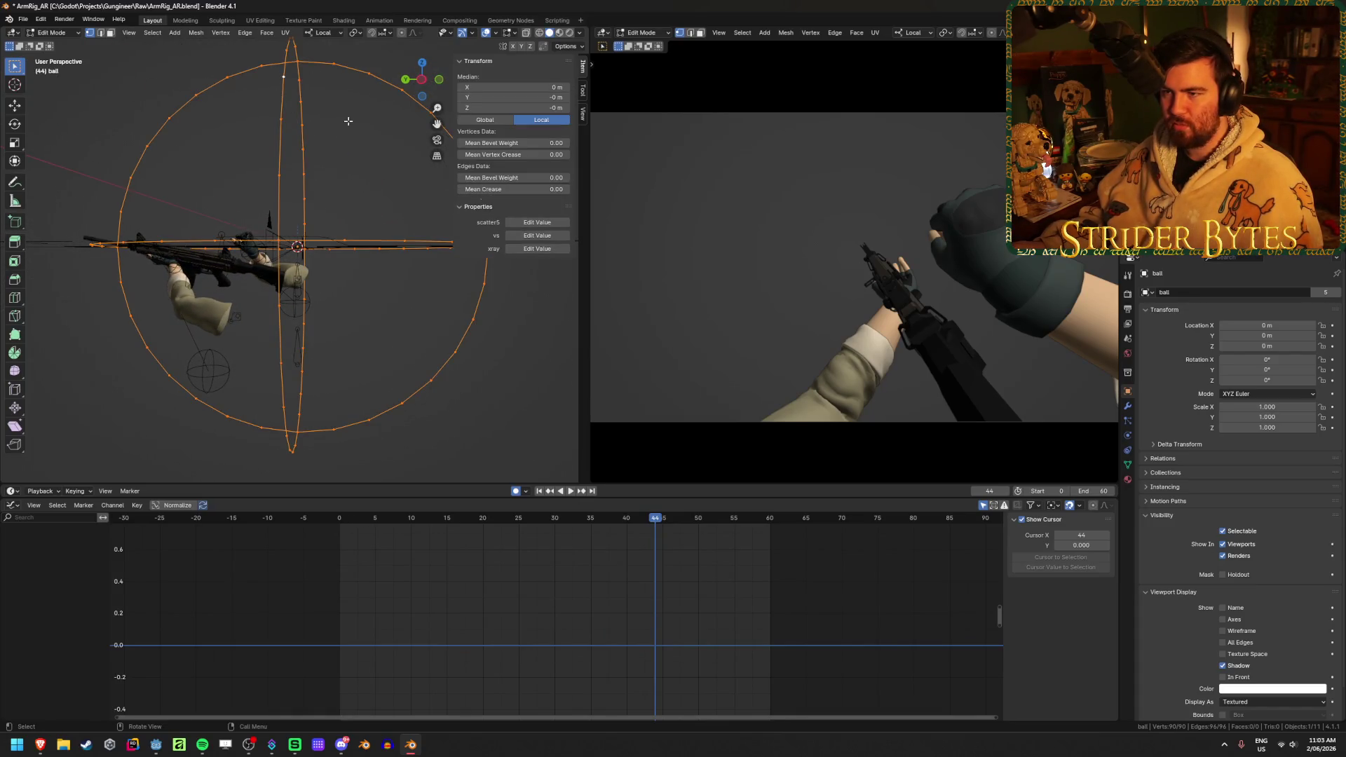
{"action": "key", "text": "alt+a"}
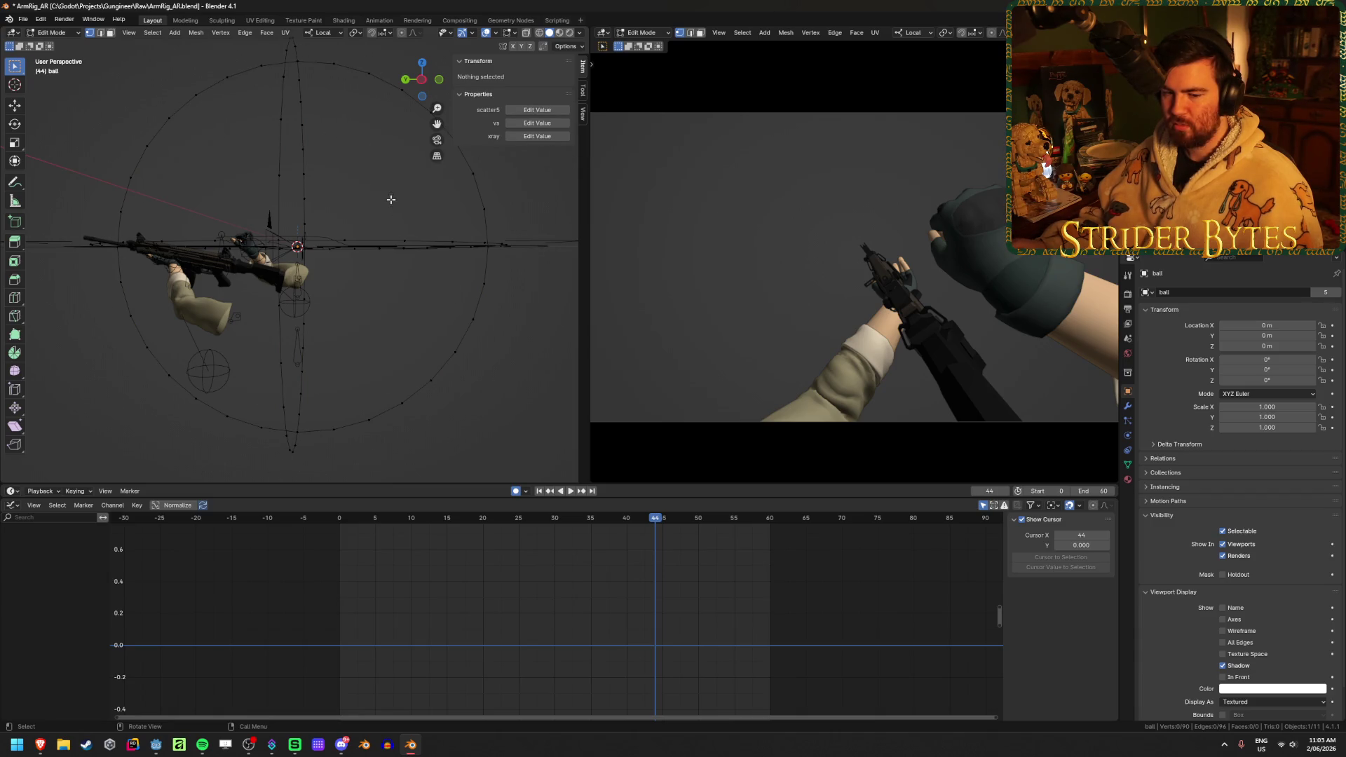
{"action": "middle_click_drag", "start_coordinate": [198, 239], "coordinate": [362, 256]}
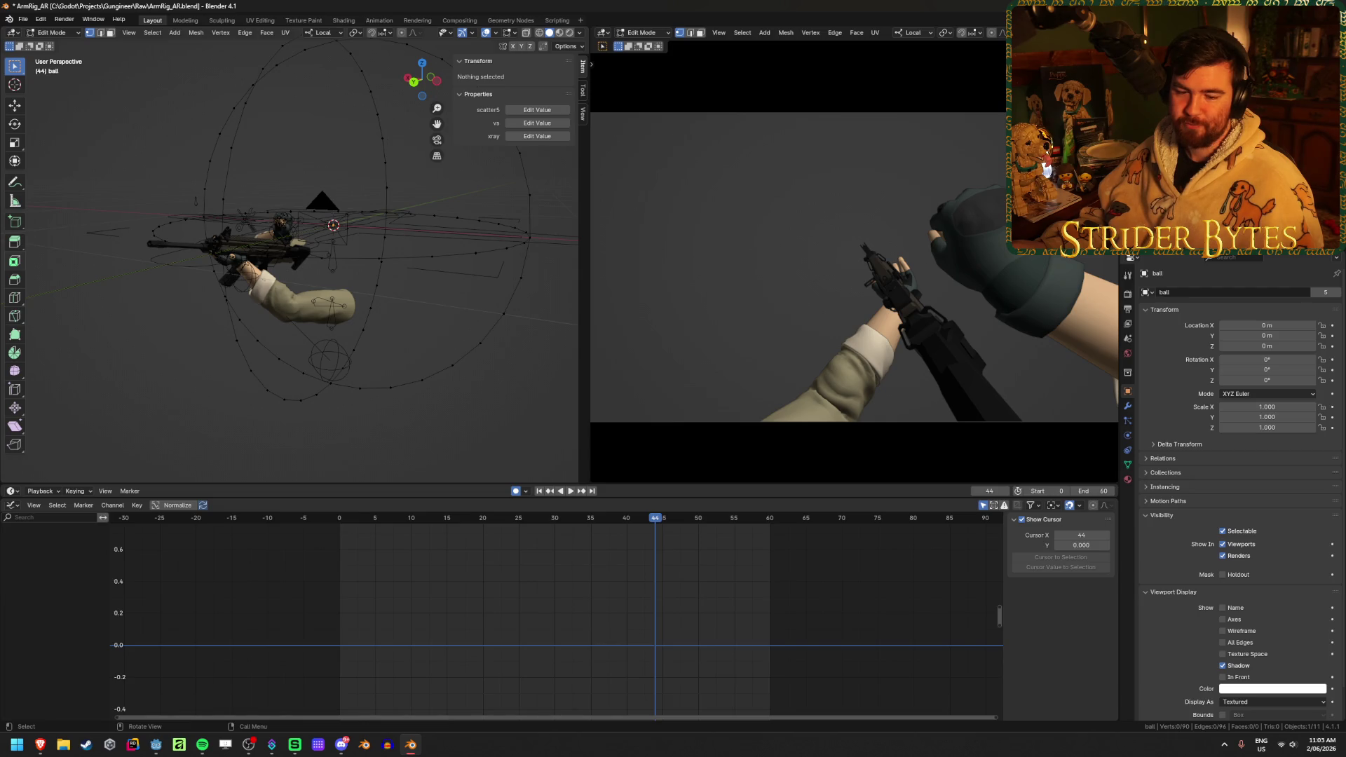
{"action": "key", "text": "Tab"}
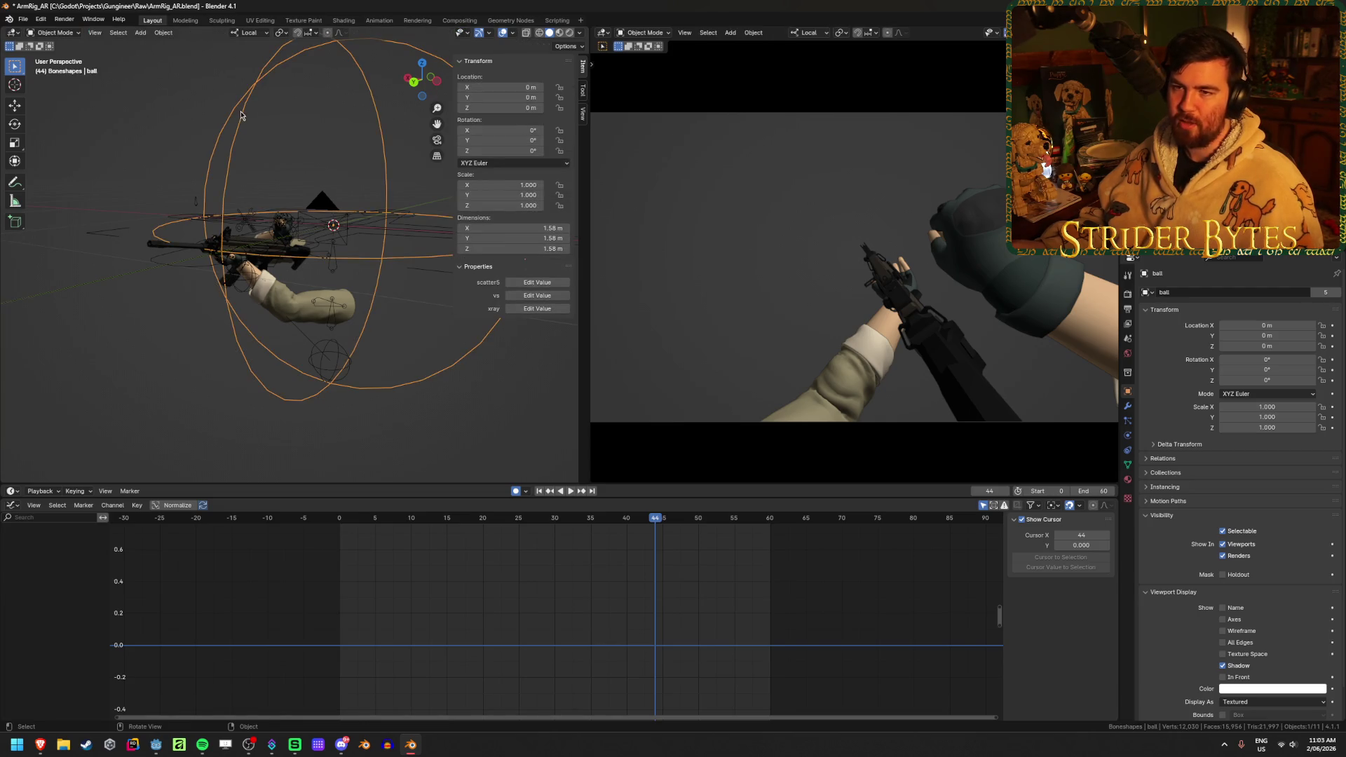
- Hide the ball sphere, select the arms armature, and switch it into Pose Mode
{"action": "key", "text": "1"}
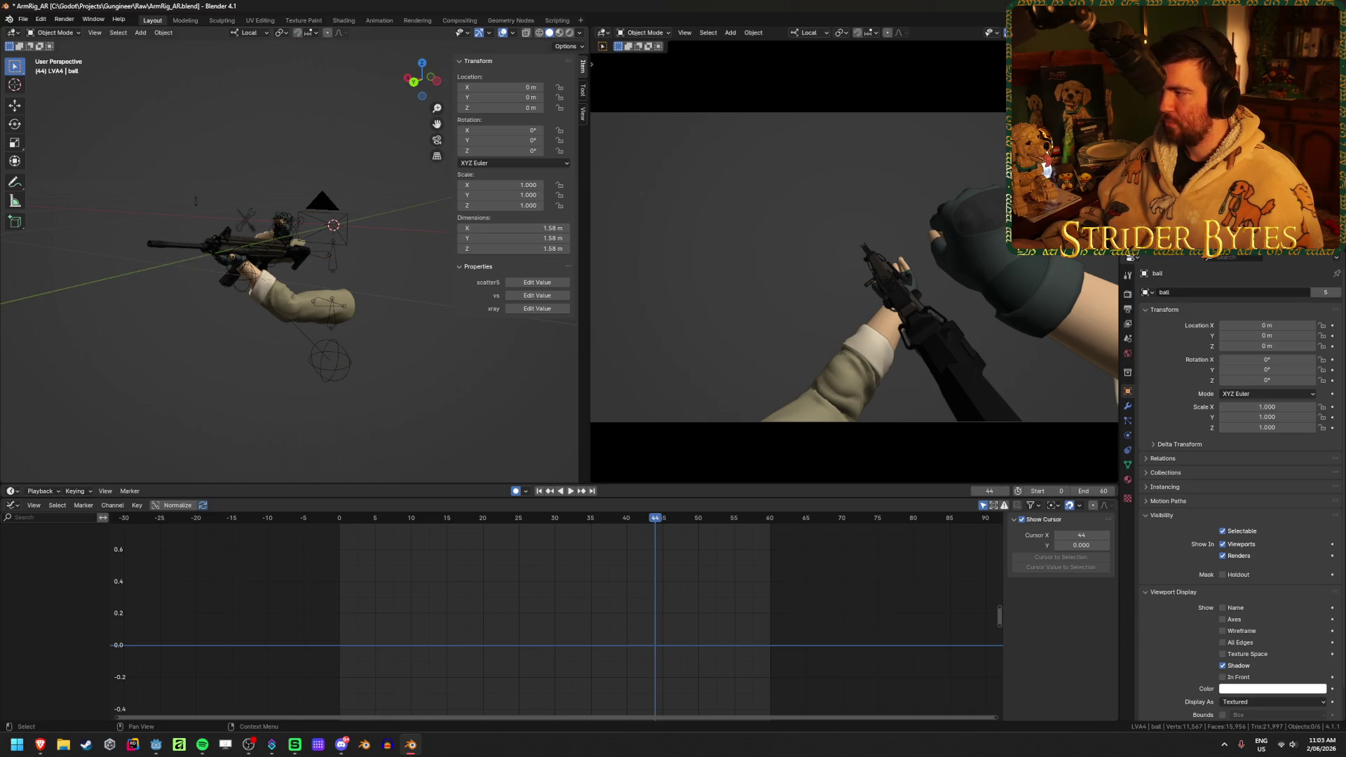
{"action": "left_click", "coordinate": [342, 362]}
{"action": "middle_click_drag", "start_coordinate": [239, 436], "coordinate": [269, 304]}
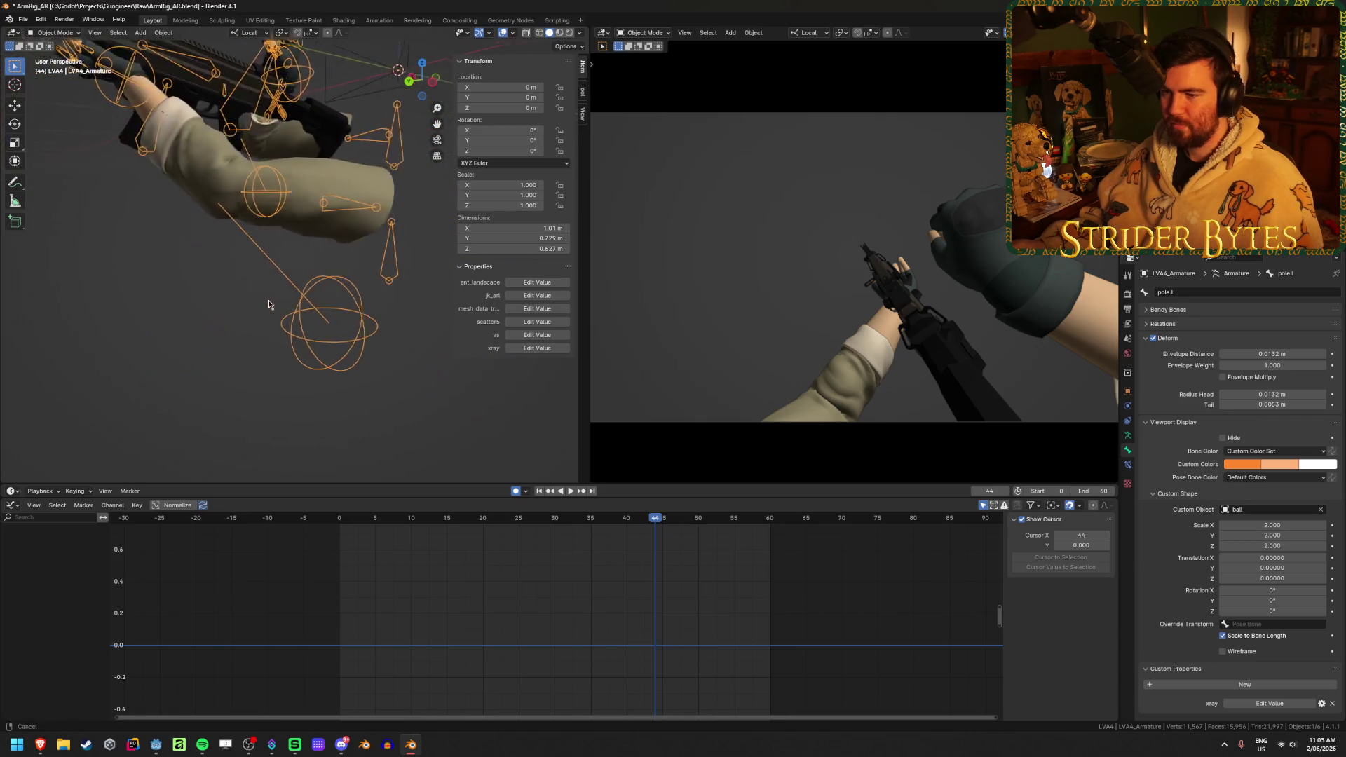
{"action": "key", "text": "ctrl+Tab"}
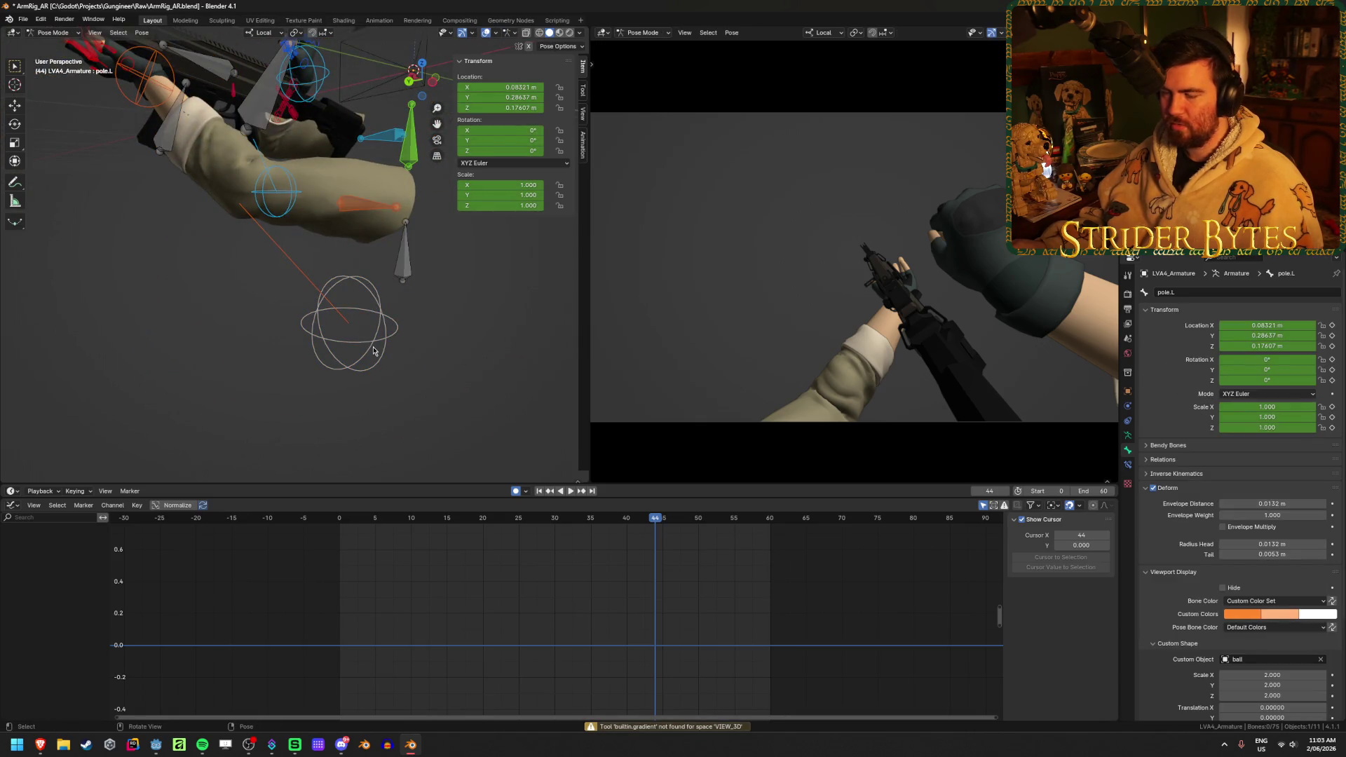
- Select the GunBase bone, fit its curves, and select the Y Location key at frame 45
{"action": "left_click", "coordinate": [374, 351]}
{"action": "left_click", "coordinate": [493, 383]}
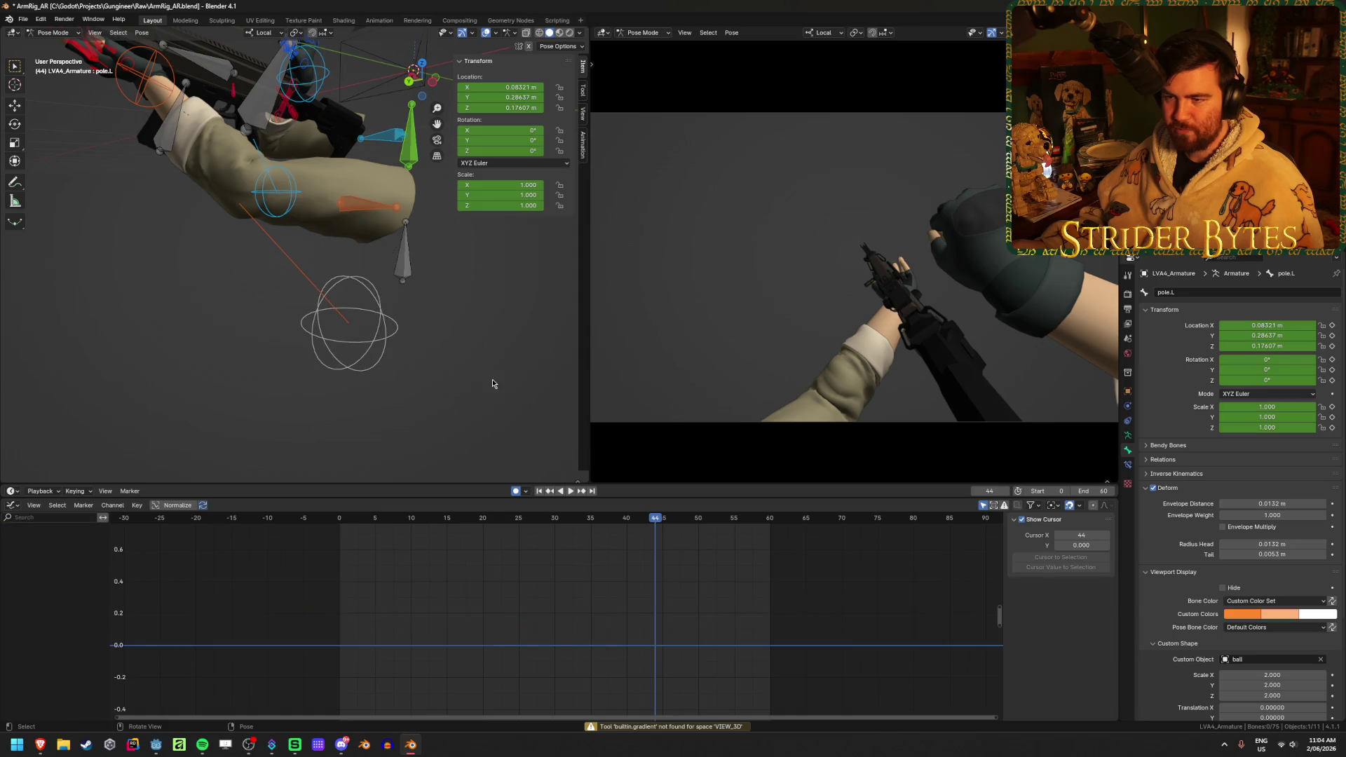
{"action": "left_click", "coordinate": [326, 91]}
{"action": "key", "text": "Home"}
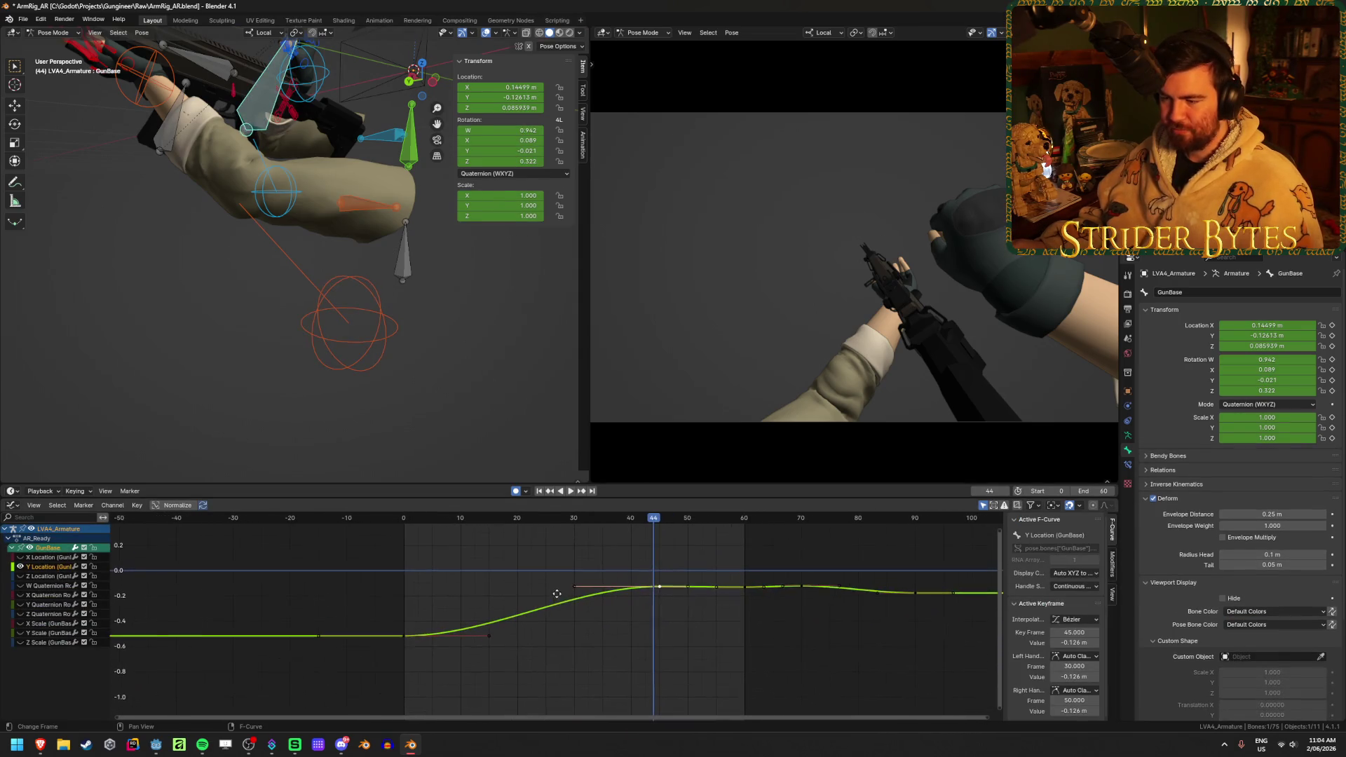
{"action": "left_click", "coordinate": [497, 576]}
{"action": "left_click", "coordinate": [660, 587]}
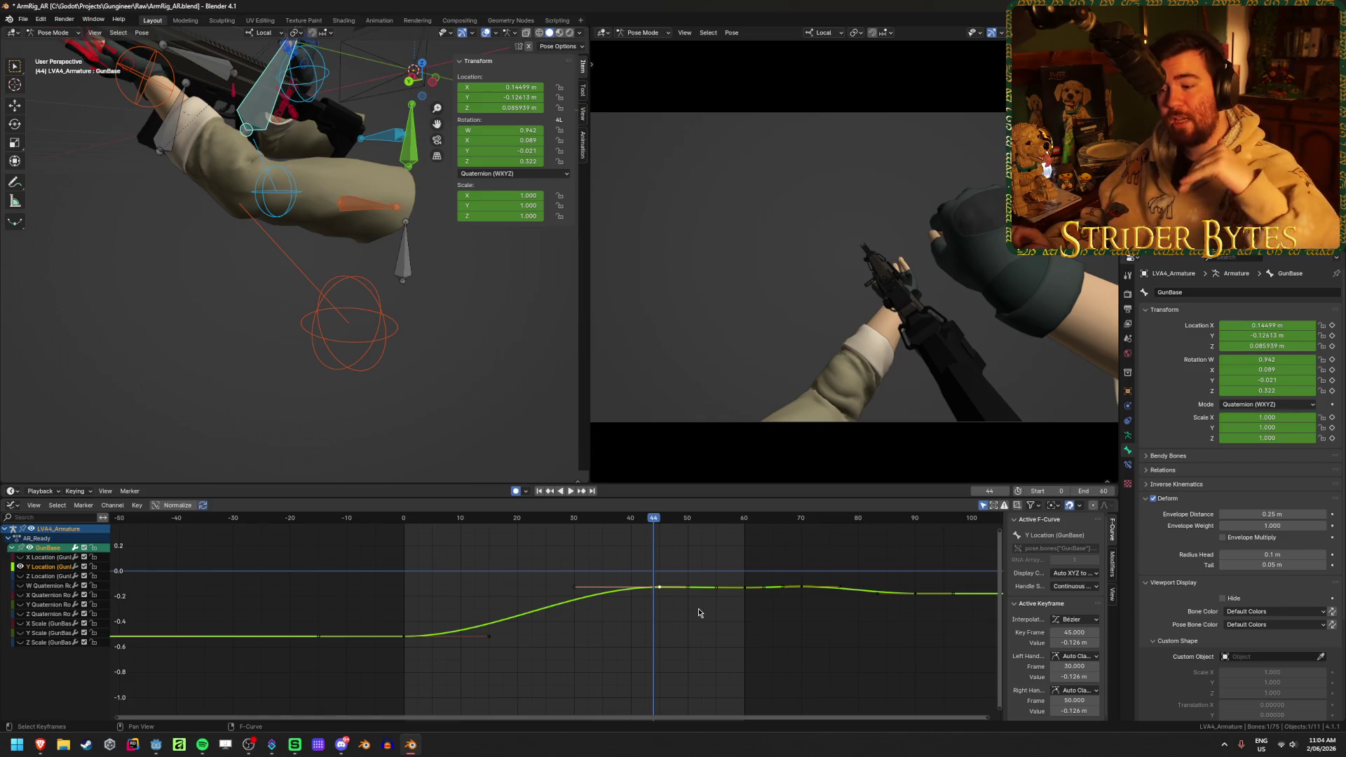
{"action": "mouse_move", "coordinate": [372, 294]}
{"action": "middle_mouse_down"}
{"action": "mouse_move", "coordinate": [391, 280]}
{"action": "mouse_move", "coordinate": [294, 280]}
{"action": "middle_mouse_up"}
- Set the scene end frame to 90 and play the animation from frame 0
{"action": "key", "text": "shift+Left"}
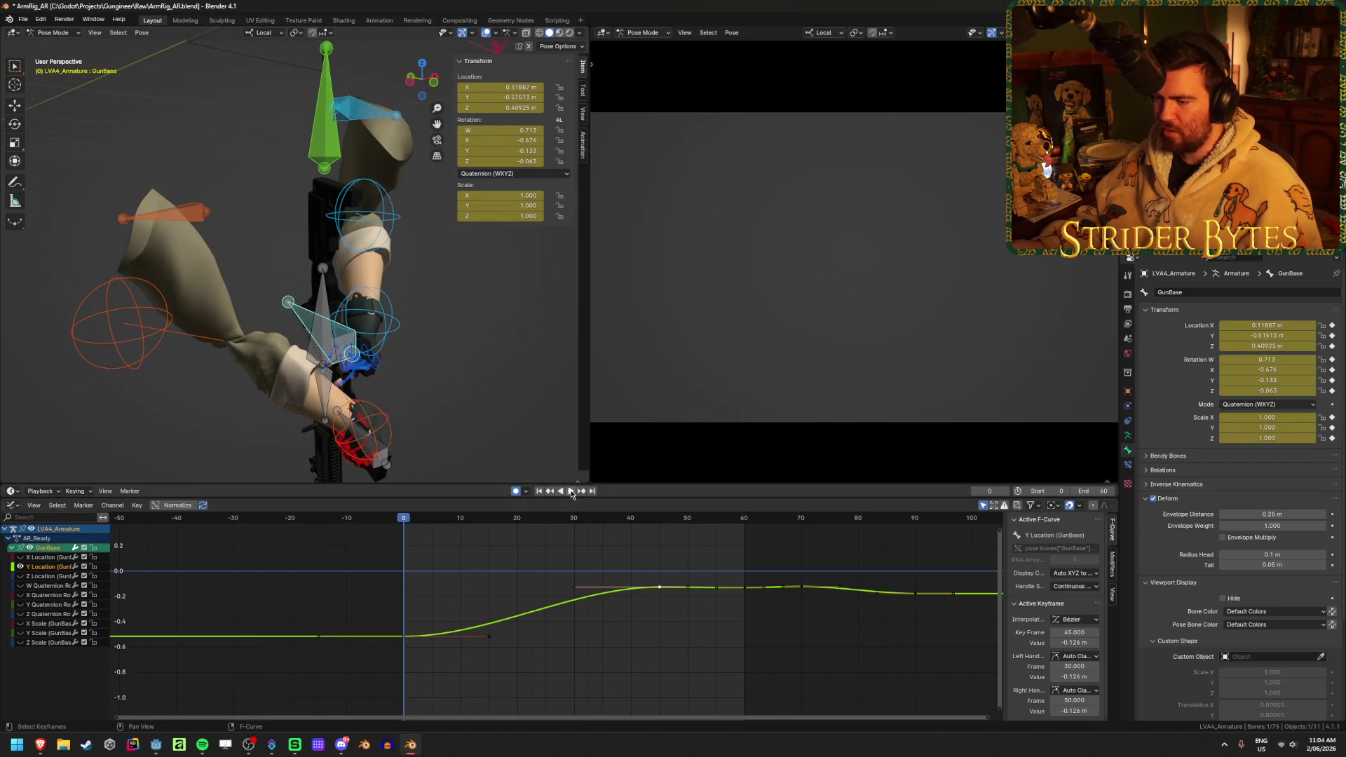
{"action": "left_click", "coordinate": [1098, 490]}
{"action": "type", "text": "90"}
{"action": "key", "text": "Return"}
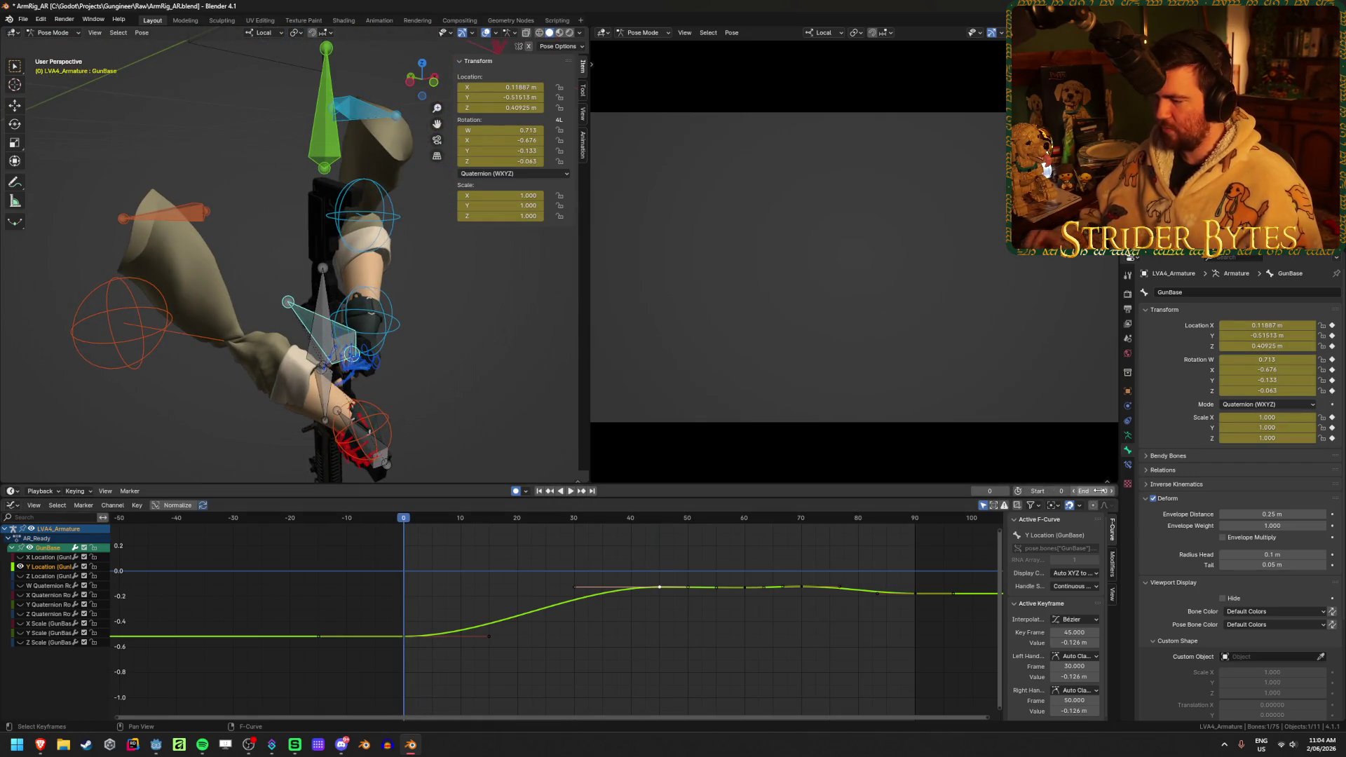
{"action": "left_click", "coordinate": [571, 492]}
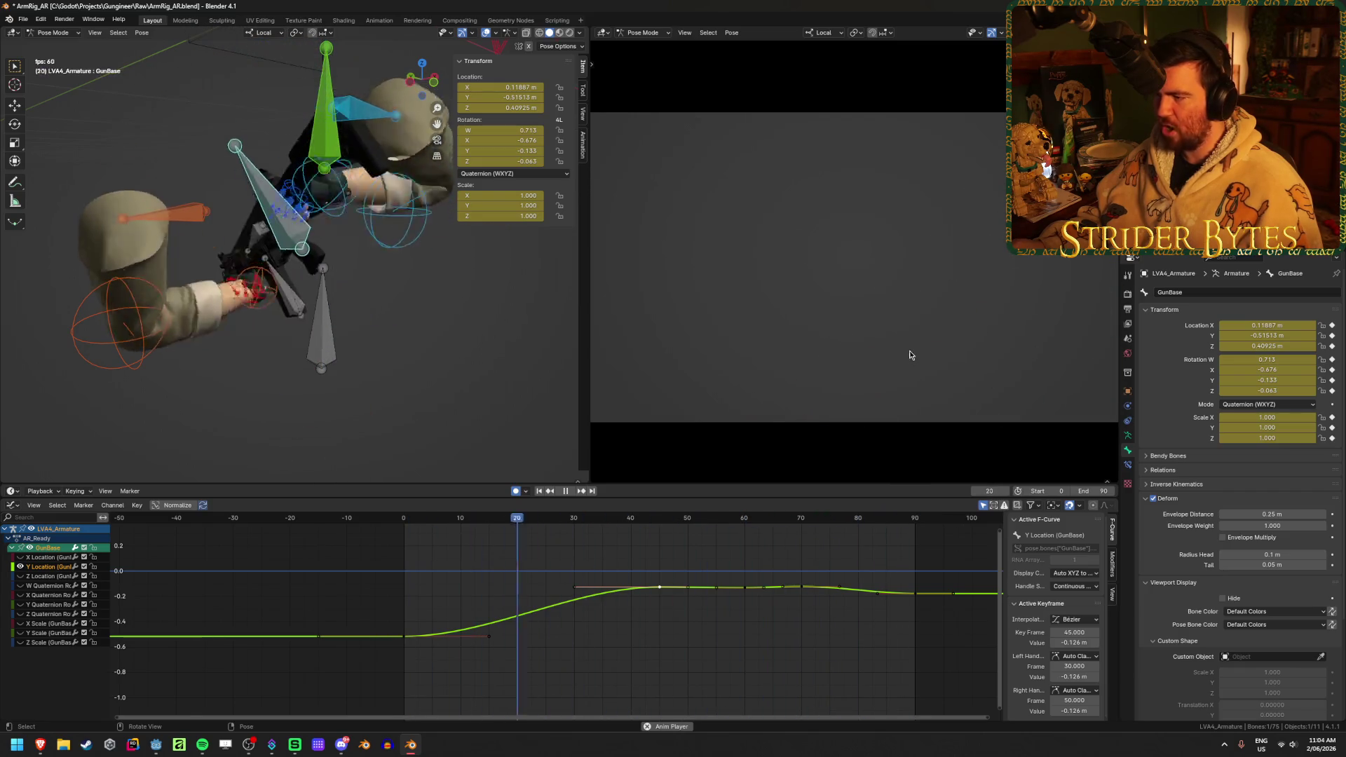
{"action": "key", "text": "space"}
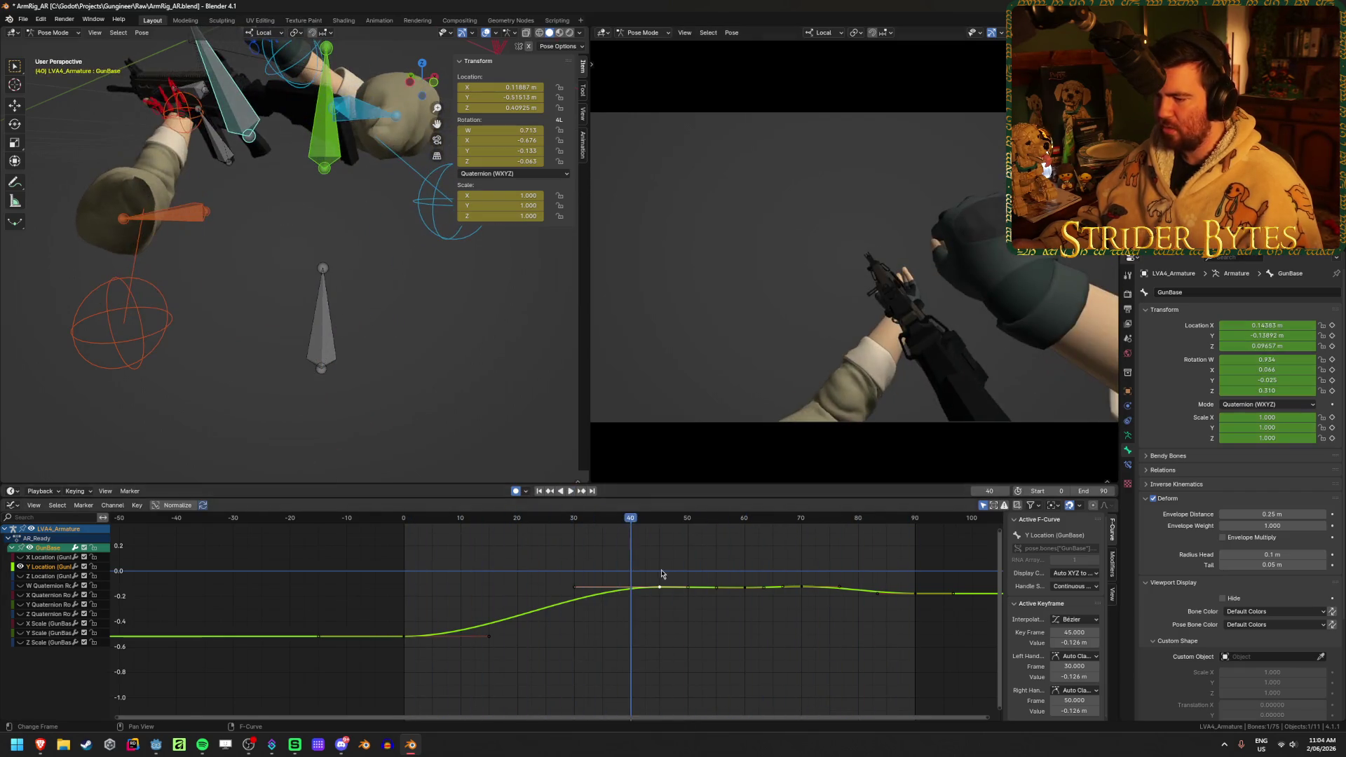
- Go to frame 45 and move its Y Location key to -0.0552
{"action": "key", "text": "Home"}
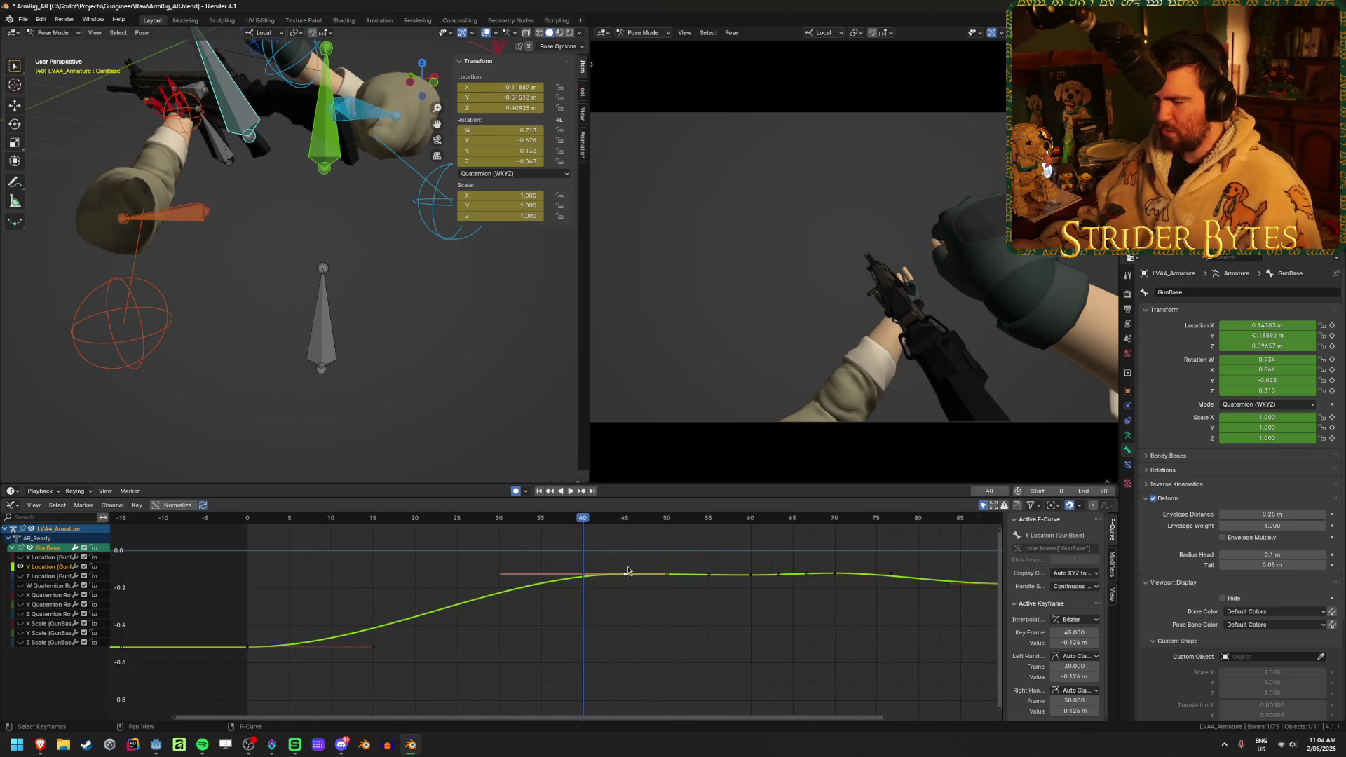
{"action": "left_click", "coordinate": [626, 523]}
{"action": "key", "text": "space"}
{"action": "key", "text": "g"}
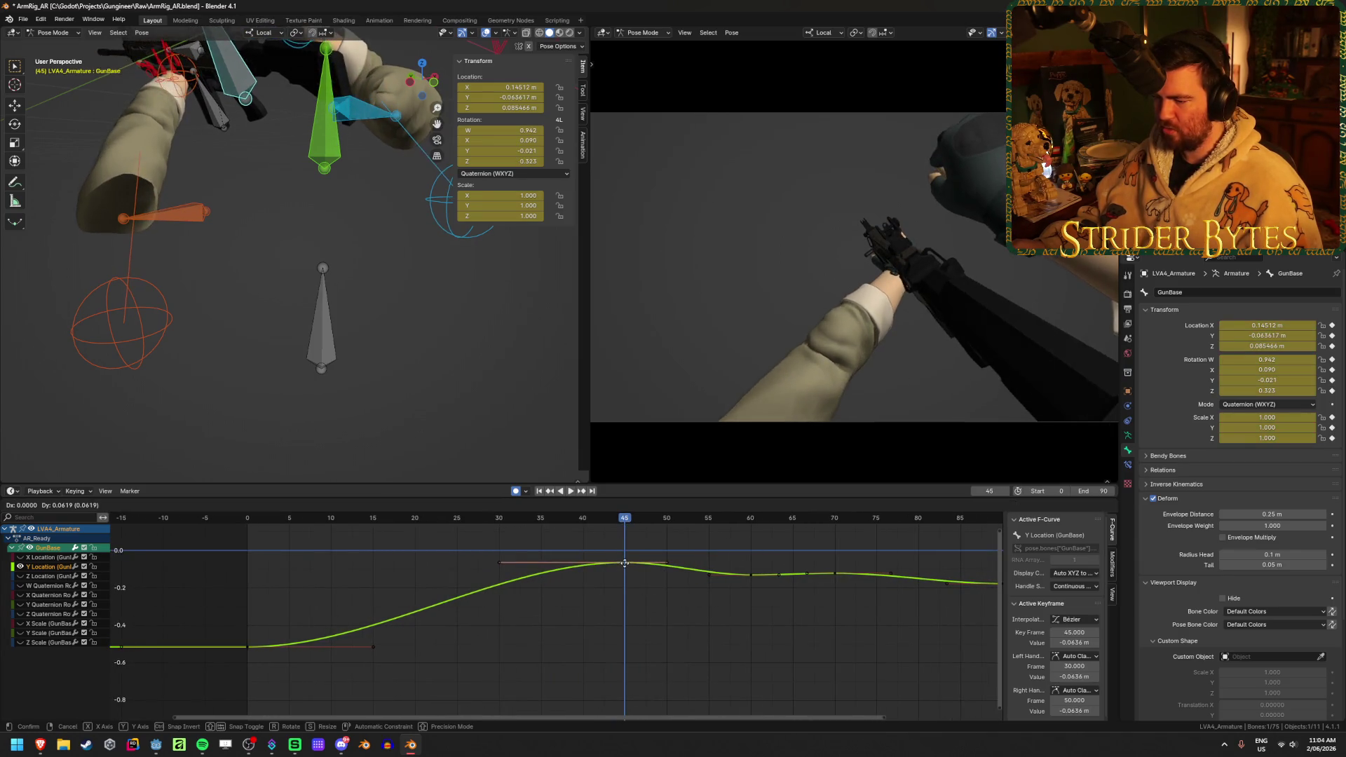
{"action": "left_click", "coordinate": [679, 570]}
- Try adjusting the frame-45 key's right handle, review playback, then undo the handle change
{"action": "left_click", "coordinate": [667, 561]}
{"action": "key", "text": "g"}
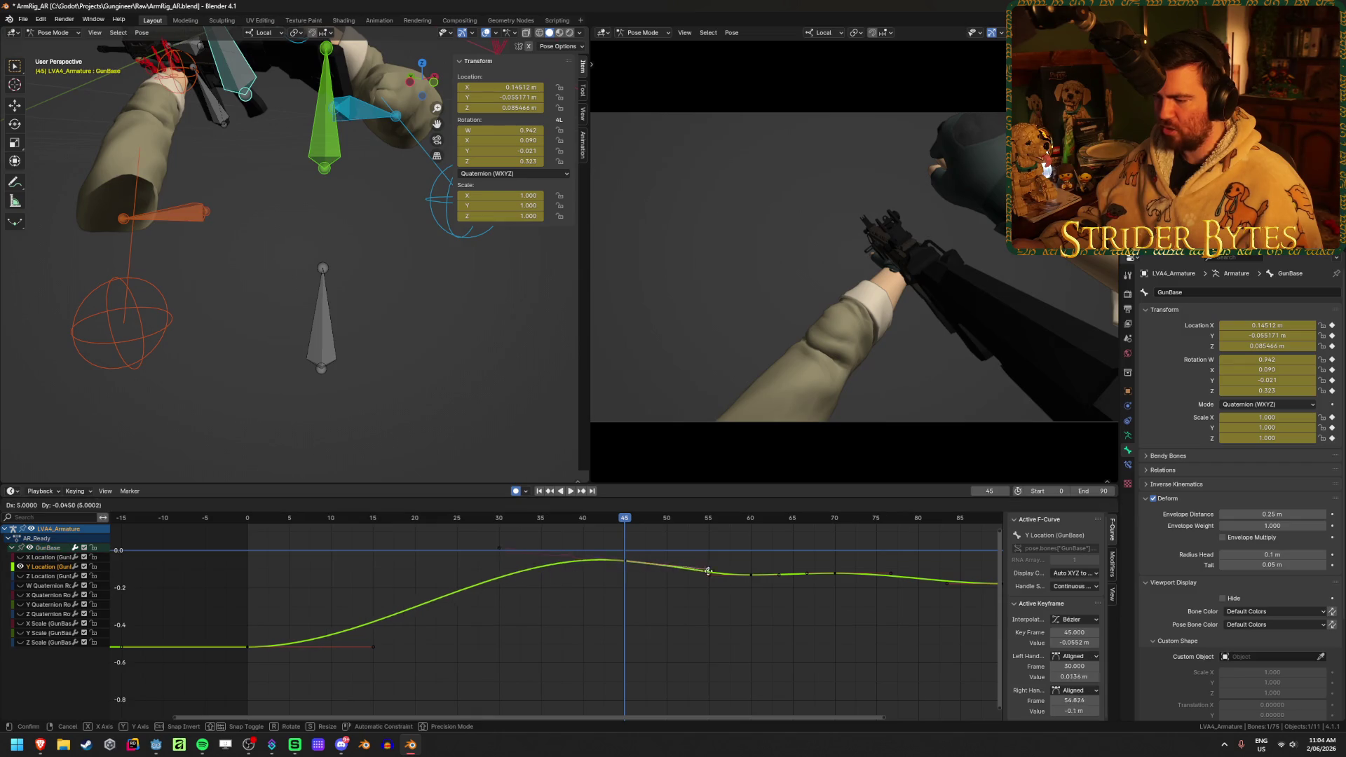
{"action": "left_click", "coordinate": [715, 579]}
{"action": "left_click", "coordinate": [570, 492]}
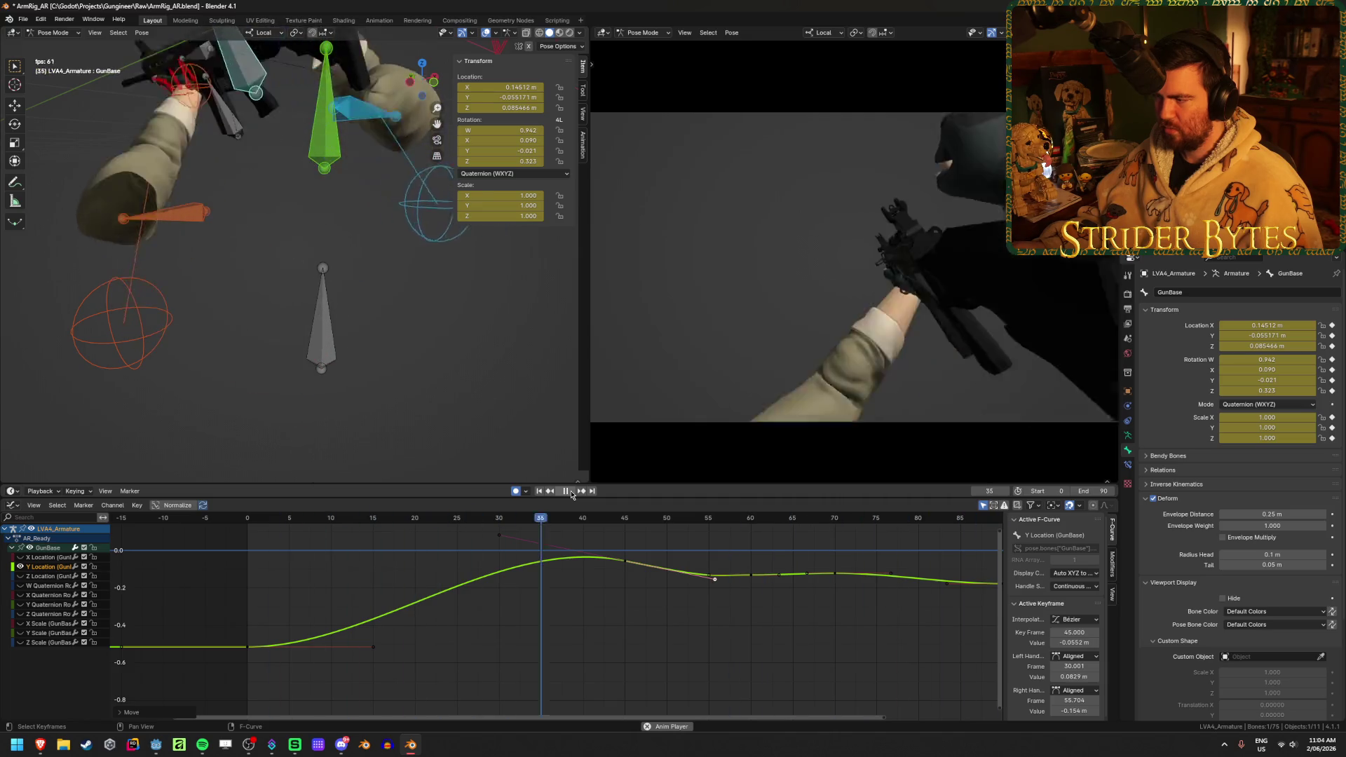
{"action": "left_click", "coordinate": [570, 492]}
{"action": "key", "text": "ctrl+z"}
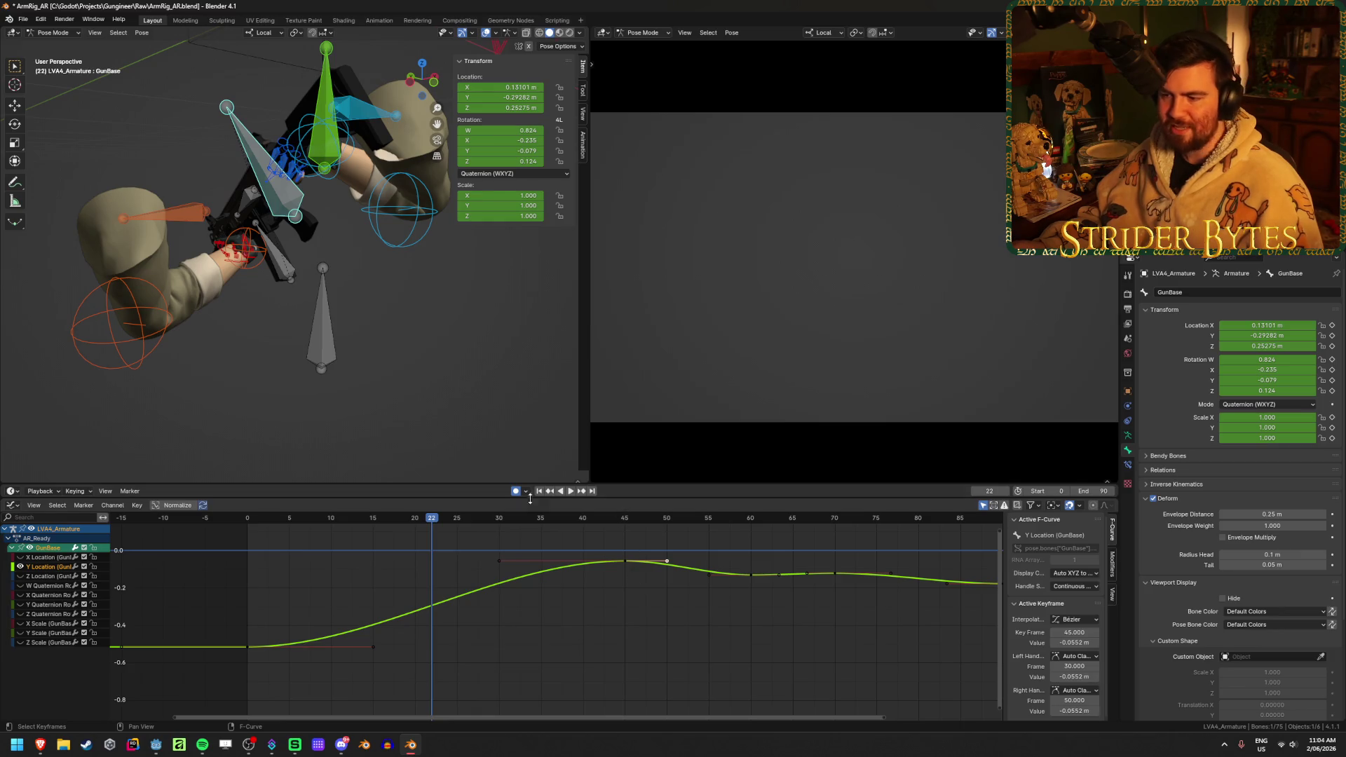
{"action": "left_click", "coordinate": [569, 492]}
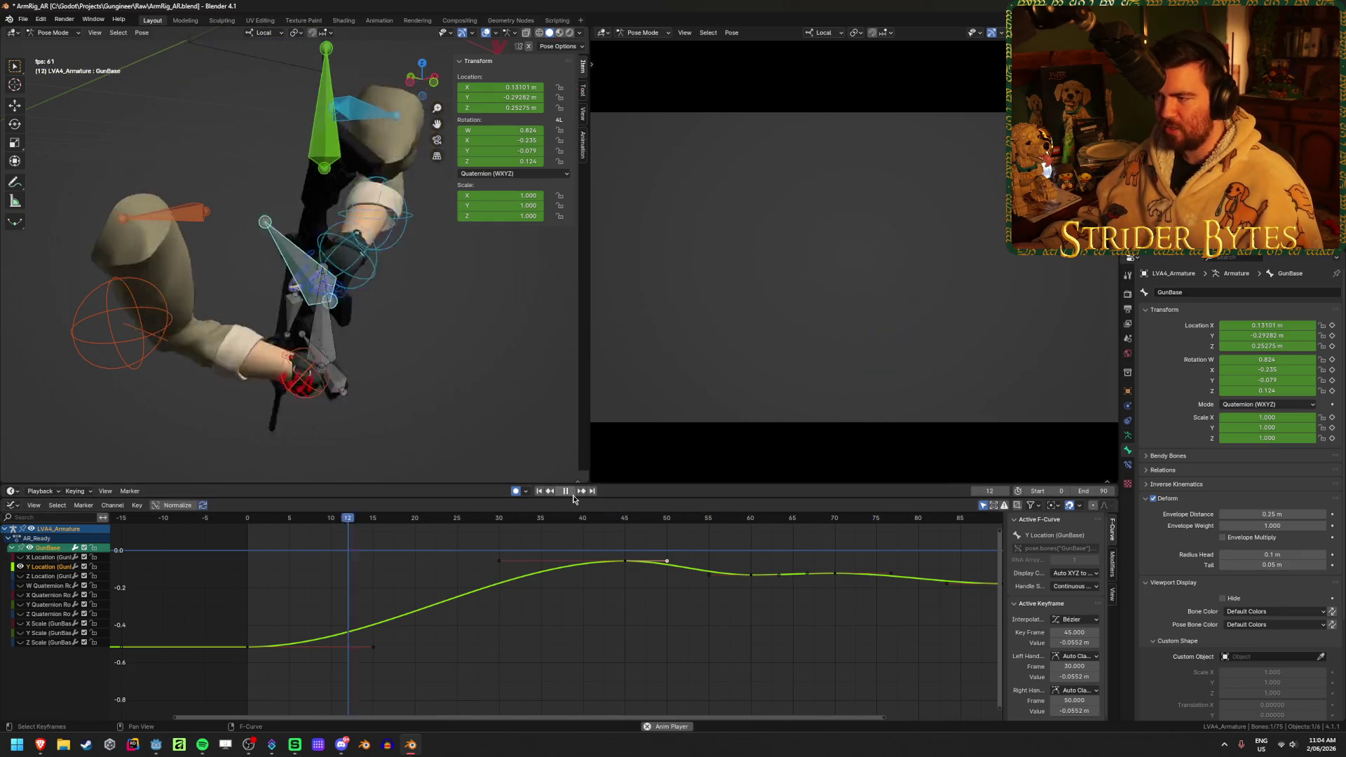
{"action": "left_click", "coordinate": [566, 492]}
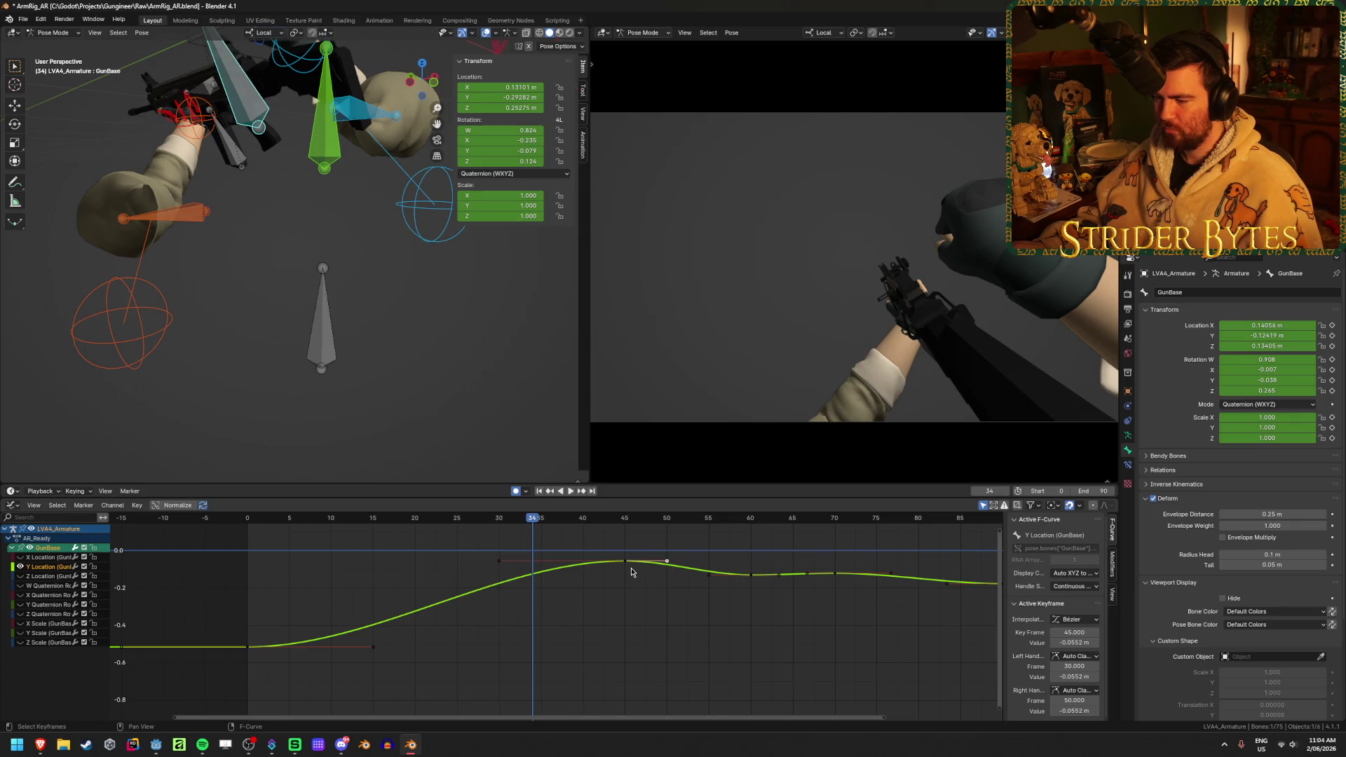
- Lower the frame-45 Y Location key to about -0.0946 and review playback
{"action": "left_click_drag", "start_coordinate": [665, 561], "coordinate": [676, 558]}
{"action": "left_click", "coordinate": [572, 492]}
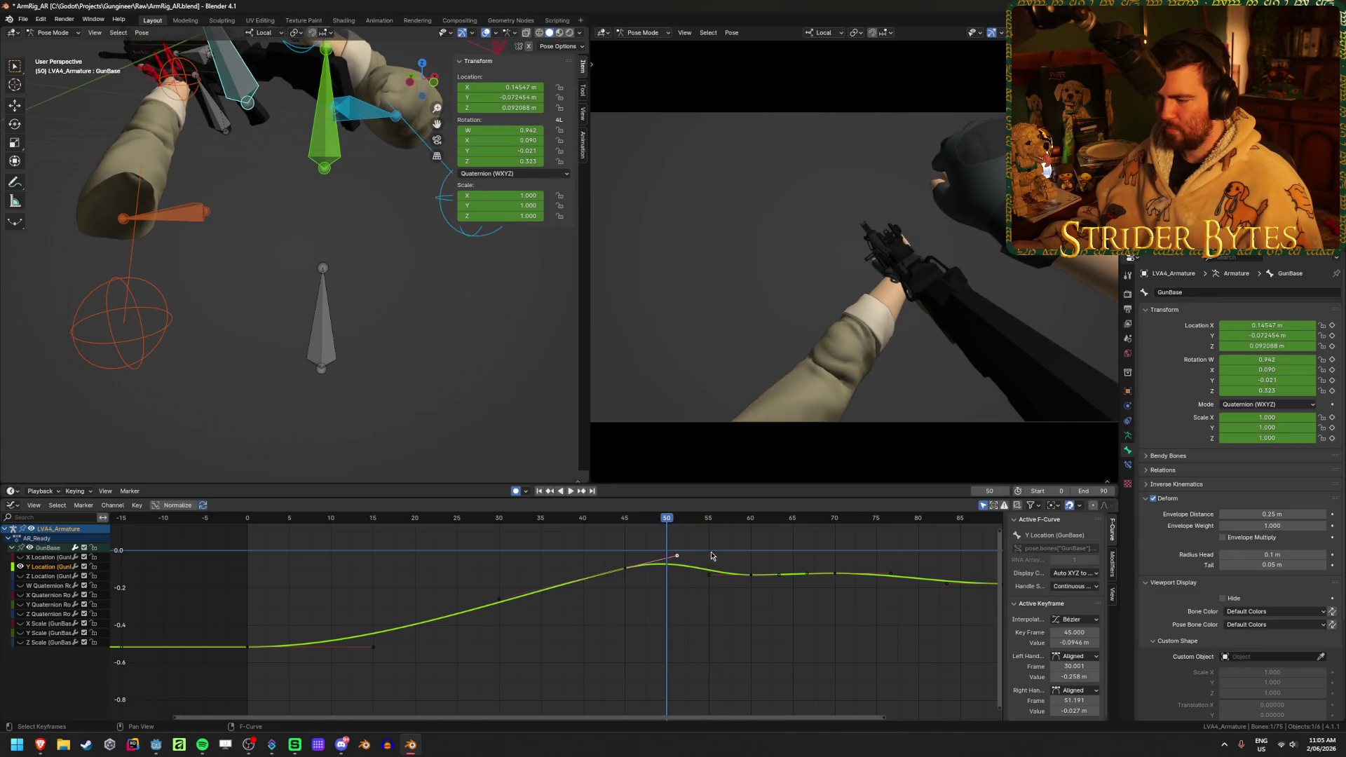
{"action": "key", "text": "space"}
- Pull the key's right handle later and its left handle to about frame 24.4
{"action": "key", "text": "g"}
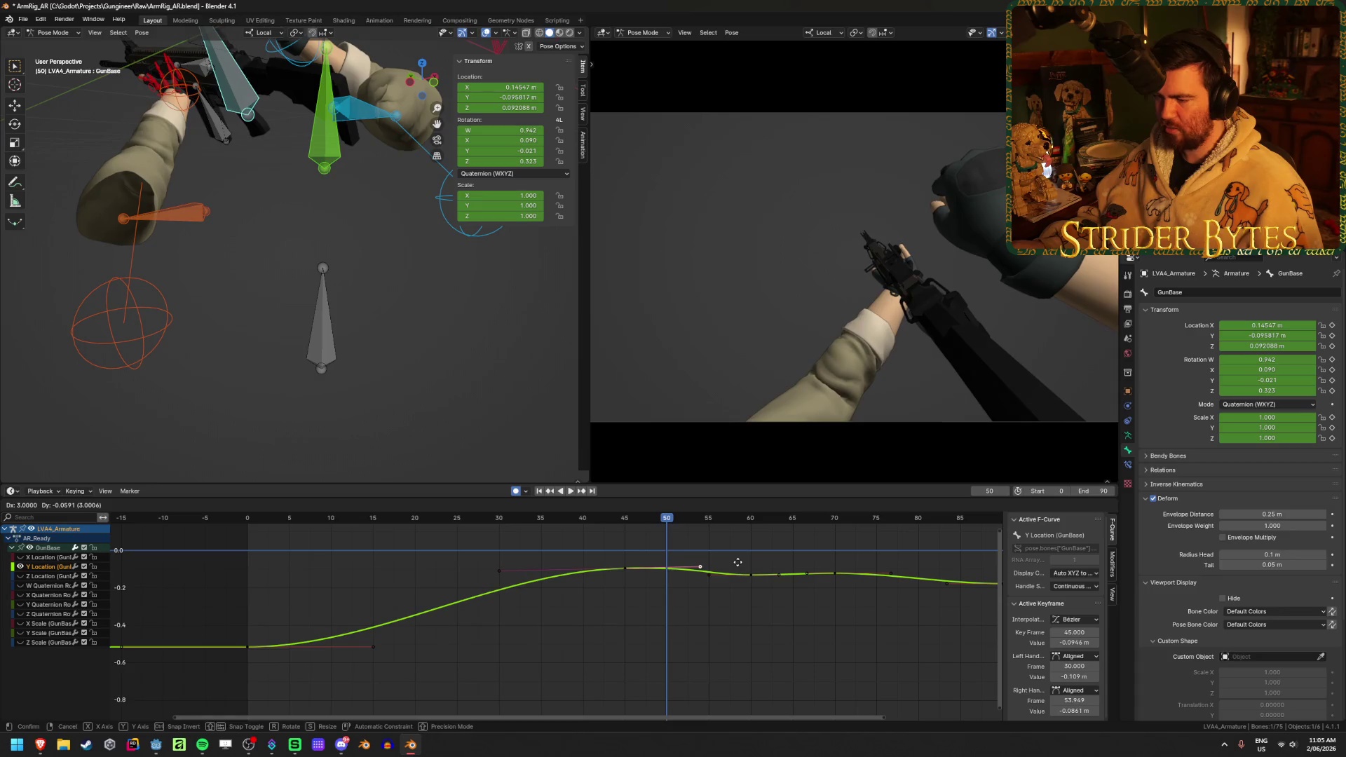
{"action": "left_click", "coordinate": [736, 563]}
{"action": "left_click", "coordinate": [498, 571]}
{"action": "key", "text": "g"}
{"action": "left_click", "coordinate": [453, 570]}
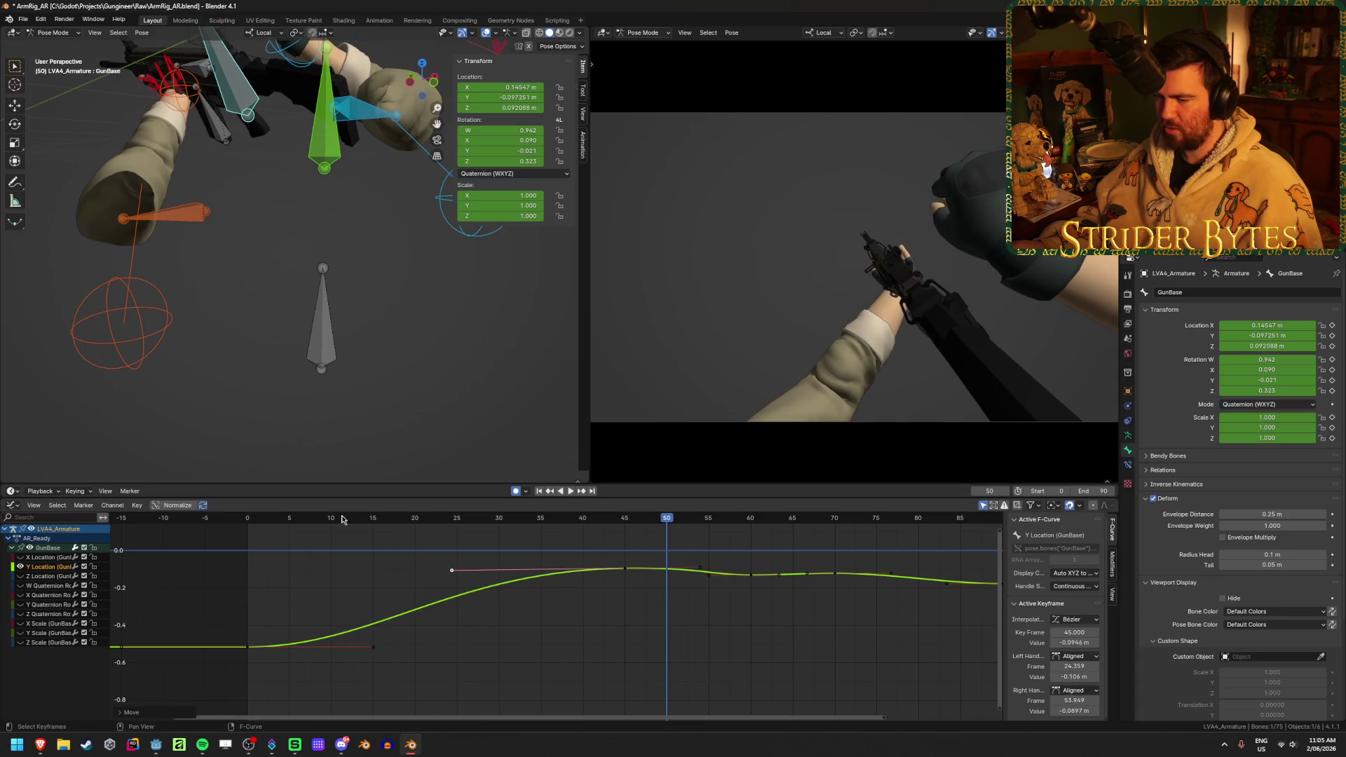
{"action": "left_click", "coordinate": [340, 518]}
{"action": "key", "text": "g"}
{"action": "key", "text": "Escape"}
{"action": "right_click", "coordinate": [491, 557]}
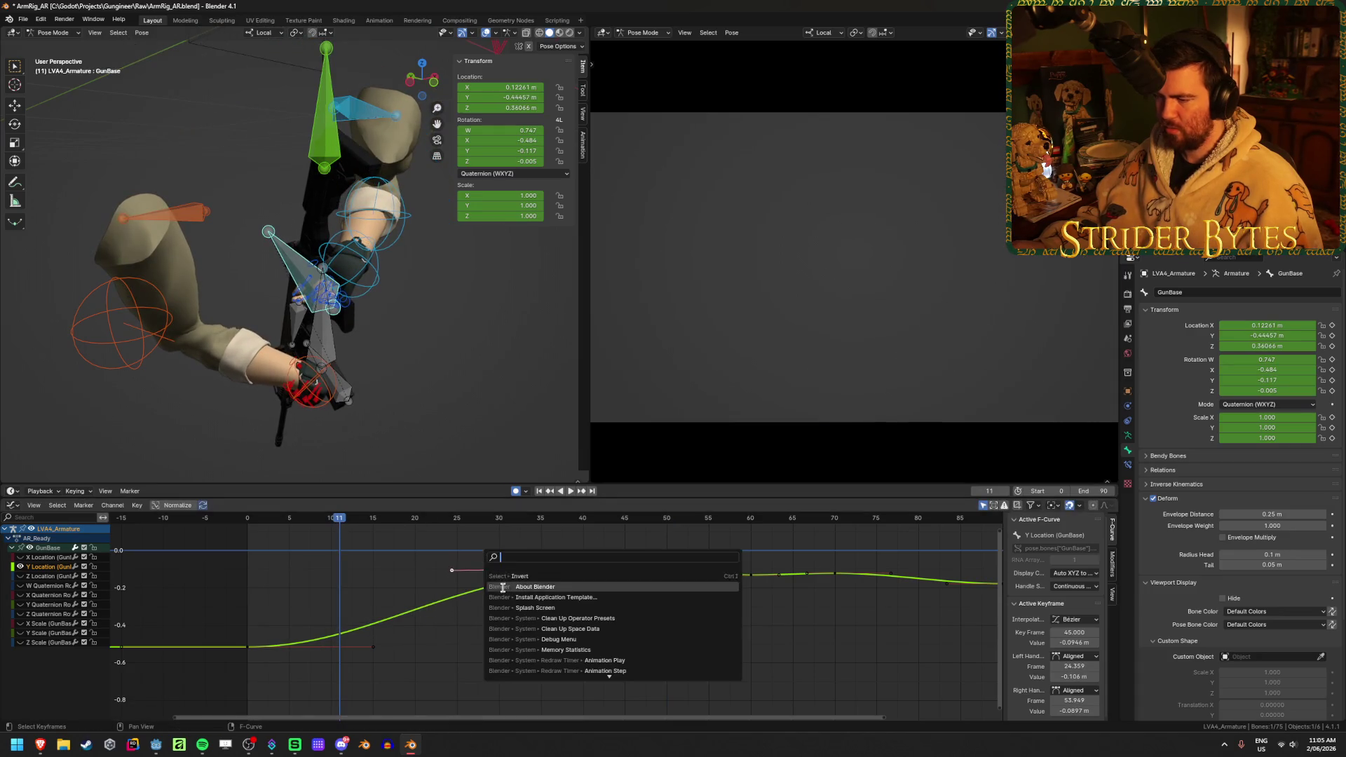
- Loop the reshaped GunBase curve, pan the graph, and stop at frame 69 with keys deselected
{"action": "key", "text": "space"}
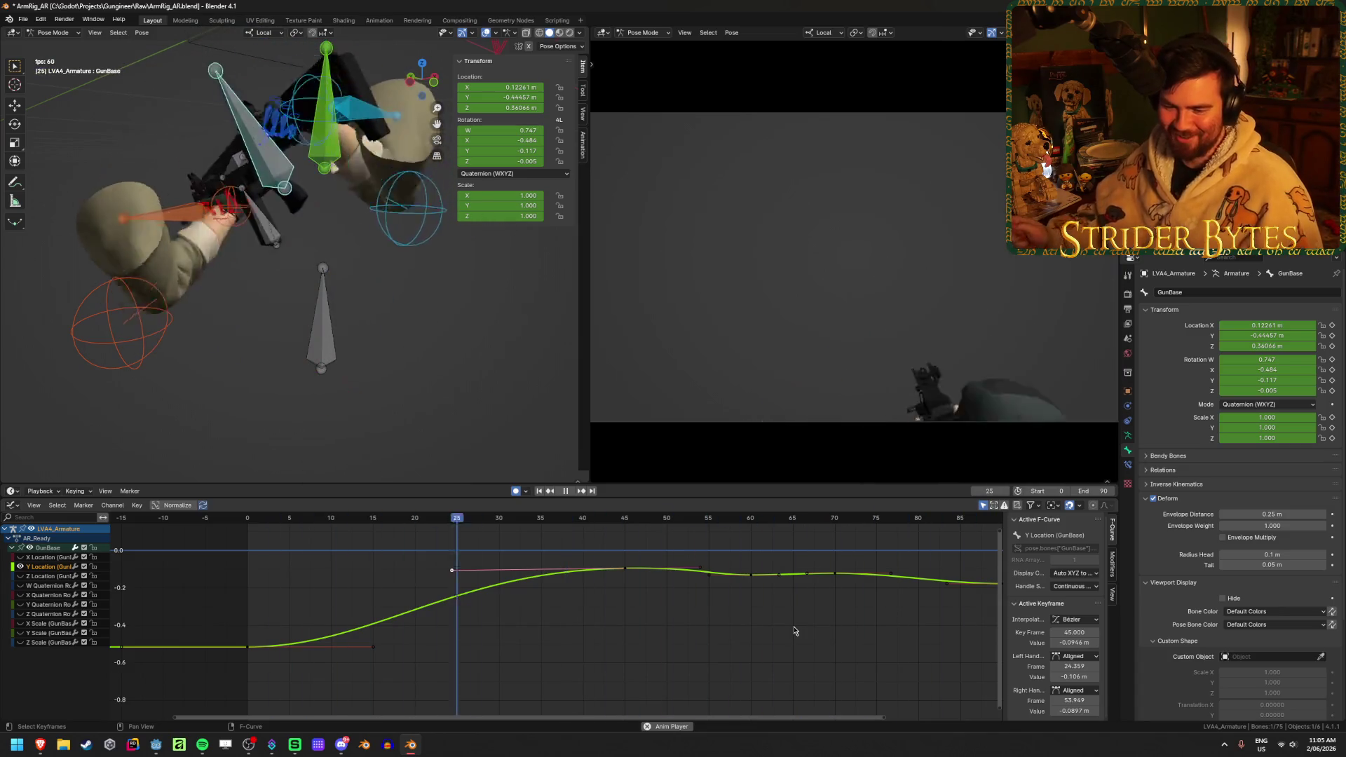
{"action": "scroll", "coordinate": [779, 628], "scroll_direction": "down", "scroll_amount": 2}
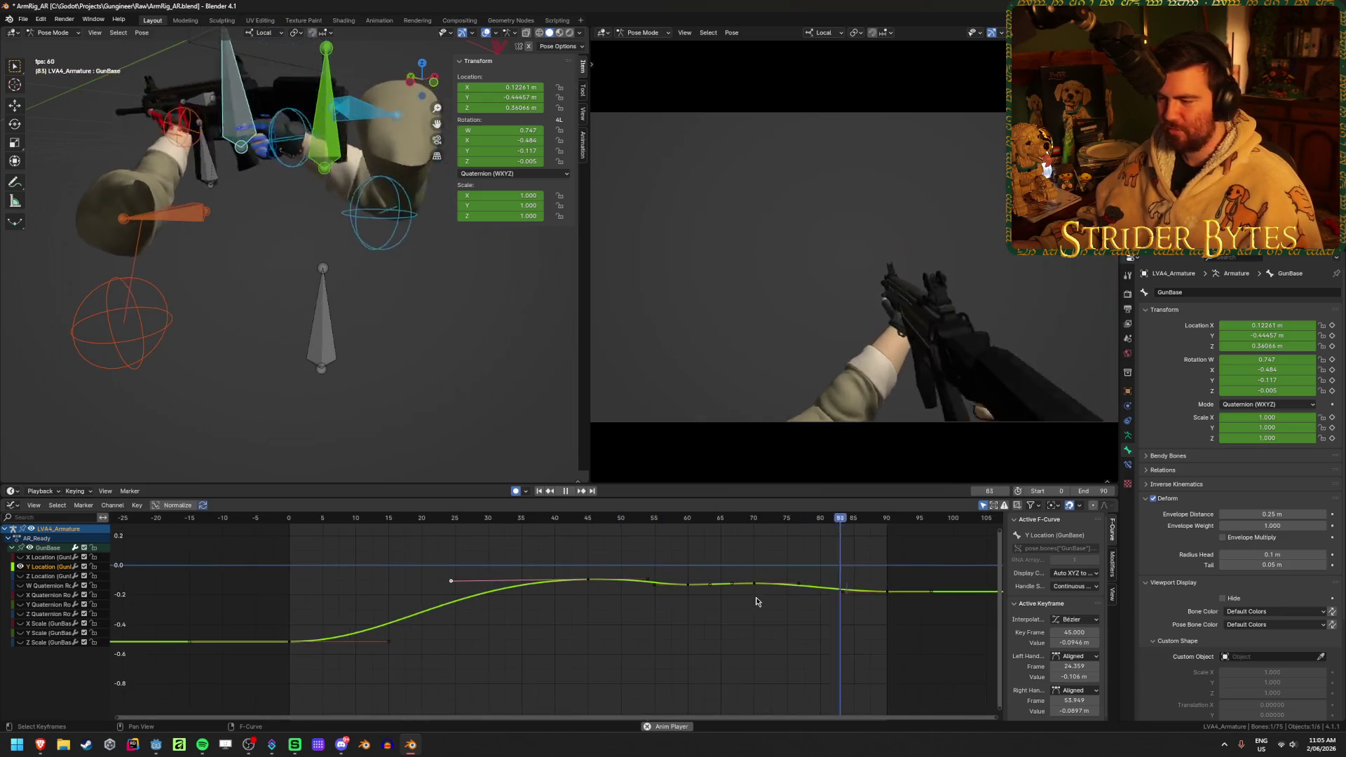
{"action": "scroll", "coordinate": [701, 616], "scroll_direction": "up", "scroll_amount": 1}
{"action": "middle_click_drag", "start_coordinate": [667, 635], "coordinate": [642, 636]}
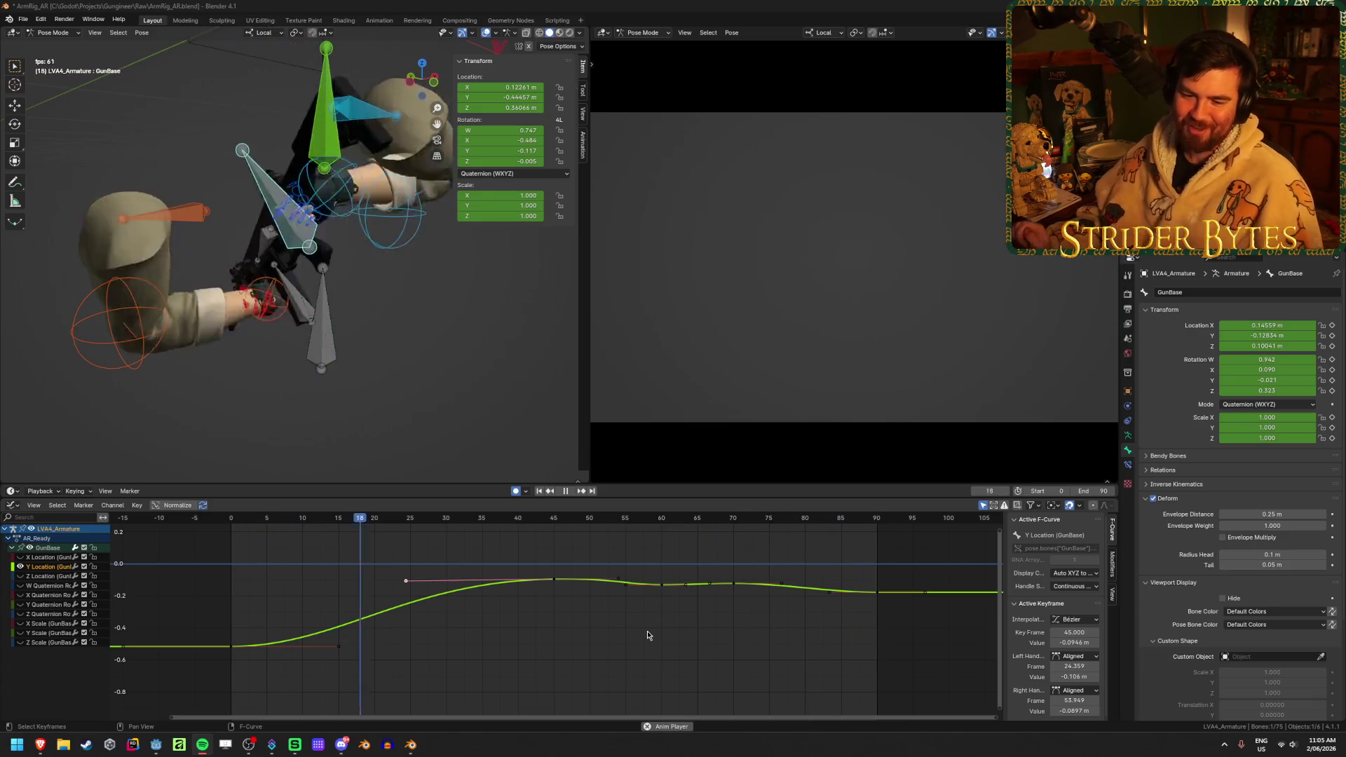
{"action": "left_click", "coordinate": [646, 636]}
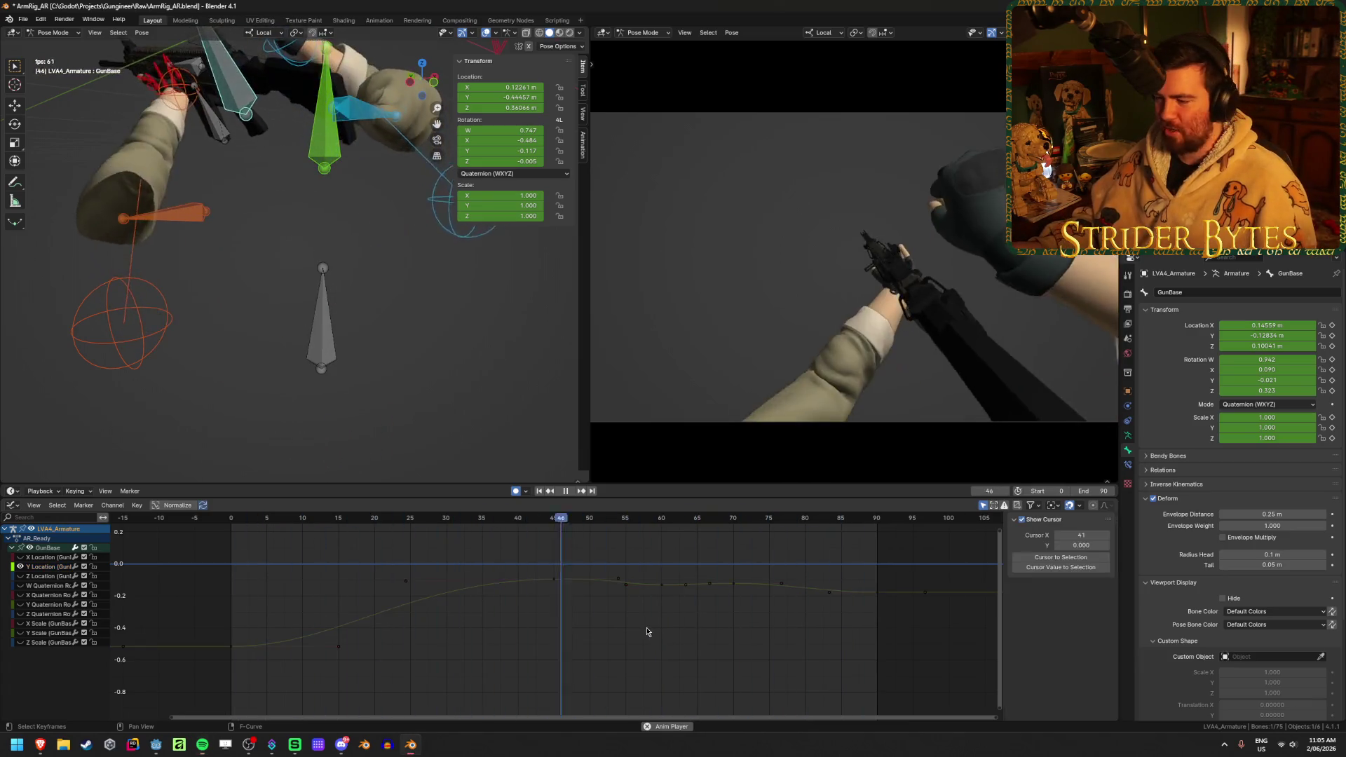
{"action": "key", "text": "space"}
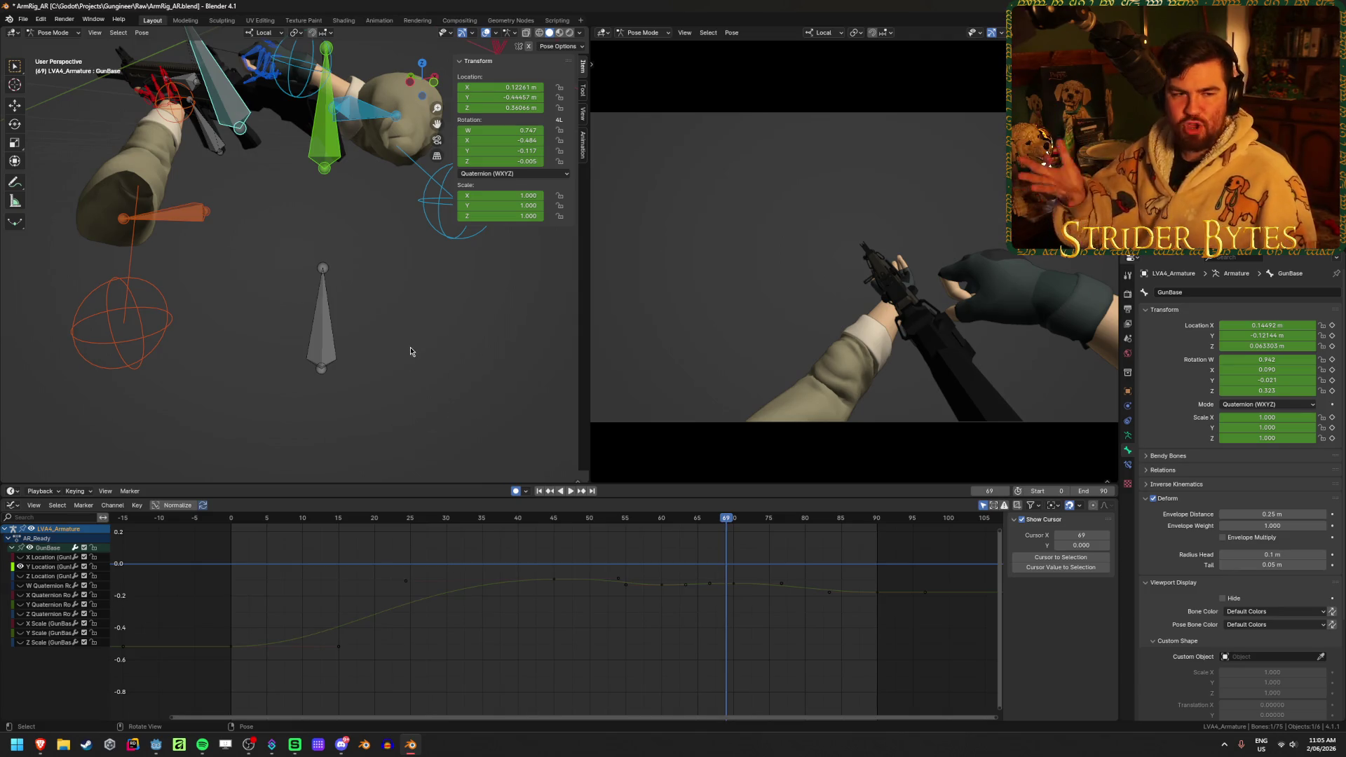
- Orbit the viewport and select the handIK.R bone
{"action": "scroll", "coordinate": [401, 176], "scroll_direction": "down", "scroll_amount": 3}
{"action": "middle_click_drag", "start_coordinate": [402, 175], "coordinate": [281, 205]}
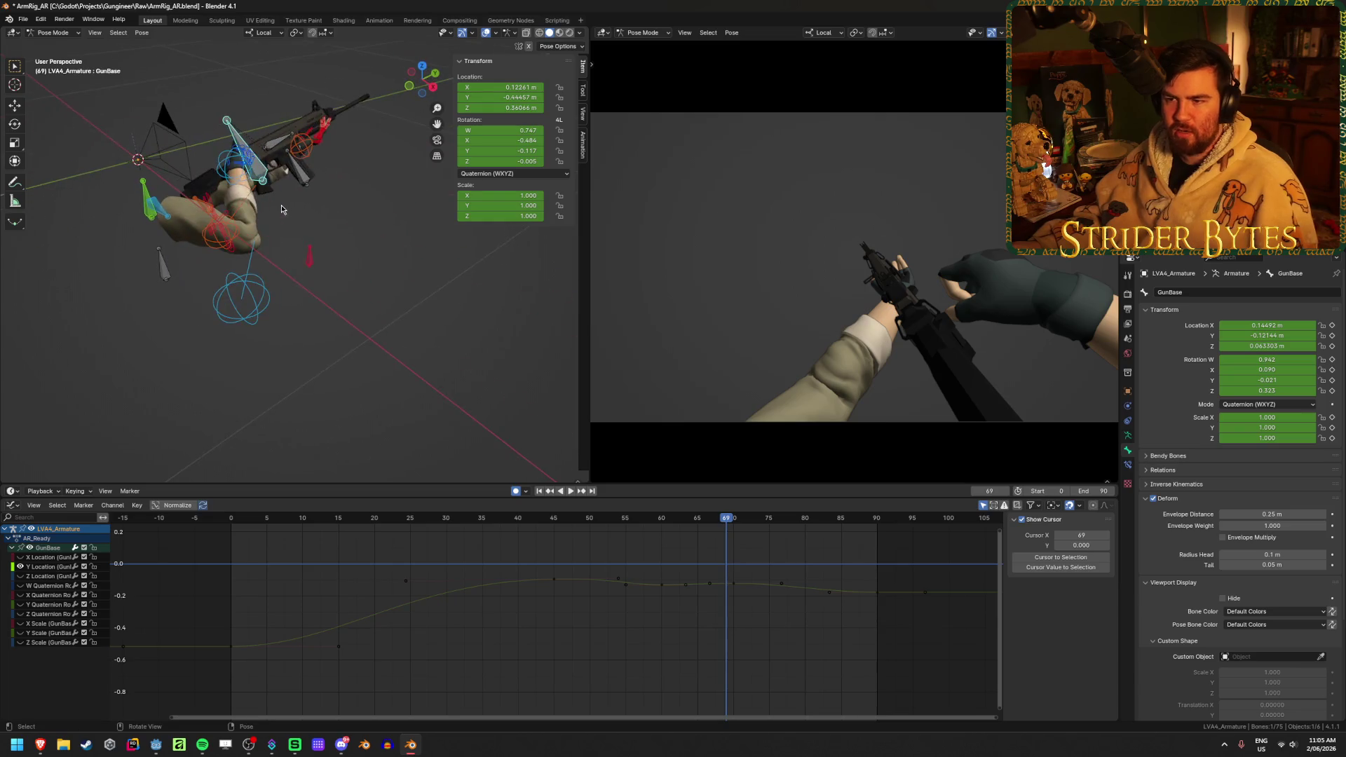
{"action": "left_click", "coordinate": [230, 175]}
- Cancel an accidental move of handIK.R and inspect its Child Of constraint to GunBase
{"action": "key", "text": "g"}
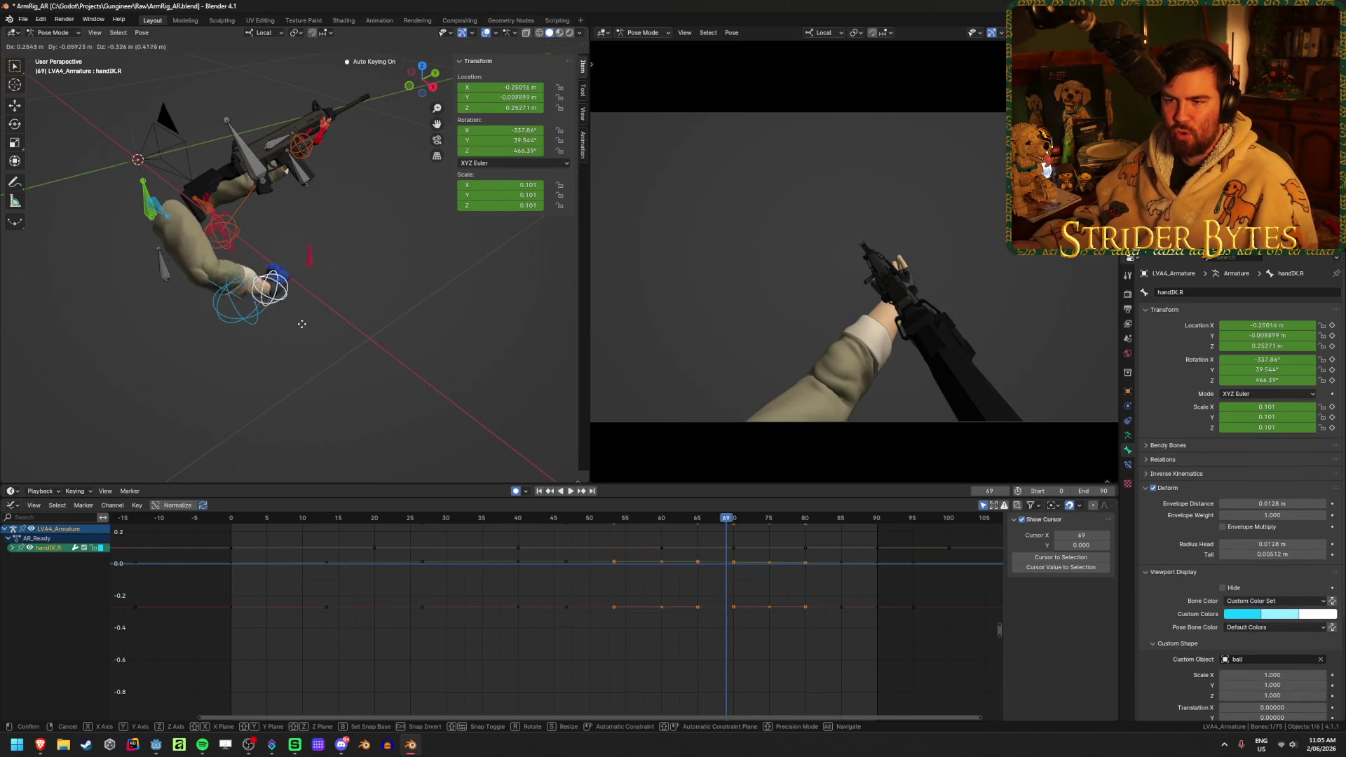
{"action": "right_click", "coordinate": [385, 282]}
{"action": "left_click", "coordinate": [1127, 464]}
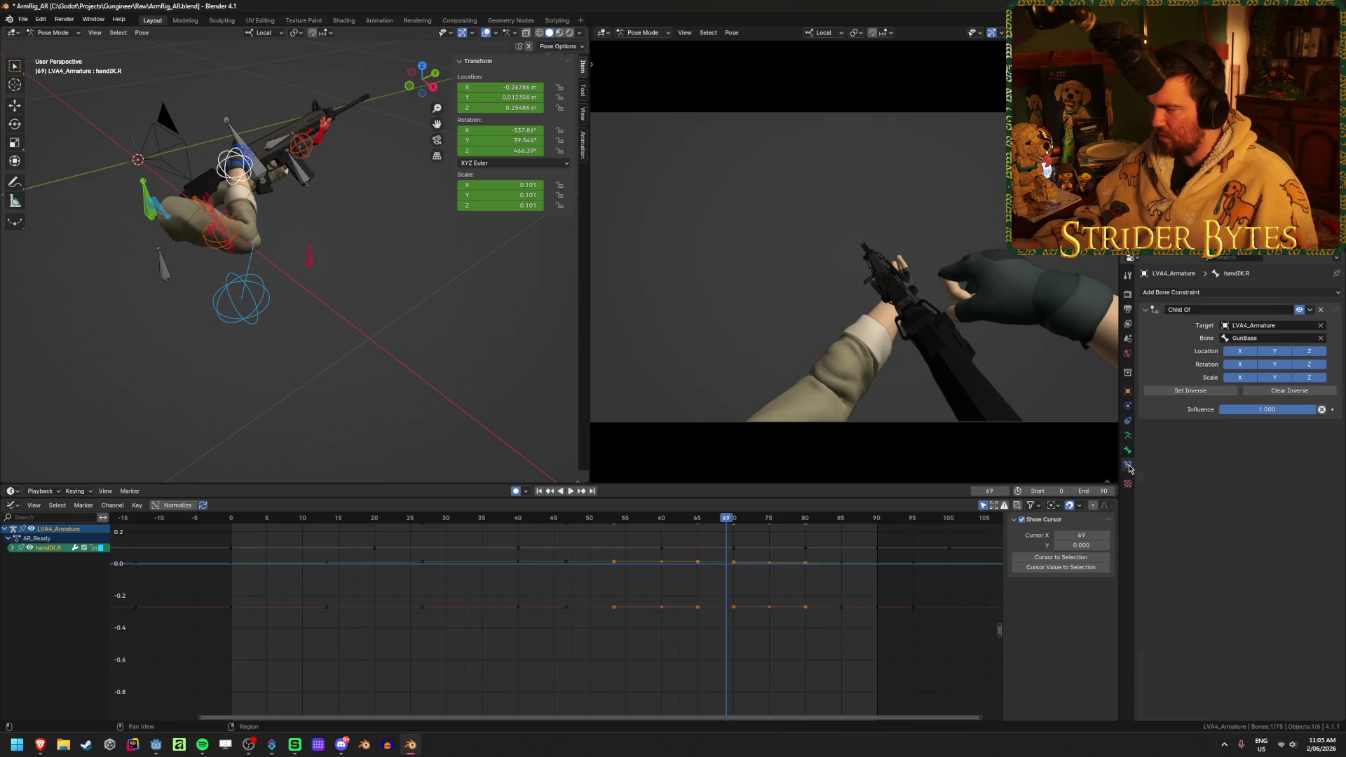
{"action": "mouse_move", "coordinate": [280, 266]}
{"action": "middle_mouse_down"}
{"action": "mouse_move", "coordinate": [318, 292]}
{"action": "mouse_move", "coordinate": [280, 280]}
{"action": "middle_mouse_up"}
{"action": "scroll", "coordinate": [318, 291], "scroll_direction": "up", "scroll_amount": 4}
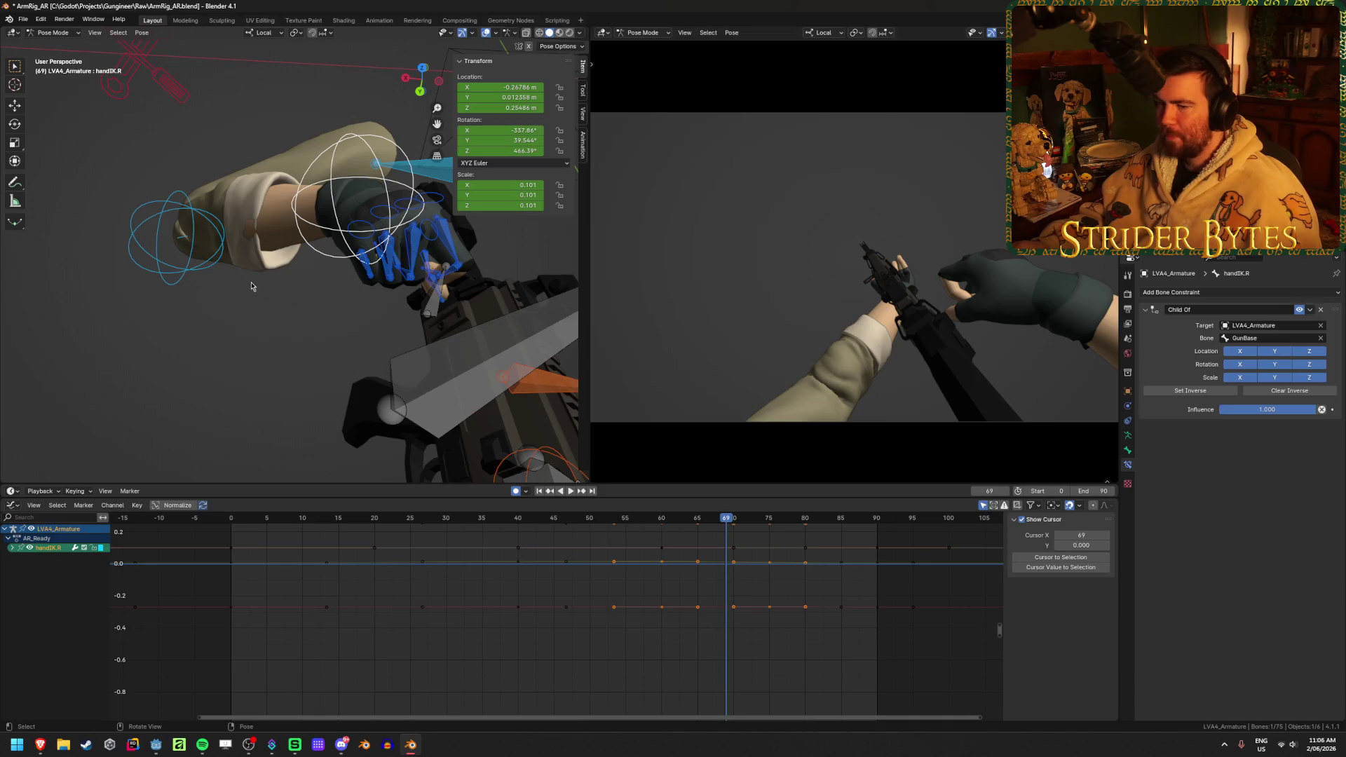
{"action": "key", "text": "Tab"}
- Return the armature to Pose Mode, then select and reposition the GunBase bone
{"action": "key", "text": "Tab"}
{"action": "mouse_move", "coordinate": [254, 289]}
{"action": "middle_mouse_down"}
{"action": "mouse_move", "coordinate": [326, 300]}
{"action": "mouse_move", "coordinate": [364, 277]}
{"action": "middle_mouse_up"}
{"action": "key", "text": "Tab"}
{"action": "scroll", "coordinate": [364, 281], "scroll_direction": "up", "scroll_amount": 6}
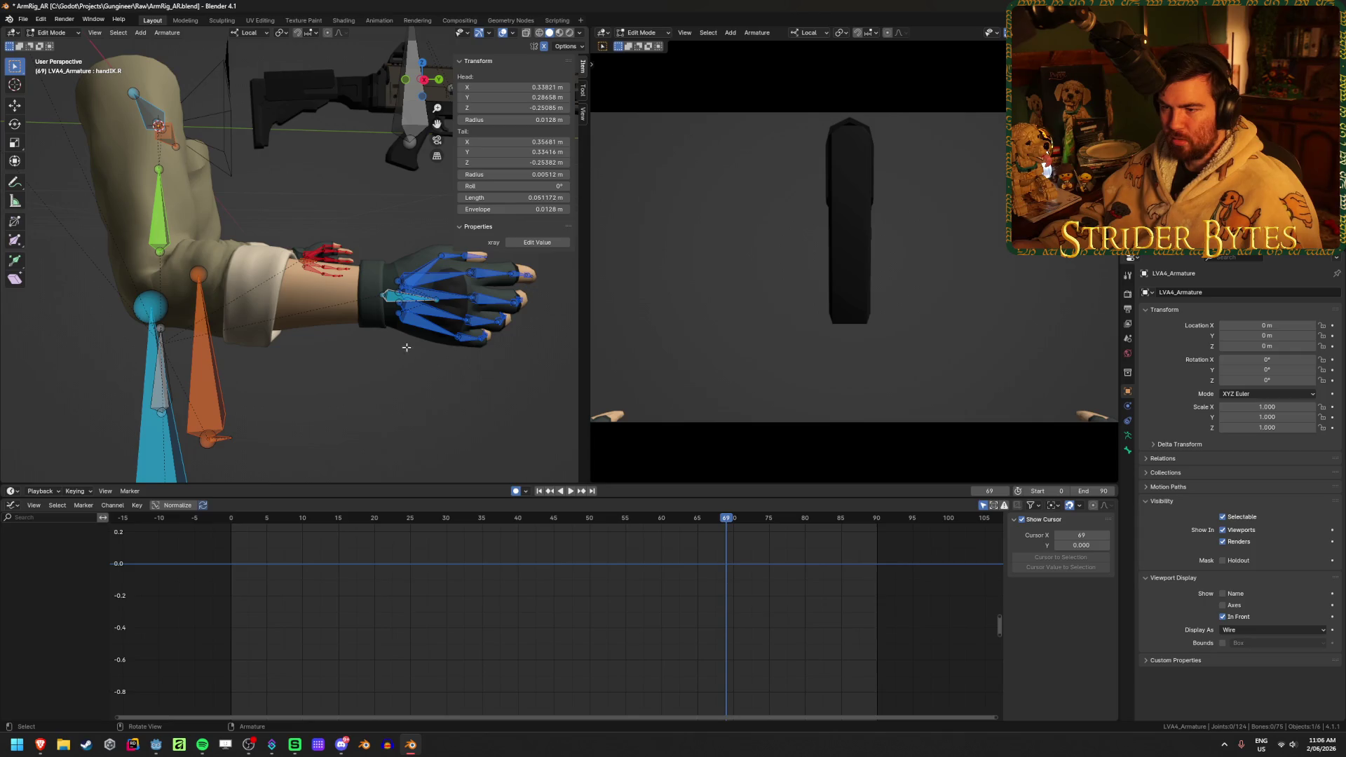
{"action": "scroll", "coordinate": [409, 354], "scroll_direction": "down", "scroll_amount": 4}
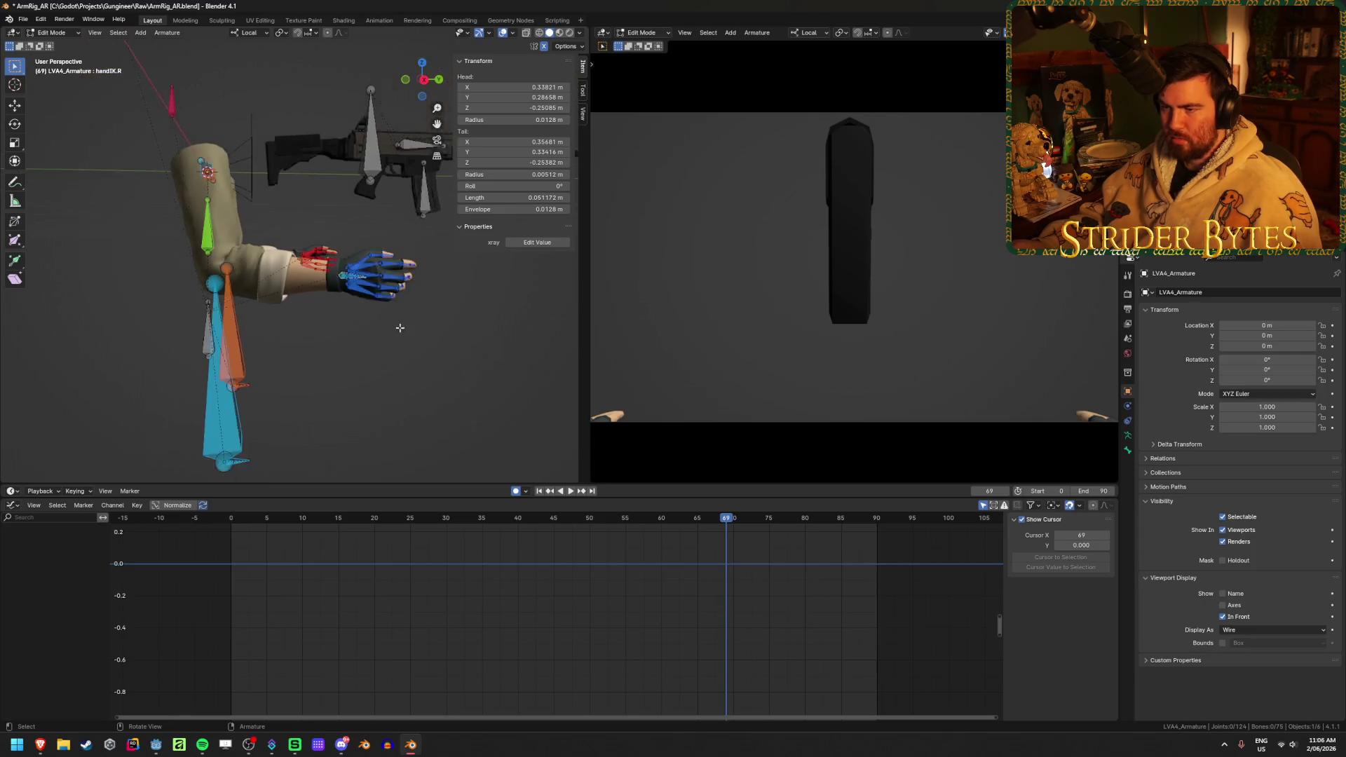
{"action": "left_click", "coordinate": [368, 162]}
{"action": "key", "text": "g"}
{"action": "left_click", "coordinate": [391, 237]}
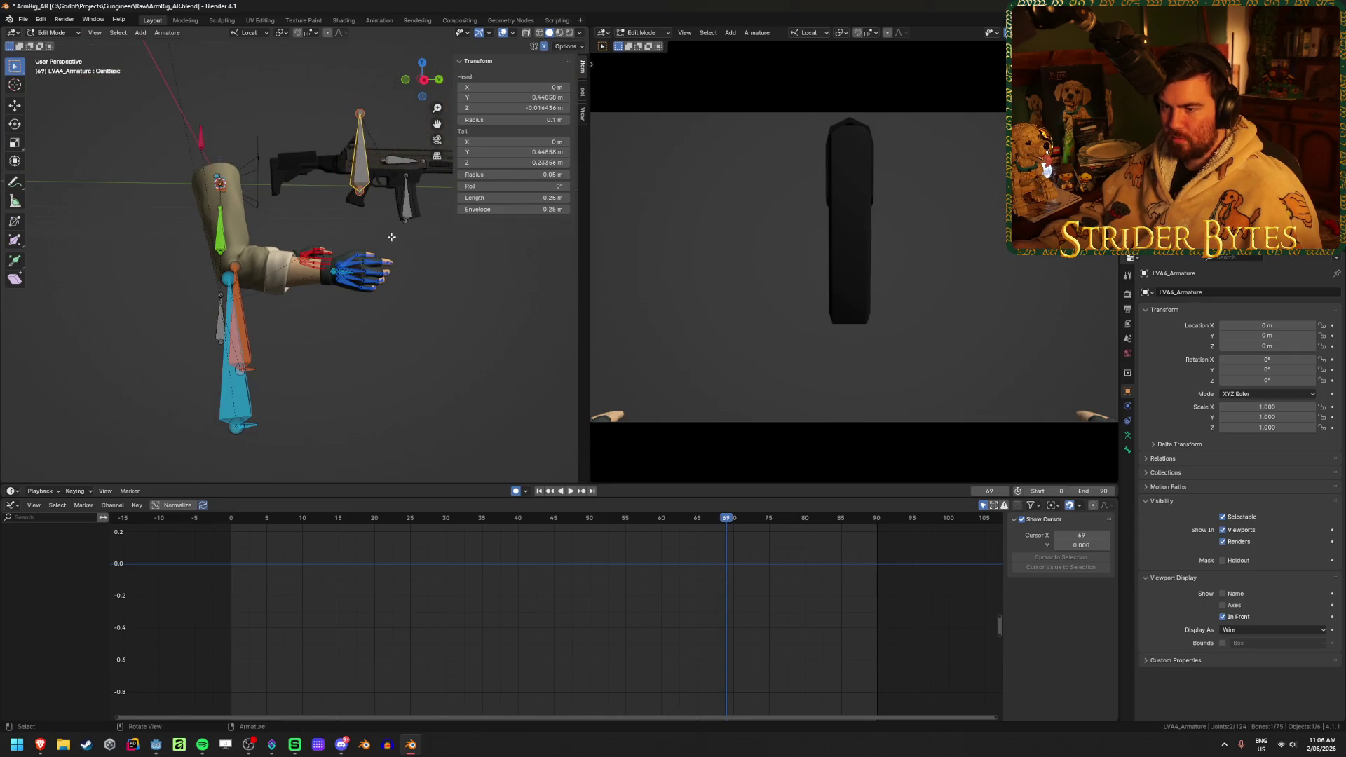
- Review handIK.R's bone properties and the armature's constraints, then select middle_meta.R
{"action": "left_click", "coordinate": [327, 272]}
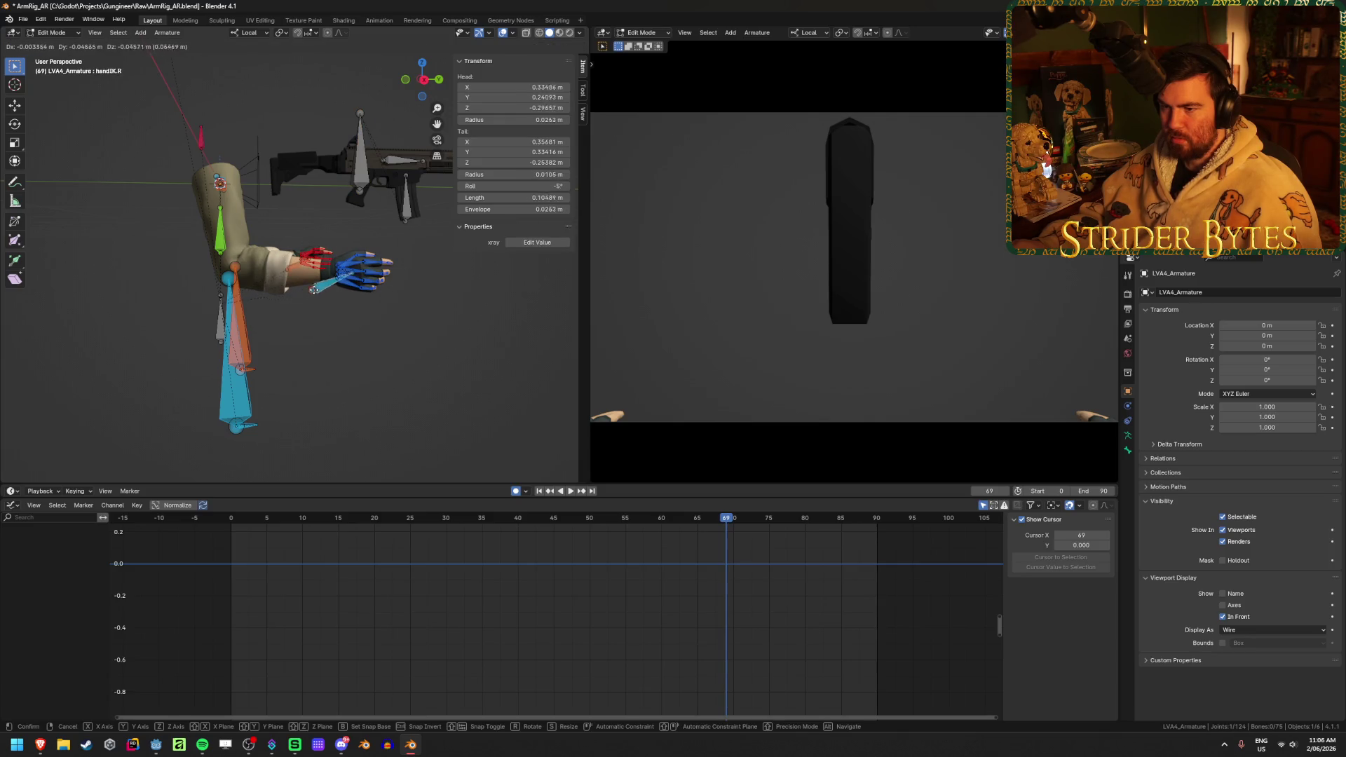
{"action": "scroll", "coordinate": [315, 284], "scroll_direction": "up", "scroll_amount": 4}
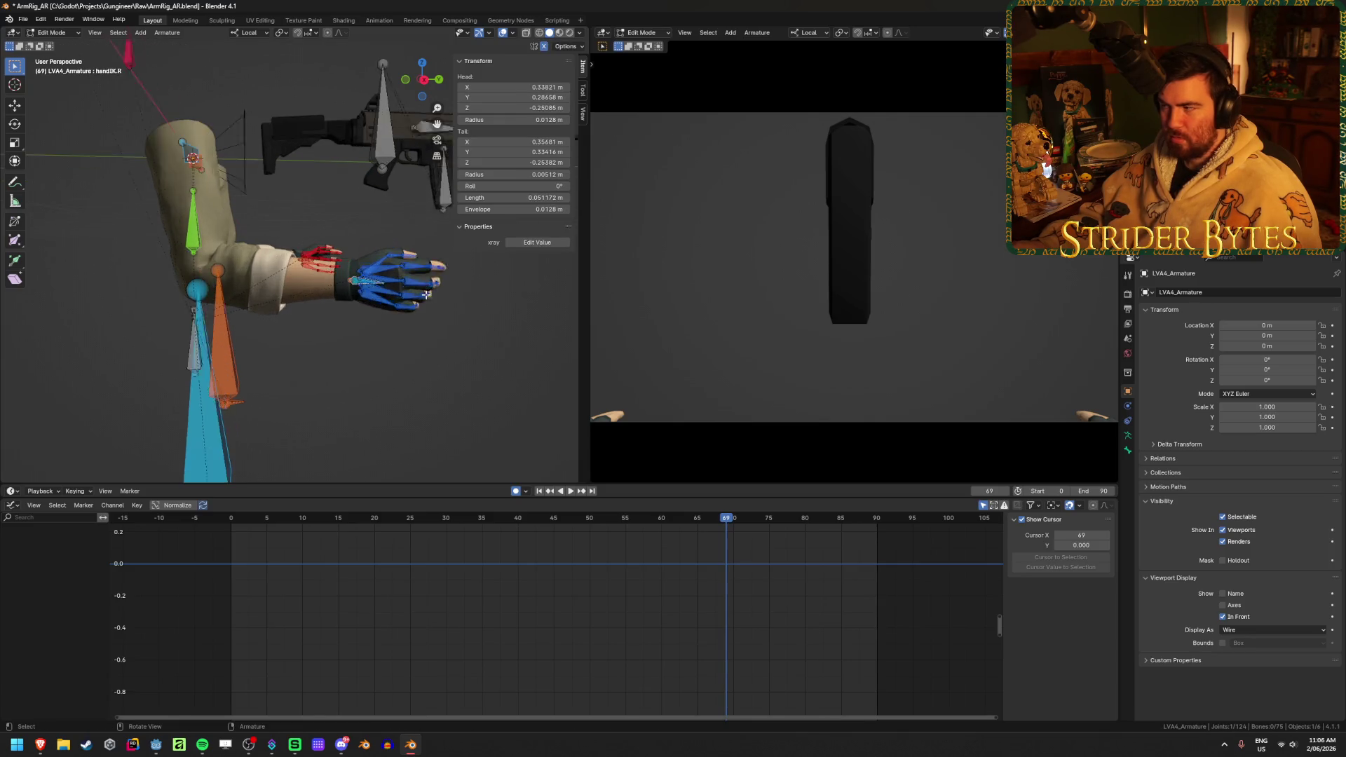
{"action": "left_click", "coordinate": [1127, 452]}
{"action": "left_click", "coordinate": [1128, 421]}
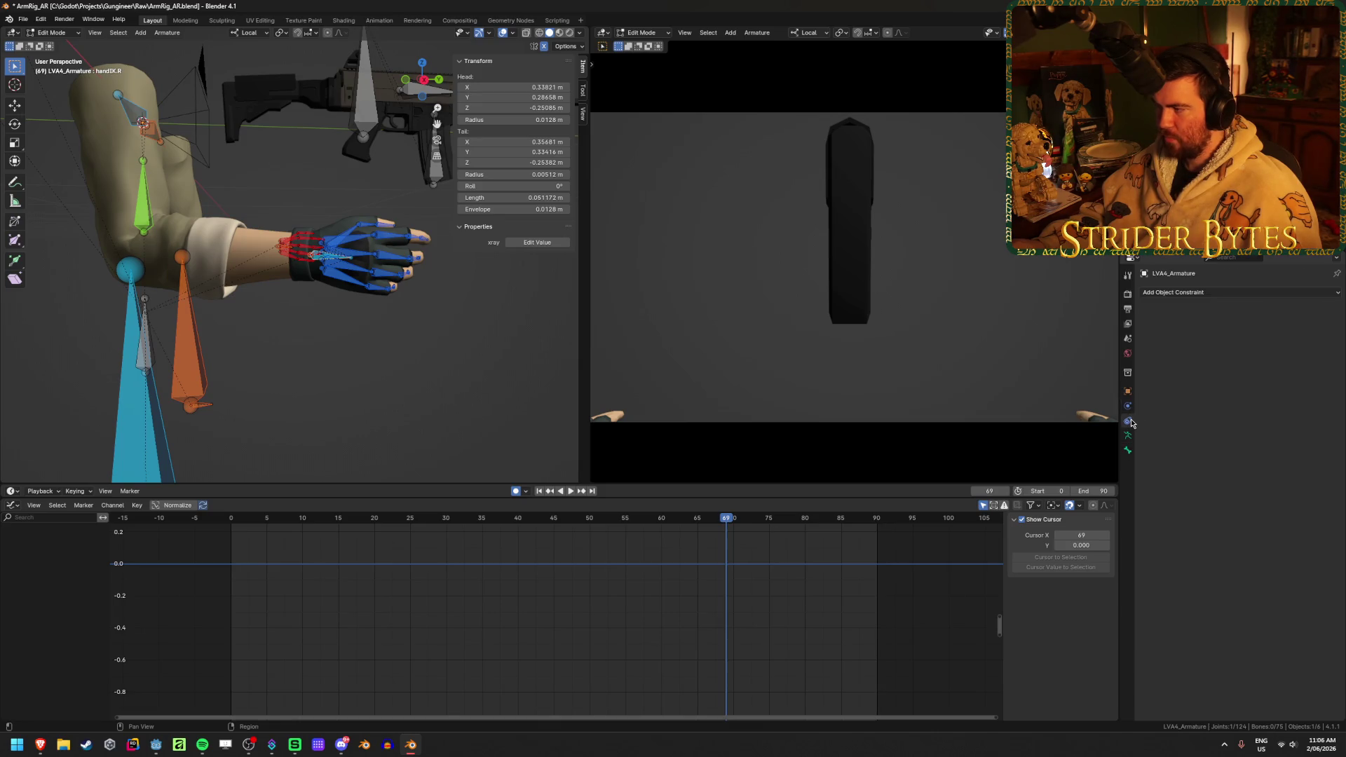
{"action": "scroll", "coordinate": [393, 262], "scroll_direction": "up", "scroll_amount": 4}
{"action": "left_click", "coordinate": [420, 263]}
{"action": "scroll", "coordinate": [420, 263], "scroll_direction": "down", "scroll_amount": 5}
{"action": "mouse_move", "coordinate": [393, 280]}
{"action": "middle_mouse_down"}
{"action": "mouse_move", "coordinate": [282, 320]}
{"action": "mouse_move", "coordinate": [285, 402]}
{"action": "mouse_move", "coordinate": [141, 316]}
{"action": "middle_mouse_up"}
{"action": "scroll", "coordinate": [315, 341], "scroll_direction": "up", "scroll_amount": 4}
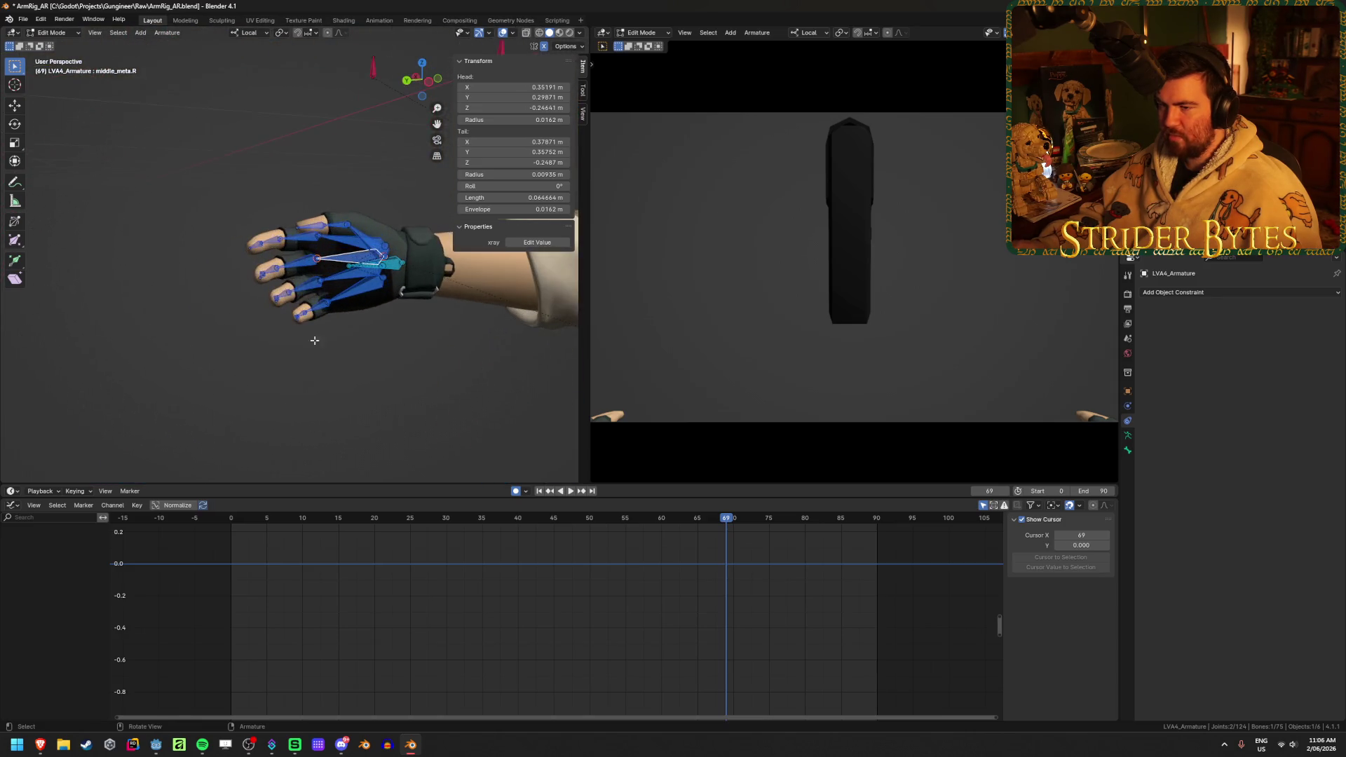
{"action": "scroll", "coordinate": [314, 340], "scroll_direction": "up", "scroll_amount": 3}
- Reselect handIK.R, browse its bone and armature data settings, and switch back to Pose Mode
{"action": "left_click", "coordinate": [441, 272]}
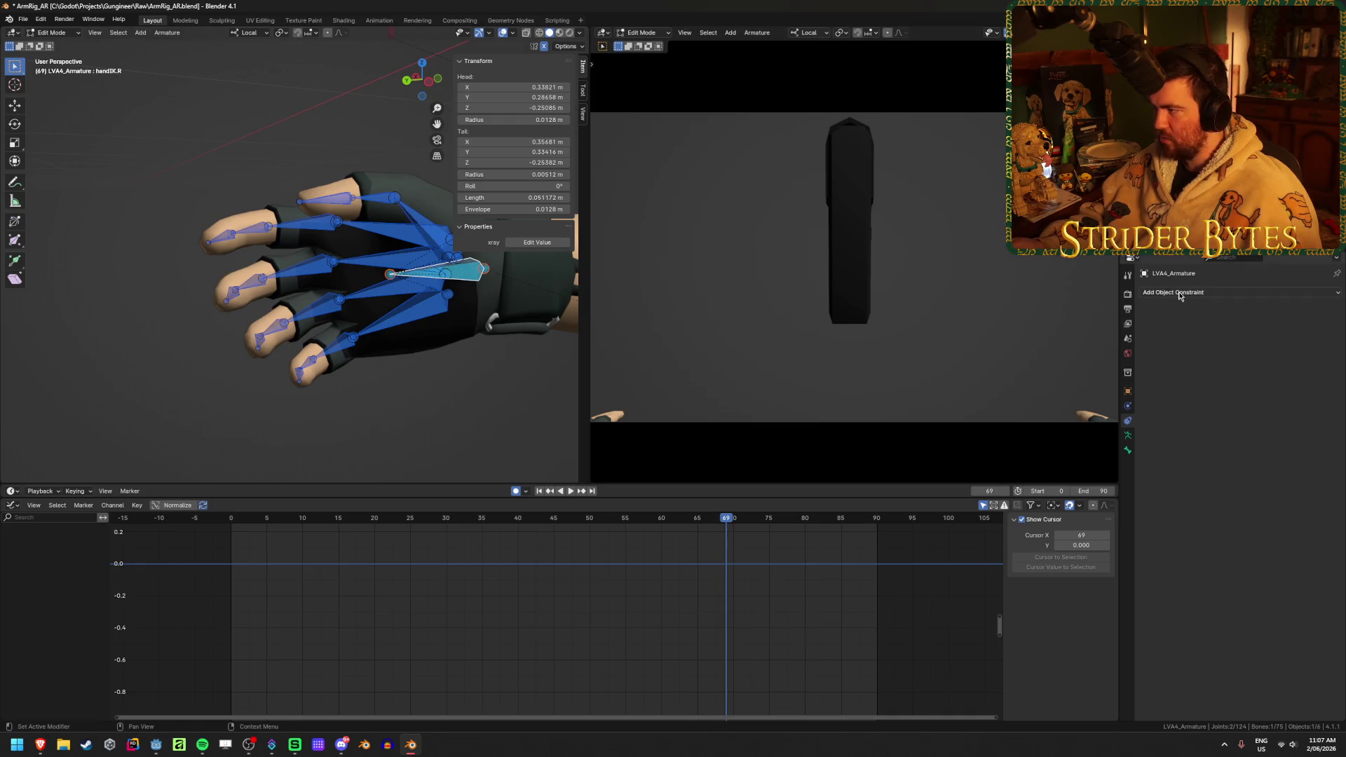
{"action": "left_click", "coordinate": [1128, 450]}
{"action": "left_click", "coordinate": [1128, 435]}
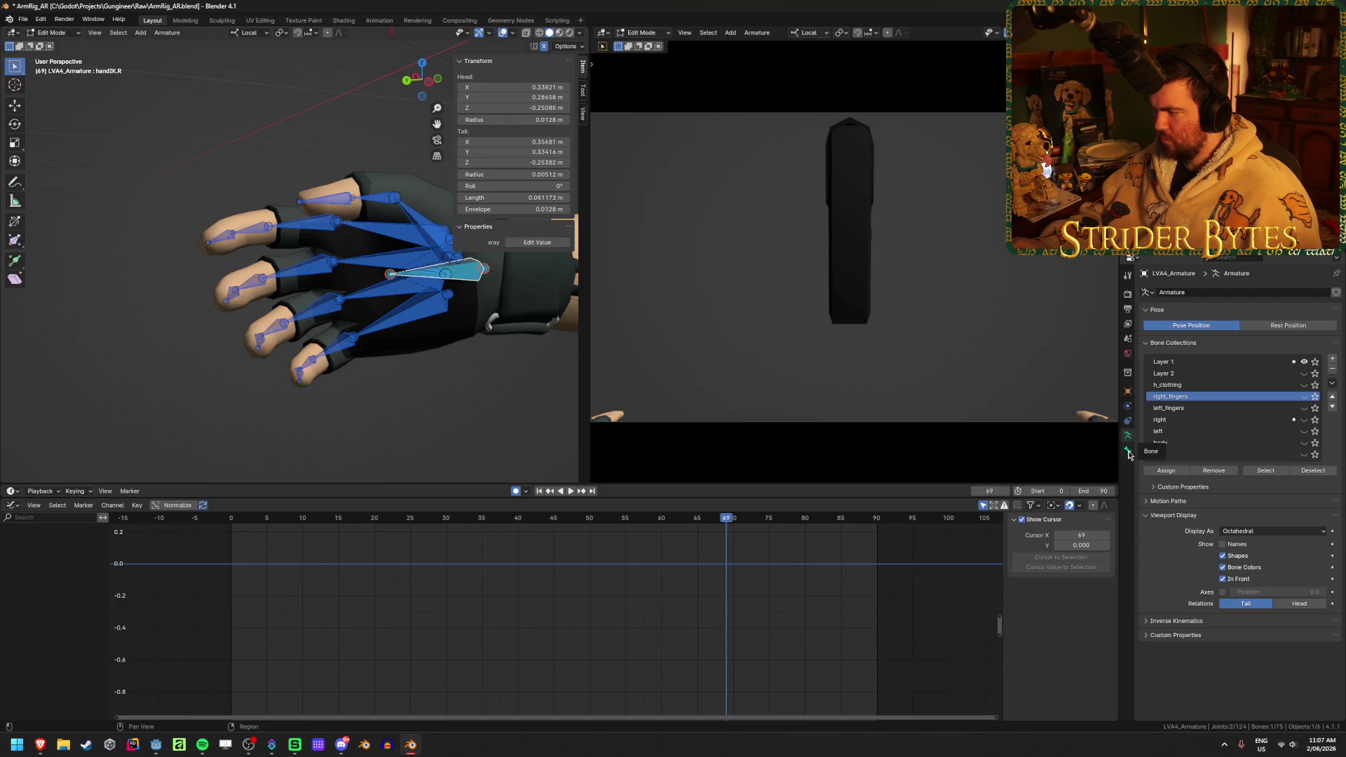
{"action": "left_click", "coordinate": [1128, 451]}
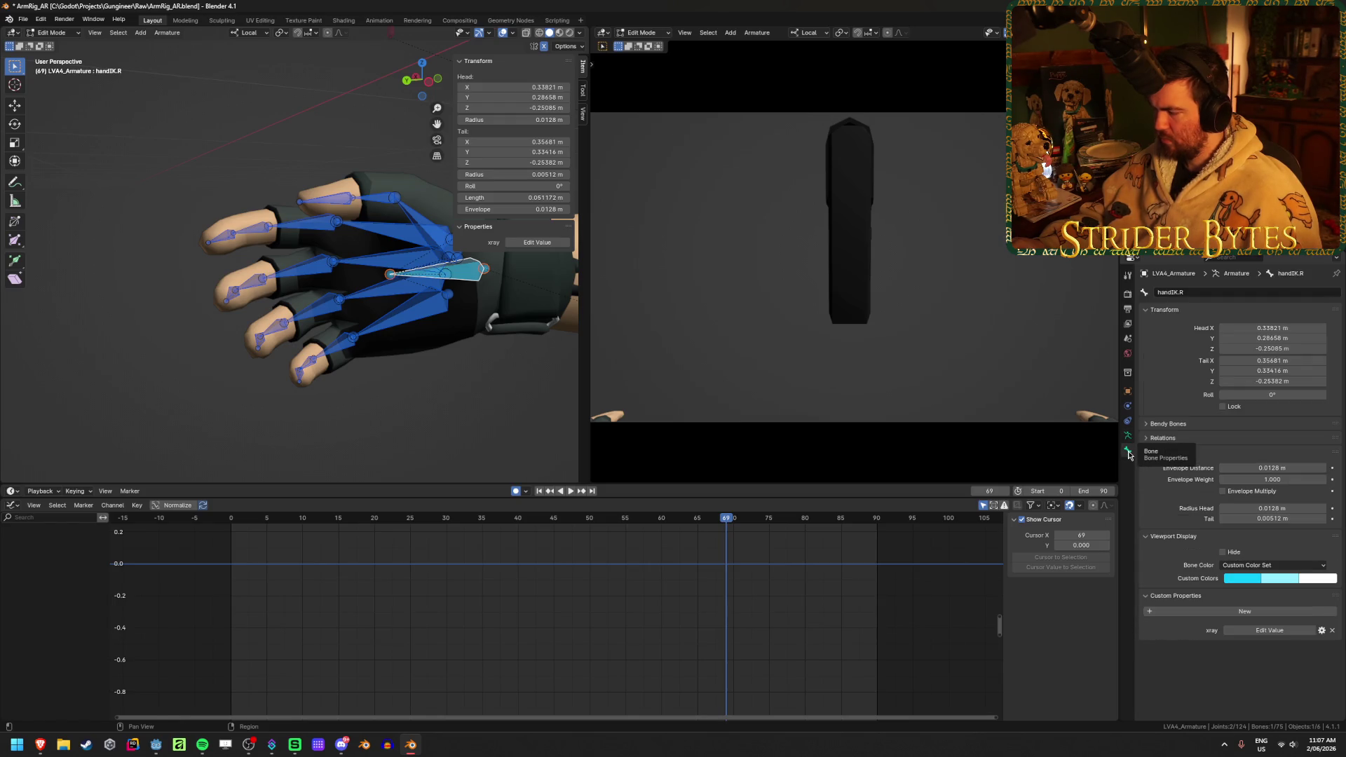
{"action": "middle_click_drag", "start_coordinate": [491, 336], "coordinate": [386, 338]}
{"action": "key", "text": "ctrl+Tab"}
{"action": "left_click", "coordinate": [372, 399]}
{"action": "mouse_move", "coordinate": [371, 401]}
{"action": "middle_mouse_down"}
{"action": "mouse_move", "coordinate": [310, 304]}
{"action": "mouse_move", "coordinate": [376, 390]}
{"action": "mouse_move", "coordinate": [415, 319]}
{"action": "mouse_move", "coordinate": [351, 379]}
{"action": "middle_mouse_up"}
{"action": "scroll", "coordinate": [415, 319], "scroll_direction": "up", "scroll_amount": 3}
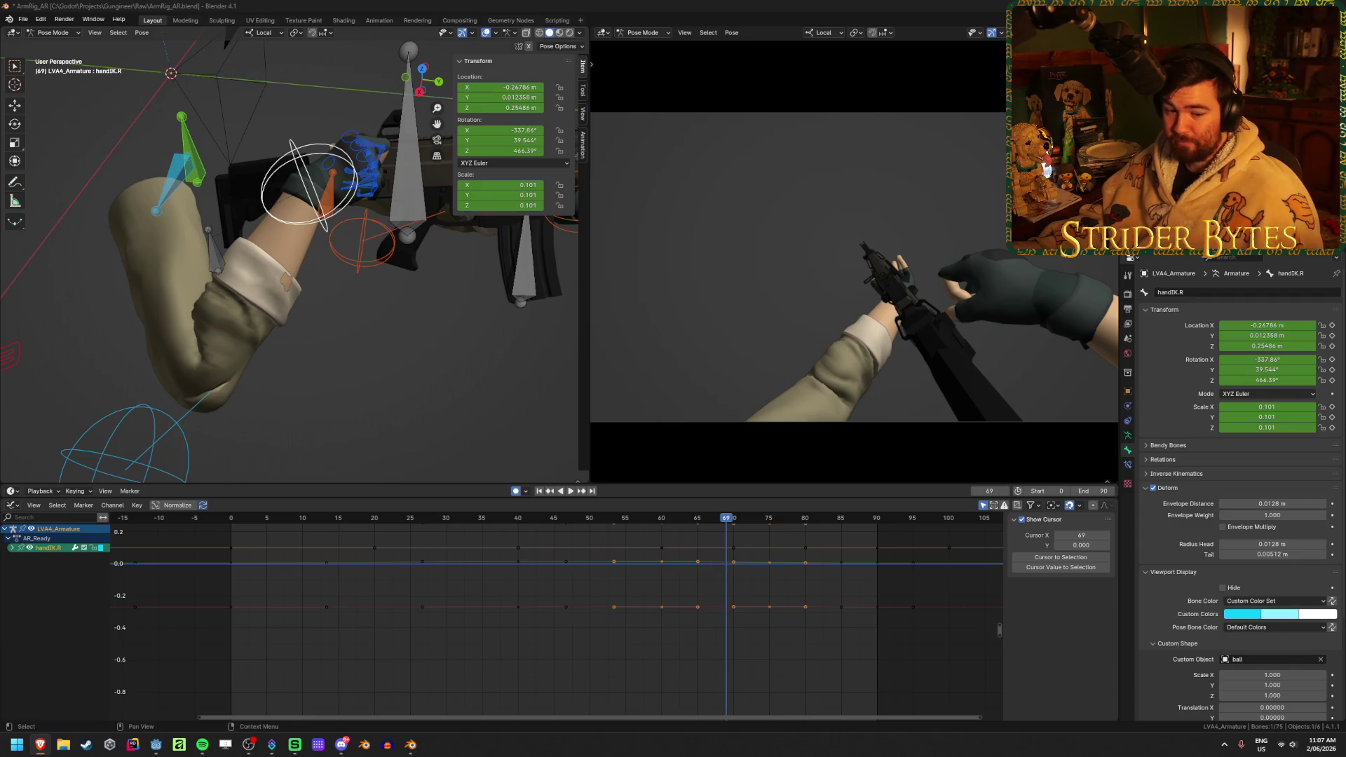
- Scrub the Graph Editor back to around frame 23 and select the GunBase bone
{"action": "mouse_move", "coordinate": [312, 295]}
{"action": "middle_mouse_down"}
{"action": "mouse_move", "coordinate": [311, 338]}
{"action": "mouse_move", "coordinate": [336, 305]}
{"action": "mouse_move", "coordinate": [469, 276]}
{"action": "mouse_move", "coordinate": [413, 302]}
{"action": "middle_mouse_up"}
{"action": "mouse_move", "coordinate": [466, 519]}
{"action": "left_mouse_down"}
{"action": "mouse_move", "coordinate": [386, 522]}
{"action": "mouse_move", "coordinate": [856, 517]}
{"action": "mouse_move", "coordinate": [252, 519]}
{"action": "mouse_move", "coordinate": [399, 510]}
{"action": "left_mouse_up"}
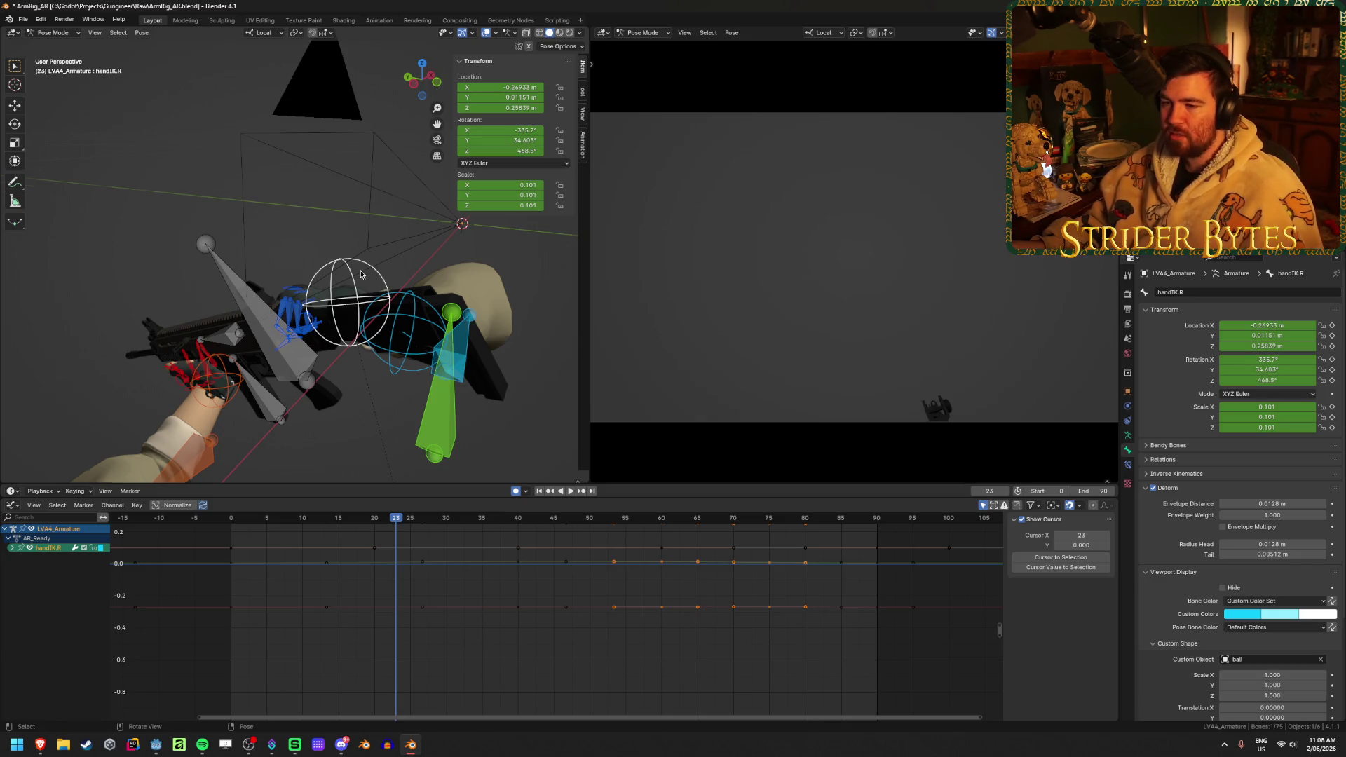
{"action": "middle_click_drag", "start_coordinate": [361, 274], "coordinate": [361, 274]}
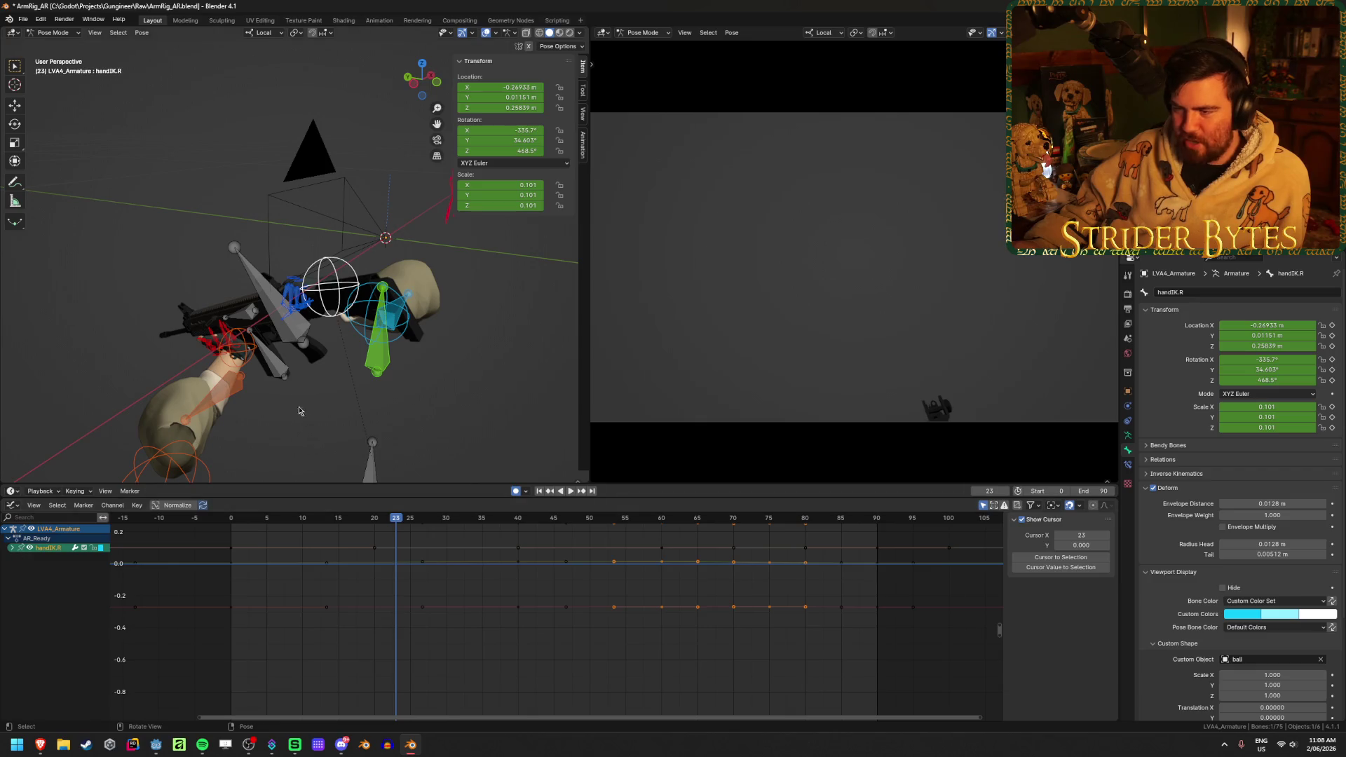
{"action": "left_click", "coordinate": [271, 292]}
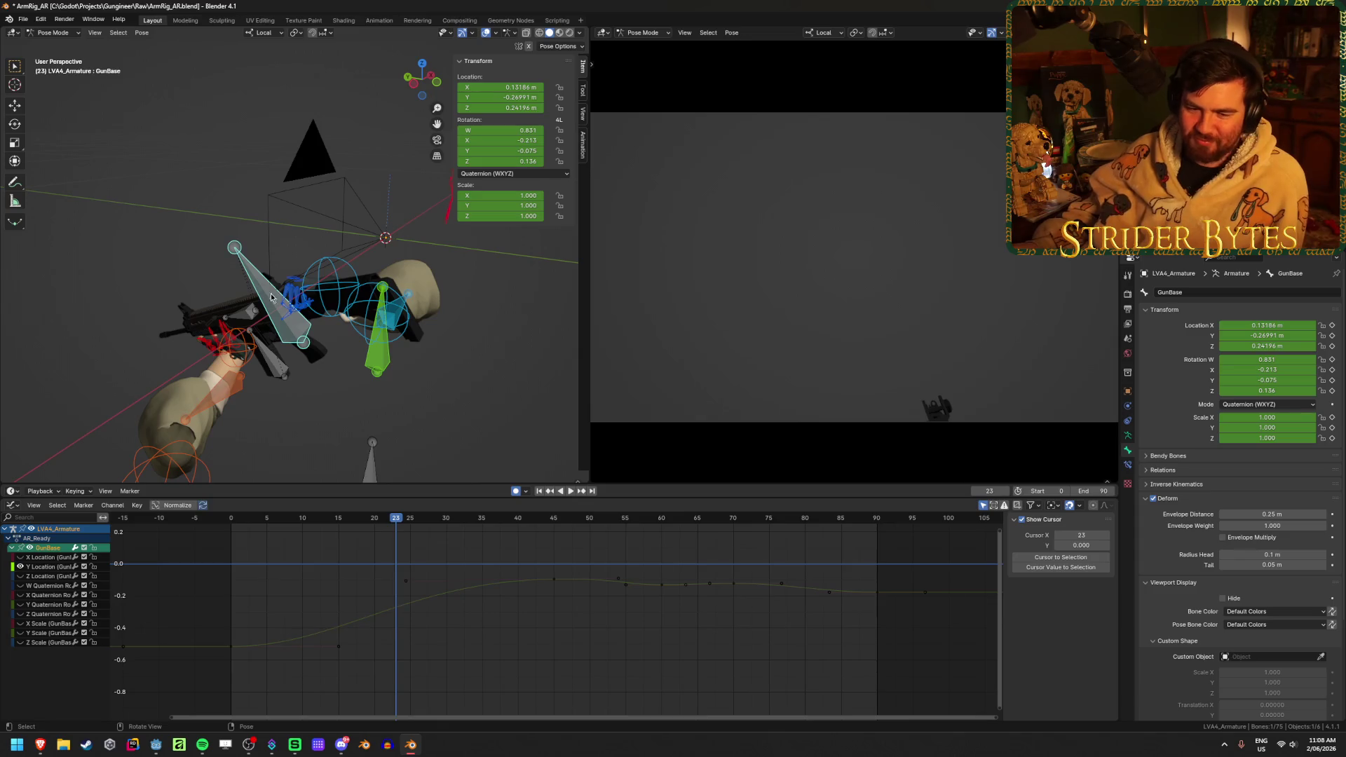
- Play through the animation, save ArmRig_AR.blend, and stop at frame 50
{"action": "left_click_drag", "start_coordinate": [394, 523], "coordinate": [255, 522]}
{"action": "key", "text": "space"}
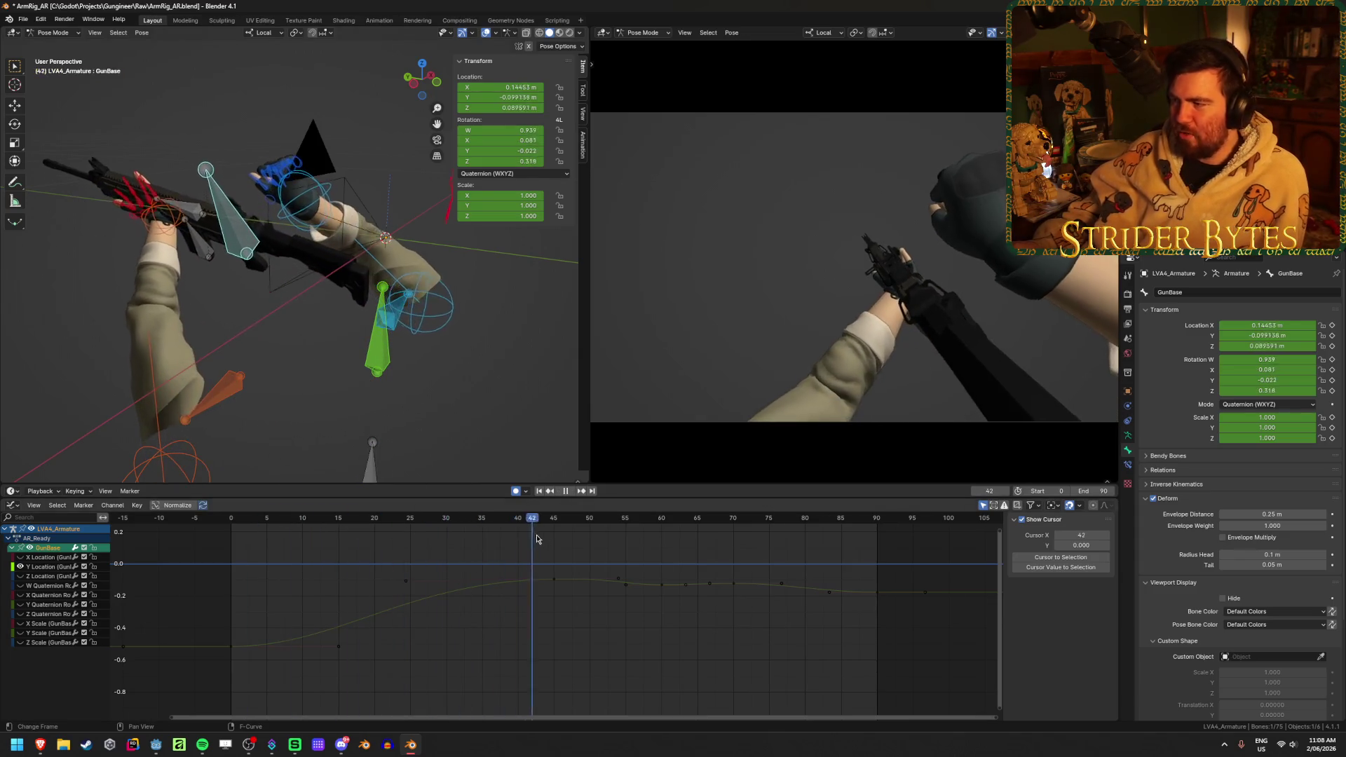
{"action": "key", "text": "space"}
{"action": "key", "text": "ctrl+s"}
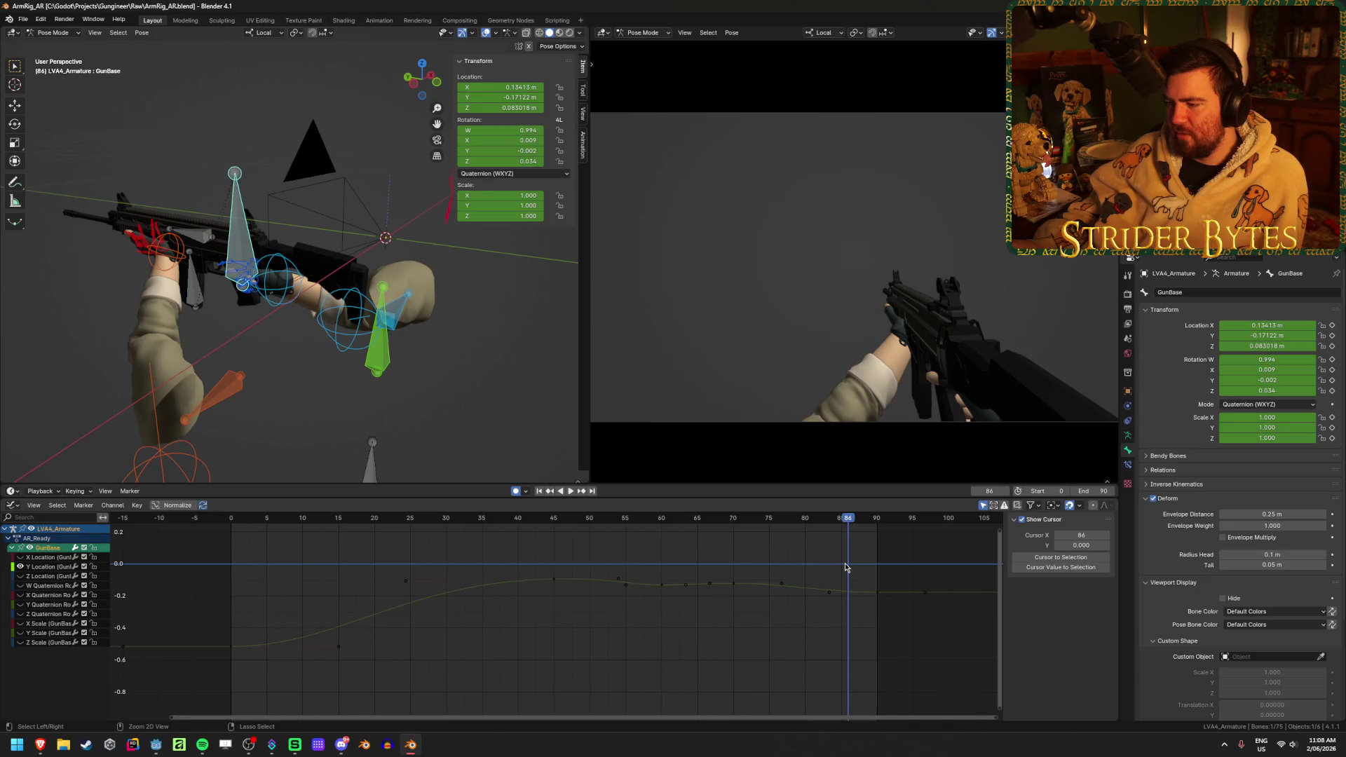
{"action": "mouse_move", "coordinate": [847, 568]}
{"action": "left_mouse_down"}
{"action": "mouse_move", "coordinate": [520, 557]}
{"action": "mouse_move", "coordinate": [629, 554]}
{"action": "mouse_move", "coordinate": [600, 550]}
{"action": "left_mouse_up"}
{"action": "key", "text": "space"}
{"action": "key", "text": "Escape"}
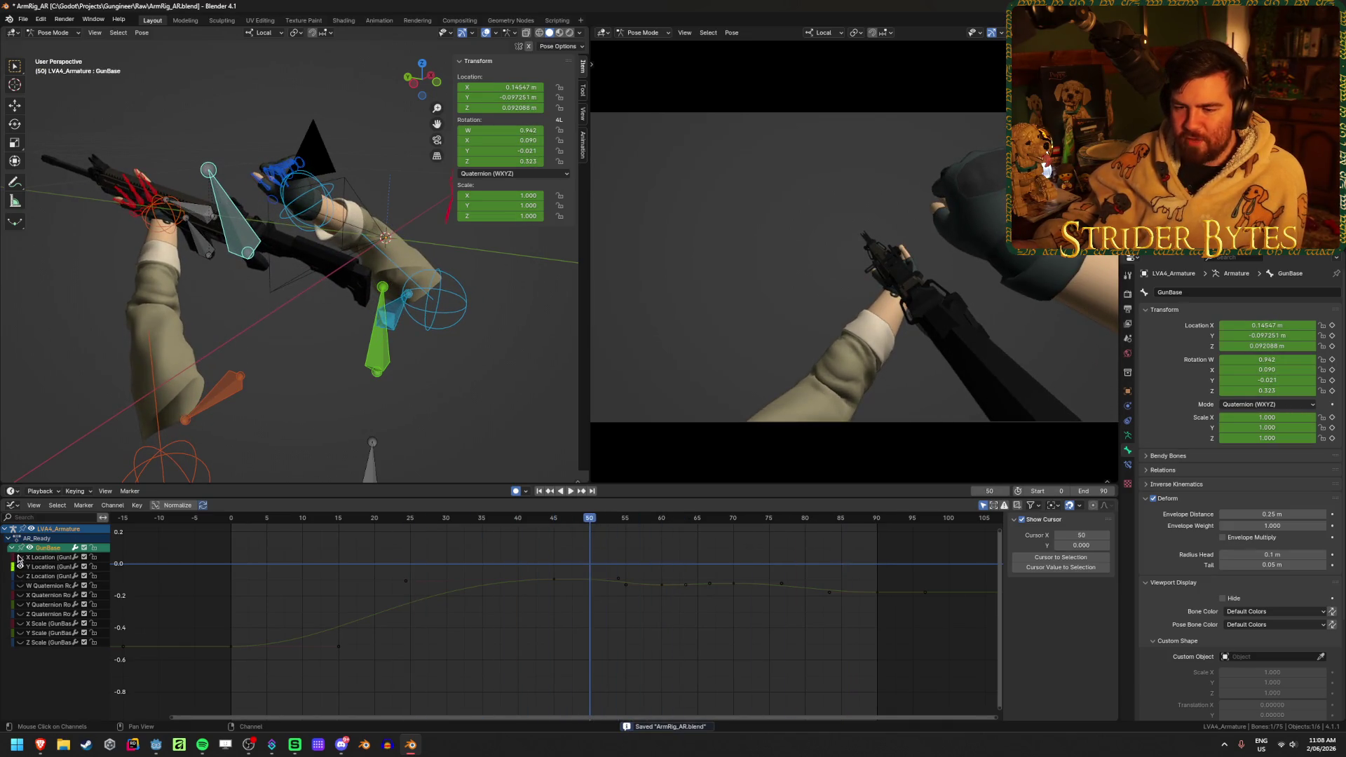
- Select only GunBase, unhide all its curve channels, and frame them in the graph
{"action": "key", "text": "a"}
{"action": "scroll", "coordinate": [599, 608], "scroll_direction": "down", "scroll_amount": 6}
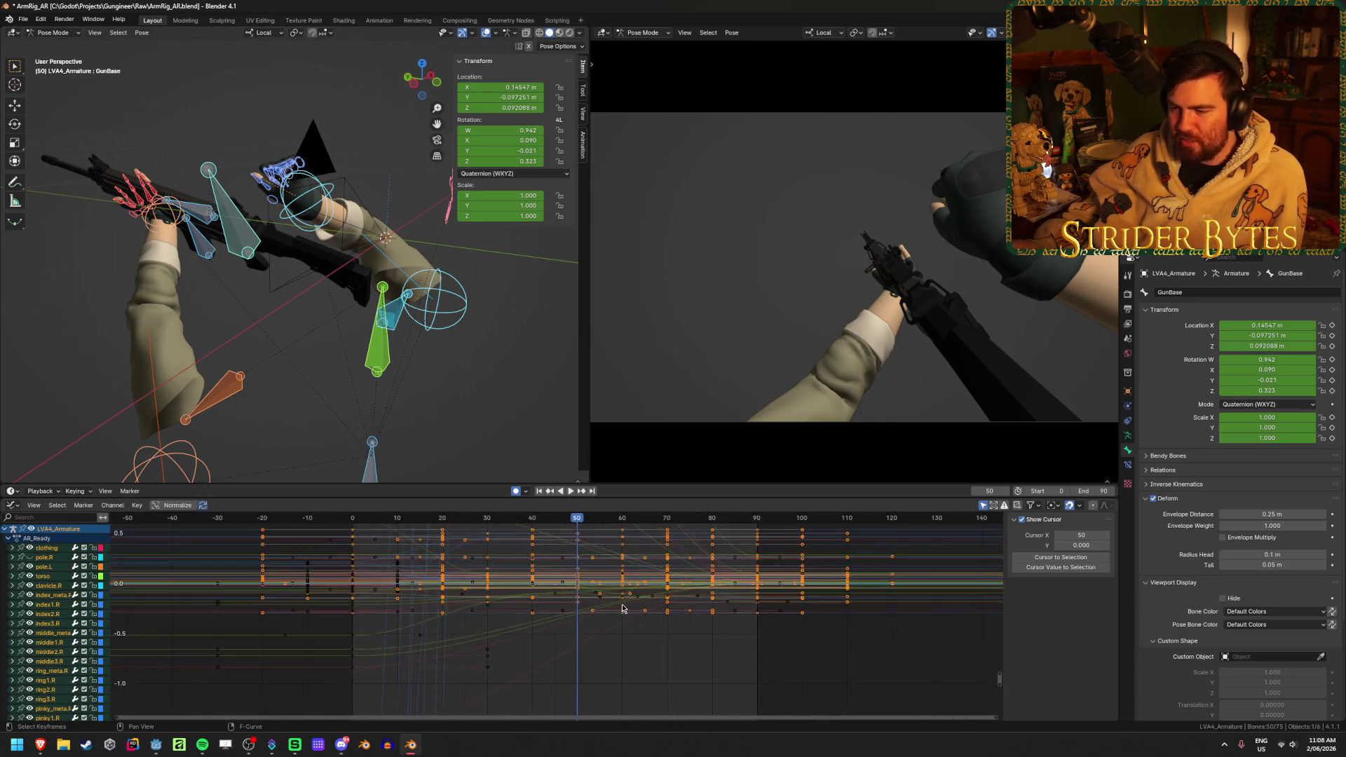
{"action": "scroll", "coordinate": [557, 615], "scroll_direction": "up", "scroll_amount": 5}
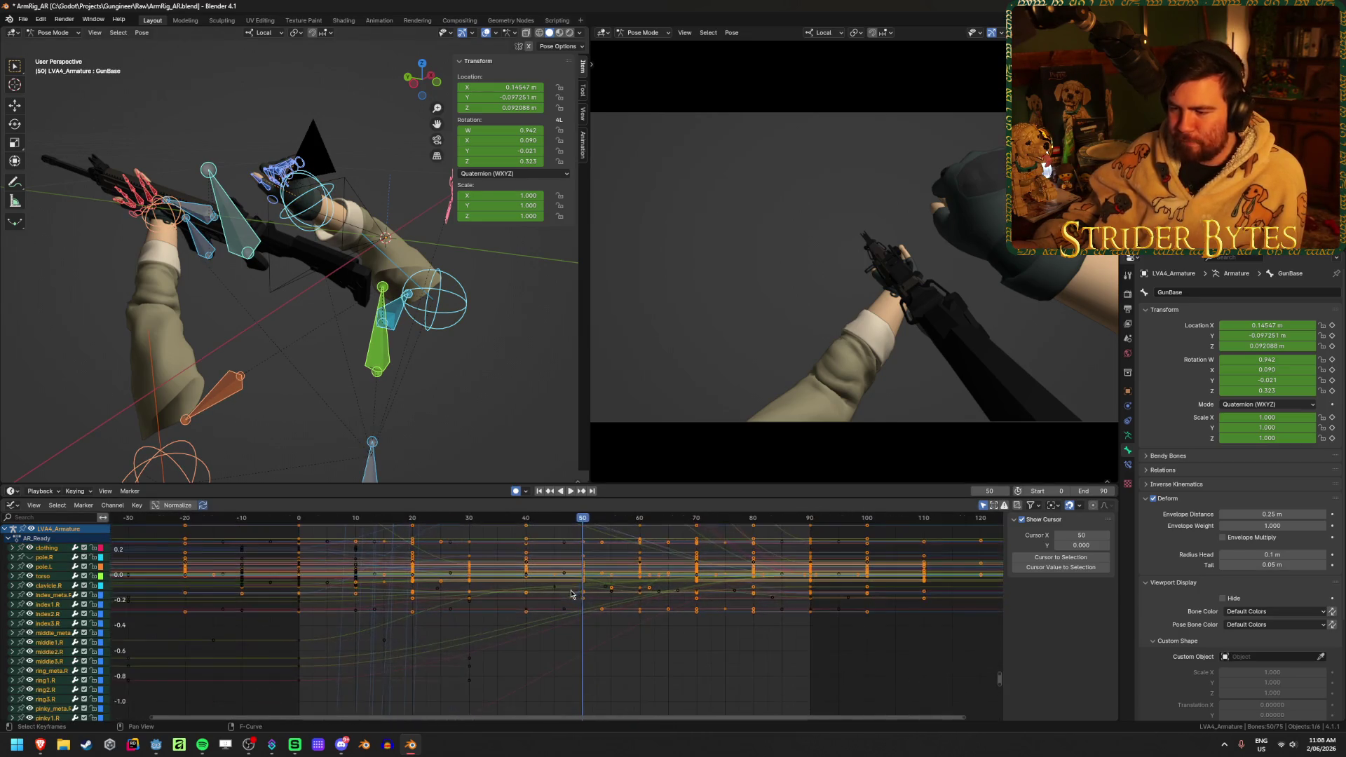
{"action": "scroll", "coordinate": [581, 573], "scroll_direction": "up", "scroll_amount": 2}
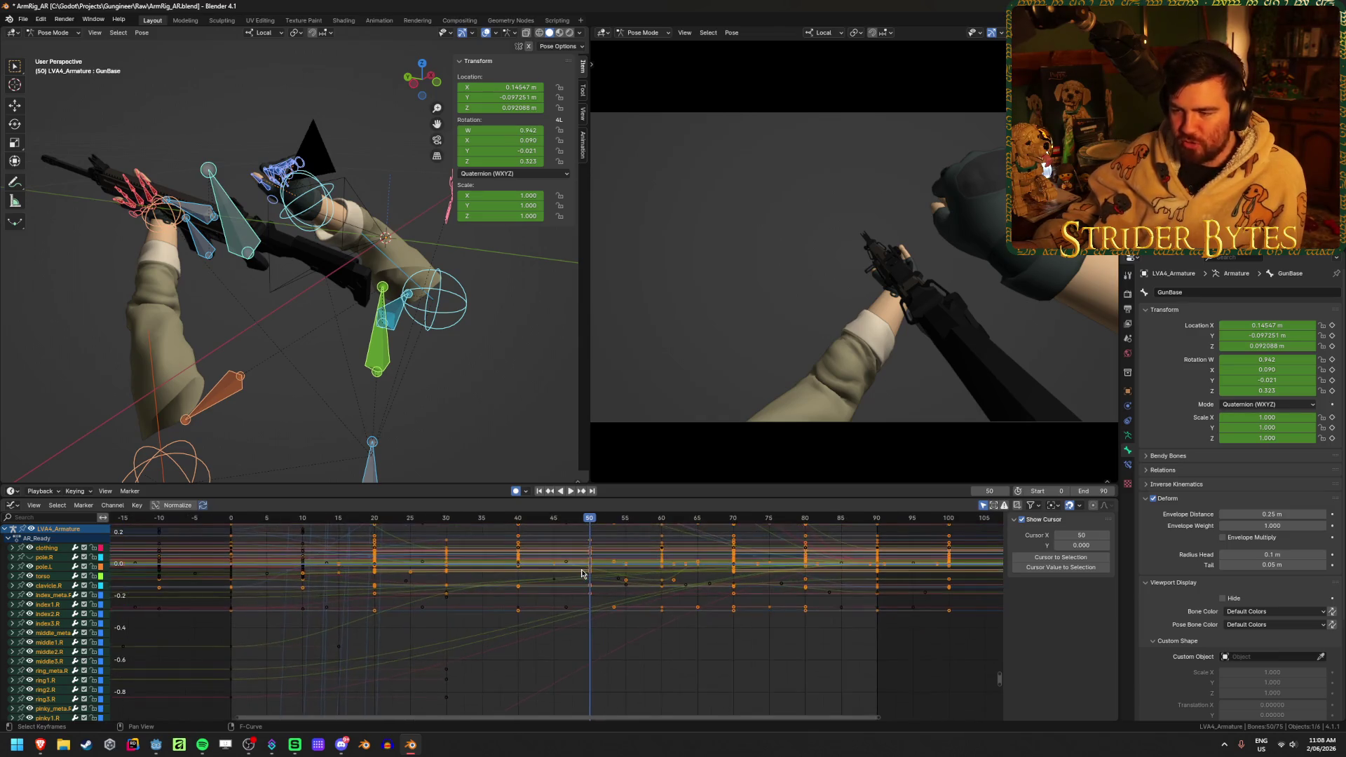
{"action": "left_click", "coordinate": [233, 218]}
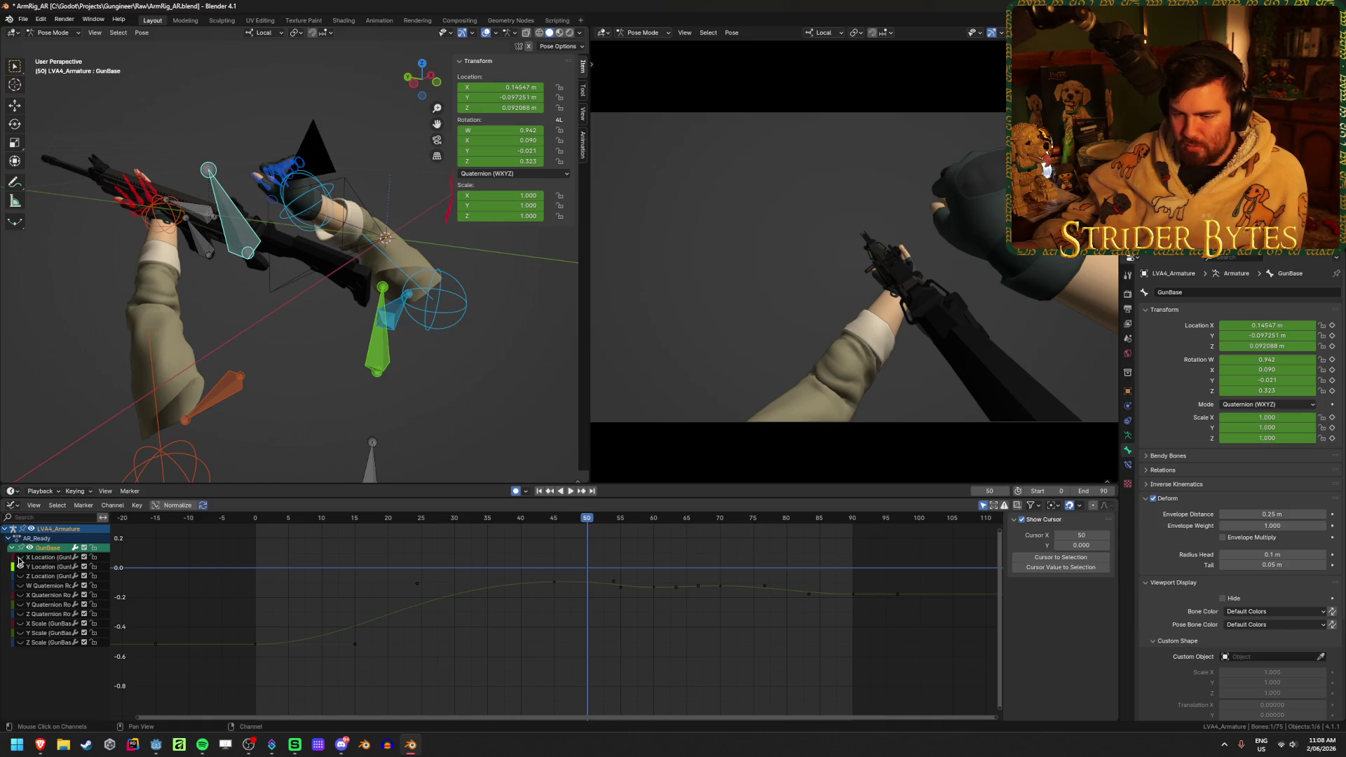
{"action": "key", "text": "alt+h"}
{"action": "key", "text": "Home"}
{"action": "middle_click_drag", "start_coordinate": [569, 648], "coordinate": [556, 637]}
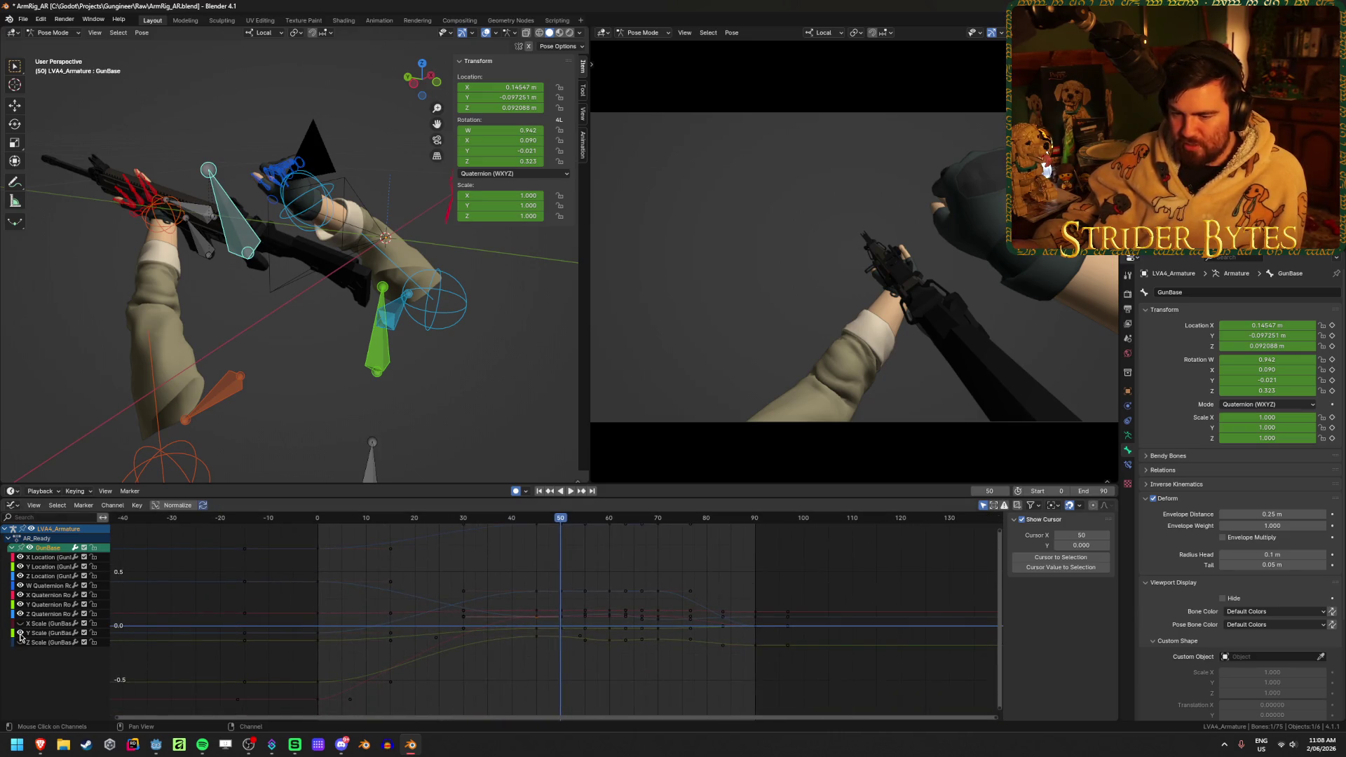
{"action": "middle_click_drag", "start_coordinate": [553, 665], "coordinate": [559, 625]}
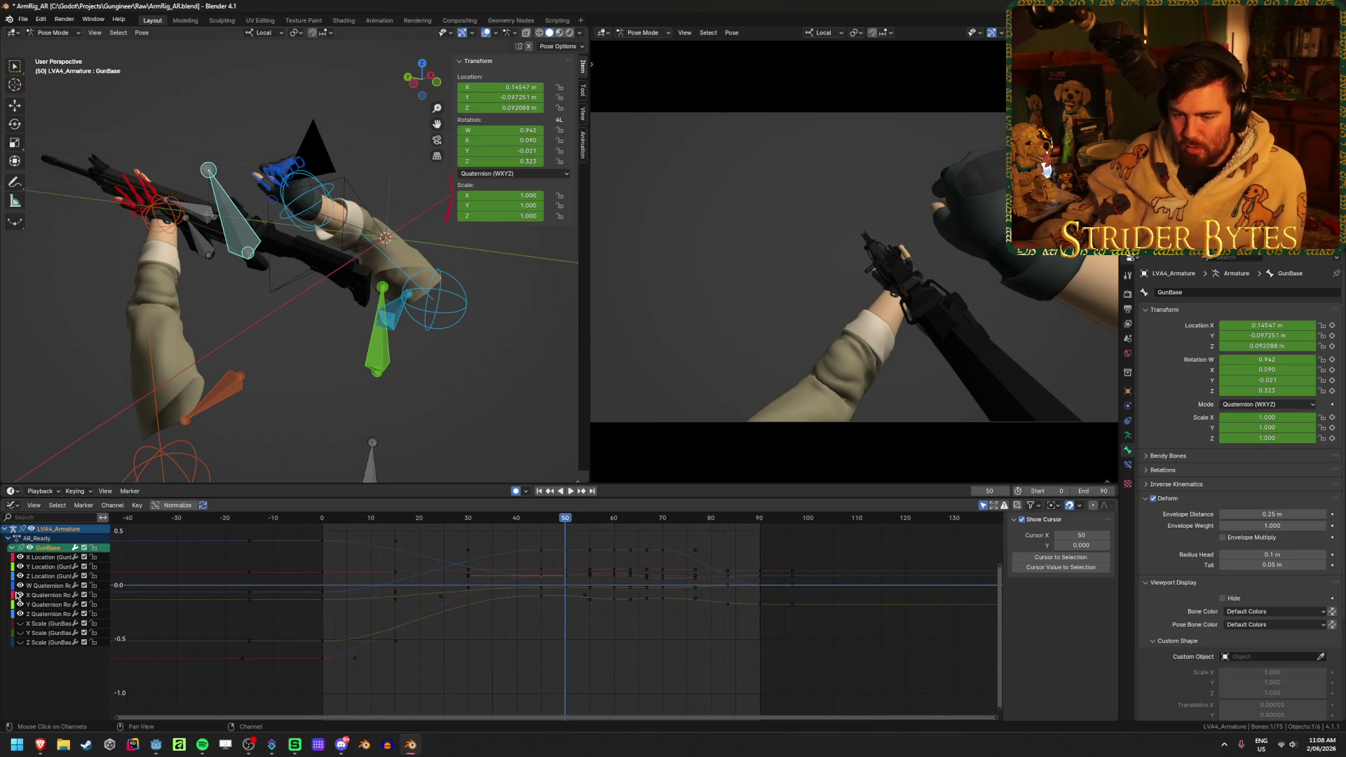
{"action": "mouse_move", "coordinate": [553, 626]}
{"action": "middle_mouse_down"}
{"action": "mouse_move", "coordinate": [607, 657]}
{"action": "mouse_move", "coordinate": [271, 603]}
{"action": "mouse_move", "coordinate": [548, 614]}
{"action": "mouse_move", "coordinate": [532, 618]}
{"action": "middle_mouse_up"}
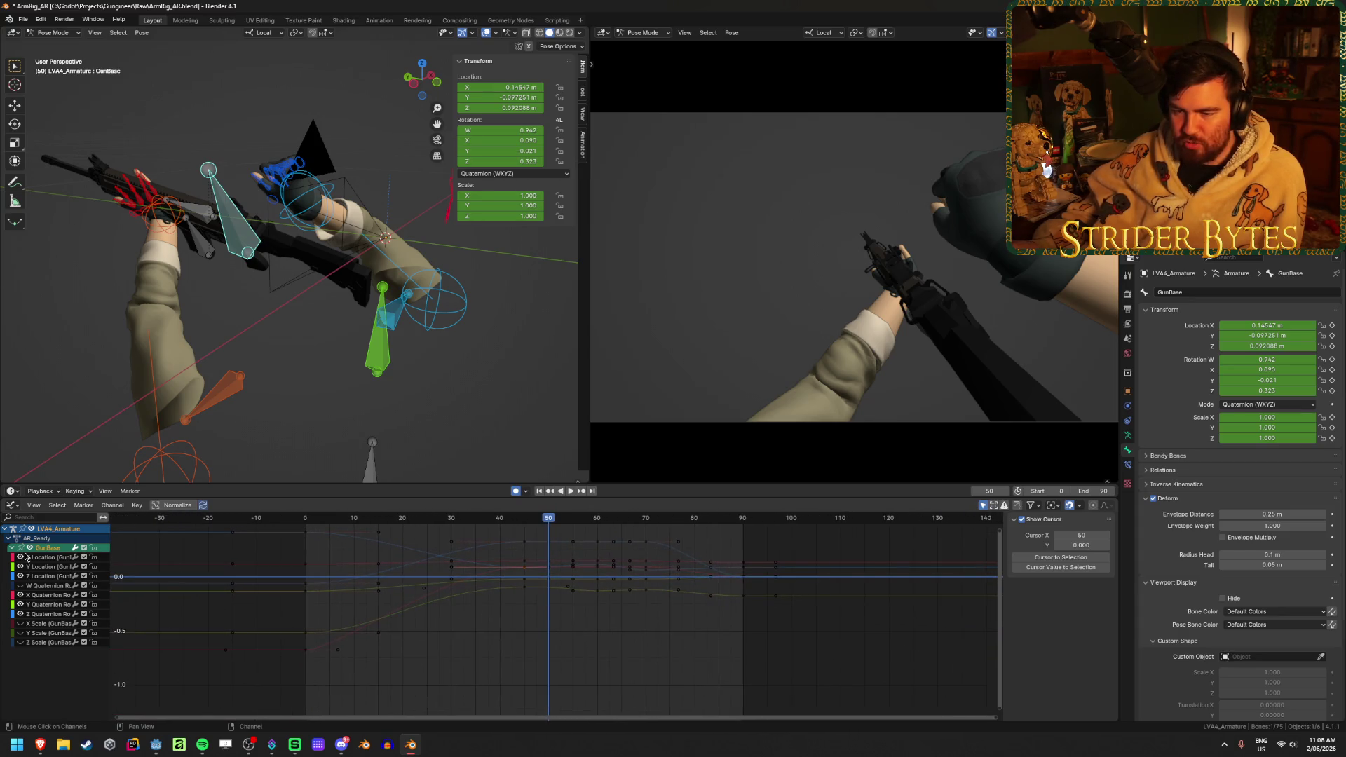
- Reselect only GunBase and hide its location and rotation curves in the Graph Editor
{"action": "key", "text": "a"}
{"action": "scroll", "coordinate": [461, 579], "scroll_direction": "down", "scroll_amount": 6}
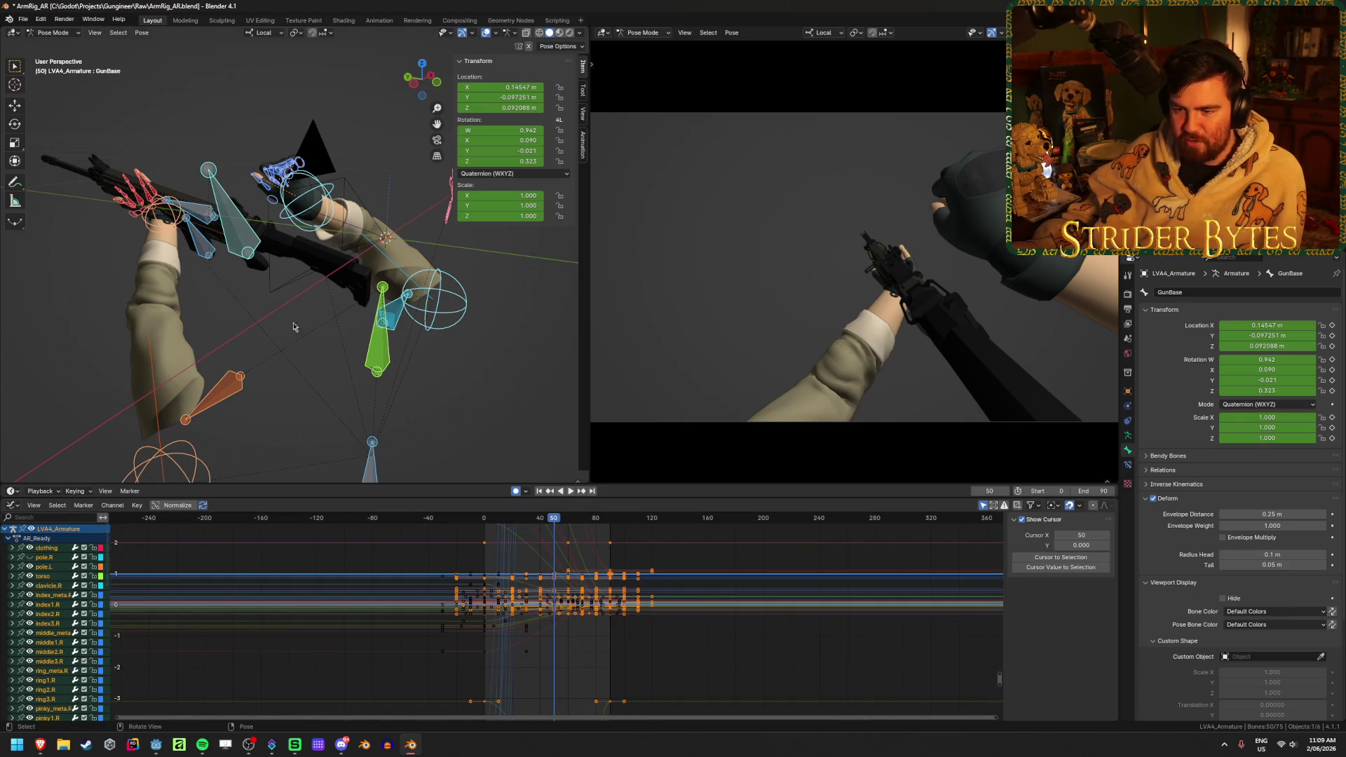
{"action": "scroll", "coordinate": [548, 603], "scroll_direction": "up", "scroll_amount": 4}
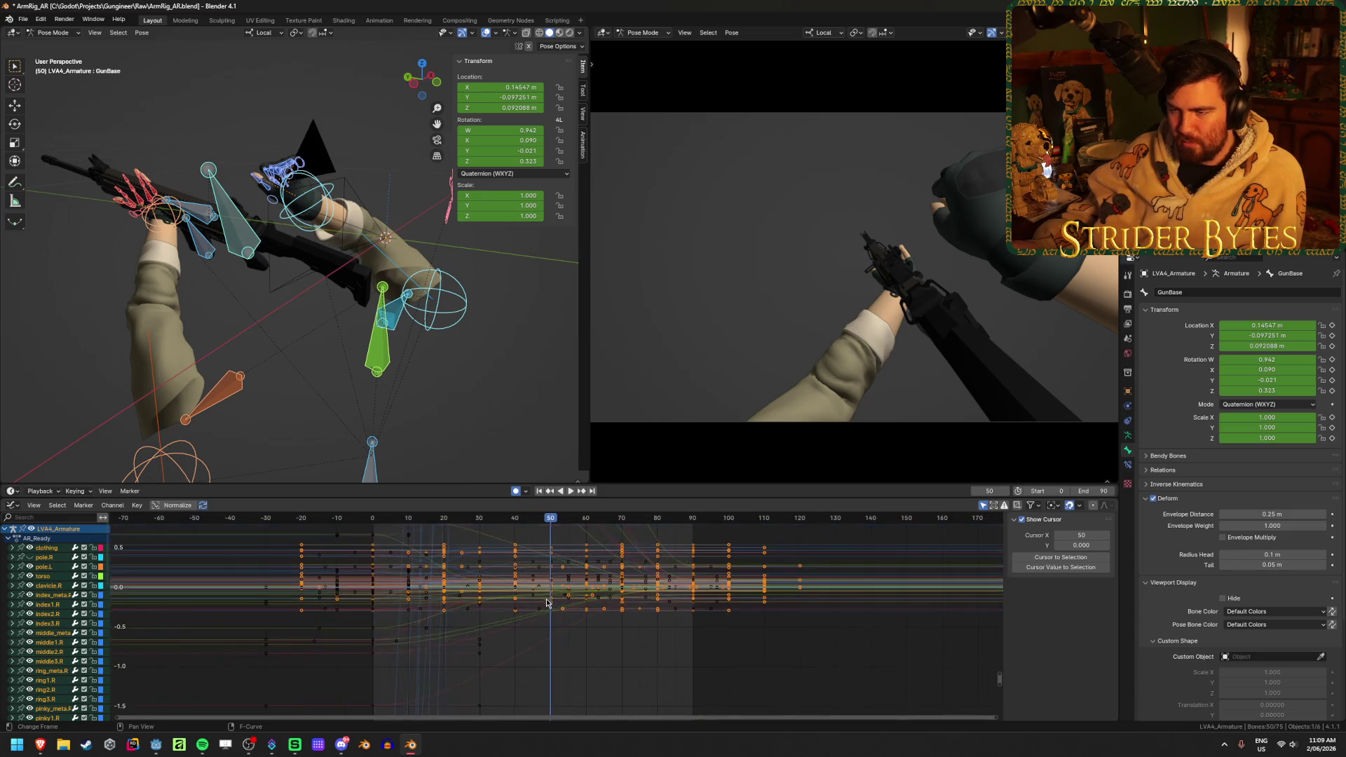
{"action": "left_click", "coordinate": [245, 228]}
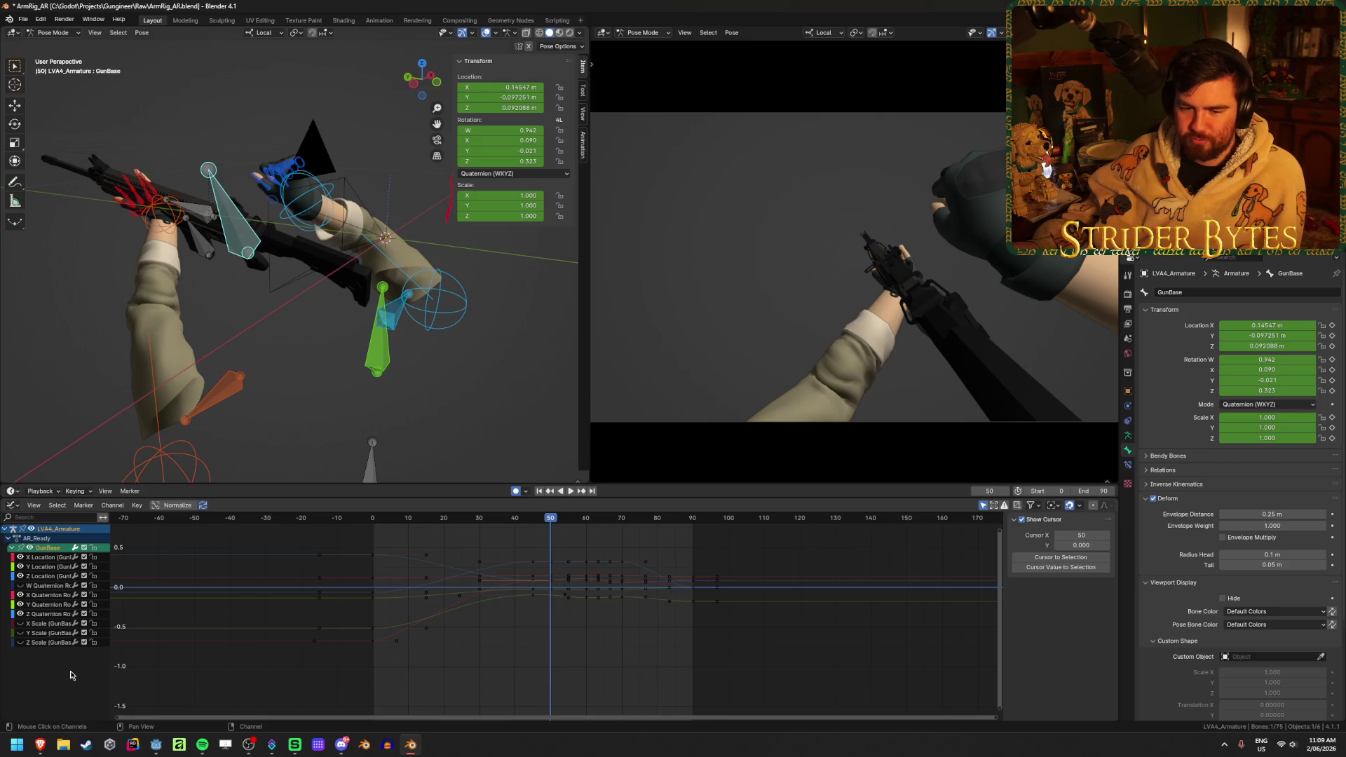
{"action": "mouse_move", "coordinate": [231, 344]}
{"action": "middle_mouse_down"}
{"action": "mouse_move", "coordinate": [263, 324]}
{"action": "mouse_move", "coordinate": [210, 341]}
{"action": "middle_mouse_up"}
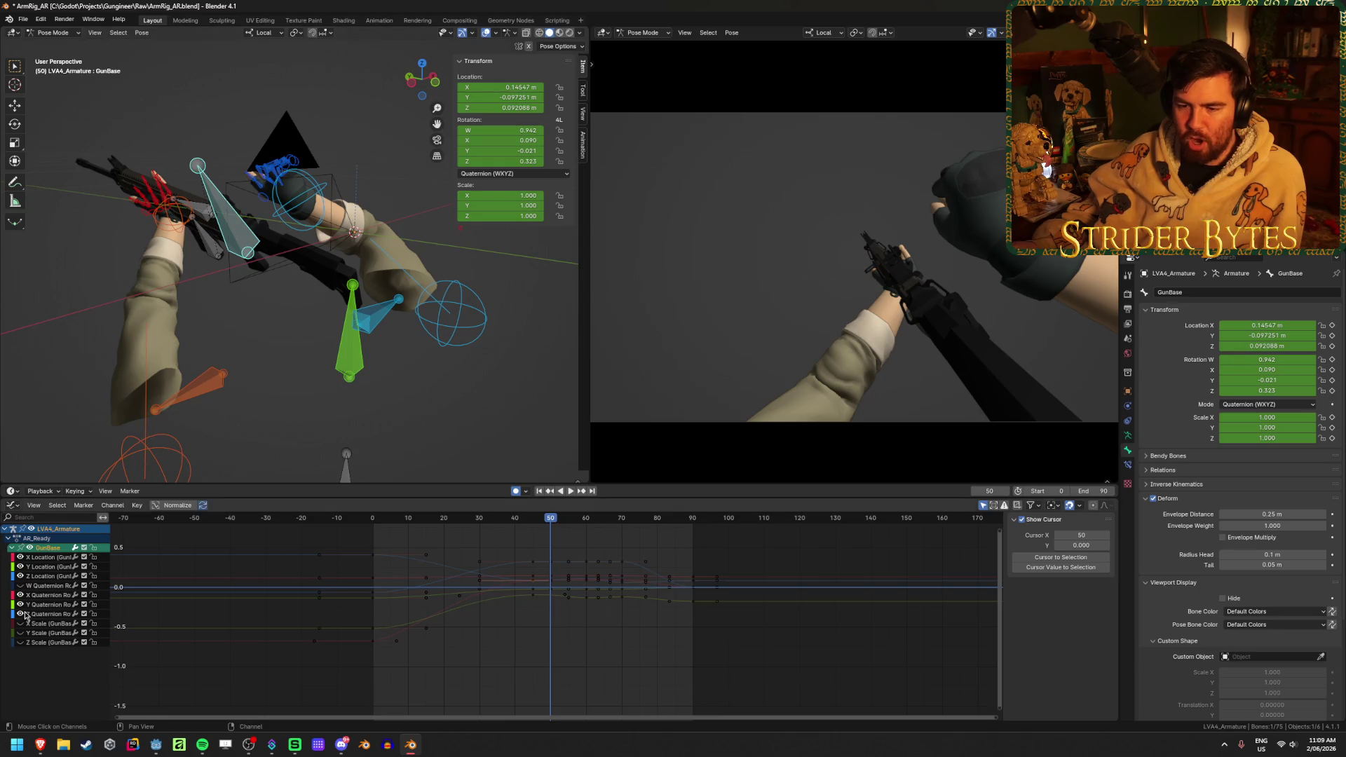
{"action": "left_click_drag", "start_coordinate": [20, 557], "coordinate": [19, 655]}
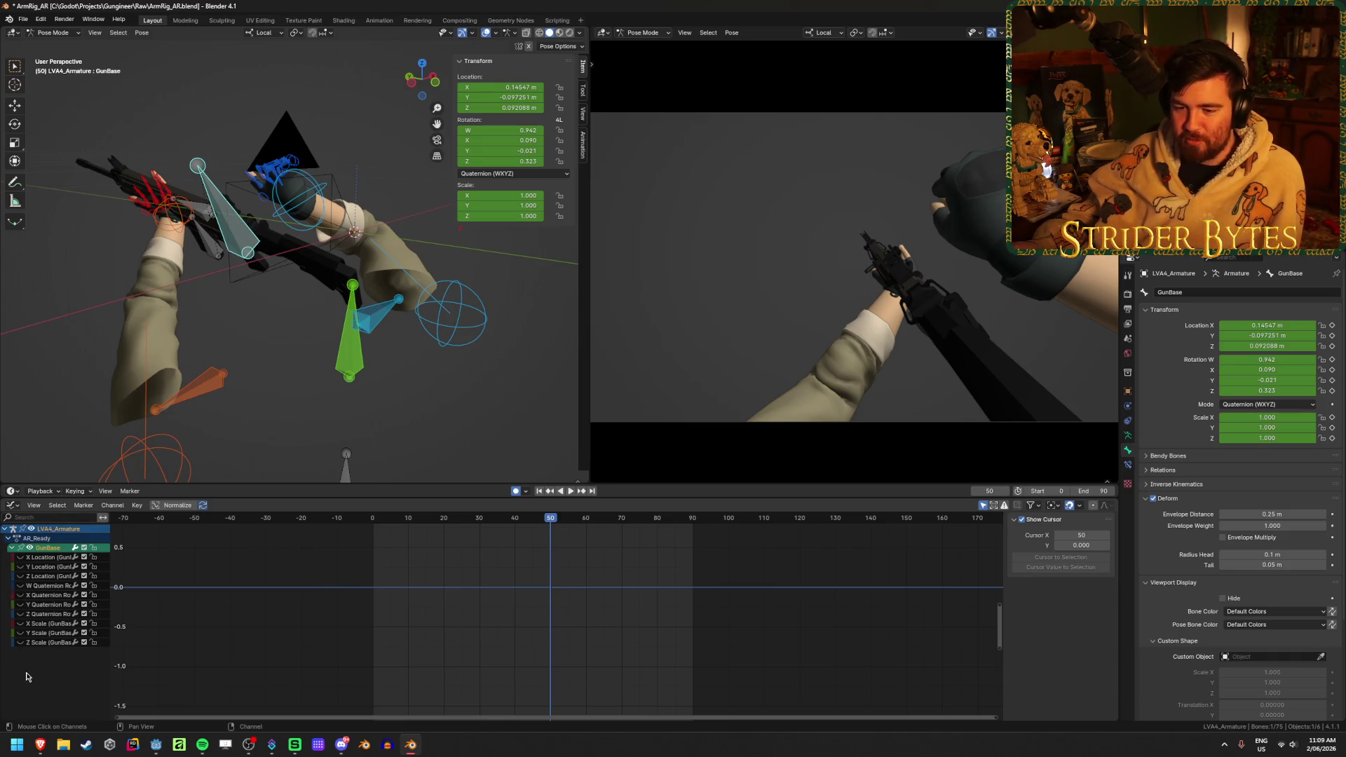
- Play the Pump animation from the start in the keyframe overview to review it
{"action": "key", "text": "ctrl+Tab"}
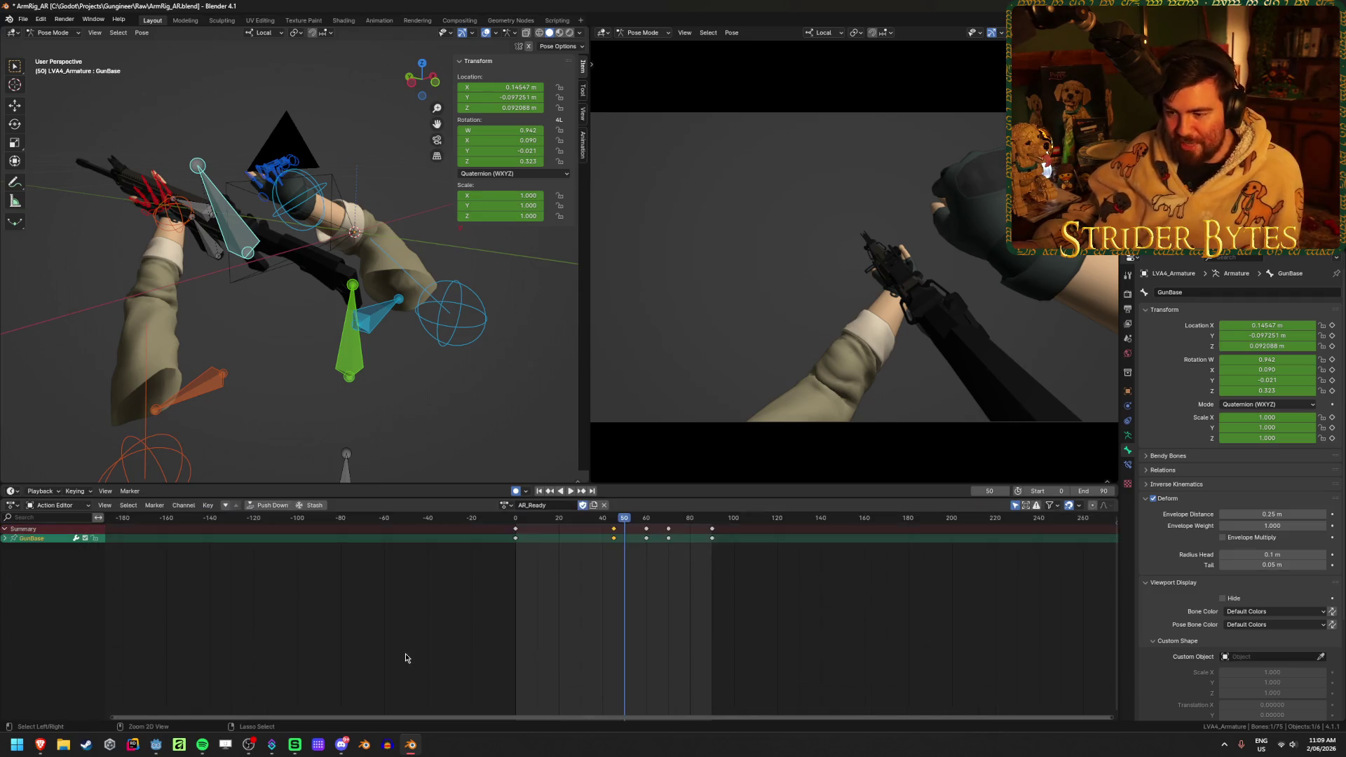
{"action": "key", "text": "shift+Left"}
{"action": "key", "text": "space"}
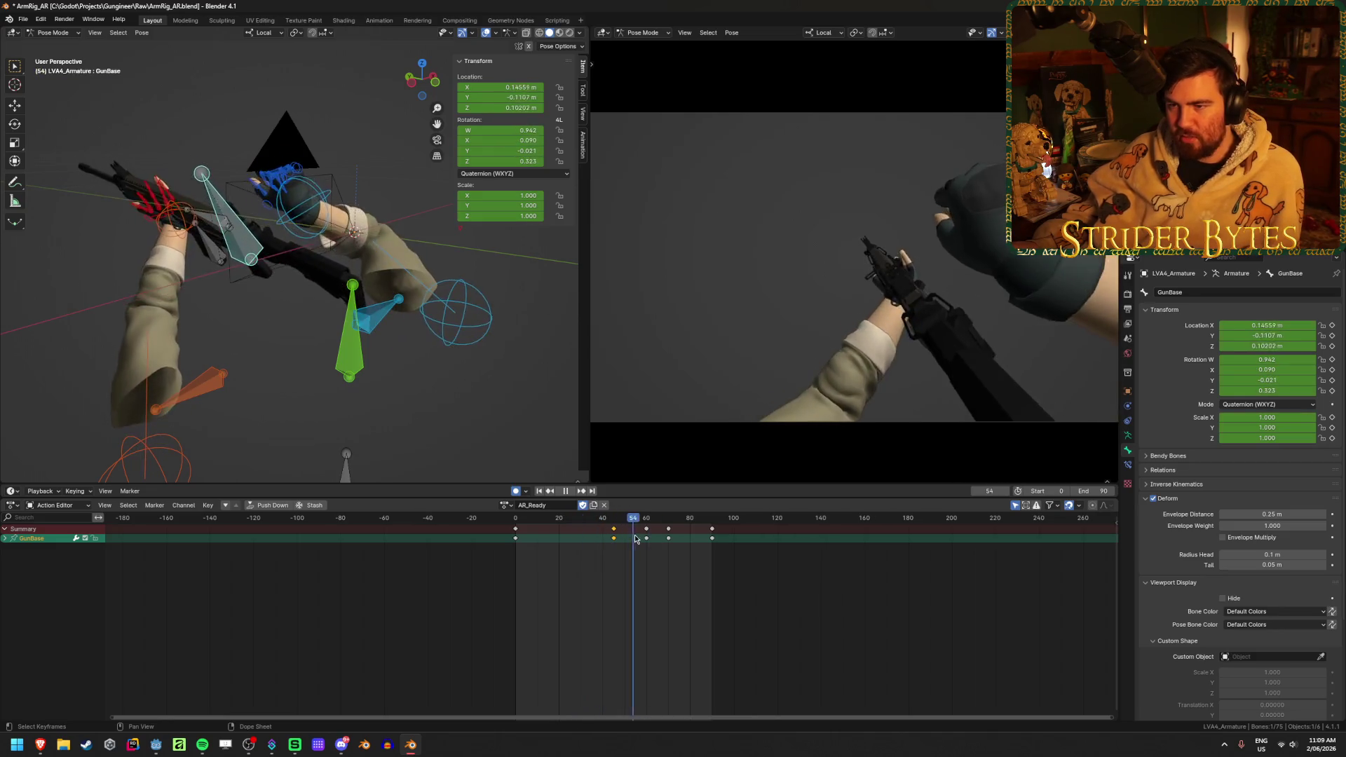
{"action": "key", "text": "space"}
- Show GunBase's Z Location curve and lower its frame-45 key
{"action": "key", "text": "ctrl+Tab"}
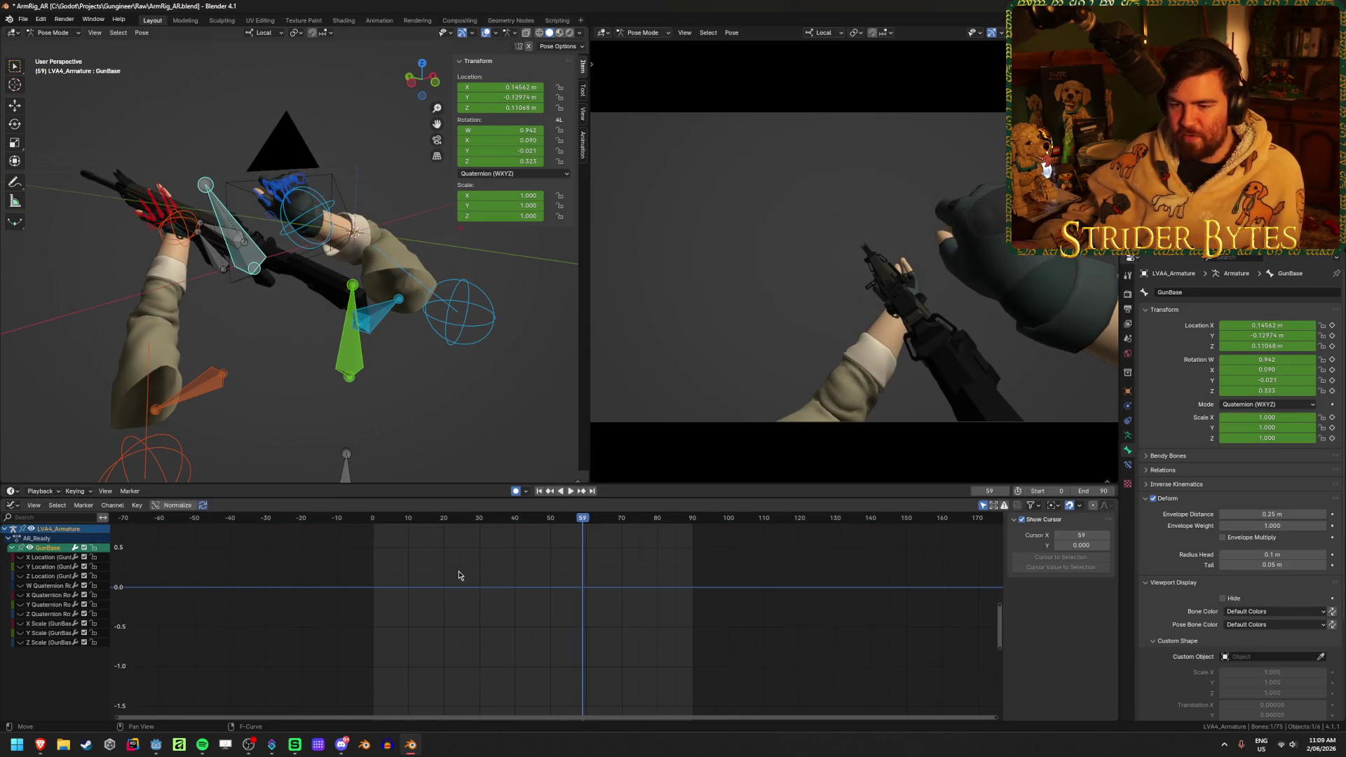
{"action": "left_click", "coordinate": [20, 576]}
{"action": "key", "text": "Home"}
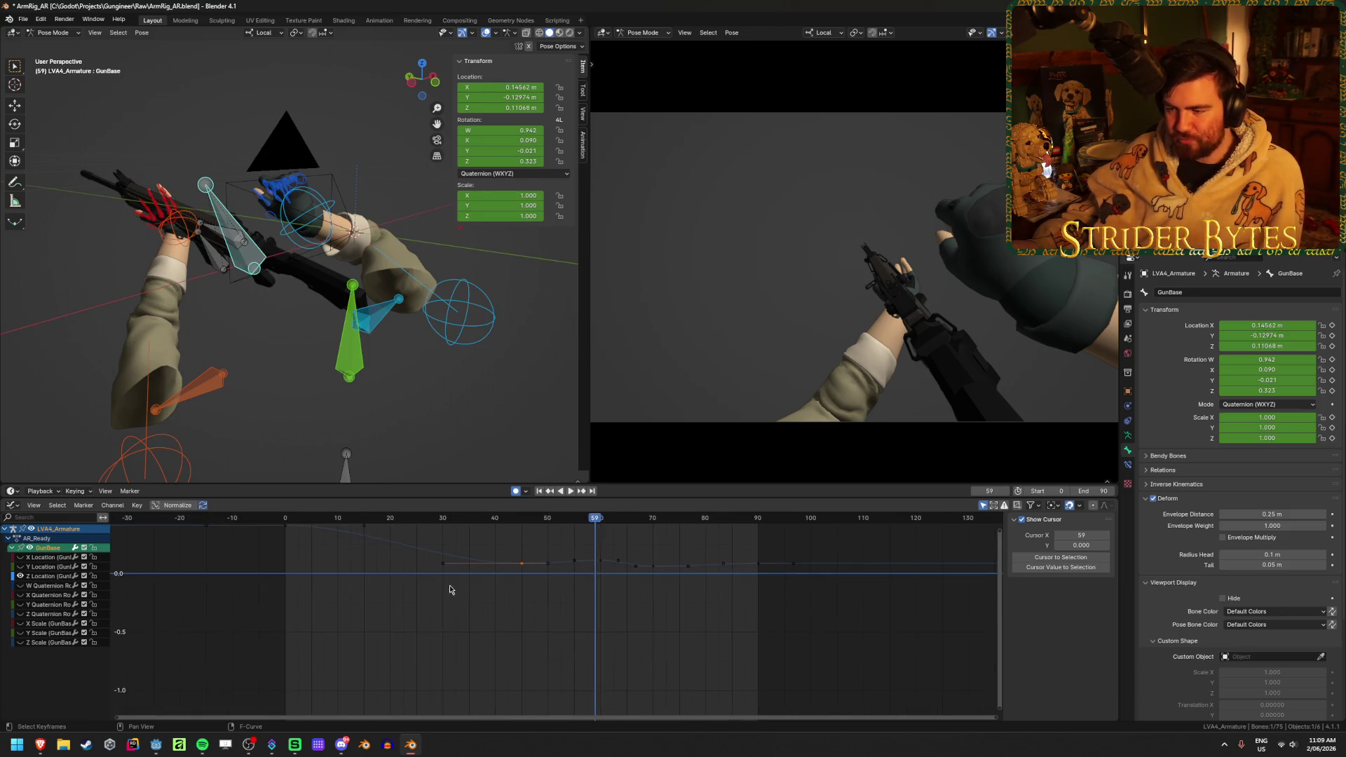
{"action": "scroll", "coordinate": [469, 600], "scroll_direction": "up", "scroll_amount": 2}
{"action": "left_click", "coordinate": [509, 521]}
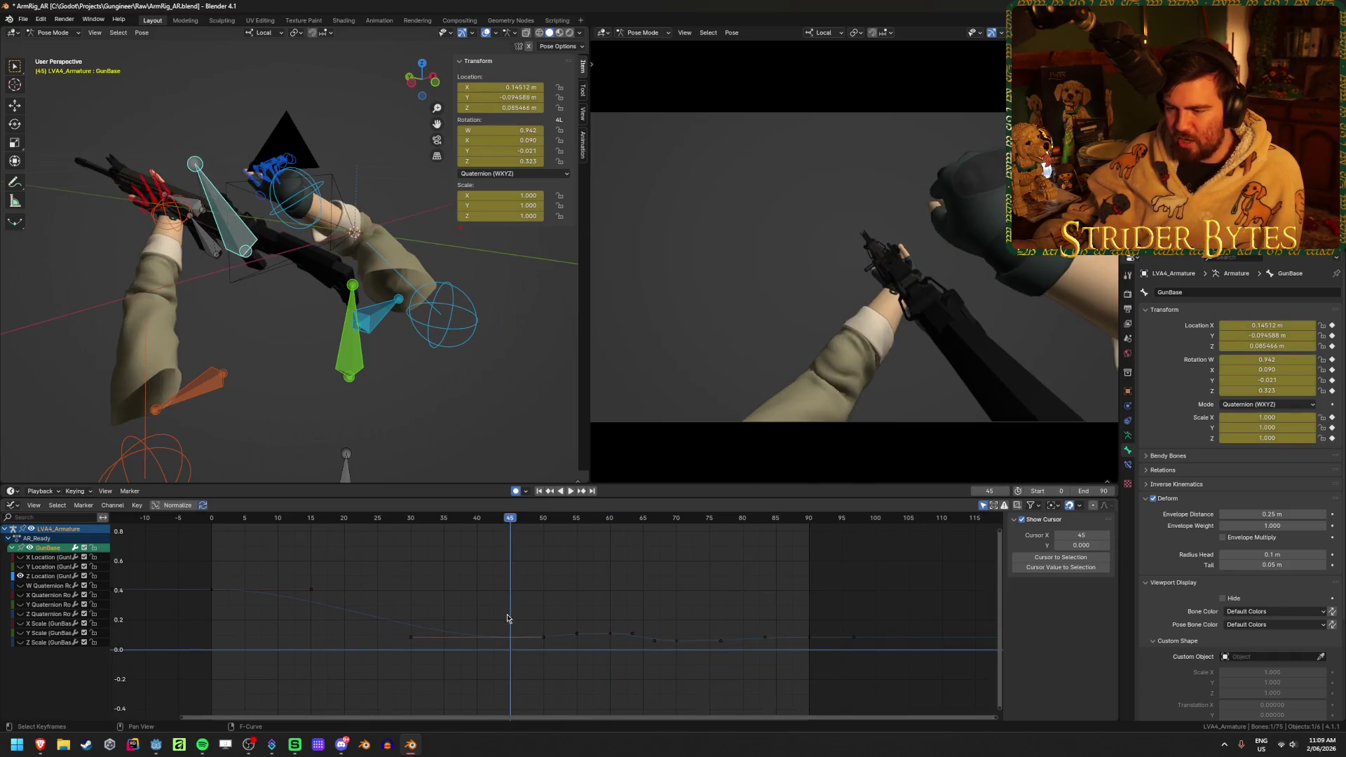
{"action": "left_click", "coordinate": [510, 637]}
{"action": "key", "text": "g"}
{"action": "left_click", "coordinate": [417, 581]}
- Scrub to review the new motion, save ArmRig_AR.blend, then save again at frame 35
{"action": "key", "text": "ctrl+Tab"}
{"action": "mouse_move", "coordinate": [612, 519]}
{"action": "left_mouse_down"}
{"action": "mouse_move", "coordinate": [533, 519]}
{"action": "mouse_move", "coordinate": [645, 519]}
{"action": "left_mouse_up"}
{"action": "key", "text": "ctrl+Tab"}
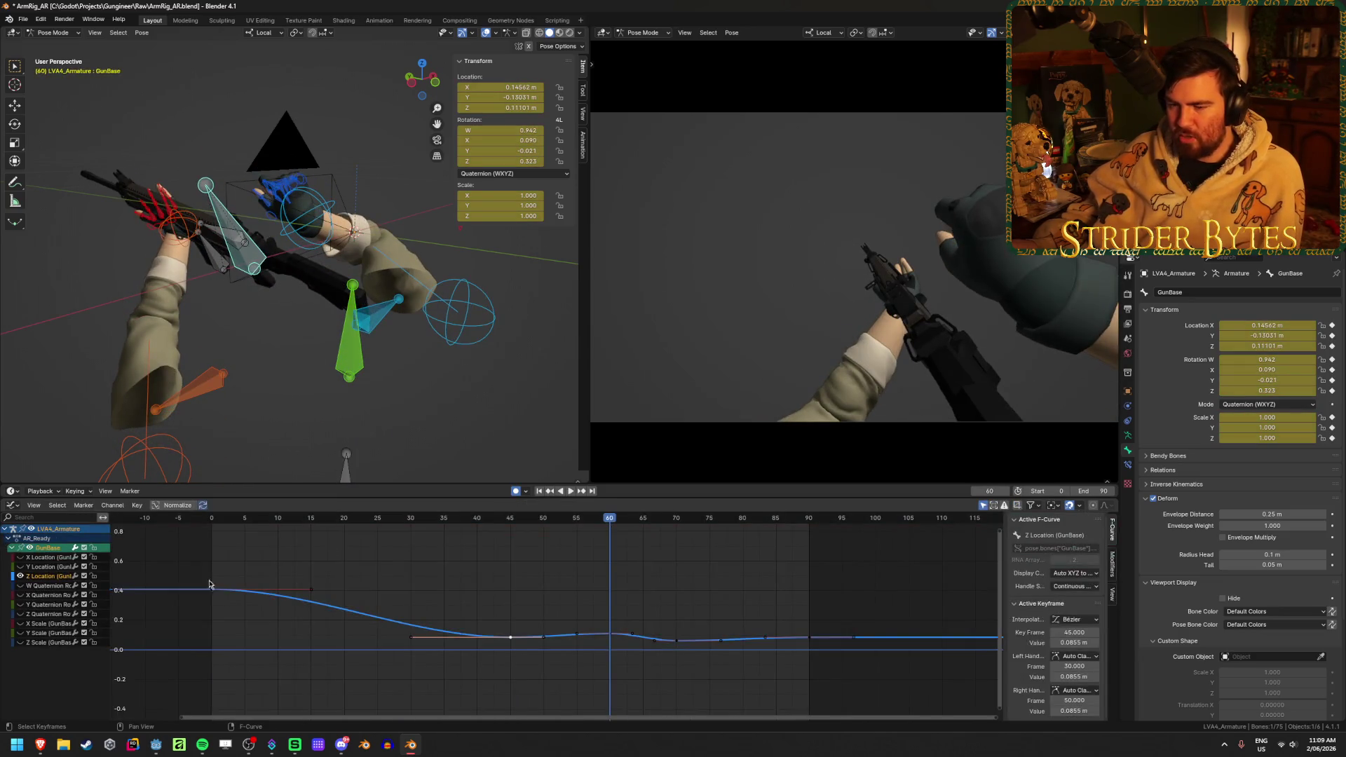
{"action": "key", "text": "ctrl+s"}
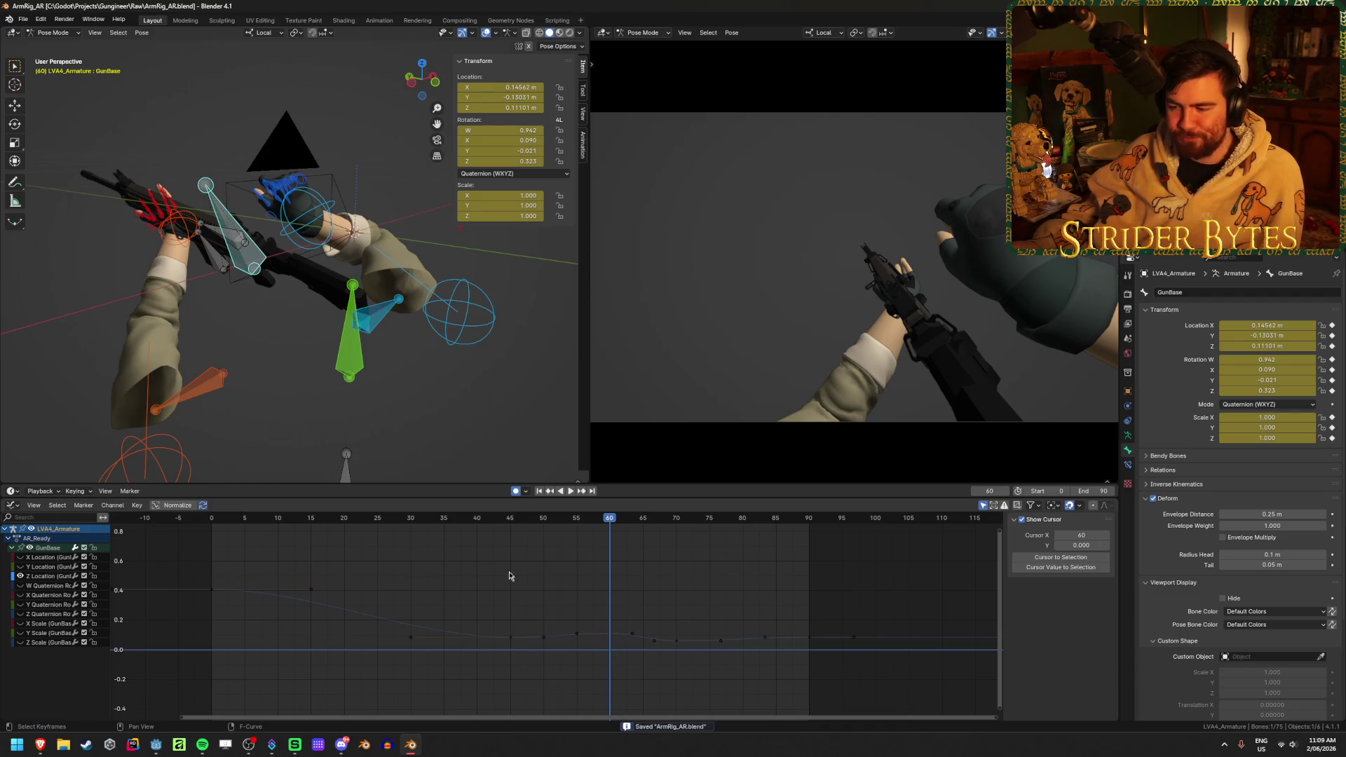
{"action": "left_click", "coordinate": [420, 520]}
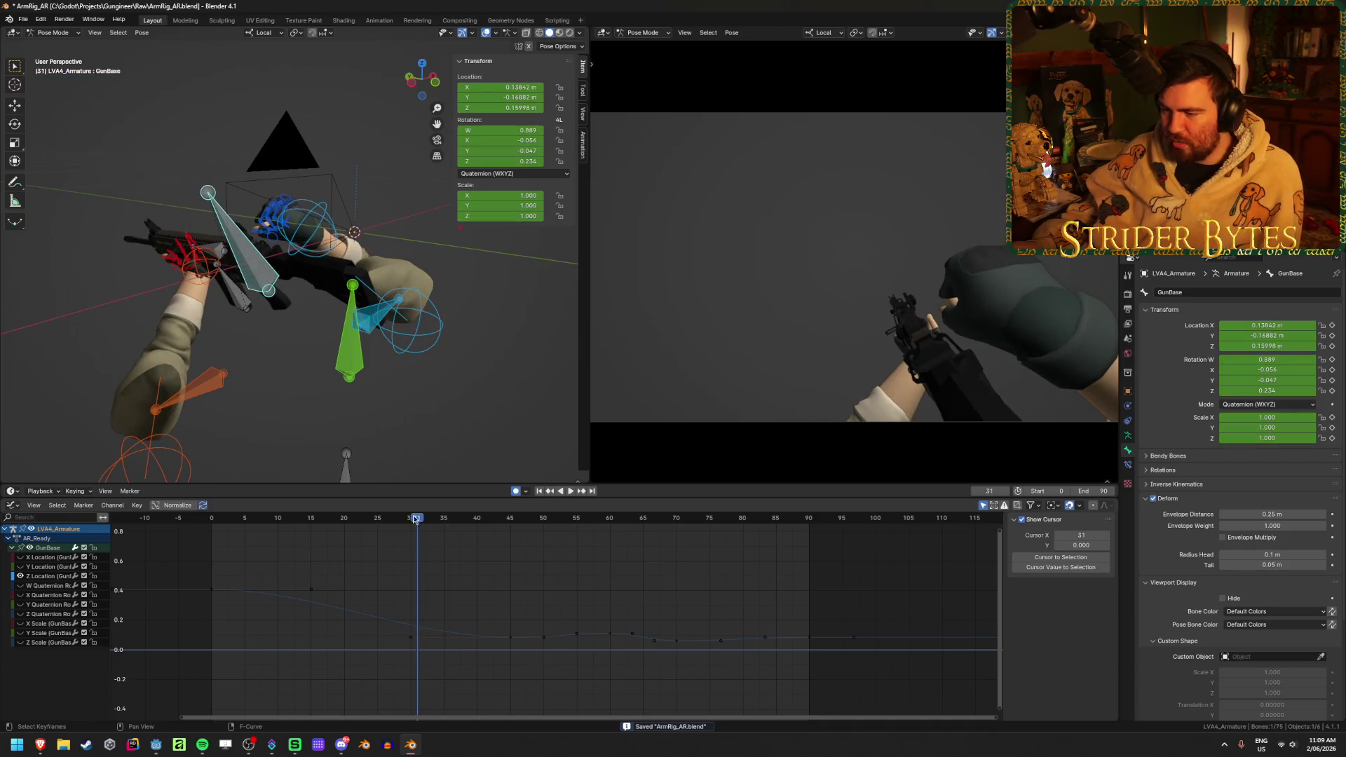
{"action": "left_click_drag", "start_coordinate": [415, 518], "coordinate": [445, 517]}
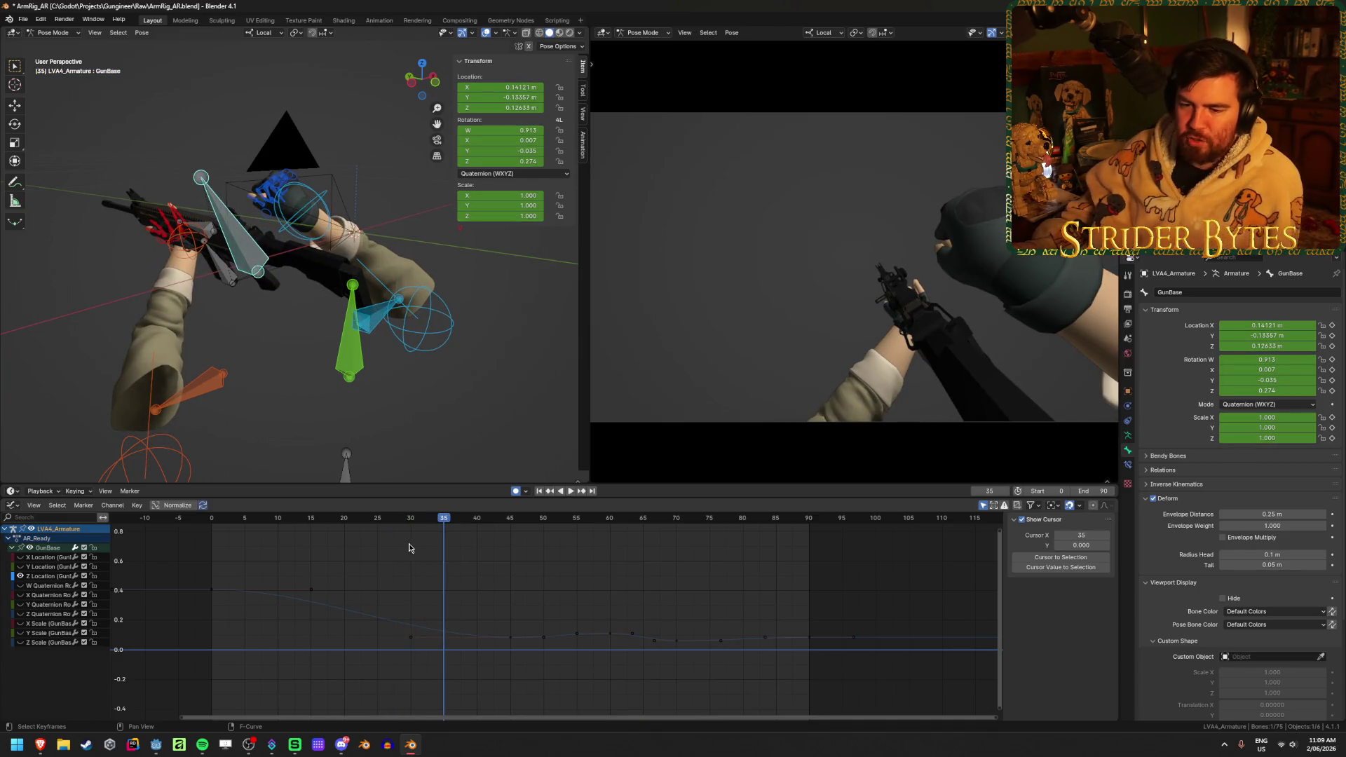
{"action": "key", "text": "ctrl+s"}
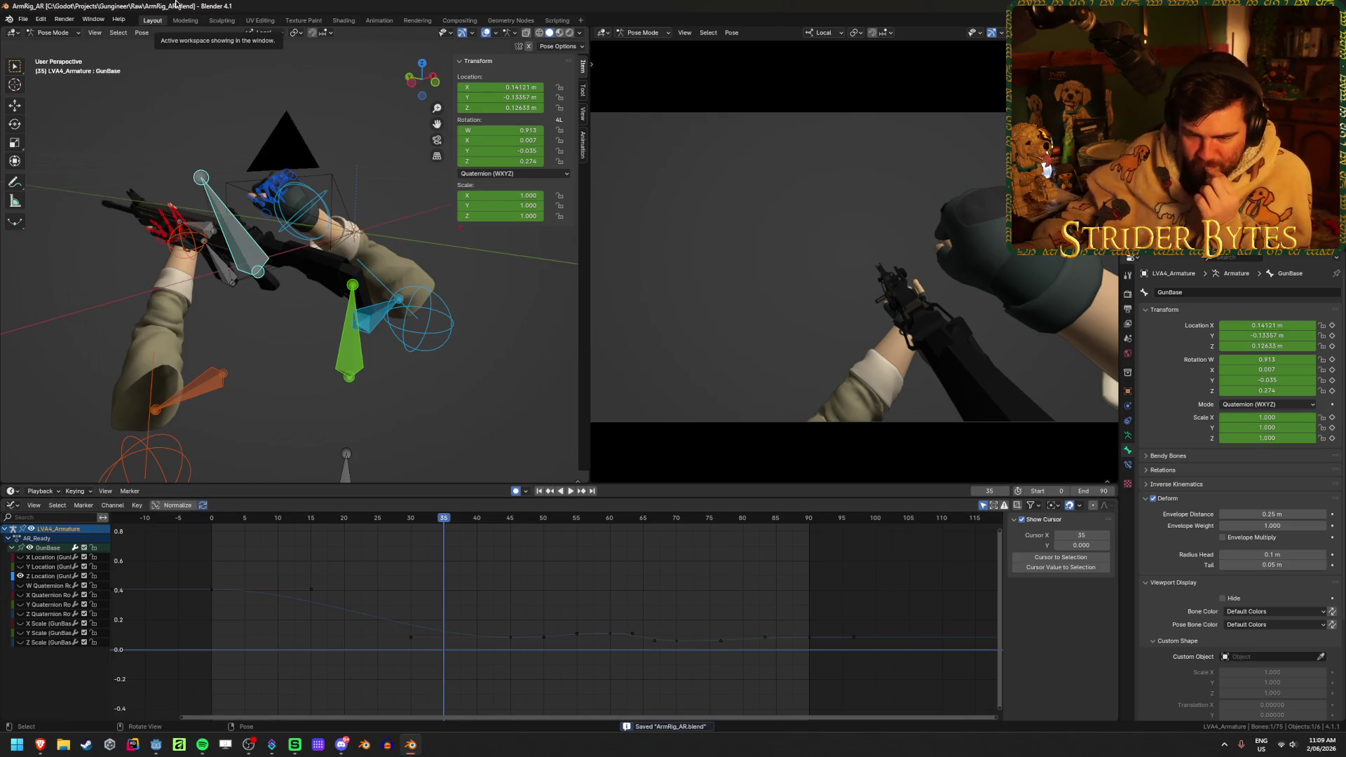
- Open ArmRig_Shotgun.blend from the Raw folder and set the playhead to frame 4
{"action": "left_click", "coordinate": [23, 19]}
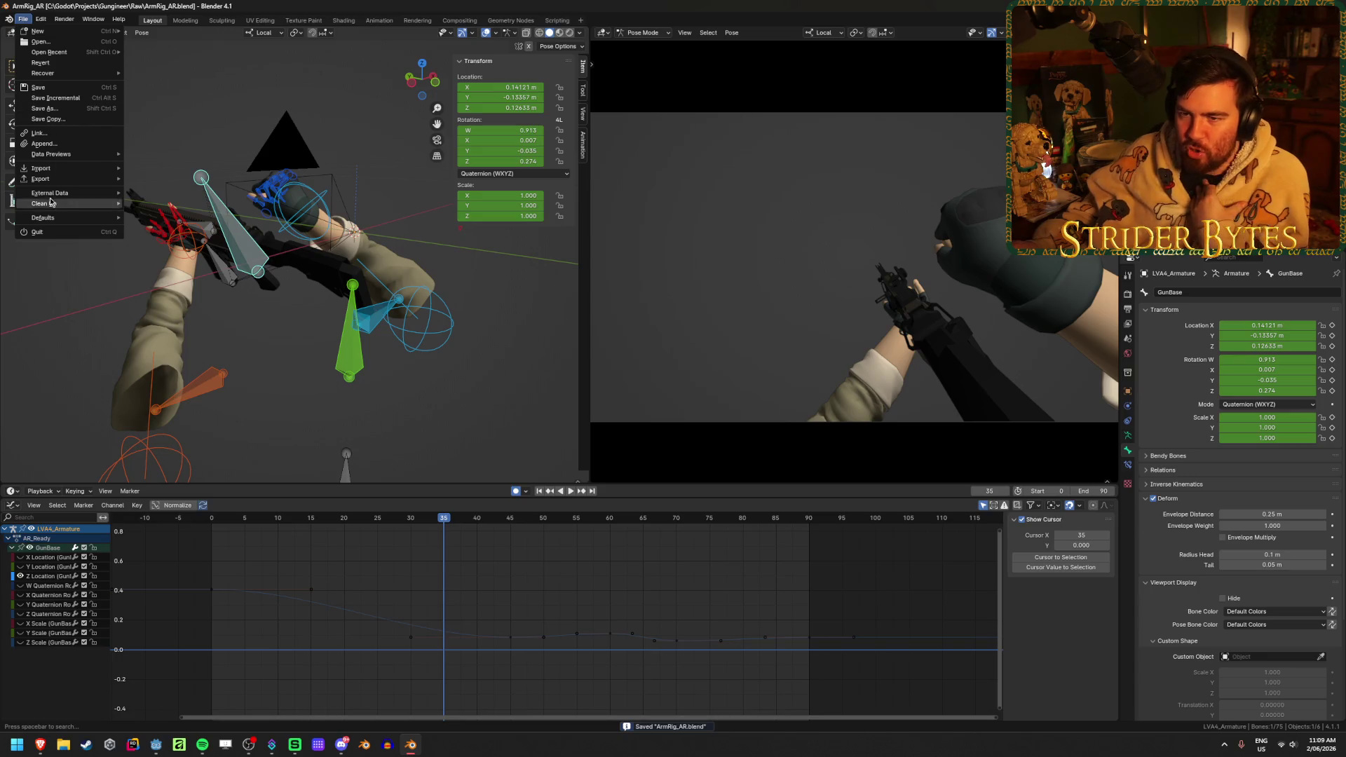
{"action": "mouse_move", "coordinate": [39, 57]}
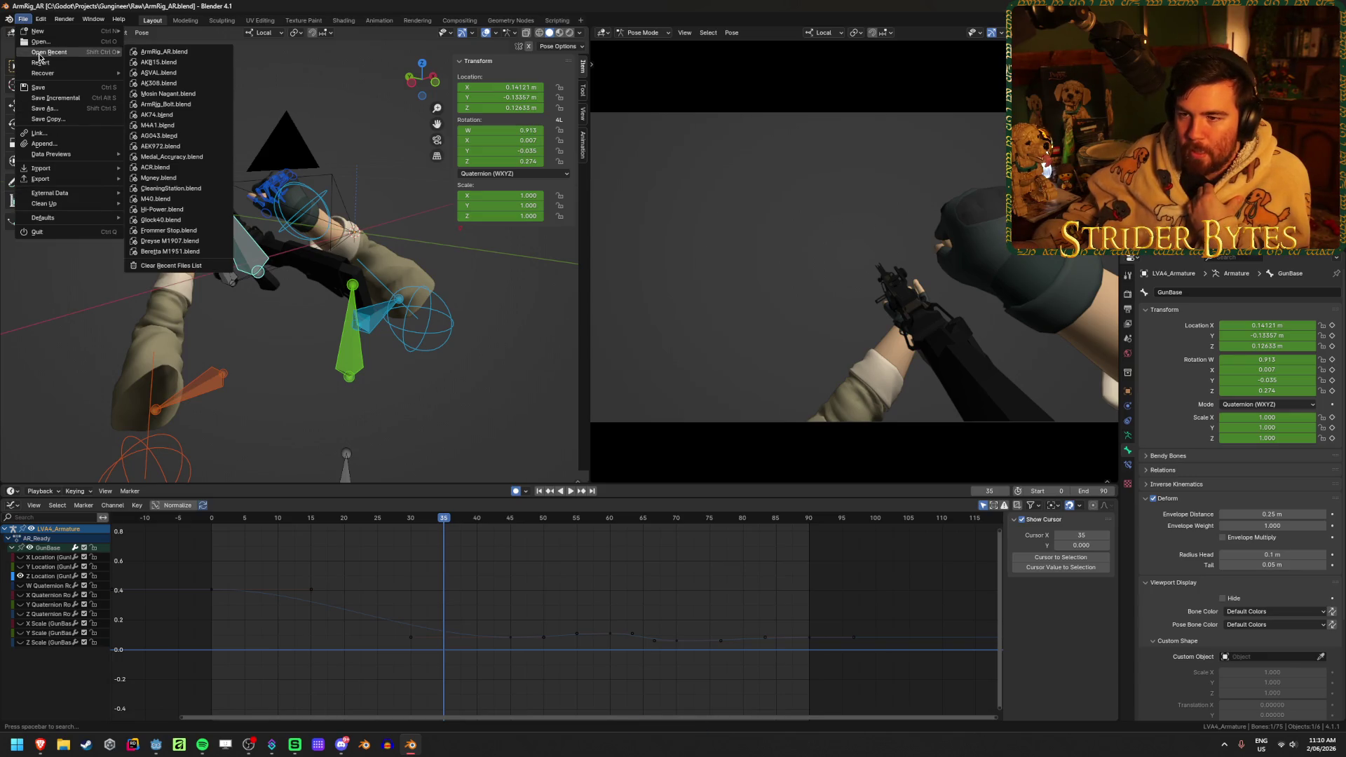
{"action": "left_click", "coordinate": [63, 43]}
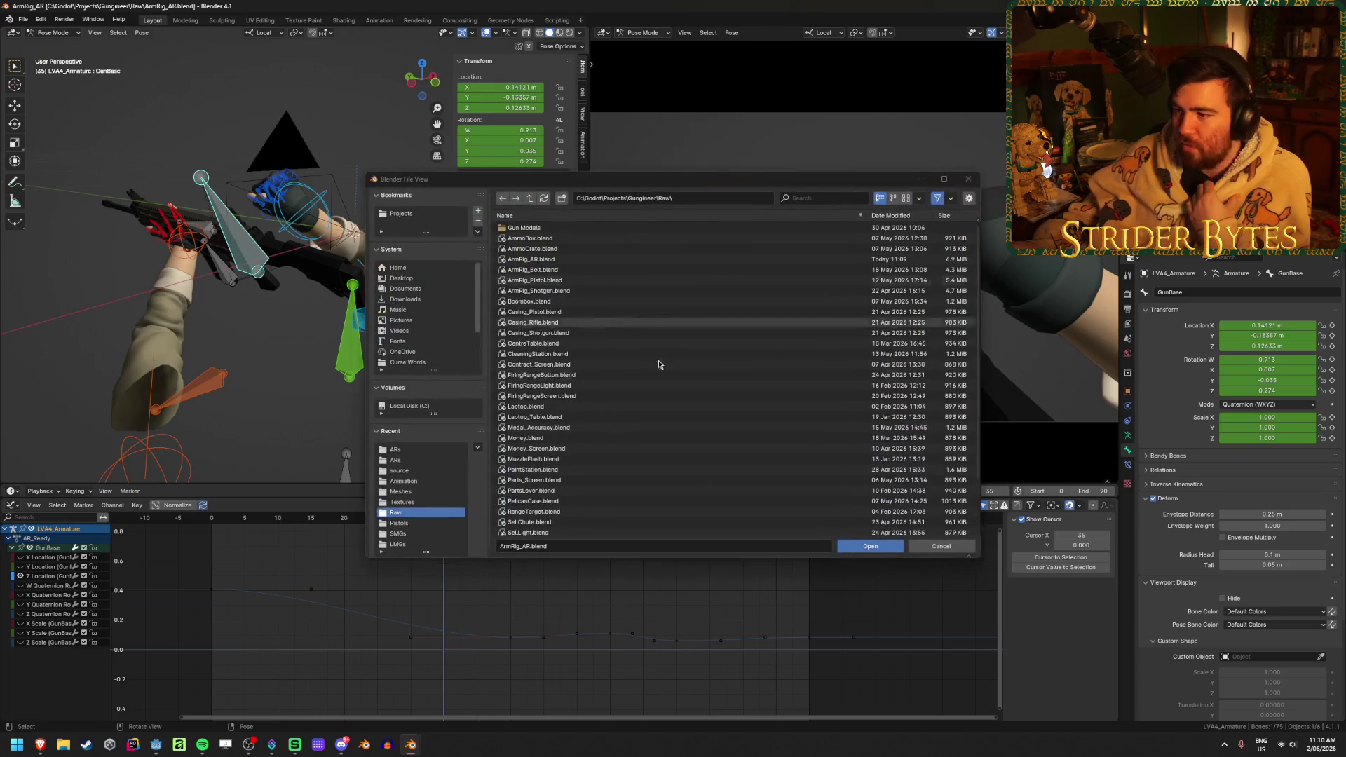
{"action": "left_click", "coordinate": [556, 290]}
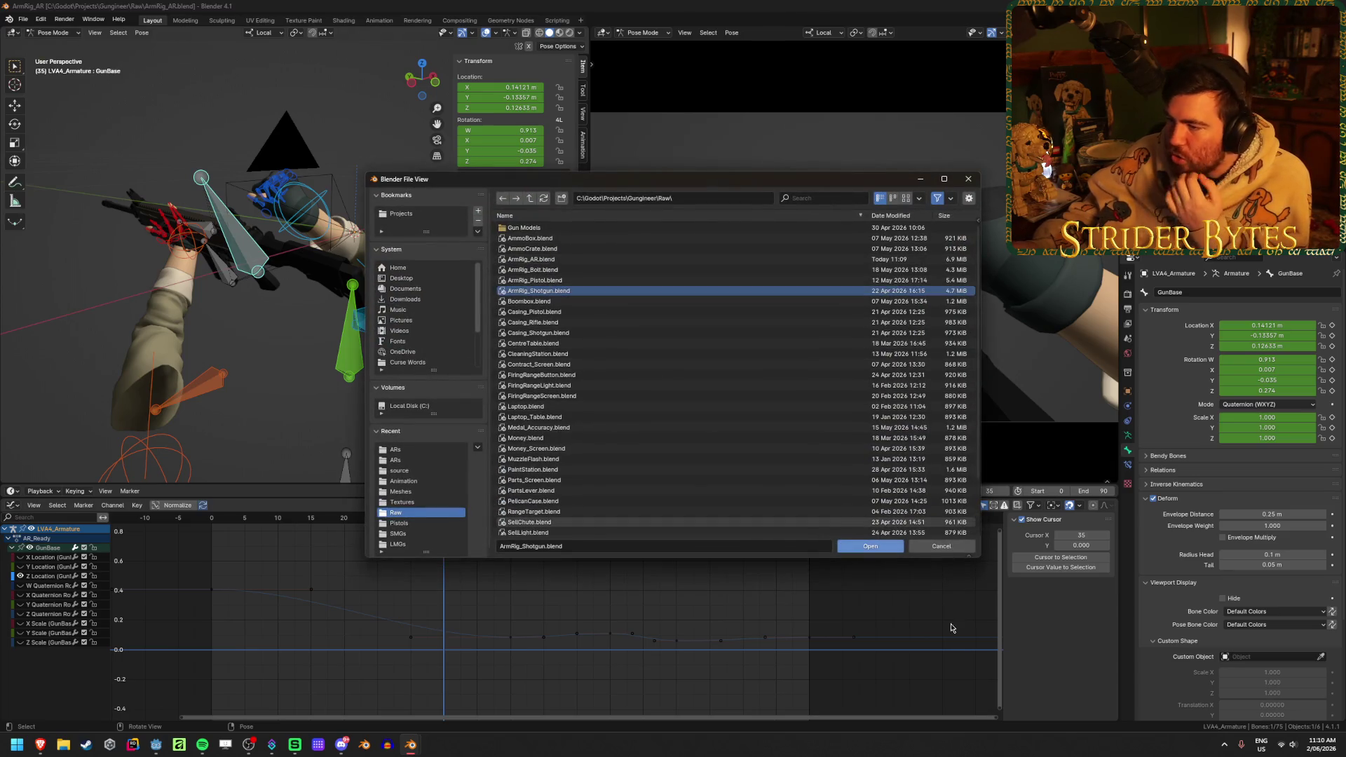
{"action": "left_click", "coordinate": [877, 551]}
{"action": "left_click", "coordinate": [531, 521]}
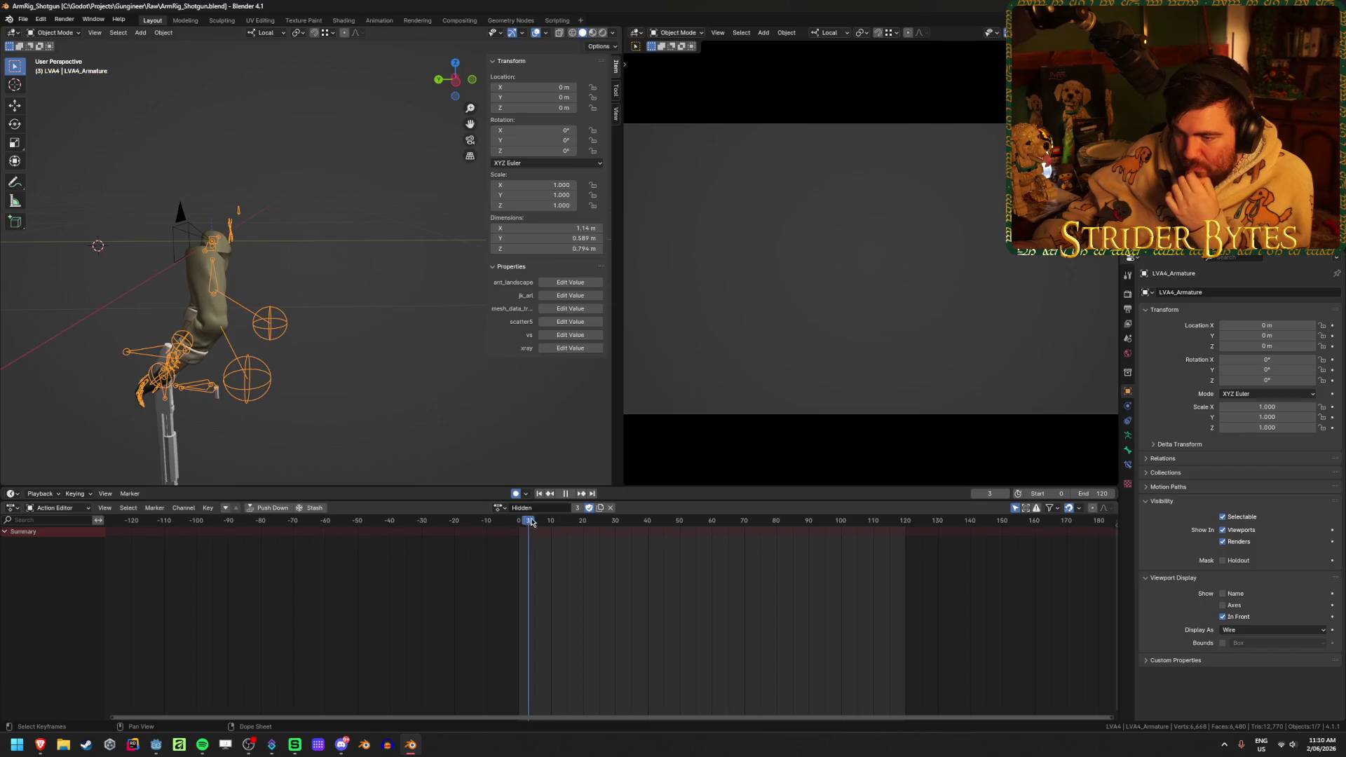
- Assign the Pump_Stage1 action and play it back
{"action": "left_click", "coordinate": [500, 507]}
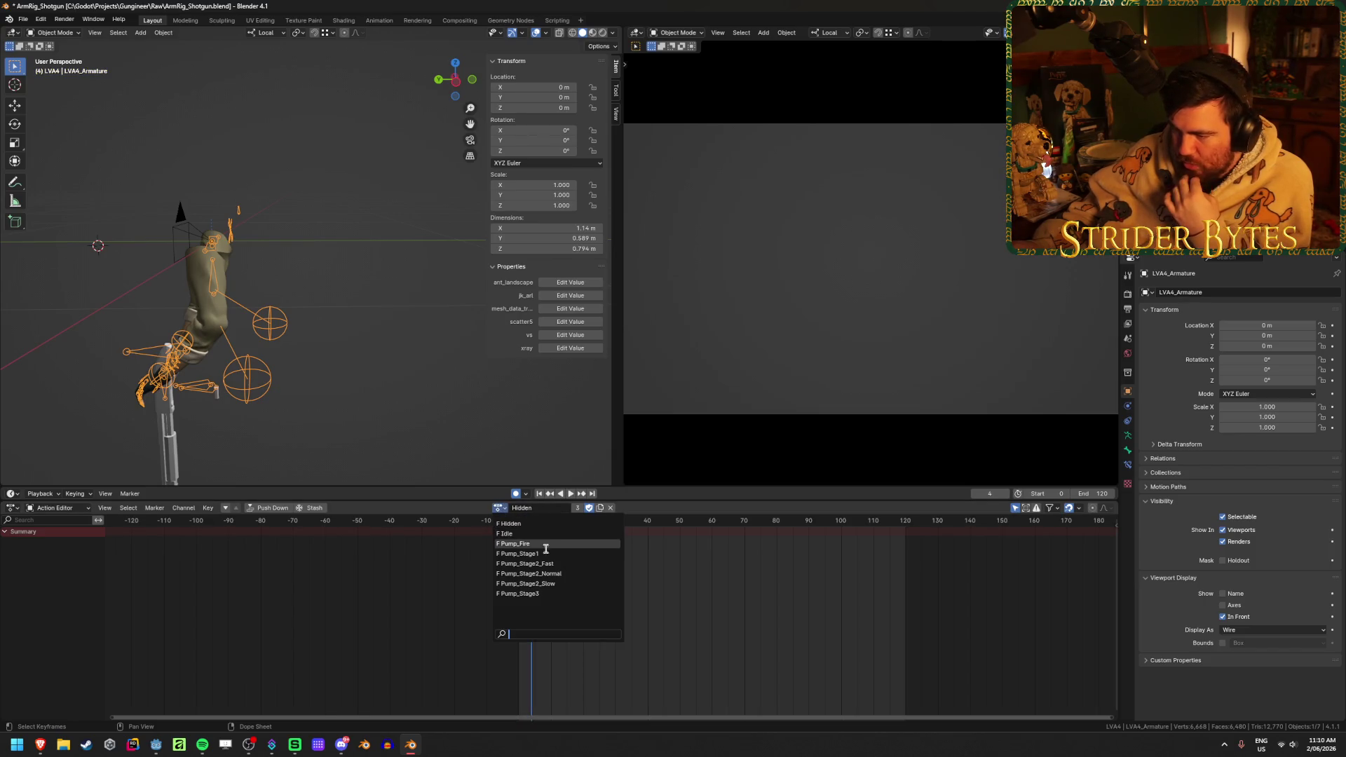
{"action": "left_click", "coordinate": [519, 553]}
{"action": "key", "text": "space"}
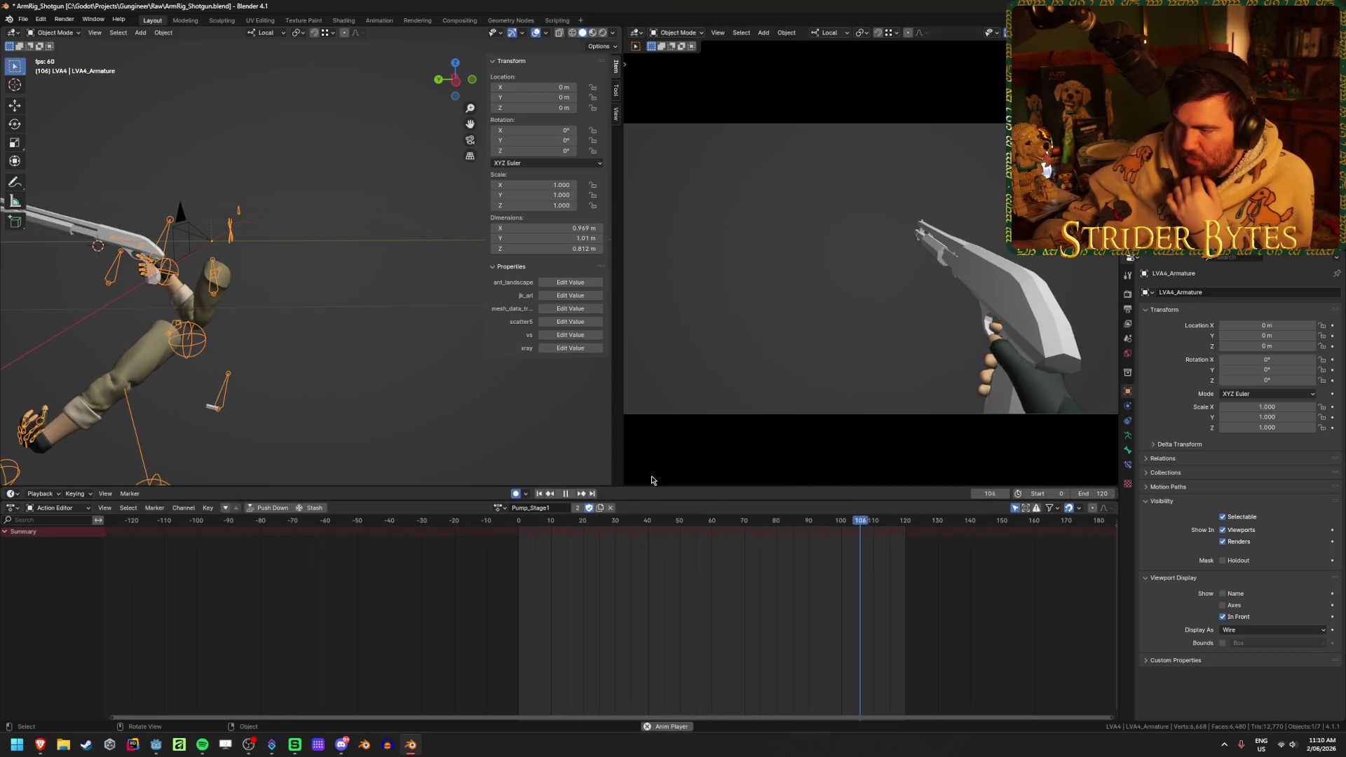
{"action": "left_click", "coordinate": [566, 493]}
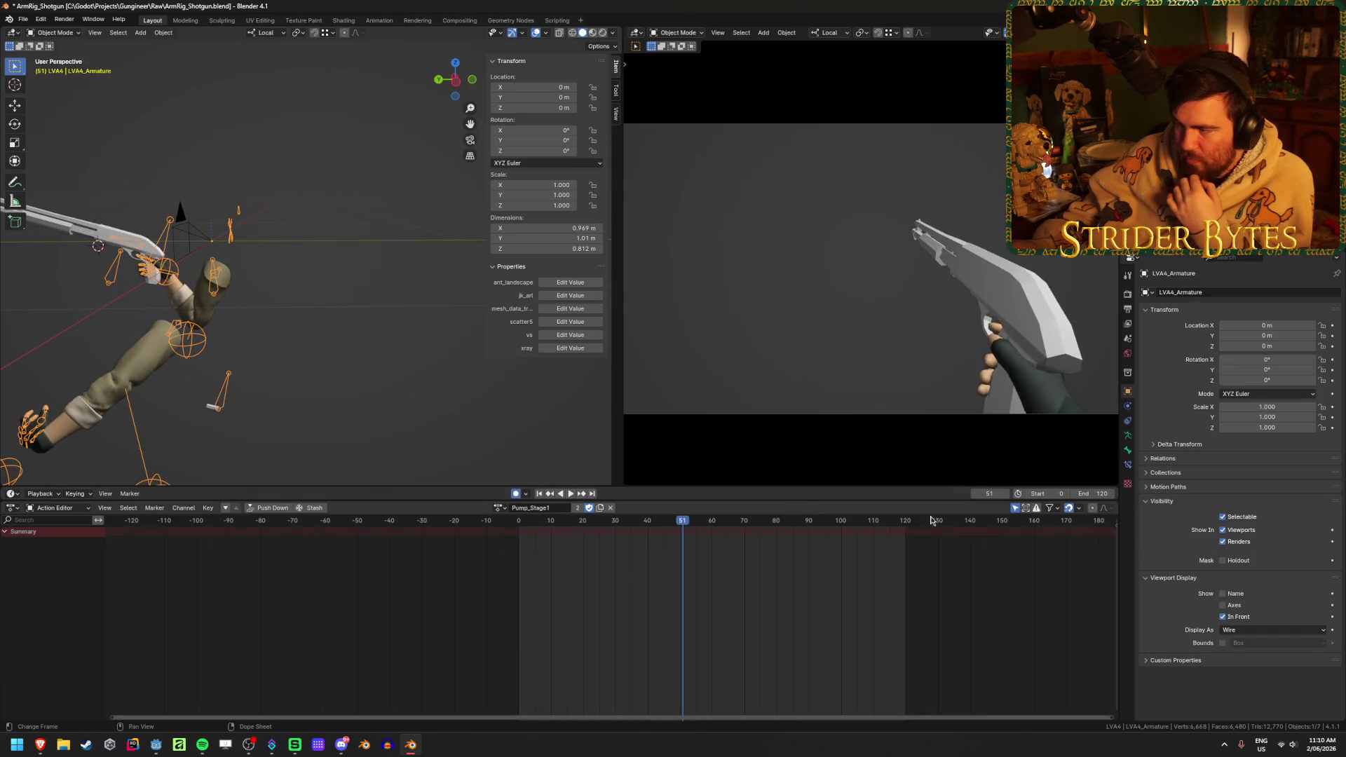
- Set the scene end frame to 60 and preview the shortened playback
{"action": "left_click", "coordinate": [1097, 495]}
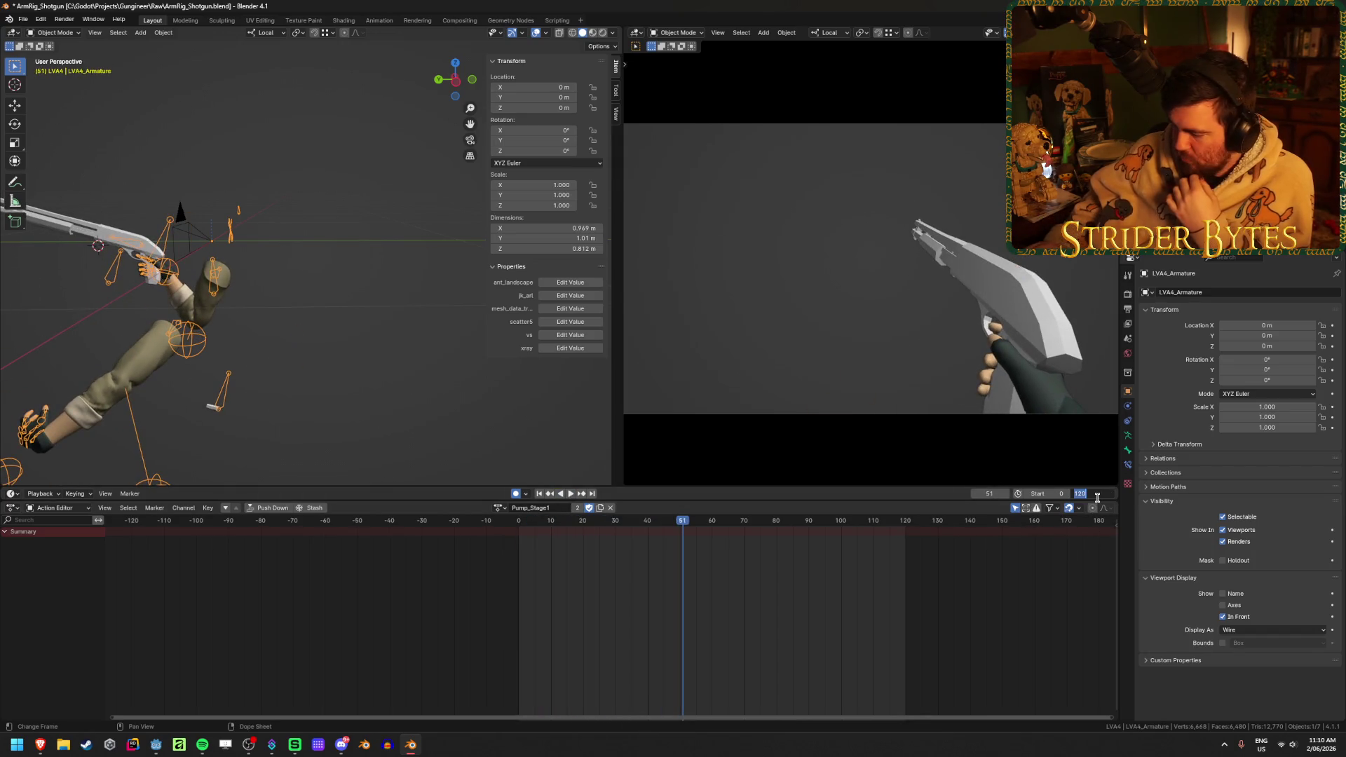
{"action": "type", "text": "60"}
{"action": "key", "text": "Return"}
{"action": "left_click", "coordinate": [572, 494]}
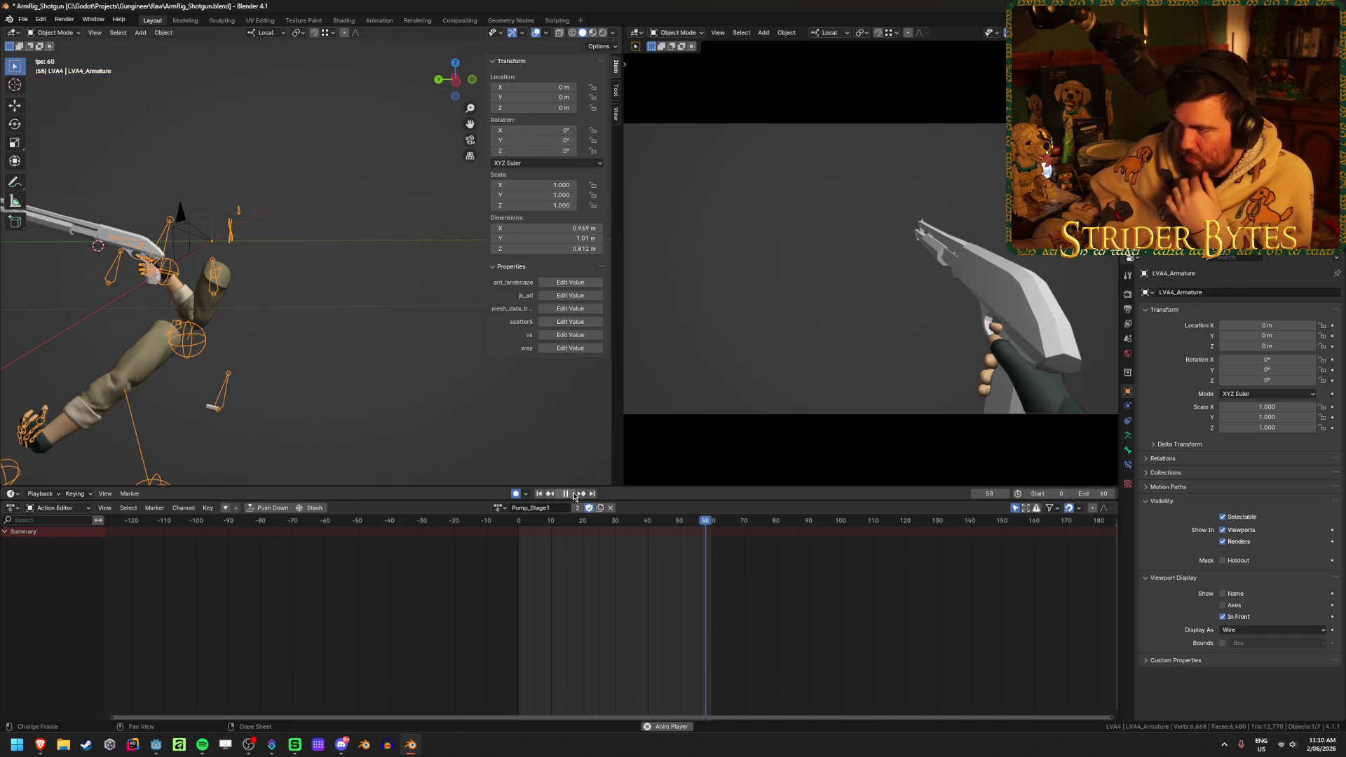
{"action": "key", "text": "space"}
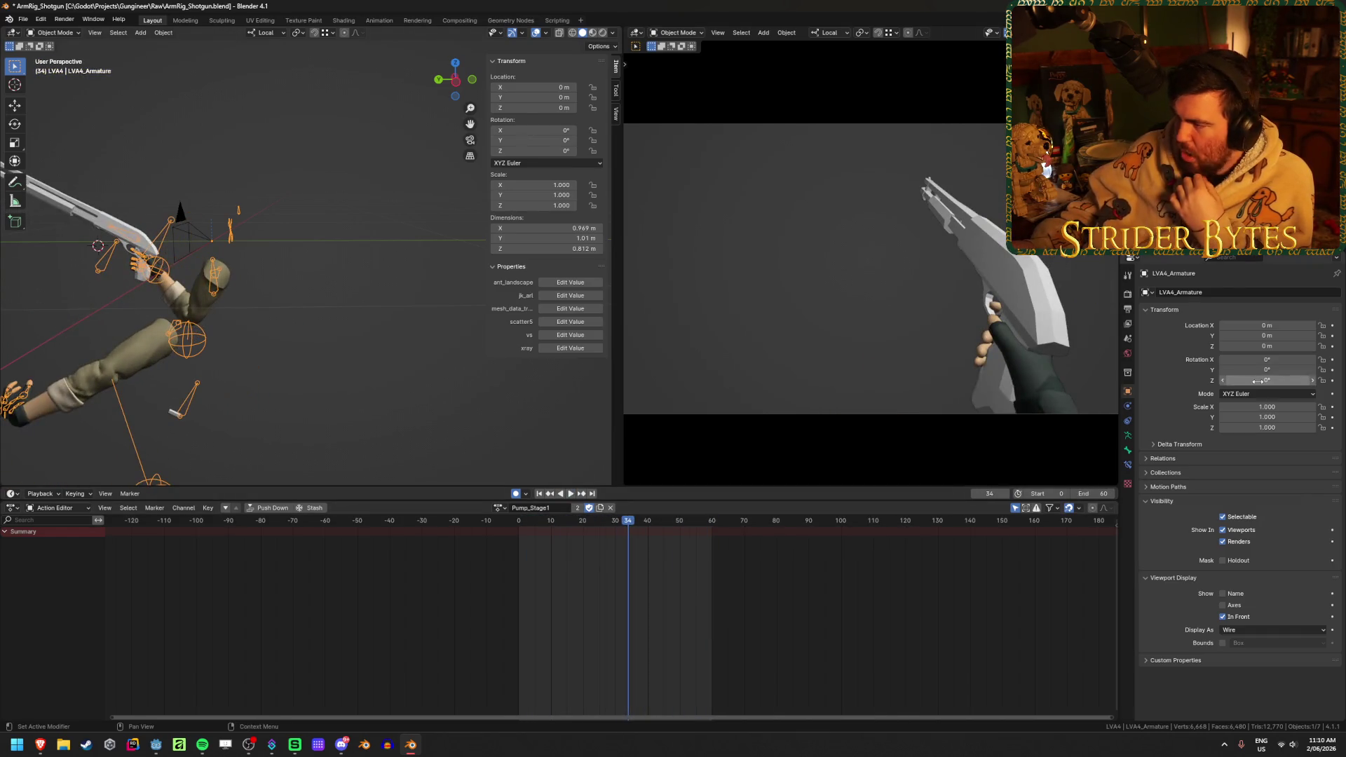
{"action": "left_click", "coordinate": [1128, 313]}
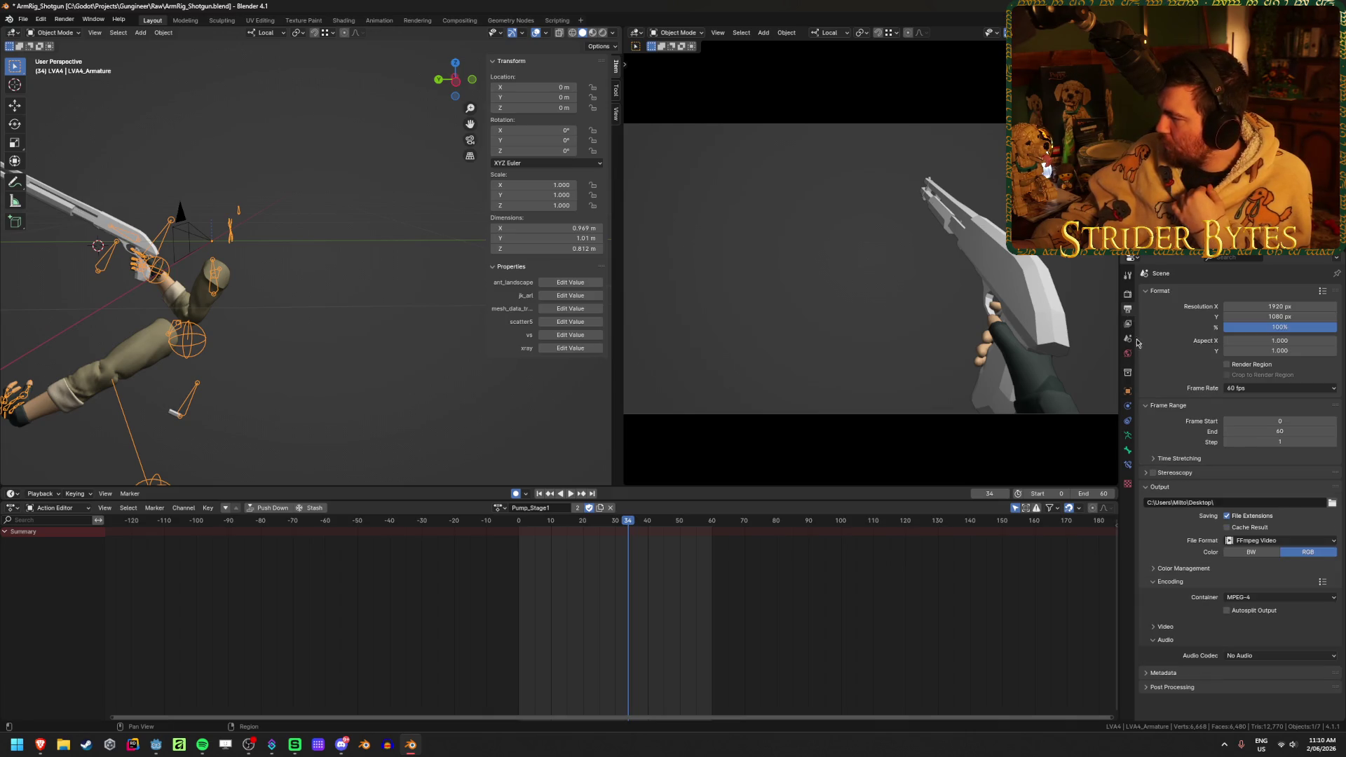
{"action": "left_click", "coordinate": [1261, 391]}
{"action": "left_click", "coordinate": [1257, 381]}
{"action": "left_click", "coordinate": [1254, 388]}
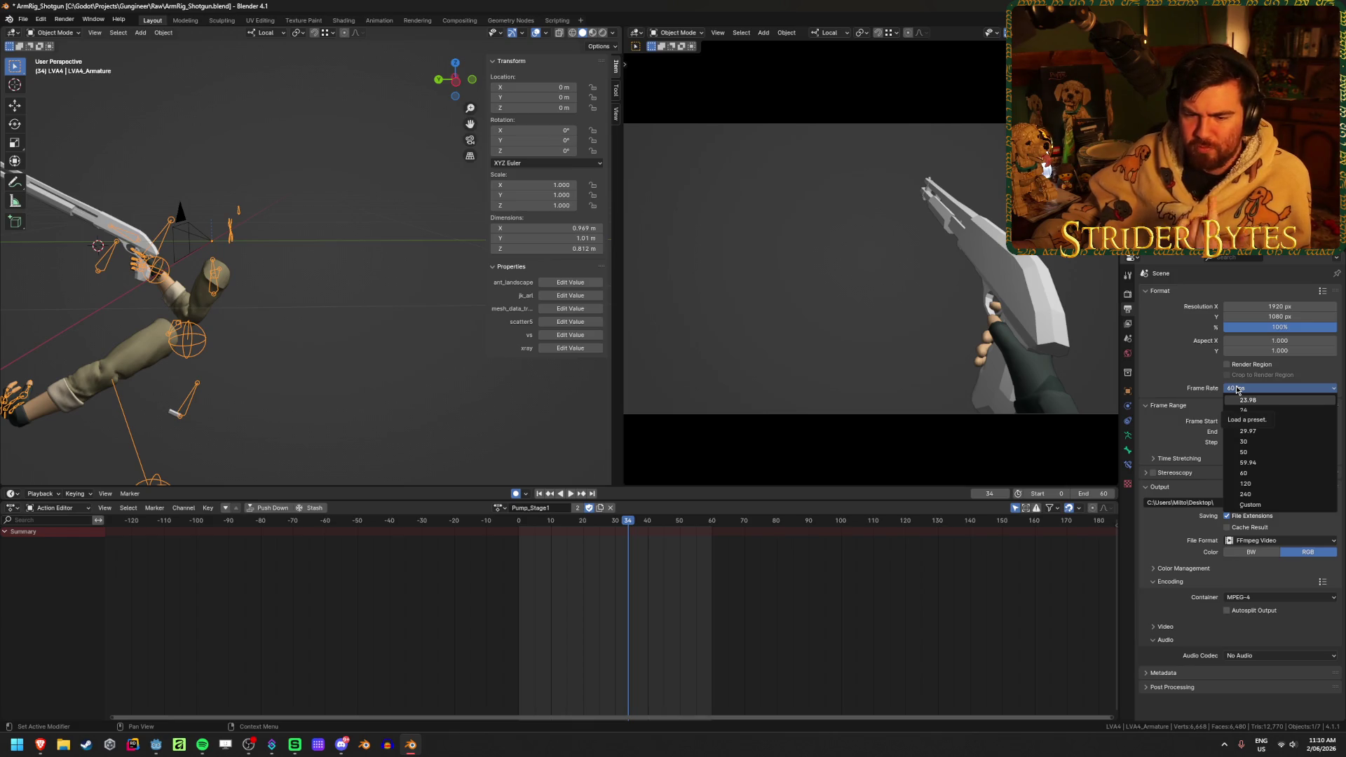
{"action": "left_click", "coordinate": [1277, 475]}
{"action": "key", "text": "space"}
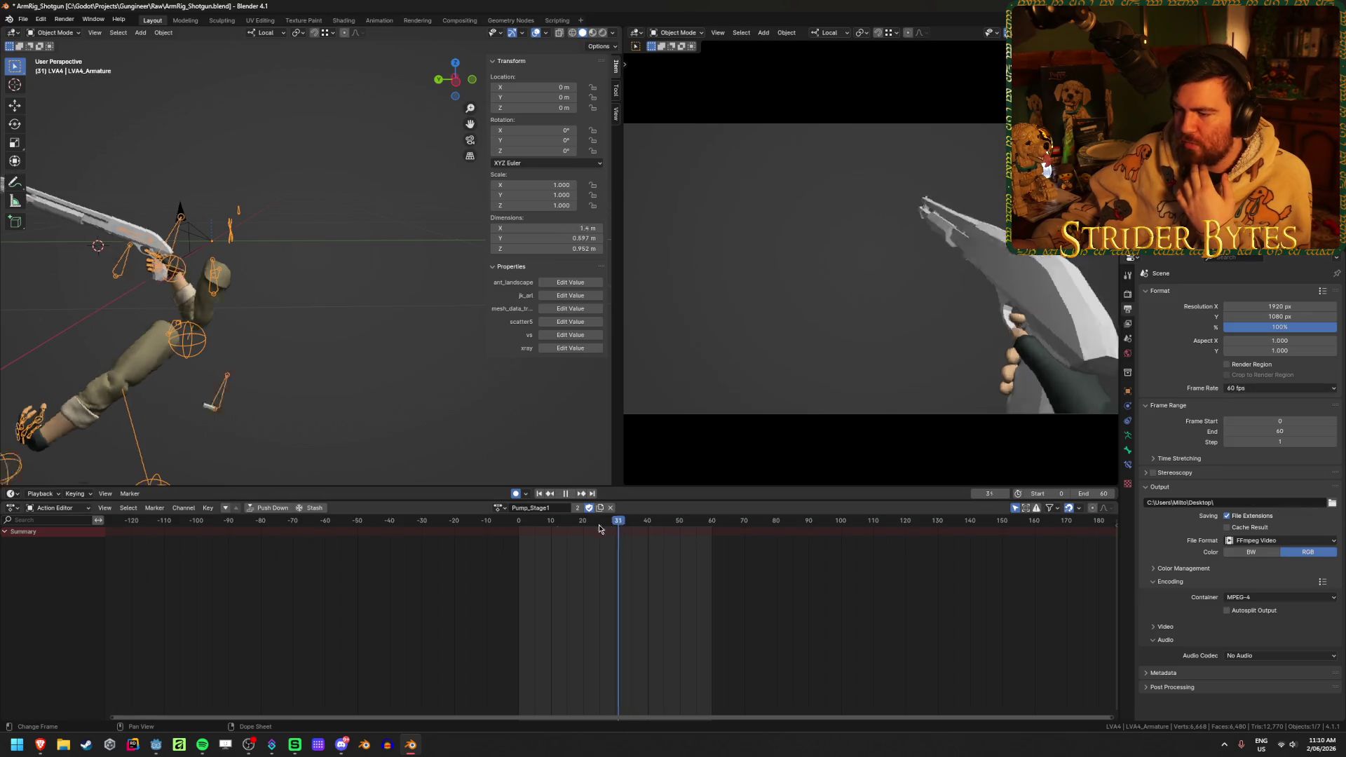
{"action": "left_click_drag", "start_coordinate": [566, 531], "coordinate": [713, 531]}
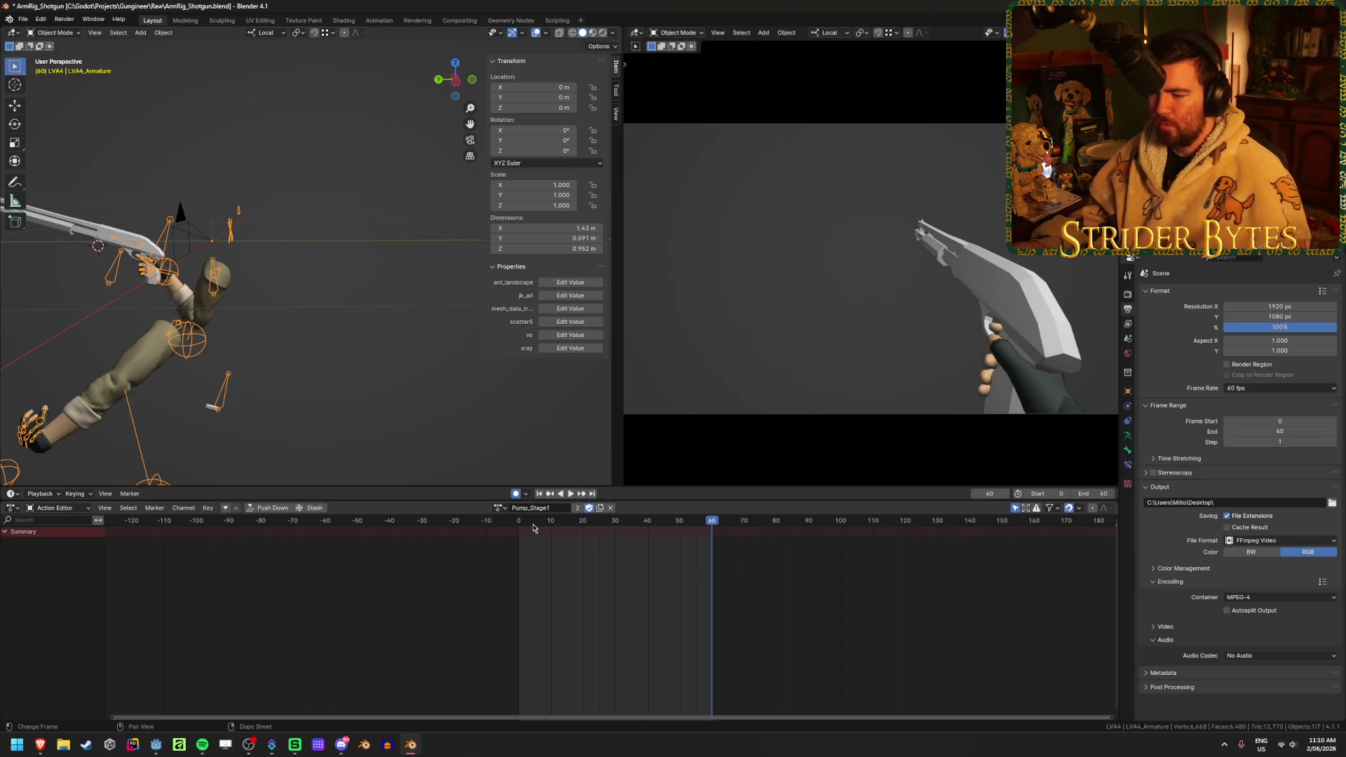
- Play the animation, scrub to frame 37, and put the rig in Pose Mode
{"action": "key", "text": "space"}
{"action": "mouse_move", "coordinate": [689, 532]}
{"action": "left_mouse_down"}
{"action": "mouse_move", "coordinate": [550, 534]}
{"action": "mouse_move", "coordinate": [640, 537]}
{"action": "left_mouse_up"}
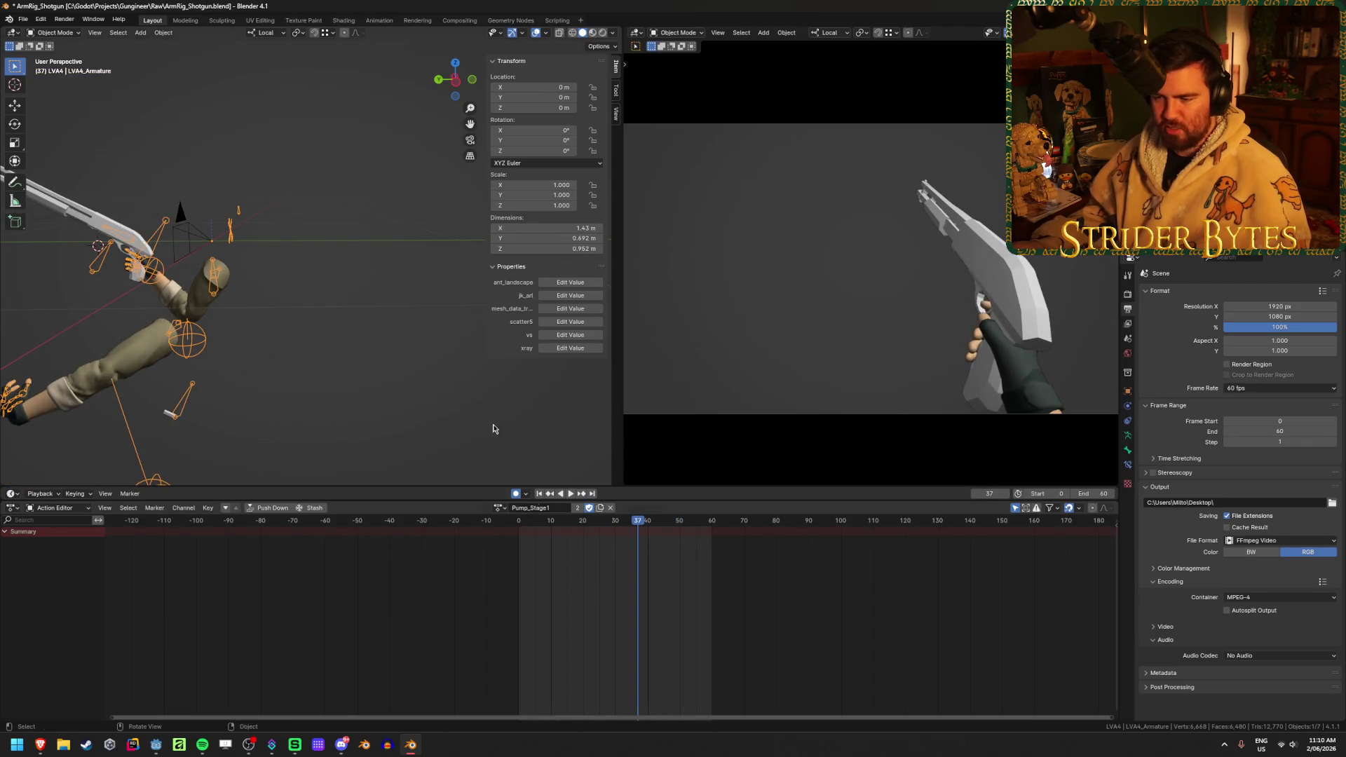
{"action": "key", "text": "ctrl+Tab"}
- Select the GunBase bone, center its keys in the Action Editor, and browse the actions list
{"action": "left_click", "coordinate": [157, 240]}
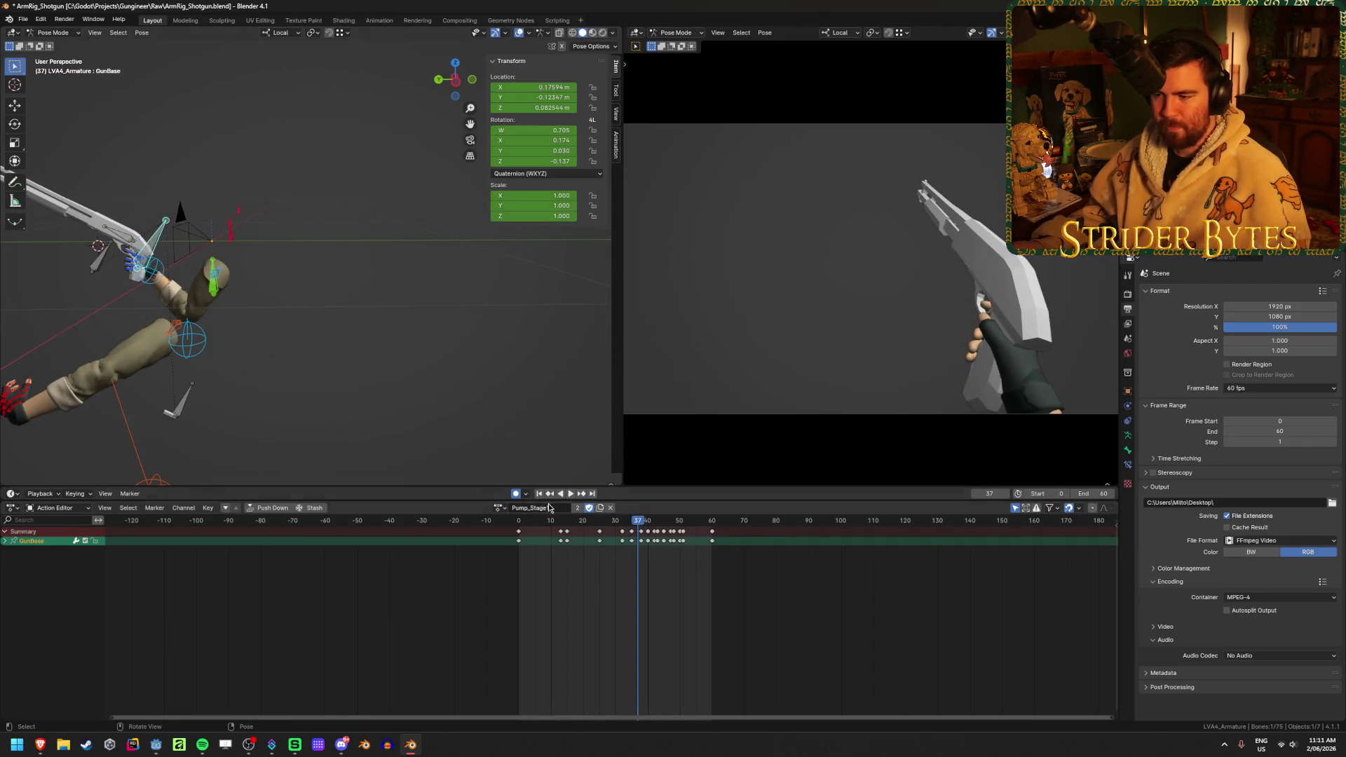
{"action": "scroll", "coordinate": [703, 615], "scroll_direction": "up", "scroll_amount": 3}
{"action": "mouse_move", "coordinate": [612, 608]}
{"action": "middle_mouse_down"}
{"action": "mouse_move", "coordinate": [646, 586]}
{"action": "mouse_move", "coordinate": [623, 600]}
{"action": "middle_mouse_up"}
{"action": "scroll", "coordinate": [624, 604], "scroll_direction": "up", "scroll_amount": 1}
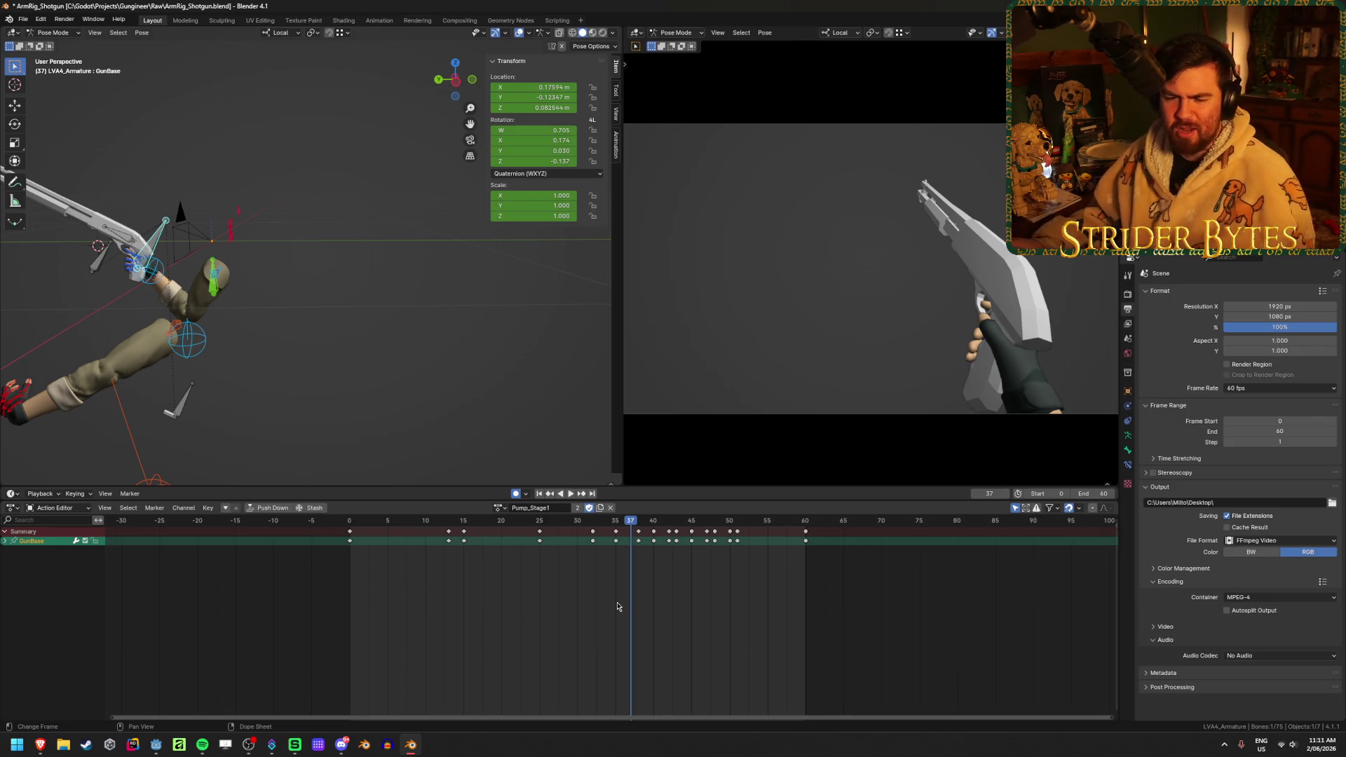
{"action": "left_click", "coordinate": [499, 509]}
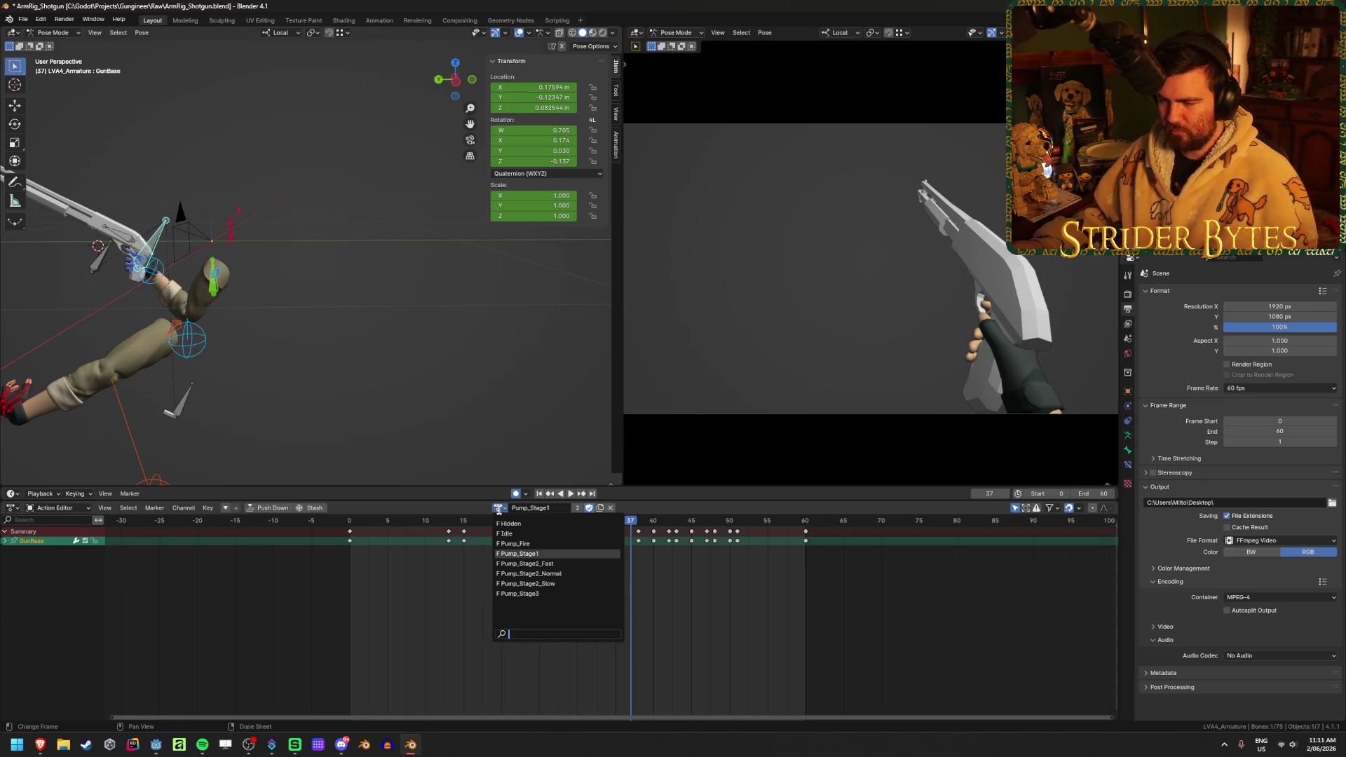
- Switch the animation view to curves and select the Magazine bone
{"action": "key", "text": "ctrl+Tab"}
{"action": "scroll", "coordinate": [455, 605], "scroll_direction": "down", "scroll_amount": 3}
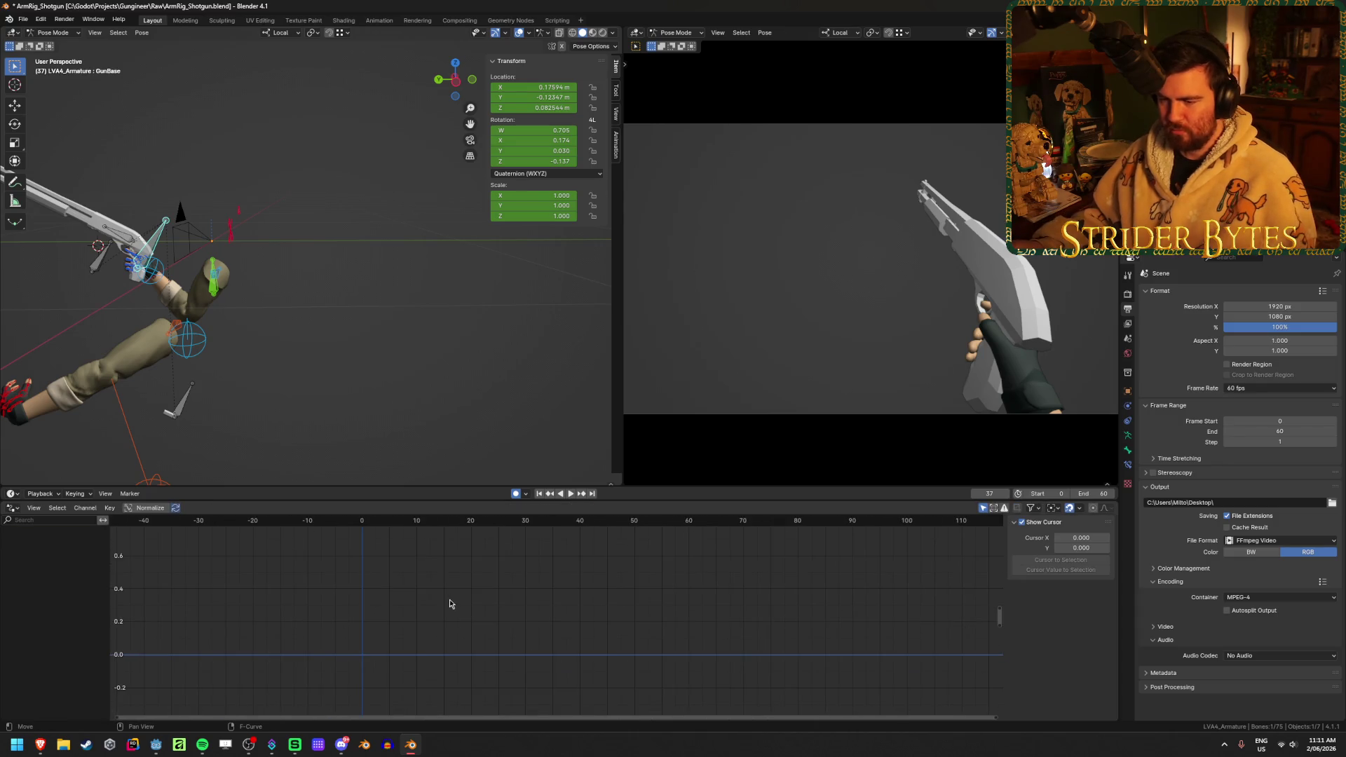
{"action": "scroll", "coordinate": [253, 586], "scroll_direction": "down", "scroll_amount": 4}
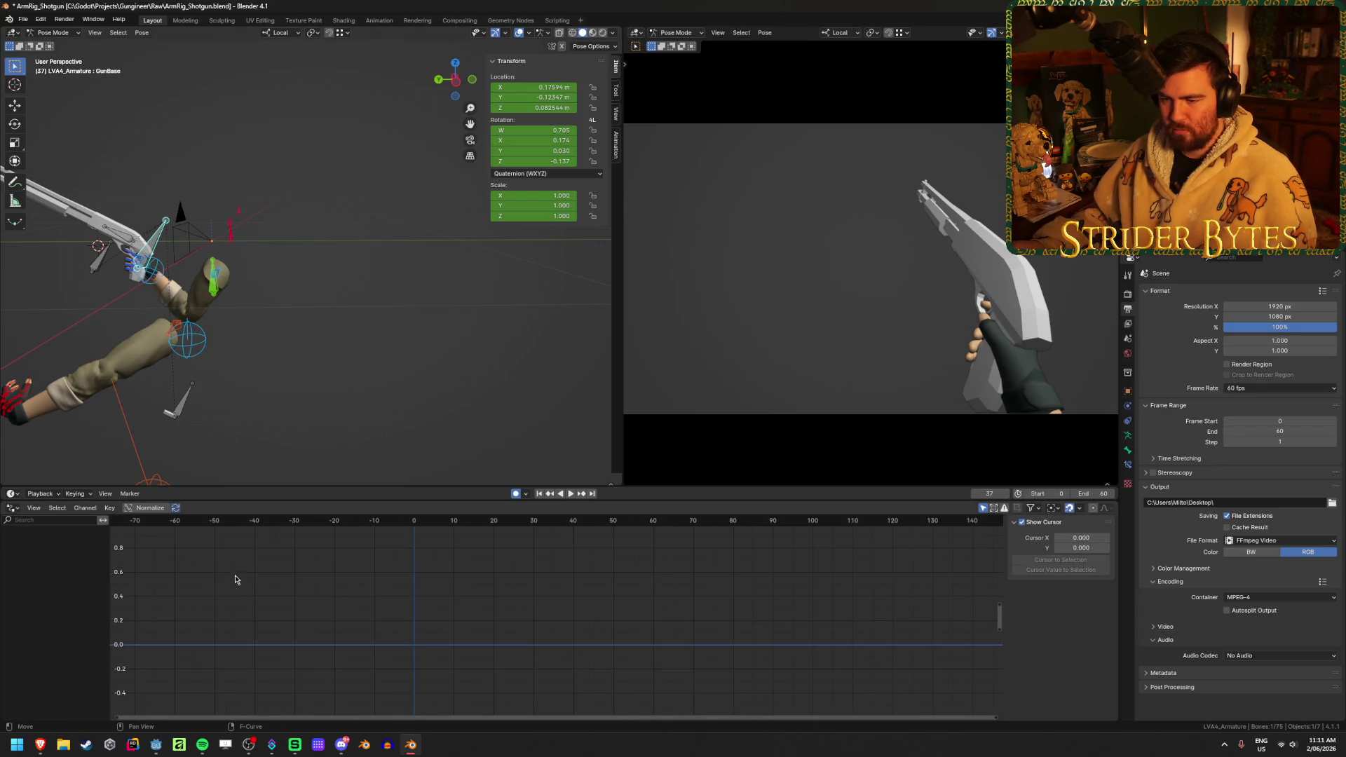
{"action": "scroll", "coordinate": [673, 586], "scroll_direction": "up", "scroll_amount": 3}
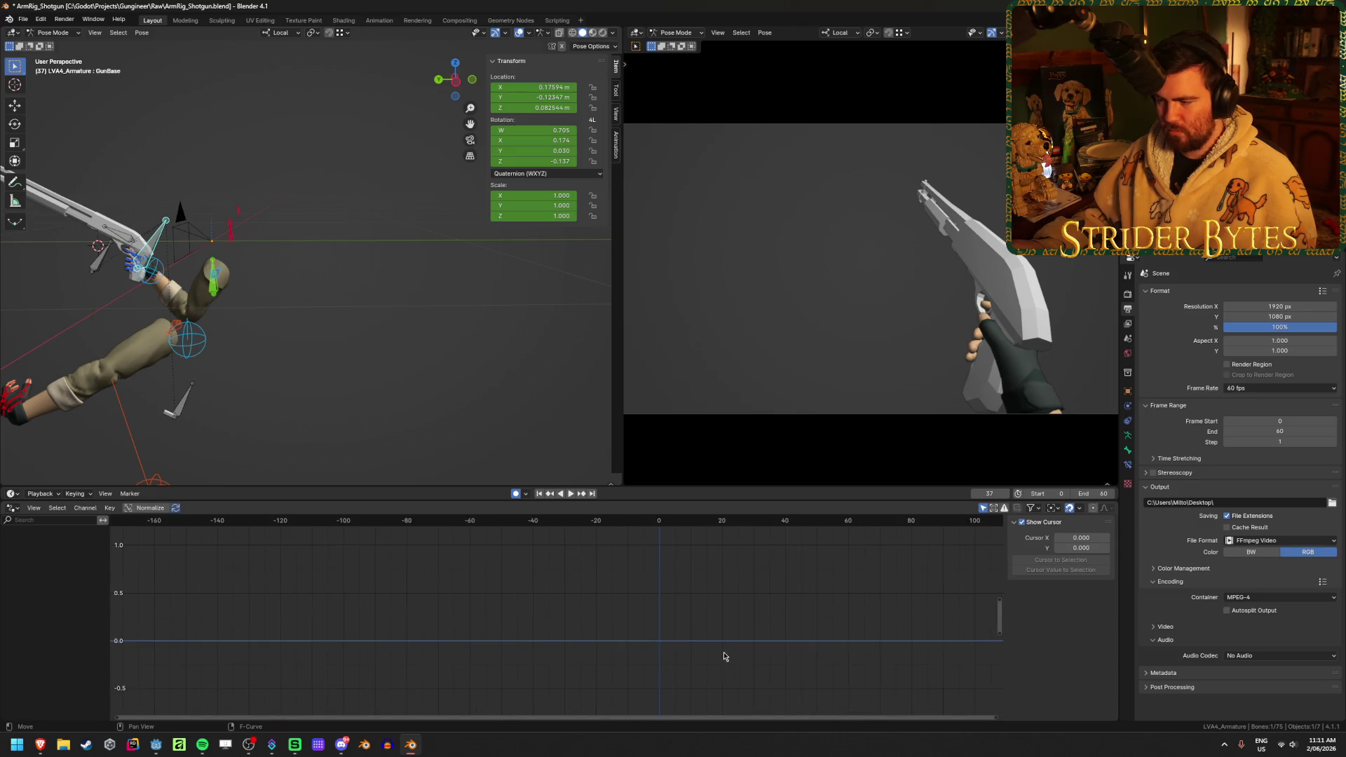
{"action": "left_click", "coordinate": [102, 259]}
- Back in the keyframe list, reselect GunBase and toggle Edit Mode, returning to Pose Mode
{"action": "key", "text": "ctrl+Tab"}
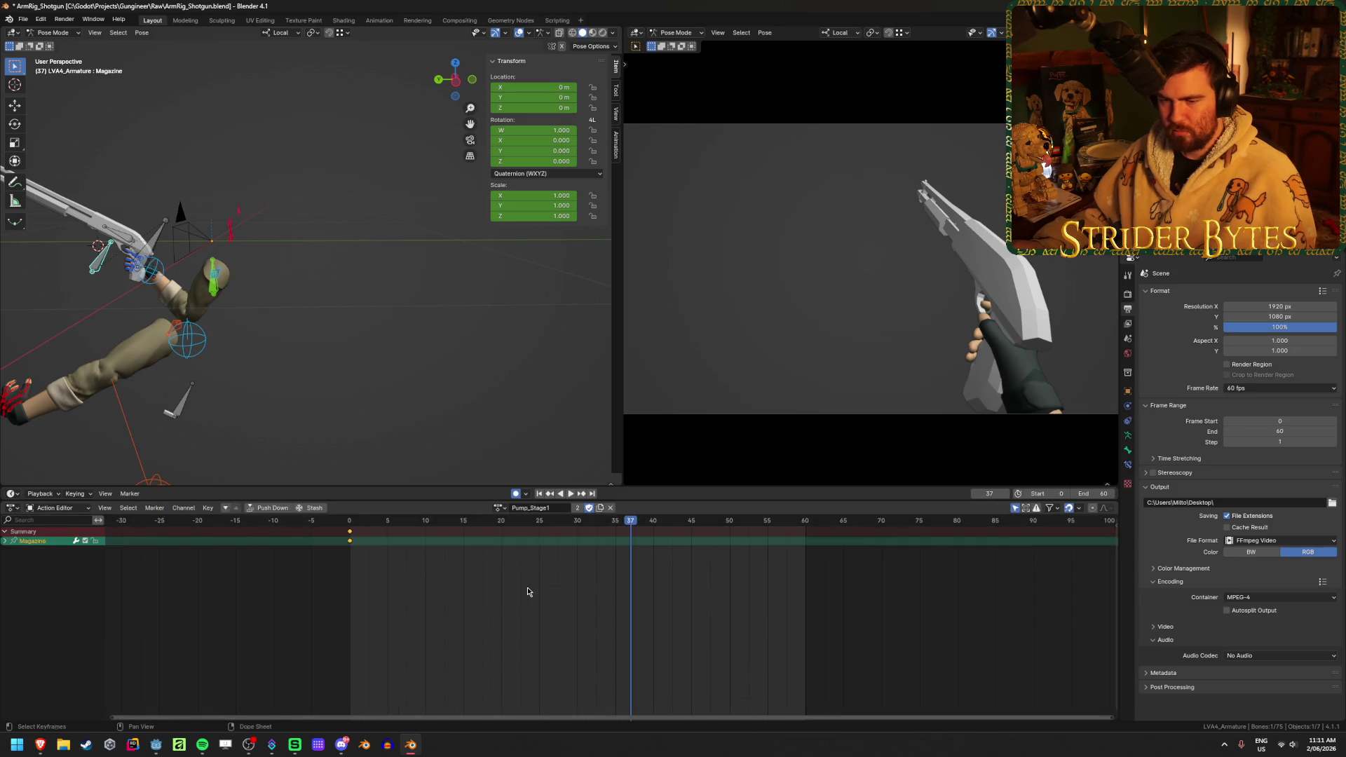
{"action": "left_click", "coordinate": [155, 237]}
{"action": "key", "text": "Tab"}
{"action": "middle_click_drag", "start_coordinate": [115, 339], "coordinate": [330, 340], "text": "shift"}
{"action": "key", "text": "ctrl+Tab"}
{"action": "key", "text": "2"}
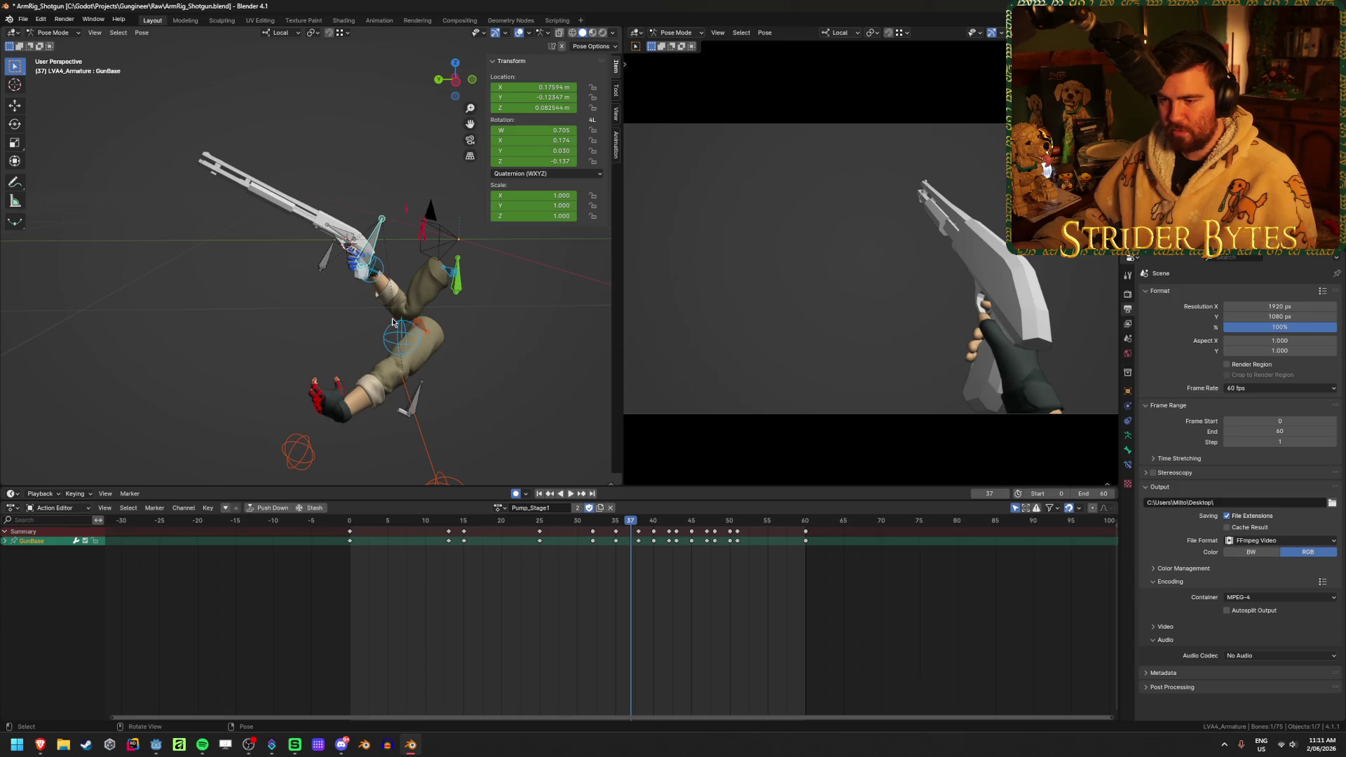
- Box-select bones across the rig and make the area a Graph Editor
{"action": "key", "text": "ctrl+Tab"}
{"action": "middle_click_drag", "start_coordinate": [520, 599], "coordinate": [526, 595], "text": "ctrl"}
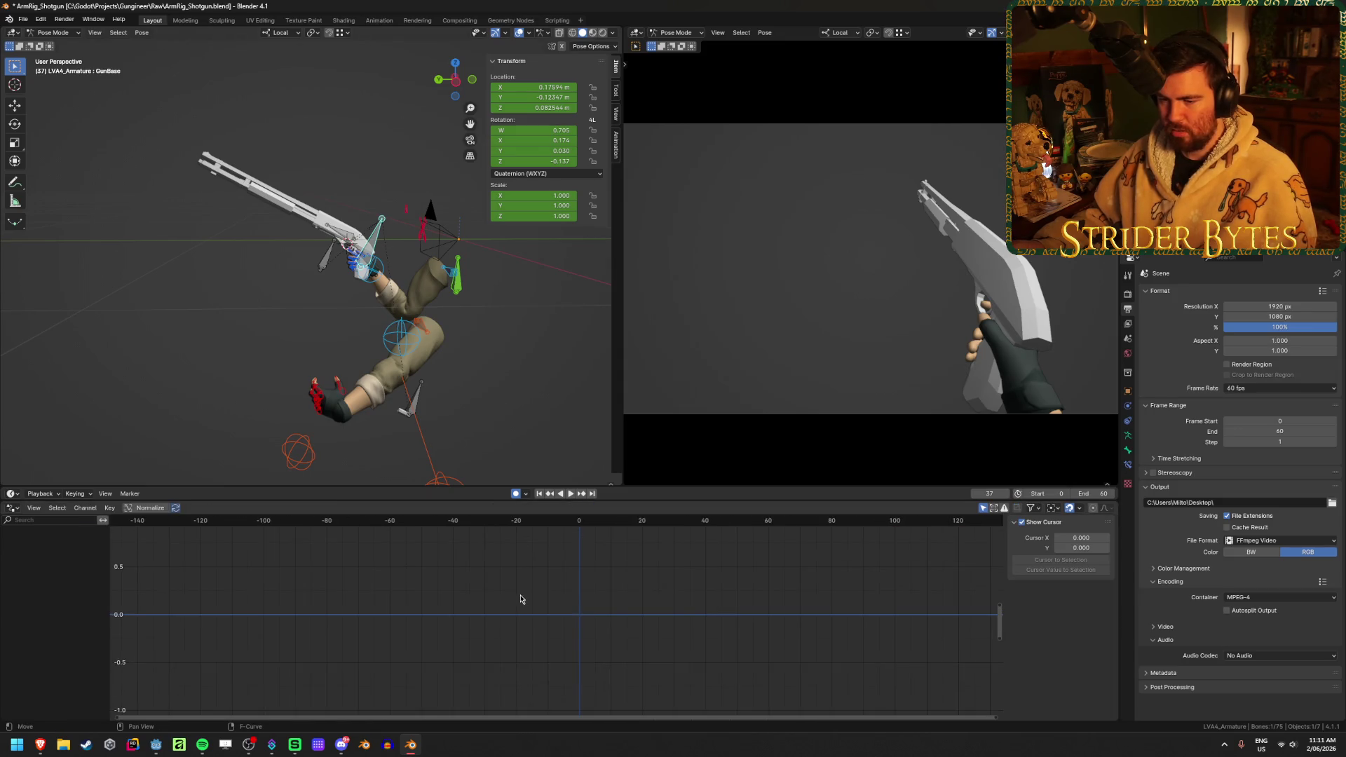
{"action": "left_click", "coordinate": [400, 353]}
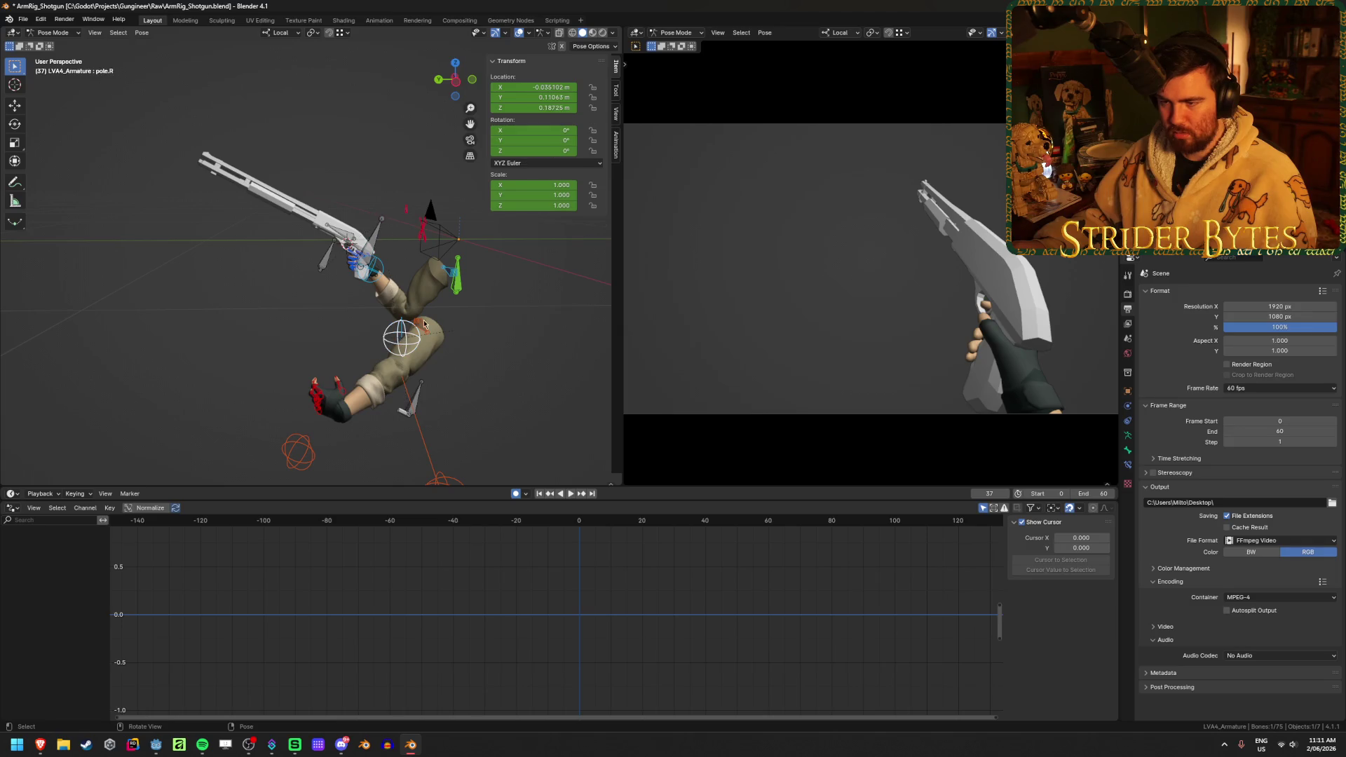
{"action": "left_click_drag", "start_coordinate": [276, 132], "coordinate": [539, 379]}
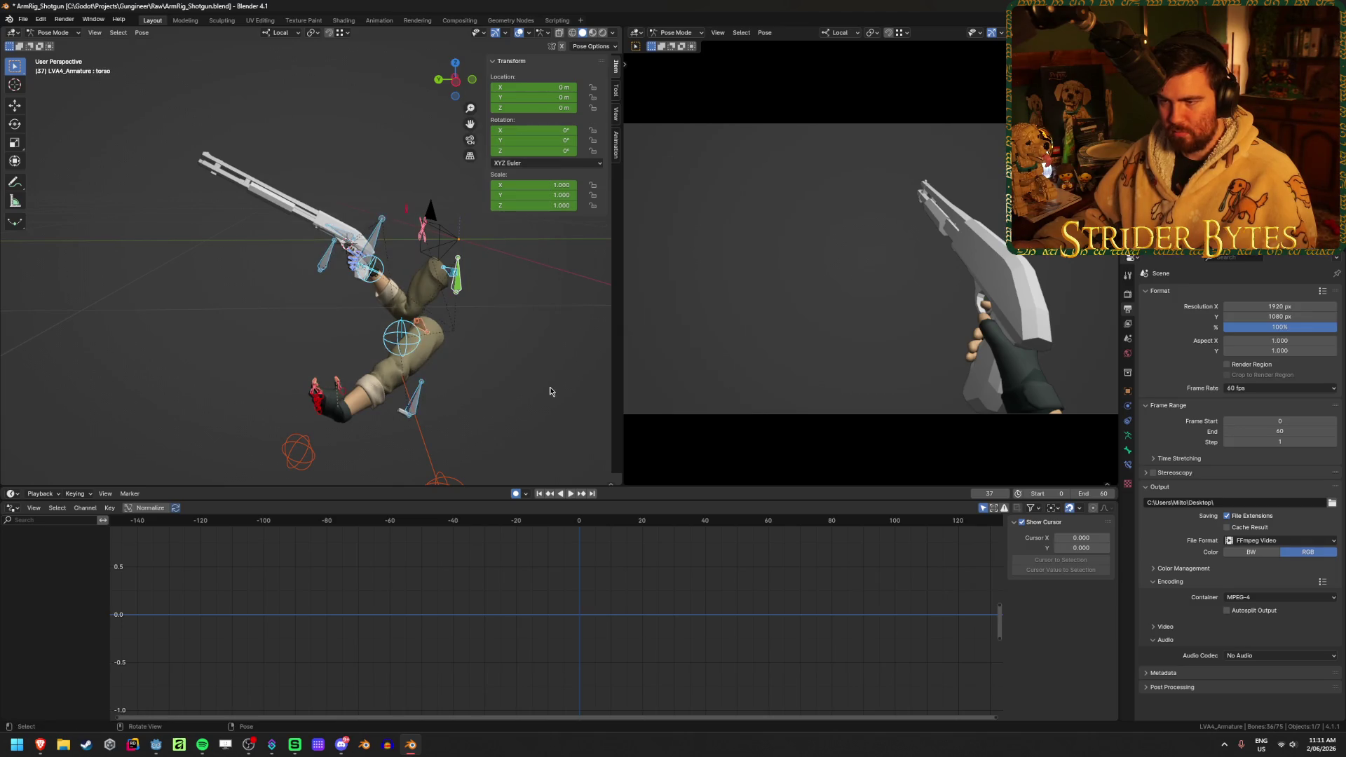
{"action": "left_click", "coordinate": [12, 510]}
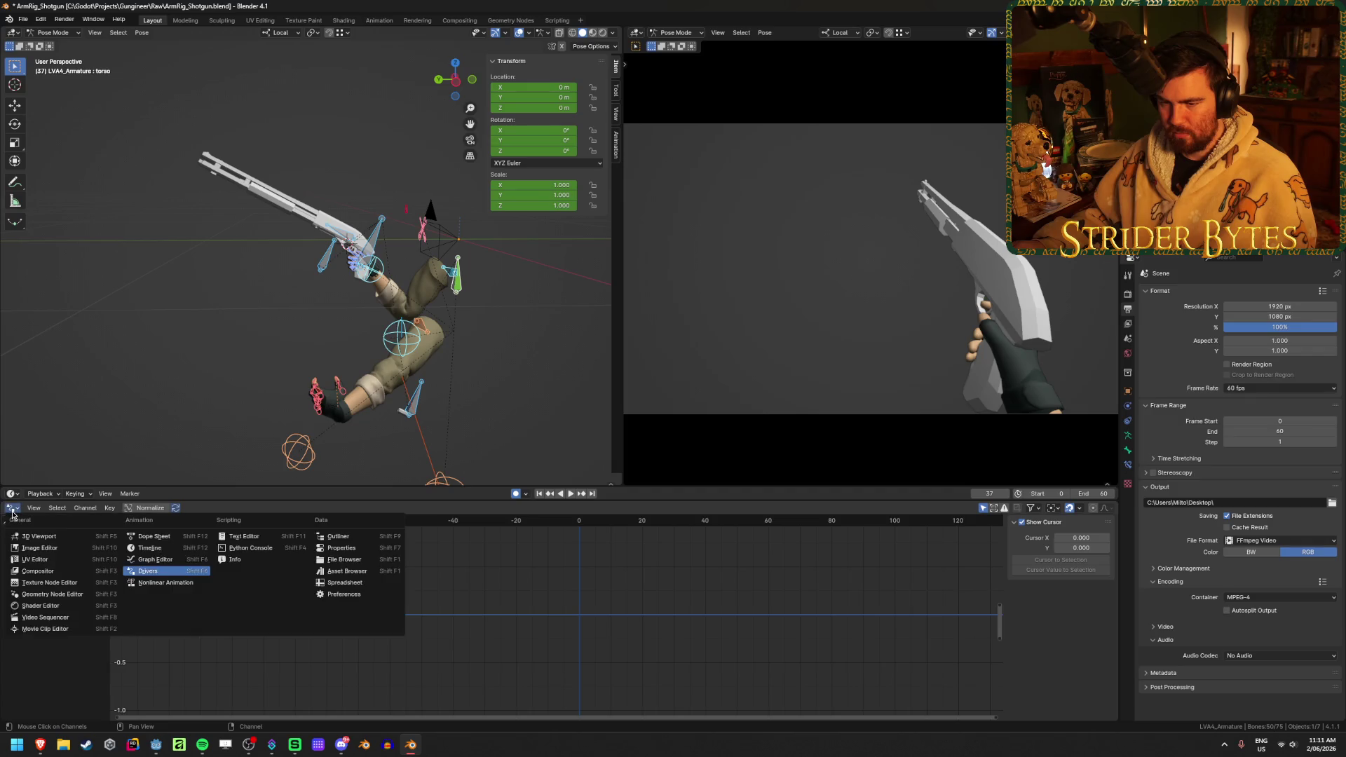
{"action": "left_click", "coordinate": [154, 560]}
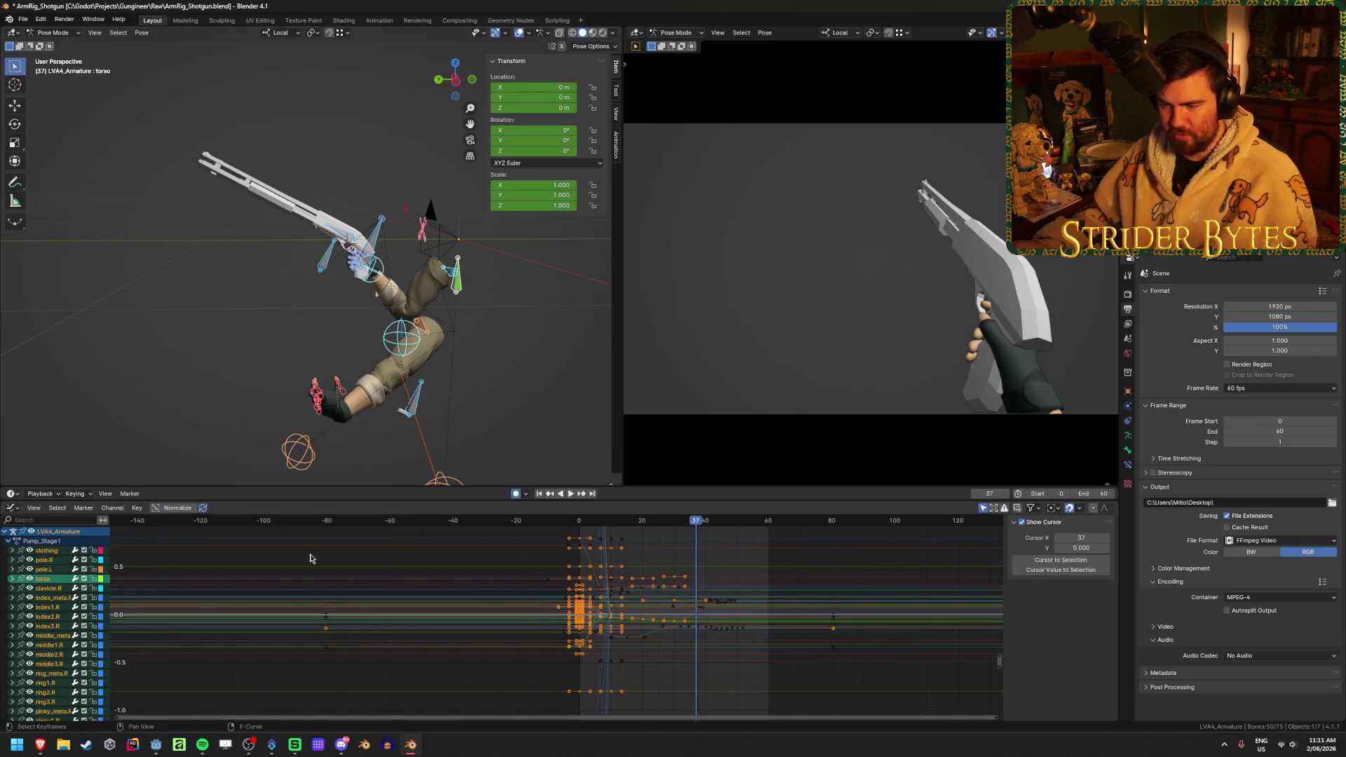
- Select only the GunBase bone to show its curves and scrub back to frame 24
{"action": "left_click", "coordinate": [495, 343]}
{"action": "left_click", "coordinate": [377, 244]}
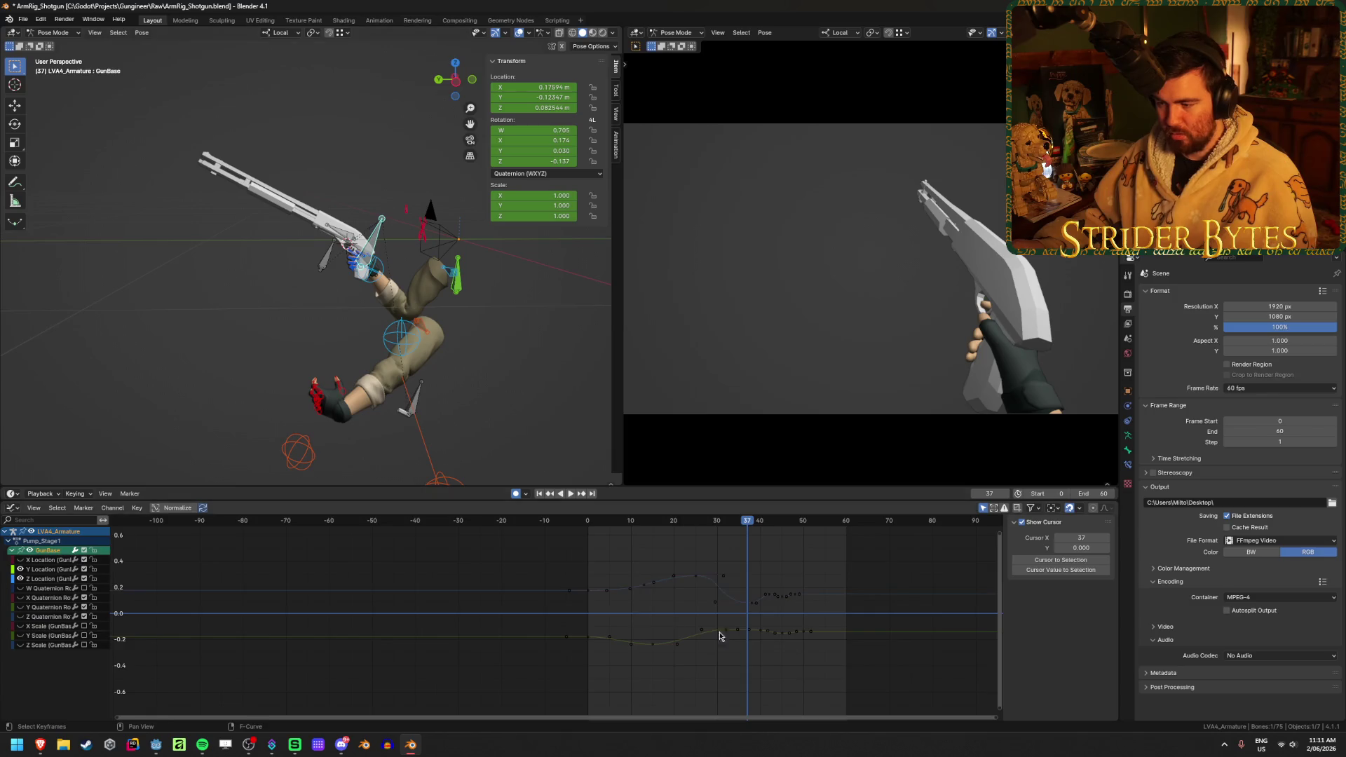
{"action": "scroll", "coordinate": [715, 634], "scroll_direction": "up", "scroll_amount": 5}
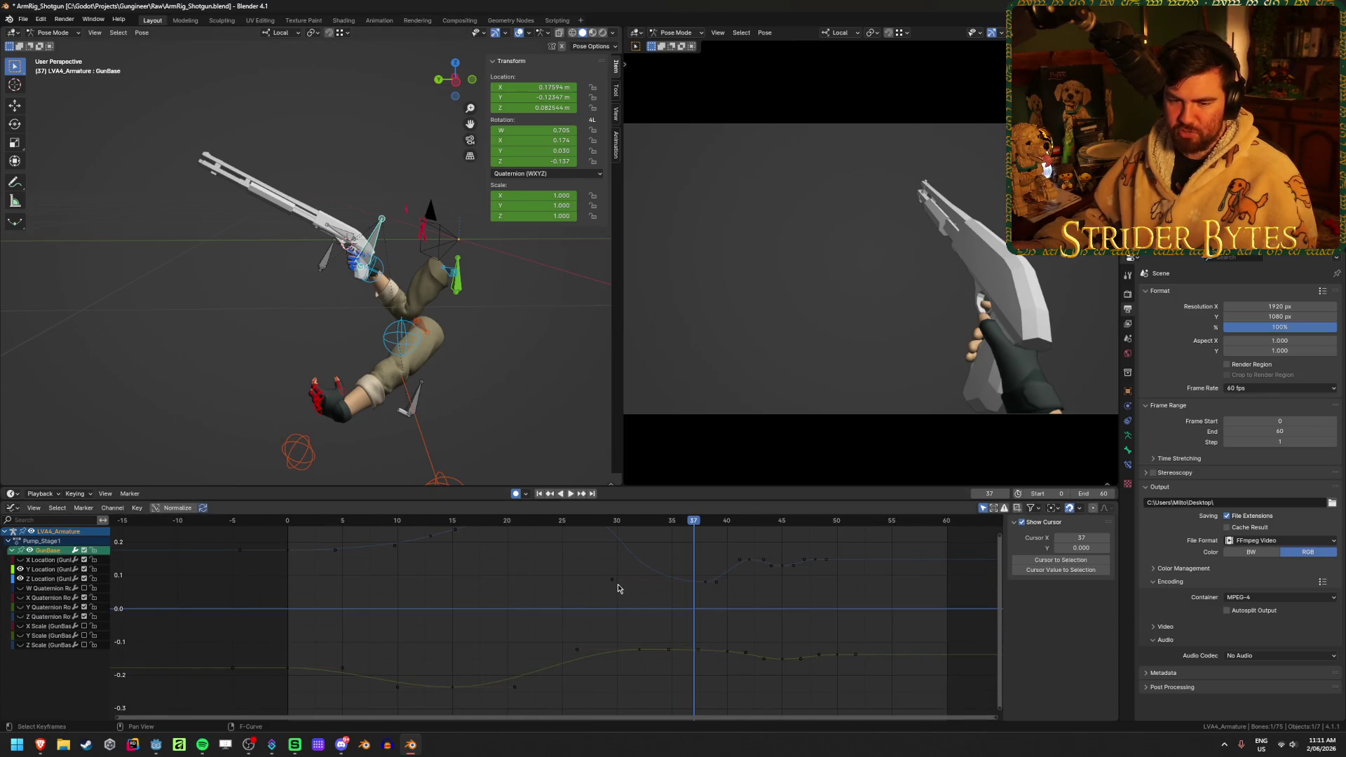
{"action": "scroll", "coordinate": [617, 587], "scroll_direction": "down", "scroll_amount": 3}
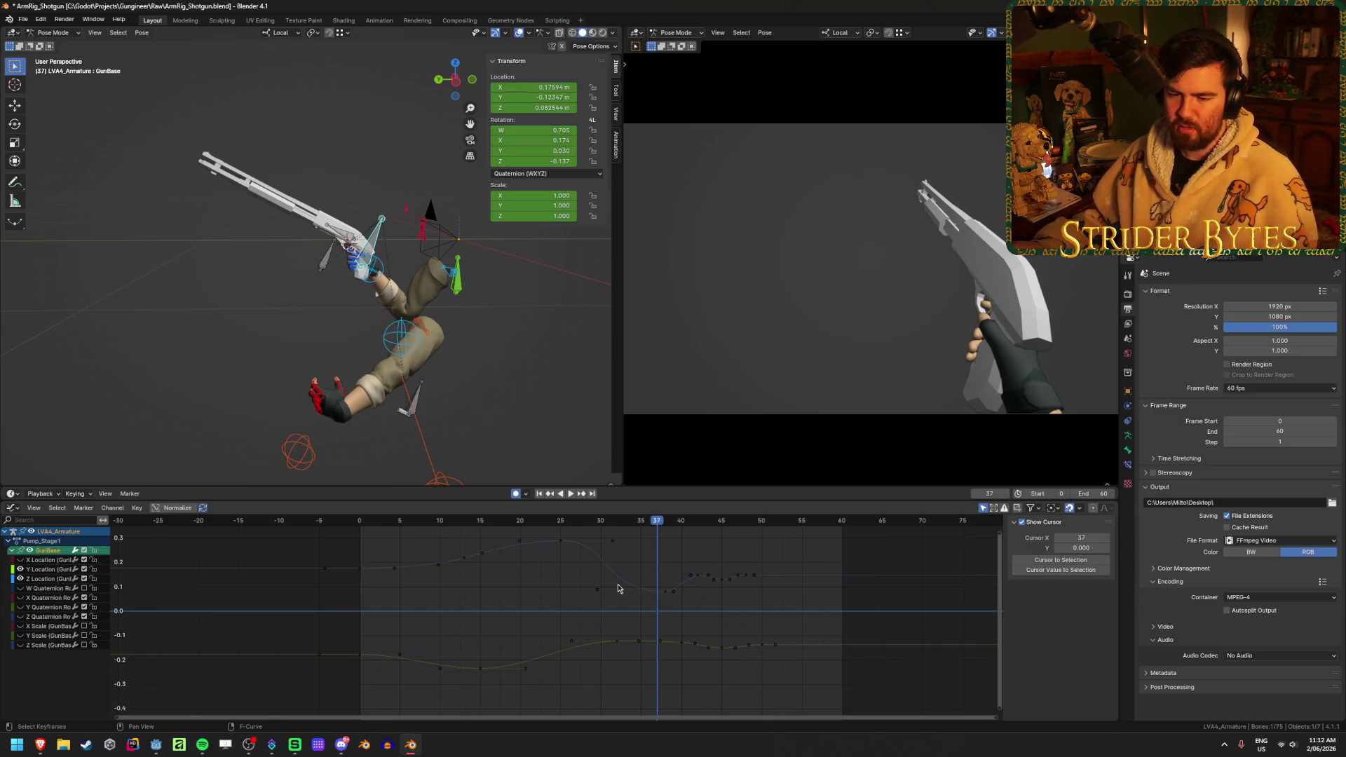
{"action": "scroll", "coordinate": [618, 588], "scroll_direction": "up", "scroll_amount": 3}
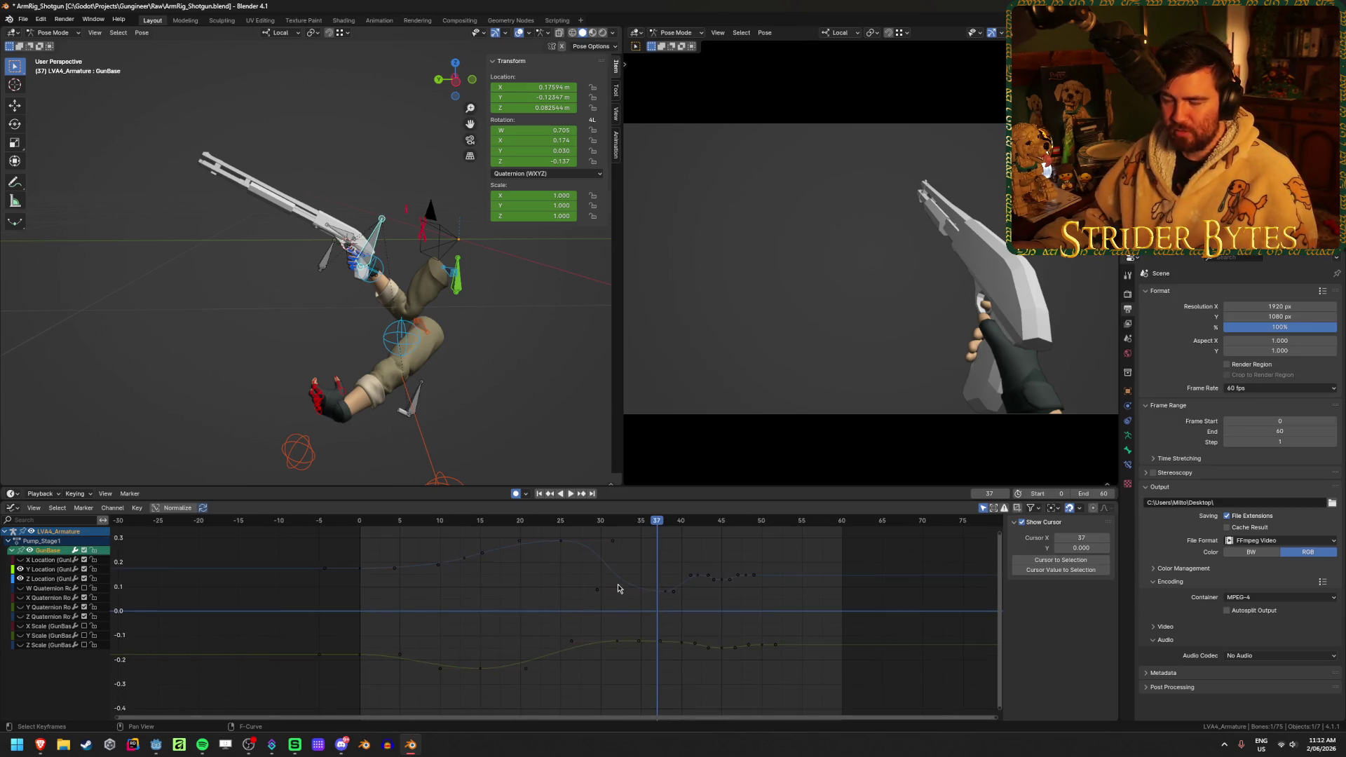
{"action": "scroll", "coordinate": [617, 587], "scroll_direction": "down", "scroll_amount": 2}
{"action": "mouse_move", "coordinate": [366, 528]}
{"action": "left_mouse_down"}
{"action": "mouse_move", "coordinate": [342, 528]}
{"action": "mouse_move", "coordinate": [552, 528]}
{"action": "left_mouse_up"}
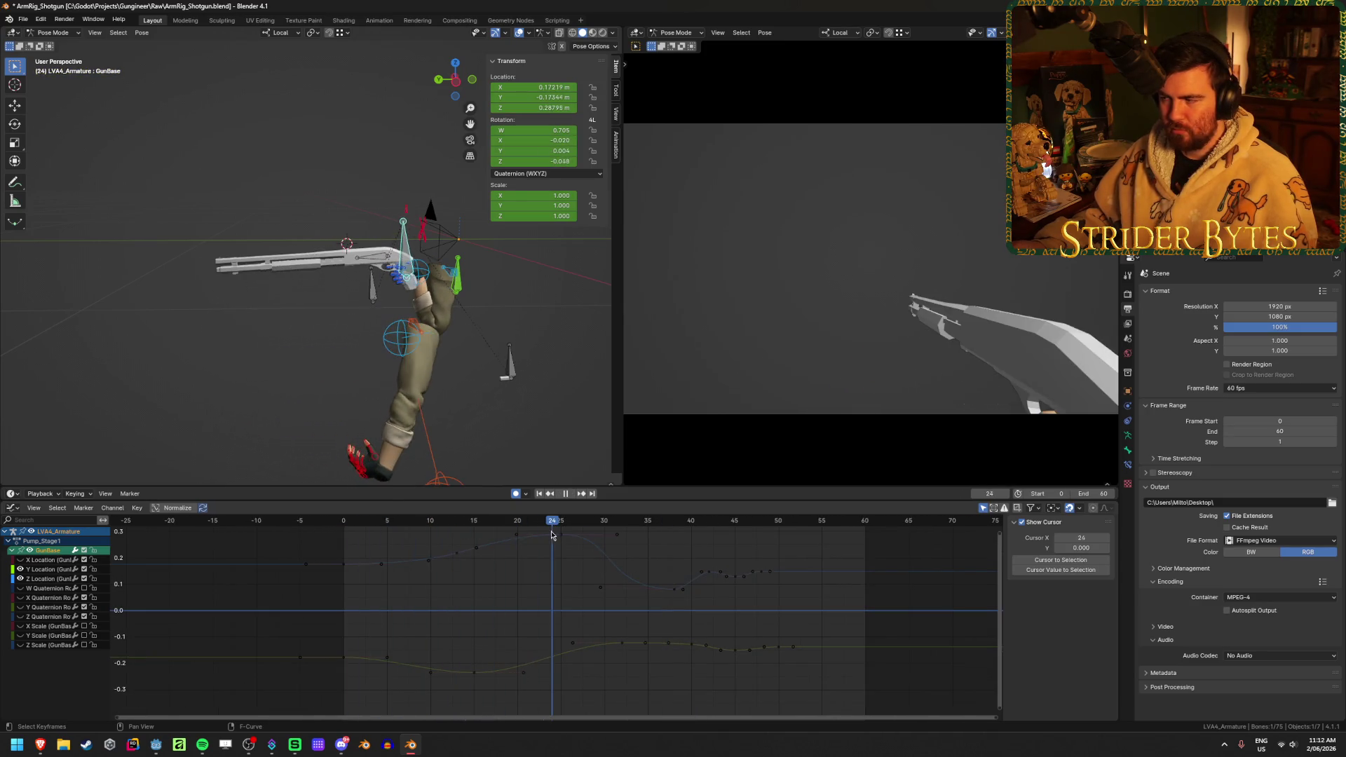
- Try 30 fps playback, then set the scene frame rate to 60 fps and play it
{"action": "left_click", "coordinate": [1280, 389]}
{"action": "left_click", "coordinate": [1238, 463]}
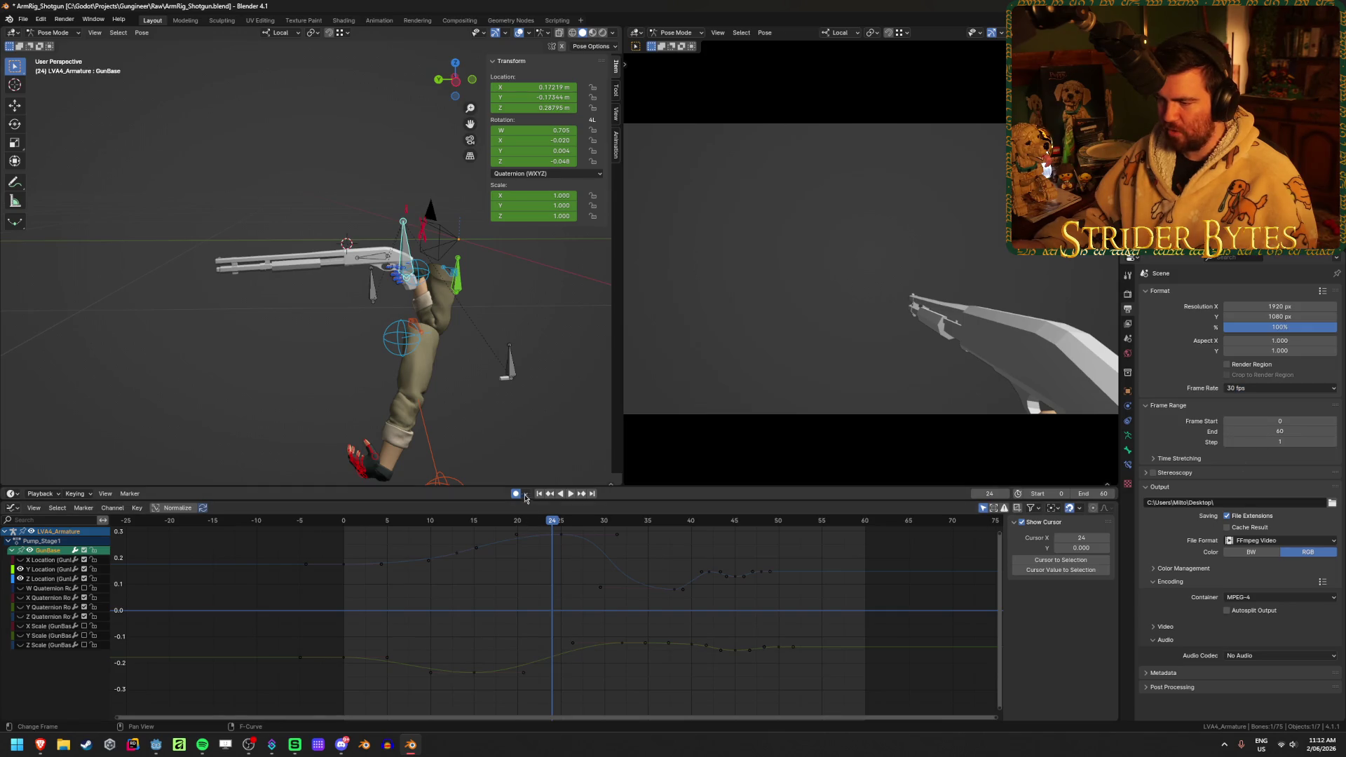
{"action": "left_click", "coordinate": [571, 494]}
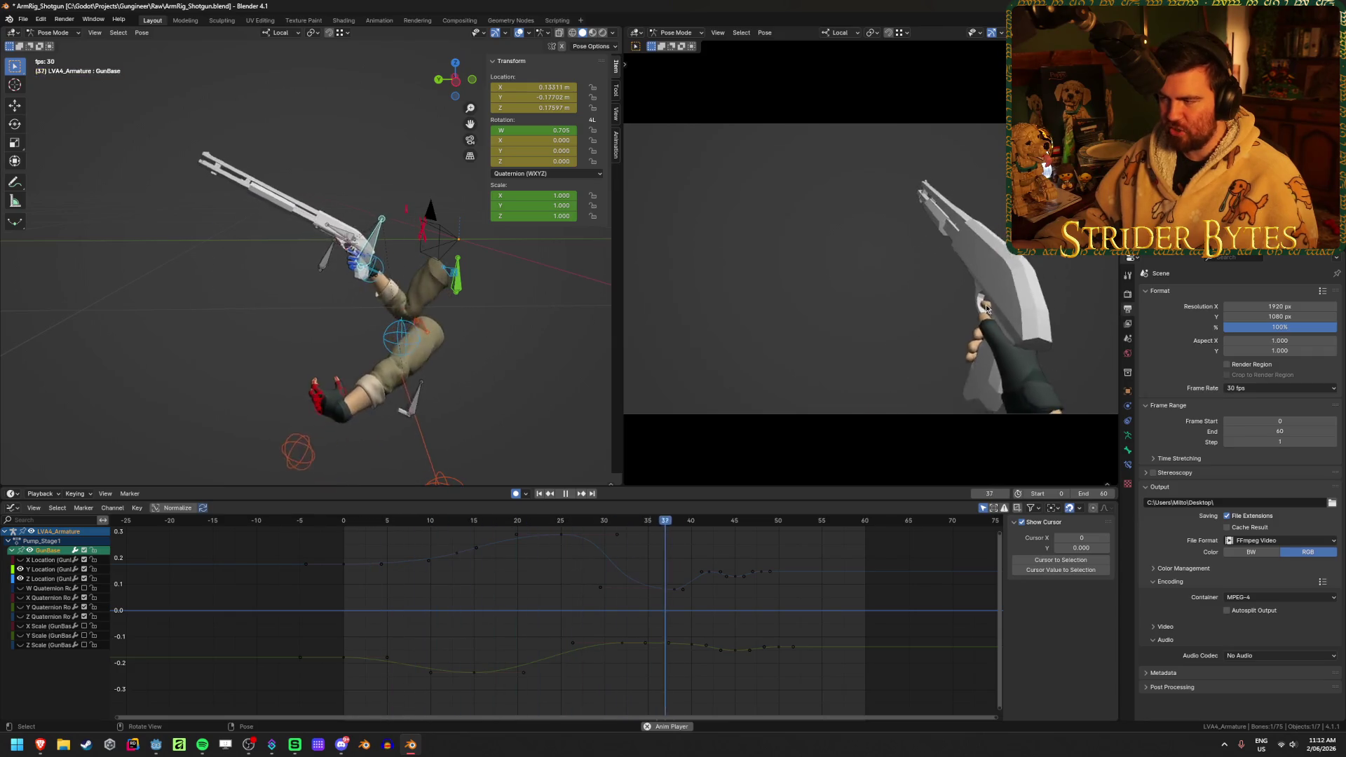
{"action": "left_click", "coordinate": [566, 493]}
{"action": "left_click", "coordinate": [1282, 389]}
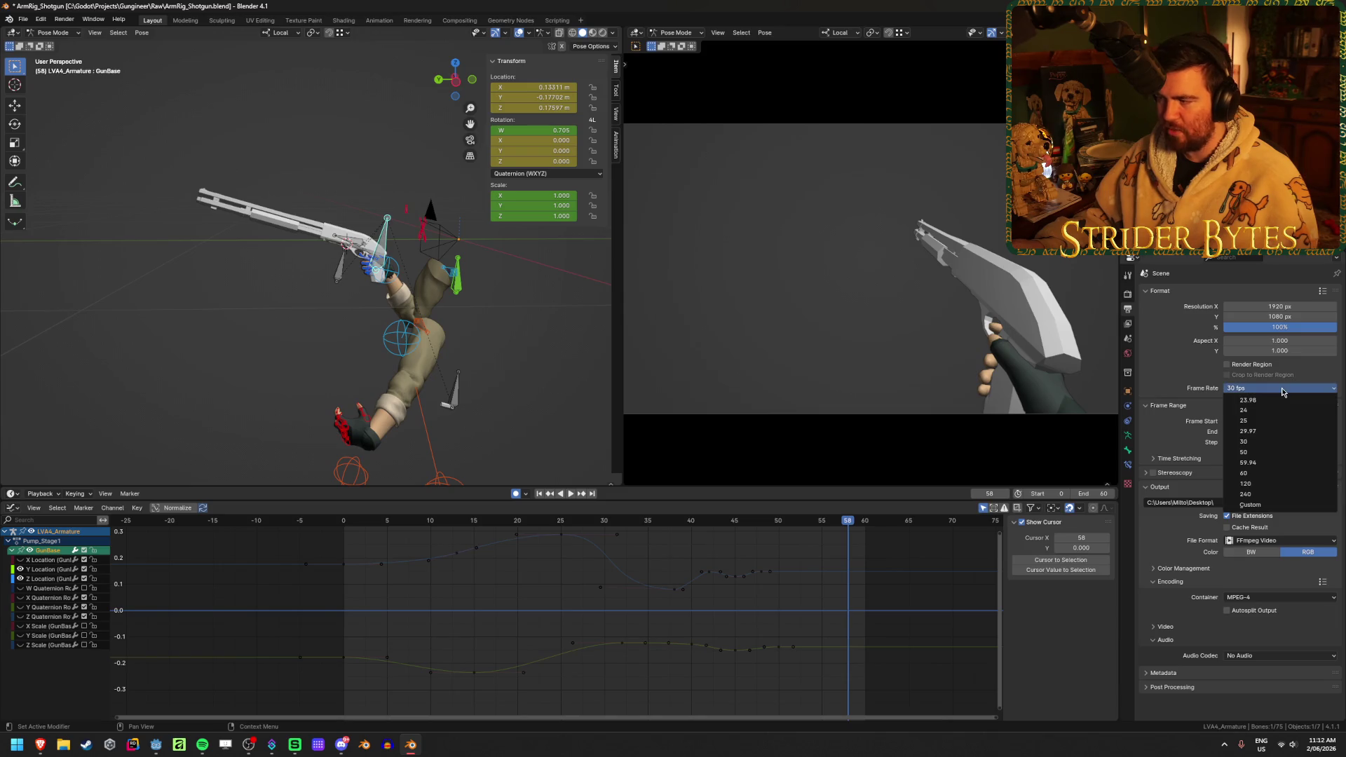
{"action": "left_click", "coordinate": [1245, 474]}
{"action": "left_click", "coordinate": [569, 495]}
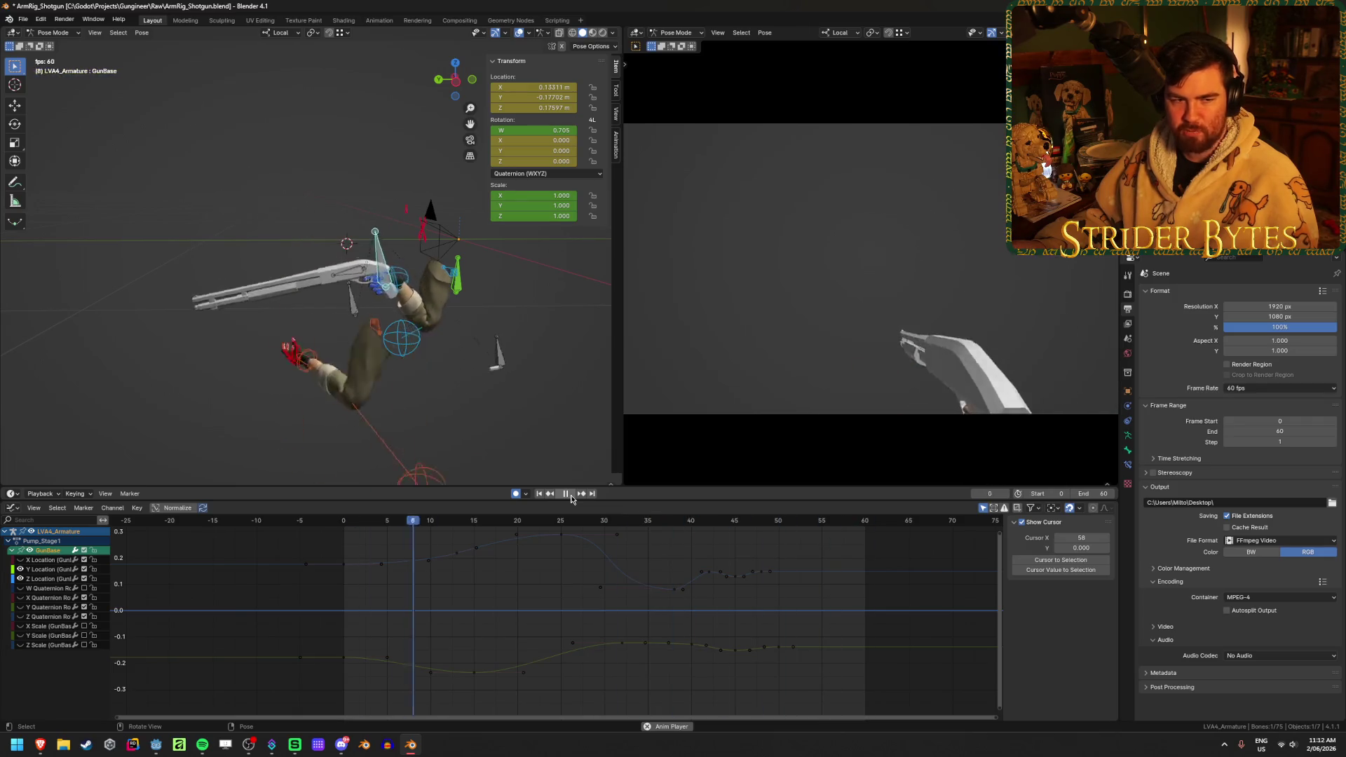
{"action": "left_click", "coordinate": [567, 493]}
- Scrub back to frame 1, select the Z Location key at frame 25, and scrub to it
{"action": "left_click", "coordinate": [388, 526]}
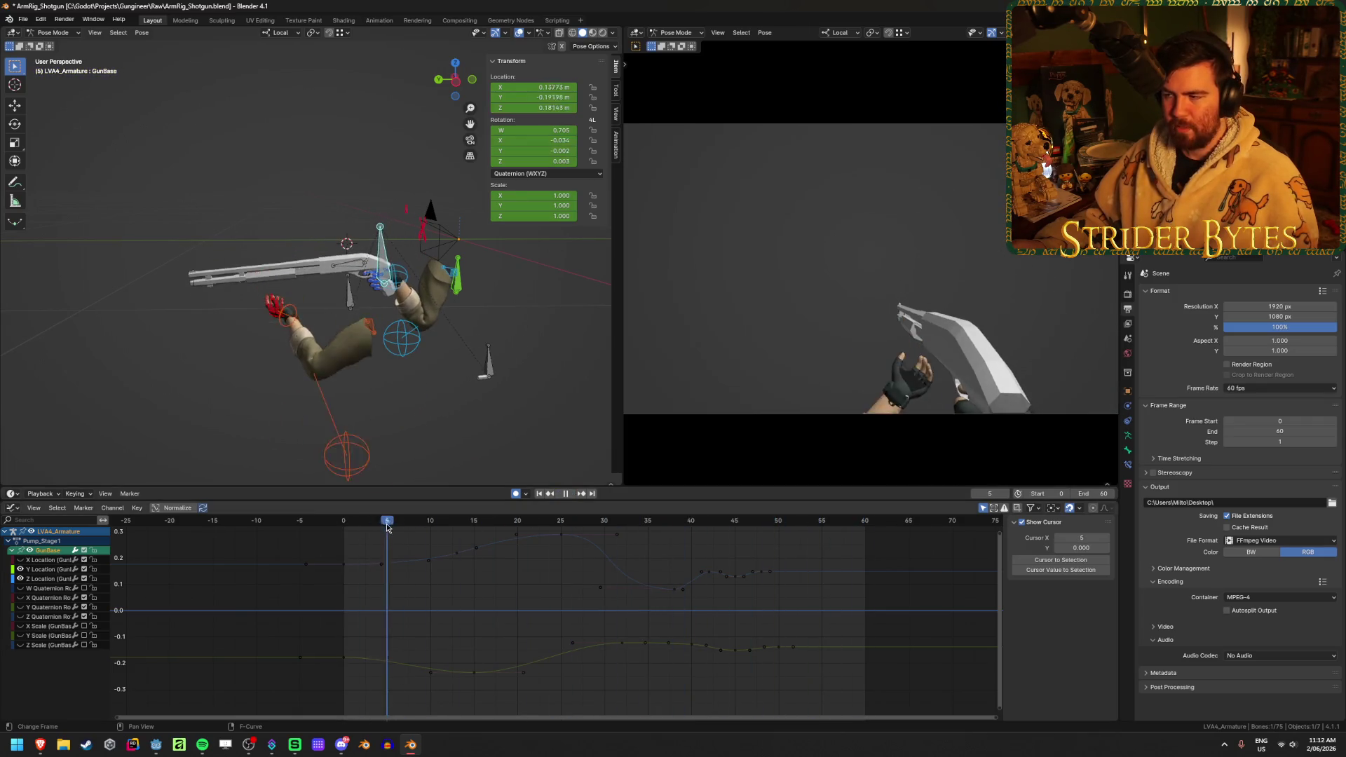
{"action": "left_click_drag", "start_coordinate": [388, 526], "coordinate": [349, 534]}
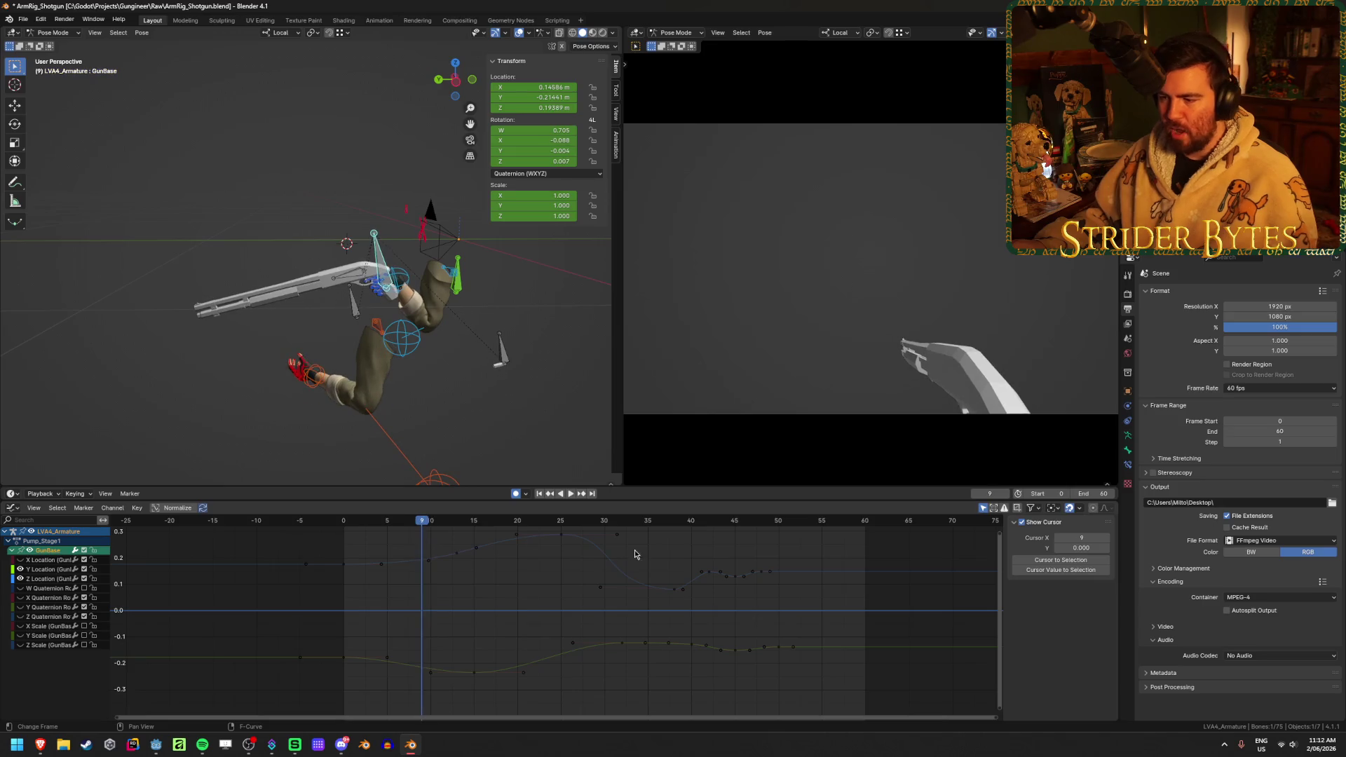
{"action": "scroll", "coordinate": [544, 562], "scroll_direction": "up", "scroll_amount": 3}
{"action": "left_click", "coordinate": [549, 556]}
{"action": "left_click_drag", "start_coordinate": [385, 526], "coordinate": [549, 525]}
- Move the frame-25 Z Location key to 0.289, cancelling a second move
{"action": "key", "text": "g"}
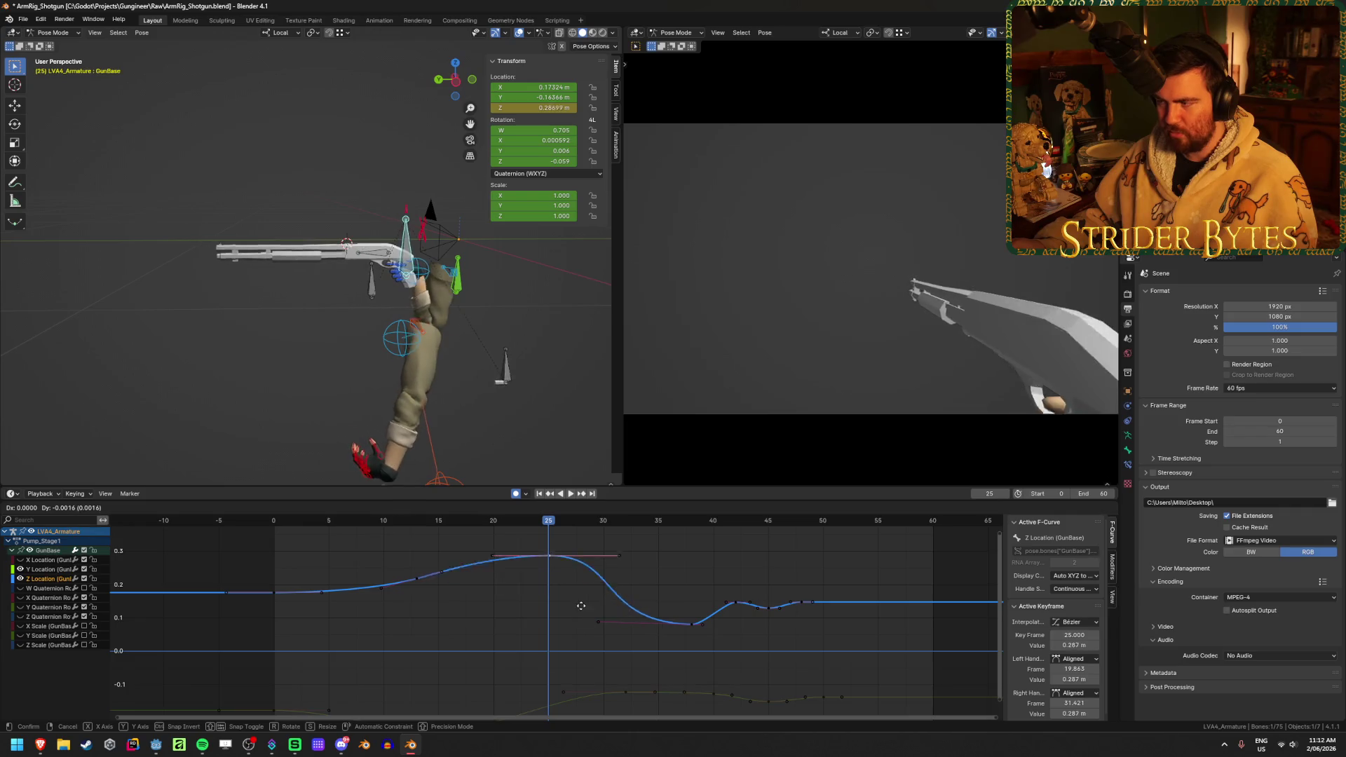
{"action": "left_click", "coordinate": [581, 603]}
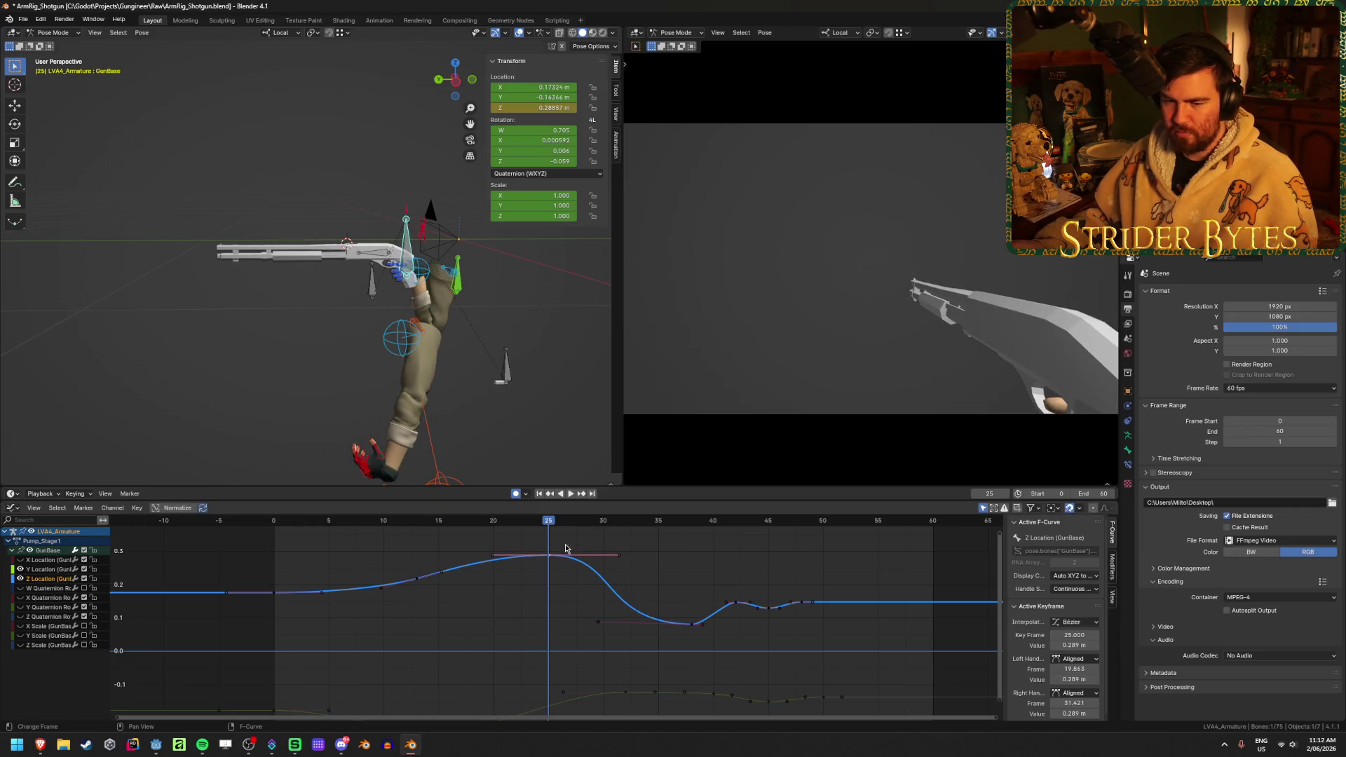
{"action": "key", "text": "g"}
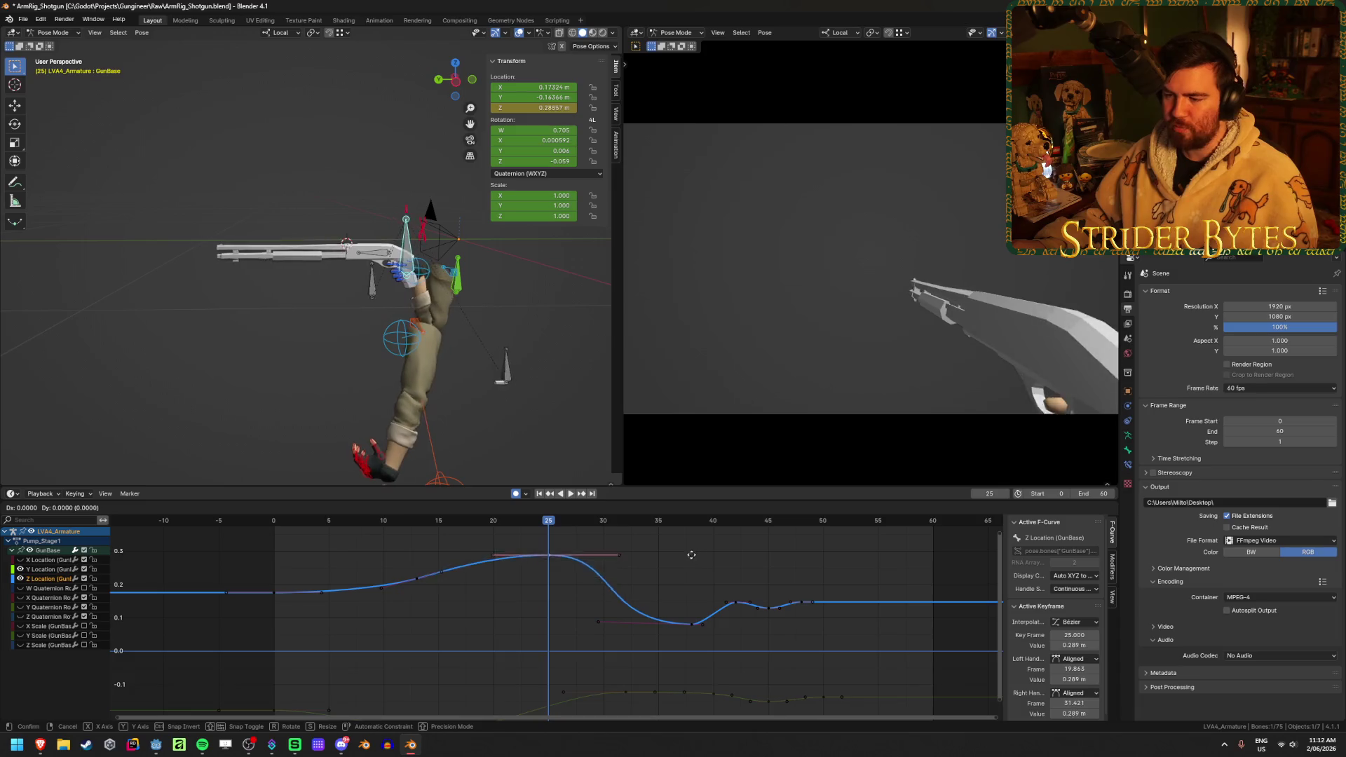
{"action": "key", "text": "Escape"}
- Play and scrub the pump motion between frames 26 and 46 to review it
{"action": "key", "text": "space"}
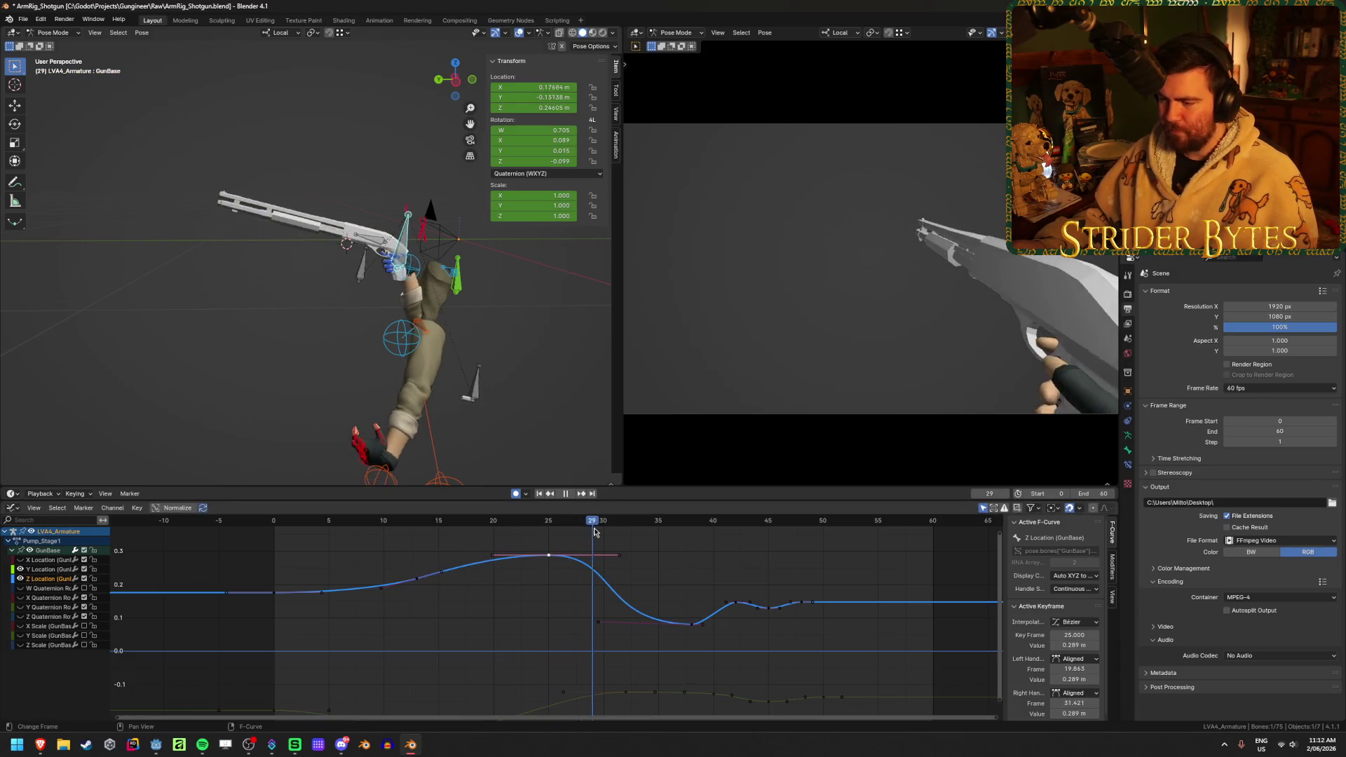
{"action": "key", "text": "space"}
{"action": "scroll", "coordinate": [729, 594], "scroll_direction": "up", "scroll_amount": 4}
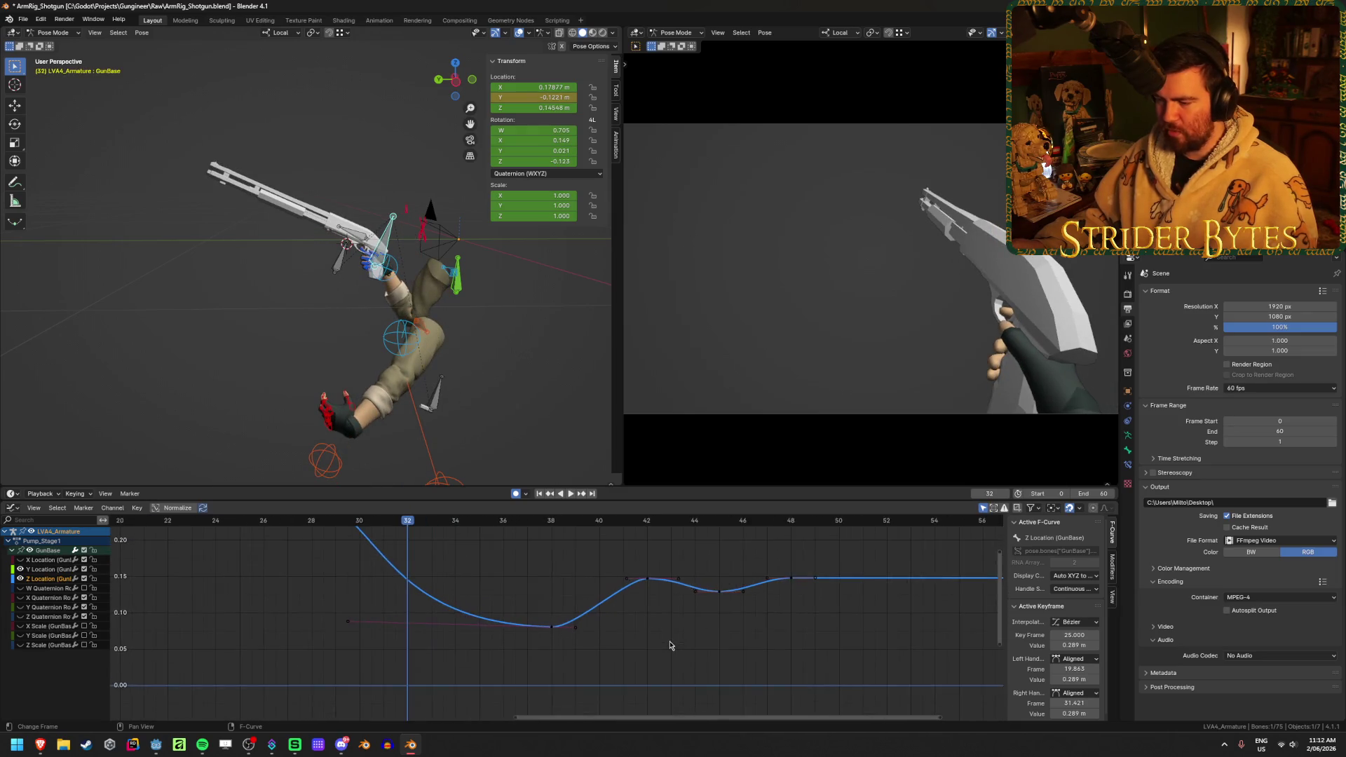
{"action": "scroll", "coordinate": [669, 645], "scroll_direction": "down", "scroll_amount": 3}
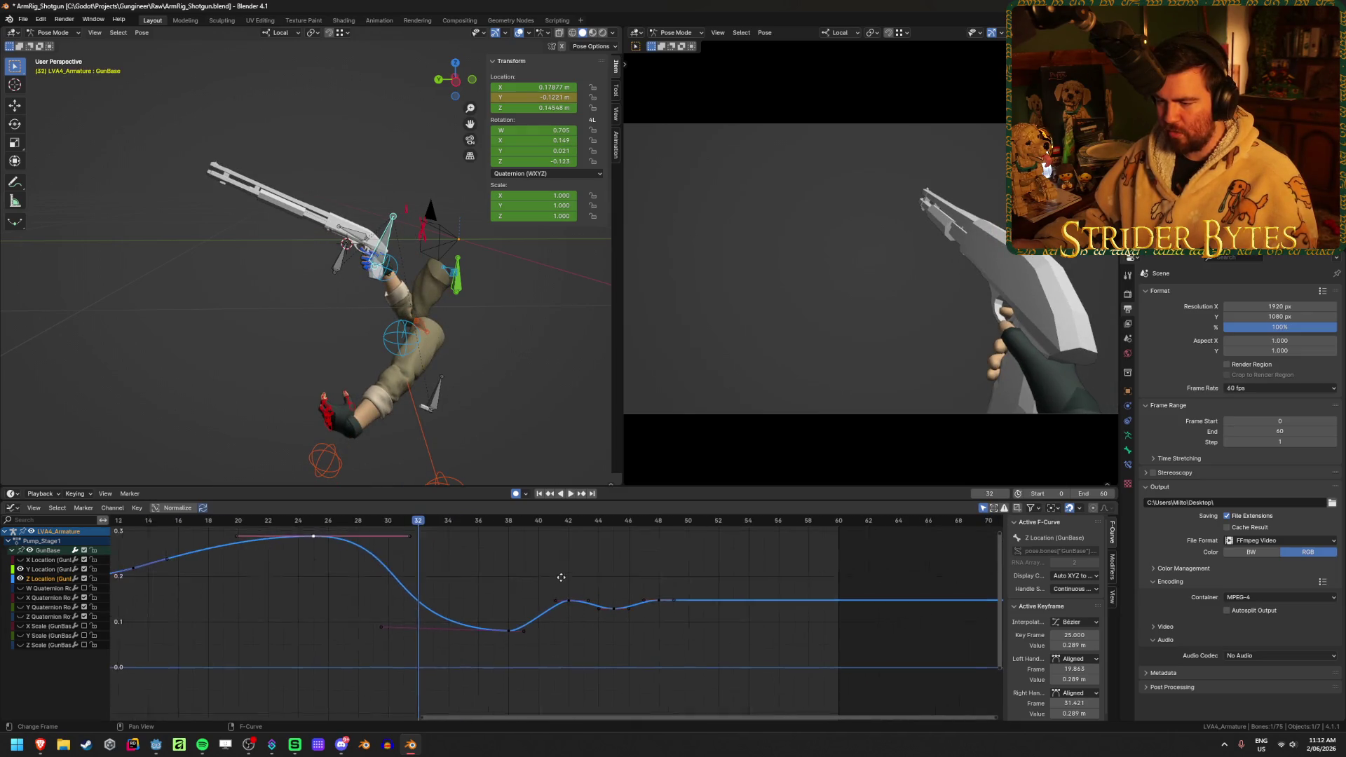
{"action": "left_click_drag", "start_coordinate": [422, 530], "coordinate": [506, 633]}
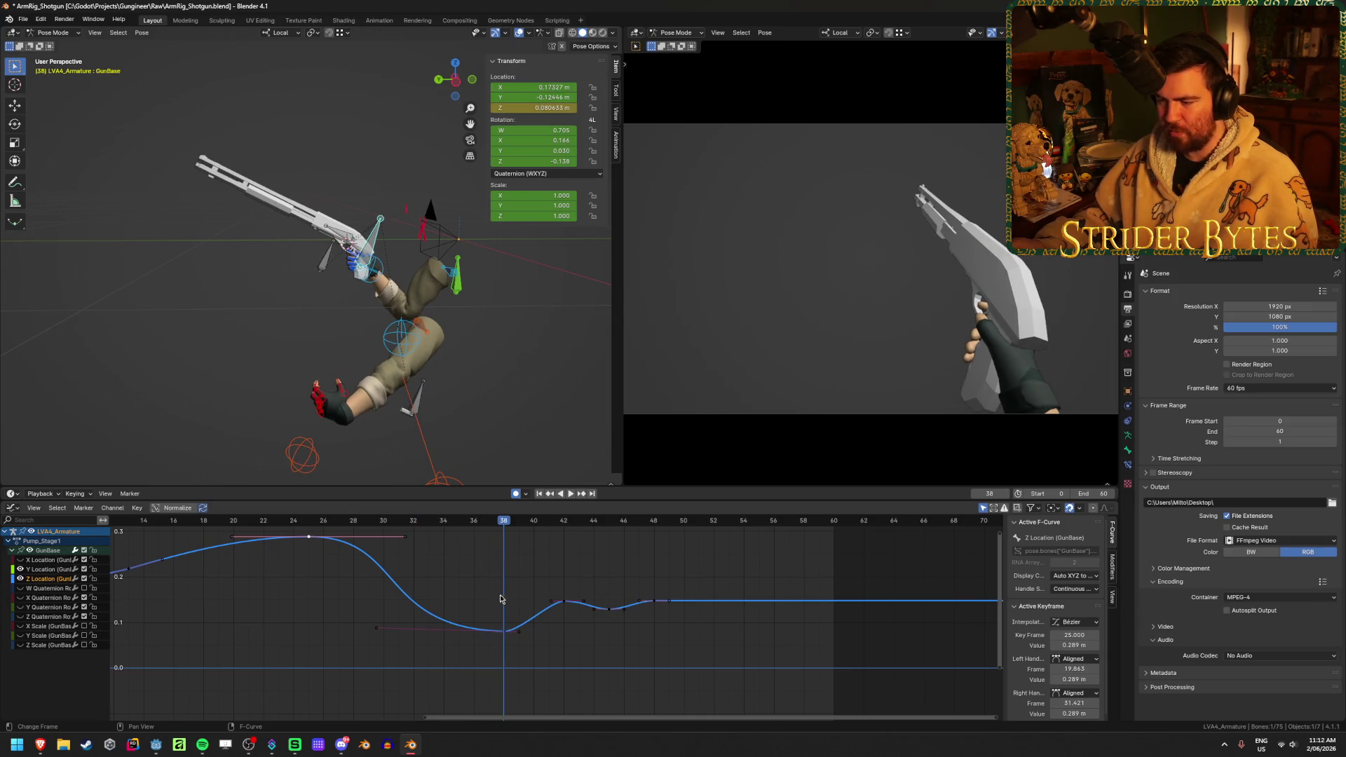
{"action": "key", "text": "space"}
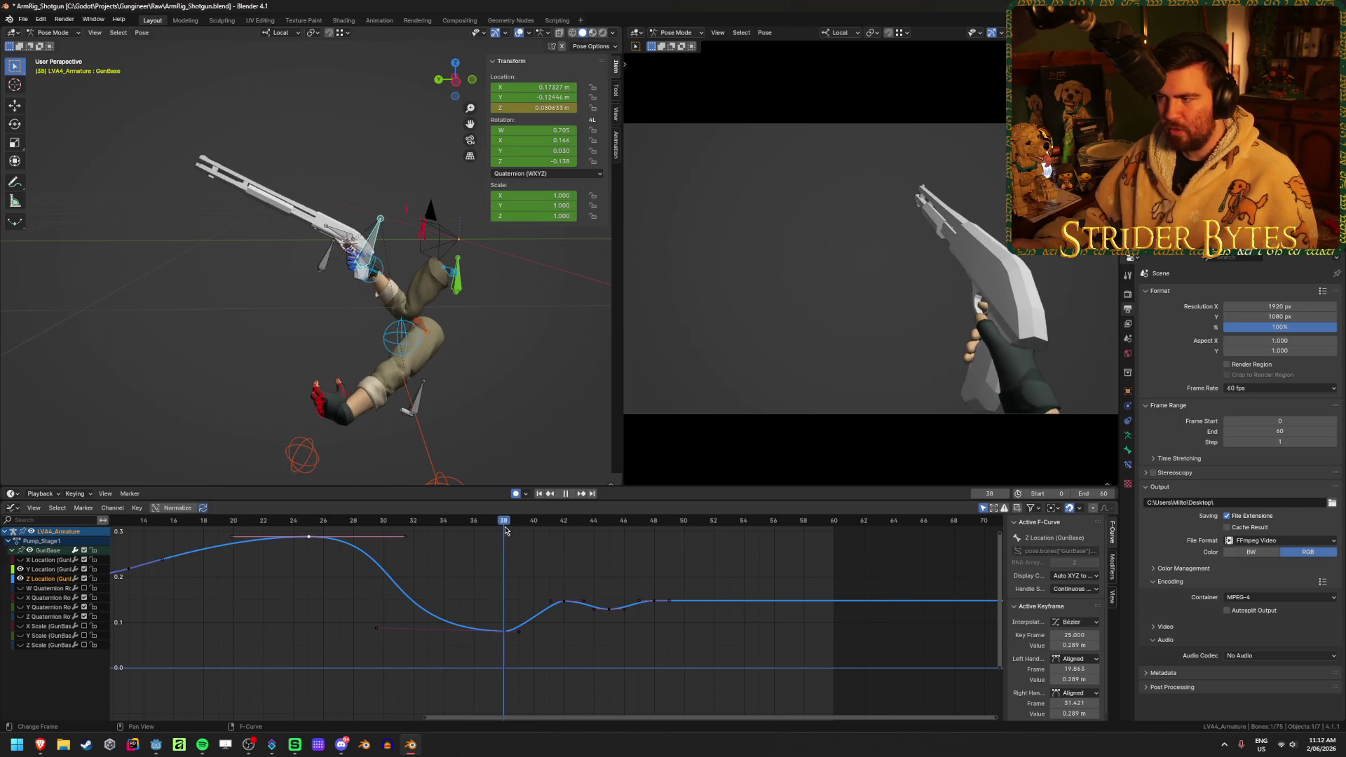
{"action": "left_click_drag", "start_coordinate": [448, 541], "coordinate": [254, 547]}
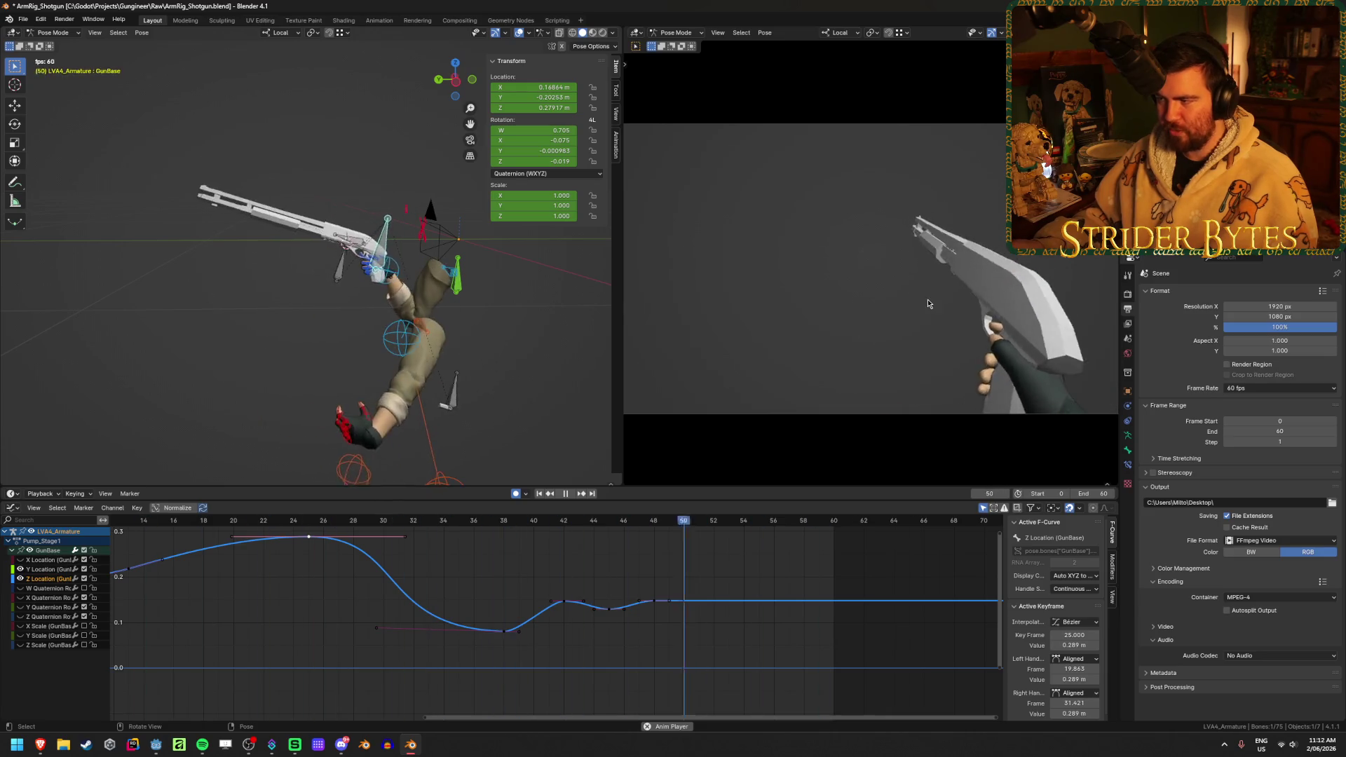
{"action": "mouse_move", "coordinate": [546, 502]}
{"action": "left_mouse_down"}
{"action": "mouse_move", "coordinate": [622, 520]}
{"action": "mouse_move", "coordinate": [323, 522]}
{"action": "mouse_move", "coordinate": [507, 566]}
{"action": "left_mouse_up"}
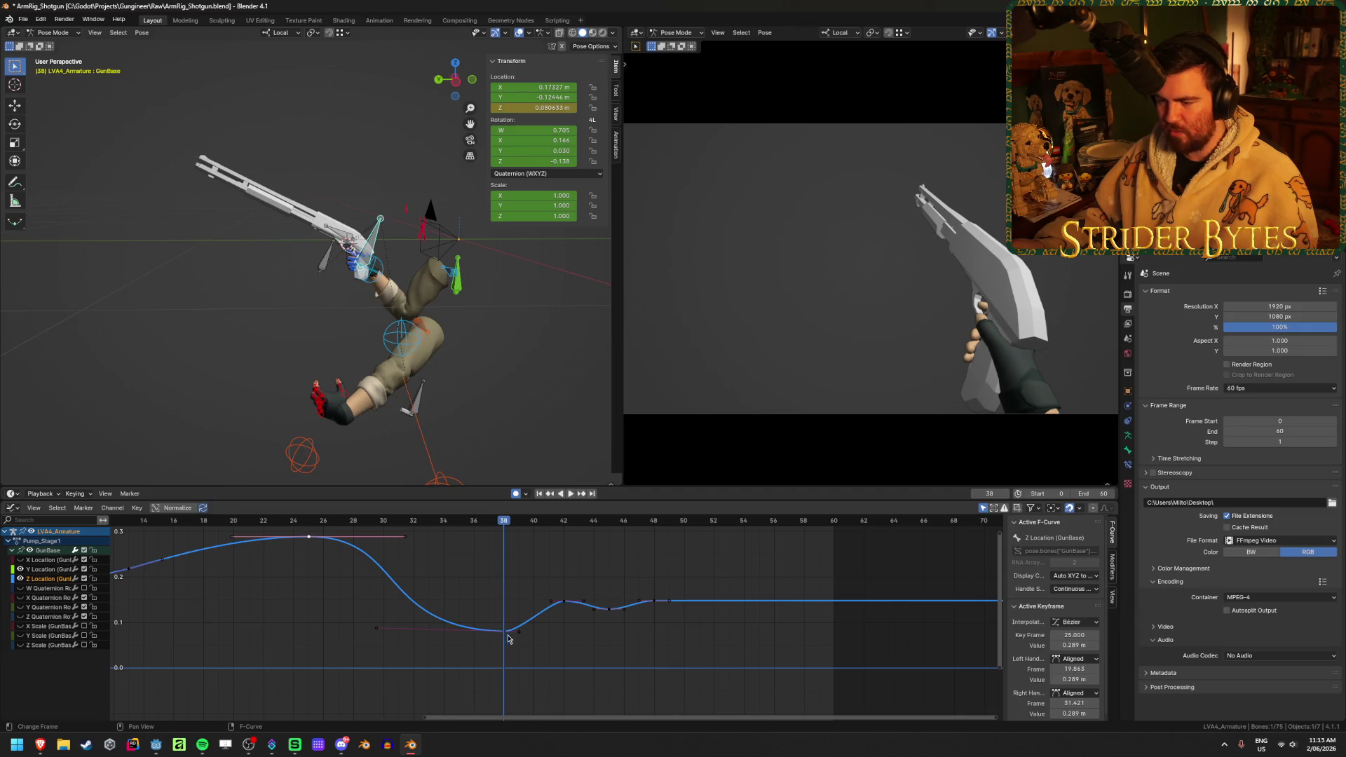
- Deselect the keyframes and save ArmRig_Shotgun.blend
{"action": "left_click", "coordinate": [653, 601]}
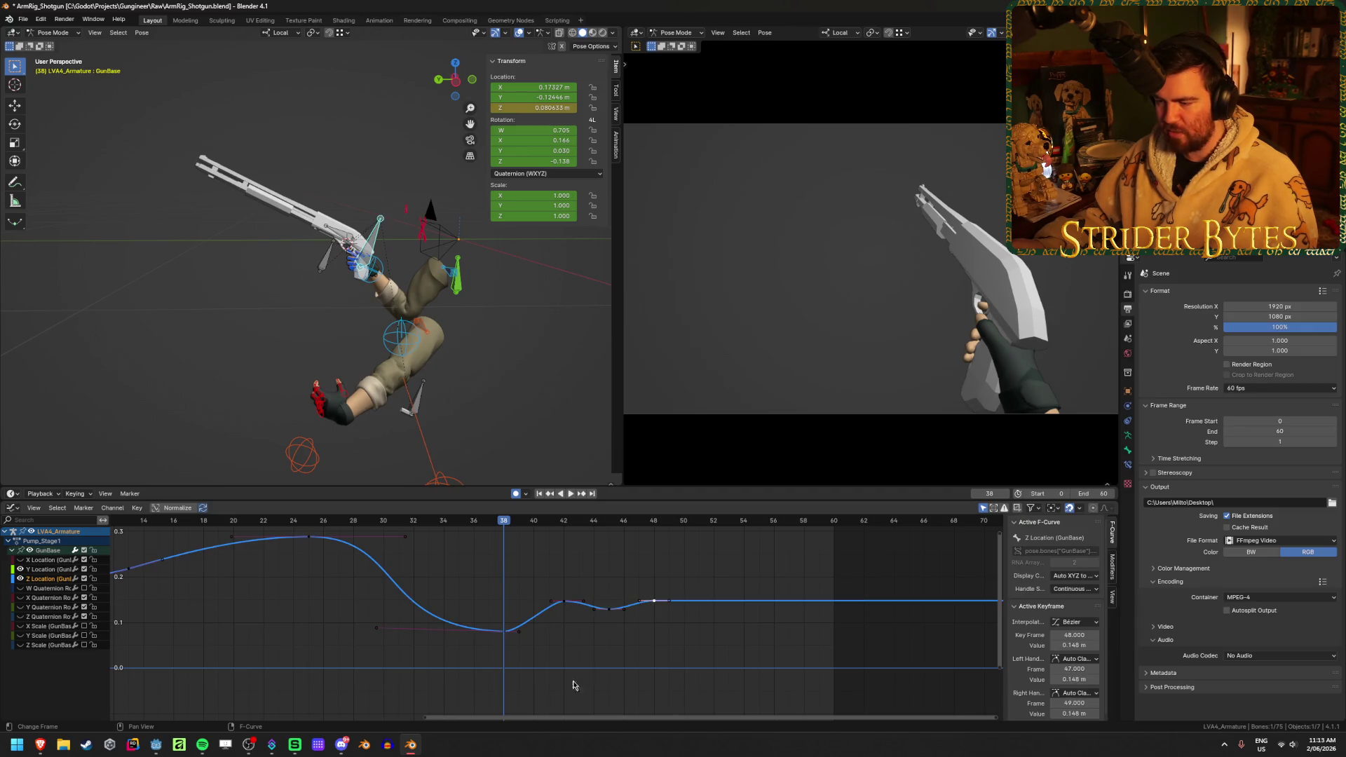
{"action": "left_click", "coordinate": [561, 640]}
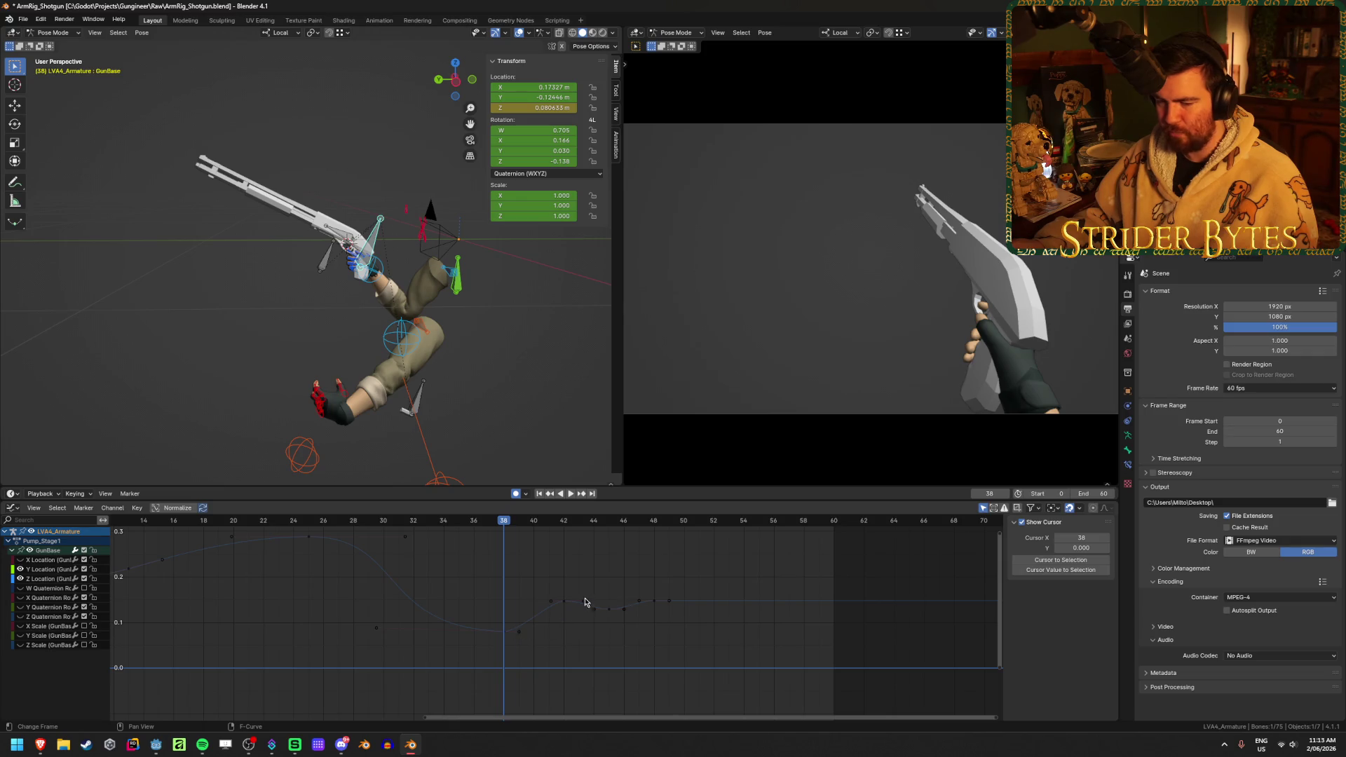
{"action": "key", "text": "ctrl+s"}
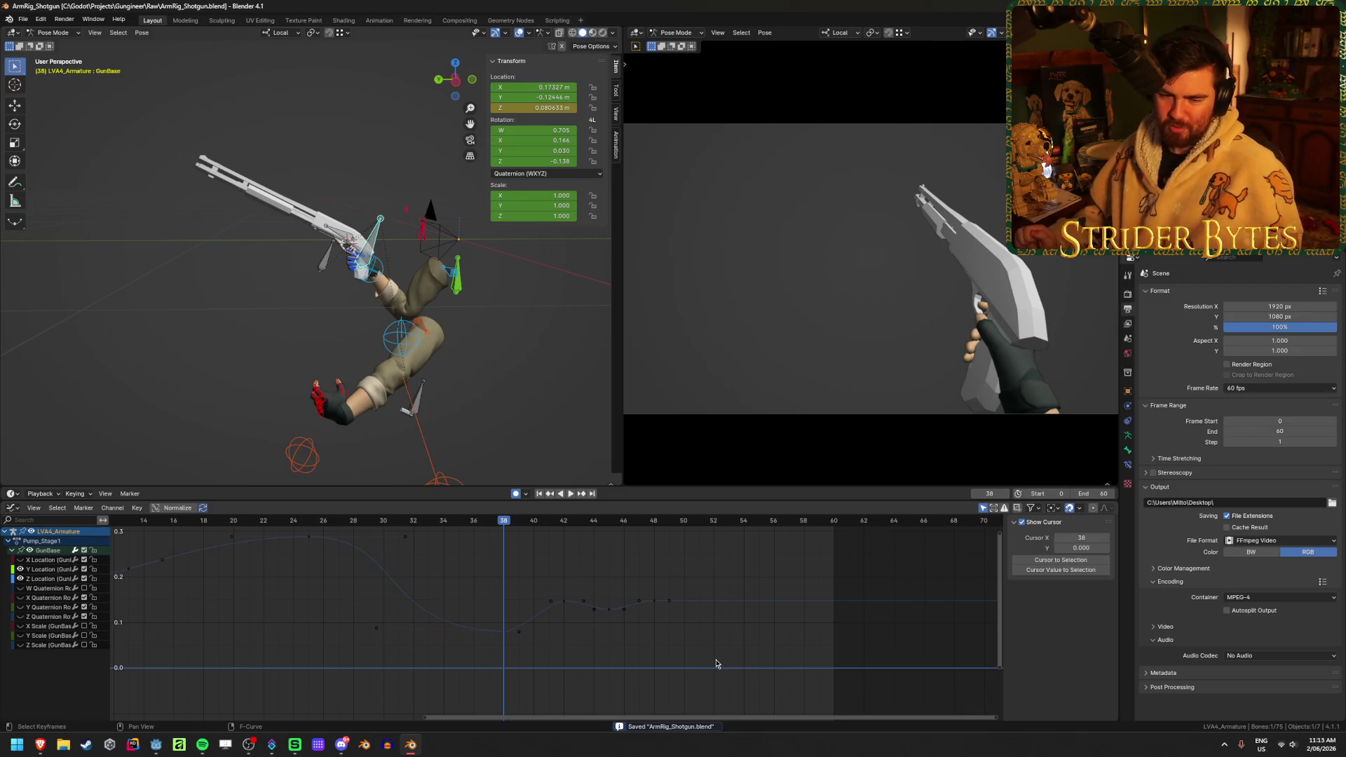
- Fit all curves in the graph, play to frame 6, and save the file
{"action": "key", "text": "Home"}
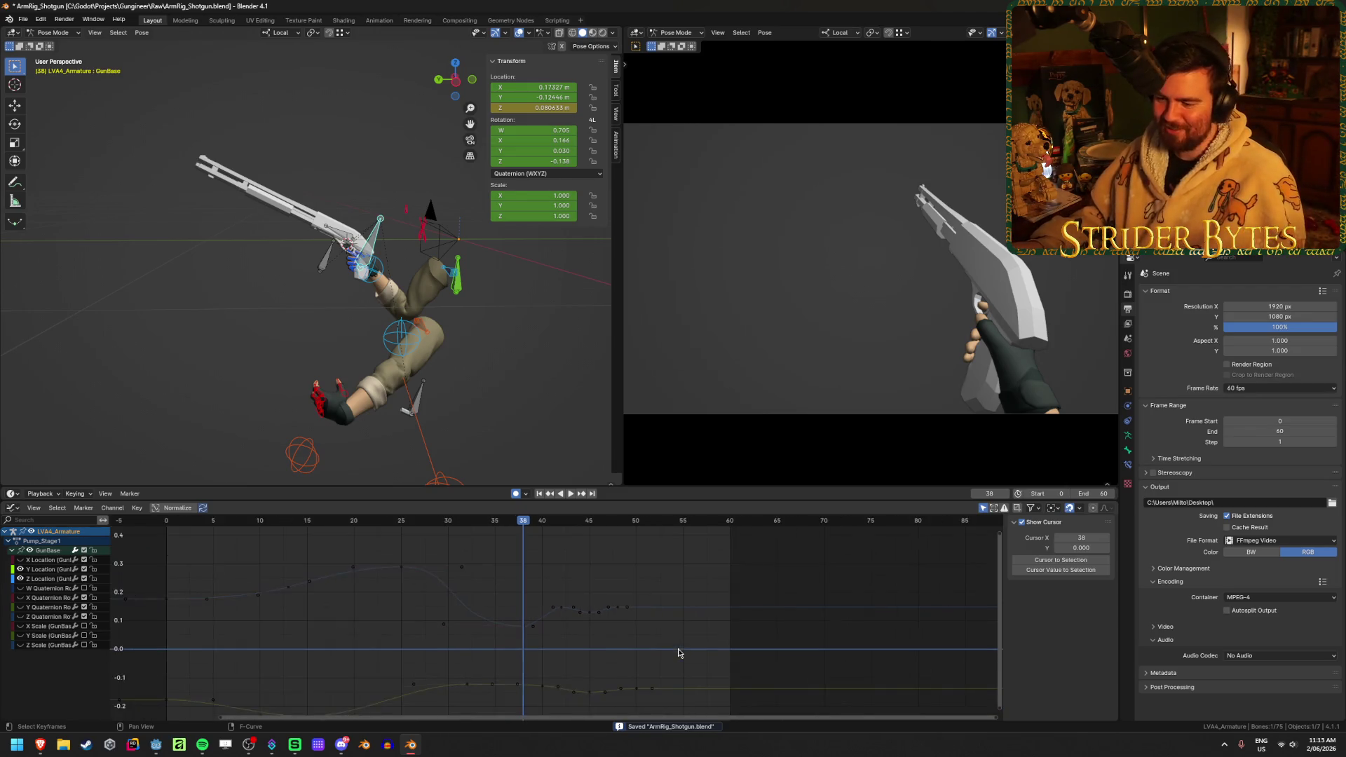
{"action": "left_click", "coordinate": [571, 494]}
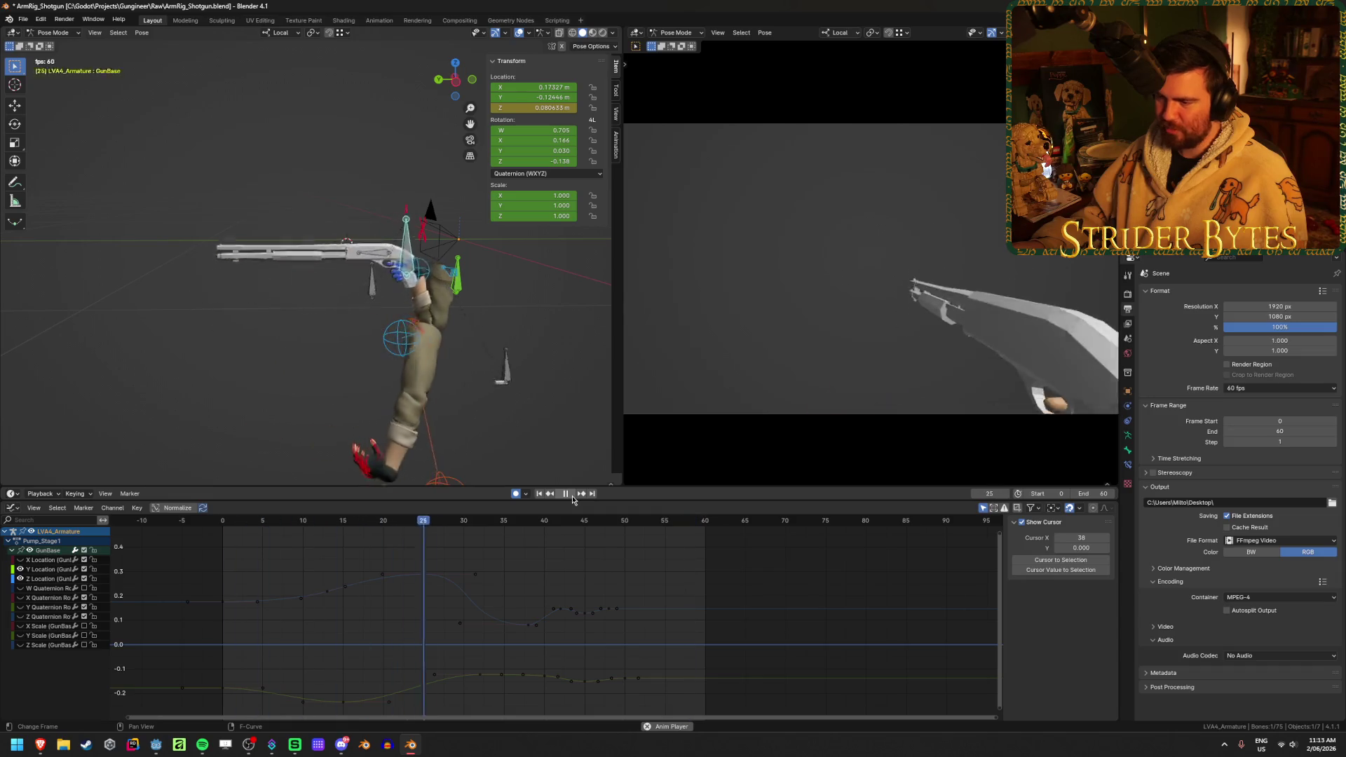
{"action": "left_click", "coordinate": [572, 495]}
{"action": "key", "text": "ctrl+s"}
{"action": "left_click", "coordinate": [337, 624]}
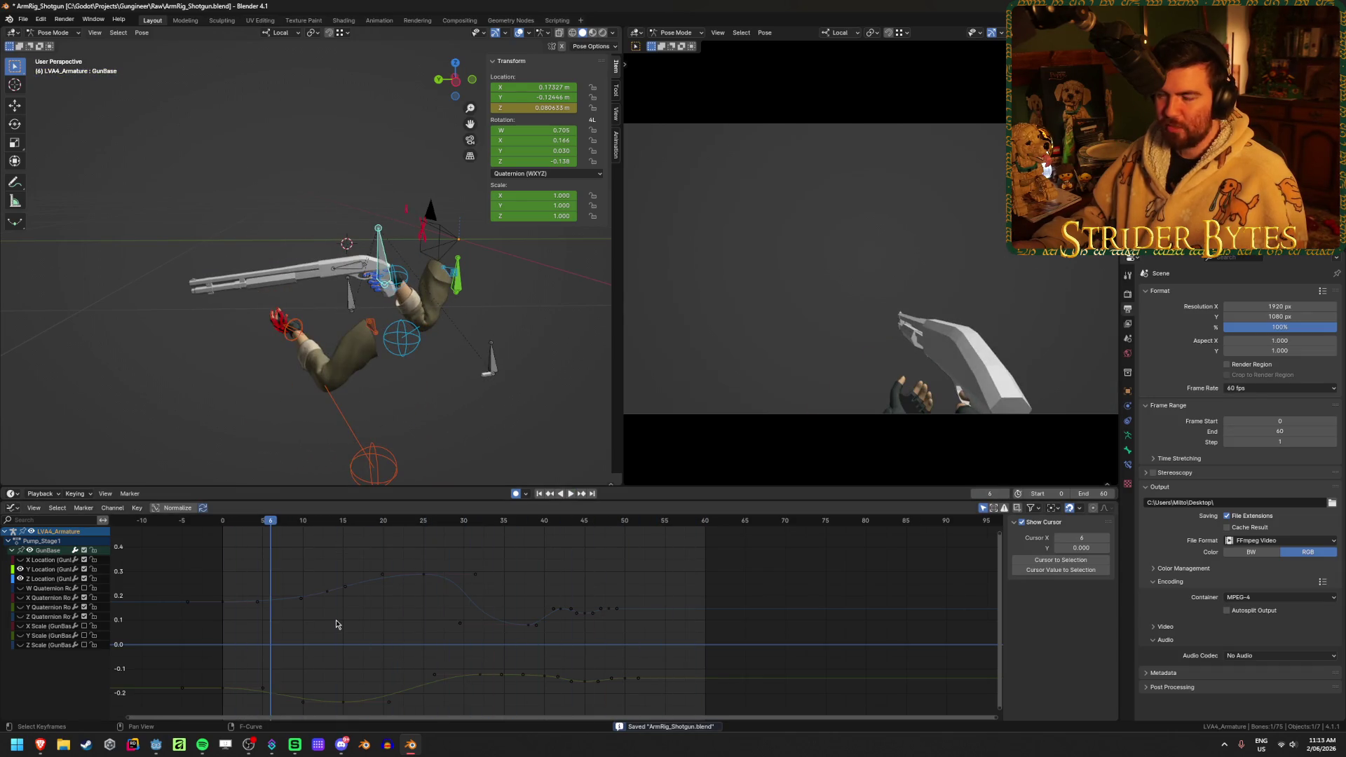
{"action": "key", "text": "ctrl+s"}
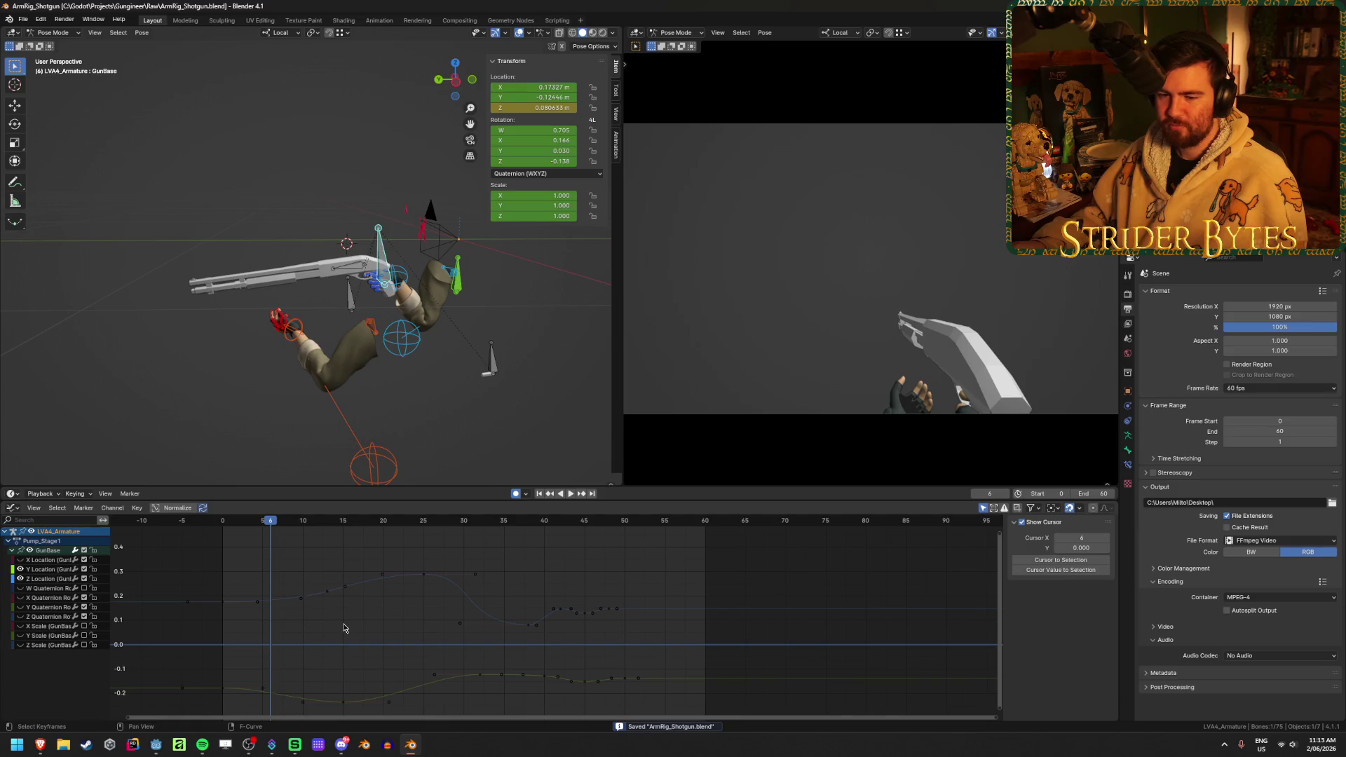
- Recentre the graph and replay Pump_Stage1 from frame 0
{"action": "middle_click_drag", "start_coordinate": [401, 610], "coordinate": [472, 588]}
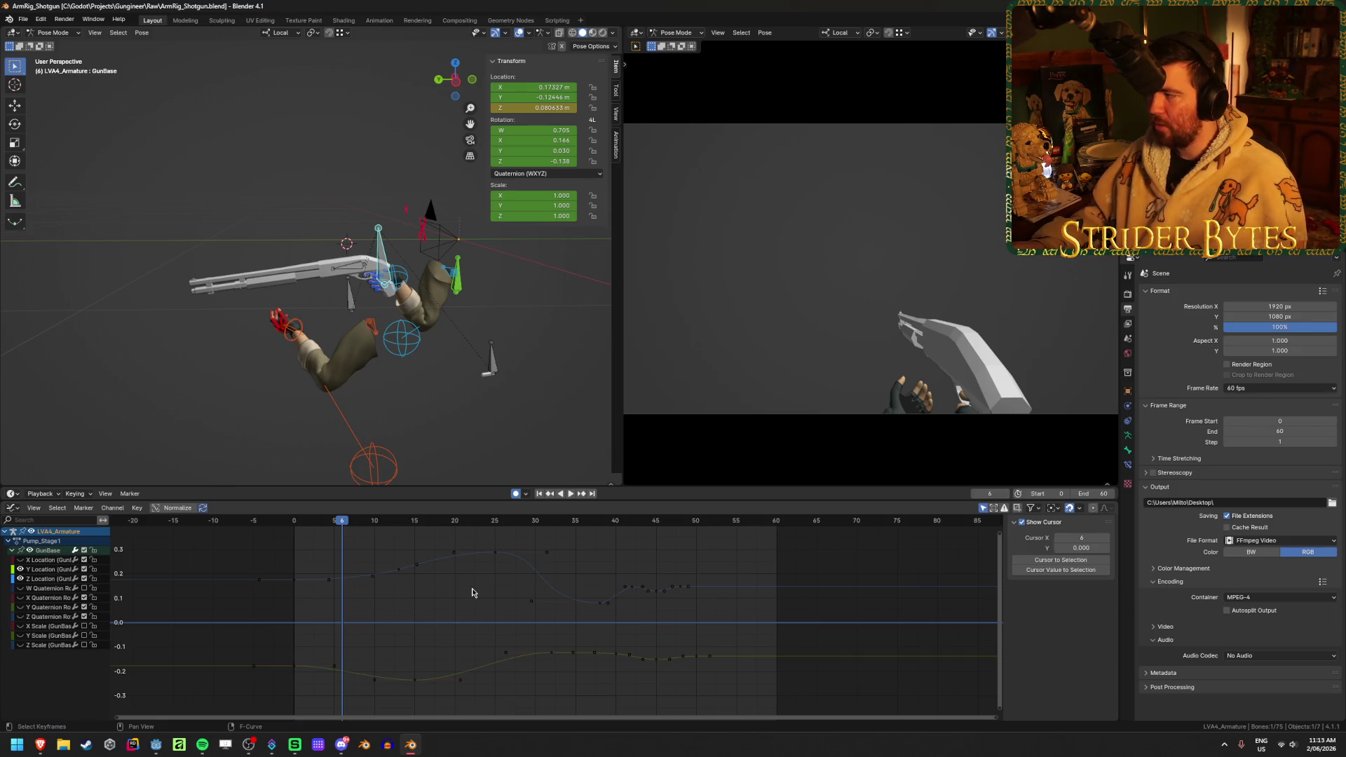
{"action": "left_click", "coordinate": [471, 592]}
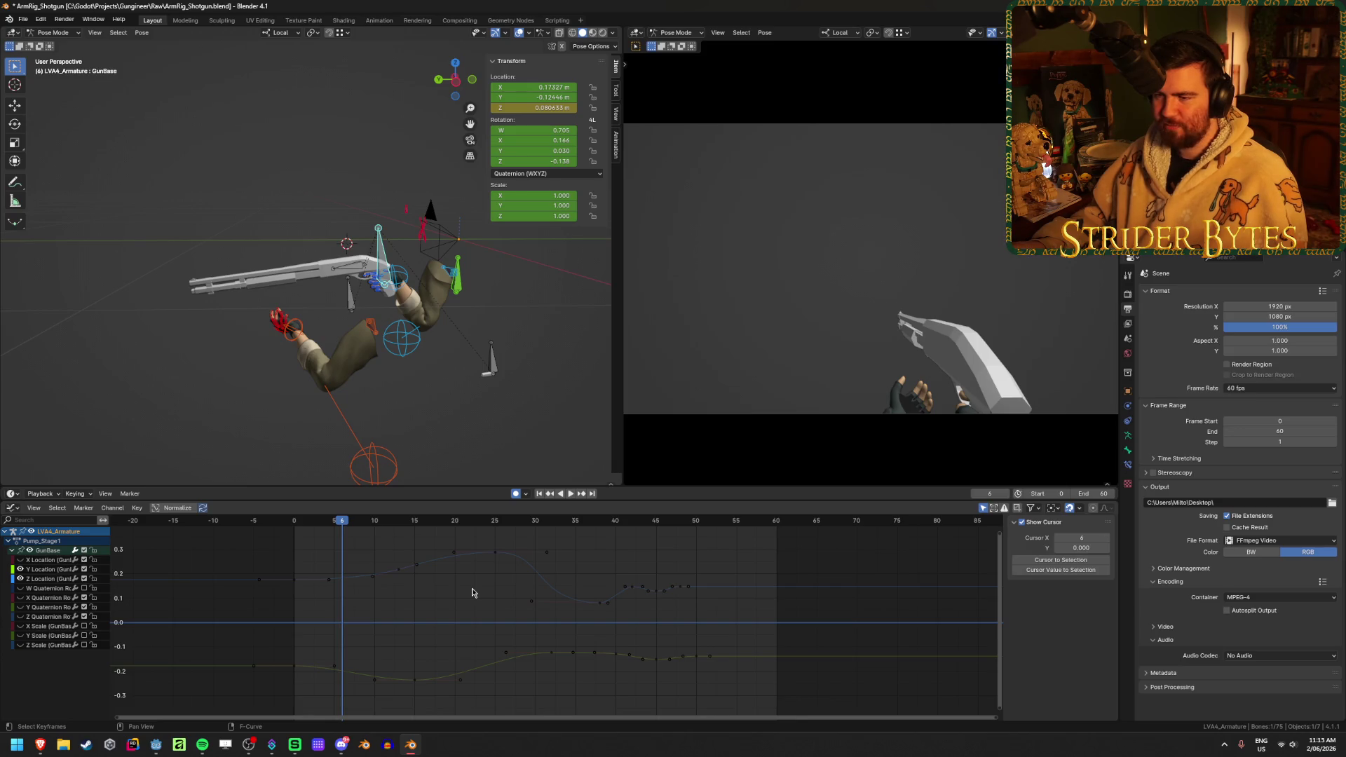
{"action": "left_click_drag", "start_coordinate": [343, 521], "coordinate": [293, 524]}
{"action": "key", "text": "space"}
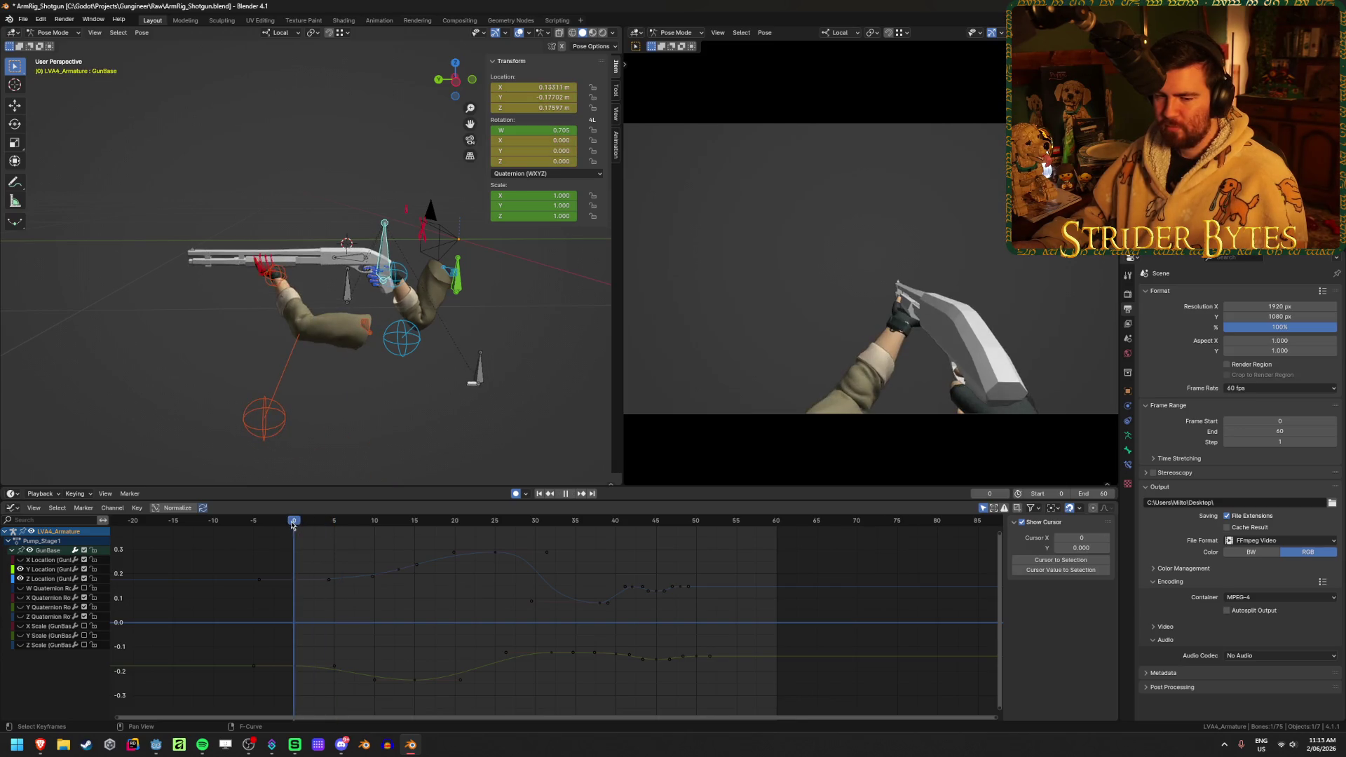
{"action": "left_click", "coordinate": [23, 19]}
{"action": "left_click", "coordinate": [23, 21]}
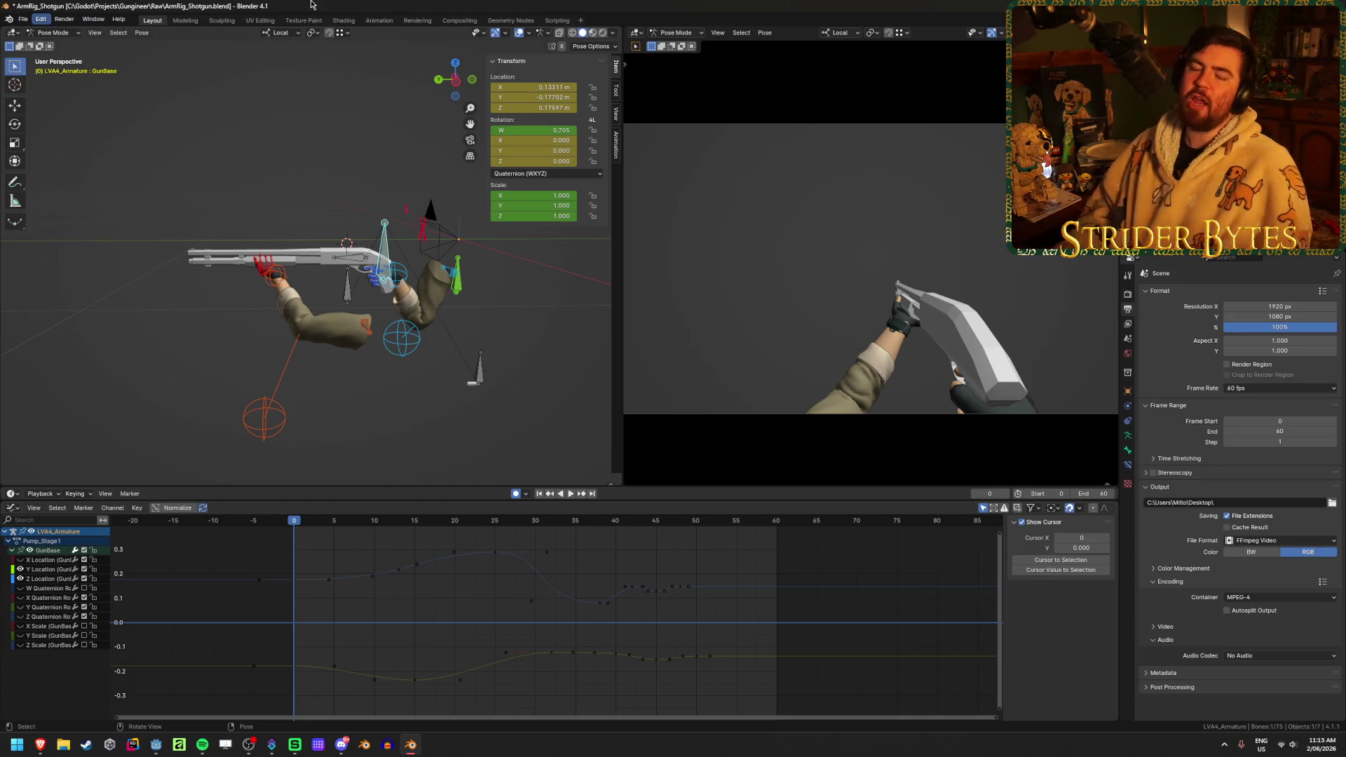
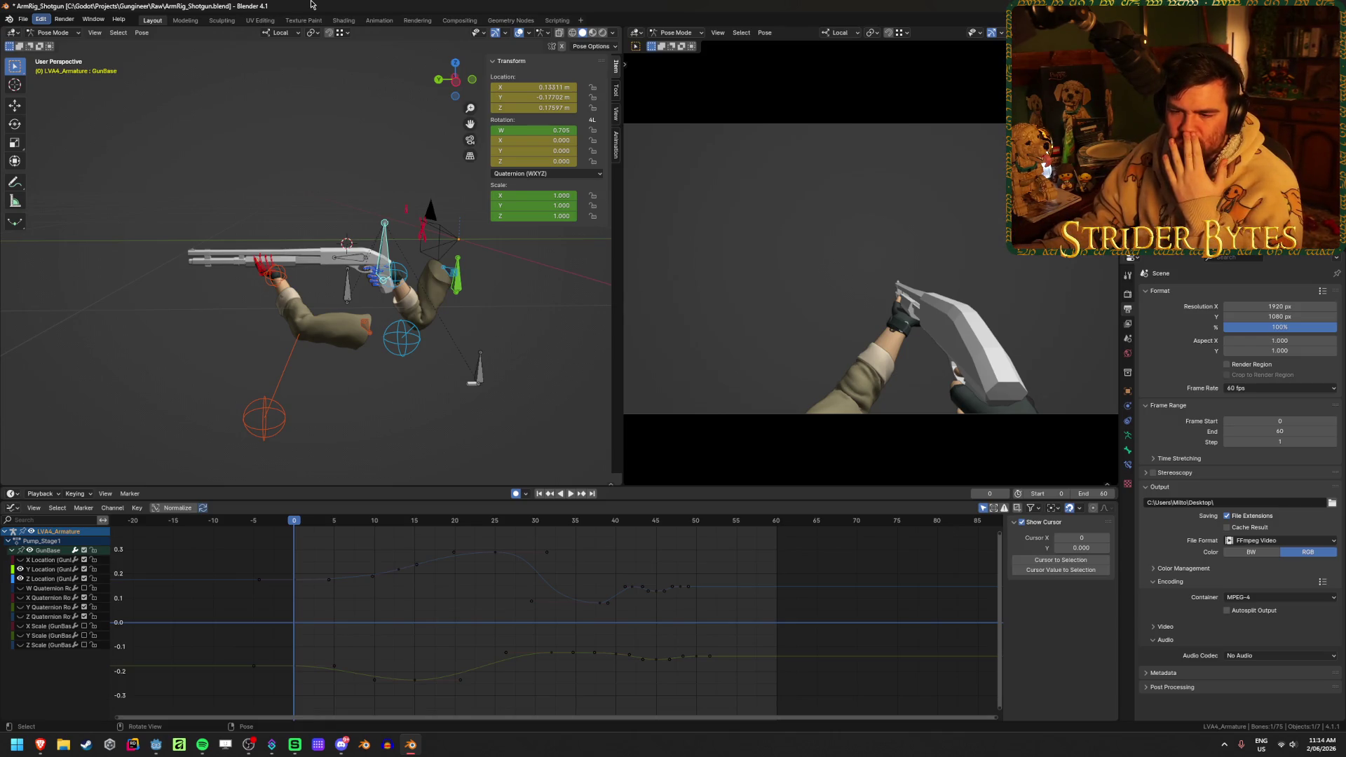
- Open ArmRig_Pistol.blend, discarding the shotgun rig's unsaved changes
{"action": "left_click", "coordinate": [23, 18]}
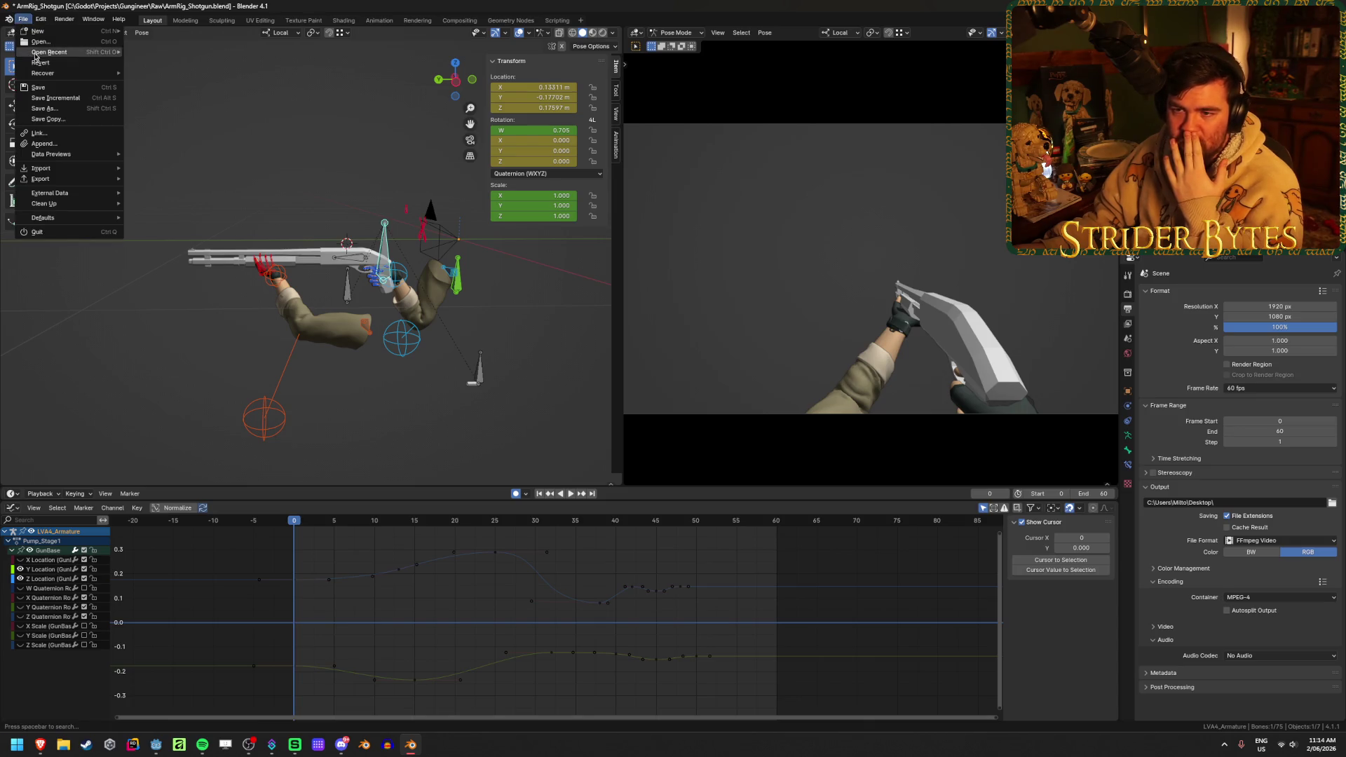
{"action": "left_click", "coordinate": [44, 46]}
{"action": "left_click", "coordinate": [684, 390]}
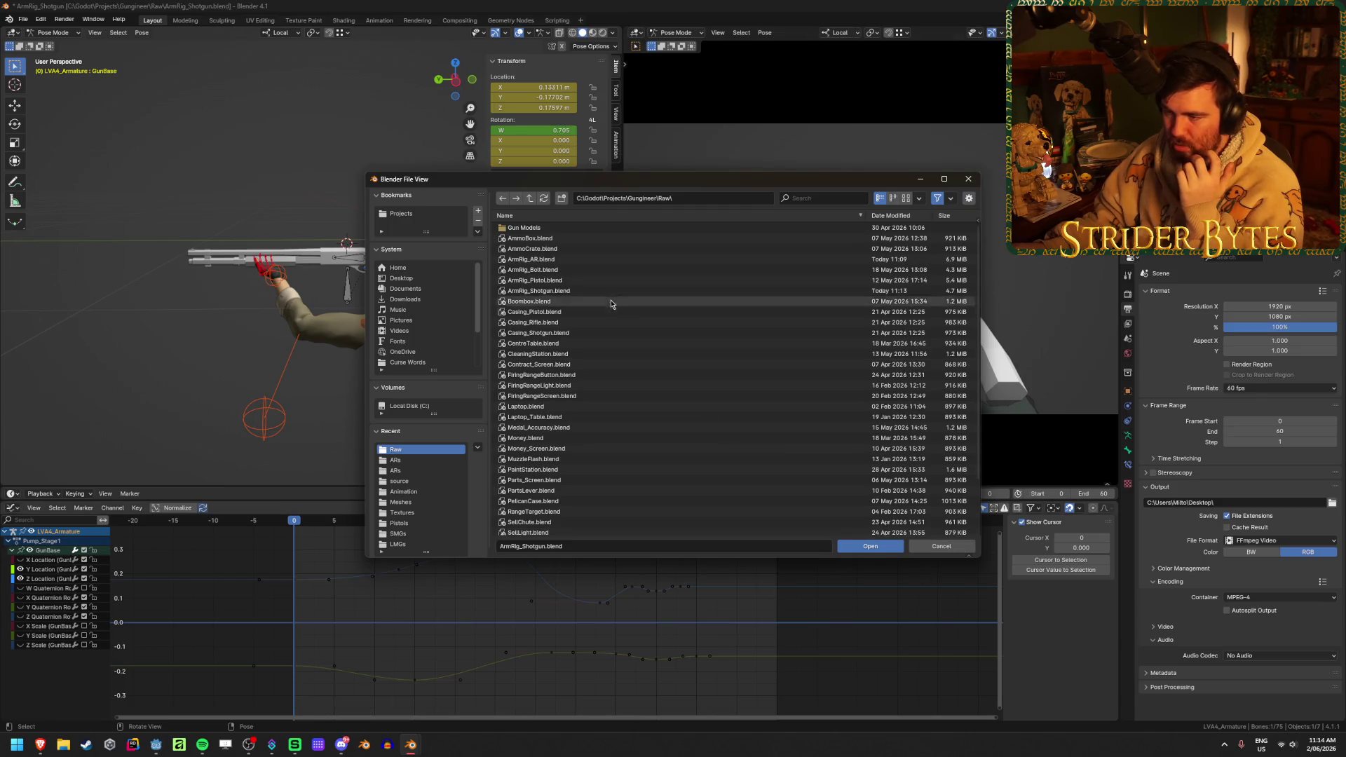
{"action": "left_click", "coordinate": [617, 280]}
{"action": "left_click", "coordinate": [883, 546]}
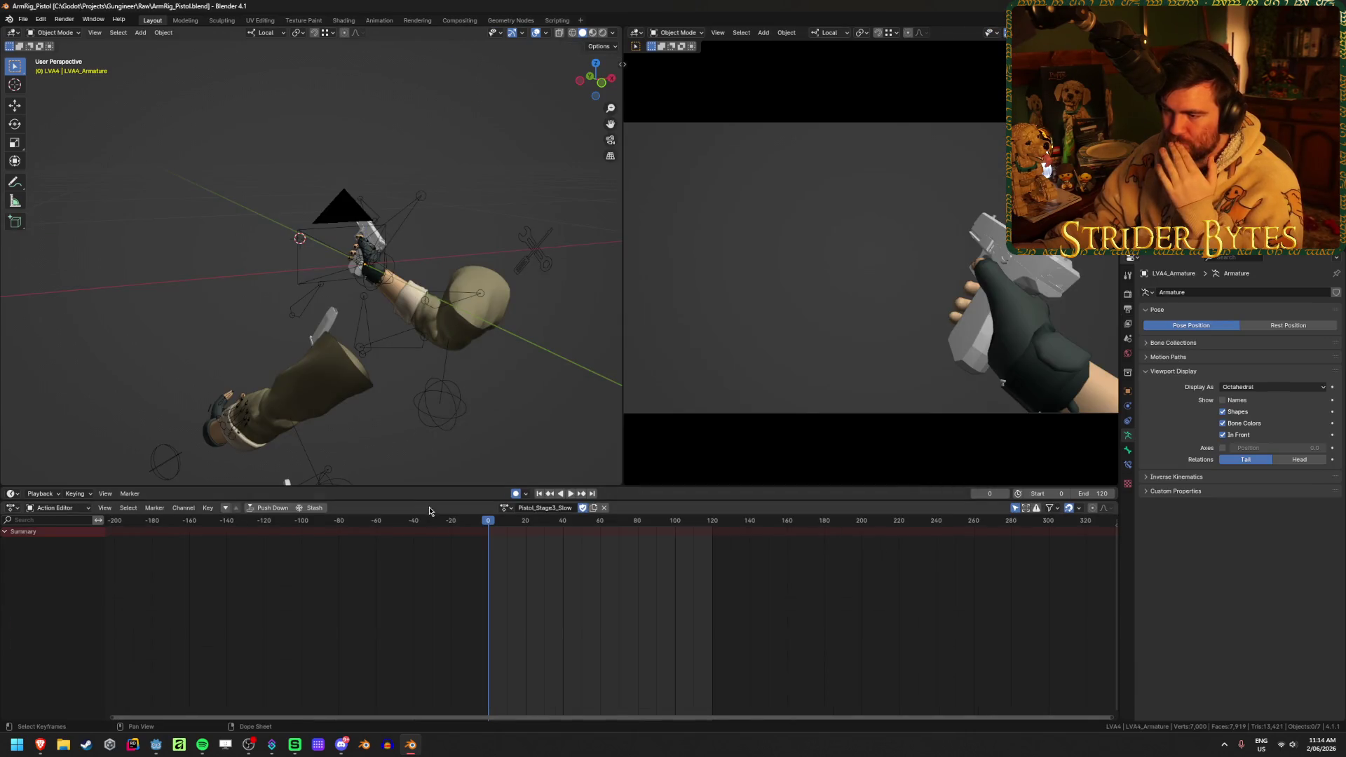
- Load the Pistol_Stage2_Normal action and play it, then return to frame 0
{"action": "left_click", "coordinate": [505, 508]}
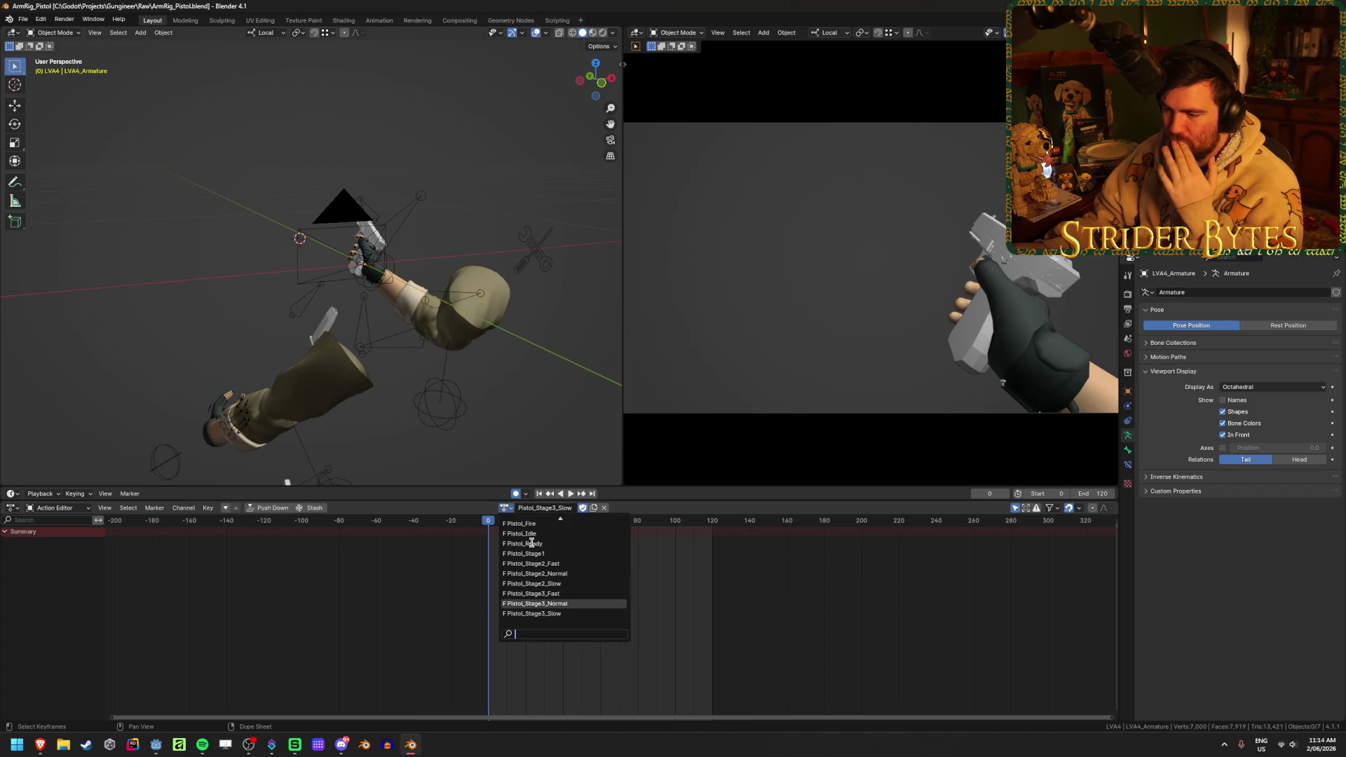
{"action": "left_click", "coordinate": [559, 571]}
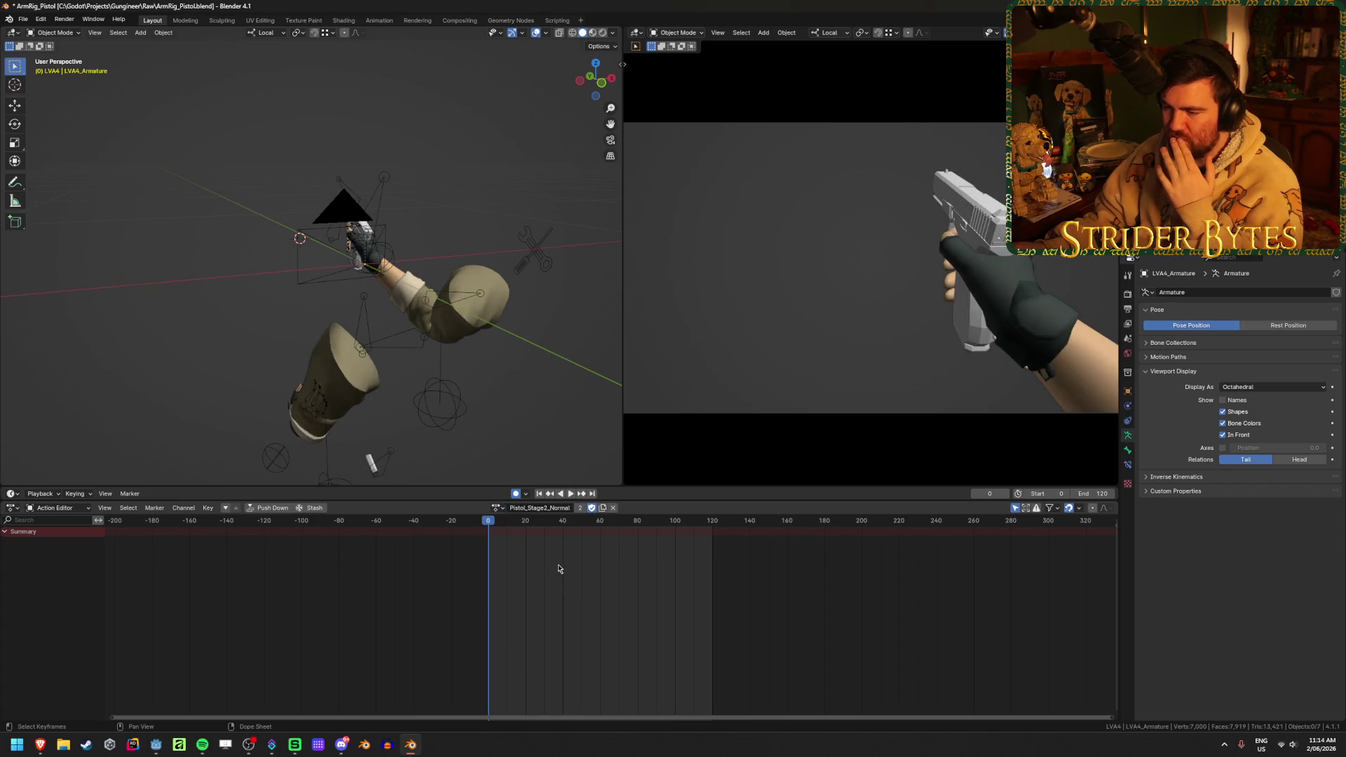
{"action": "left_click", "coordinate": [570, 493]}
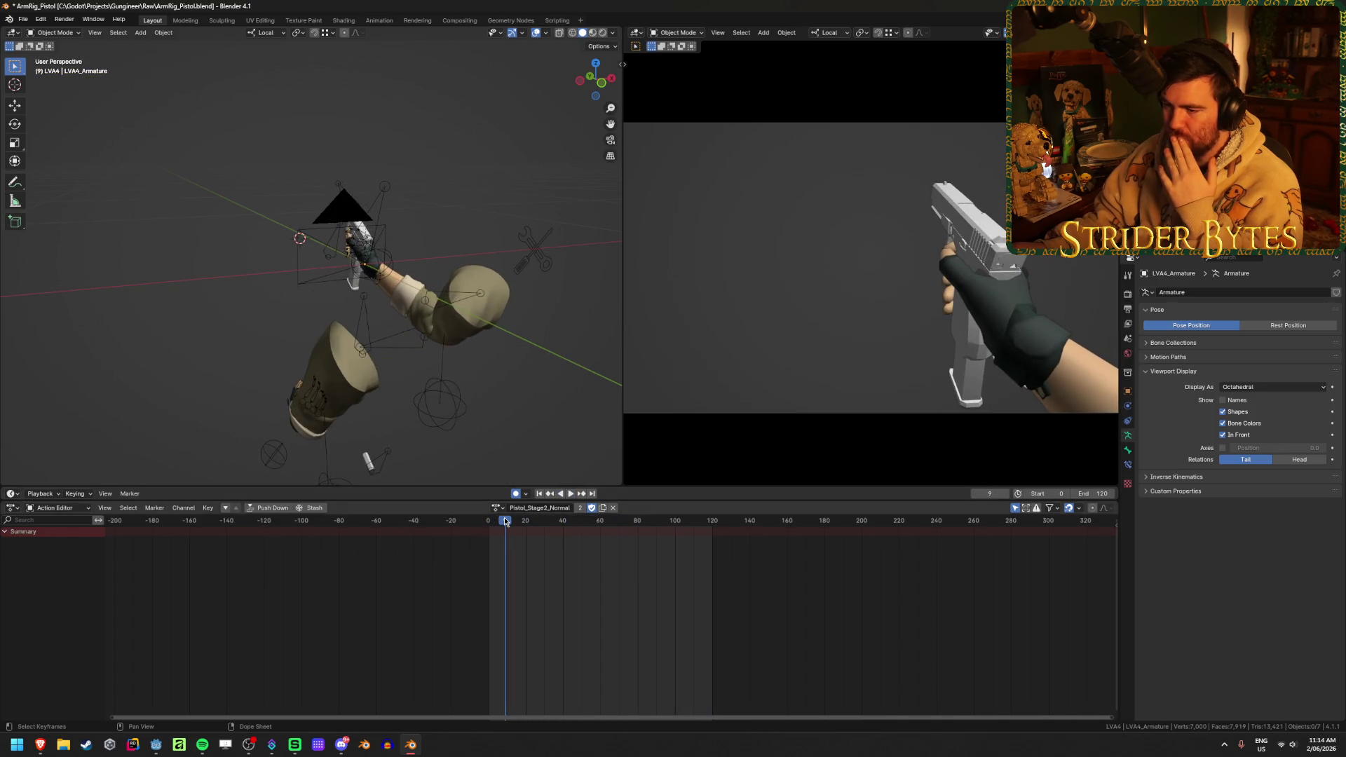
{"action": "left_click", "coordinate": [534, 520]}
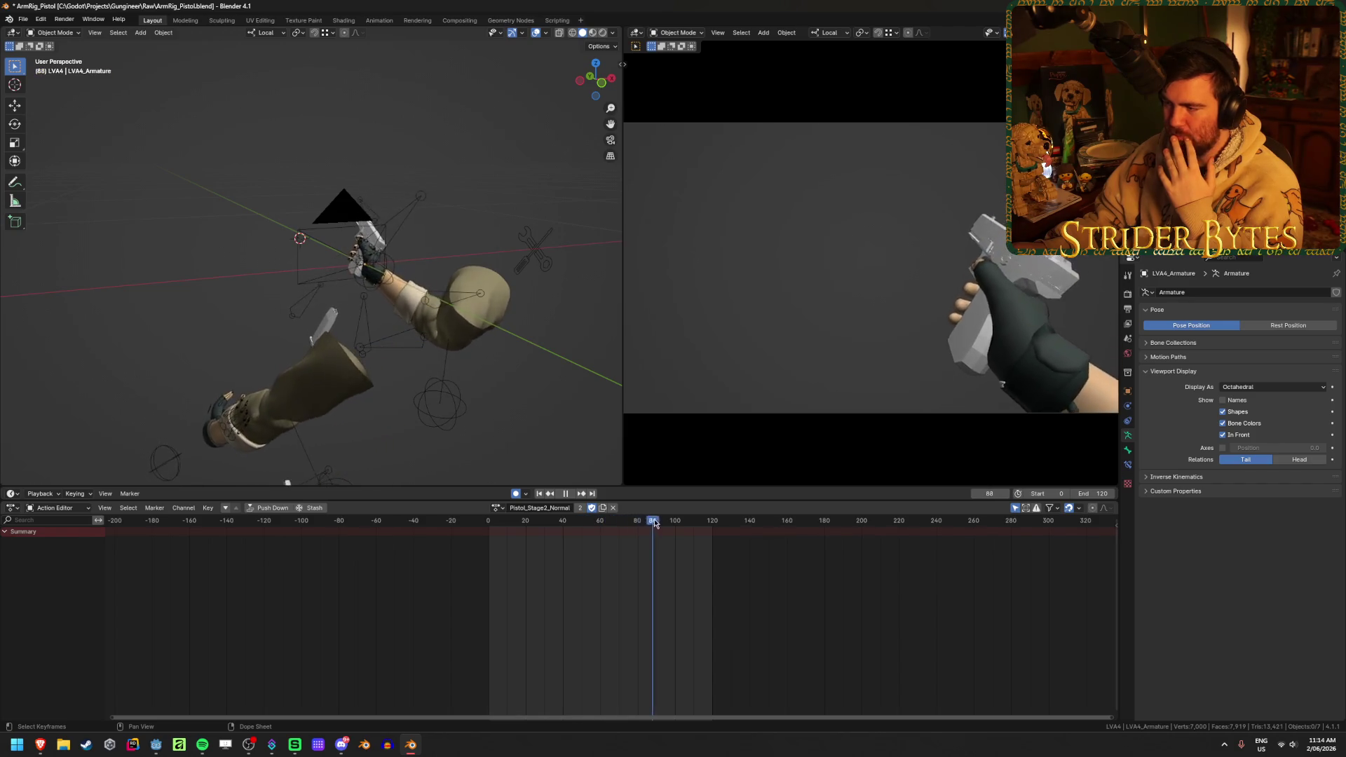
{"action": "left_click", "coordinate": [461, 524]}
- Load Pistol_Stage3_Fast and play it from the beginning
{"action": "left_click", "coordinate": [497, 507]}
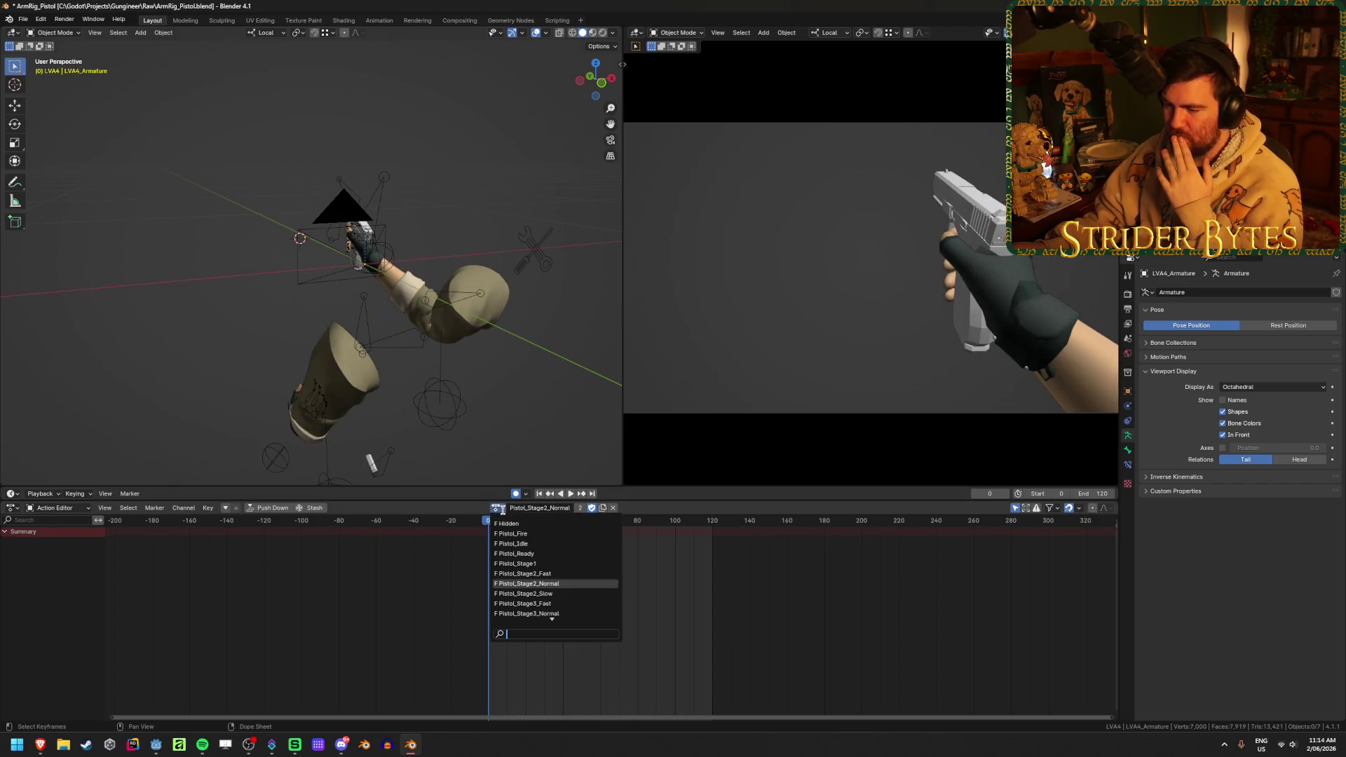
{"action": "left_click", "coordinate": [571, 603]}
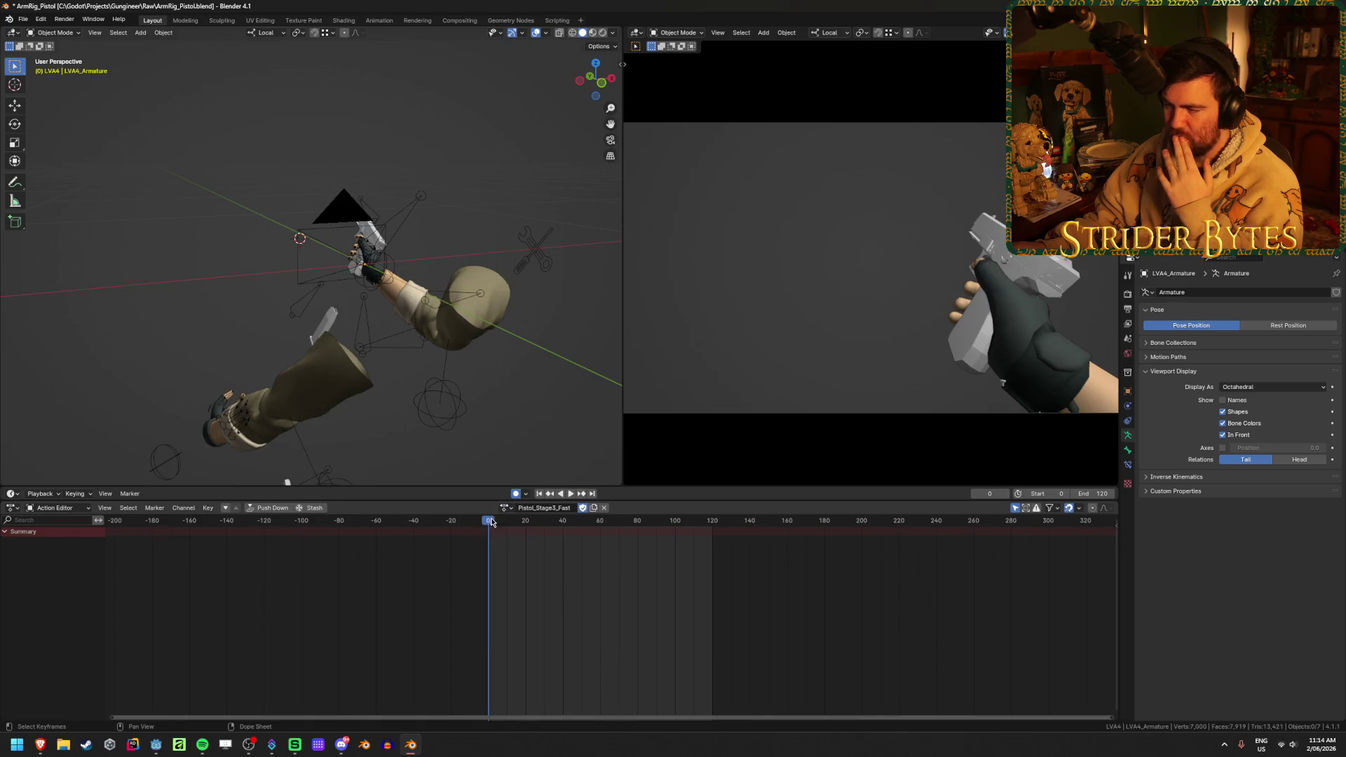
{"action": "key", "text": "space"}
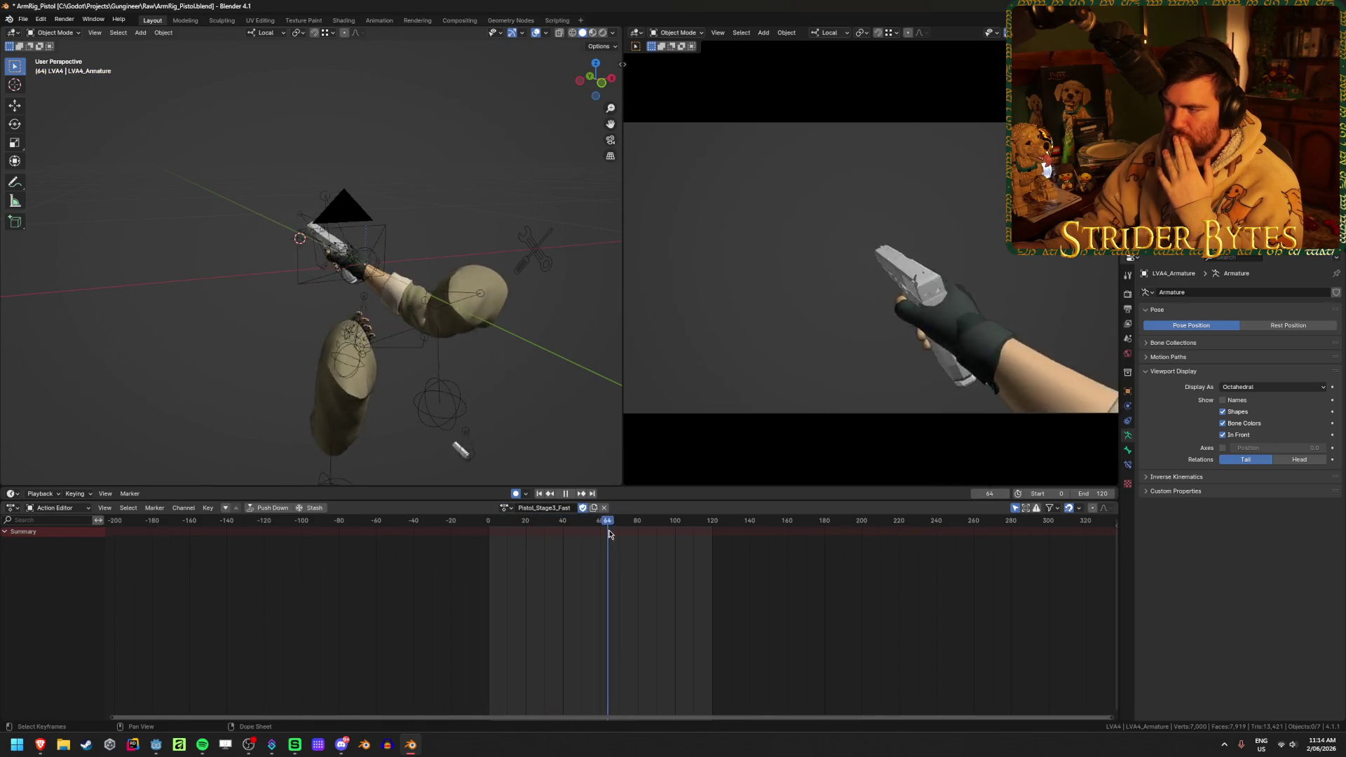
{"action": "left_click", "coordinate": [567, 493]}
{"action": "left_click", "coordinate": [568, 494]}
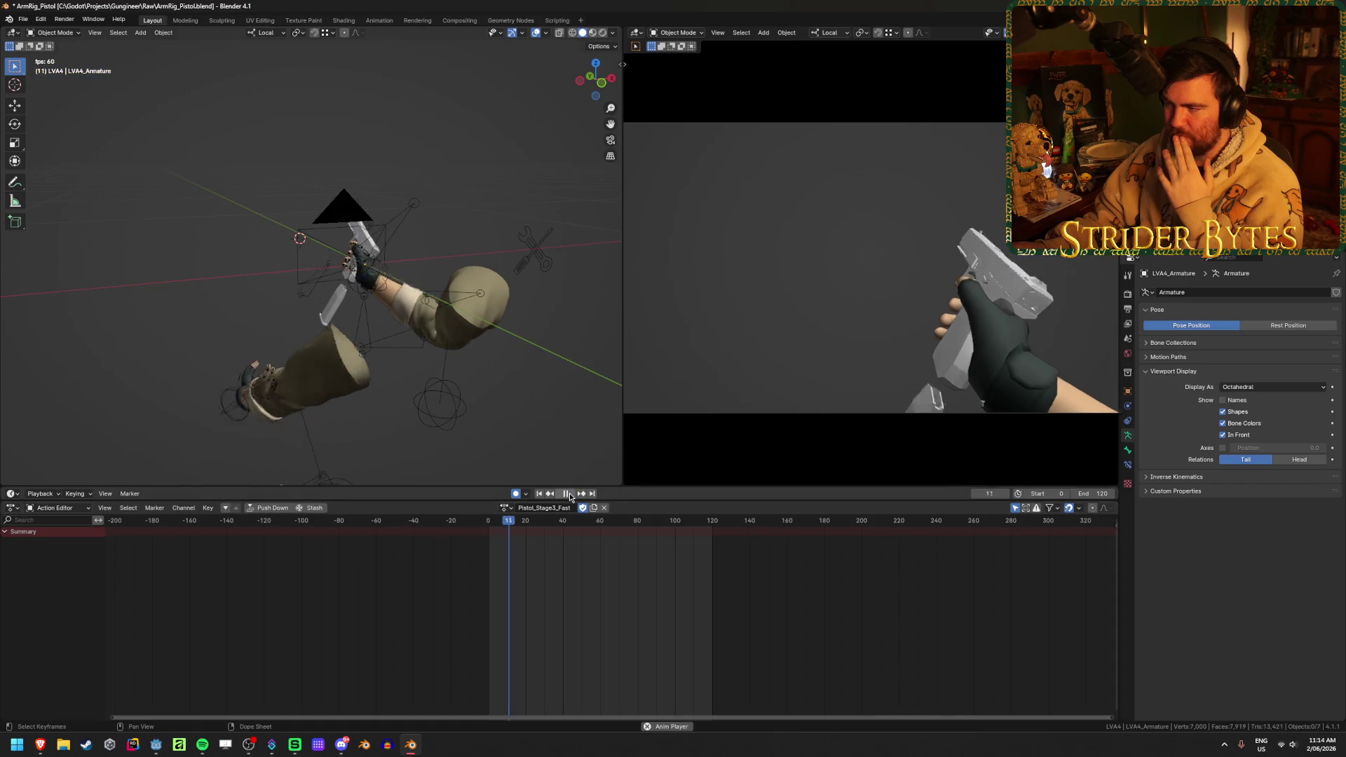
- Load Pistol_Stage3_Normal and preview its playback
{"action": "left_click", "coordinate": [503, 508]}
{"action": "left_click", "coordinate": [537, 607]}
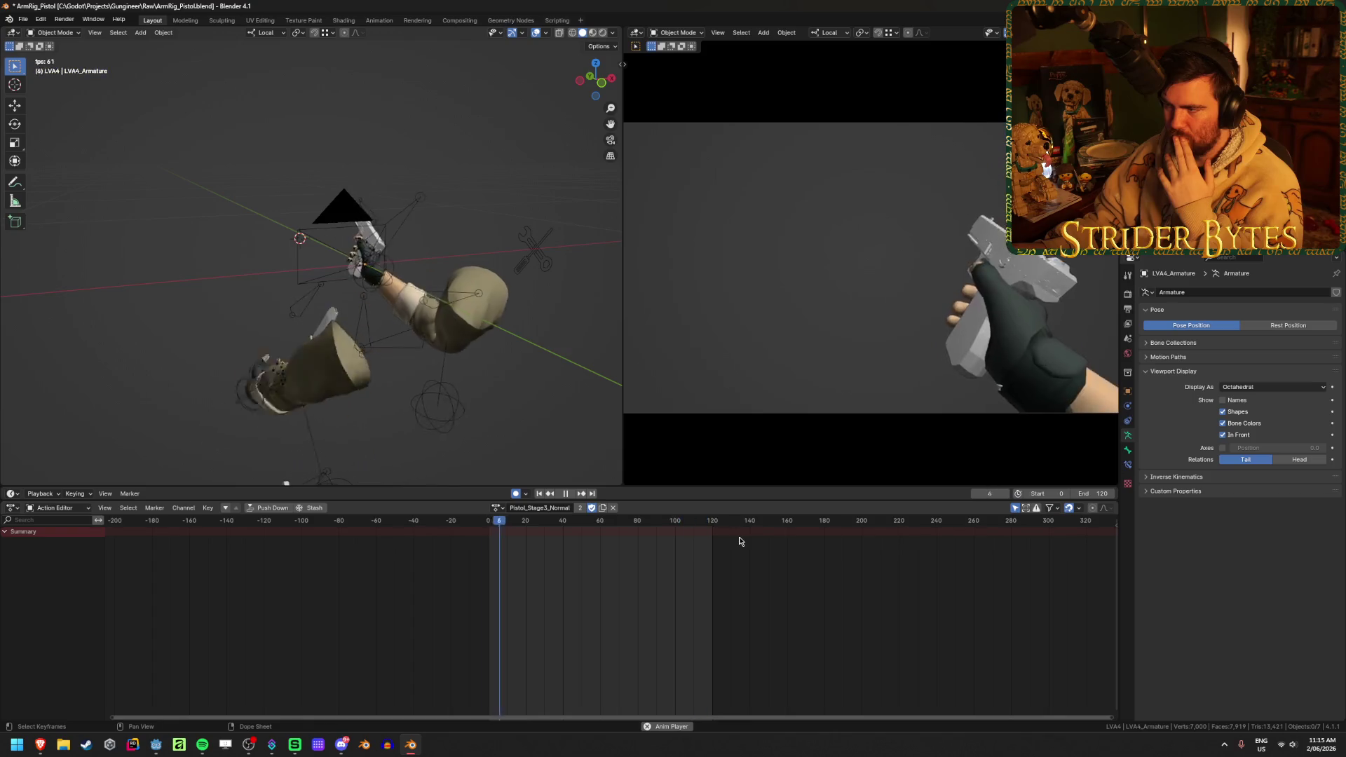
{"action": "key", "text": "space"}
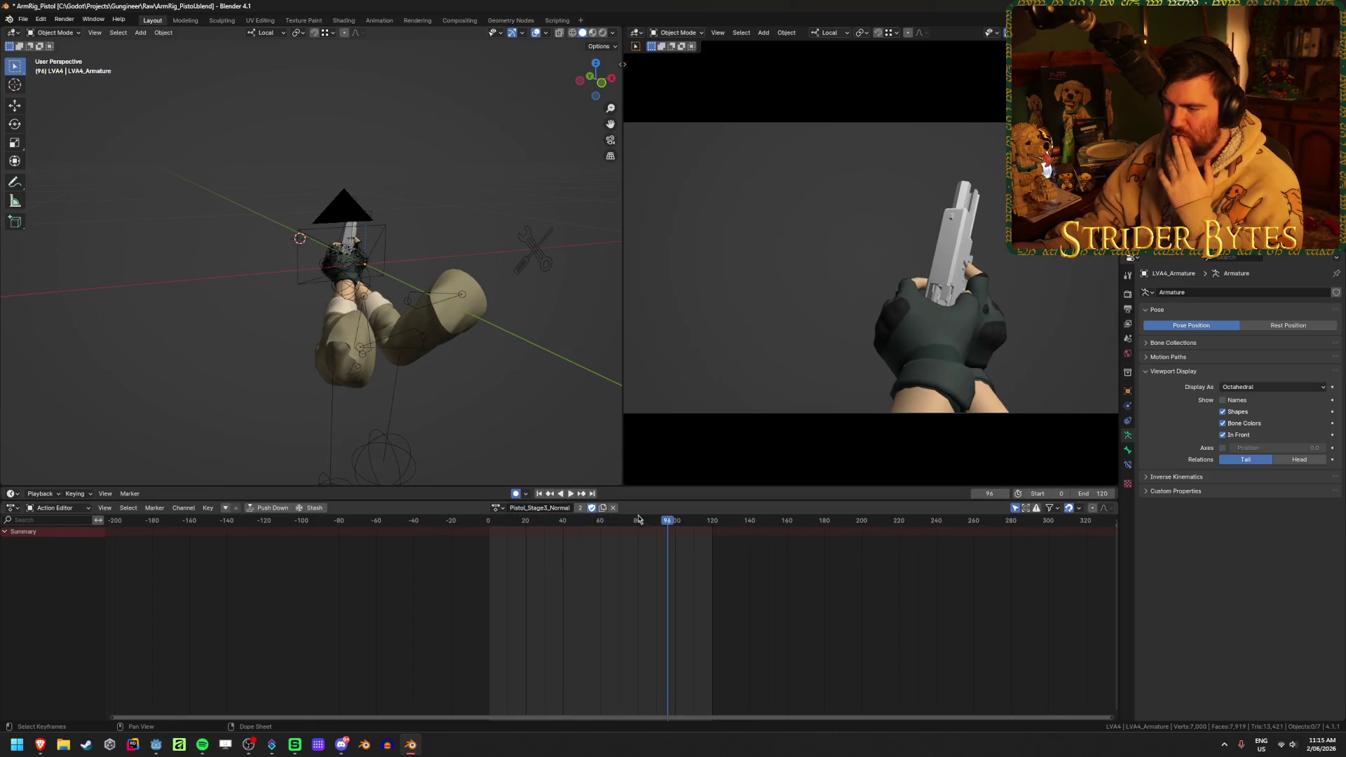
- Open ArmRig_AR.blend without saving the pistol rig's changes
{"action": "left_click", "coordinate": [23, 19]}
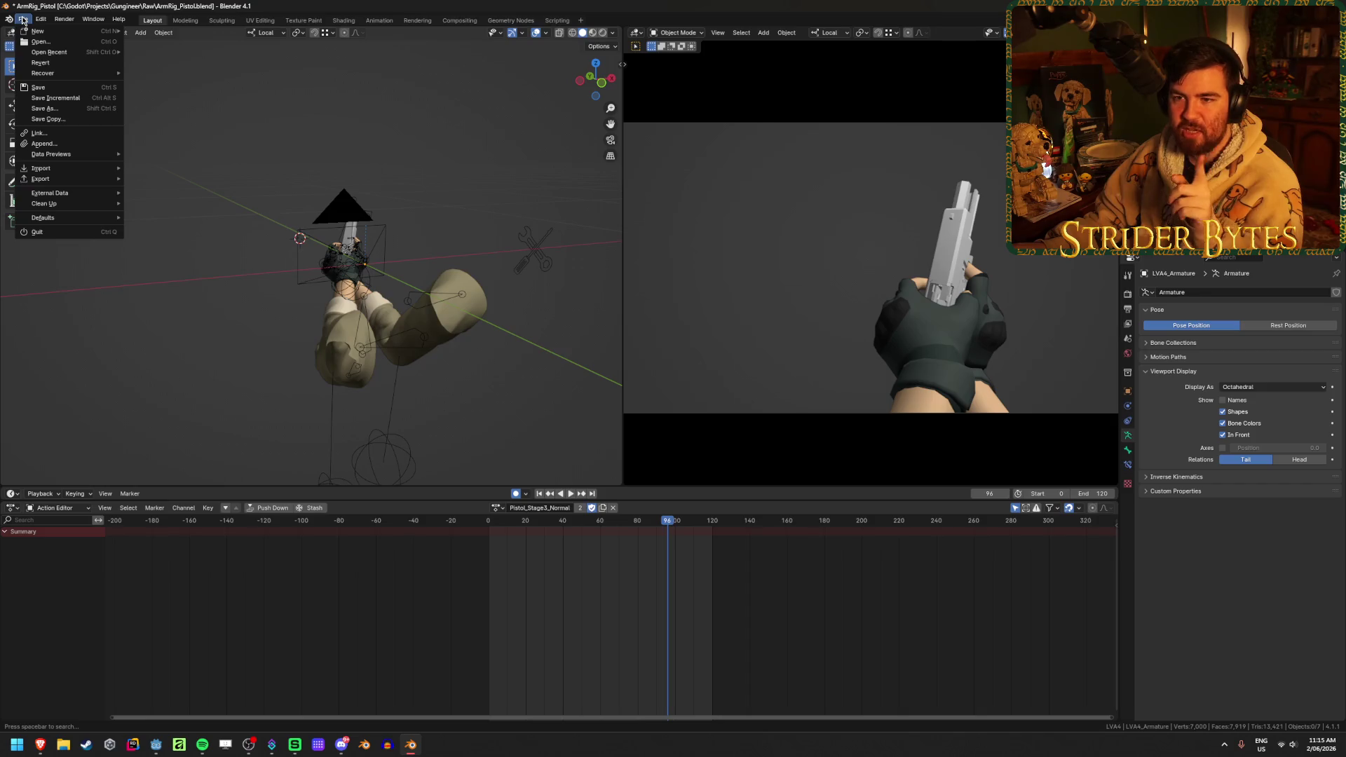
{"action": "left_click", "coordinate": [36, 232]}
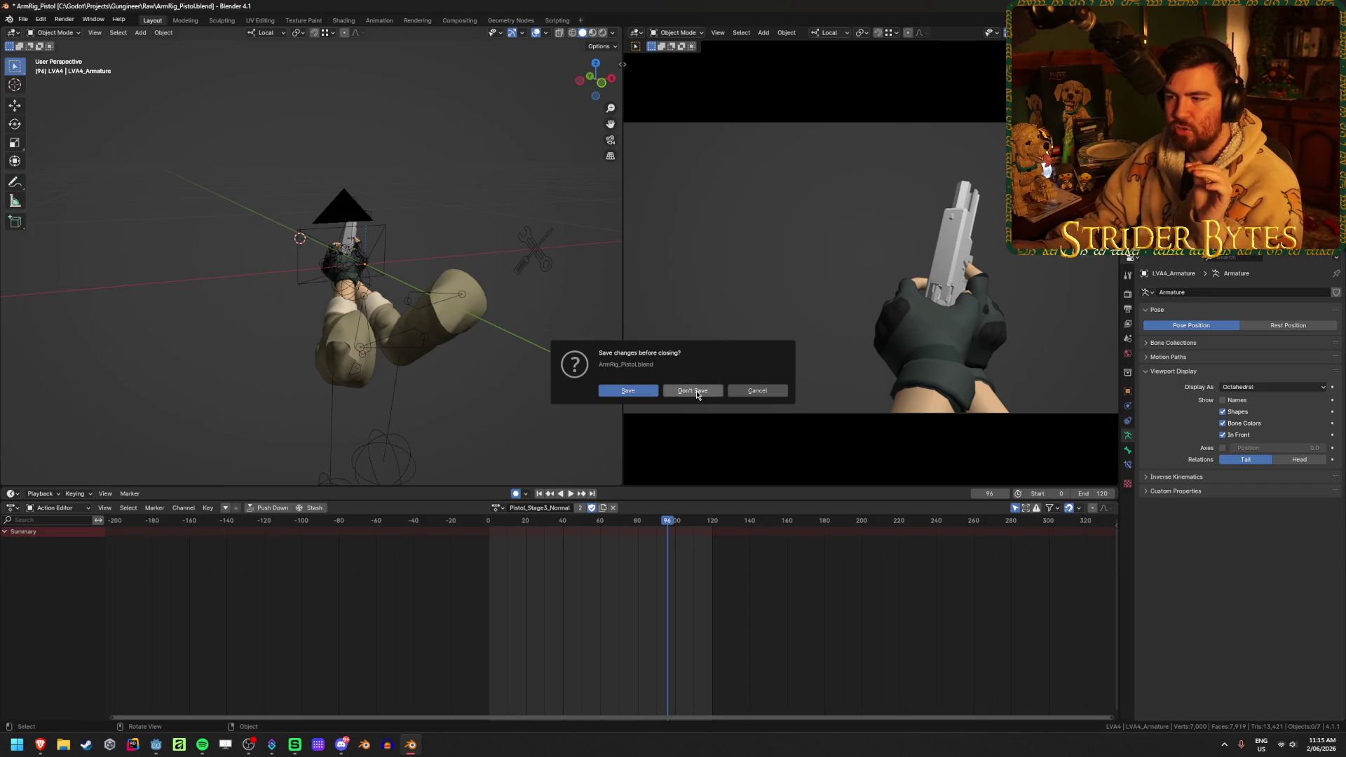
{"action": "left_click", "coordinate": [697, 390]}
{"action": "left_click", "coordinate": [530, 260]}
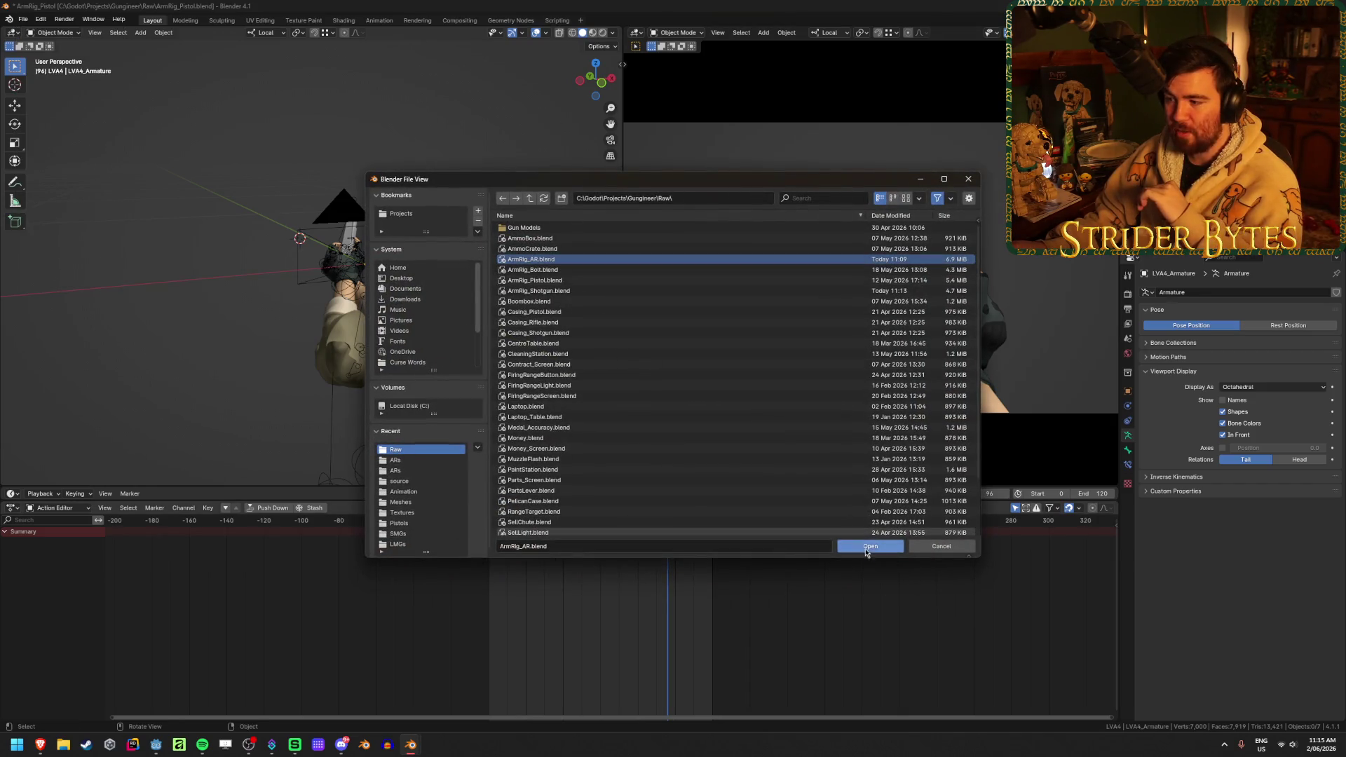
{"action": "left_click", "coordinate": [866, 551]}
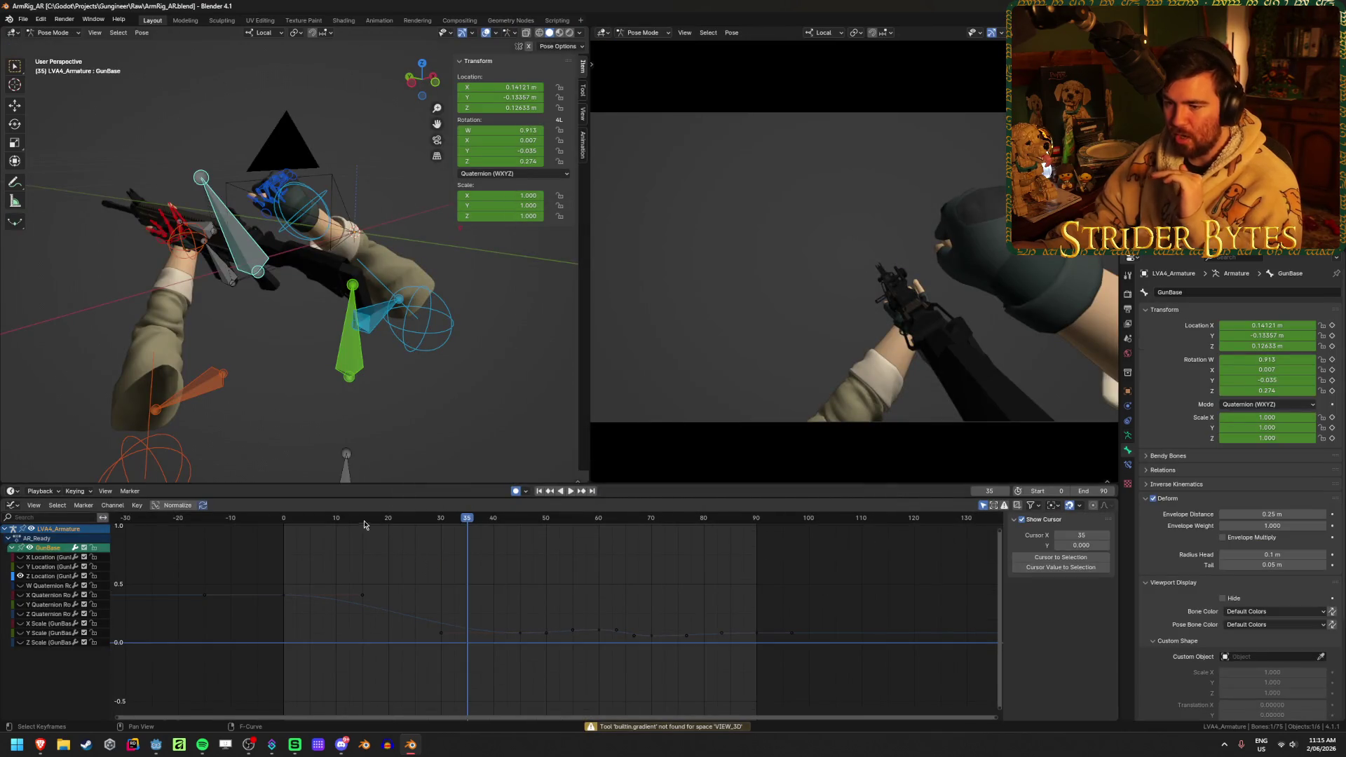
- Switch to the Action Editor and preview the AR_Stage2_Fast and AR_Stage1 actions
{"action": "key", "text": "ctrl+Tab"}
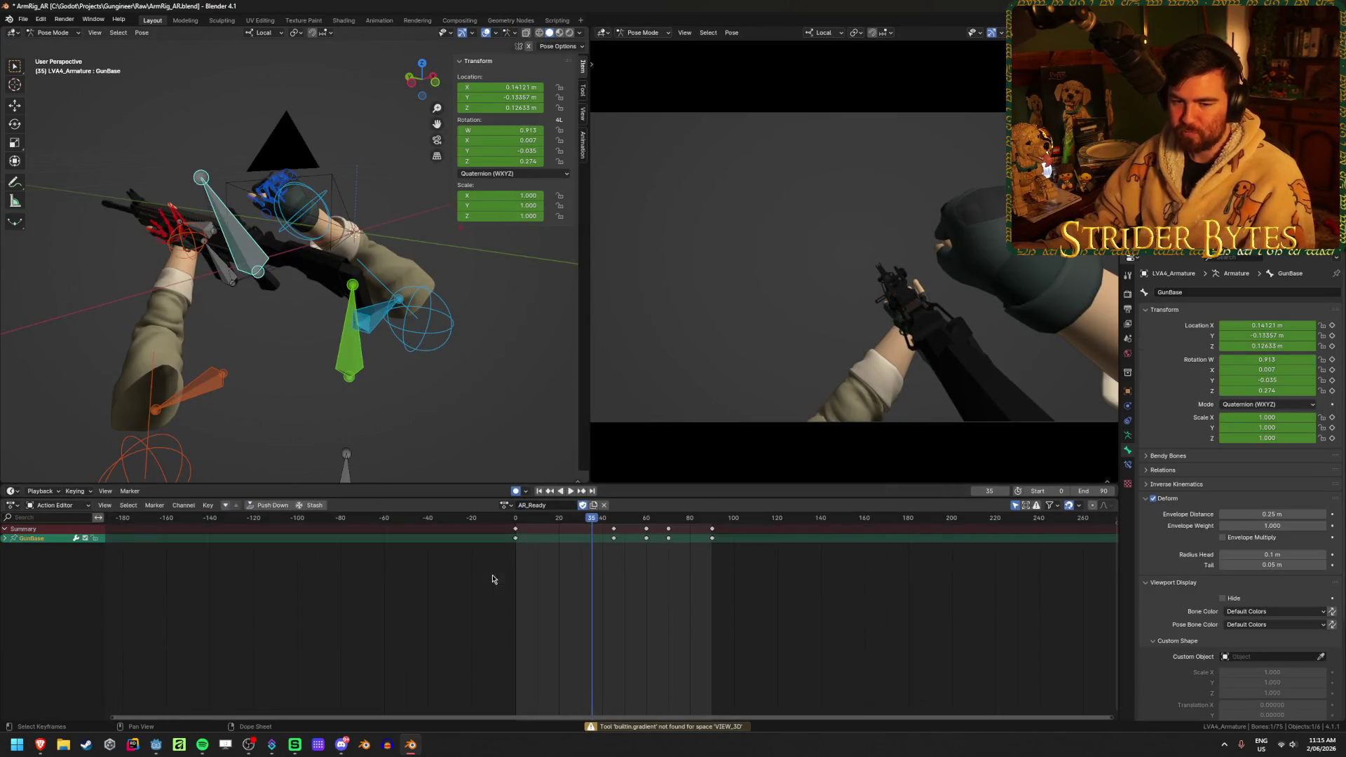
{"action": "left_click", "coordinate": [502, 506]}
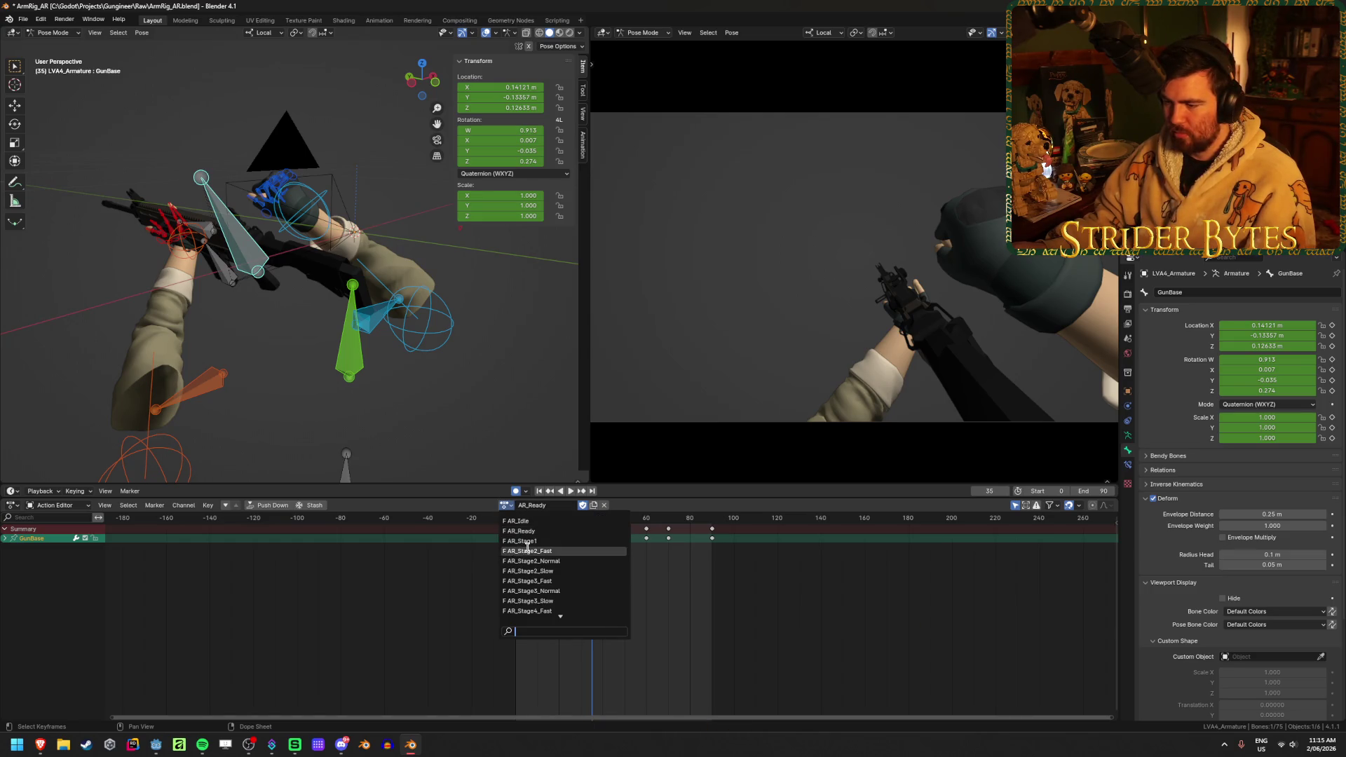
{"action": "left_click", "coordinate": [520, 551]}
{"action": "left_click", "coordinate": [503, 507]}
{"action": "left_click", "coordinate": [515, 541]}
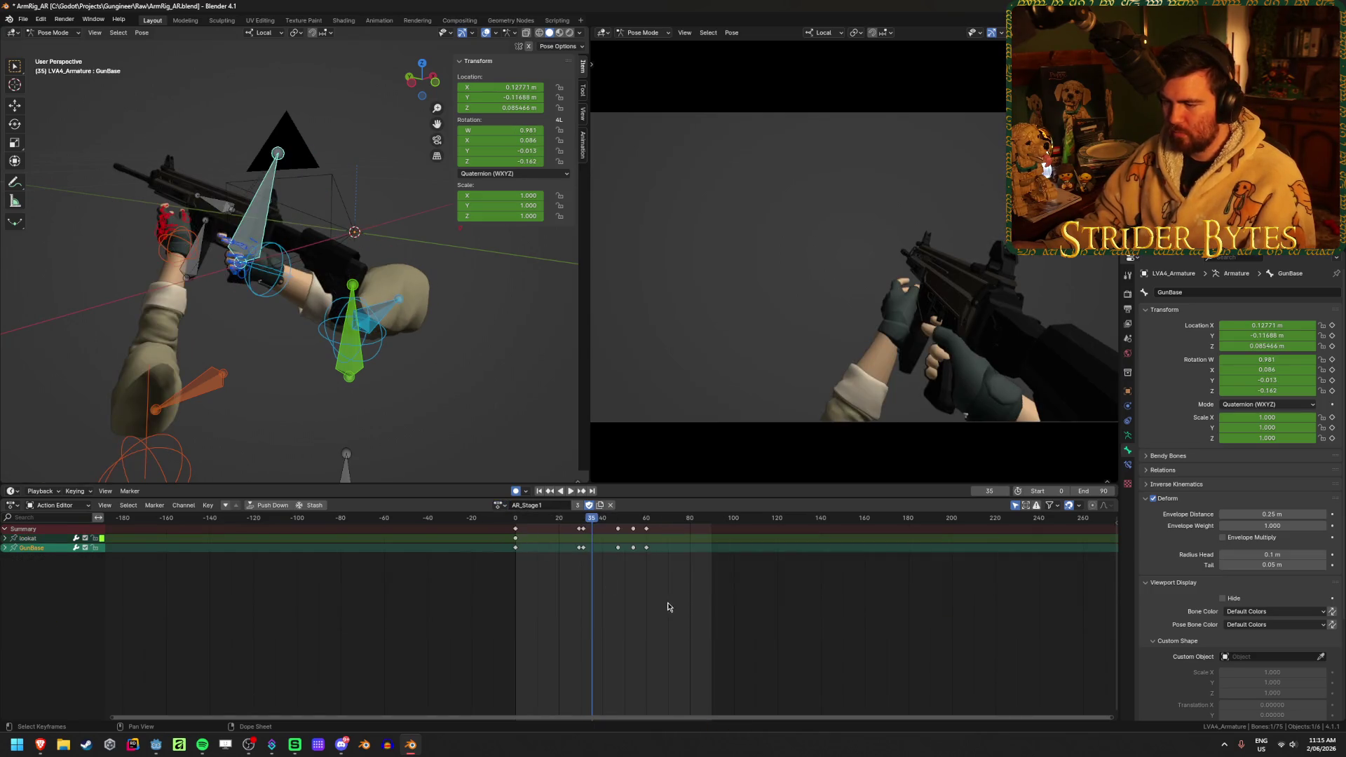
- Cycle through AR_Stage2_Fast and AR_Stage3_Normal, settling on AR_Stage2_Normal
{"action": "left_click", "coordinate": [498, 505]}
{"action": "left_click", "coordinate": [497, 505]}
{"action": "left_click", "coordinate": [498, 506]}
{"action": "left_click", "coordinate": [521, 551]}
{"action": "left_click", "coordinate": [499, 505]}
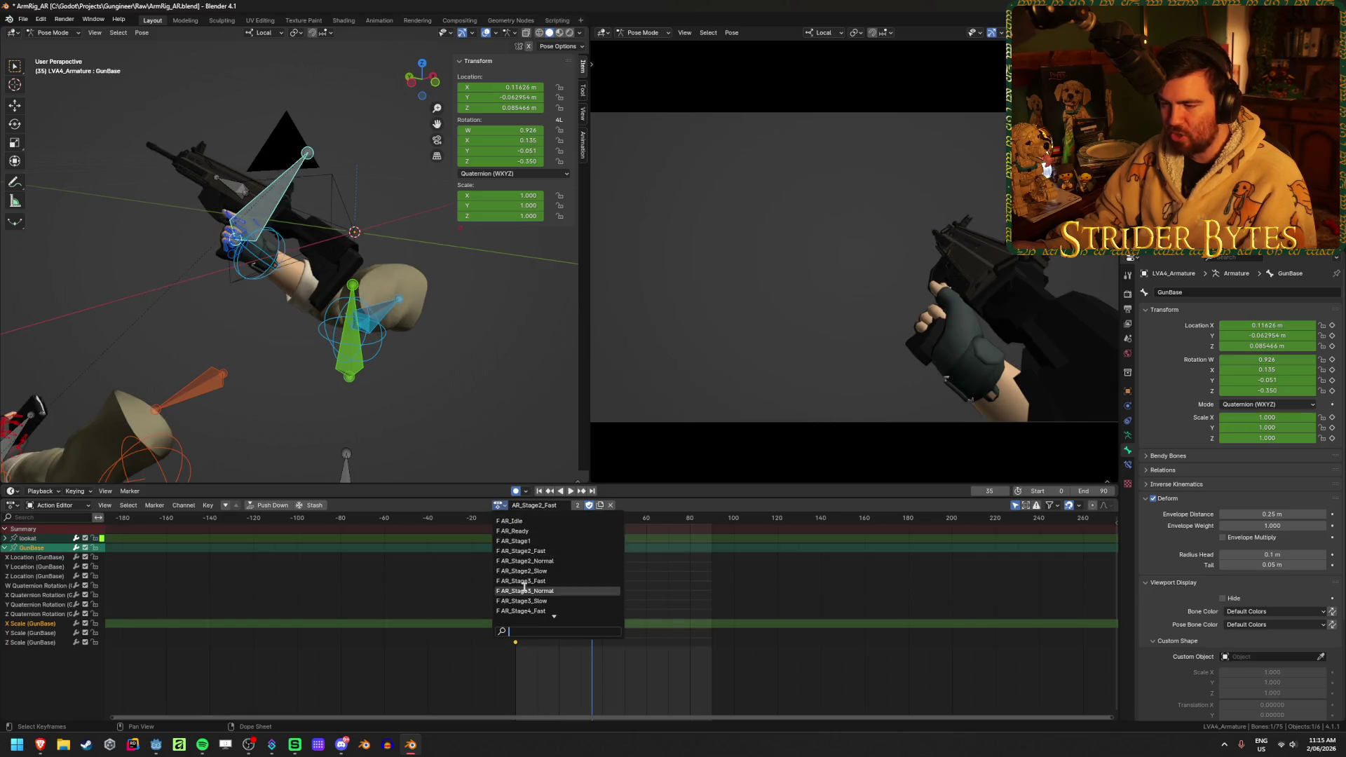
{"action": "left_click", "coordinate": [533, 590]}
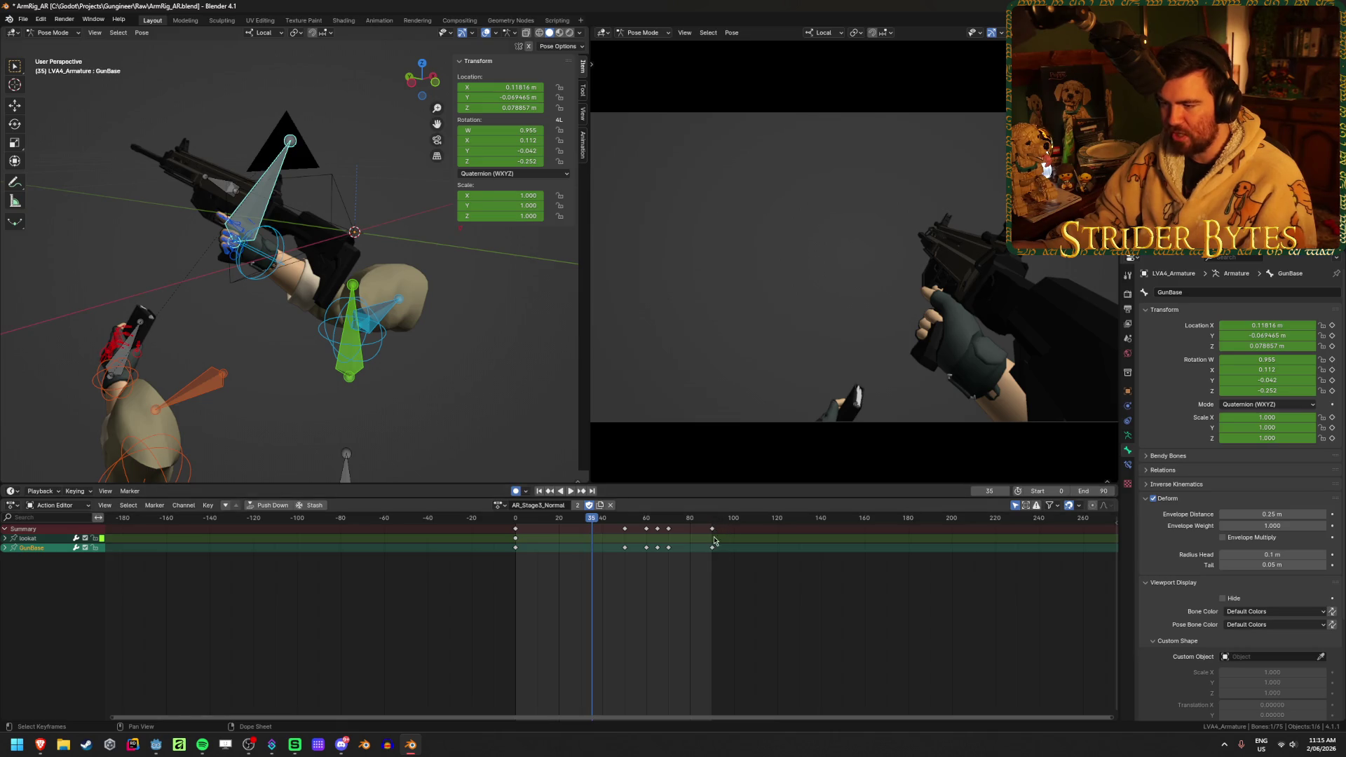
{"action": "left_click", "coordinate": [499, 505]}
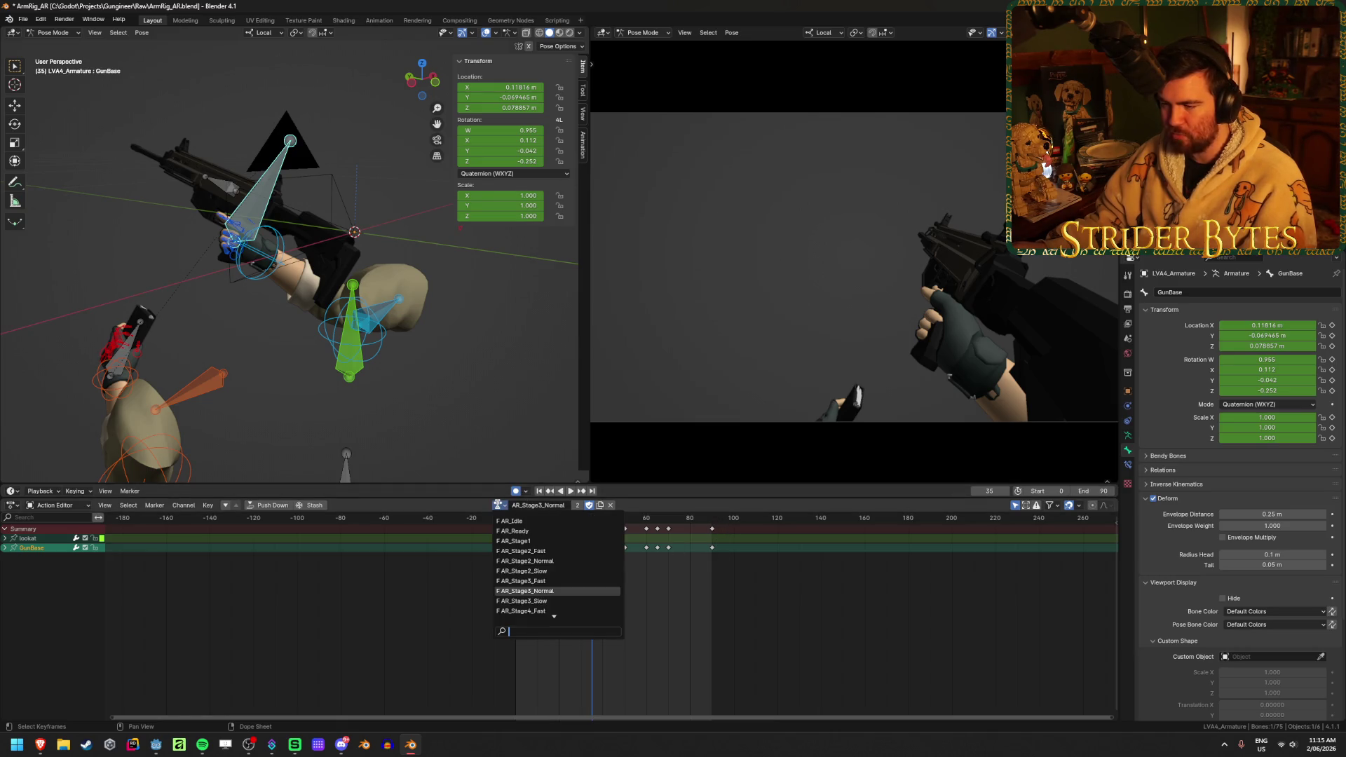
{"action": "left_click", "coordinate": [513, 561]}
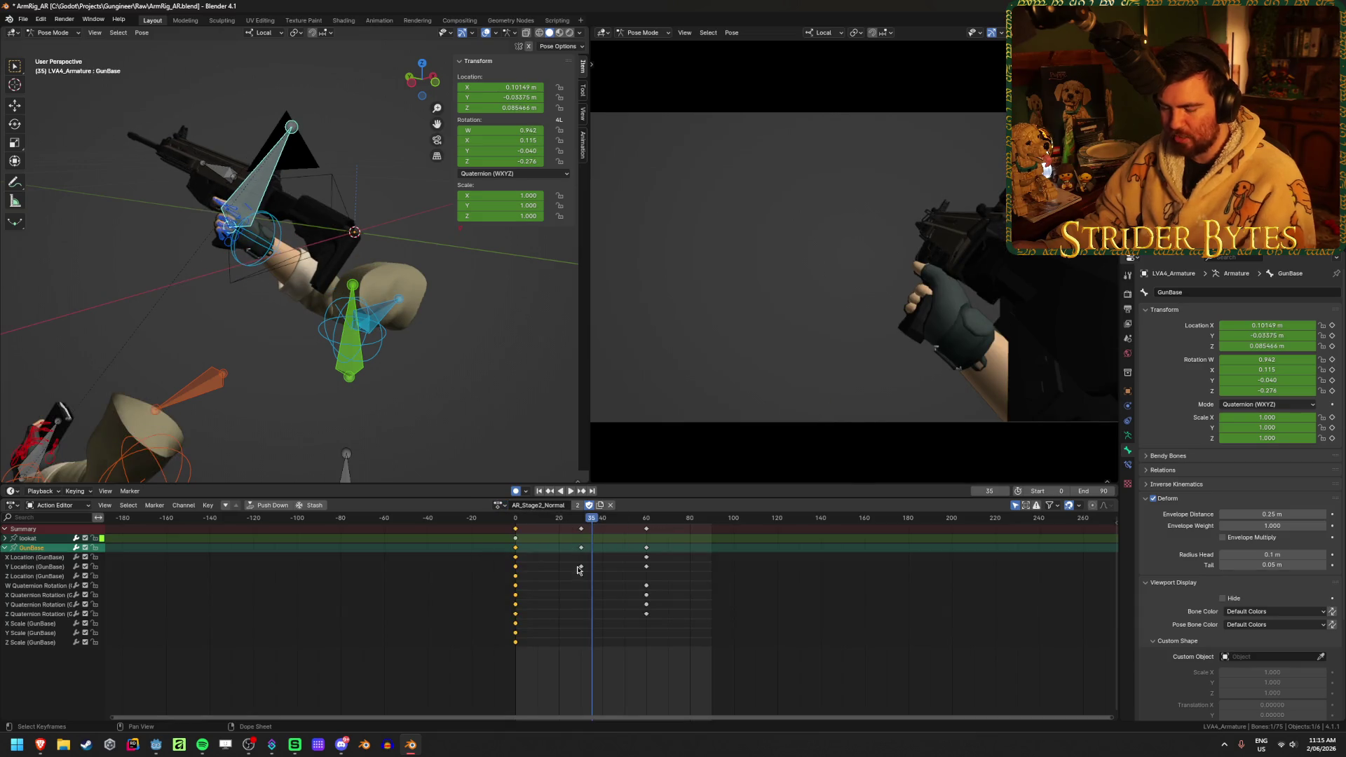
- Preview AR_Stage2_Normal playback and turn the timeline area into an Action Editor
{"action": "key", "text": "space"}
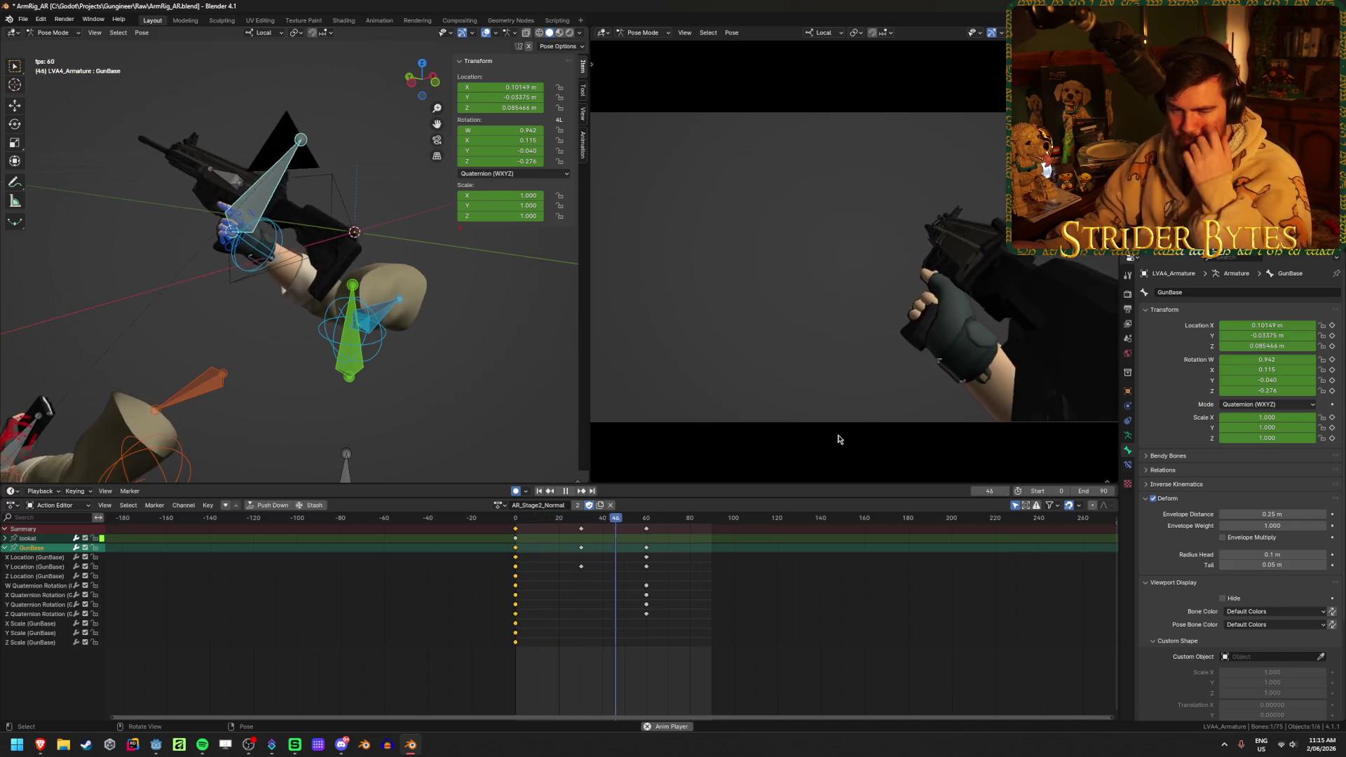
{"action": "key", "text": "space"}
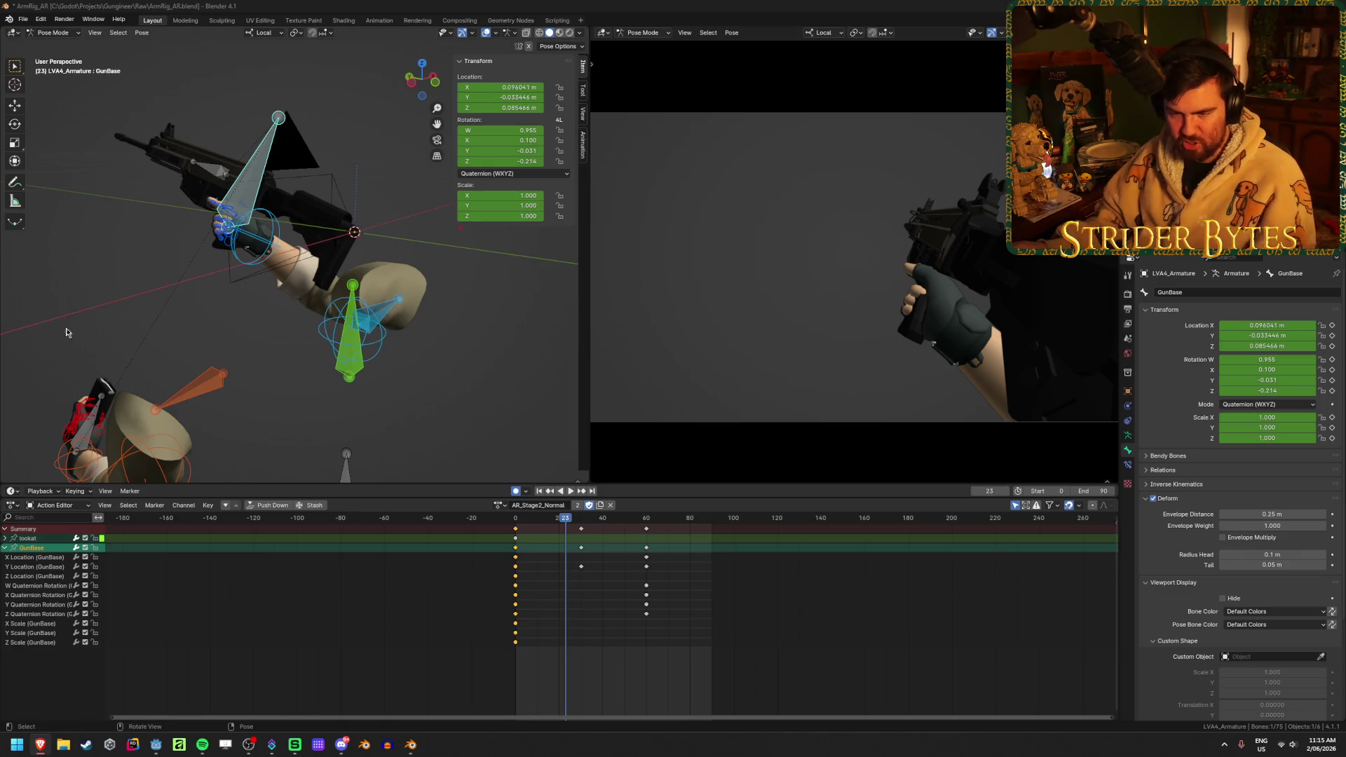
{"action": "left_click", "coordinate": [9, 494]}
{"action": "left_click", "coordinate": [152, 520]}
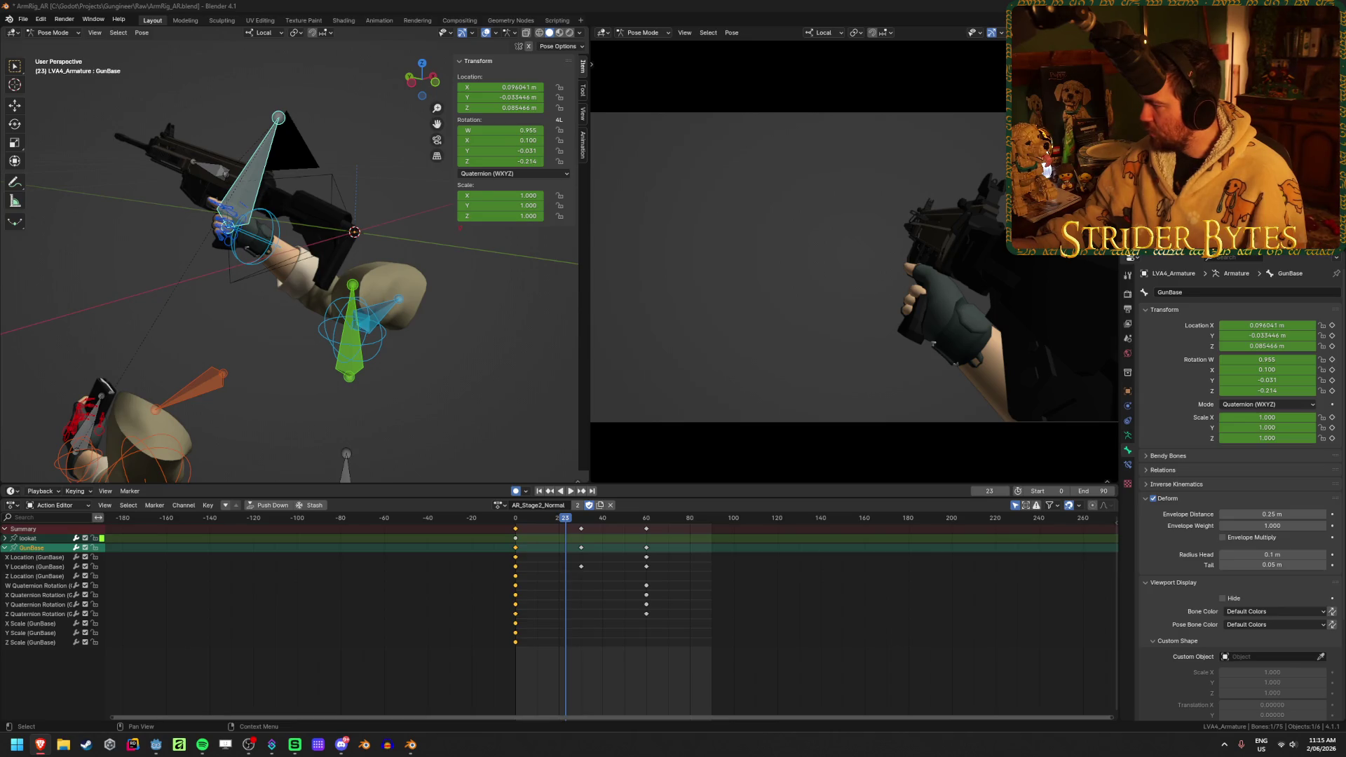
- Set the scene end frame to 60, then return to frame 0 and list the actions
{"action": "left_click", "coordinate": [646, 518]}
{"action": "key", "text": "ctrl+End"}
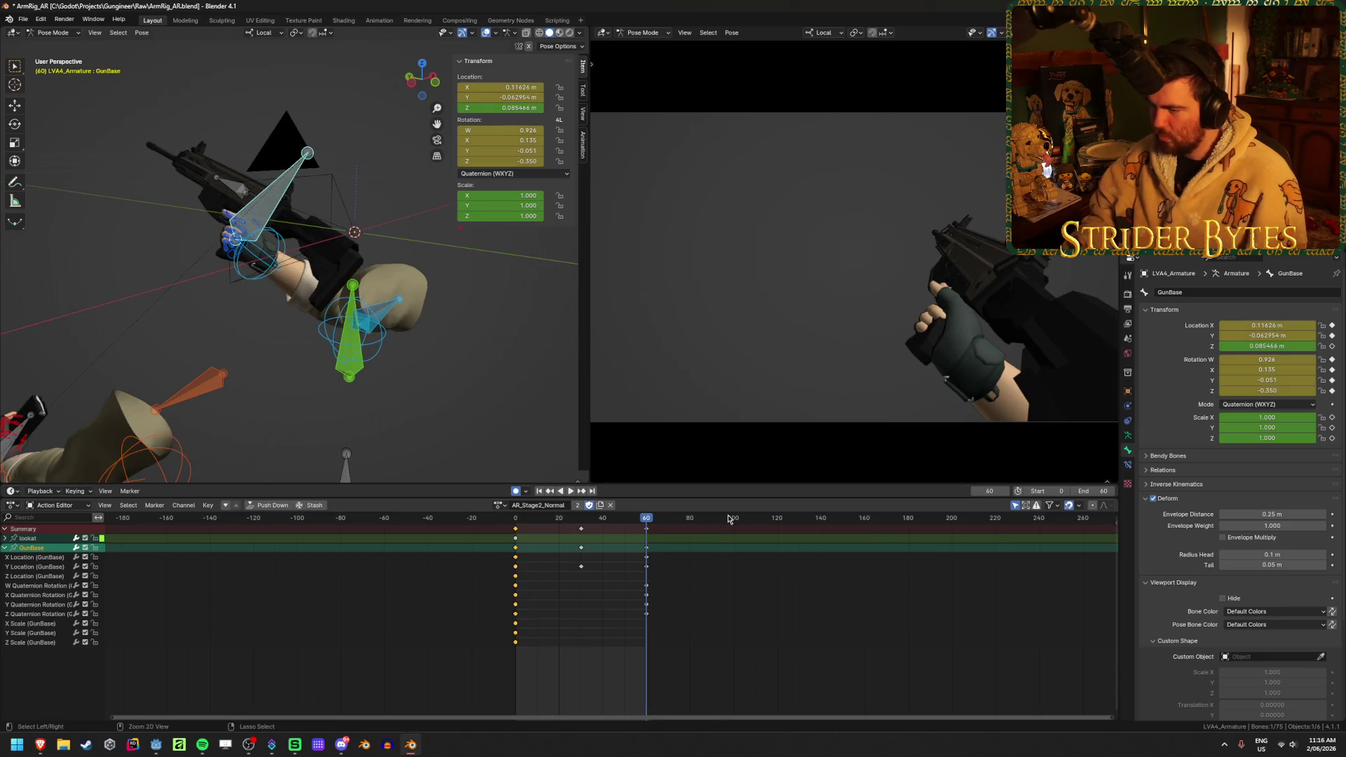
{"action": "left_click", "coordinate": [715, 642]}
{"action": "left_click", "coordinate": [713, 683]}
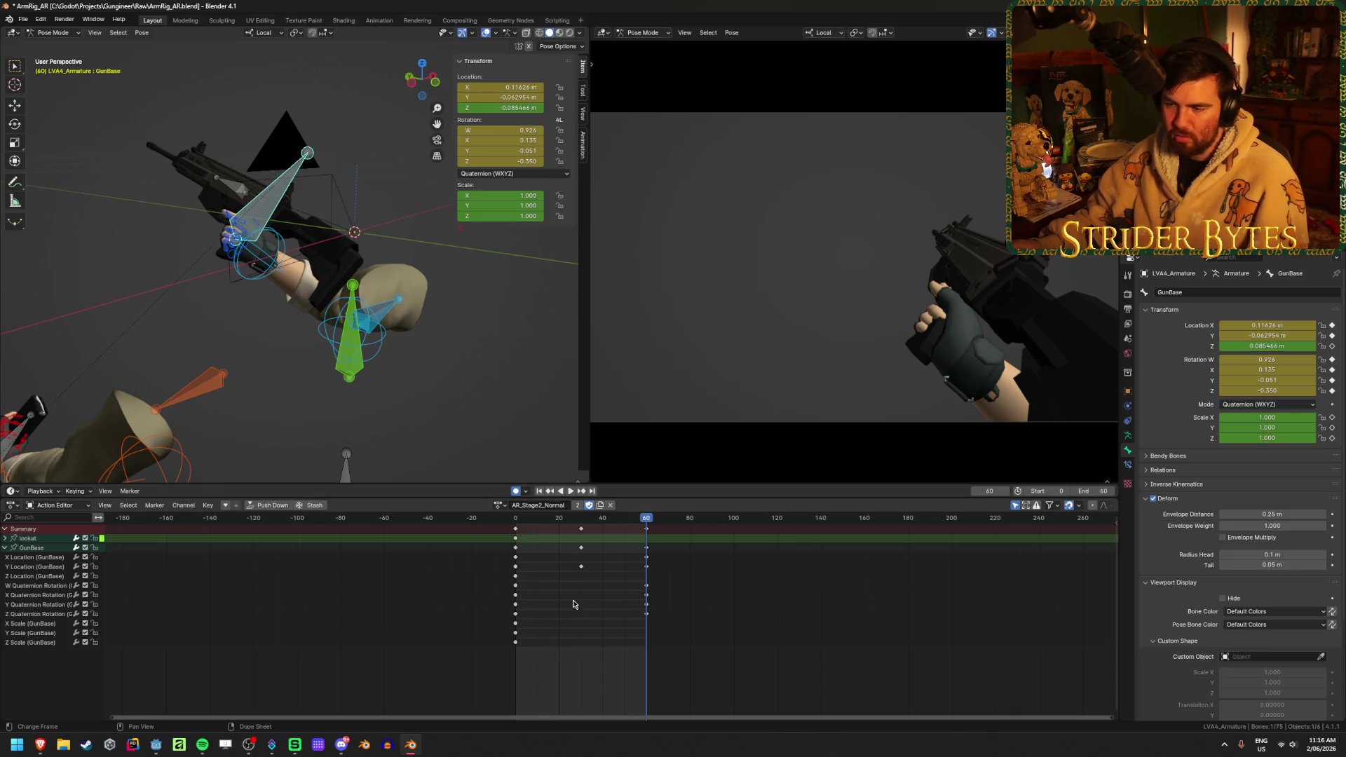
{"action": "key", "text": "shift+Left"}
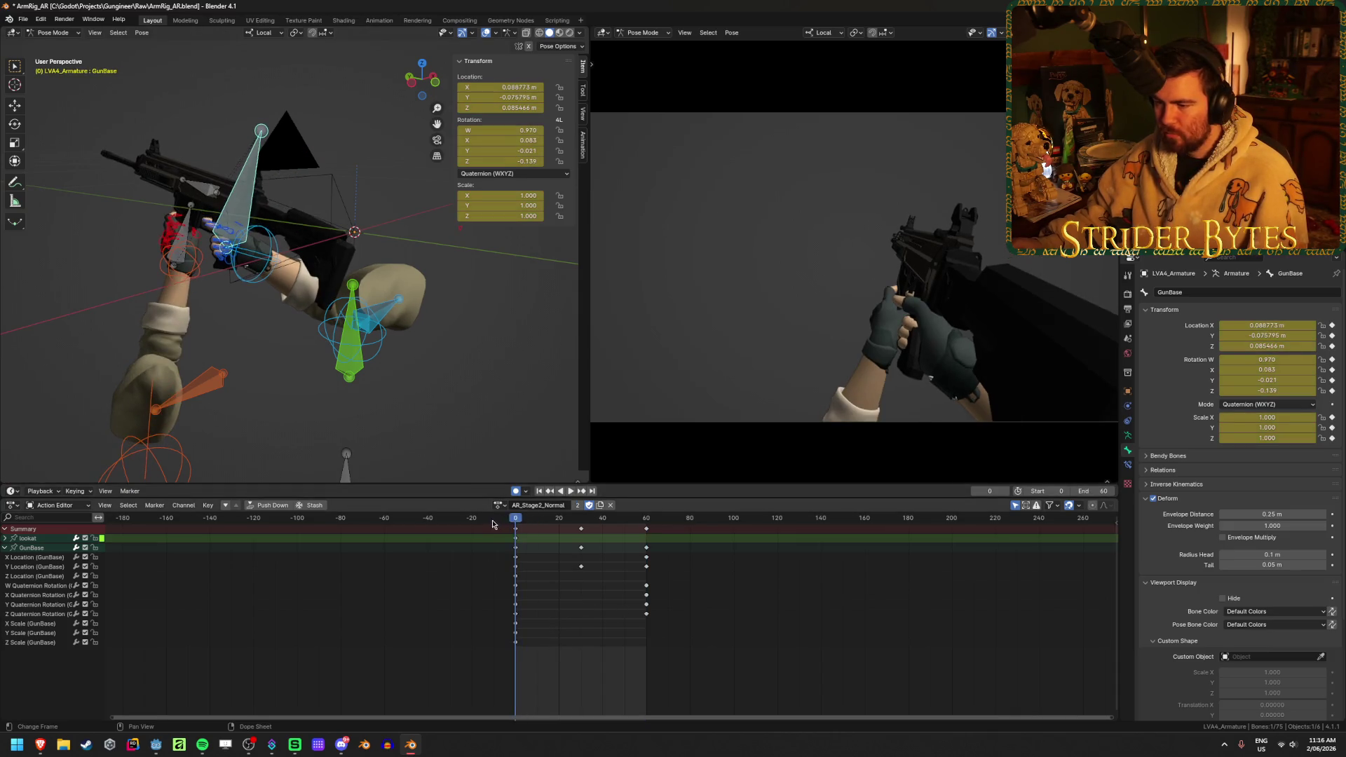
{"action": "left_click", "coordinate": [500, 505]}
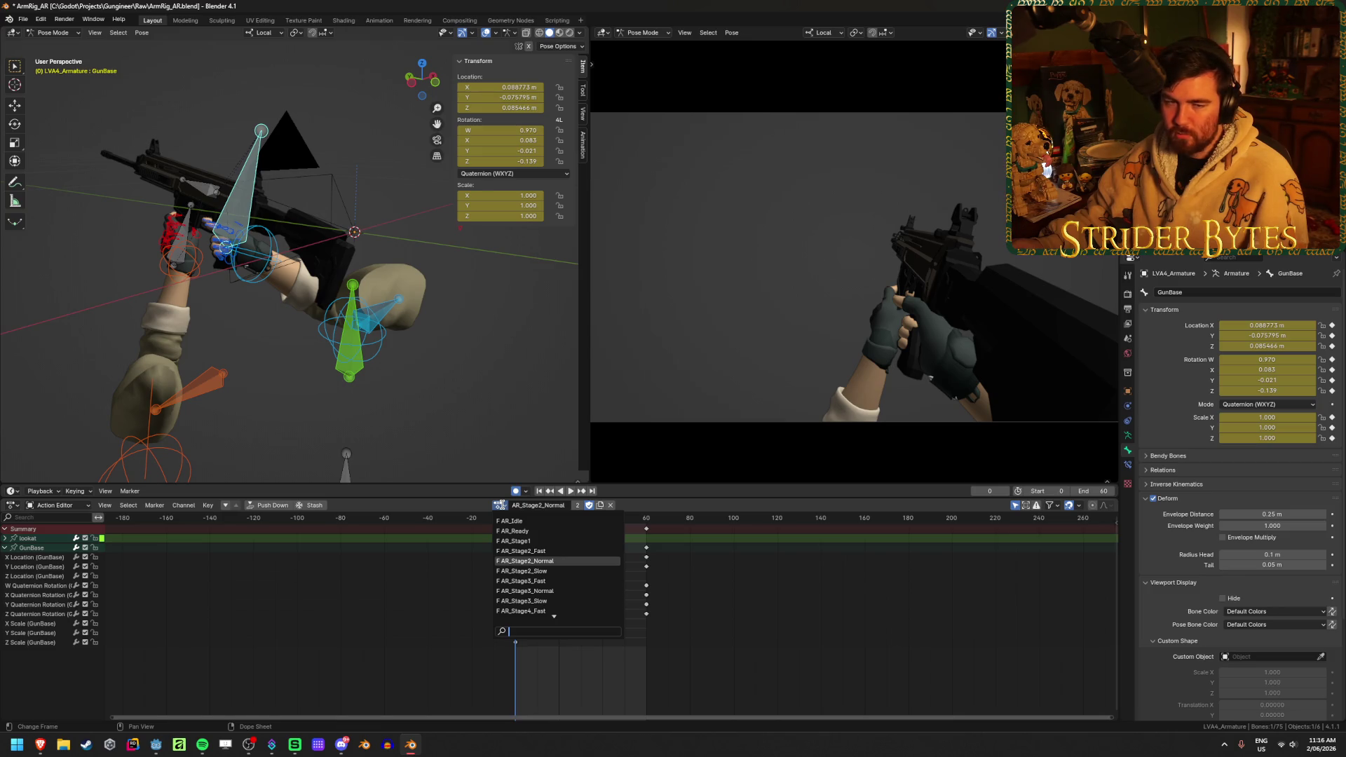
- Play and scrub AR_Stage2_Normal to check the gun motion, pausing at frame 44
{"action": "left_click", "coordinate": [500, 504]}
{"action": "left_click", "coordinate": [500, 505]}
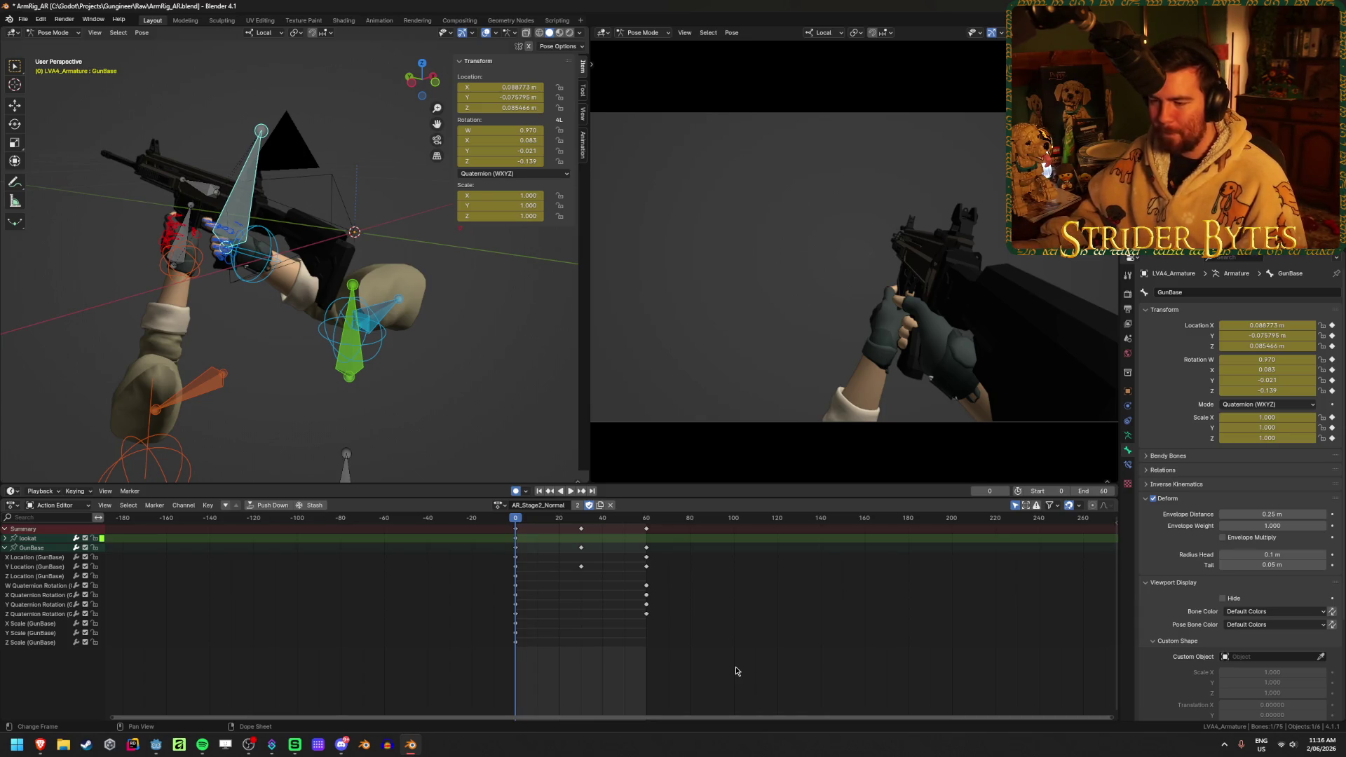
{"action": "key", "text": "space"}
{"action": "left_click_drag", "start_coordinate": [498, 534], "coordinate": [667, 538]}
{"action": "key", "text": "Escape"}
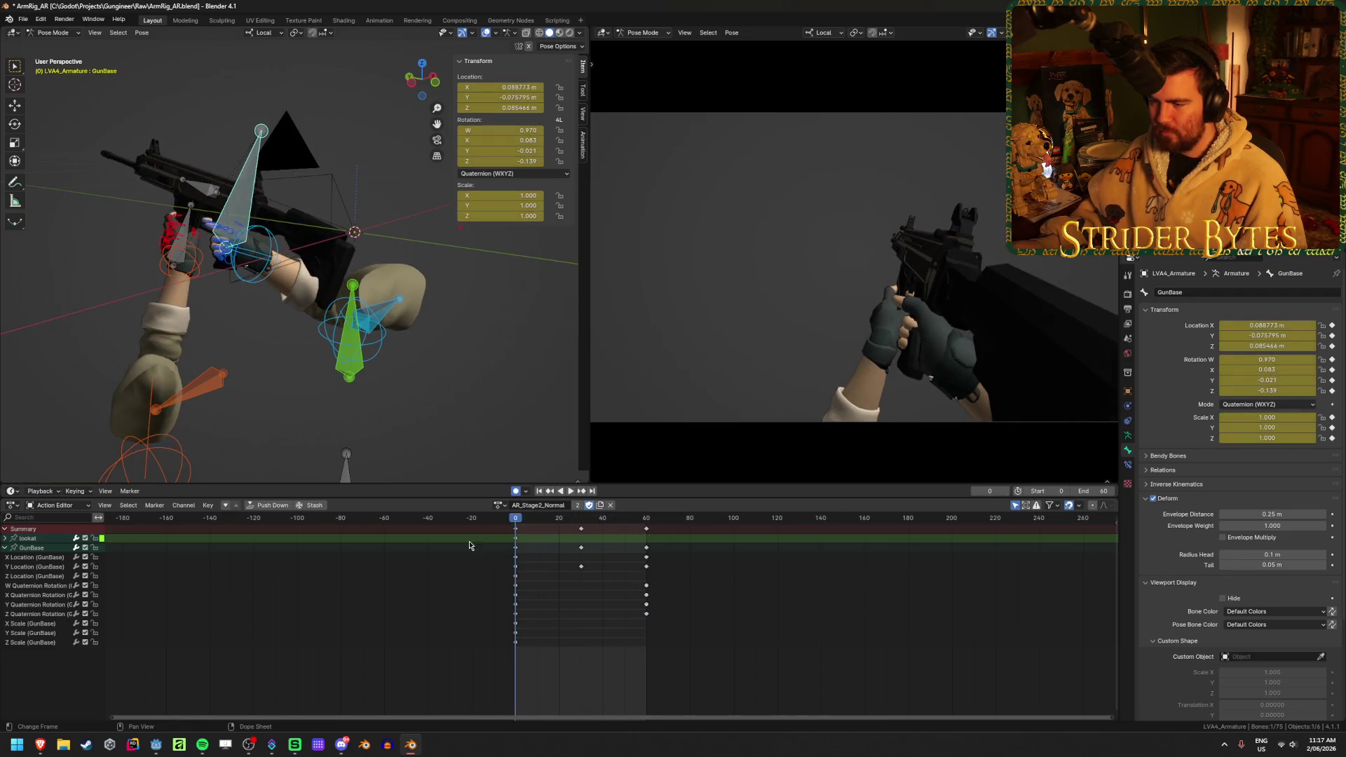
{"action": "left_click", "coordinate": [571, 492]}
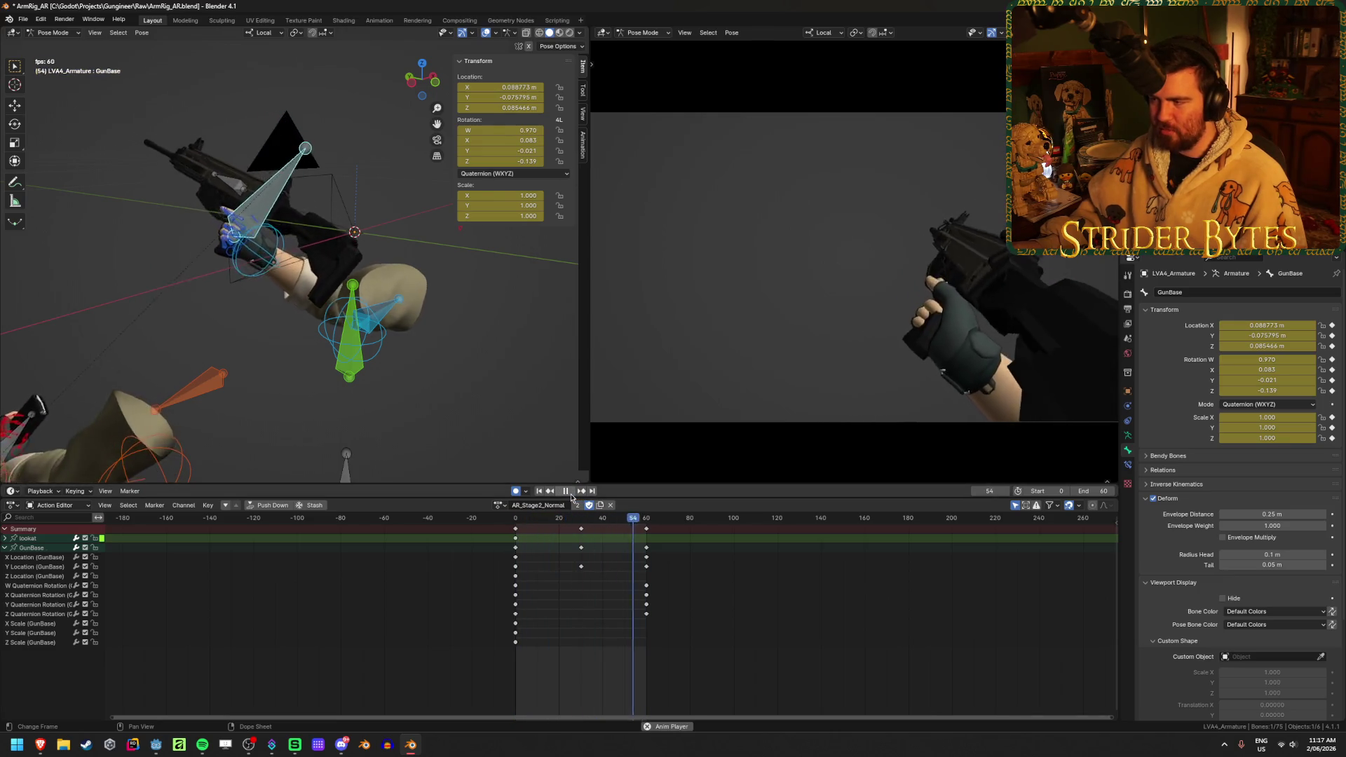
{"action": "left_click", "coordinate": [565, 490]}
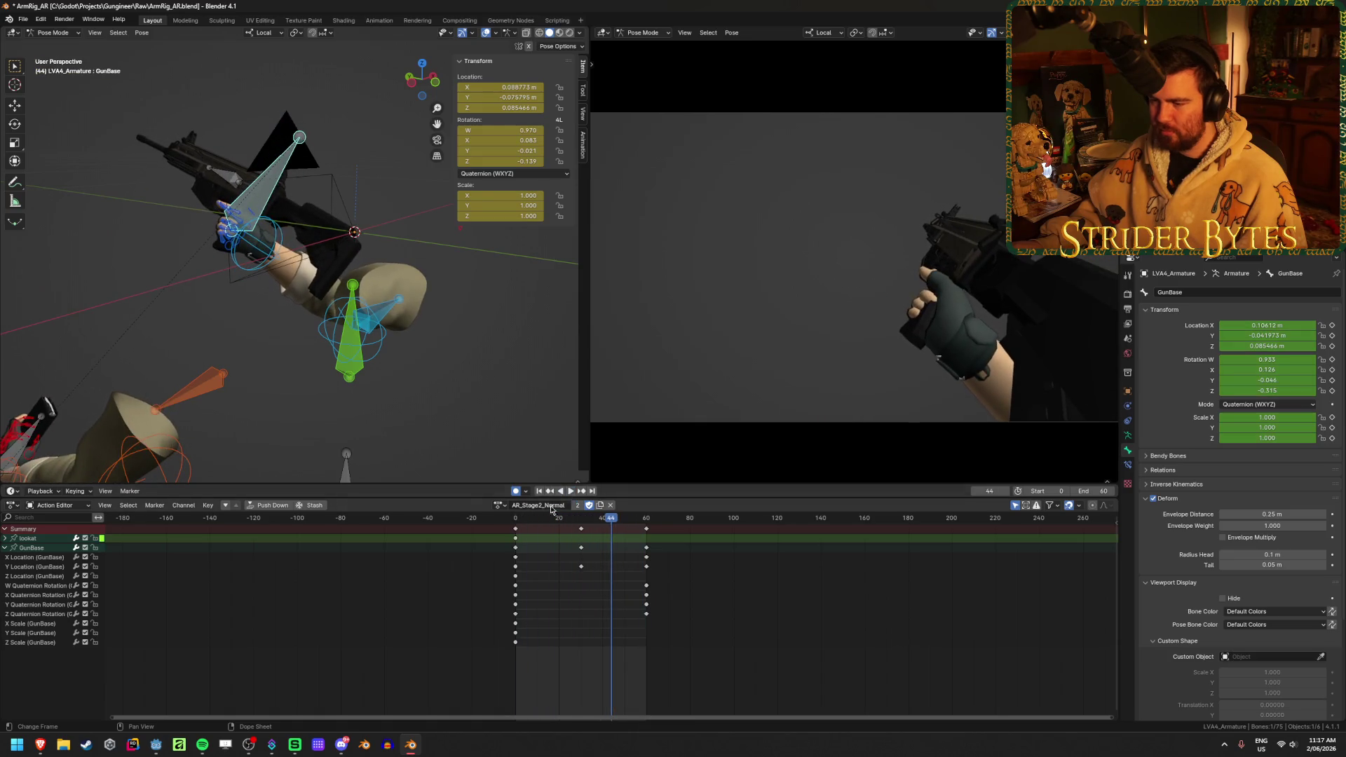
- Load the AR_Stage1 action and start playing it
{"action": "left_click", "coordinate": [498, 504]}
{"action": "left_click", "coordinate": [566, 541]}
{"action": "key", "text": "space"}
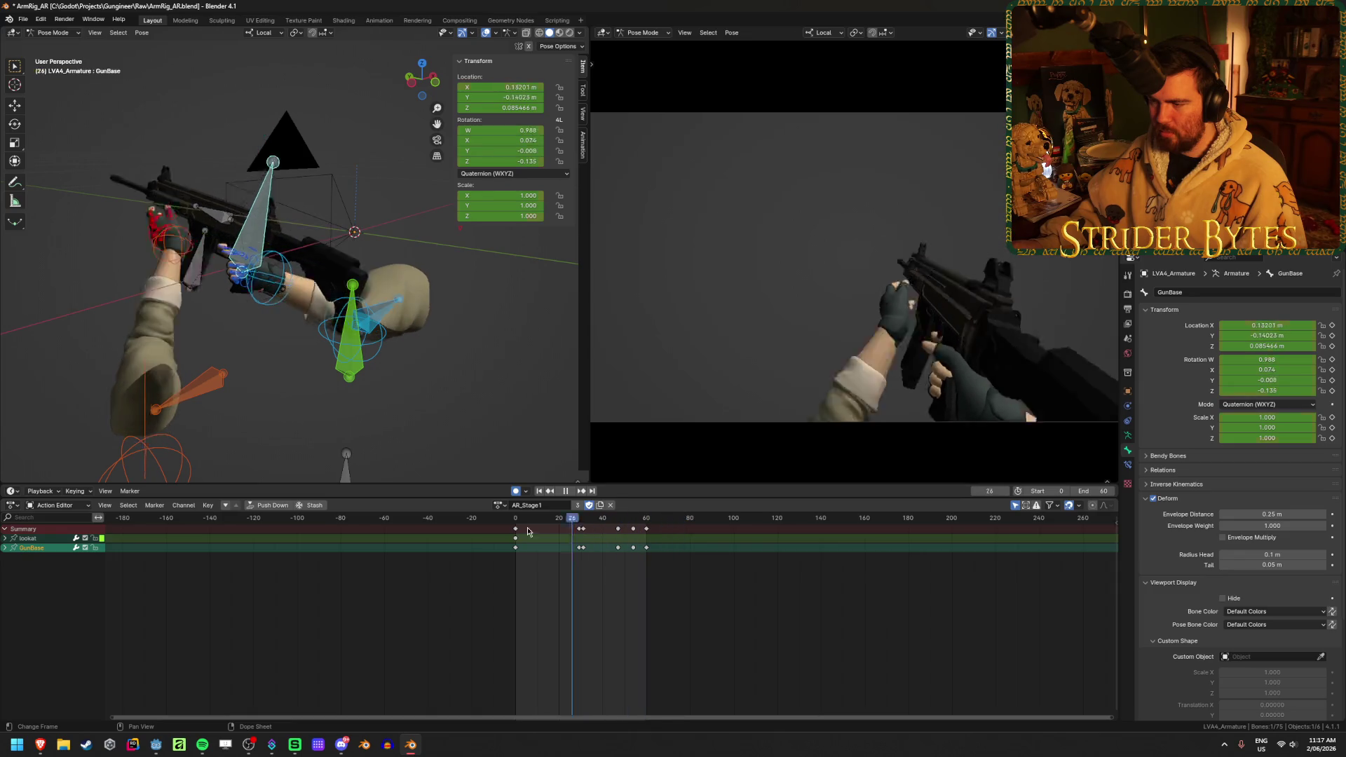
- Play AR_Stage1 from frame 0, stopping to inspect poses up to frame 60
{"action": "left_click", "coordinate": [566, 490]}
{"action": "left_click", "coordinate": [568, 492]}
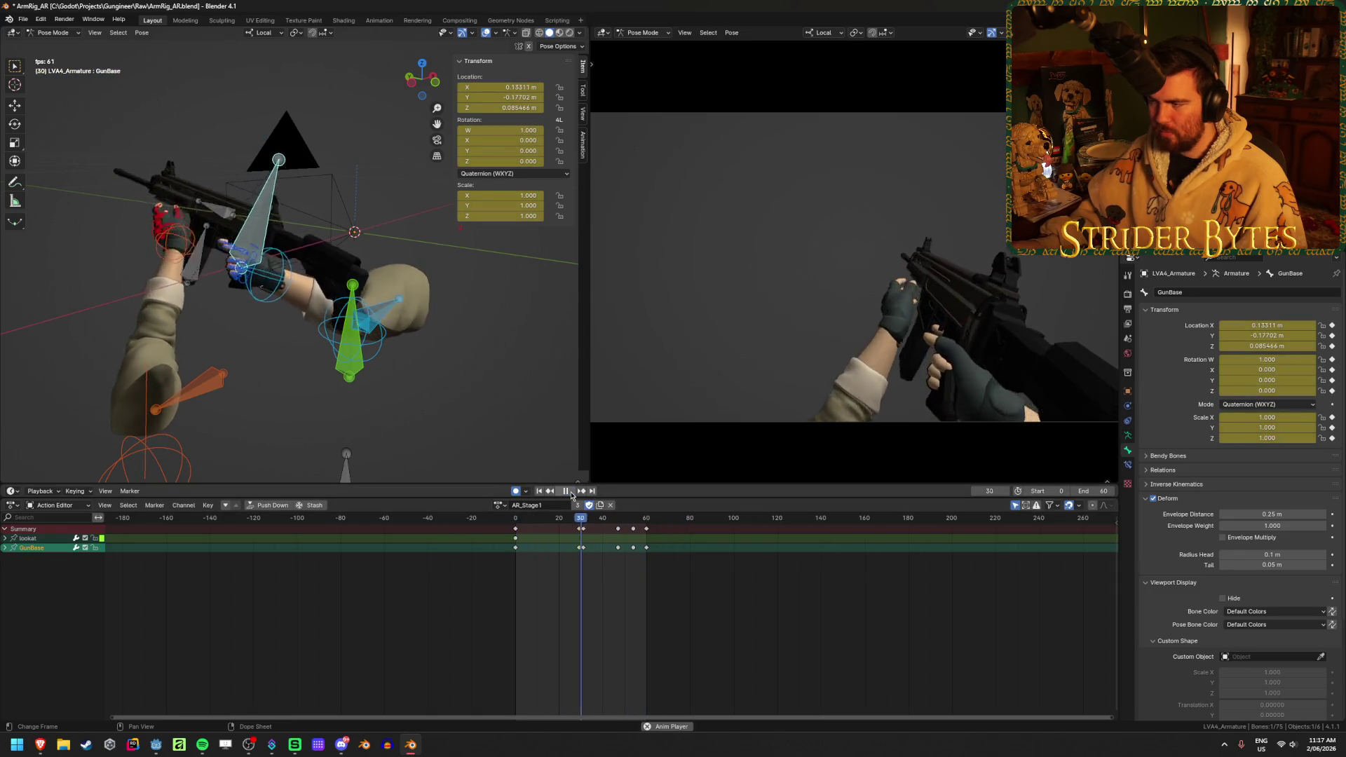
{"action": "left_click", "coordinate": [571, 494]}
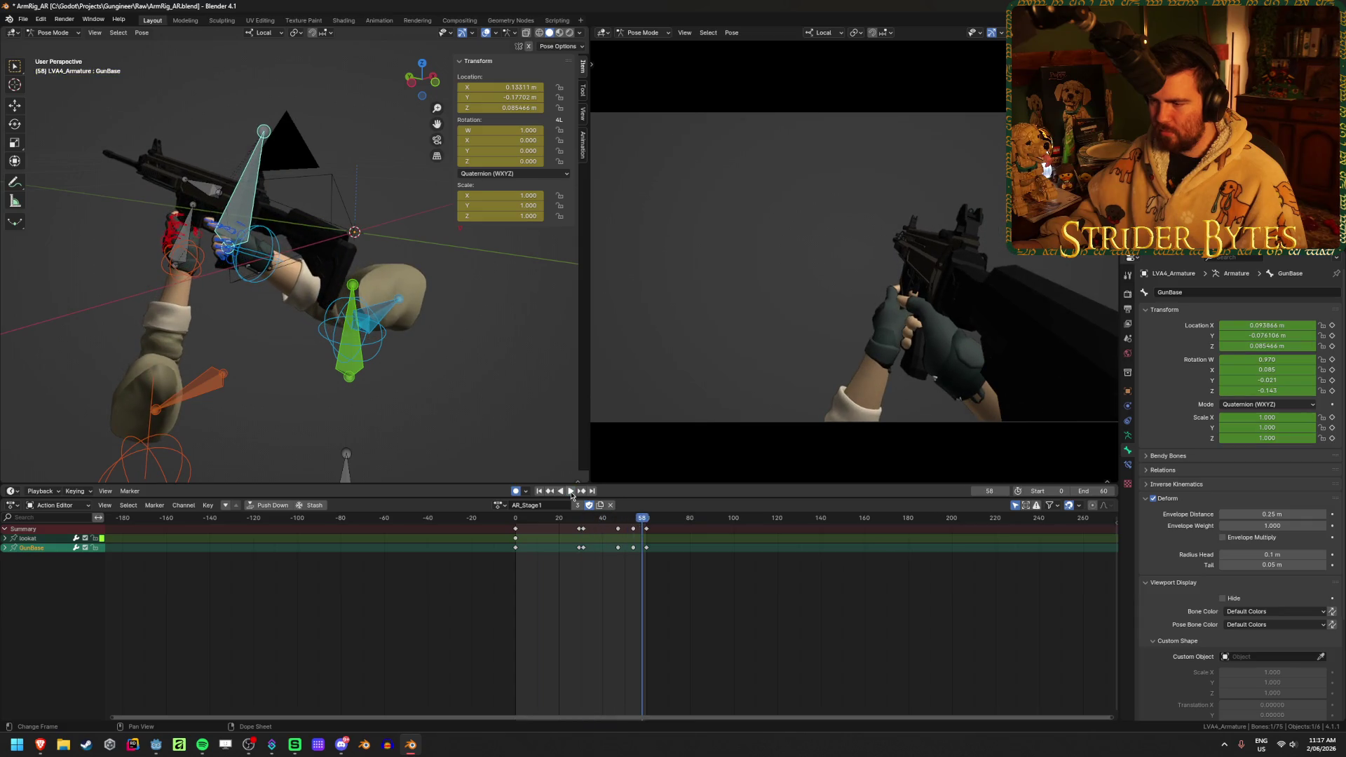
{"action": "key", "text": "space"}
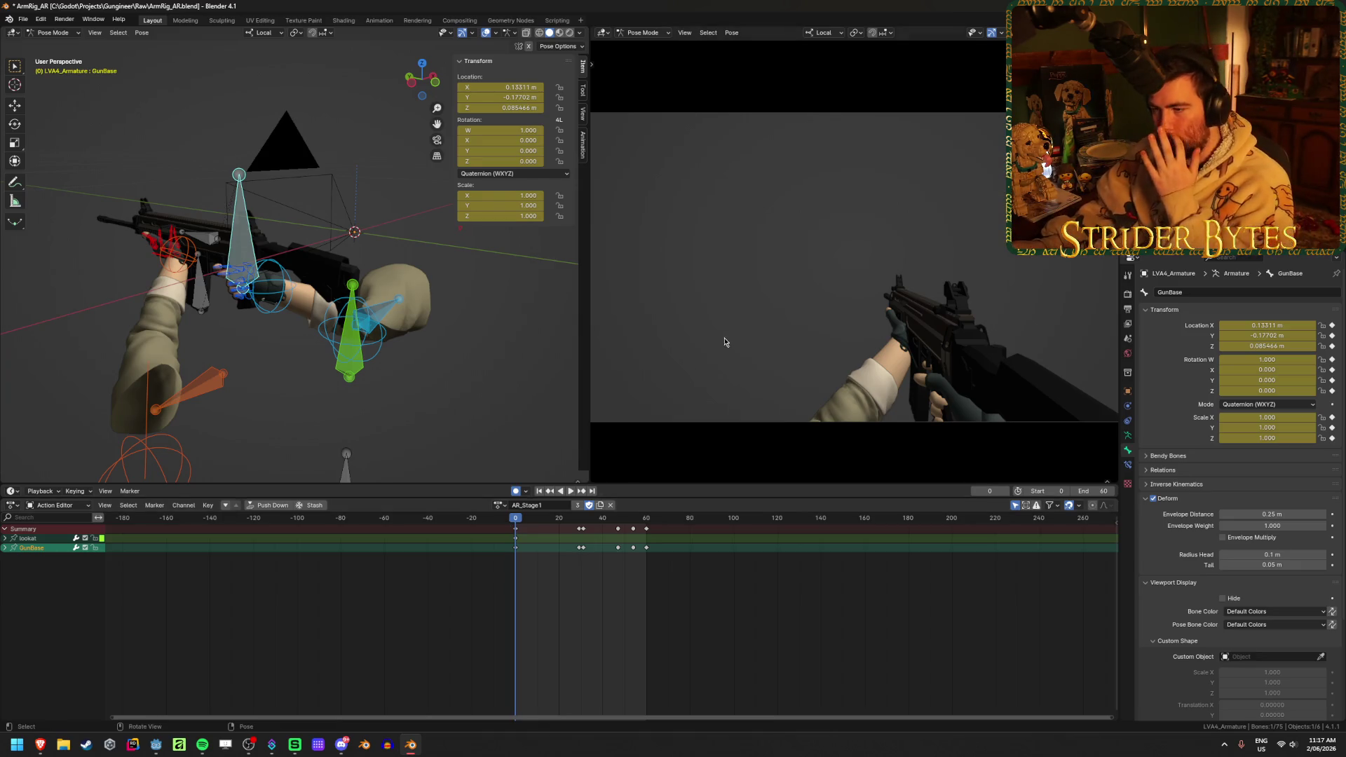
{"action": "key", "text": "space"}
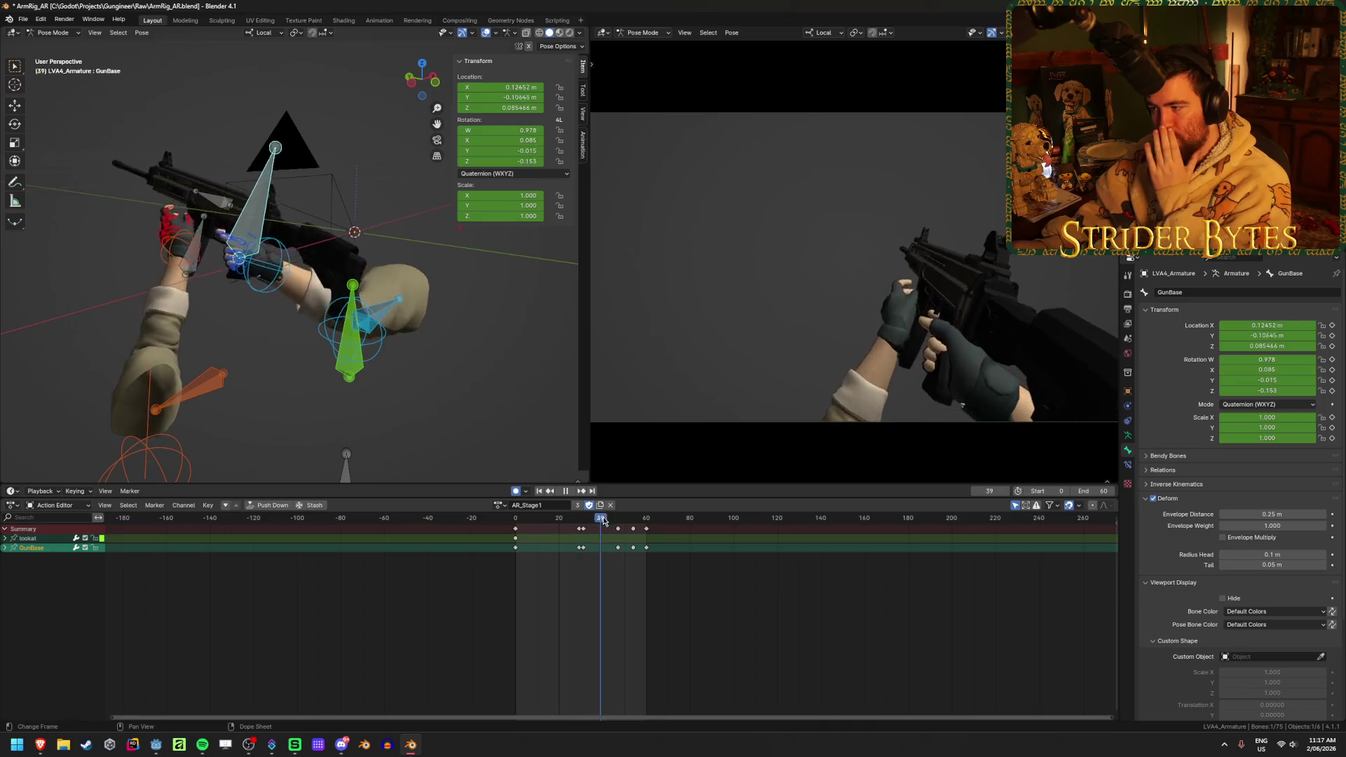
{"action": "left_click_drag", "start_coordinate": [603, 520], "coordinate": [646, 526]}
{"action": "key", "text": "space"}
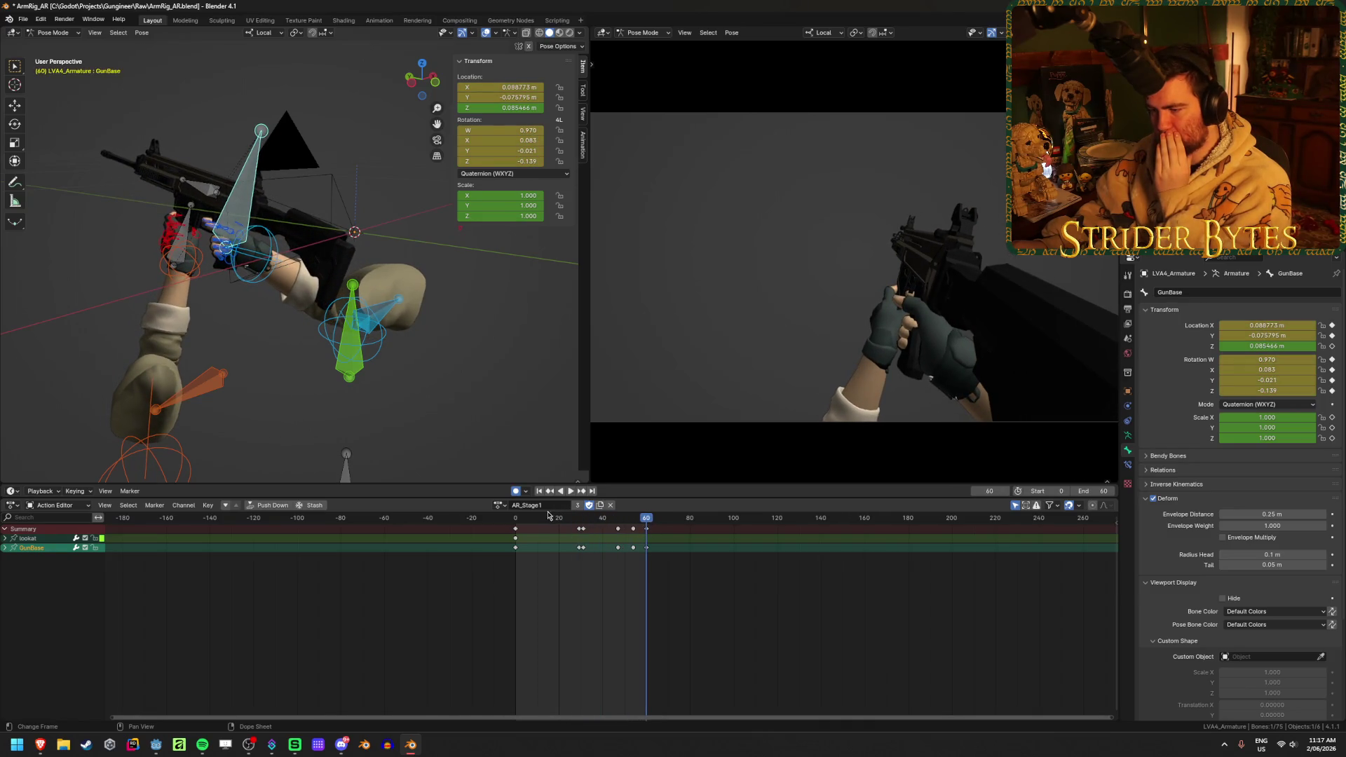
- Play AR_Stage2_Fast with GunBase channels expanded, then switch back to AR_Stage1
{"action": "left_click", "coordinate": [499, 505]}
{"action": "left_click", "coordinate": [528, 552]}
{"action": "left_click", "coordinate": [516, 520]}
{"action": "key", "text": "space"}
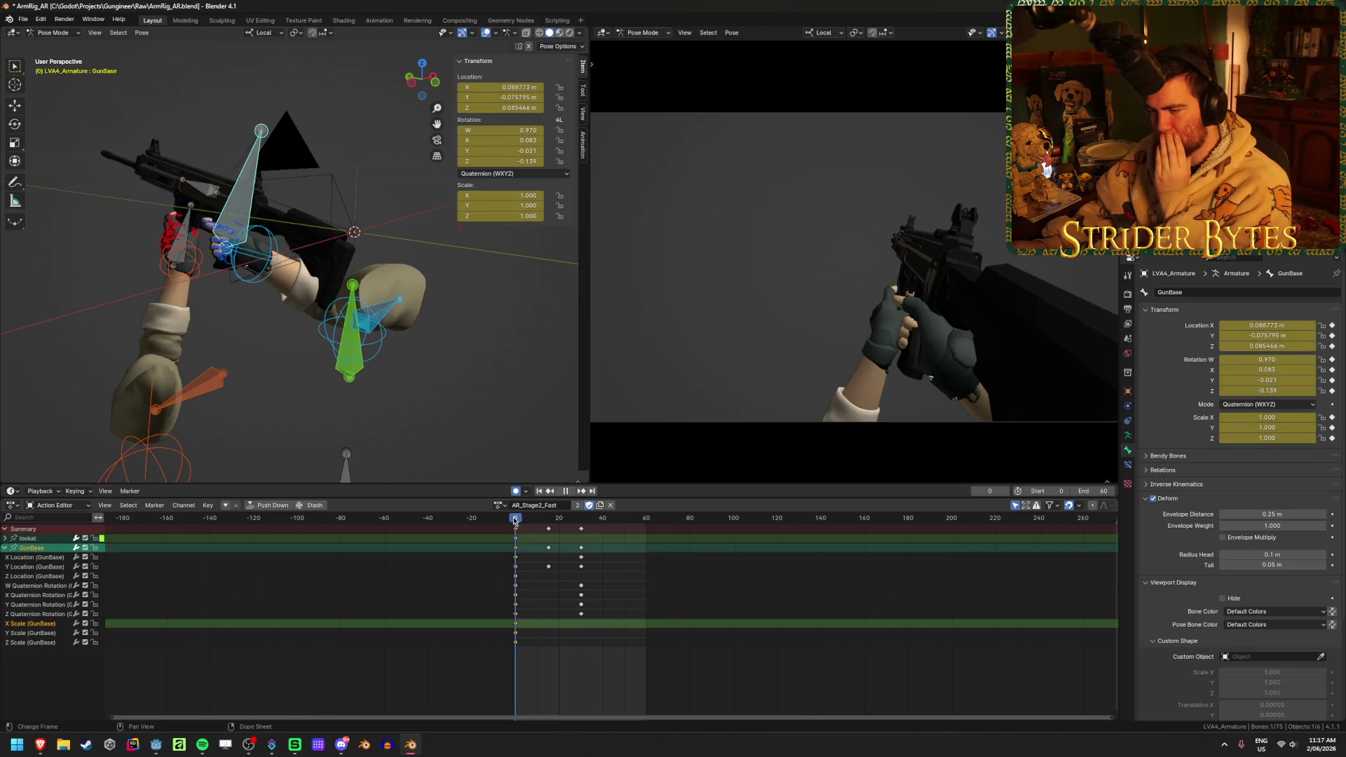
{"action": "key", "text": "space"}
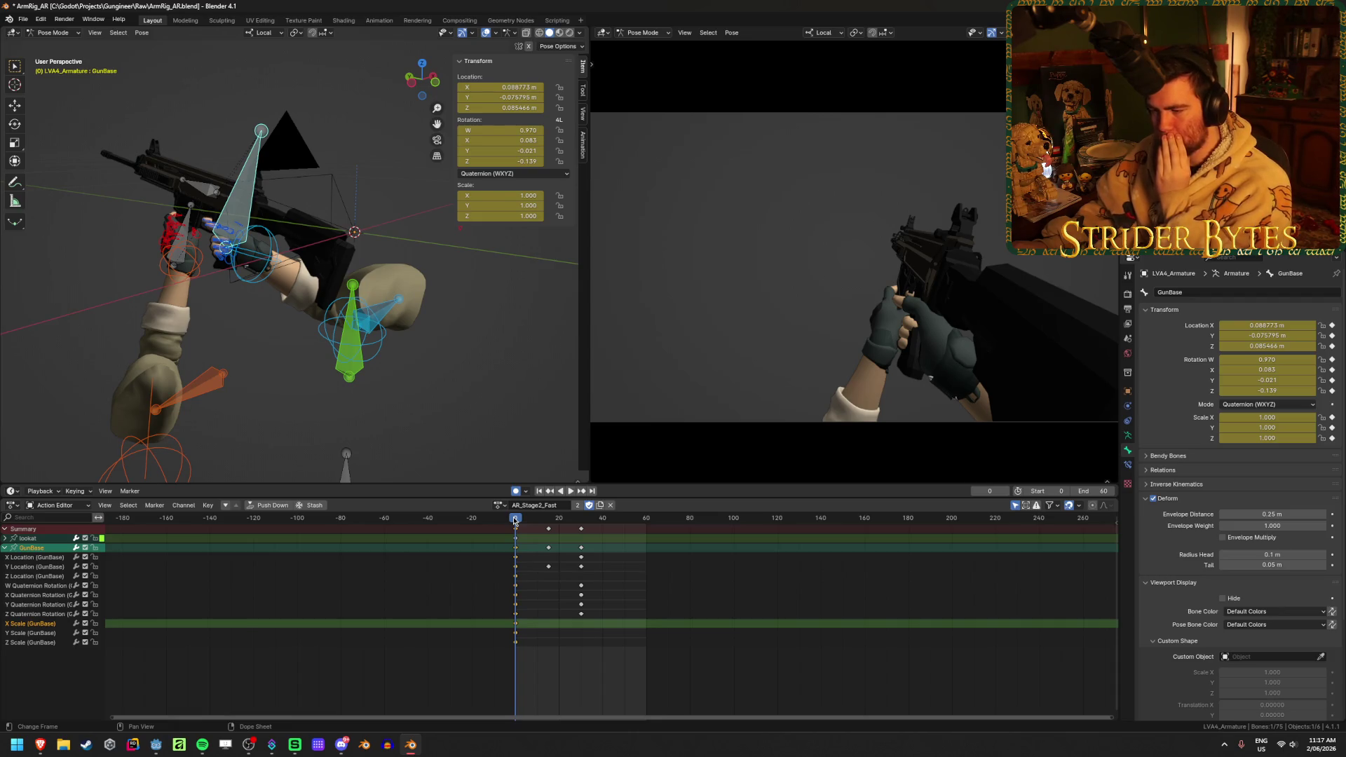
{"action": "left_click", "coordinate": [500, 505]}
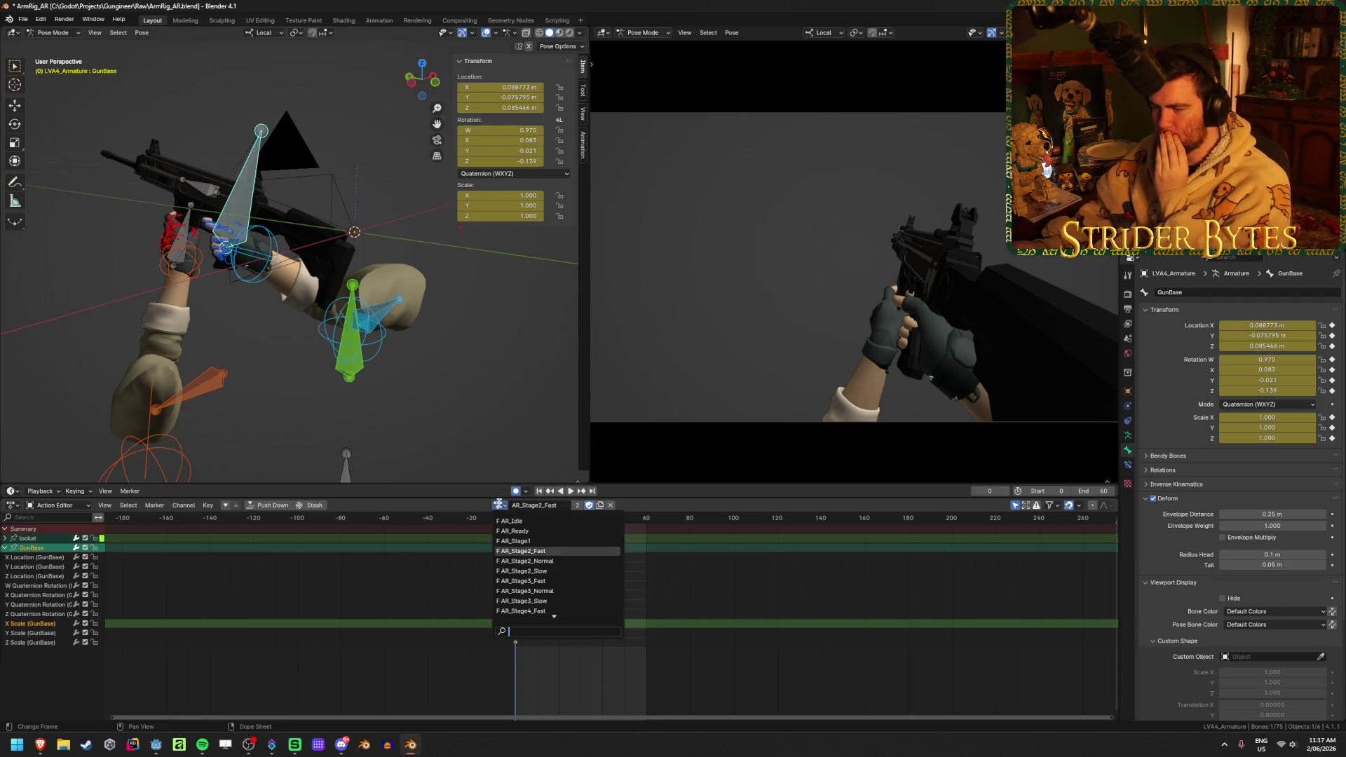
{"action": "left_click", "coordinate": [521, 542]}
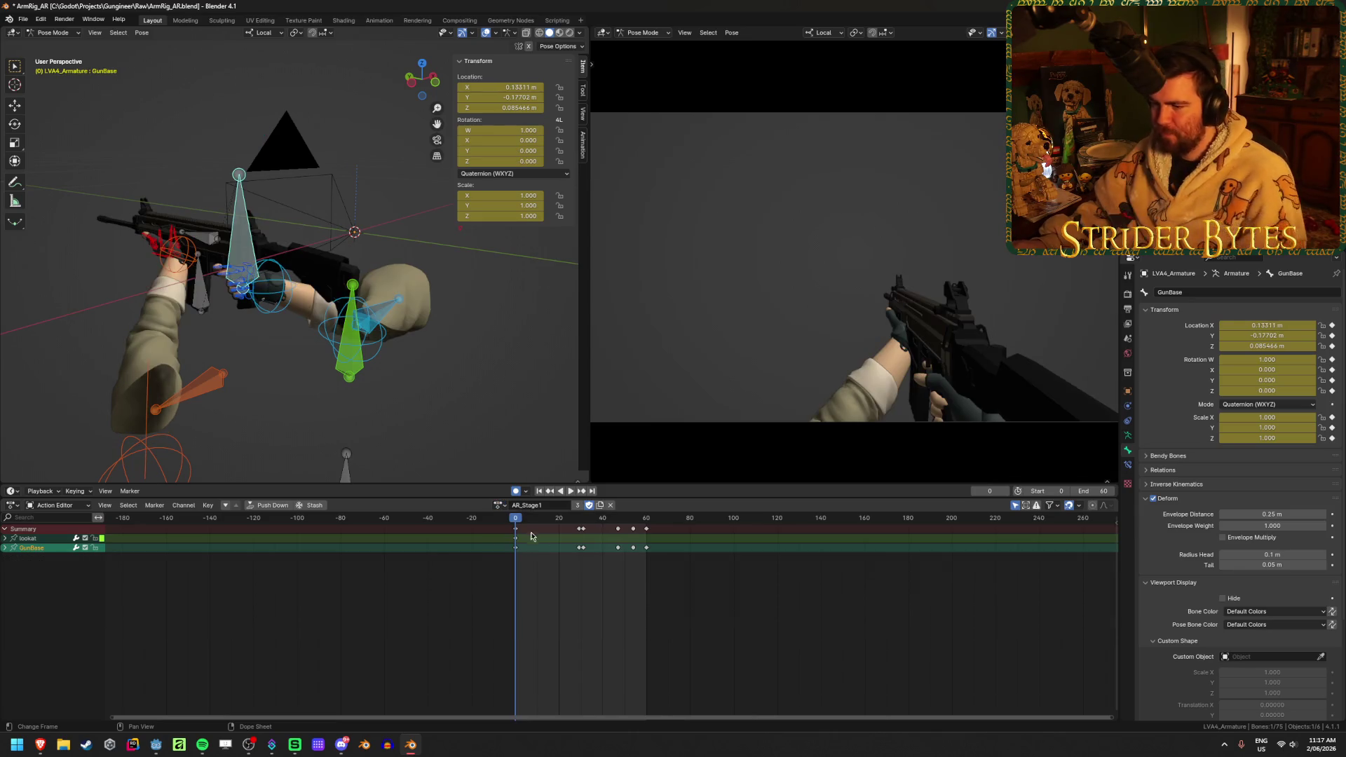
- Slide the GunBase keyframe onto frame 30, replay to check timing, then test-rotate GunBase at frame 0
{"action": "left_click", "coordinate": [571, 491]}
{"action": "mouse_move", "coordinate": [572, 518]}
{"action": "left_mouse_down"}
{"action": "mouse_move", "coordinate": [550, 522]}
{"action": "mouse_move", "coordinate": [603, 524]}
{"action": "mouse_move", "coordinate": [516, 525]}
{"action": "mouse_move", "coordinate": [668, 541]}
{"action": "mouse_move", "coordinate": [516, 539]}
{"action": "mouse_move", "coordinate": [635, 555]}
{"action": "mouse_move", "coordinate": [580, 557]}
{"action": "left_mouse_up"}
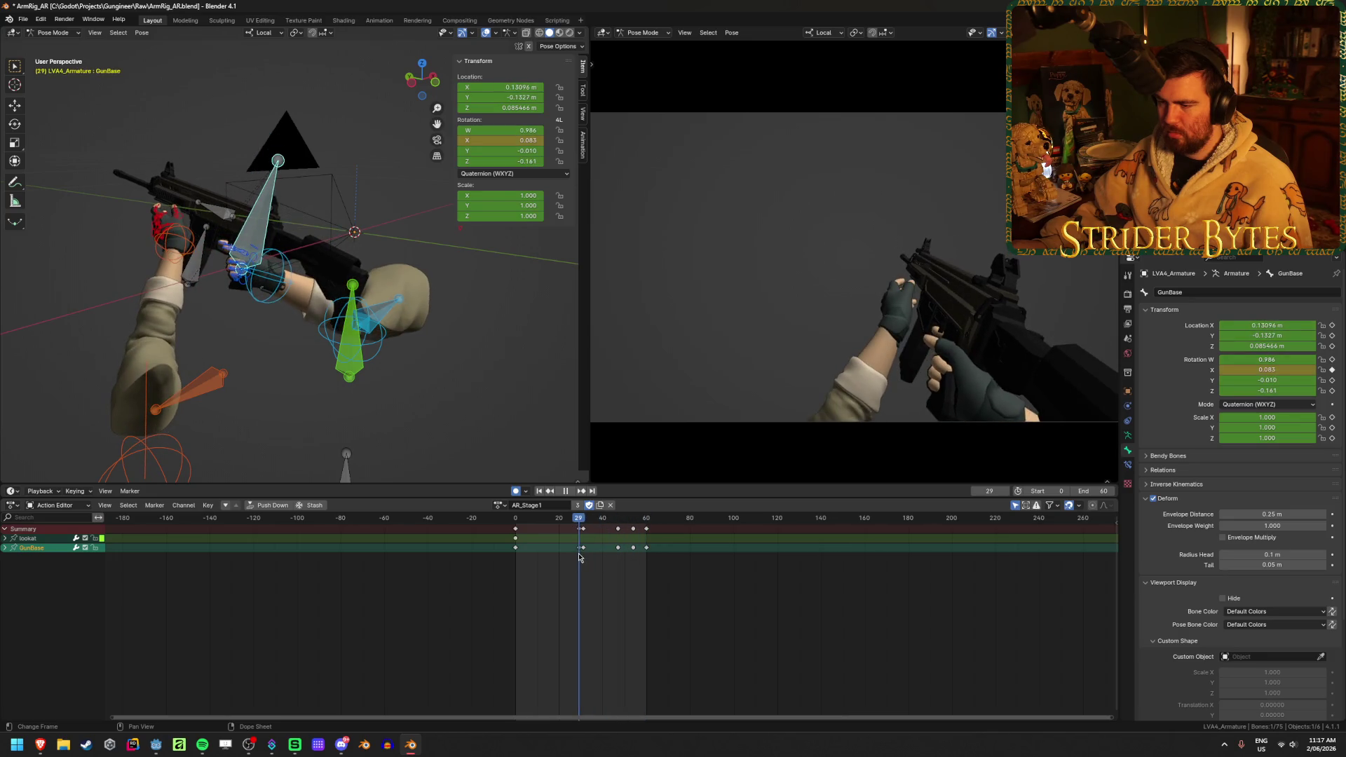
{"action": "scroll", "coordinate": [579, 558], "scroll_direction": "up", "scroll_amount": 6}
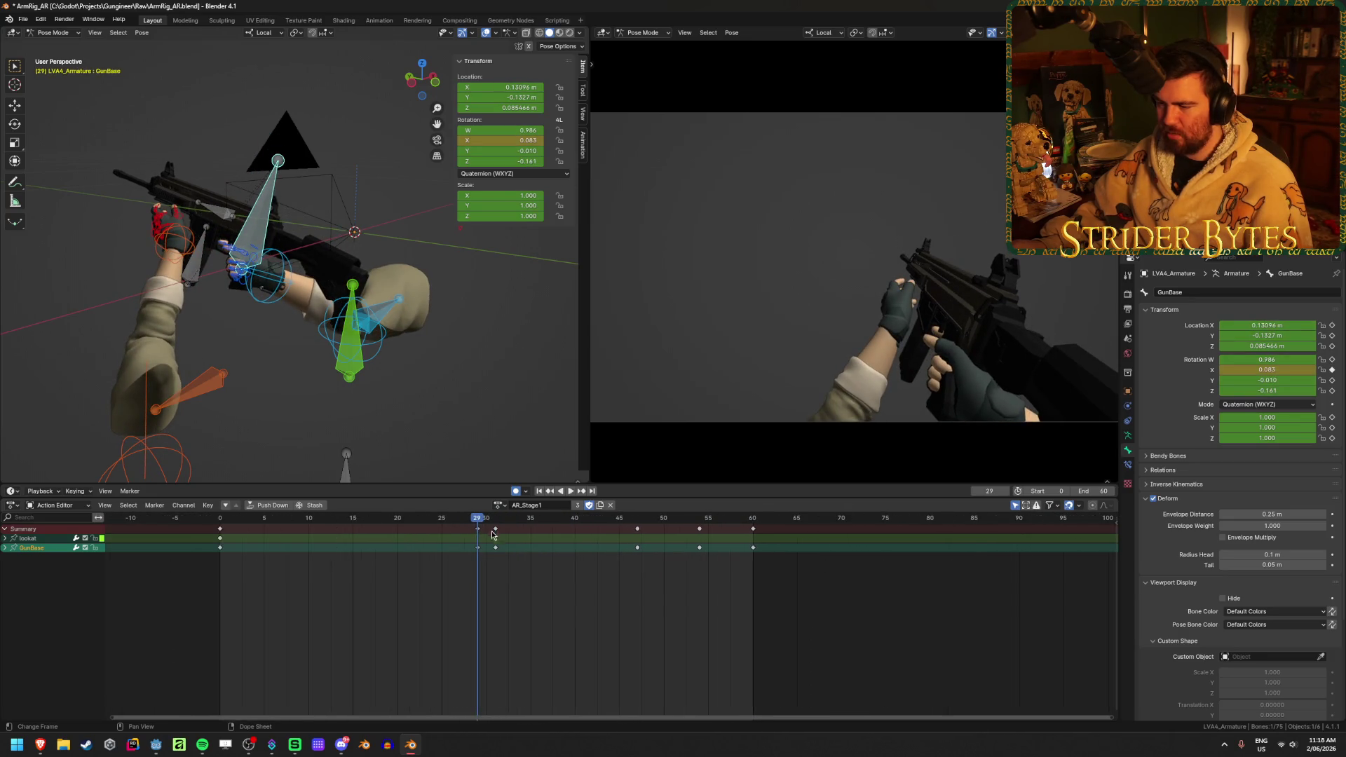
{"action": "mouse_move", "coordinate": [476, 523]}
{"action": "left_mouse_down"}
{"action": "mouse_move", "coordinate": [496, 537]}
{"action": "mouse_move", "coordinate": [496, 517]}
{"action": "left_mouse_up"}
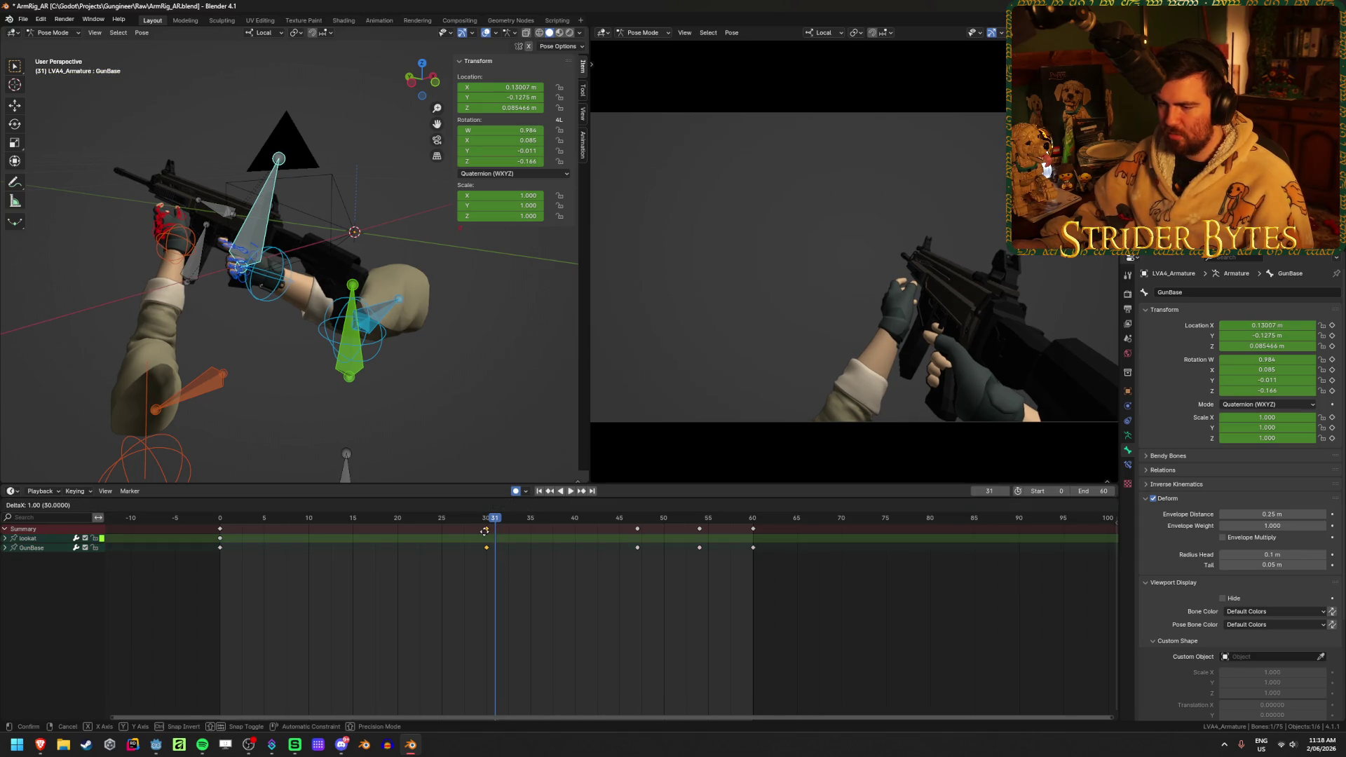
{"action": "key", "text": "space"}
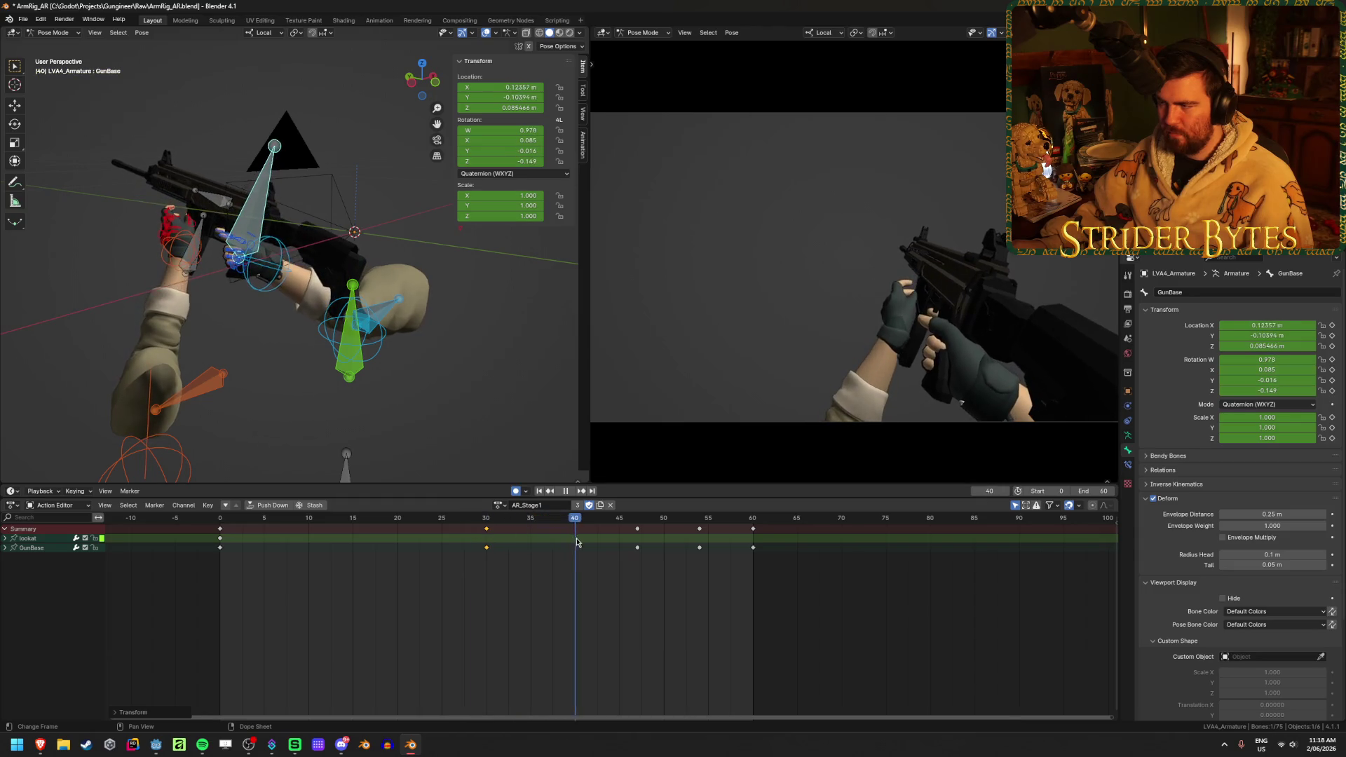
{"action": "mouse_move", "coordinate": [514, 544]}
{"action": "left_mouse_down"}
{"action": "mouse_move", "coordinate": [489, 522]}
{"action": "mouse_move", "coordinate": [193, 522]}
{"action": "left_mouse_up"}
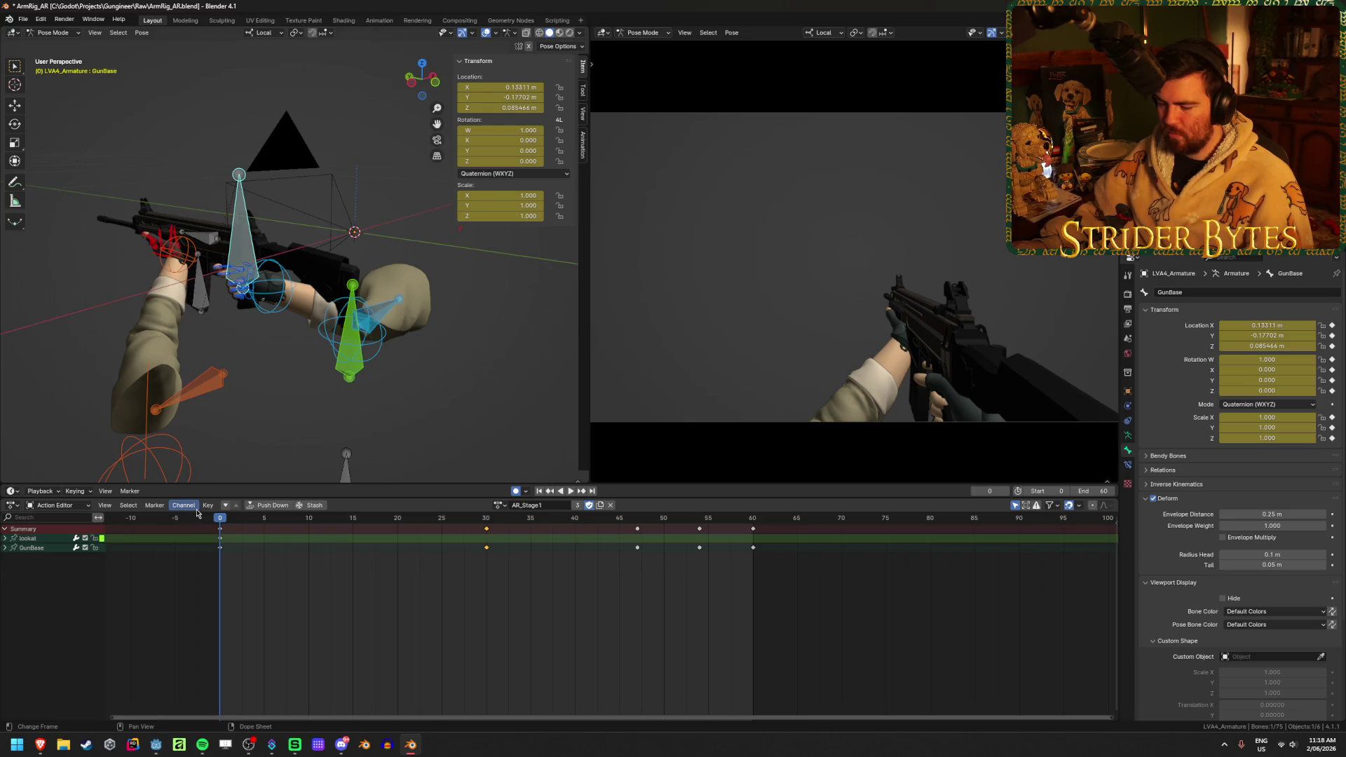
{"action": "key", "text": "r"}
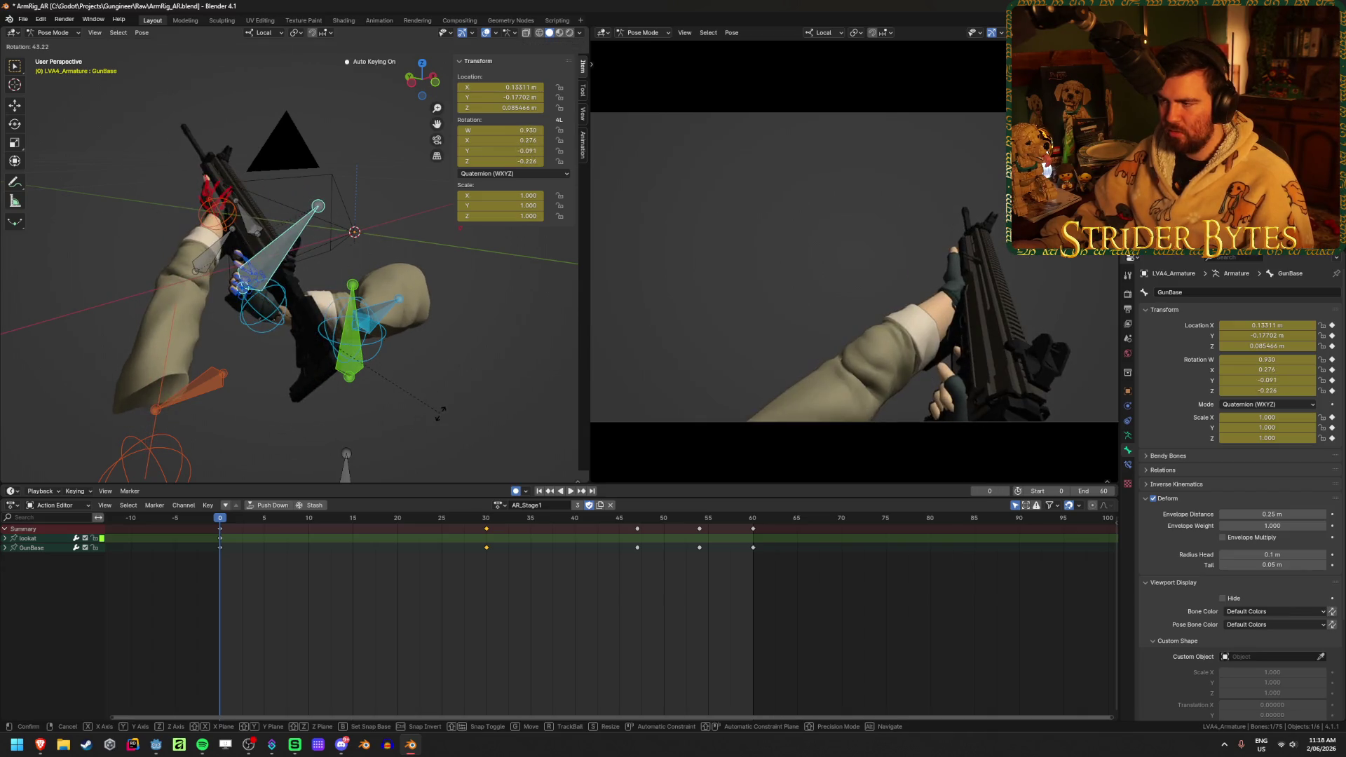
{"action": "key", "text": "Escape"}
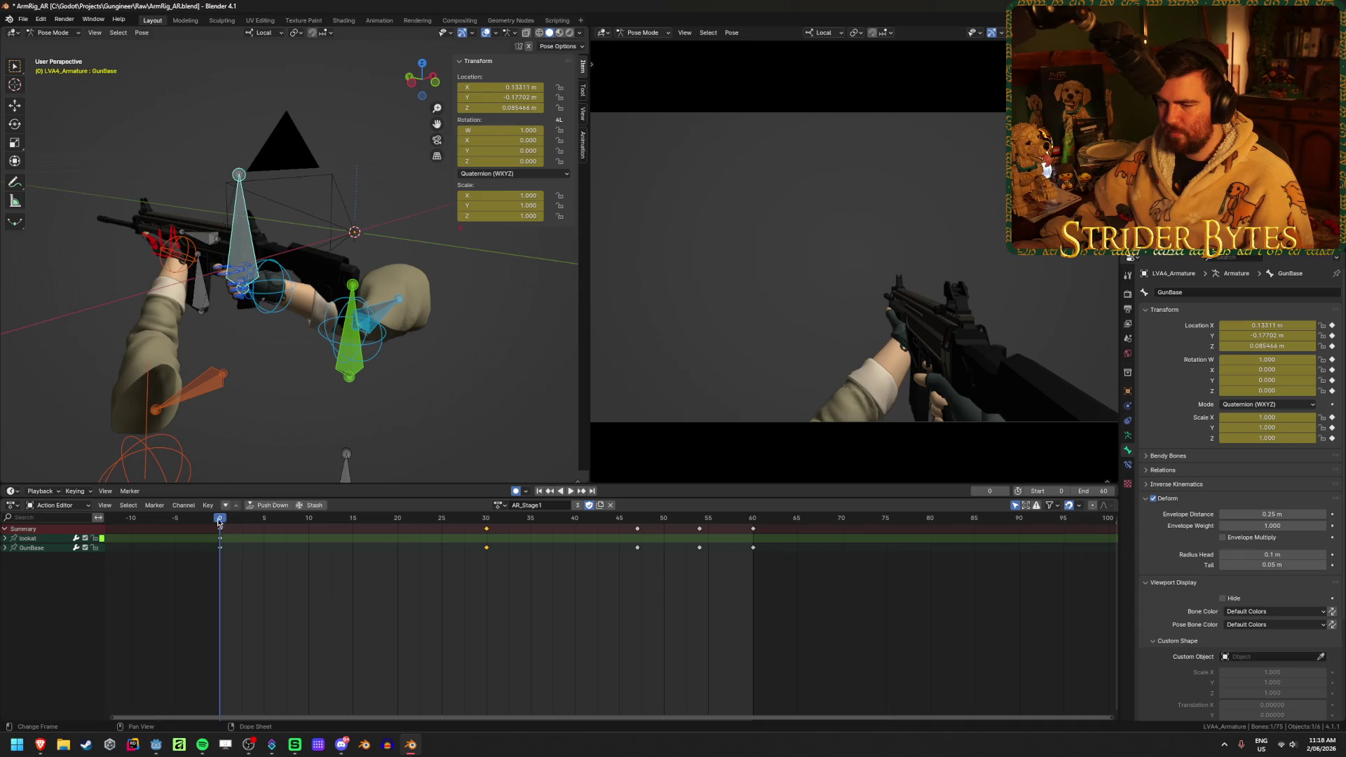
{"action": "mouse_move", "coordinate": [220, 522]}
{"action": "left_mouse_down"}
{"action": "mouse_move", "coordinate": [237, 525]}
{"action": "mouse_move", "coordinate": [216, 527]}
{"action": "left_mouse_up"}
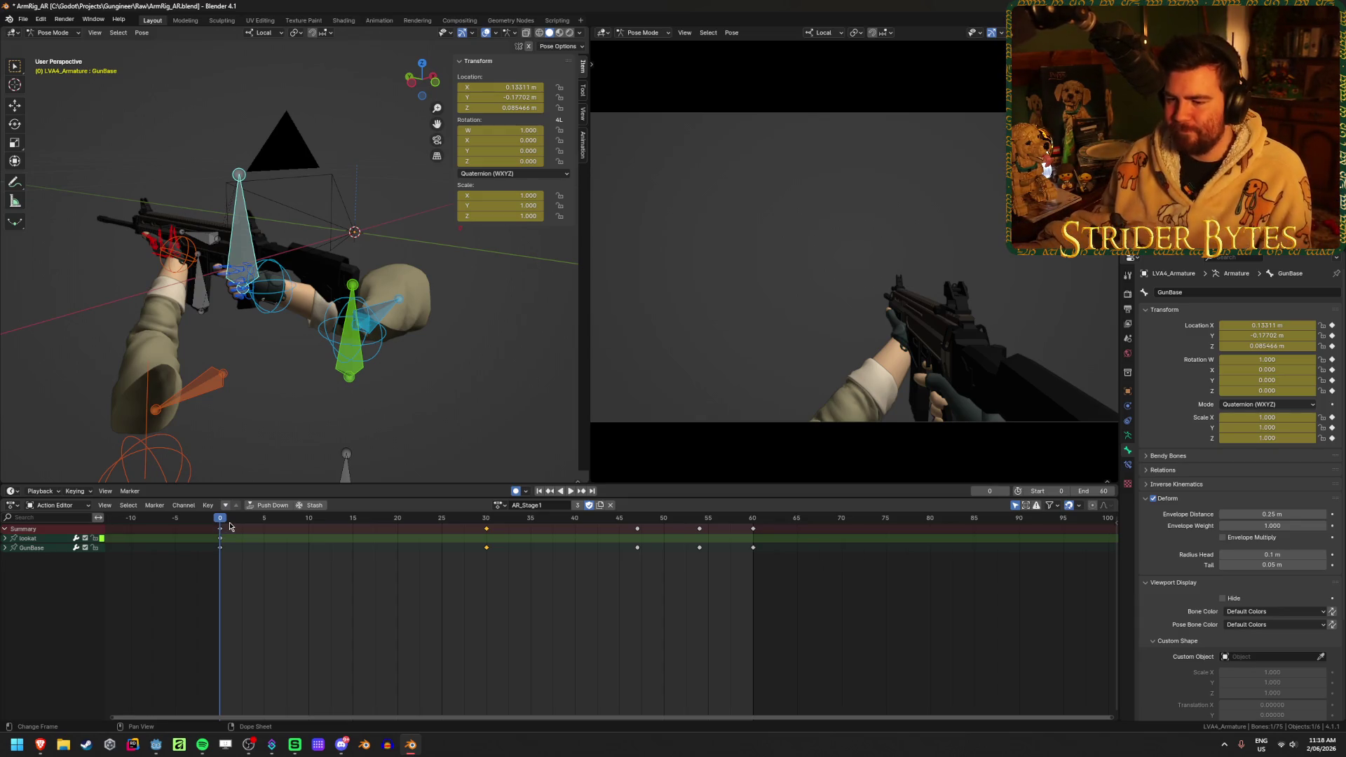
{"action": "mouse_move", "coordinate": [222, 523]}
{"action": "left_mouse_down"}
{"action": "mouse_move", "coordinate": [265, 523]}
{"action": "mouse_move", "coordinate": [238, 523]}
{"action": "left_mouse_up"}
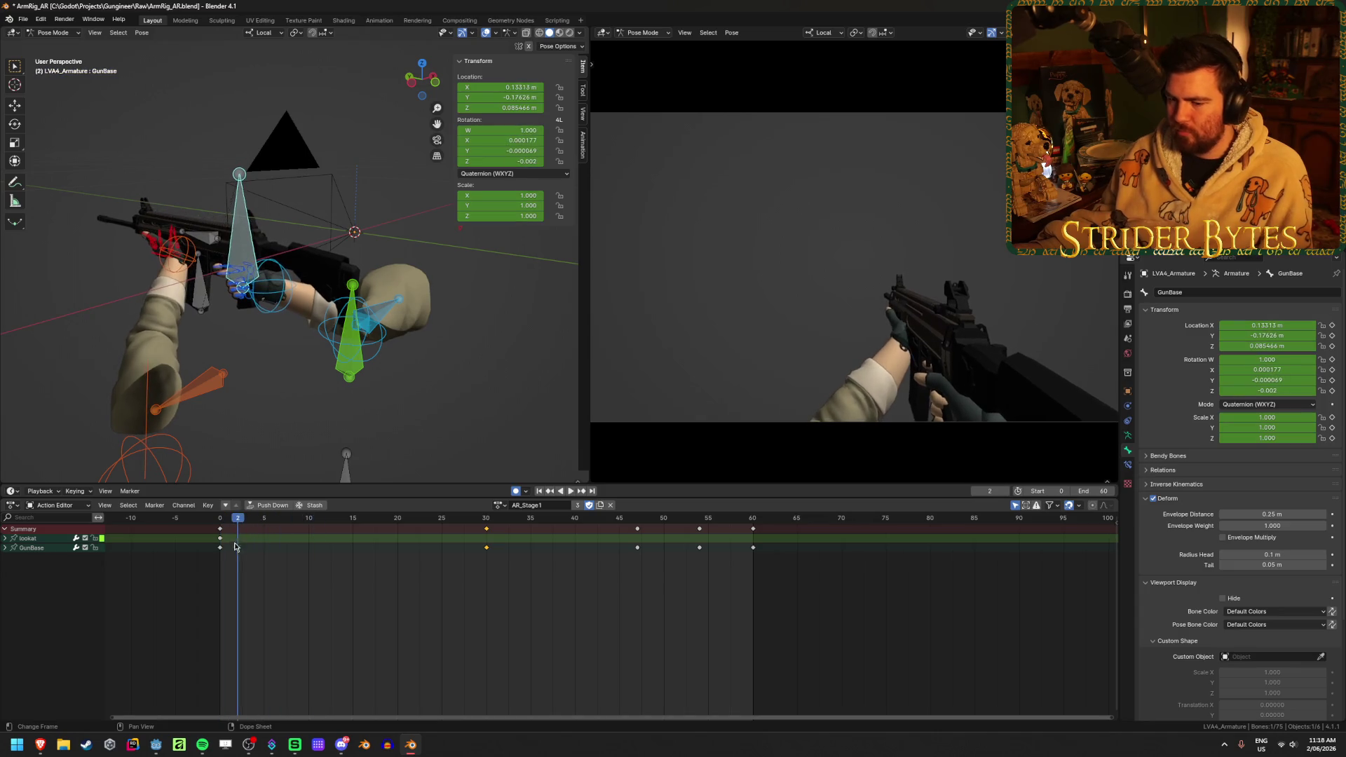
{"action": "left_click", "coordinate": [41, 745]}
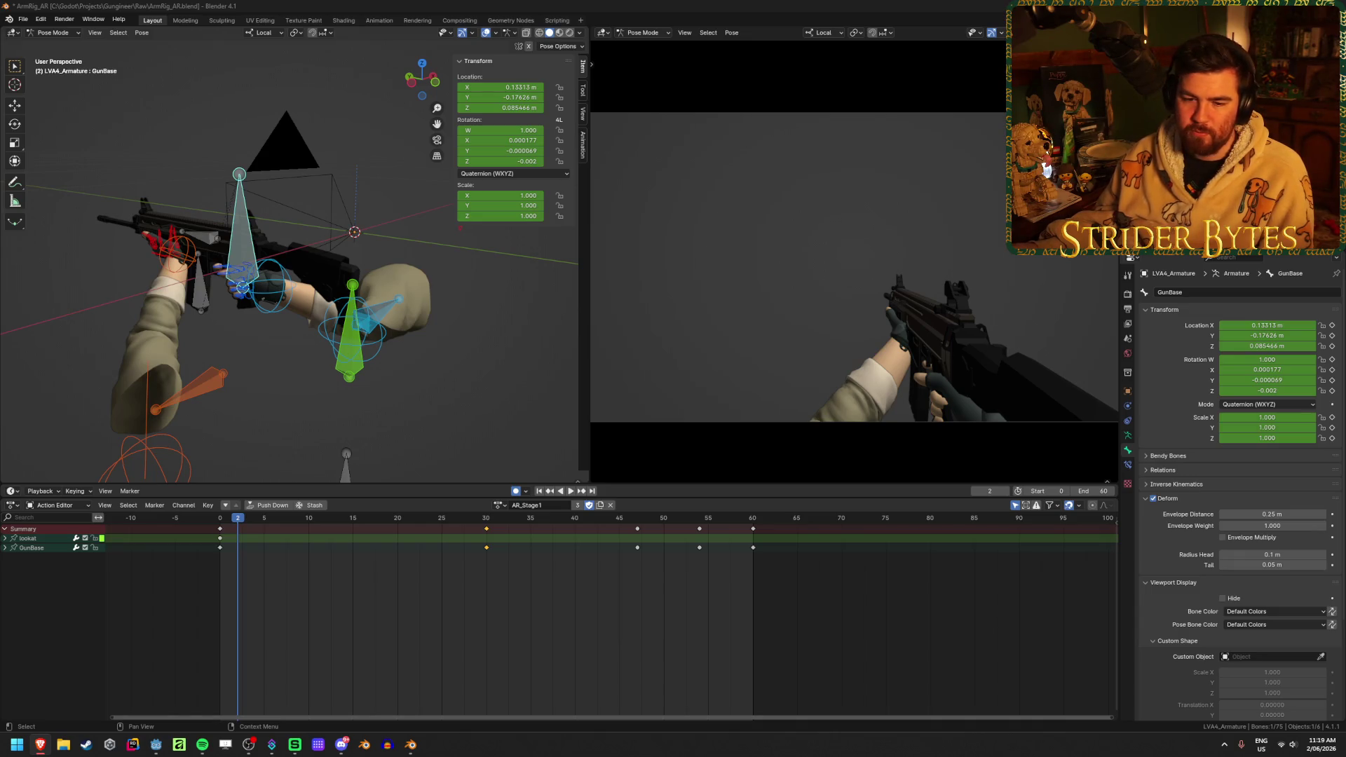
- Watch the Satisfying Reload Animations & Sounds [4K] video full screen, seeking back through it
{"action": "mouse_move", "coordinate": [491, 21]}
{"action": "left_mouse_down"}
{"action": "mouse_move", "coordinate": [605, 11]}
{"action": "mouse_move", "coordinate": [604, 28]}
{"action": "left_mouse_up"}
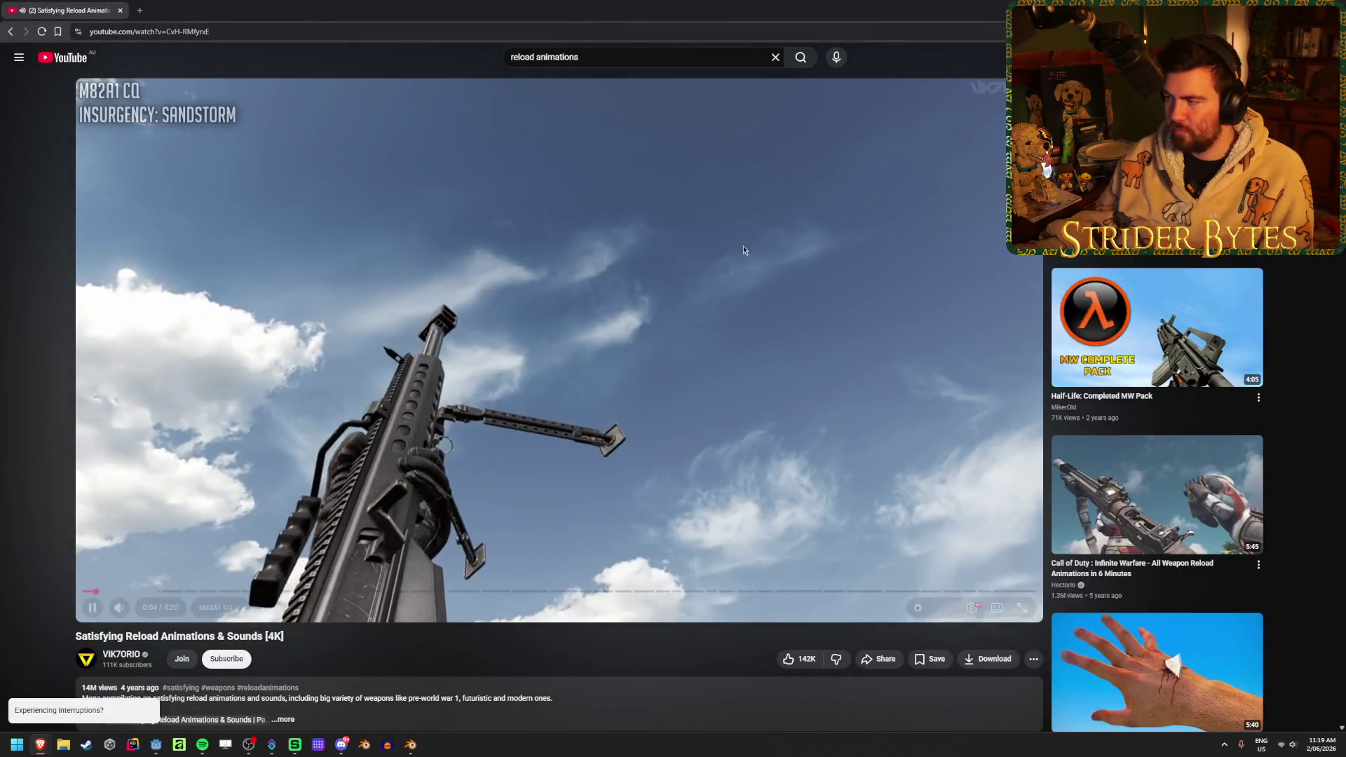
{"action": "left_click", "coordinate": [1020, 609]}
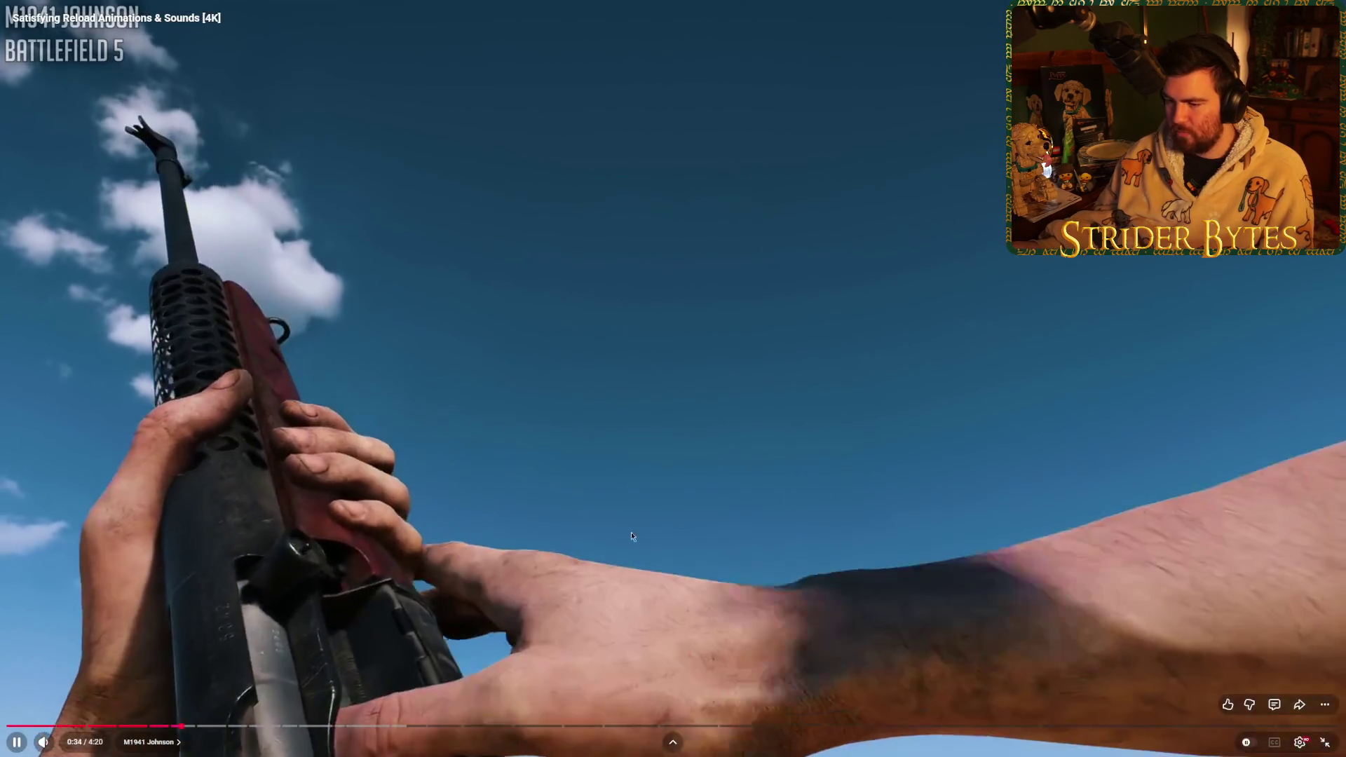
{"action": "left_click_drag", "start_coordinate": [188, 726], "coordinate": [197, 727]}
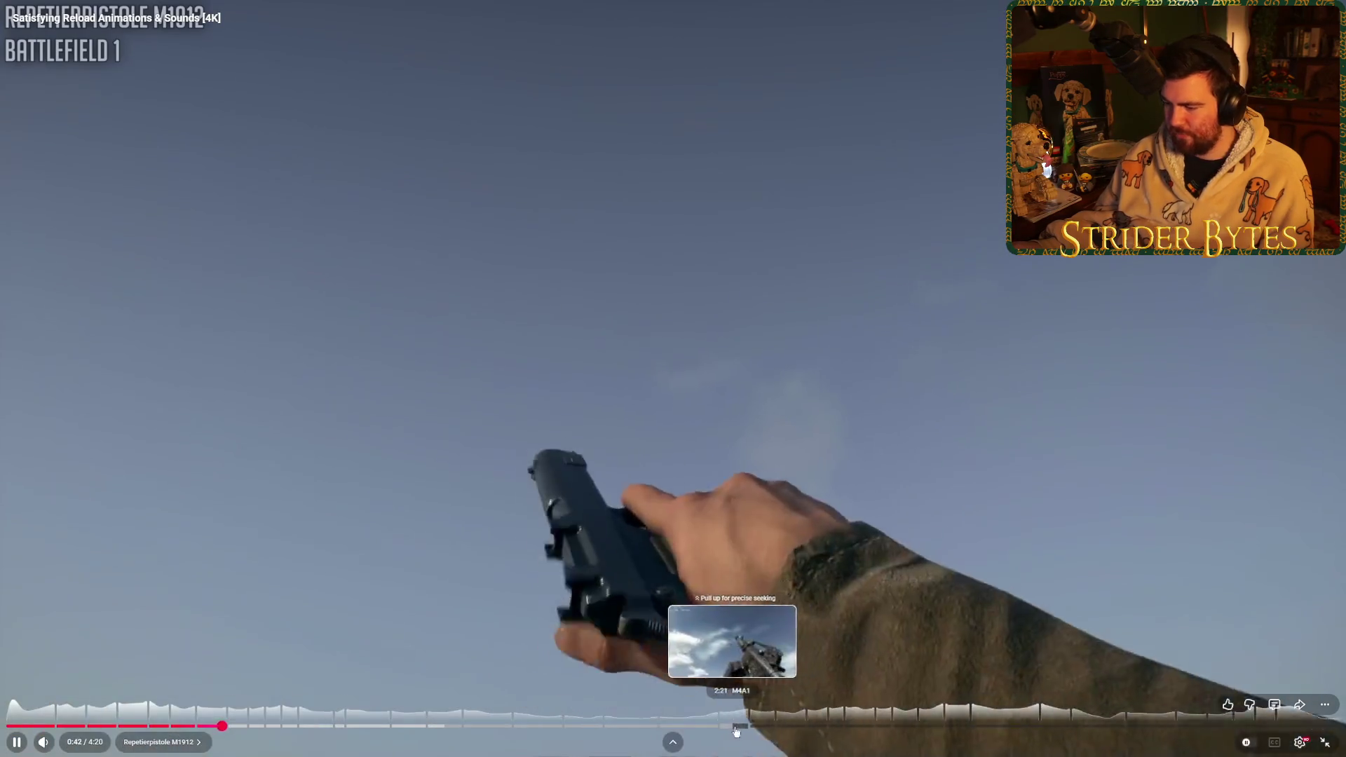
- Skip ahead through the PKM, Malorian Arms 3516 and Battlefield 5 Sjögren clips
{"action": "left_click", "coordinate": [727, 730]}
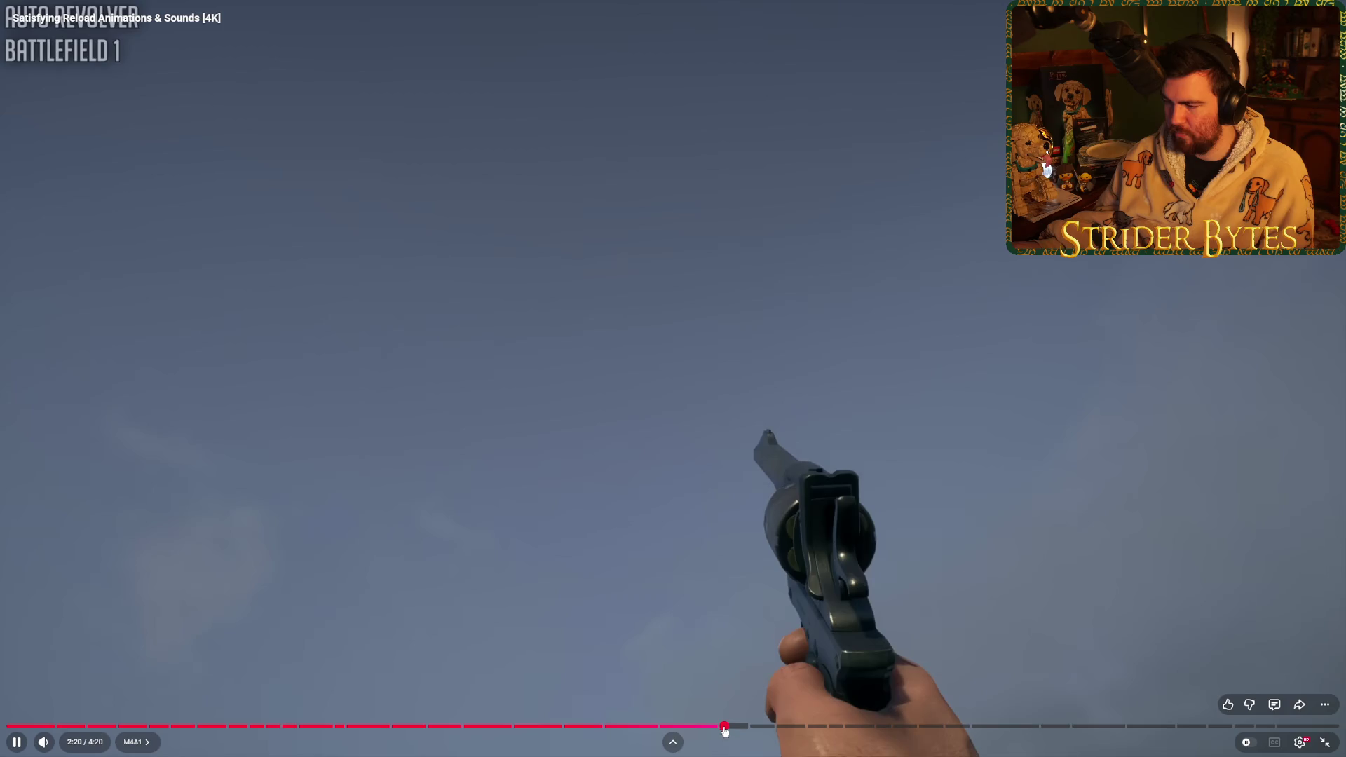
{"action": "left_click", "coordinate": [711, 731]}
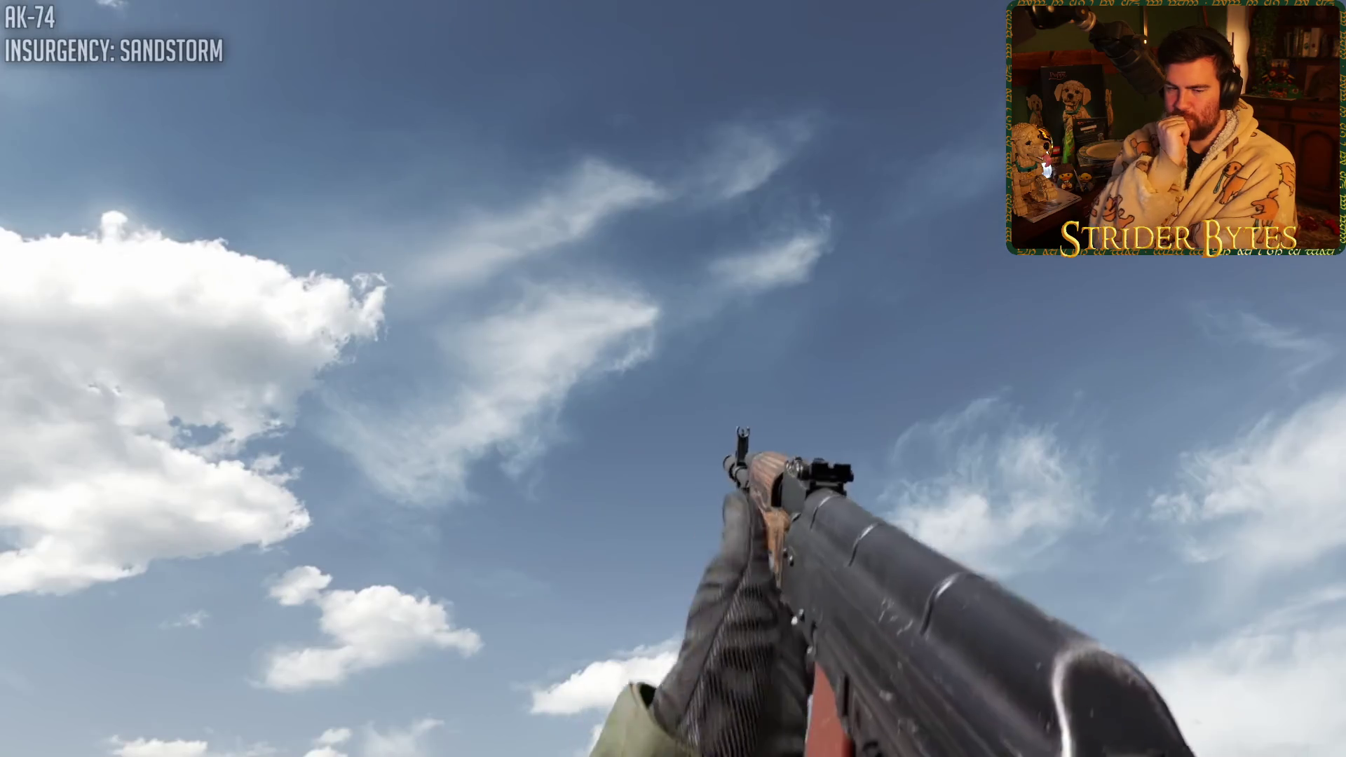
{"action": "mouse_move", "coordinate": [786, 585]}
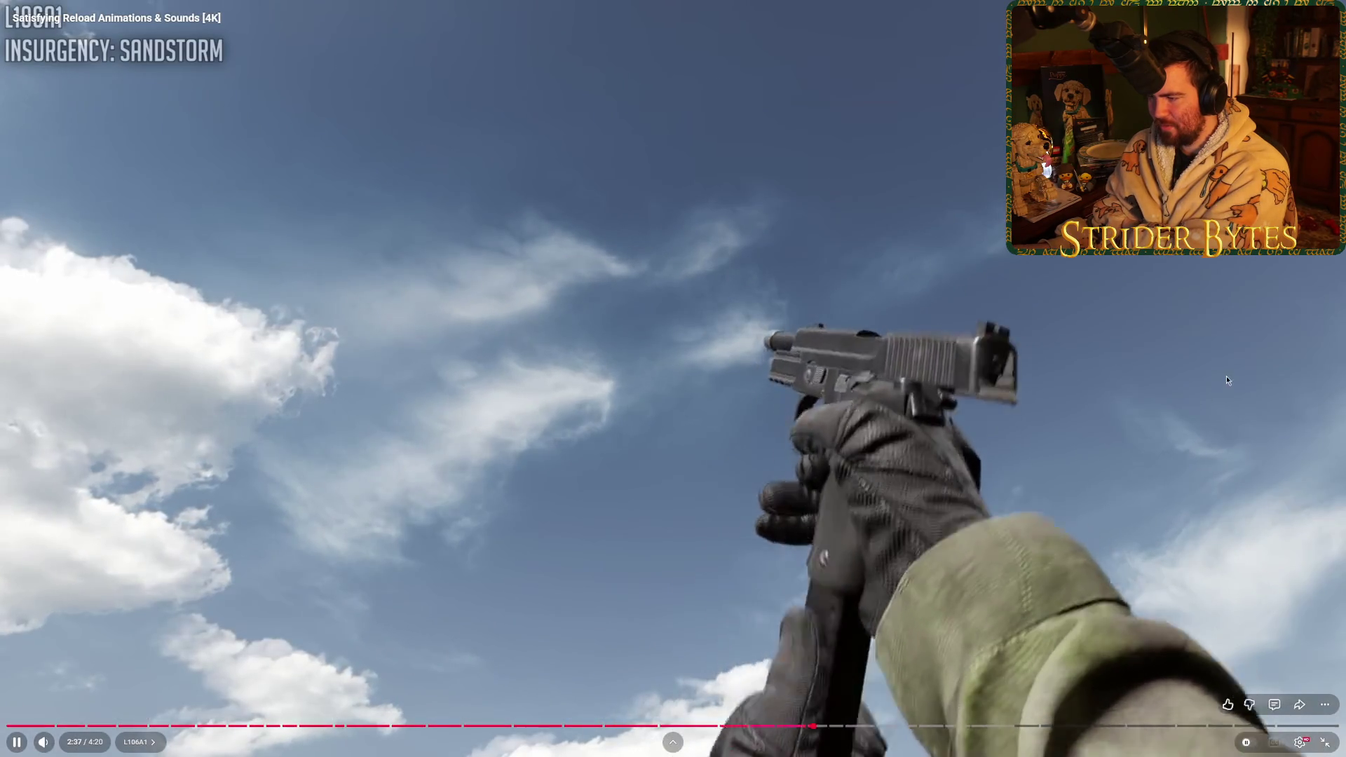
{"action": "left_click", "coordinate": [848, 729]}
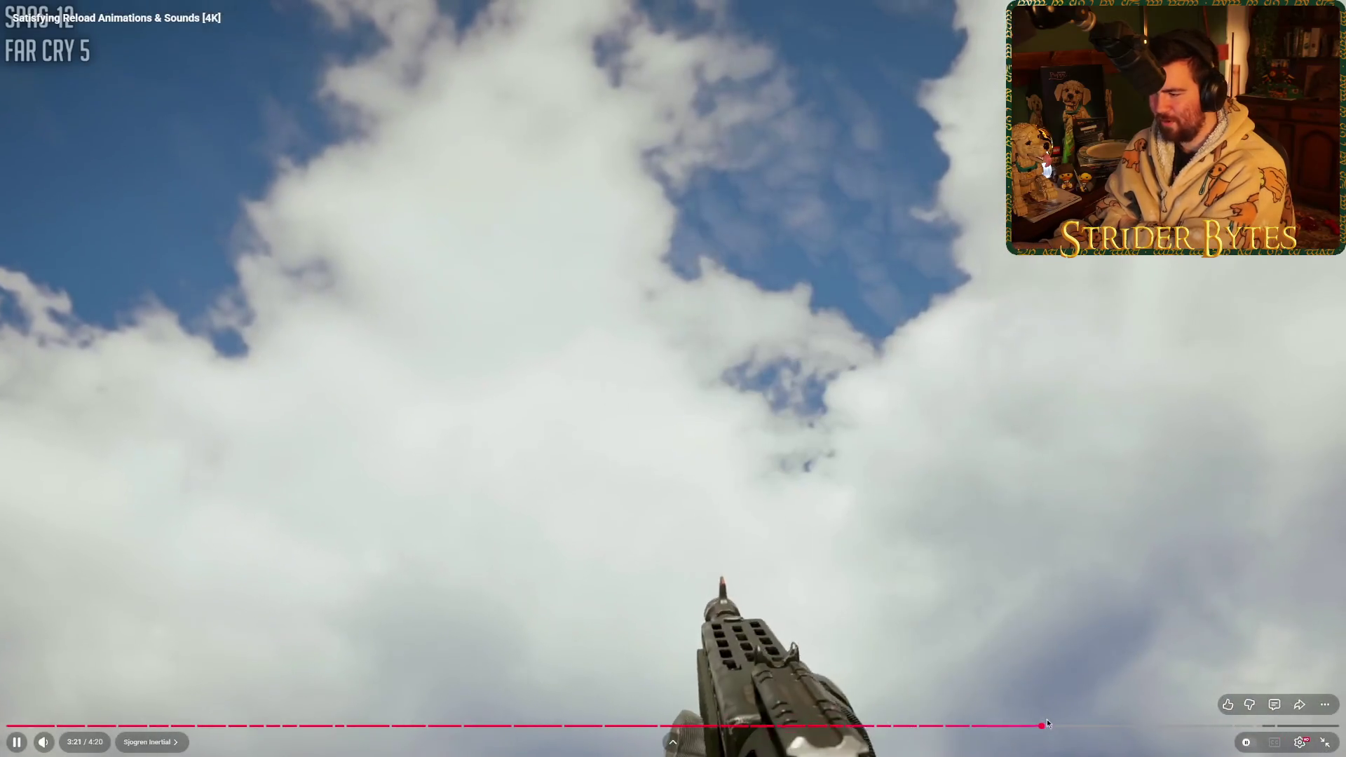
{"action": "left_click", "coordinate": [1046, 725]}
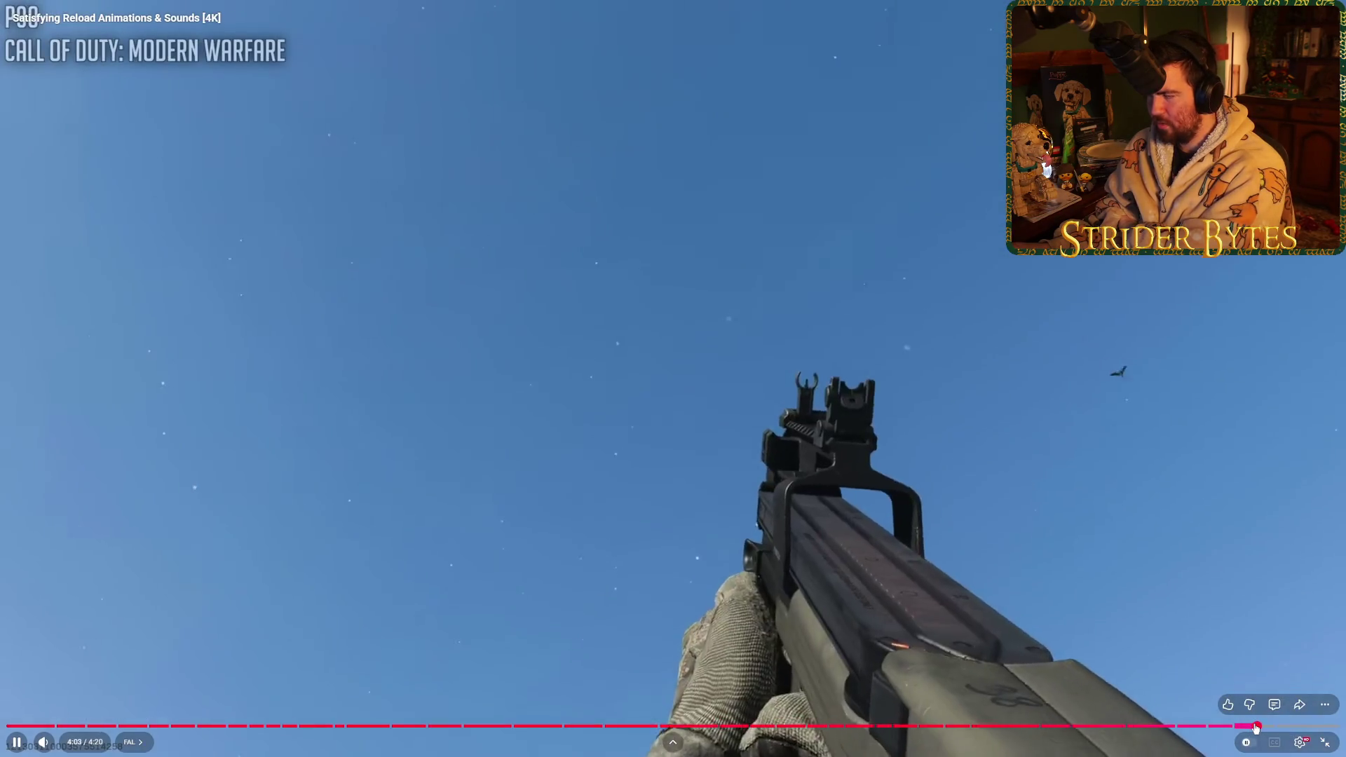
- Skim the FAL and P90 clips, pause, exit full screen and click YouTube's search box
{"action": "left_click", "coordinate": [1255, 729]}
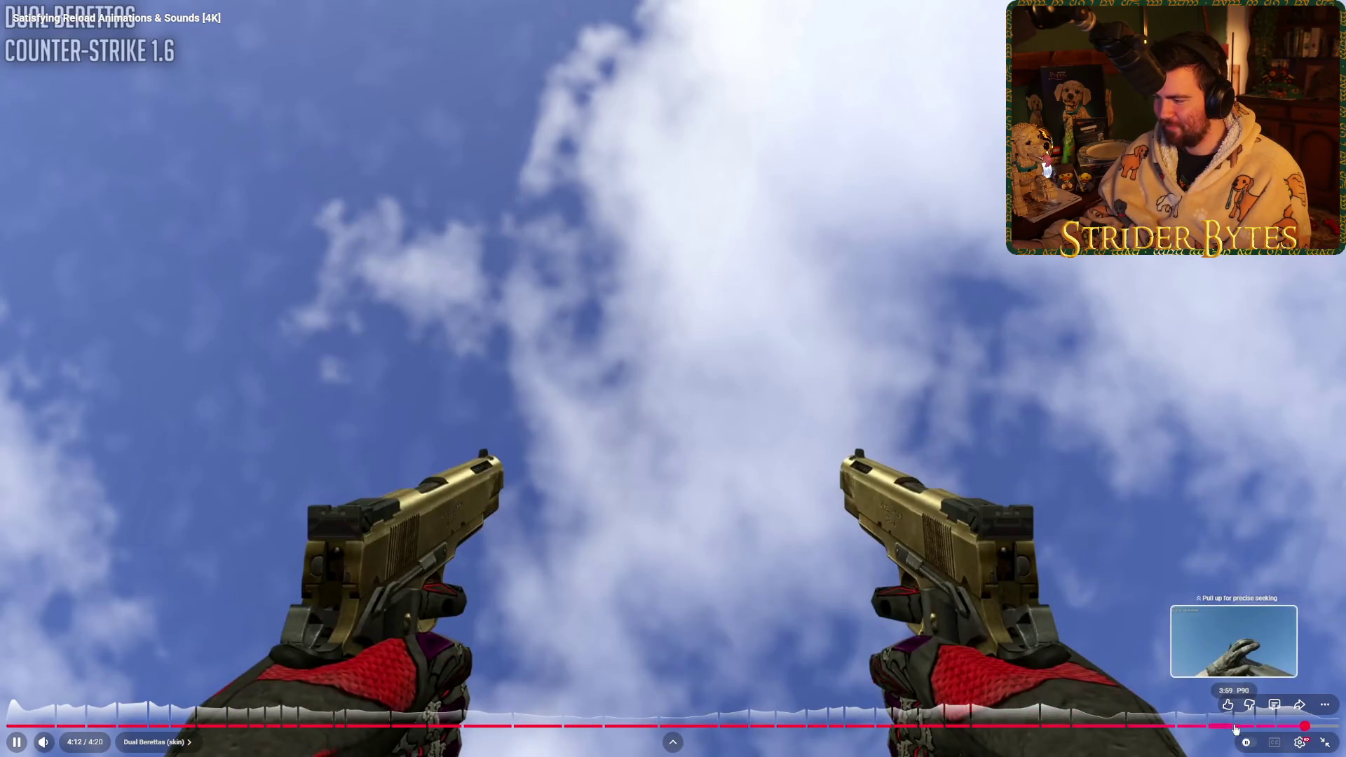
{"action": "left_click", "coordinate": [1236, 726]}
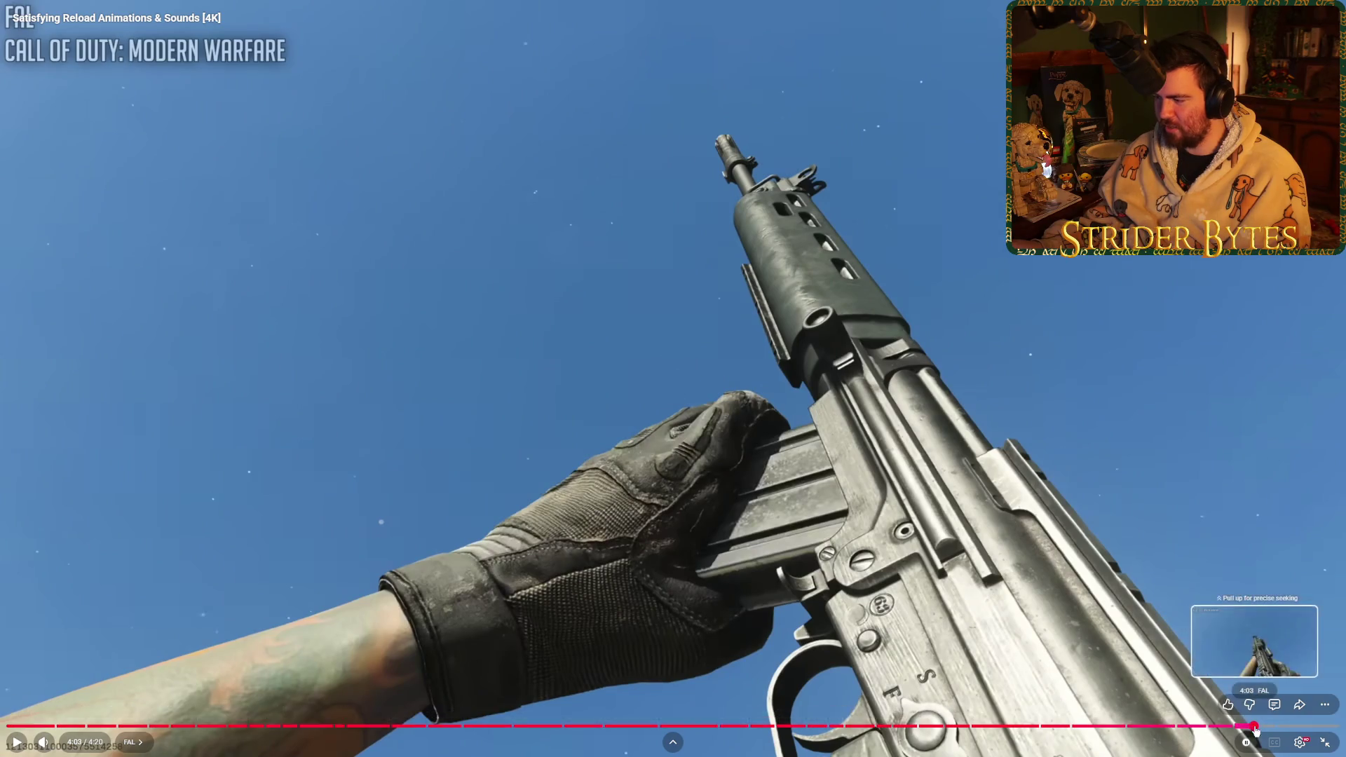
{"action": "left_click", "coordinate": [1253, 725]}
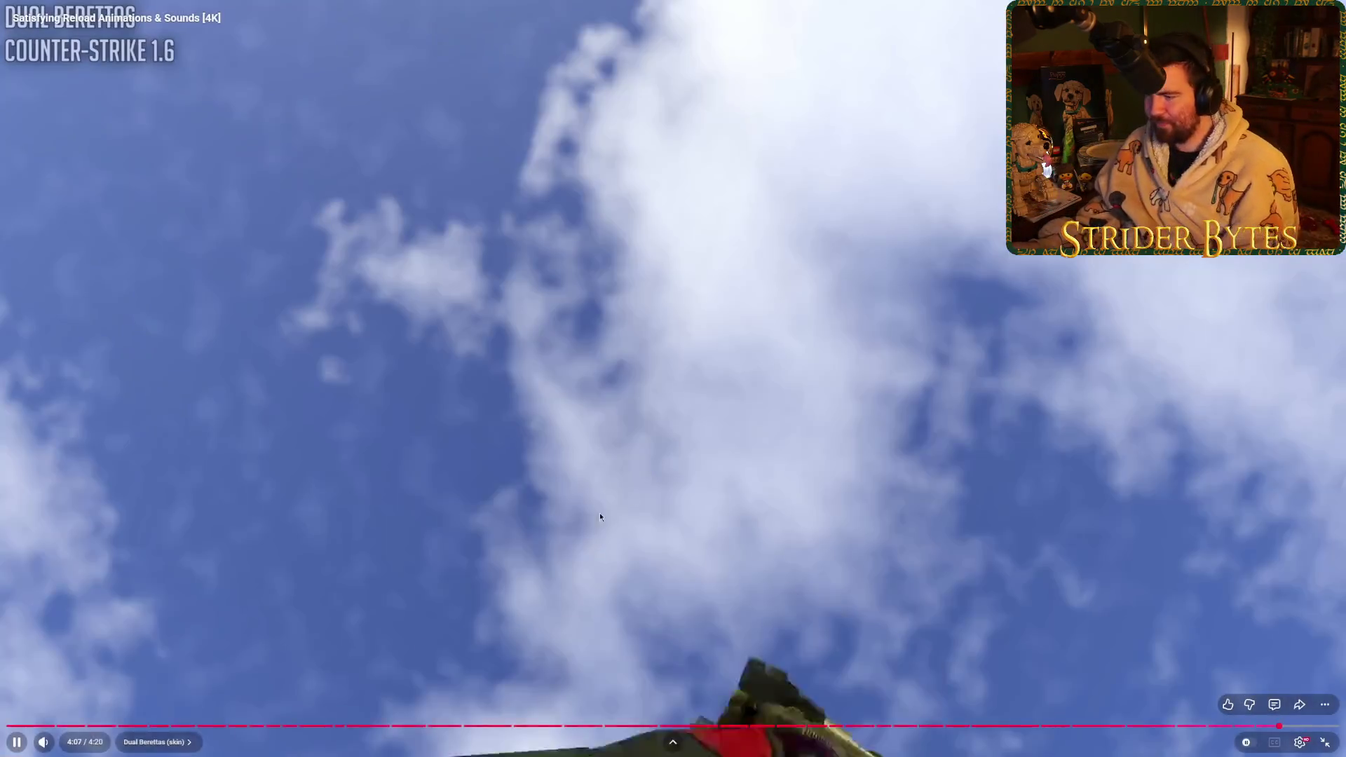
{"action": "left_click", "coordinate": [599, 517]}
{"action": "key", "text": "Escape"}
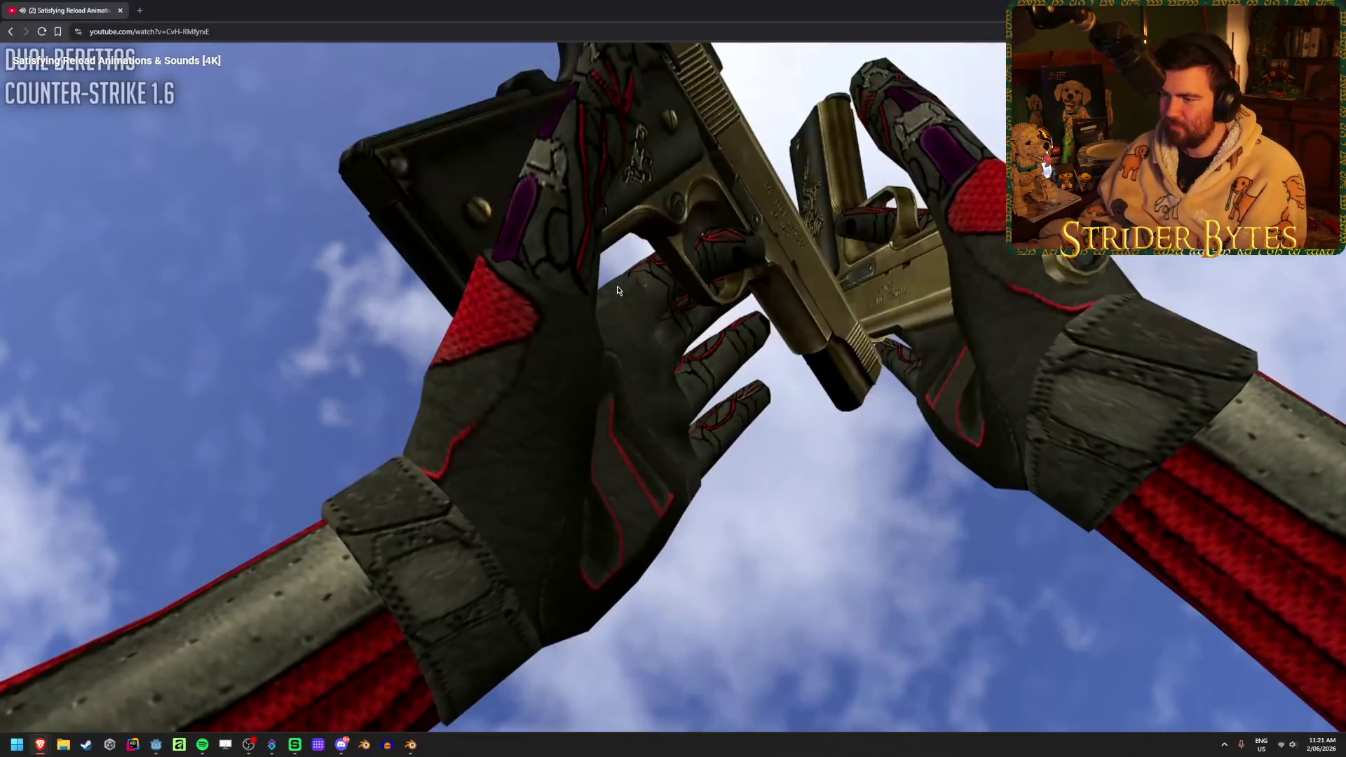
{"action": "left_click", "coordinate": [510, 59]}
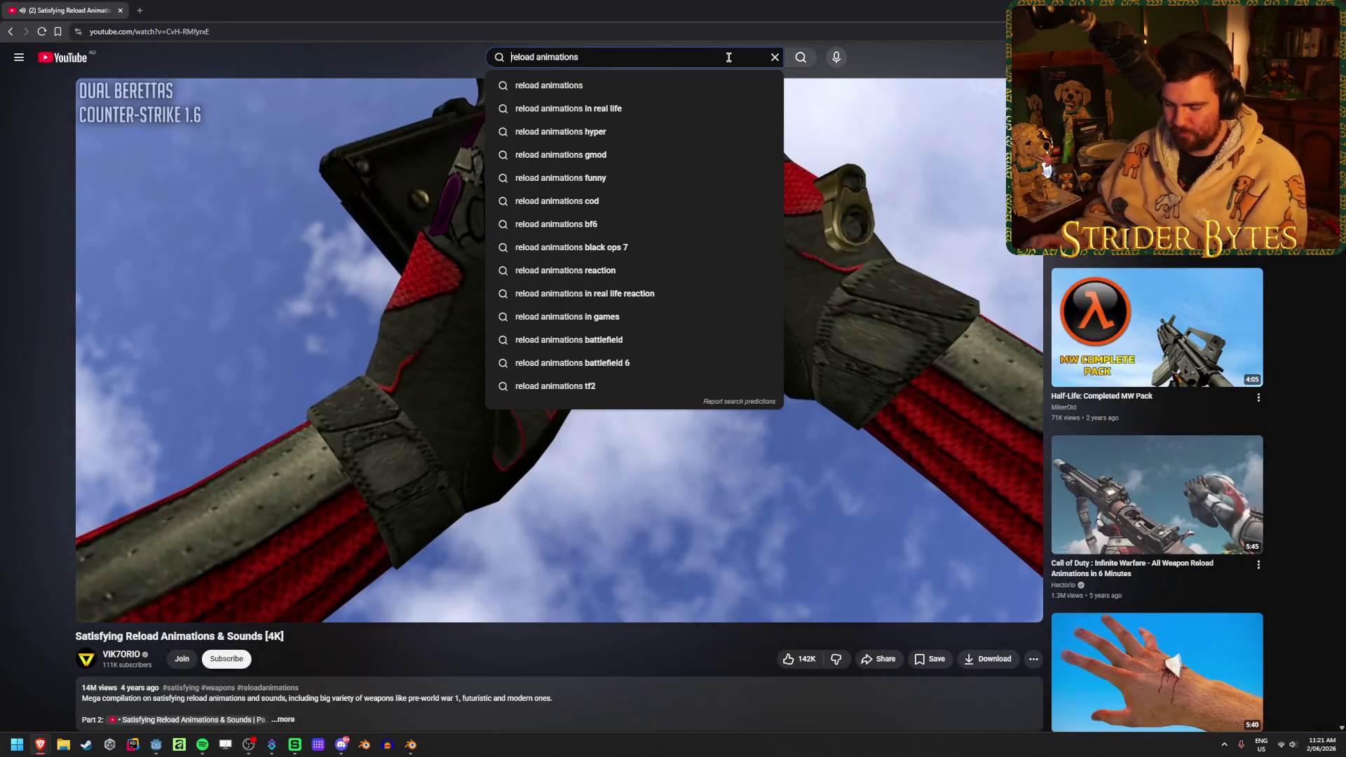
- Search YouTube for 'call of duty reload animations' and open the 13-minute Modern Warfare reload video
{"action": "key", "text": "Return"}
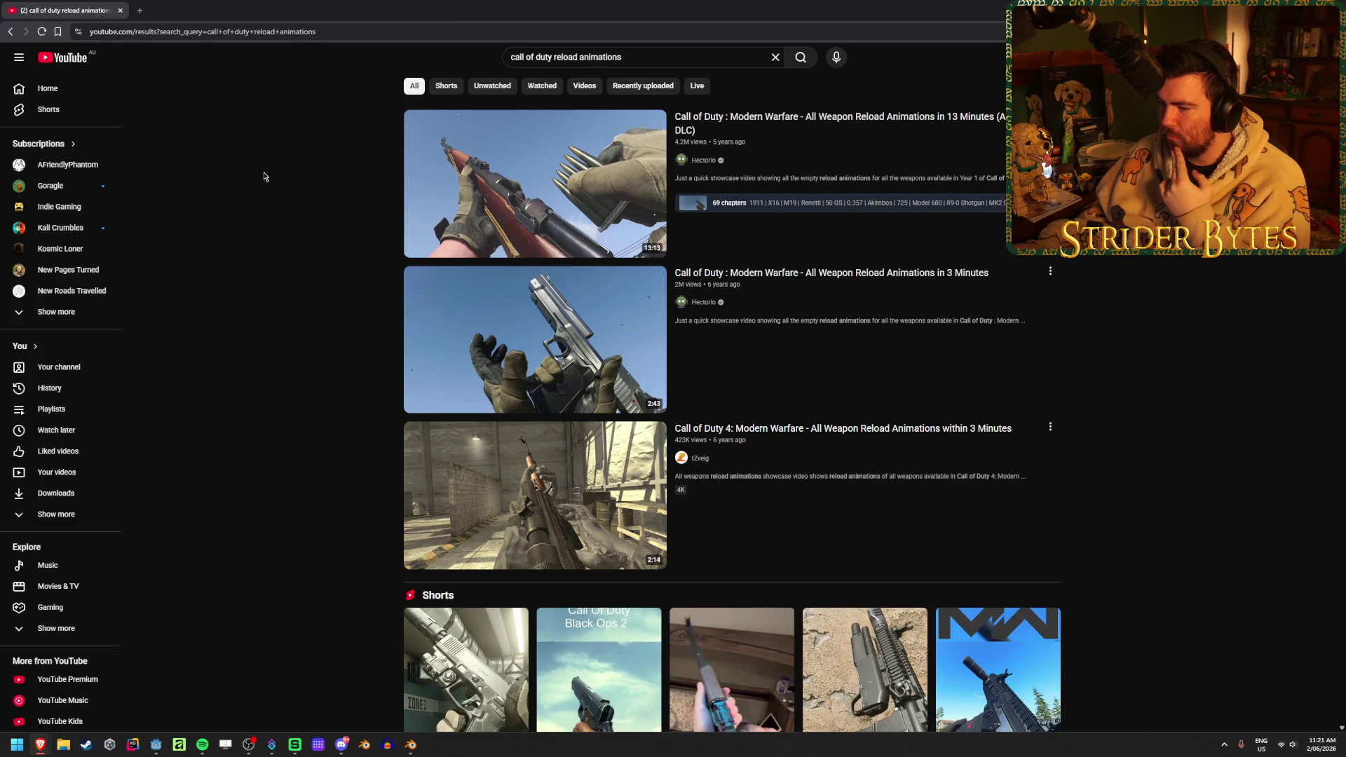
{"action": "scroll", "coordinate": [280, 293], "scroll_direction": "down", "scroll_amount": 10}
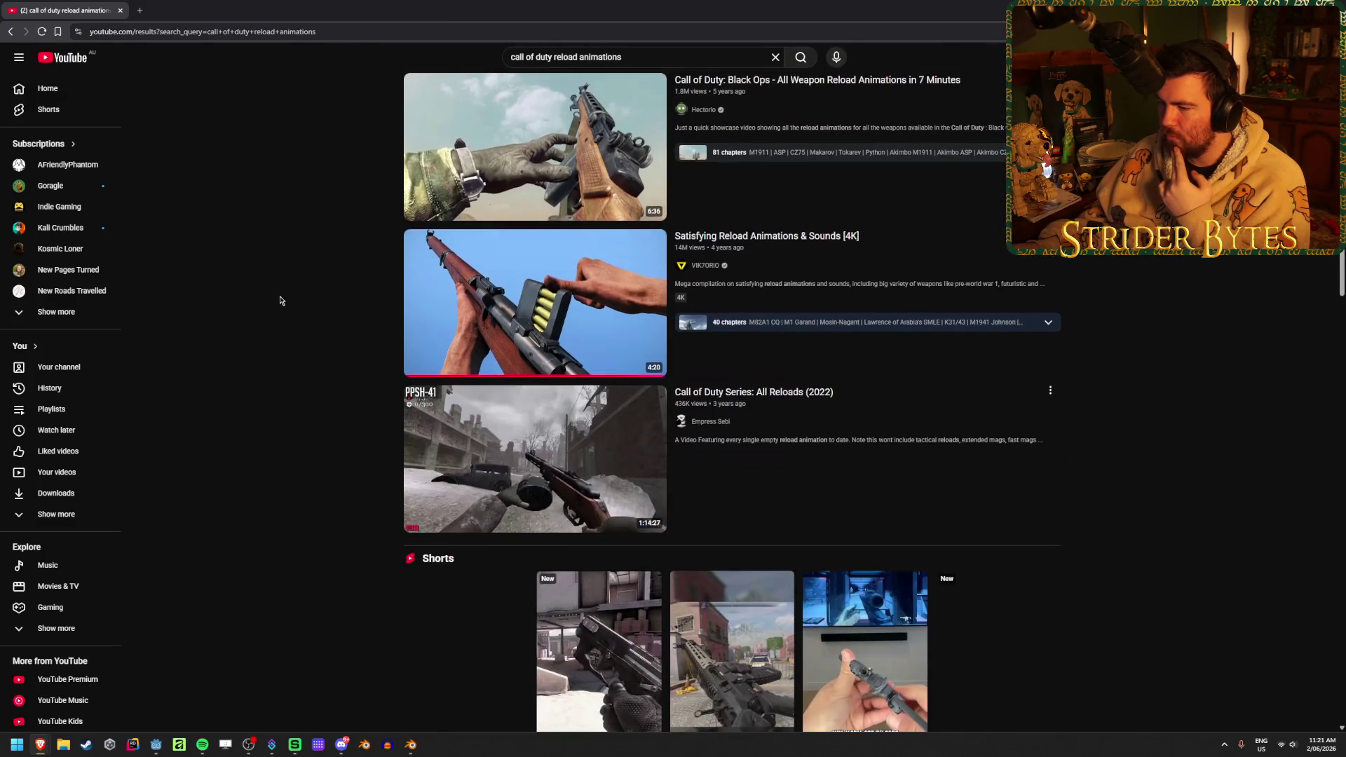
{"action": "scroll", "coordinate": [280, 300], "scroll_direction": "up", "scroll_amount": 10}
{"action": "left_click", "coordinate": [529, 143]}
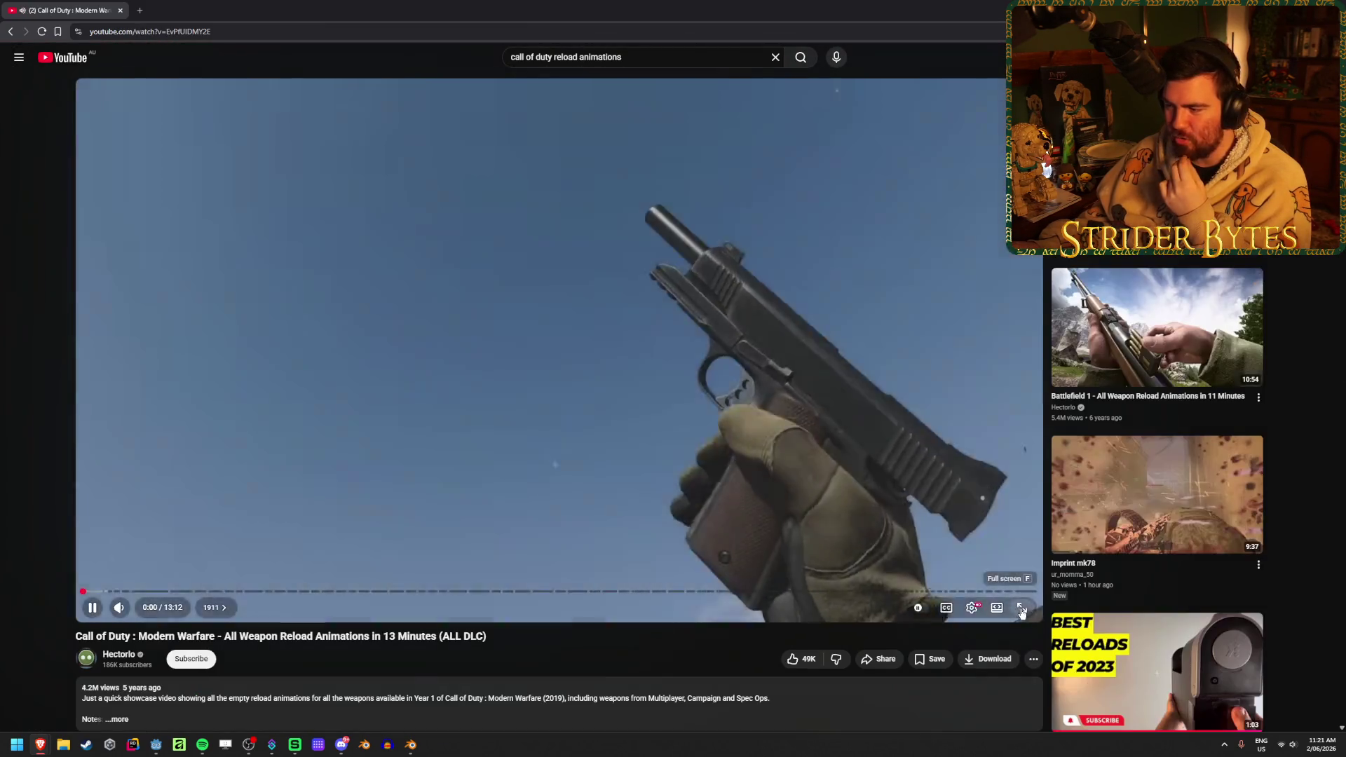
- Watch the Modern Warfare reload video full screen, skipping ahead to the AUG reload clip
{"action": "left_click", "coordinate": [1022, 610]}
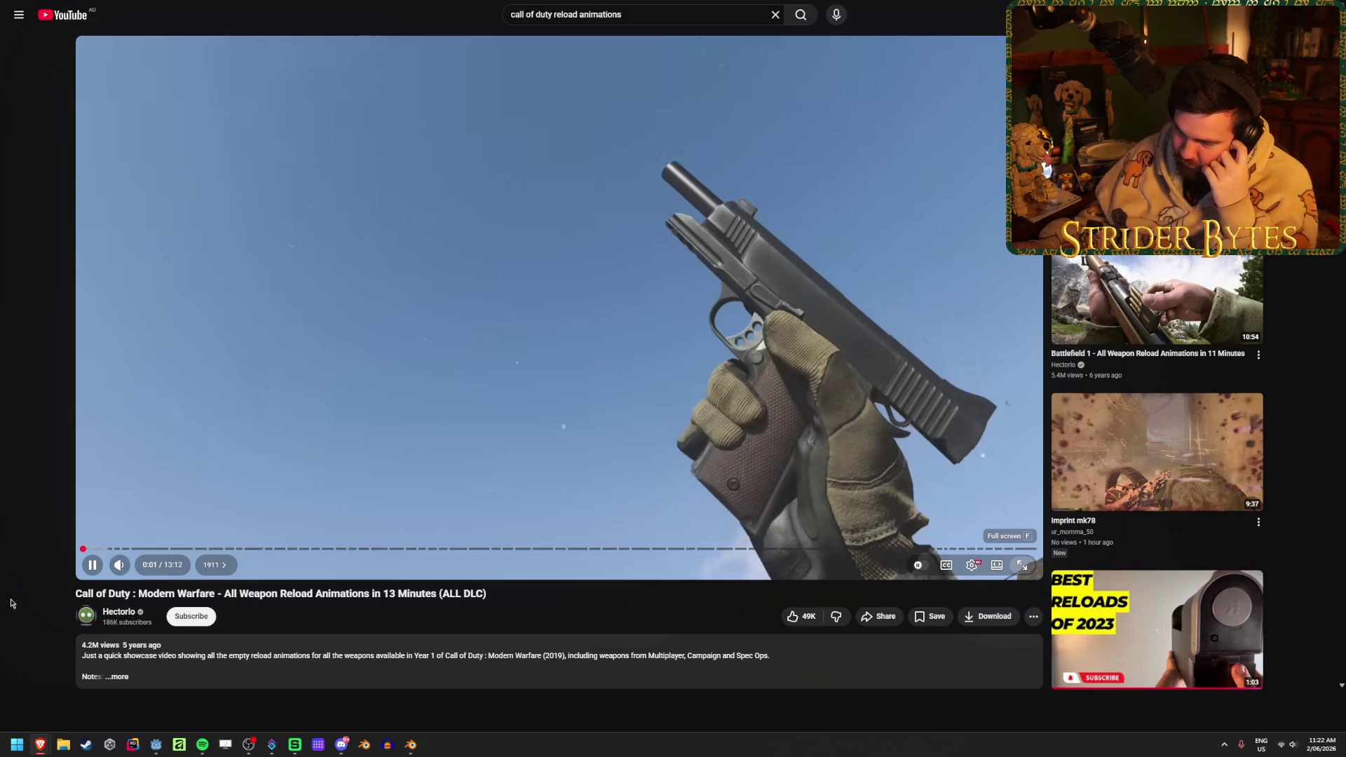
{"action": "left_click", "coordinate": [171, 669]}
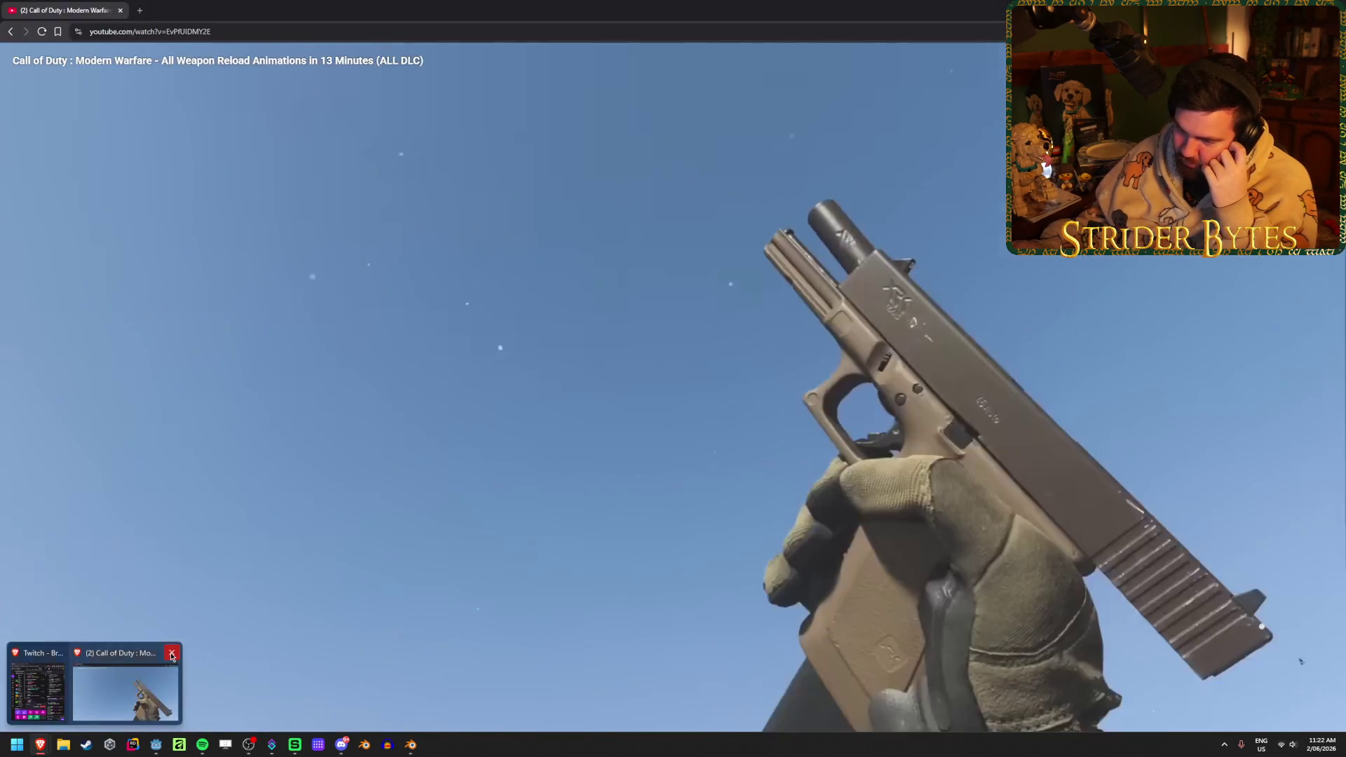
{"action": "double_click", "coordinate": [561, 302]}
{"action": "left_click", "coordinate": [569, 302]}
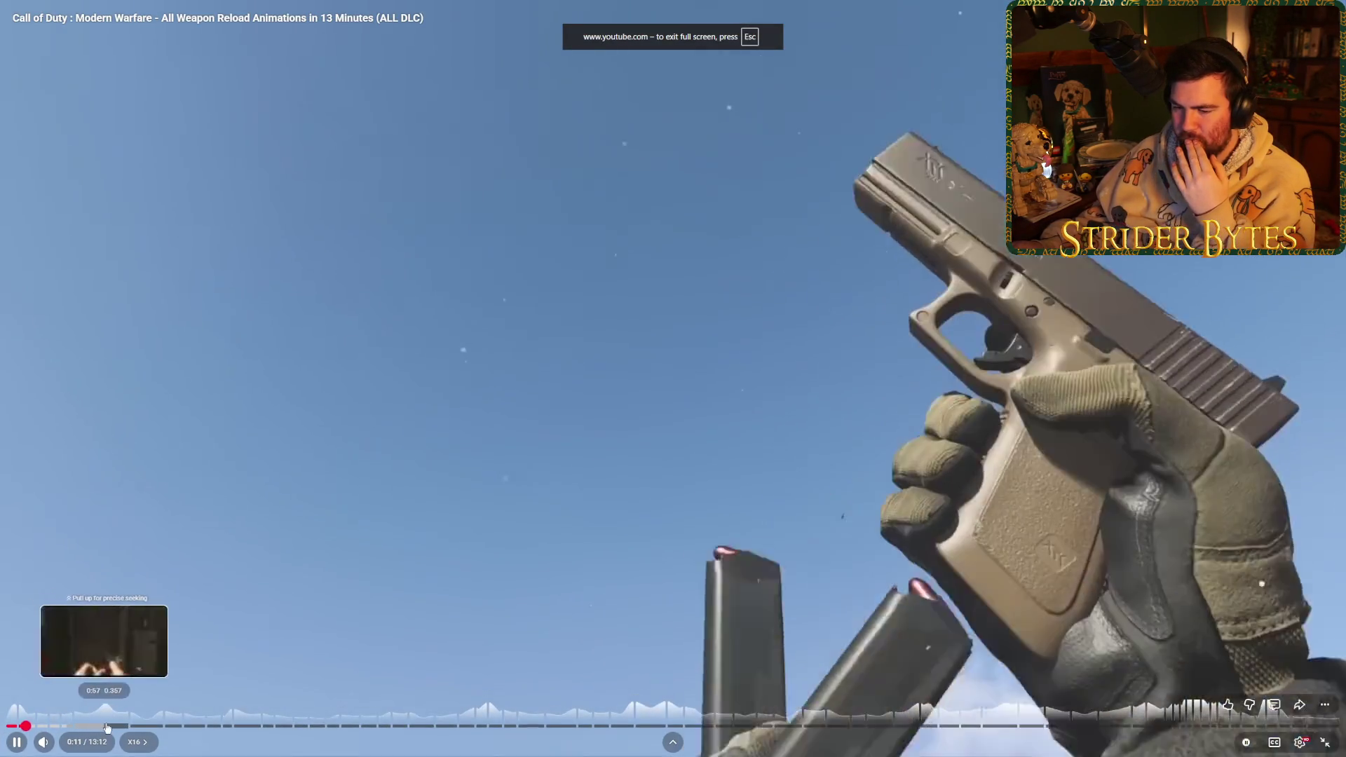
{"action": "left_click", "coordinate": [214, 725]}
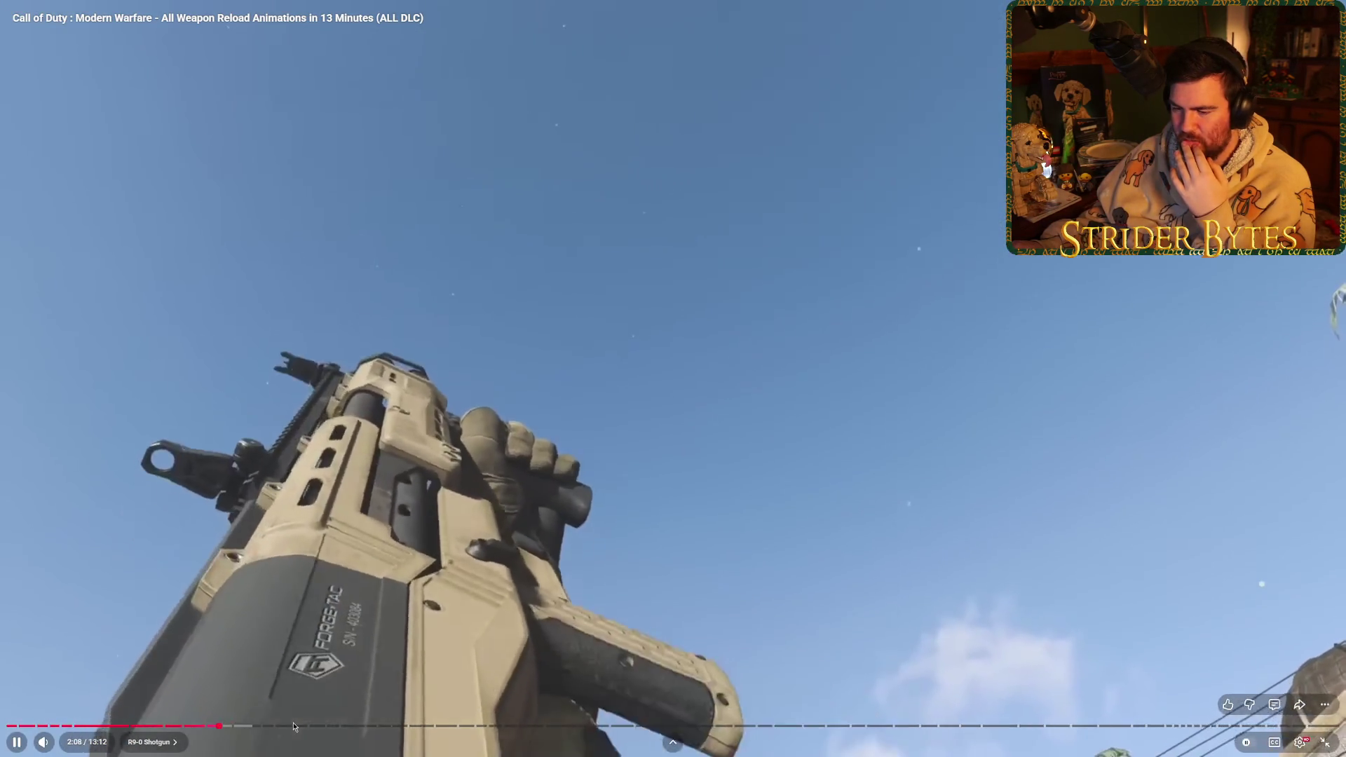
{"action": "left_click", "coordinate": [265, 728]}
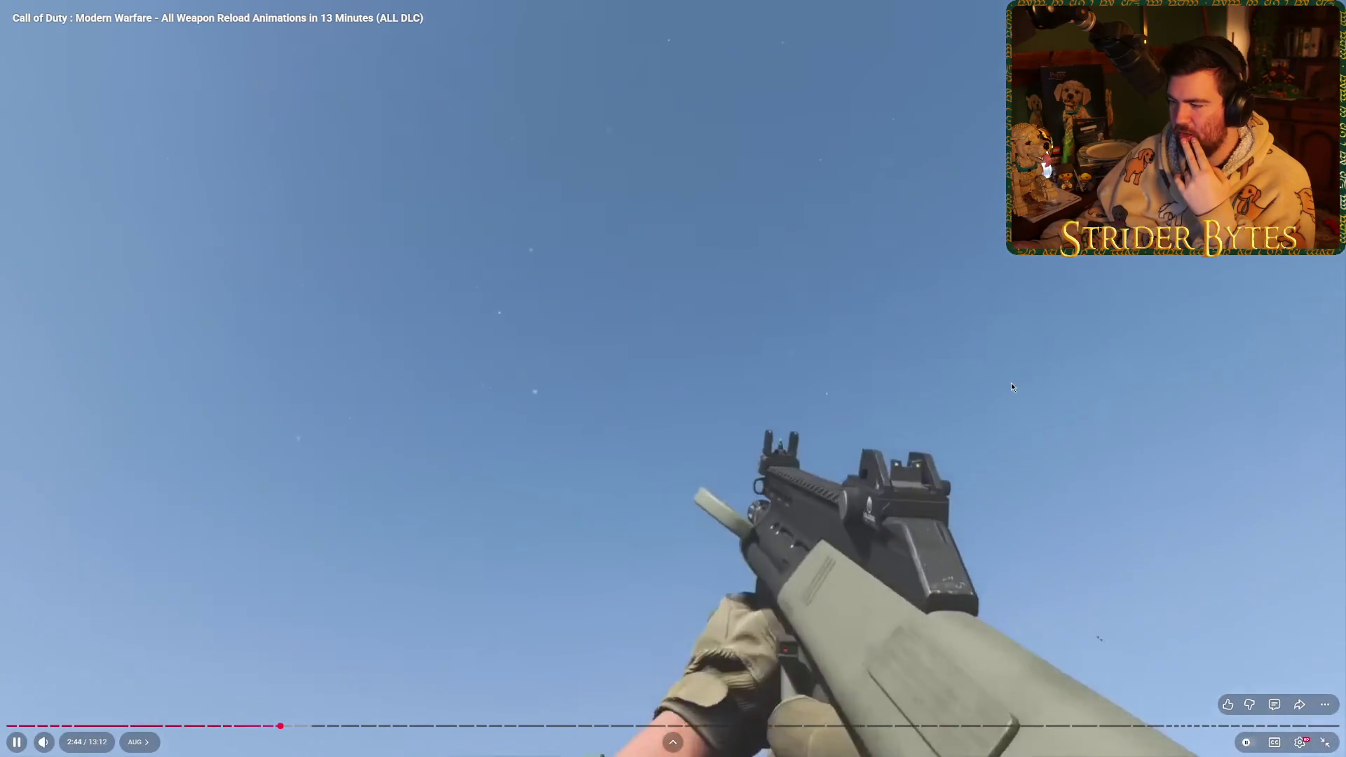
{"action": "left_click", "coordinate": [1301, 742]}
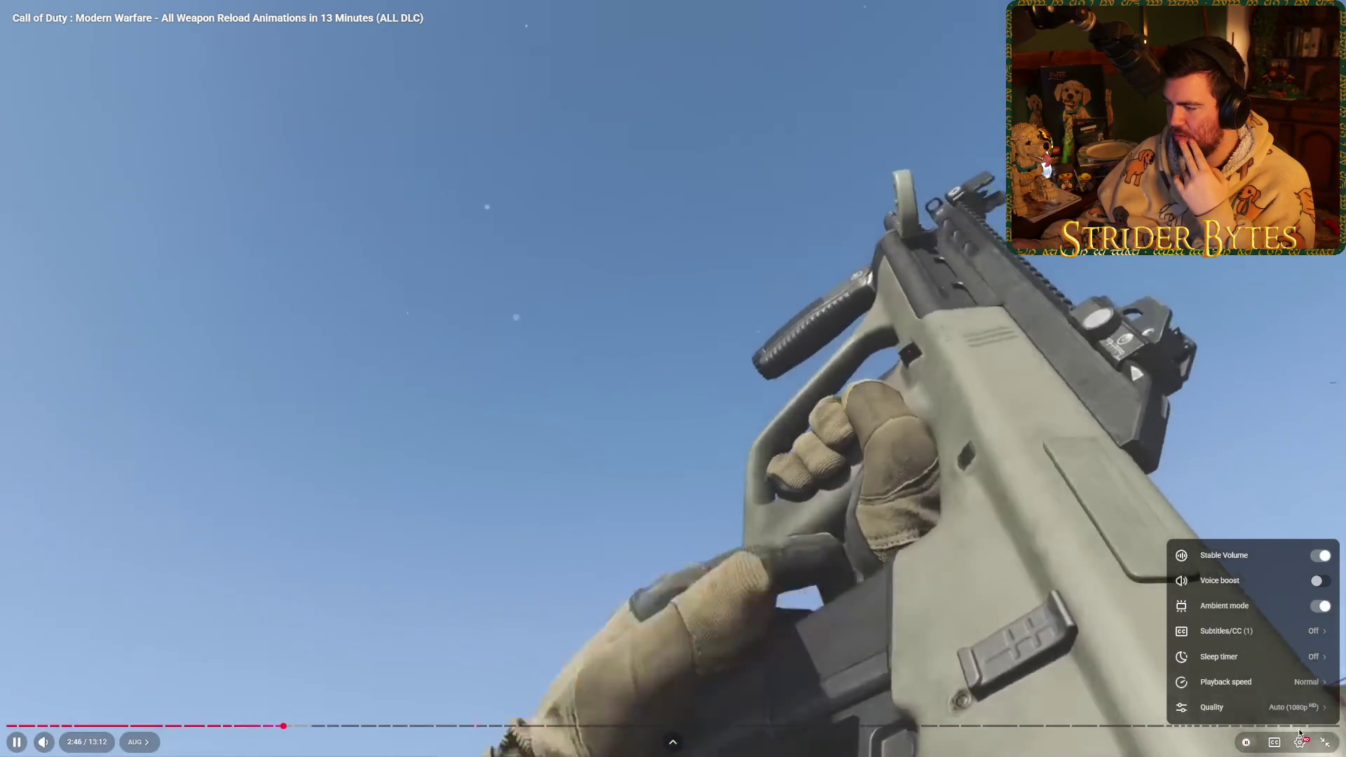
{"action": "key", "text": "Escape"}
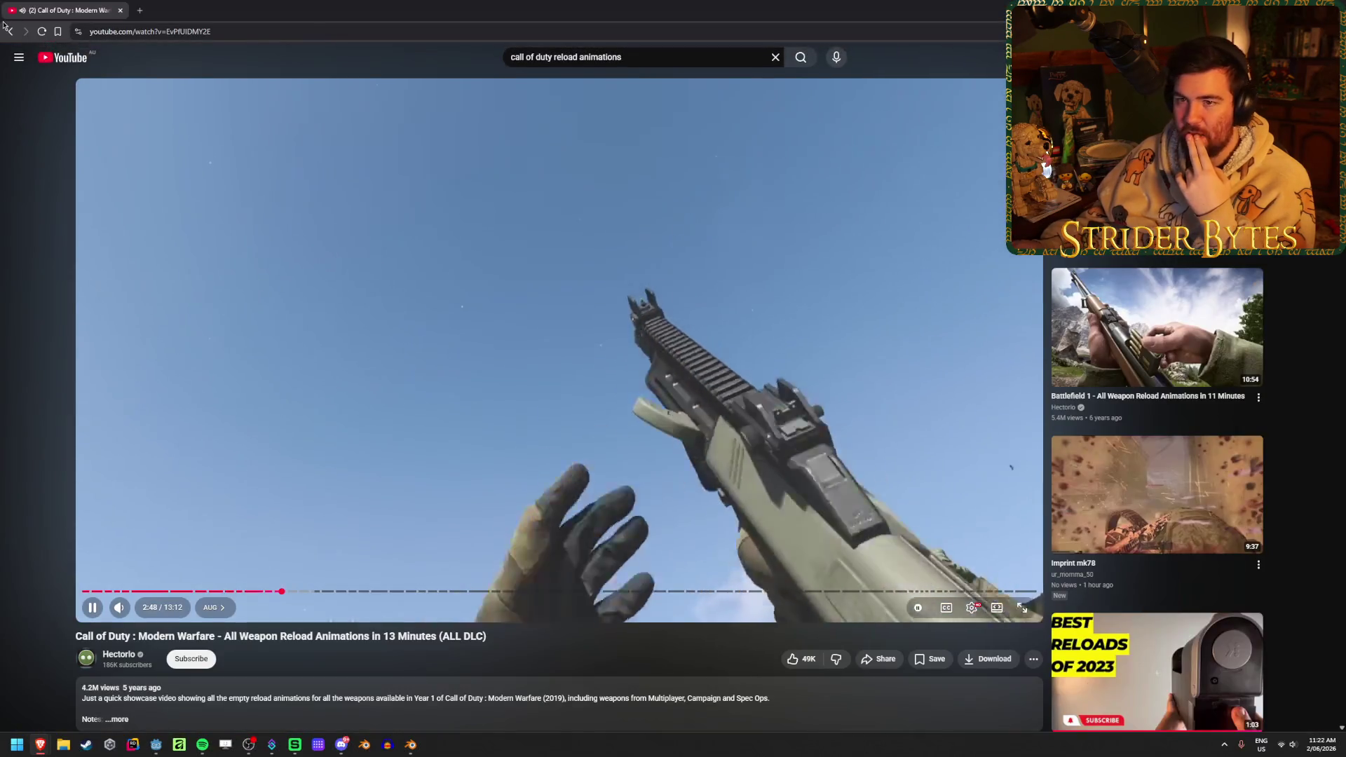
- Skim ahead in the 3-minute reload video, then return to the search results
{"action": "left_click", "coordinate": [8, 31]}
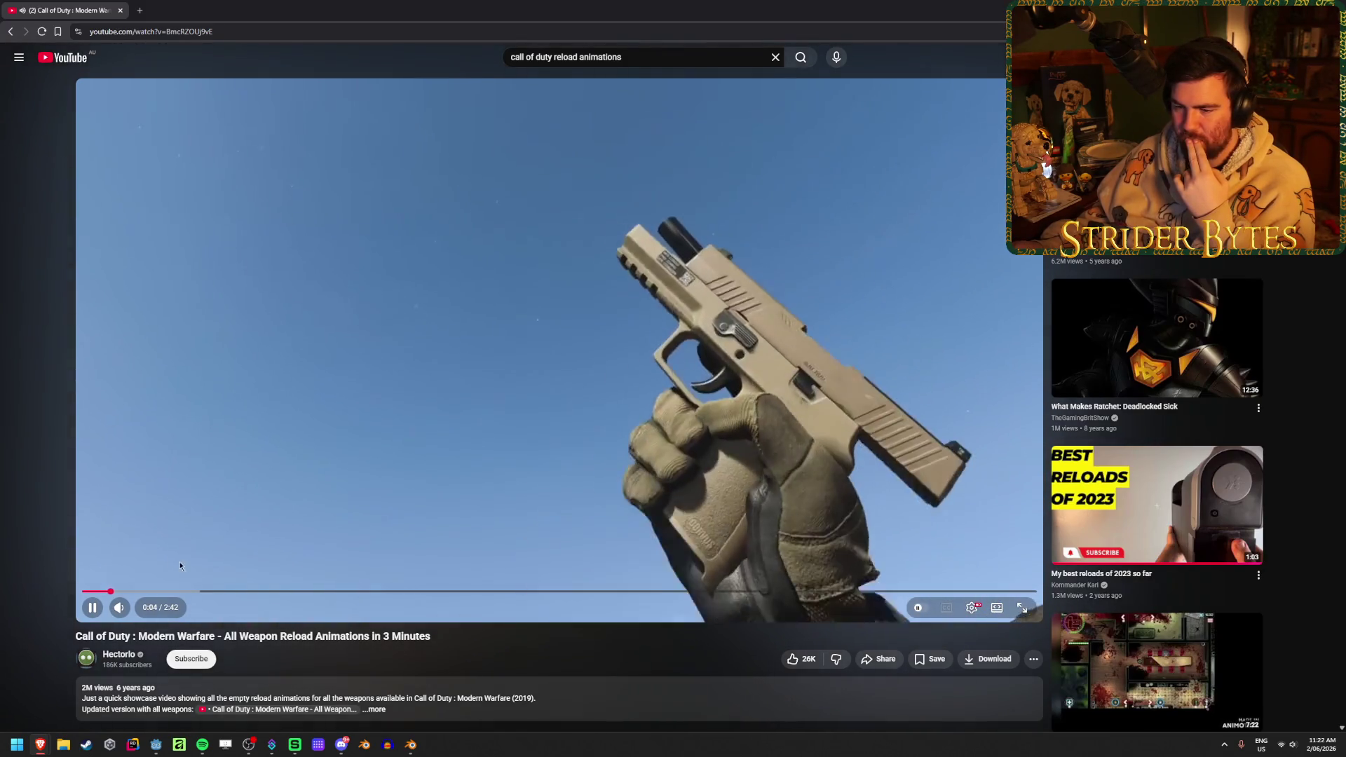
{"action": "left_click", "coordinate": [234, 593]}
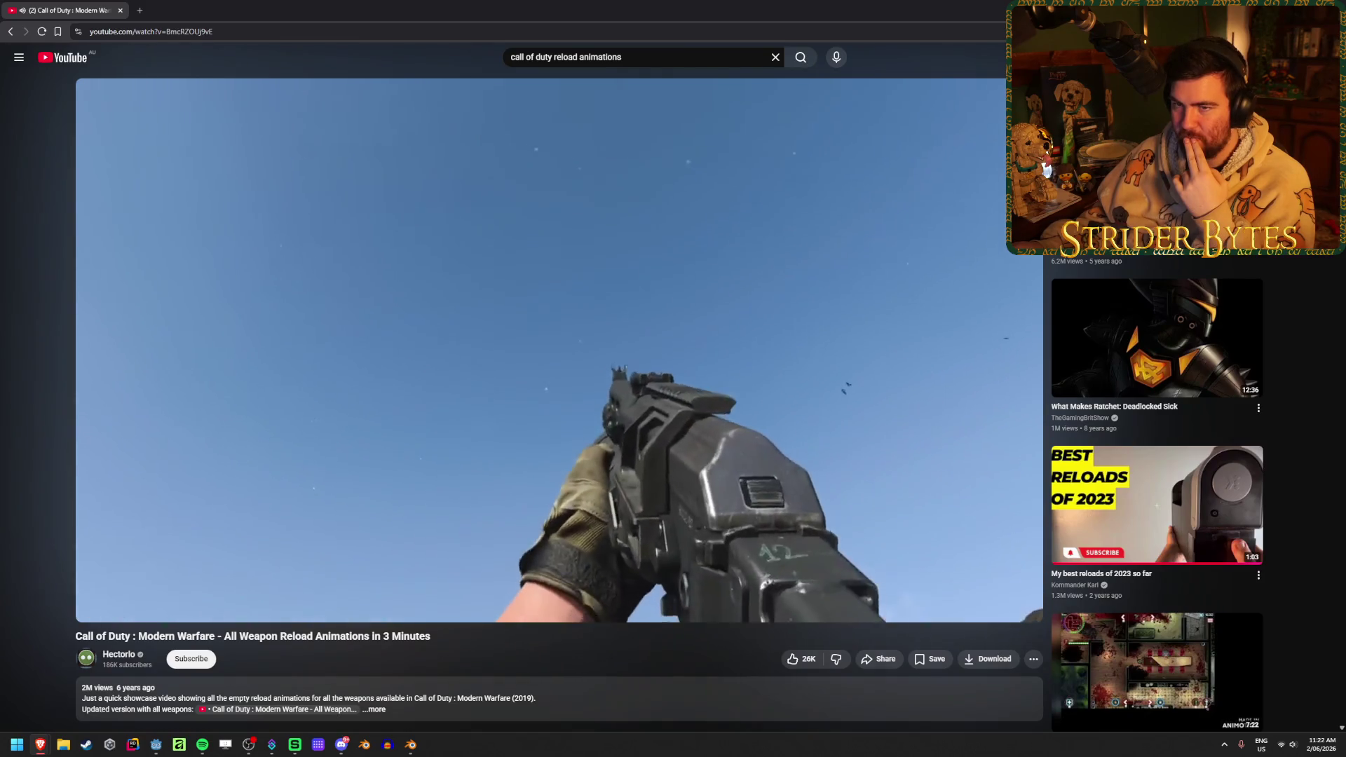
{"action": "key", "text": "alt+Left"}
{"action": "scroll", "coordinate": [307, 415], "scroll_direction": "down", "scroll_amount": 8}
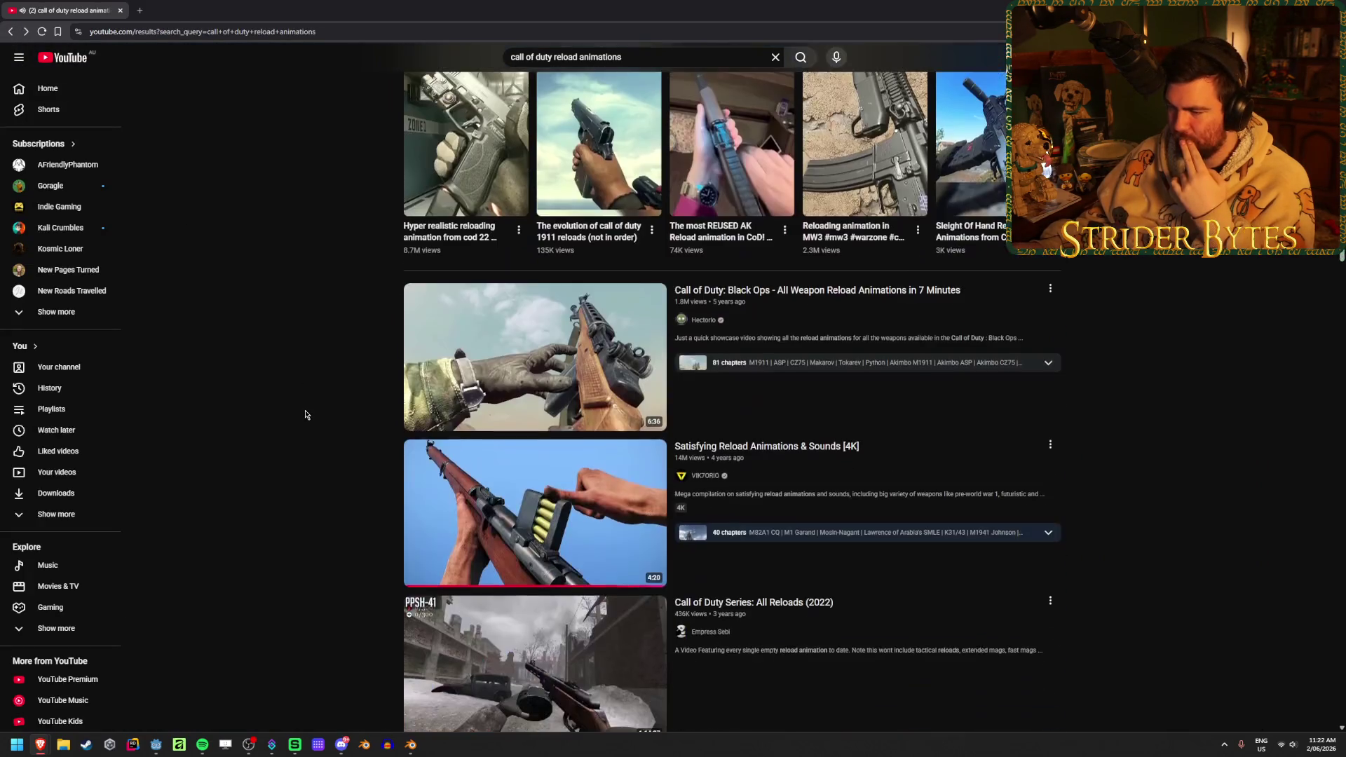
- Search for Modern Warfare 3 reload animations and open the 5-minute MW3 all-weapon reload video
{"action": "scroll", "coordinate": [305, 415], "scroll_direction": "down", "scroll_amount": 4}
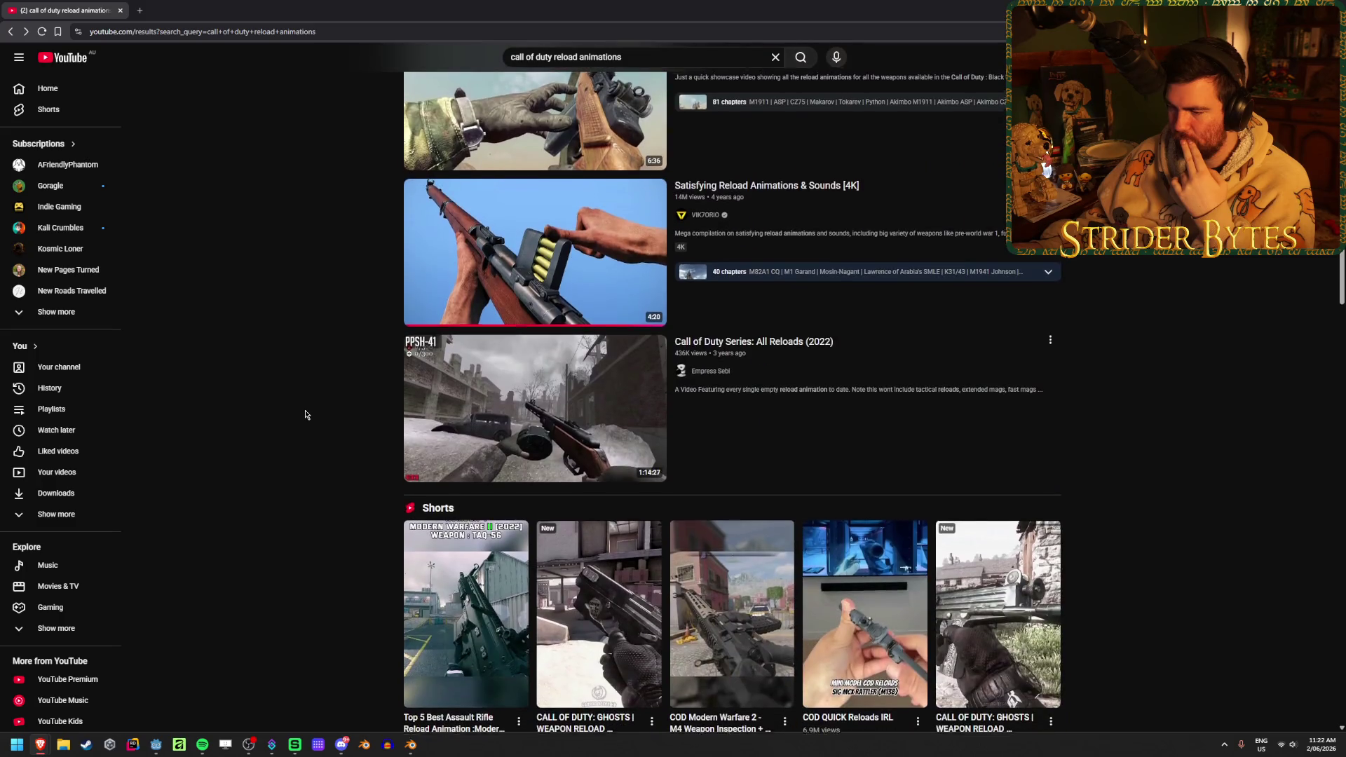
{"action": "scroll", "coordinate": [305, 414], "scroll_direction": "up", "scroll_amount": 11}
{"action": "type", "text": "modern warfare 3"}
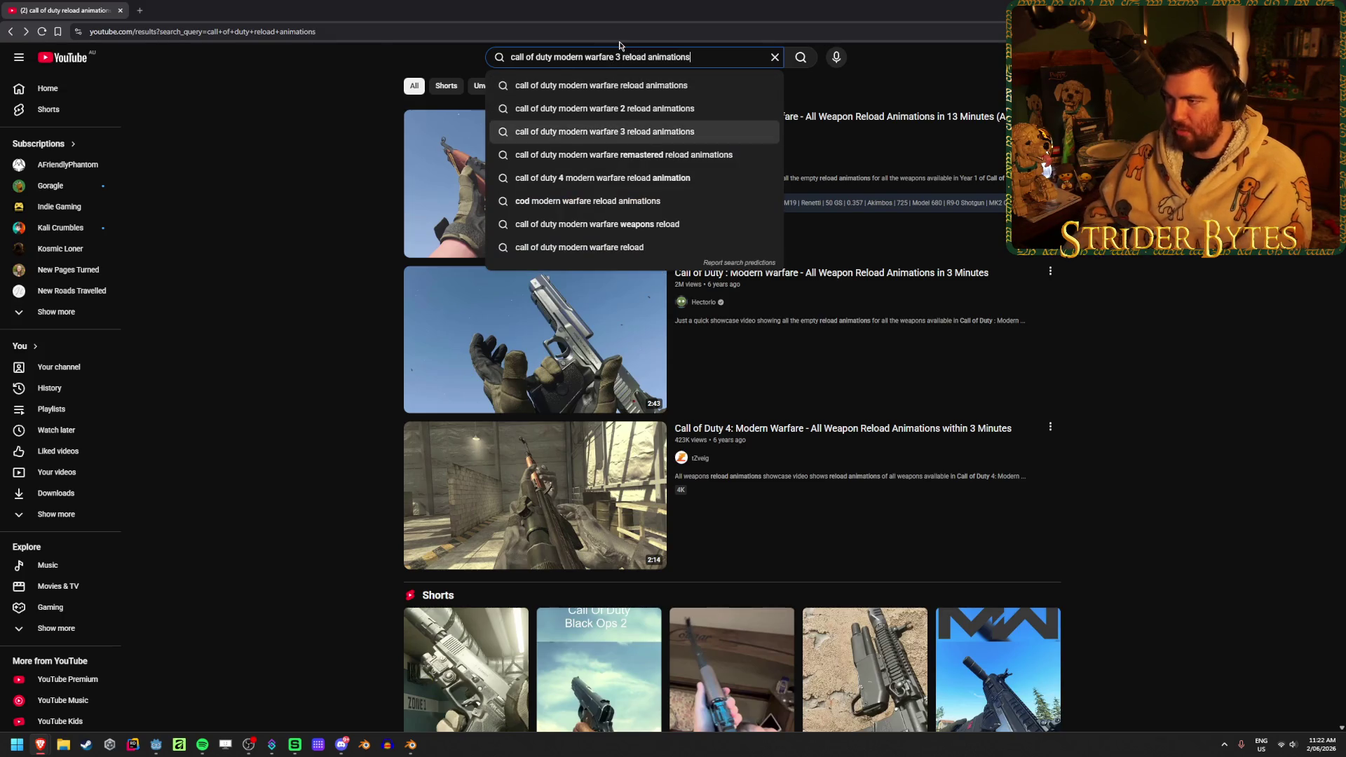
{"action": "key", "text": "Return"}
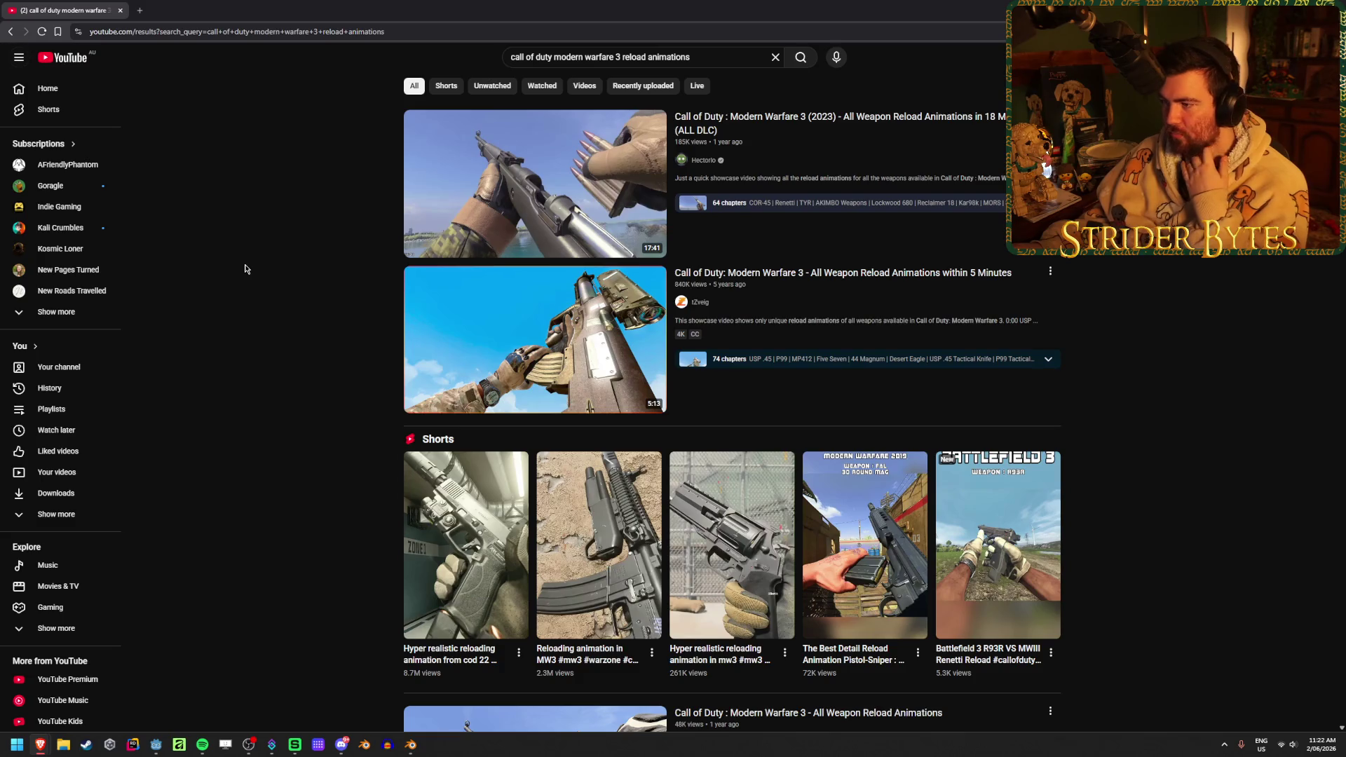
{"action": "left_click", "coordinate": [516, 319]}
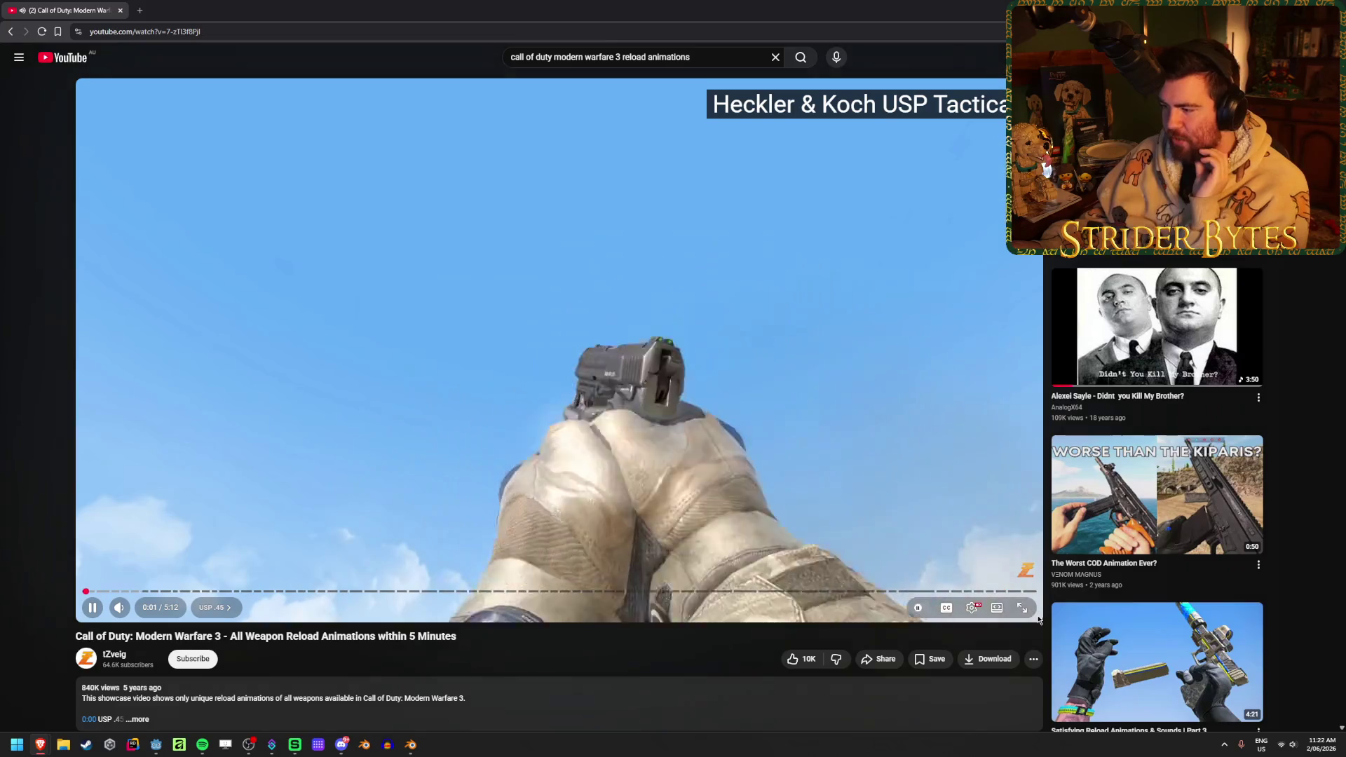
- Watch the MW3 reload video full screen, briefly switching to Blender and back
{"action": "left_click", "coordinate": [1024, 608]}
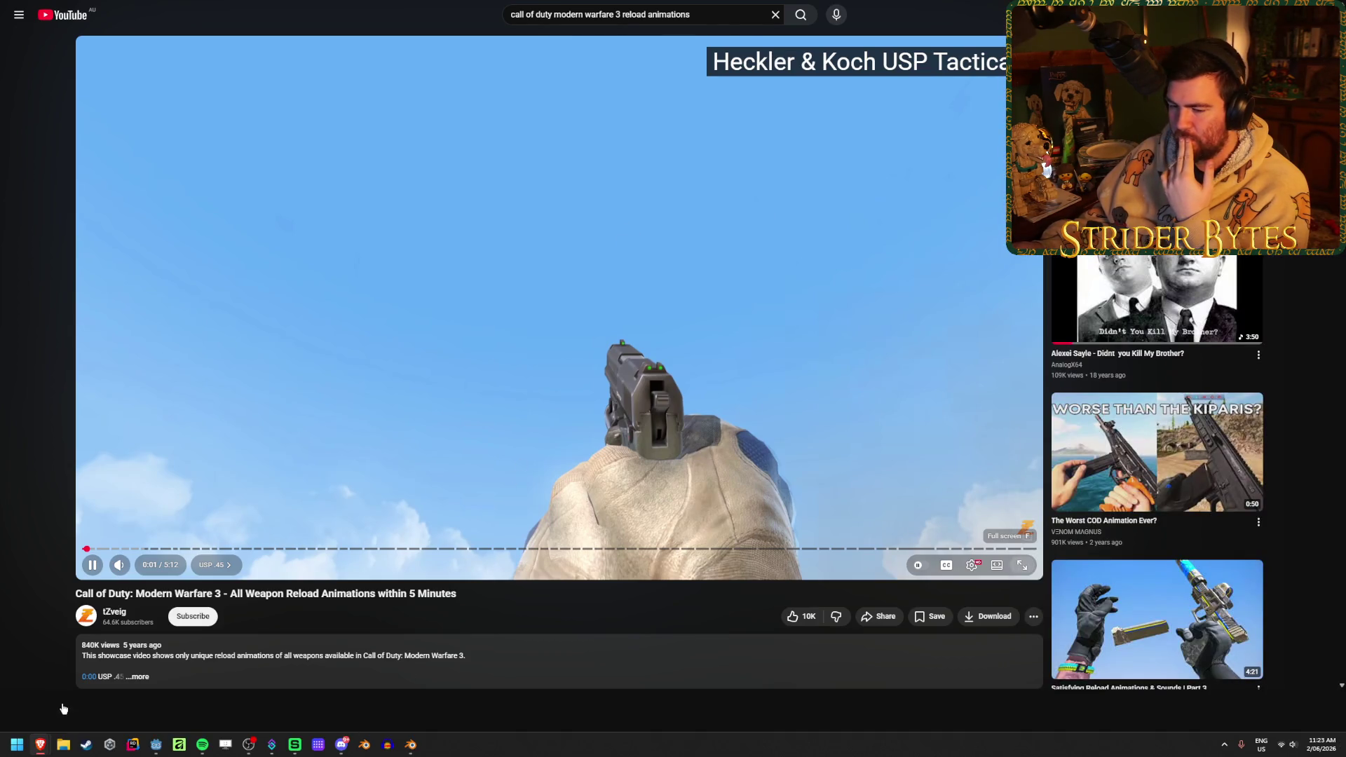
{"action": "left_click", "coordinate": [172, 654]}
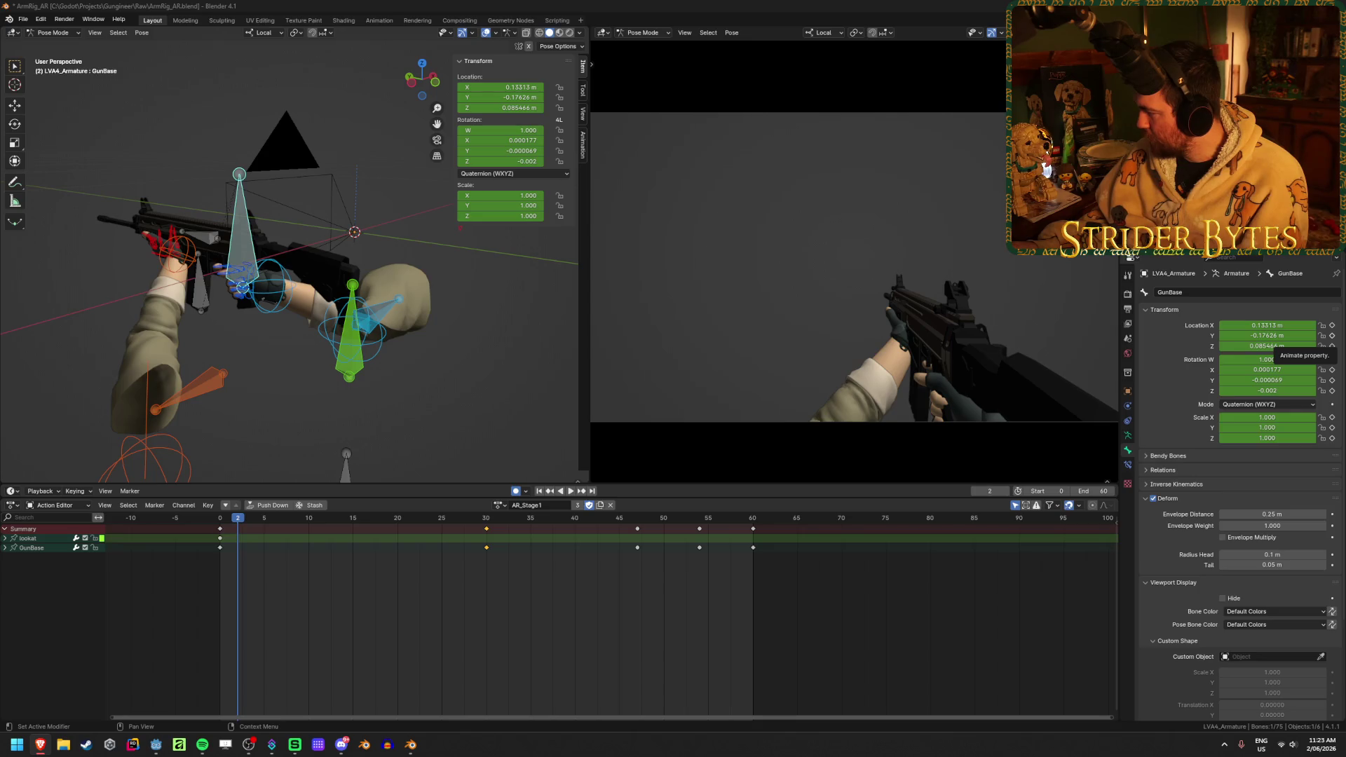
{"action": "key", "text": "alt+Tab"}
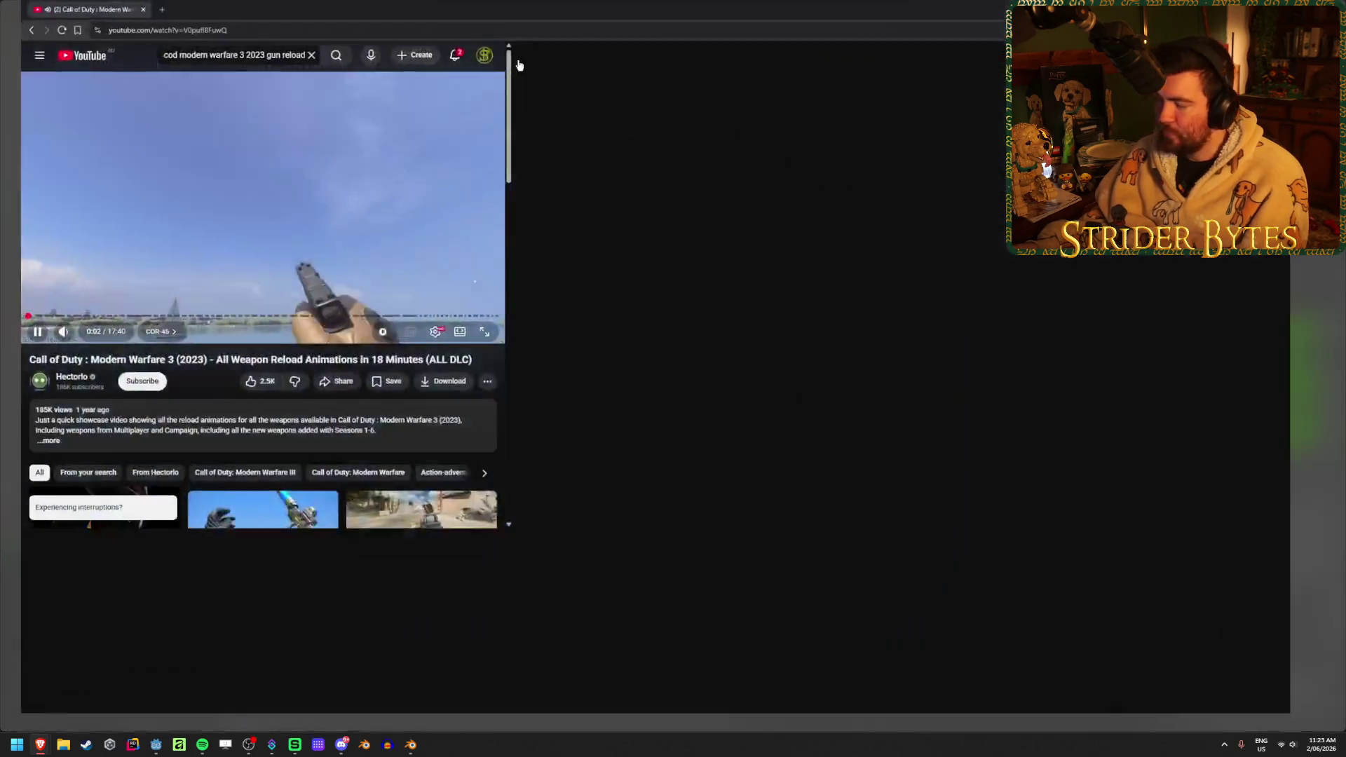
- Seek the full-screen MW3 compilation from 4:22 to the tan rifle reload near eight minutes, pausing briefly
{"action": "key", "text": "f"}
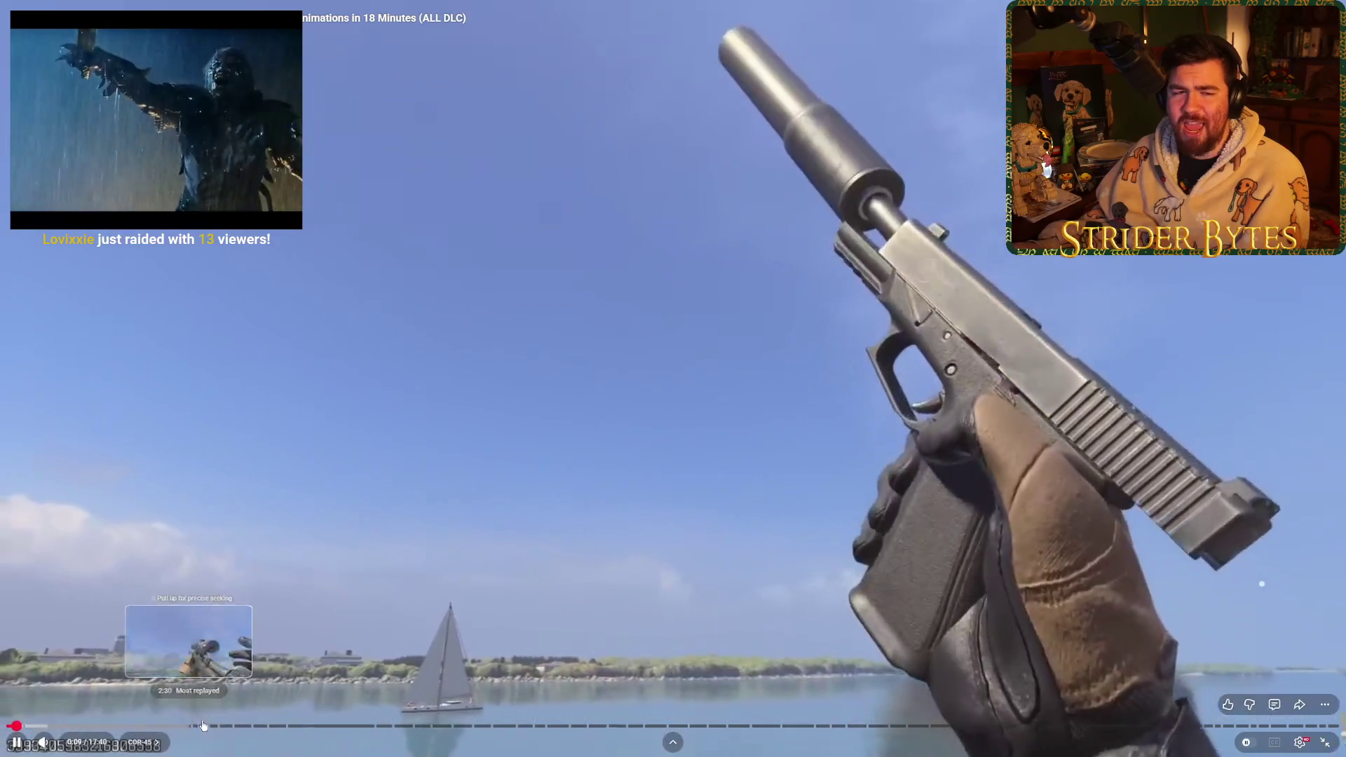
{"action": "left_click_drag", "start_coordinate": [292, 722], "coordinate": [326, 727]}
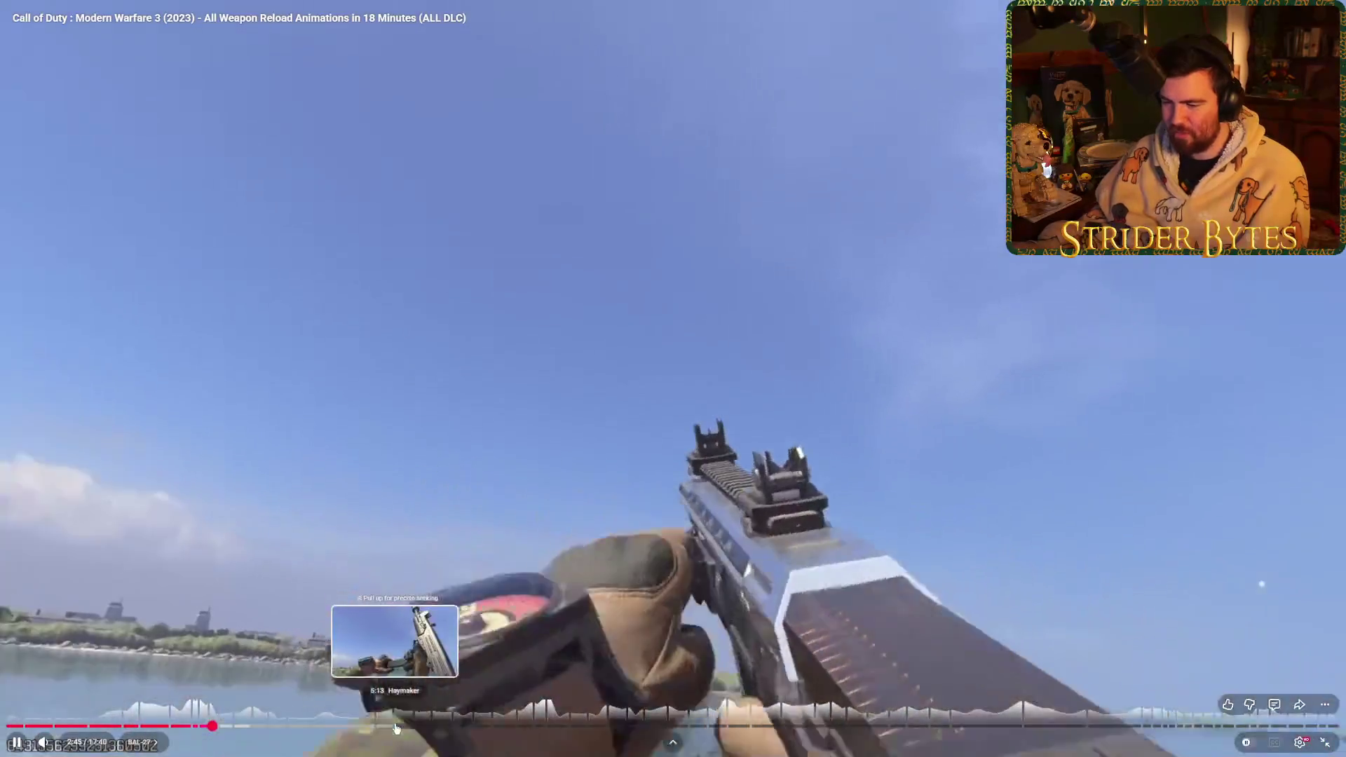
{"action": "left_click", "coordinate": [396, 727]}
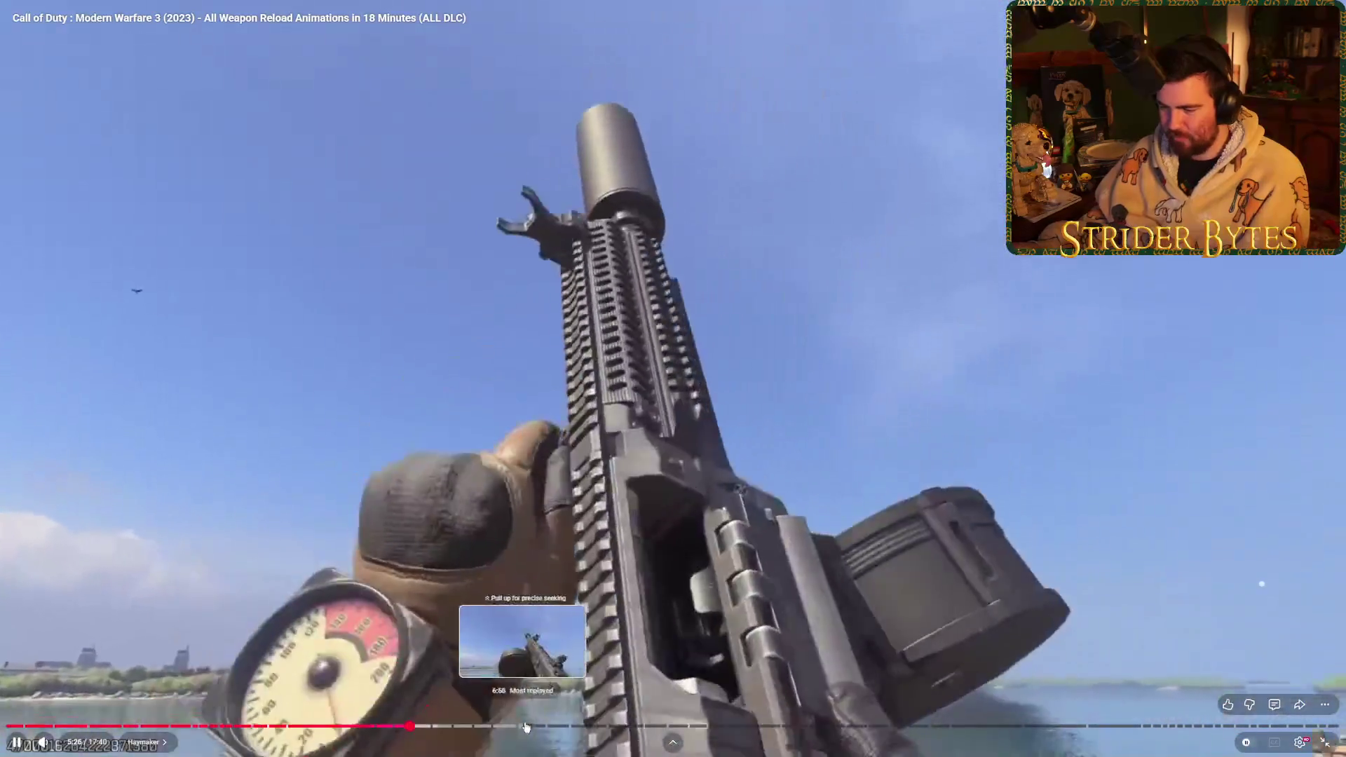
{"action": "left_click", "coordinate": [606, 728]}
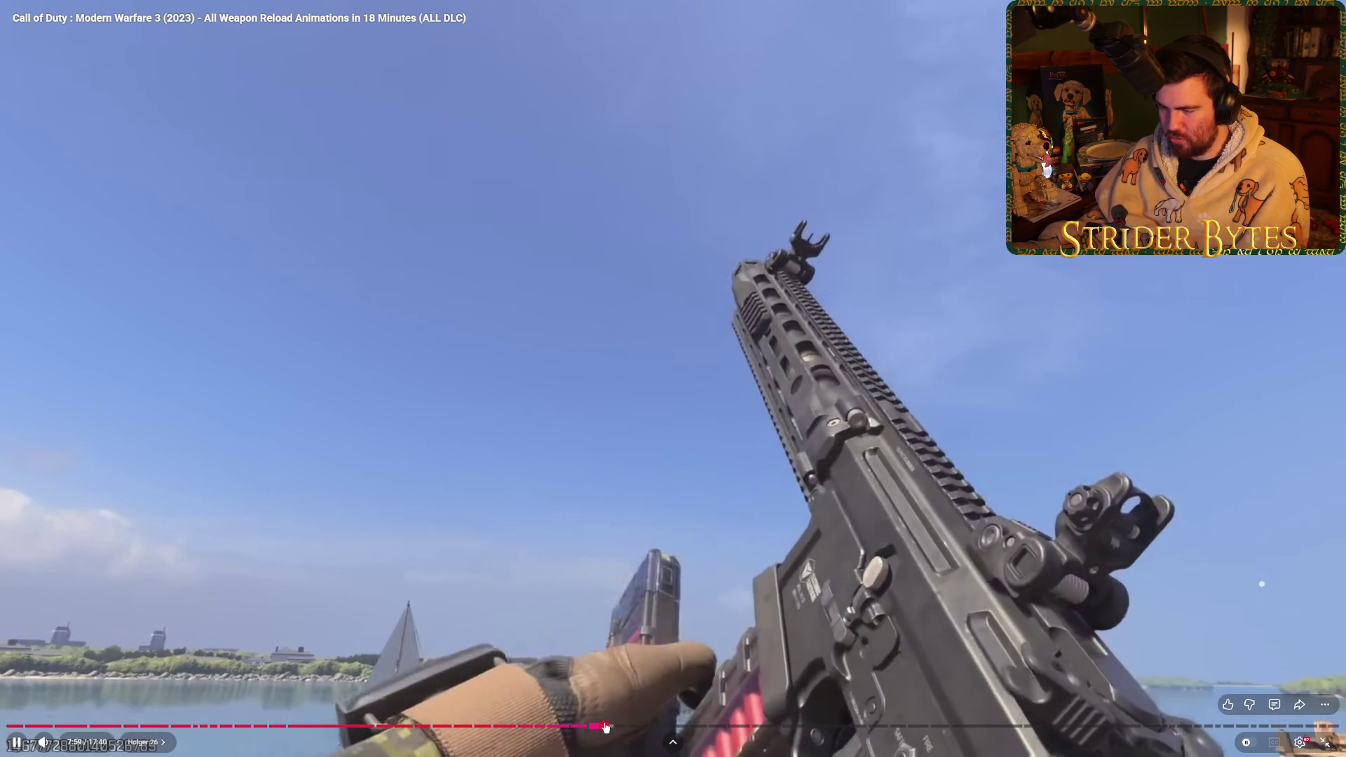
{"action": "left_click", "coordinate": [591, 728]}
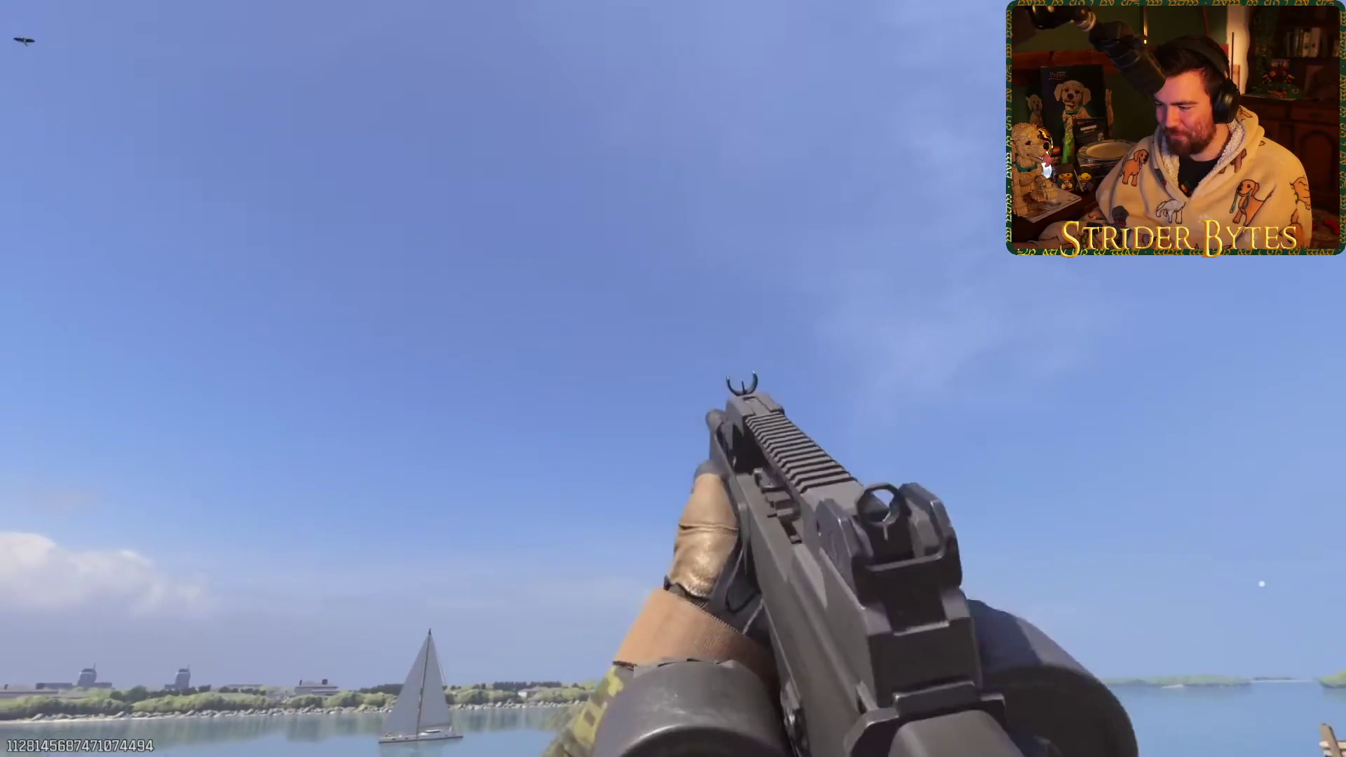
{"action": "mouse_move", "coordinate": [624, 742]}
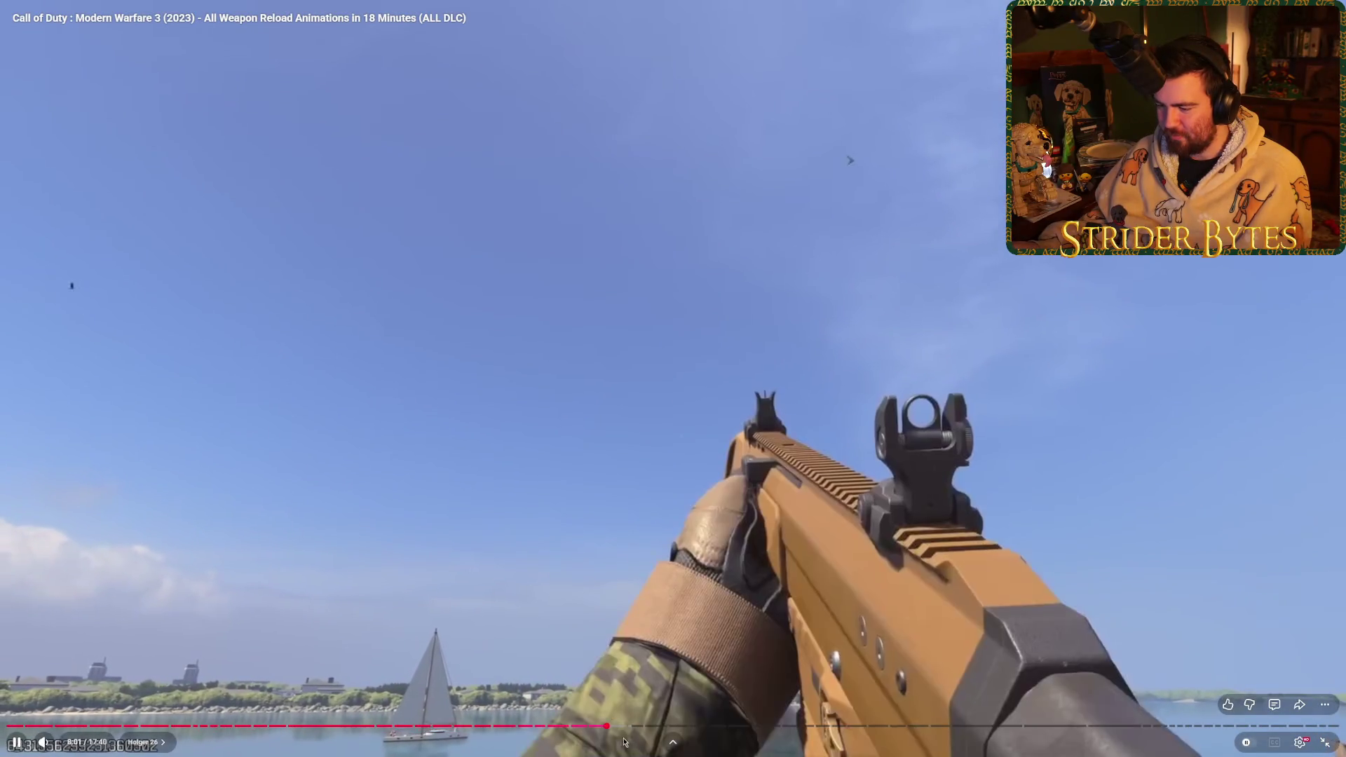
{"action": "left_click", "coordinate": [852, 380]}
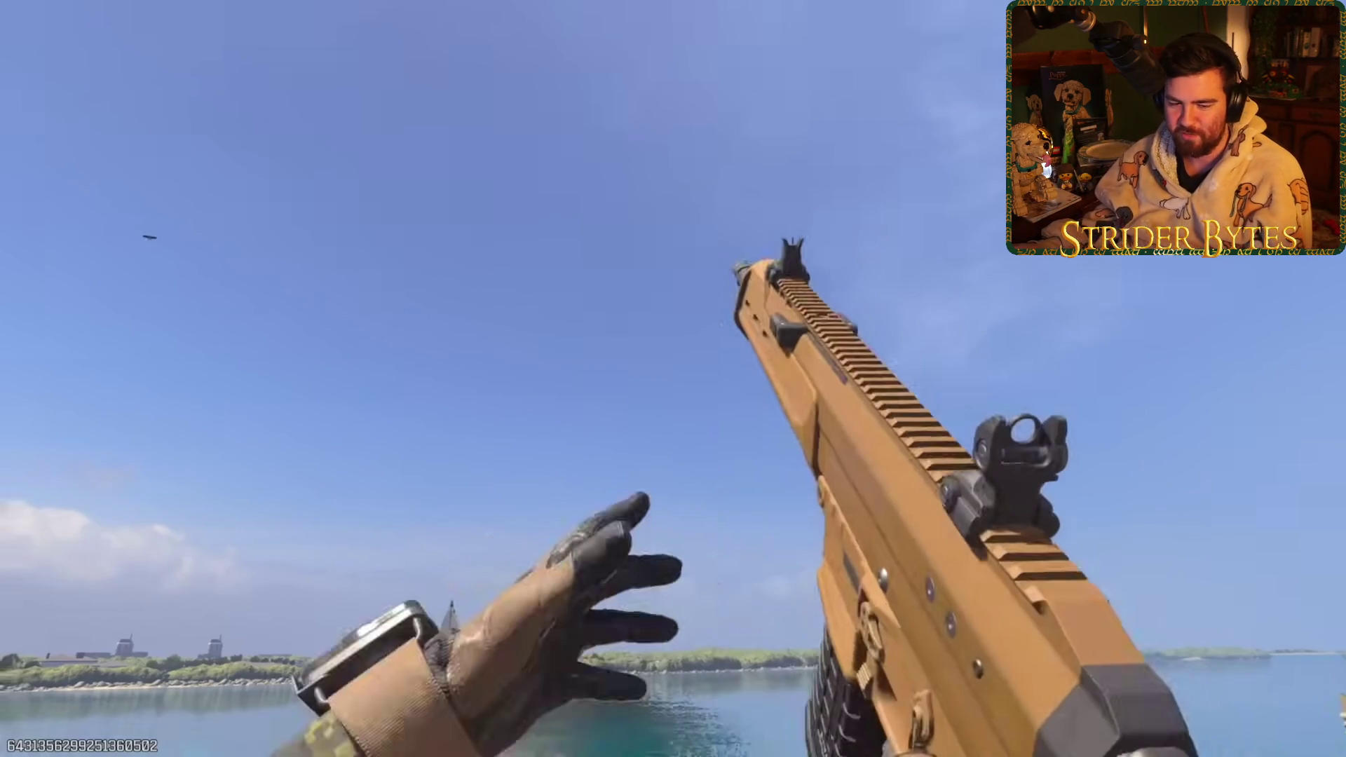
{"action": "left_click", "coordinate": [755, 510]}
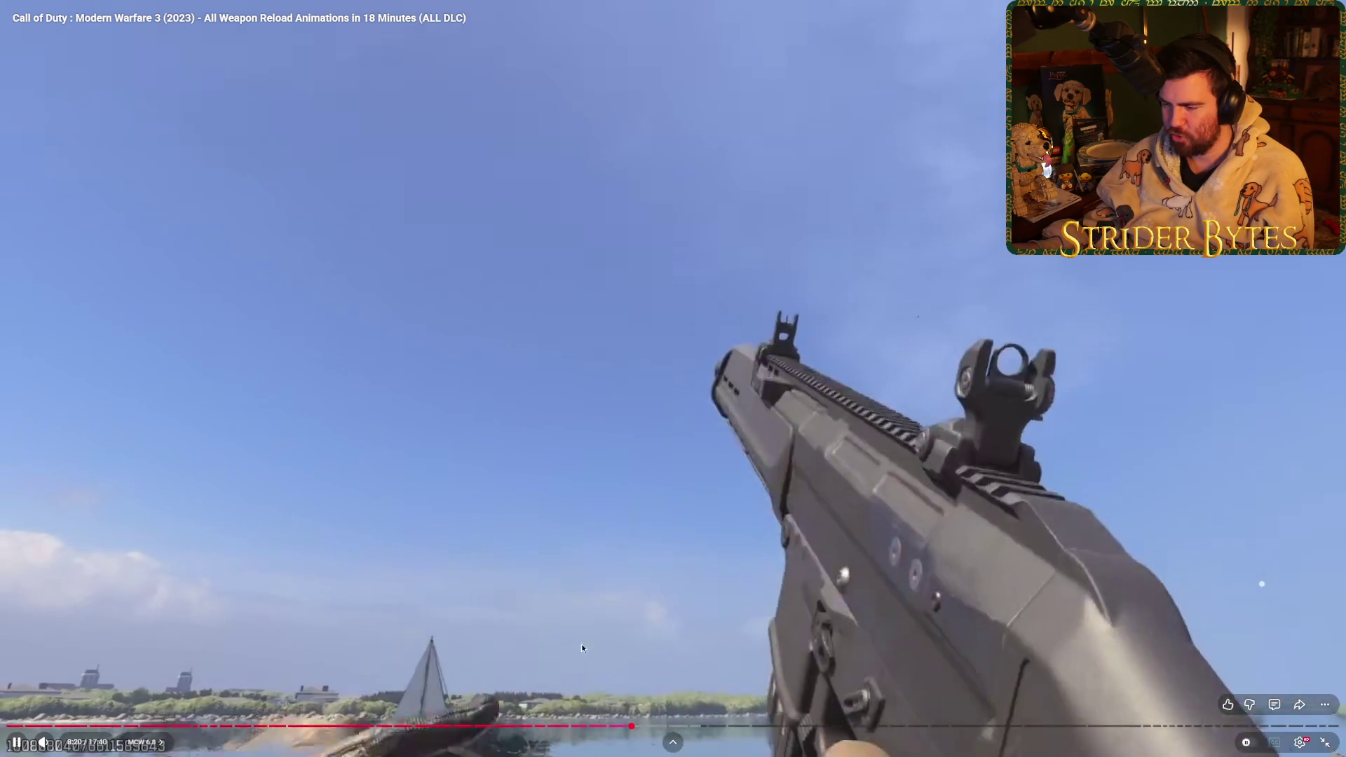
- Skip ahead through the STG44, Sidewinder and KVD Enforcer reload clips, pausing along the way
{"action": "key", "text": "l"}
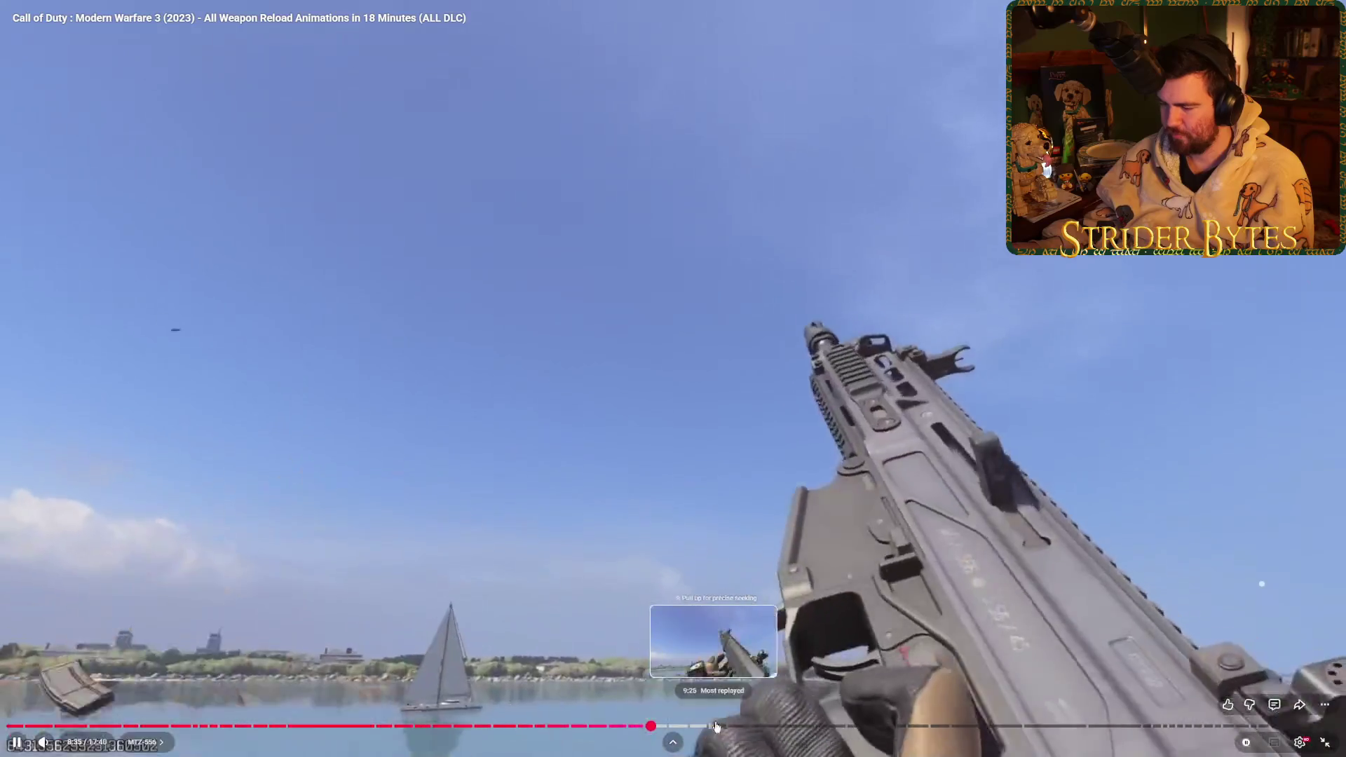
{"action": "left_click", "coordinate": [729, 728]}
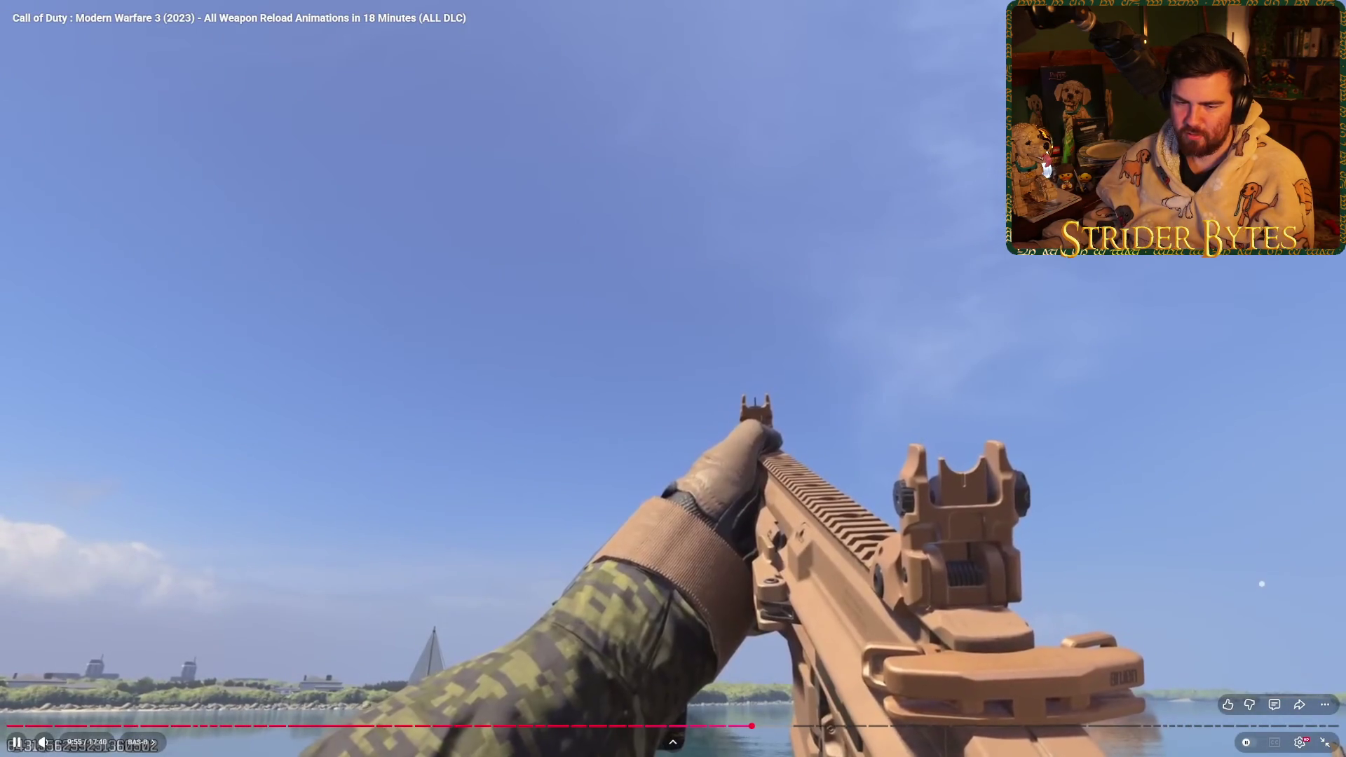
{"action": "left_click", "coordinate": [966, 237]}
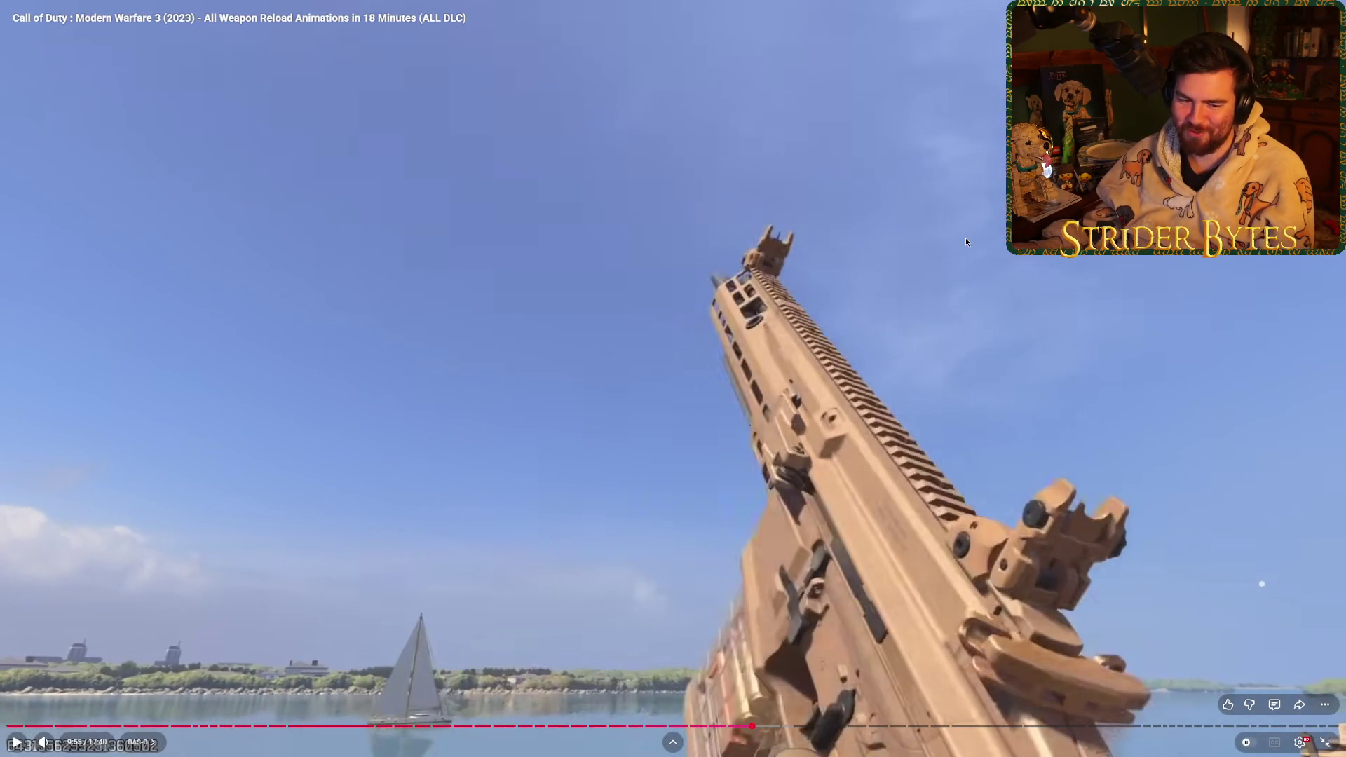
{"action": "left_click", "coordinate": [952, 237]}
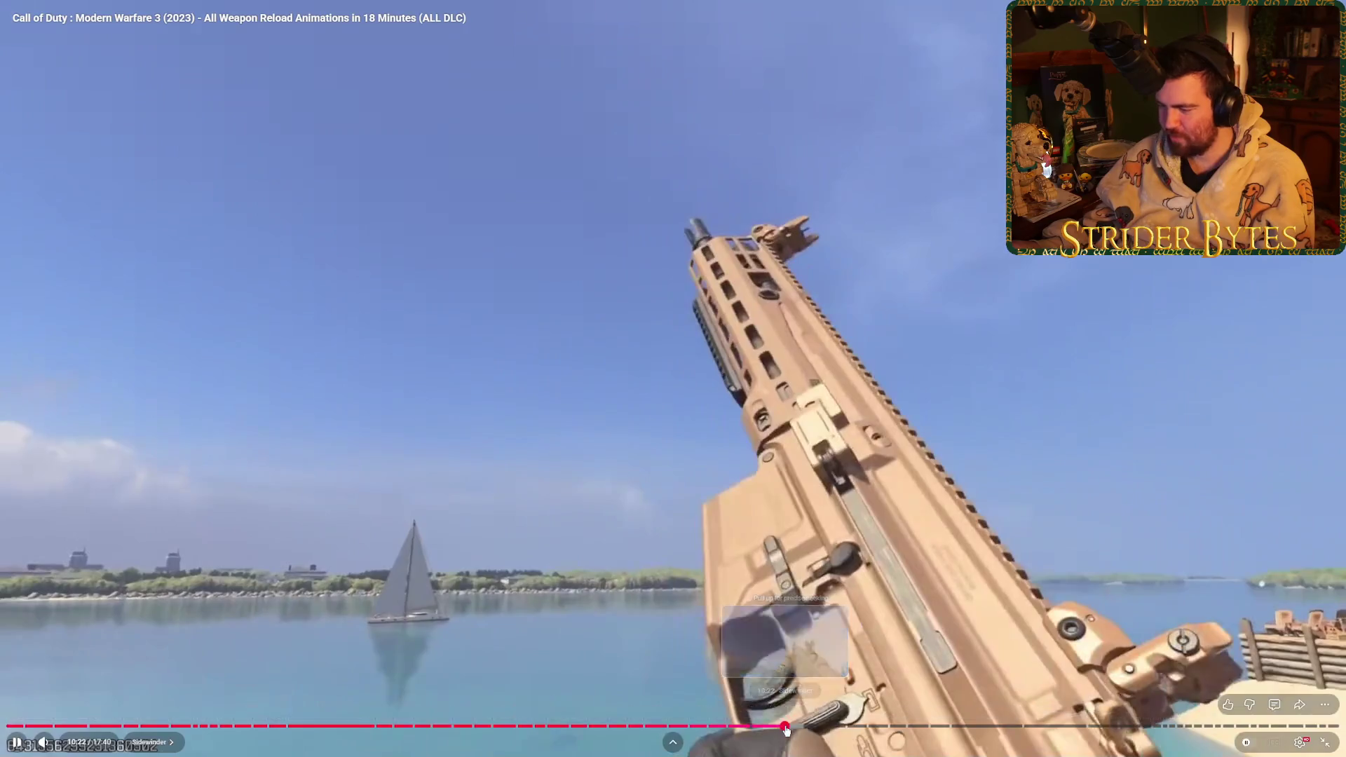
{"action": "left_click", "coordinate": [786, 727]}
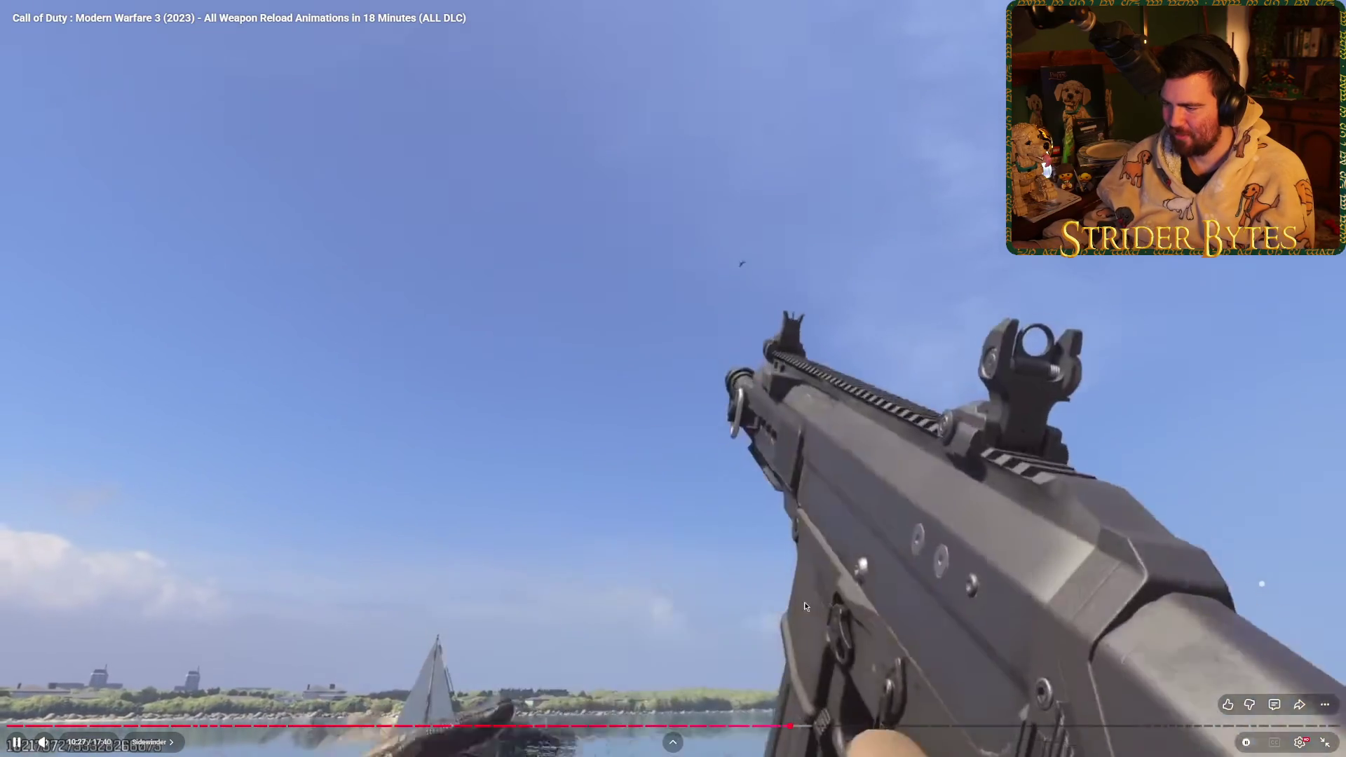
{"action": "left_click", "coordinate": [804, 602]}
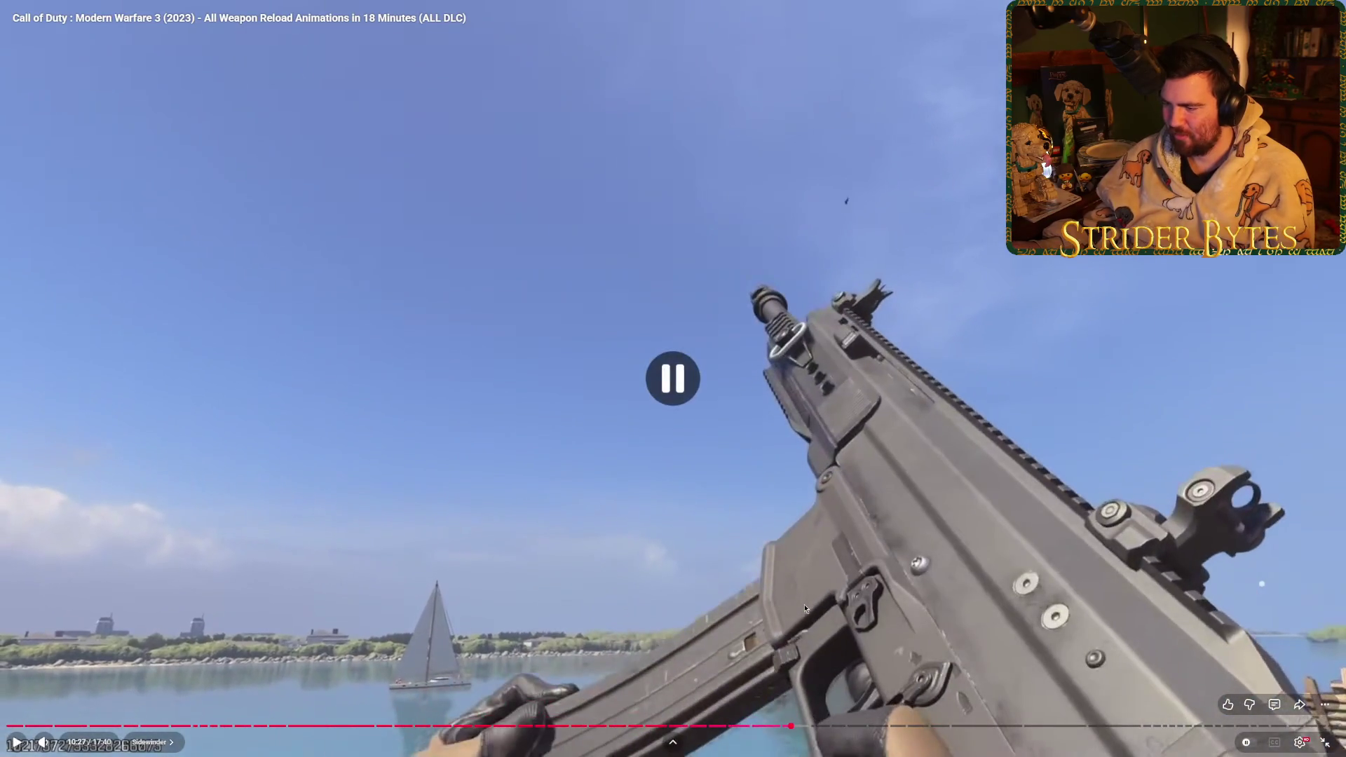
{"action": "left_click", "coordinate": [844, 727]}
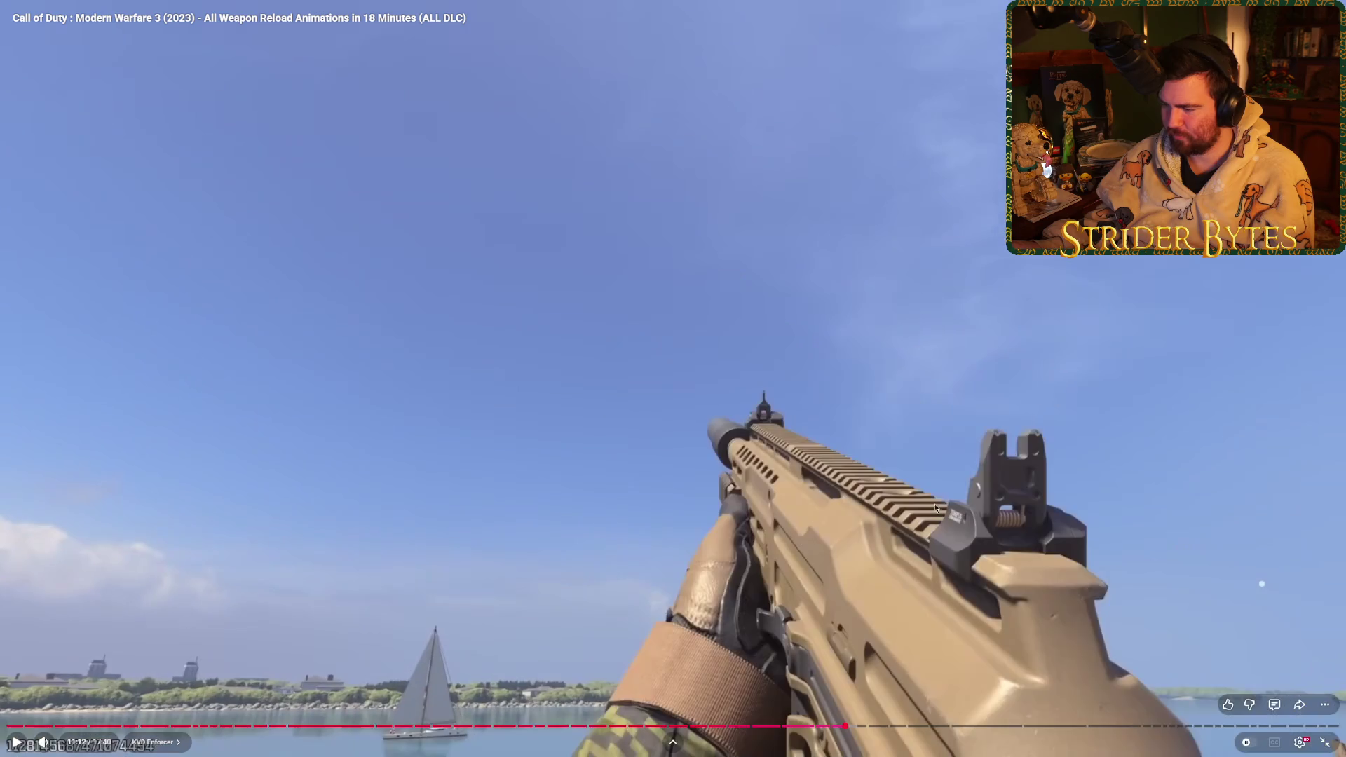
{"action": "left_click", "coordinate": [1065, 464]}
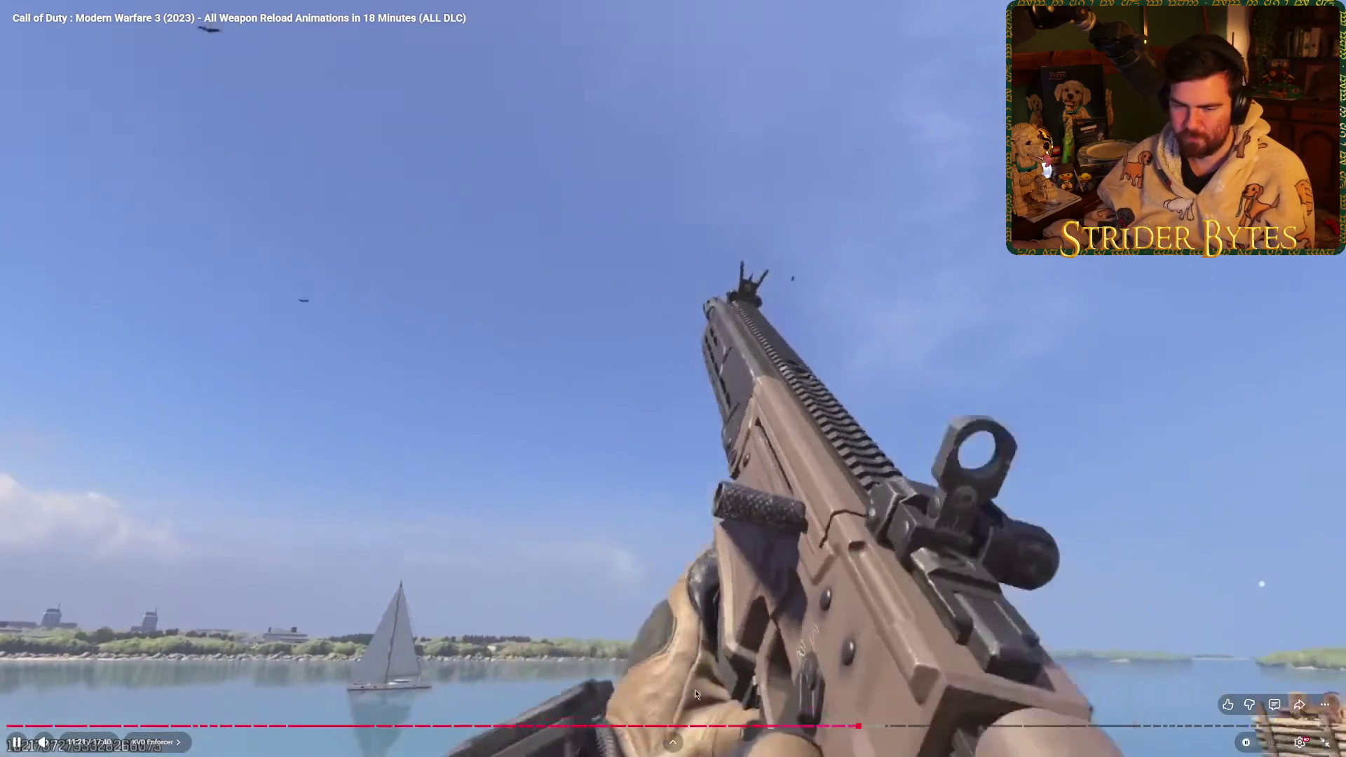
- Jump back through the MTZ clips to the start of the AMR9 drum reload, then exit fullscreen
{"action": "left_click", "coordinate": [705, 726]}
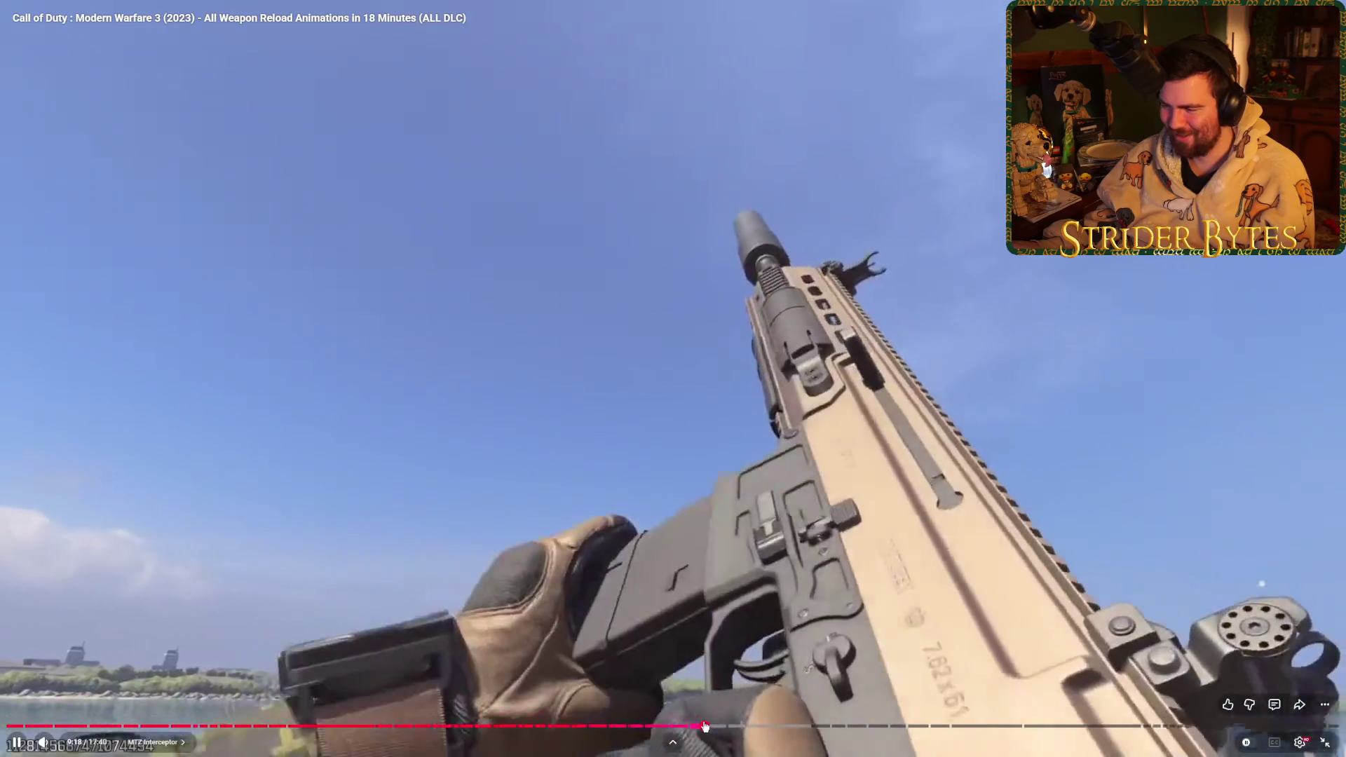
{"action": "left_click_drag", "start_coordinate": [704, 726], "coordinate": [735, 729]}
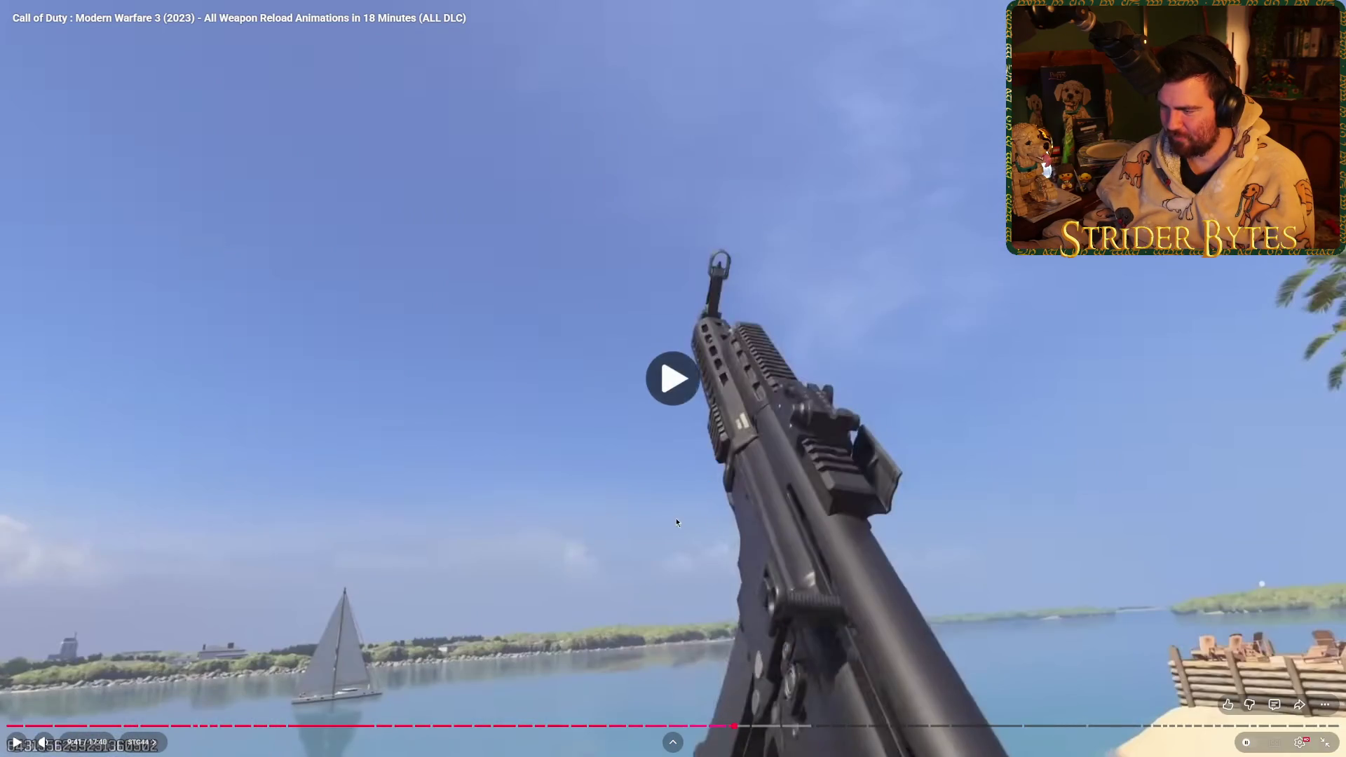
{"action": "left_click", "coordinate": [658, 726]}
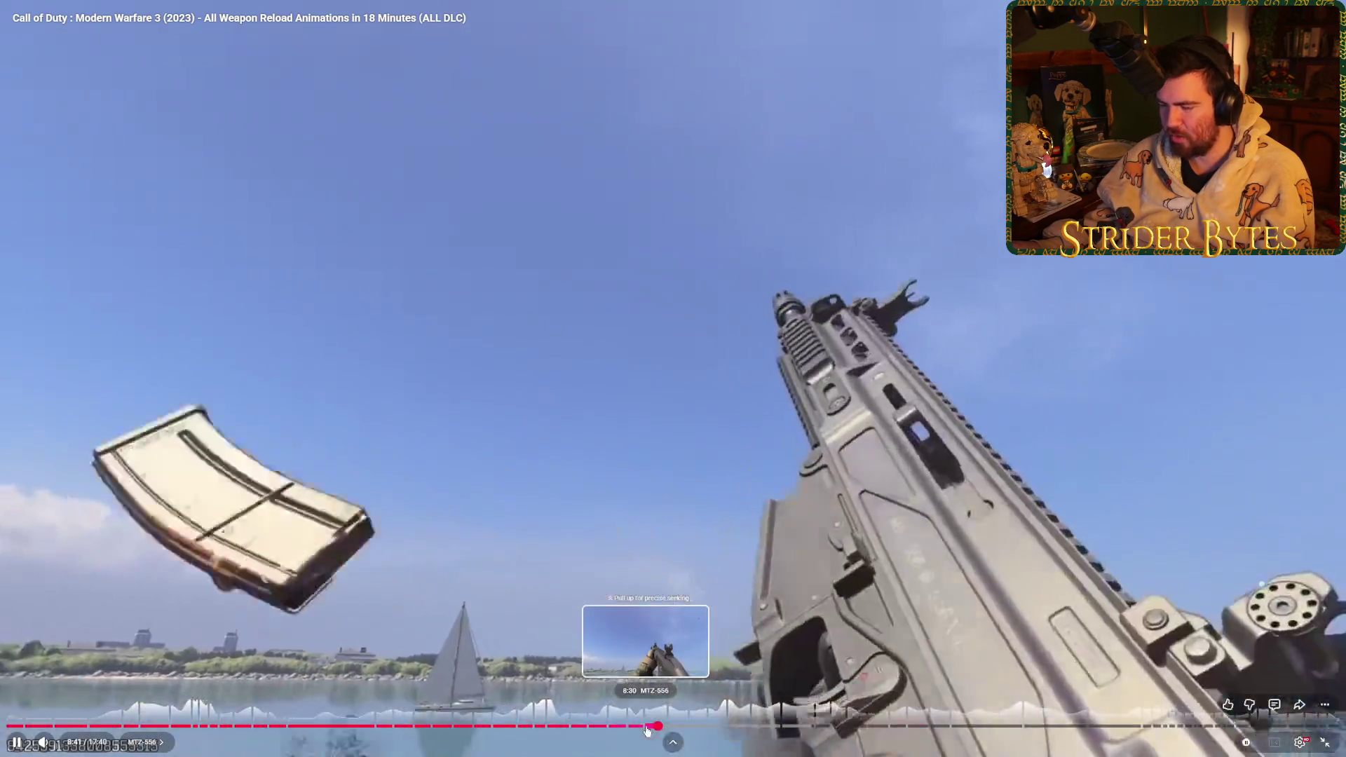
{"action": "left_click", "coordinate": [531, 727]}
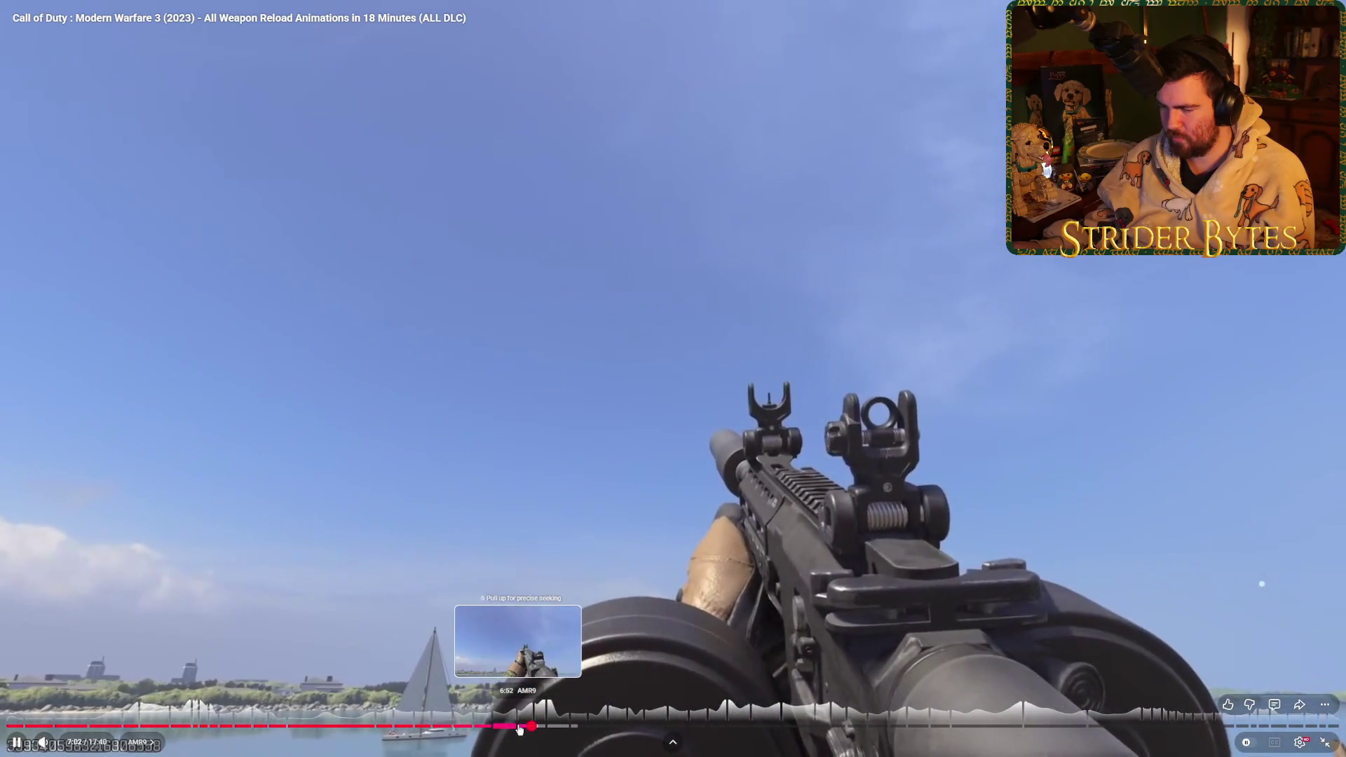
{"action": "left_click", "coordinate": [520, 727]}
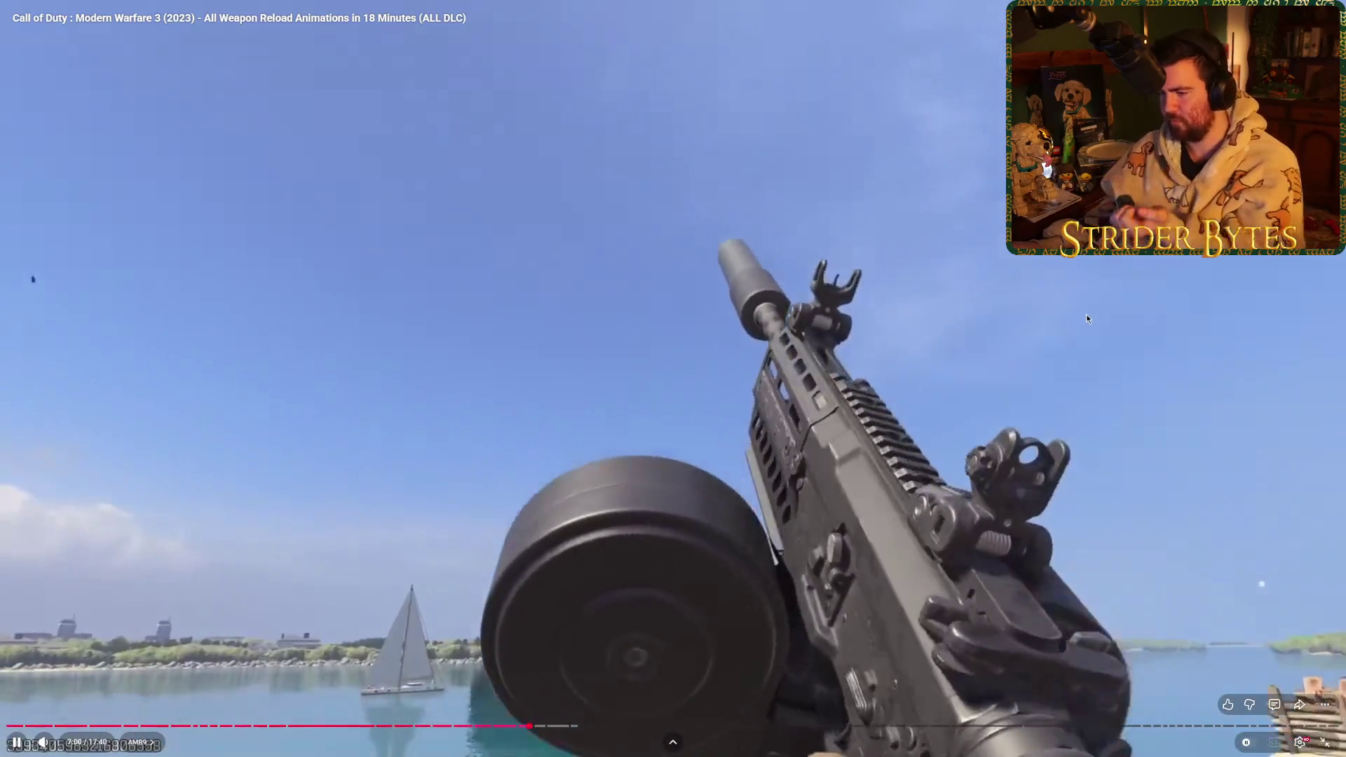
{"action": "key", "text": "Escape"}
{"action": "key", "text": "alt+Tab"}
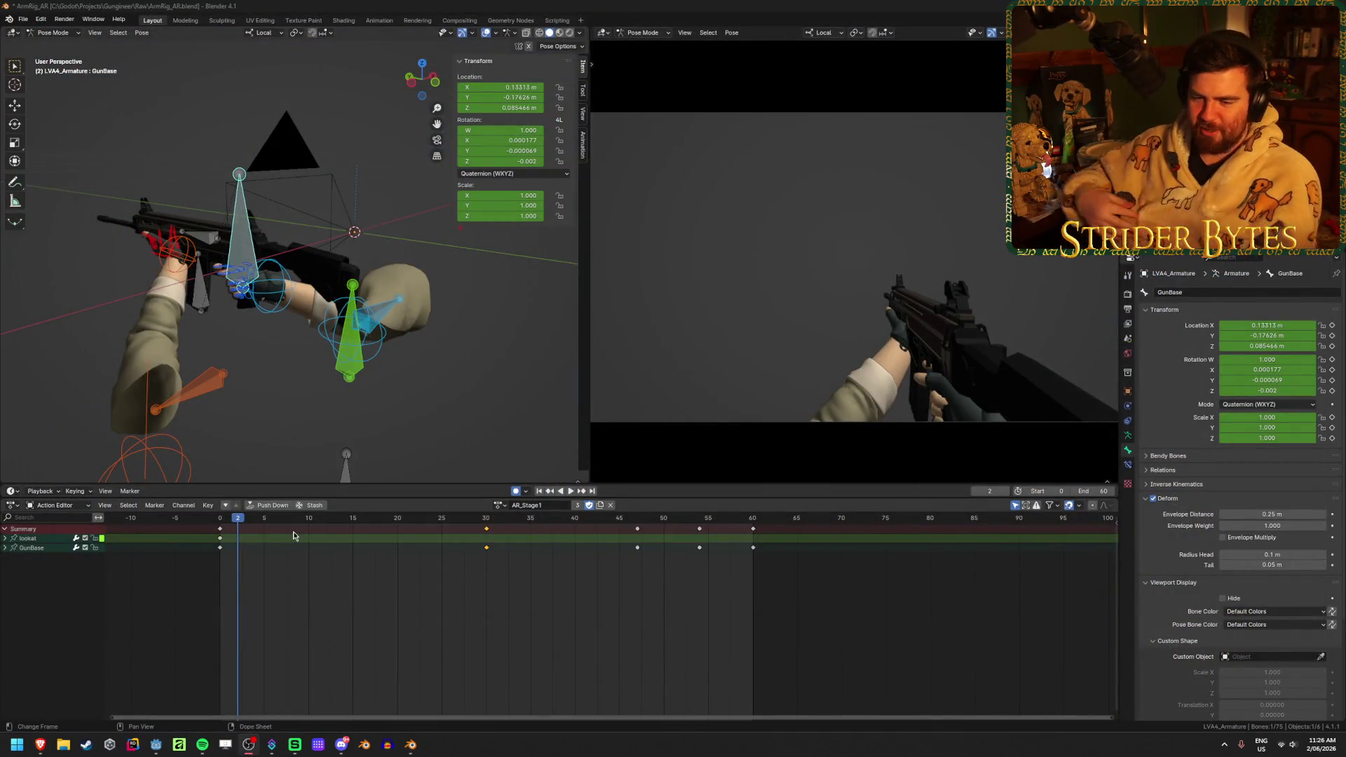
- Play and scrub the AR_Stage1 arm-rig animation, stop at frame 11, and select all bones
{"action": "key", "text": "space"}
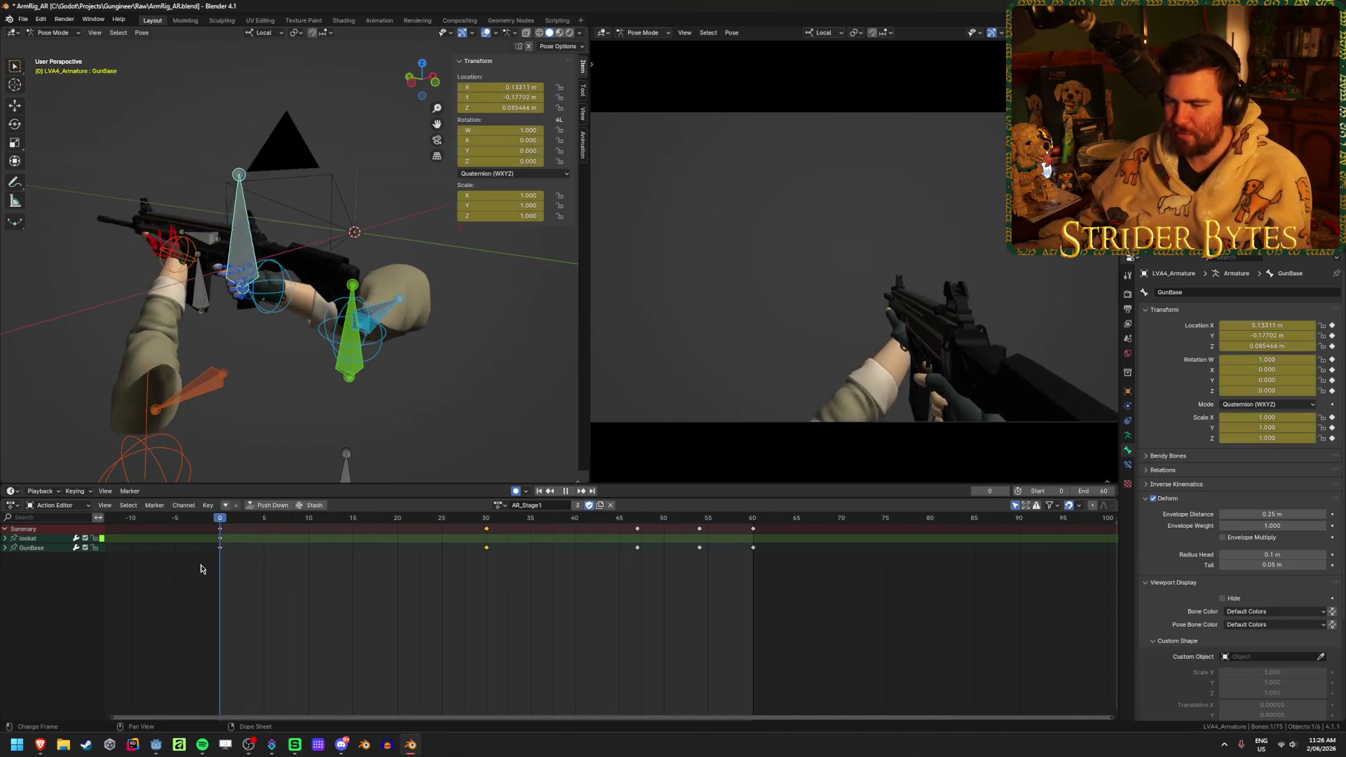
{"action": "mouse_move", "coordinate": [589, 551]}
{"action": "left_mouse_down"}
{"action": "mouse_move", "coordinate": [220, 554]}
{"action": "mouse_move", "coordinate": [801, 502]}
{"action": "mouse_move", "coordinate": [341, 560]}
{"action": "left_mouse_up"}
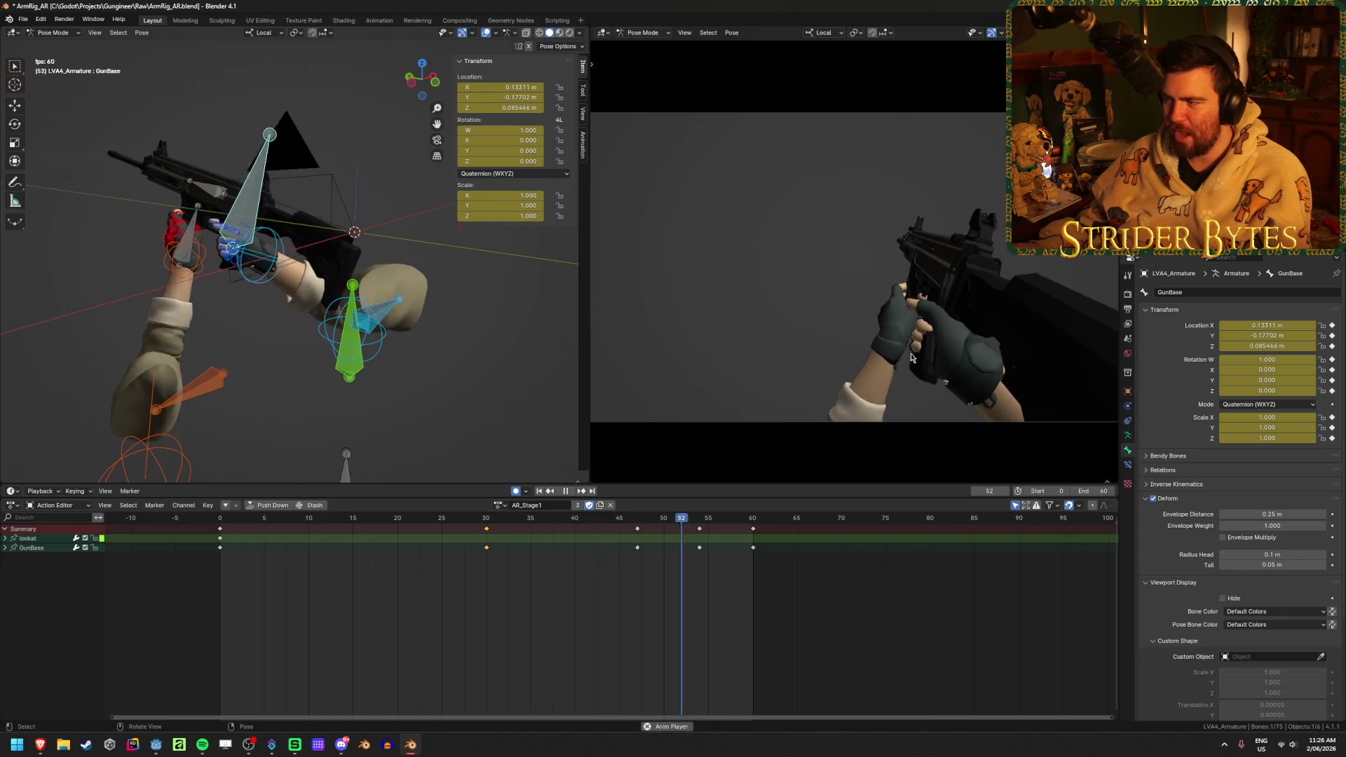
{"action": "mouse_move", "coordinate": [645, 522]}
{"action": "left_mouse_down"}
{"action": "mouse_move", "coordinate": [224, 523]}
{"action": "mouse_move", "coordinate": [292, 539]}
{"action": "mouse_move", "coordinate": [673, 552]}
{"action": "mouse_move", "coordinate": [108, 554]}
{"action": "left_mouse_up"}
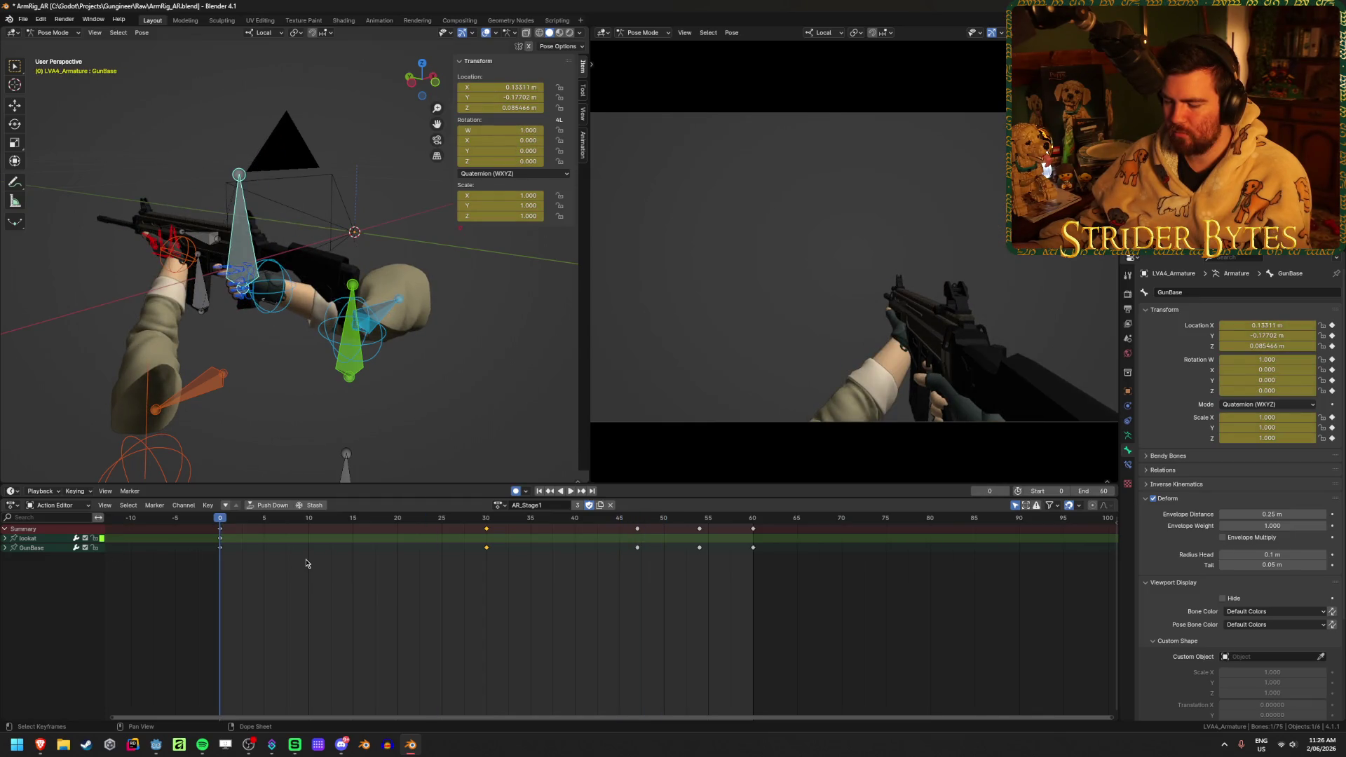
{"action": "left_click", "coordinate": [571, 491]}
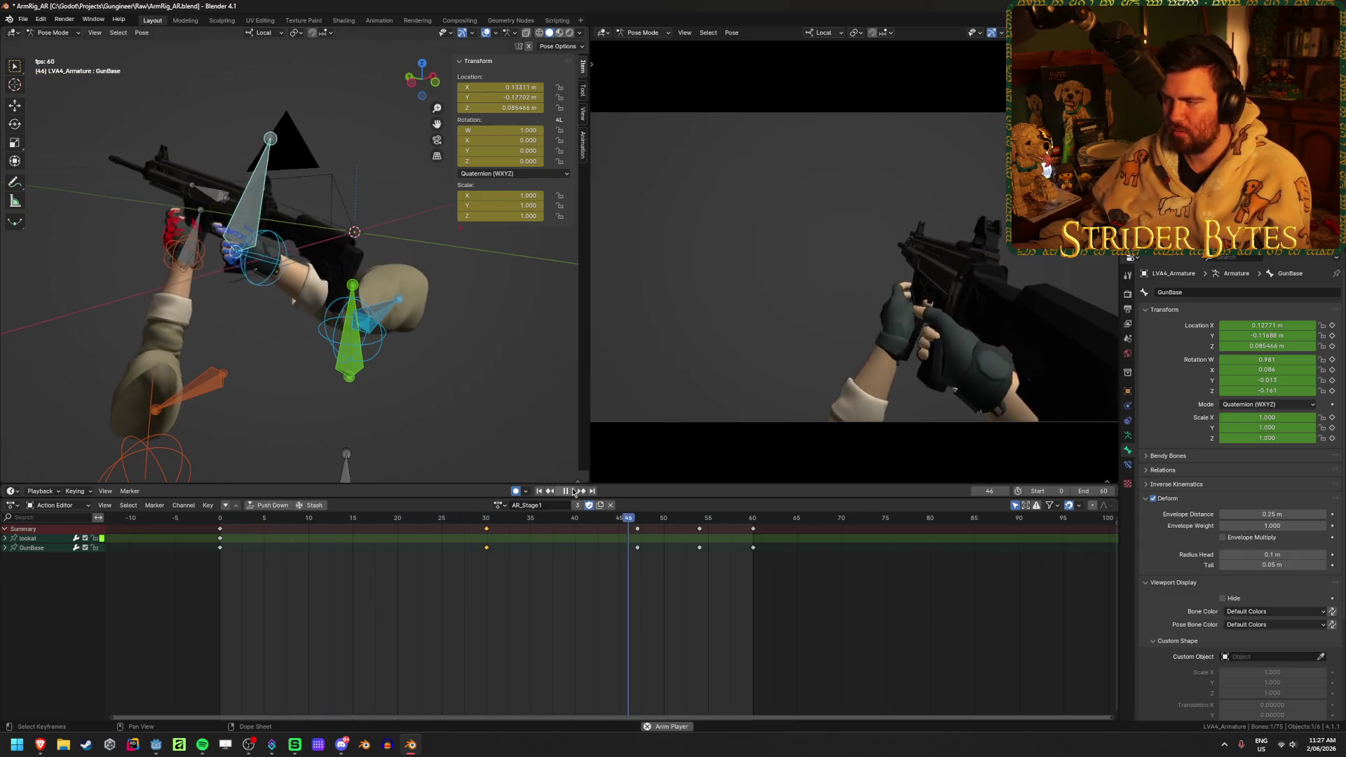
{"action": "key", "text": "Escape"}
{"action": "key", "text": "space"}
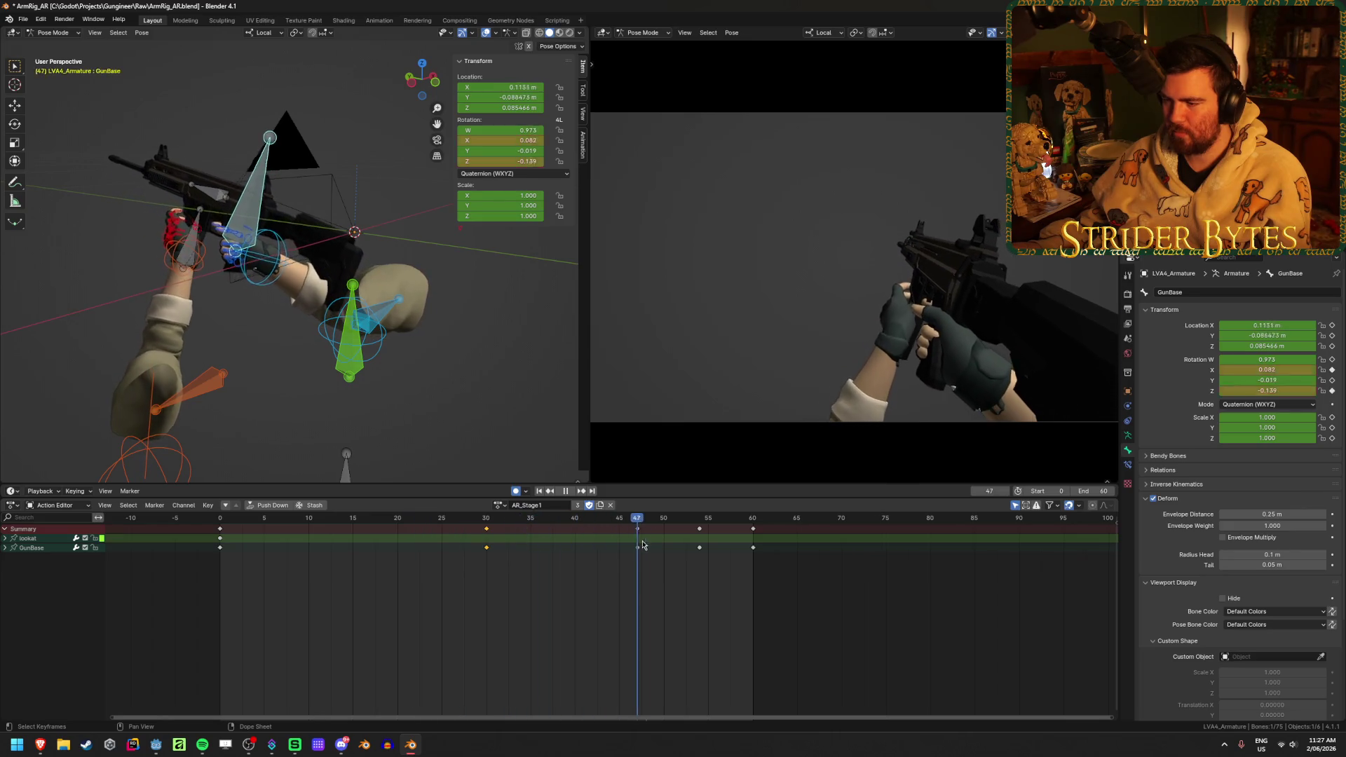
{"action": "mouse_move", "coordinate": [567, 519]}
{"action": "left_mouse_down"}
{"action": "mouse_move", "coordinate": [566, 533]}
{"action": "mouse_move", "coordinate": [313, 553]}
{"action": "left_mouse_up"}
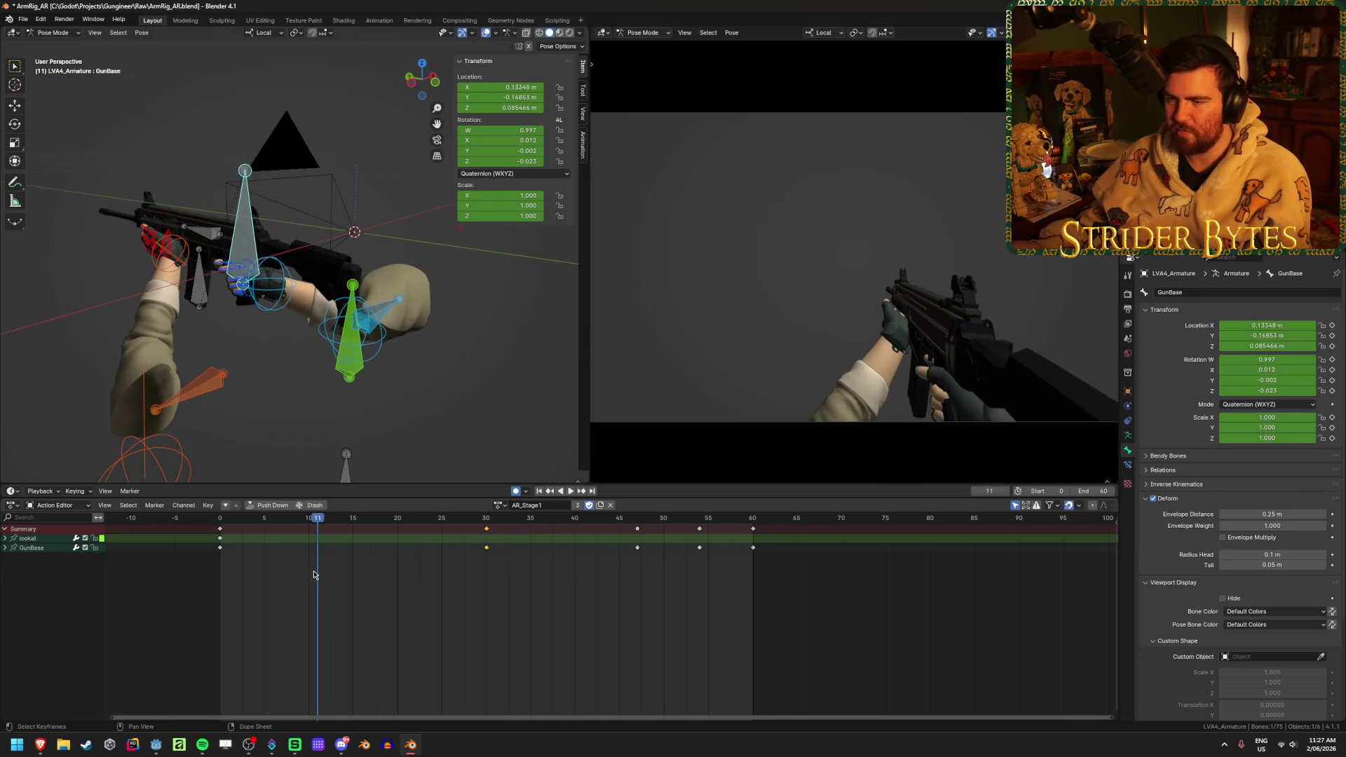
{"action": "key", "text": "a"}
{"action": "scroll", "coordinate": [569, 609], "scroll_direction": "down", "scroll_amount": 5}
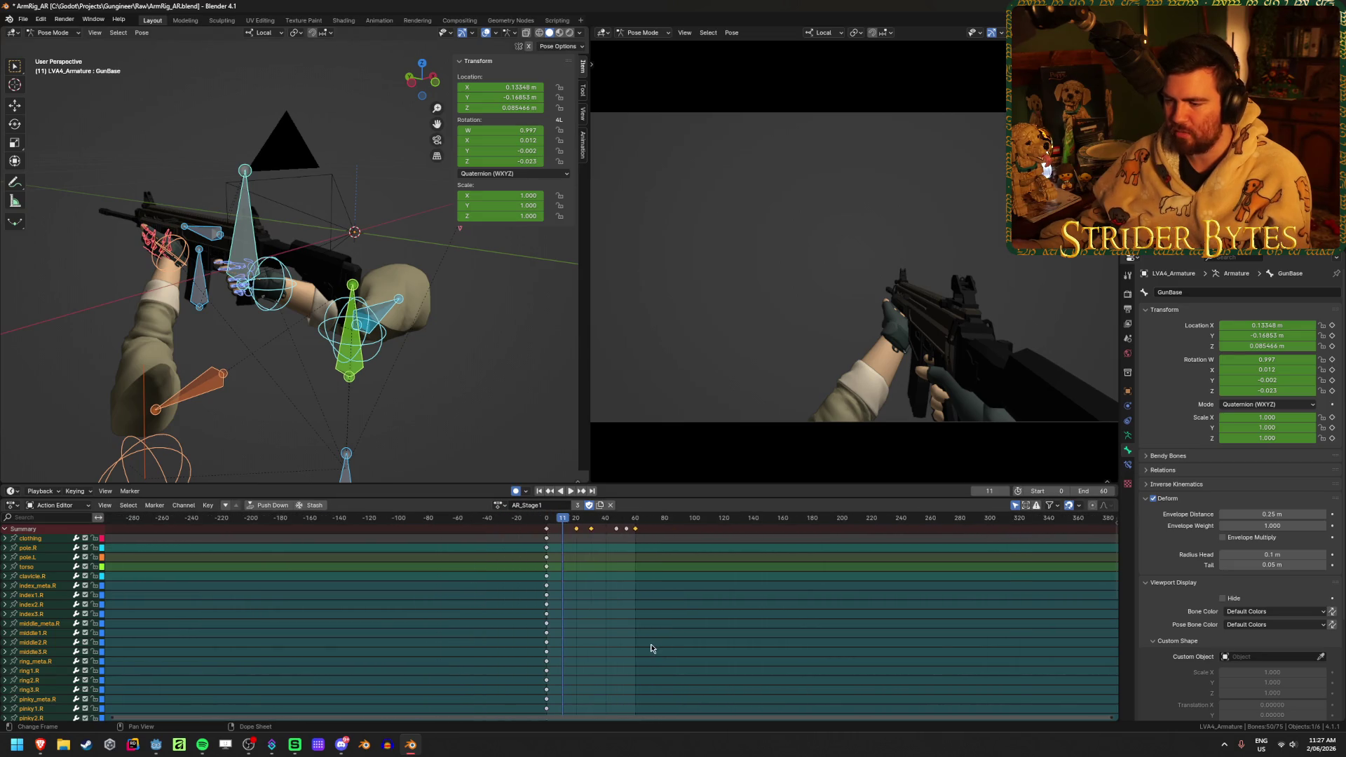
- Scrub to frame 79, then load AR_Stage2_Normal from the action list and play it
{"action": "scroll", "coordinate": [569, 609], "scroll_direction": "down", "scroll_amount": 2}
{"action": "scroll", "coordinate": [602, 621], "scroll_direction": "down", "scroll_amount": 8, "text": "shift"}
{"action": "scroll", "coordinate": [629, 634], "scroll_direction": "up", "scroll_amount": 10, "text": "shift"}
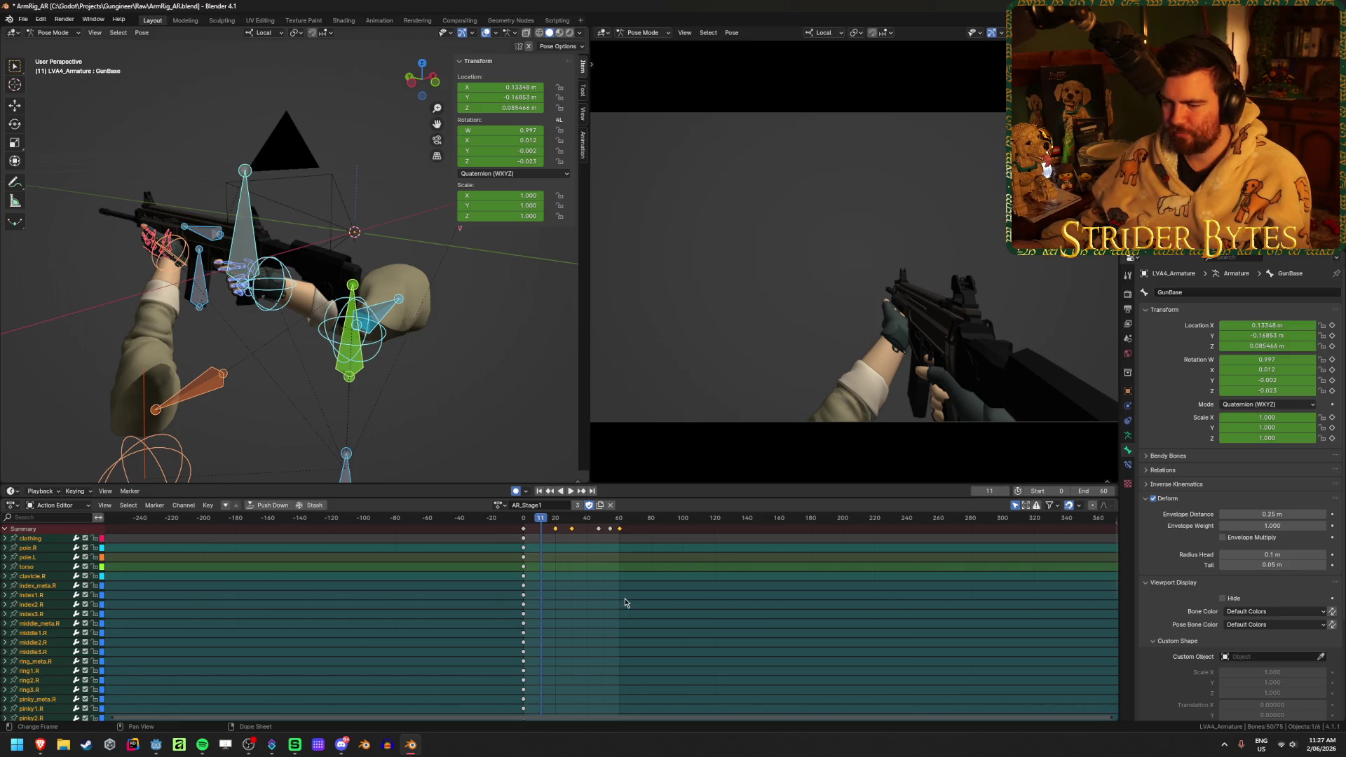
{"action": "mouse_move", "coordinate": [541, 527]}
{"action": "left_mouse_down"}
{"action": "mouse_move", "coordinate": [651, 532]}
{"action": "mouse_move", "coordinate": [540, 540]}
{"action": "left_mouse_up"}
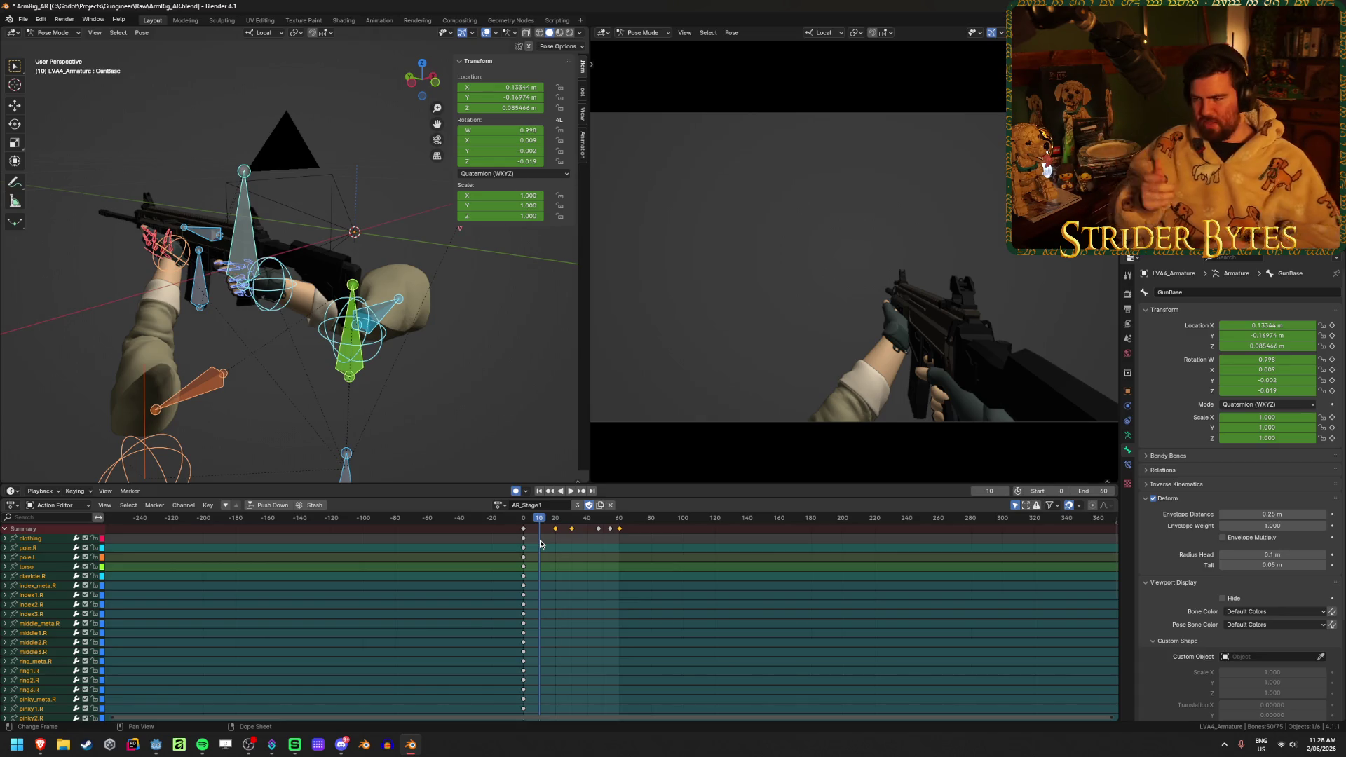
{"action": "left_click", "coordinate": [499, 505]}
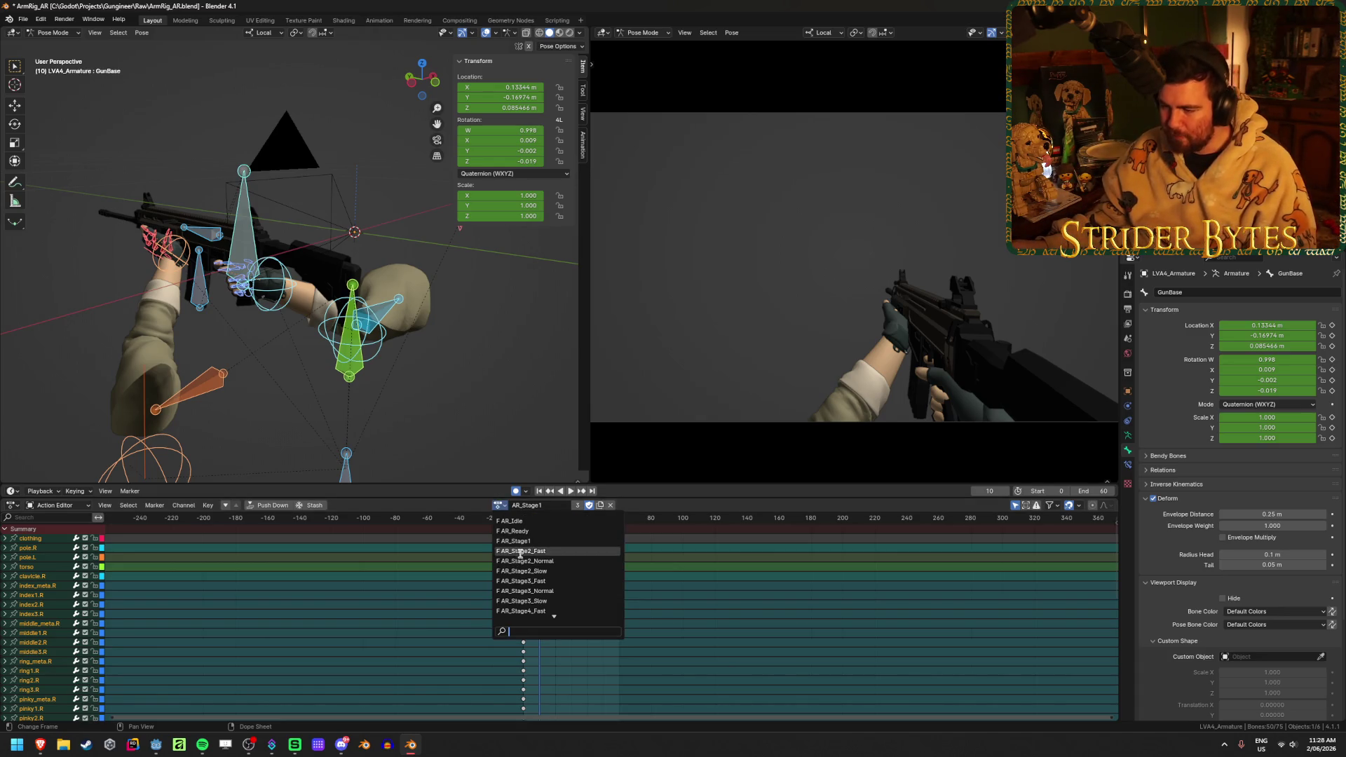
{"action": "left_click", "coordinate": [521, 558]}
{"action": "key", "text": "space"}
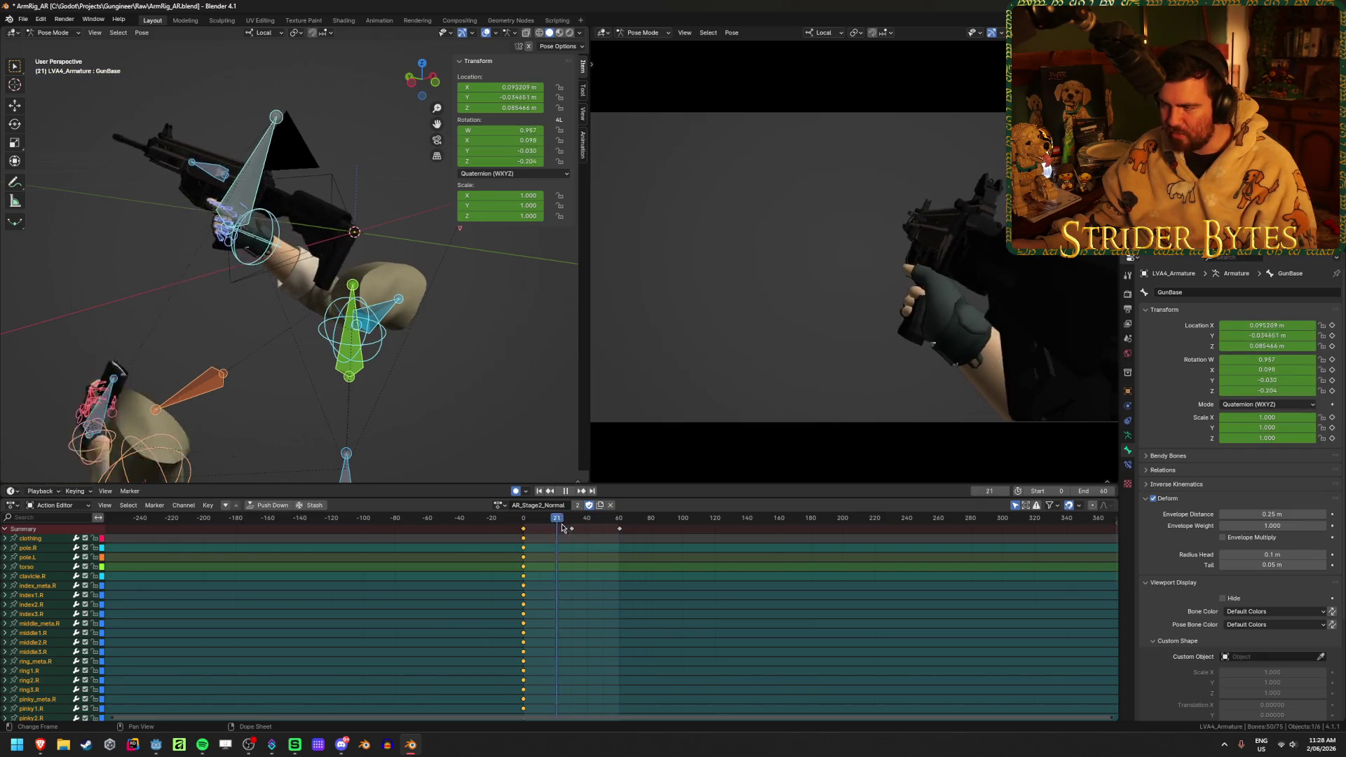
{"action": "key", "text": "Escape"}
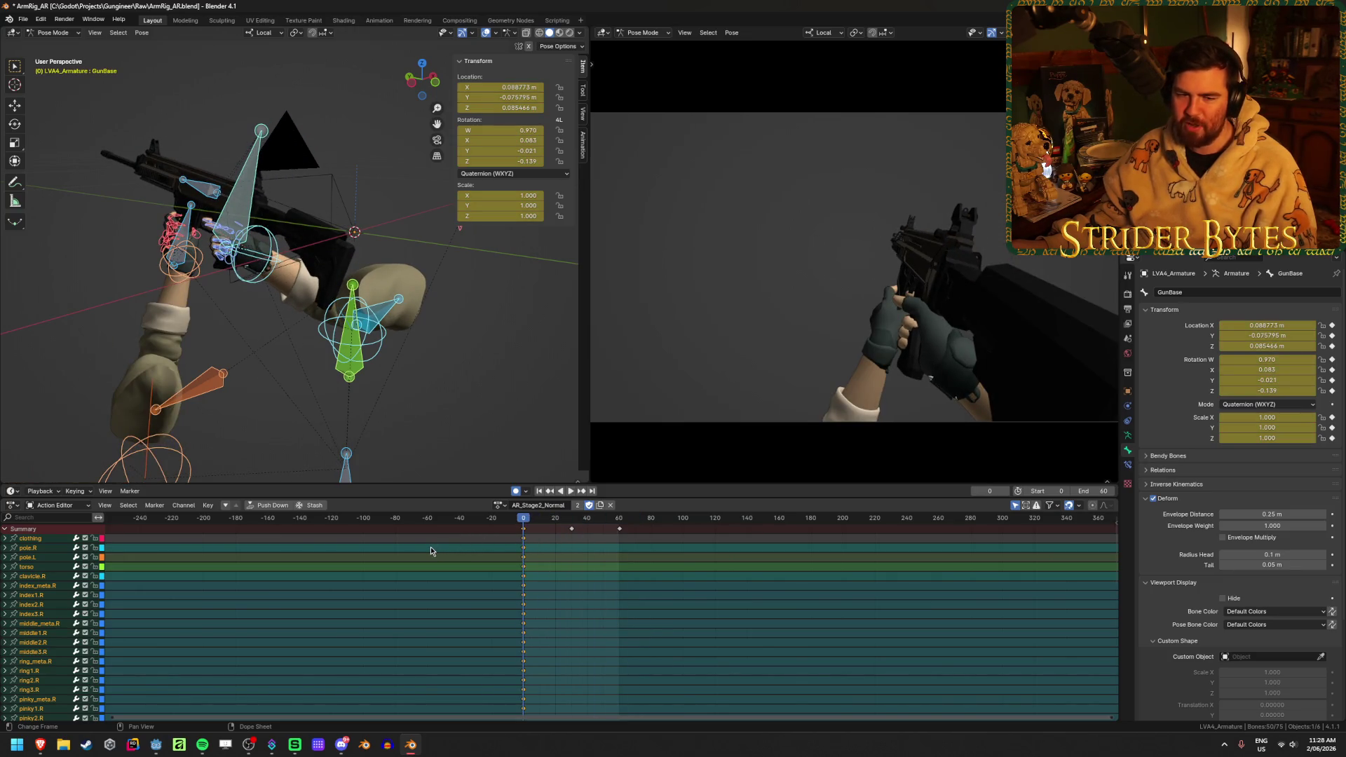
- Load the AR_Stage1 action and play it back from the start
{"action": "left_click", "coordinate": [499, 505]}
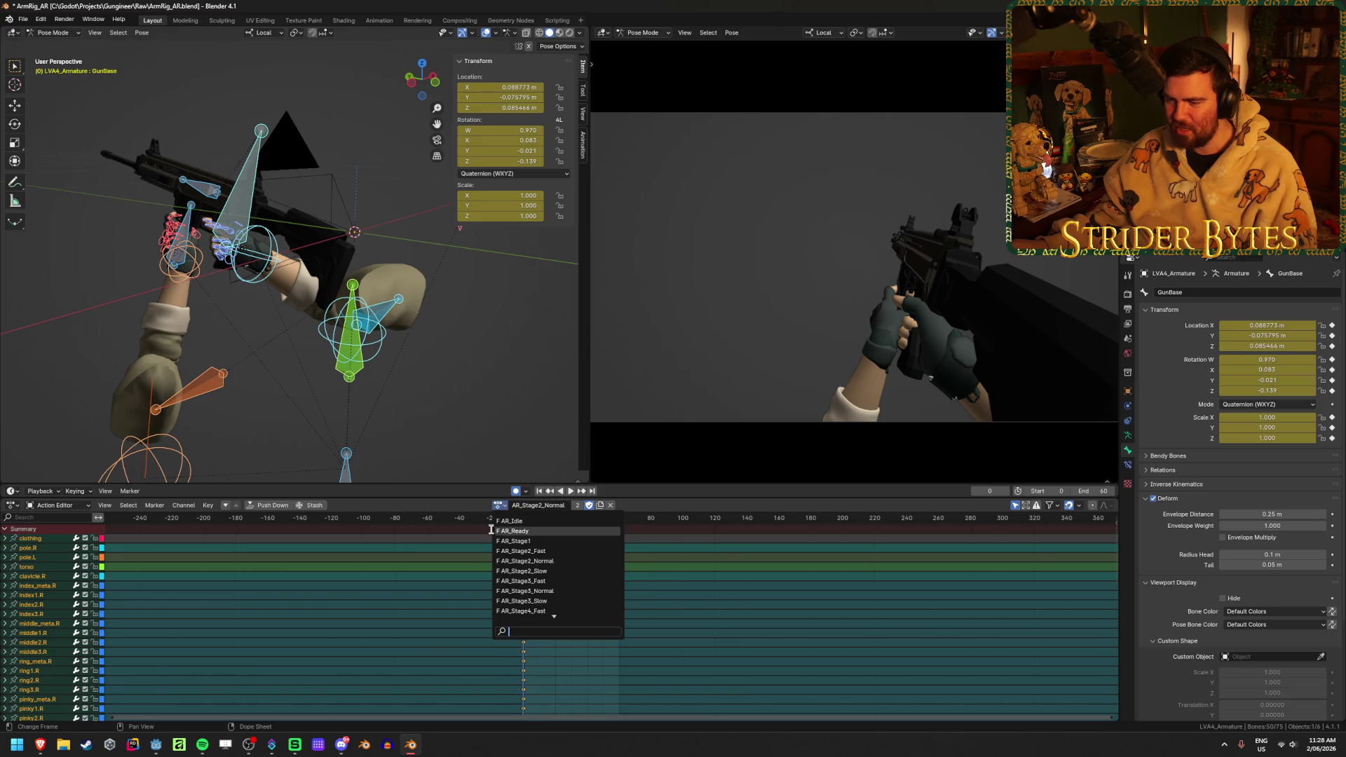
{"action": "left_click", "coordinate": [531, 541]}
{"action": "key", "text": "space"}
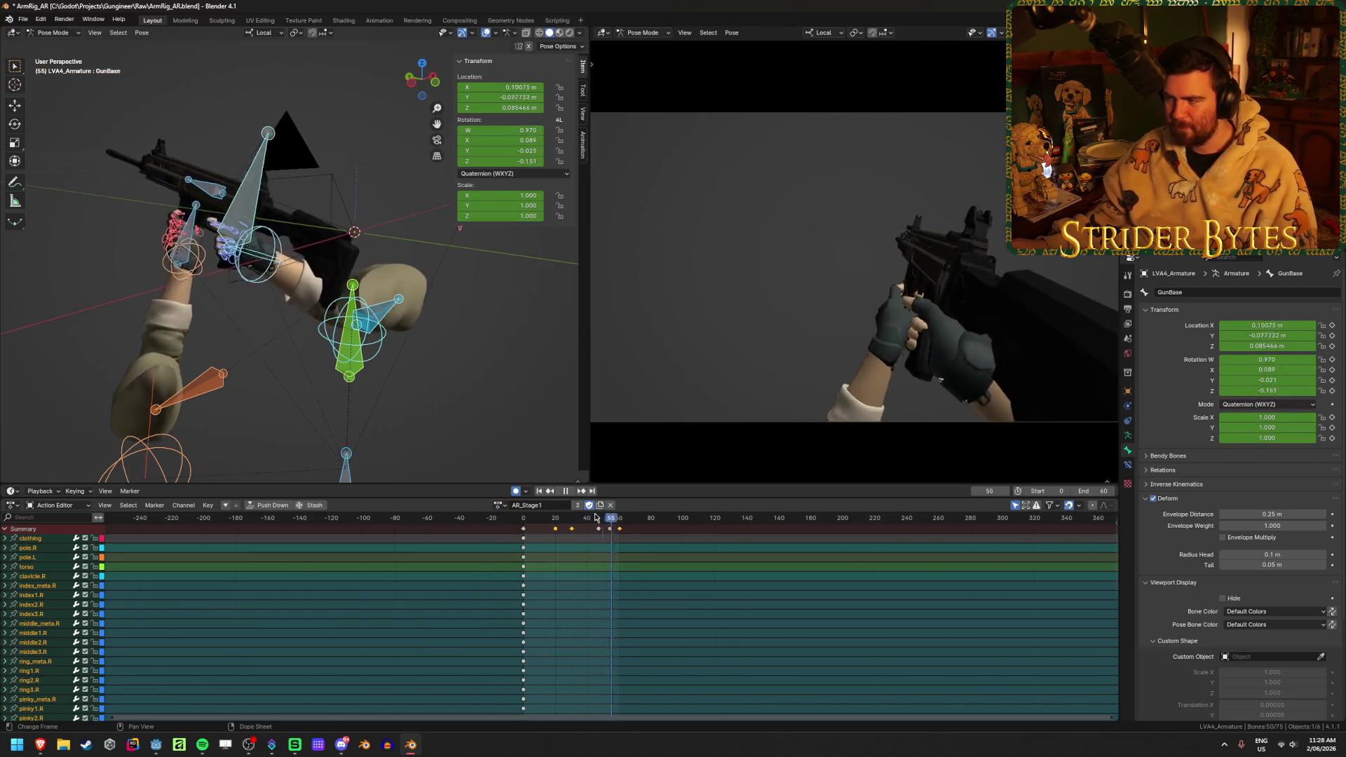
{"action": "key", "text": "Escape"}
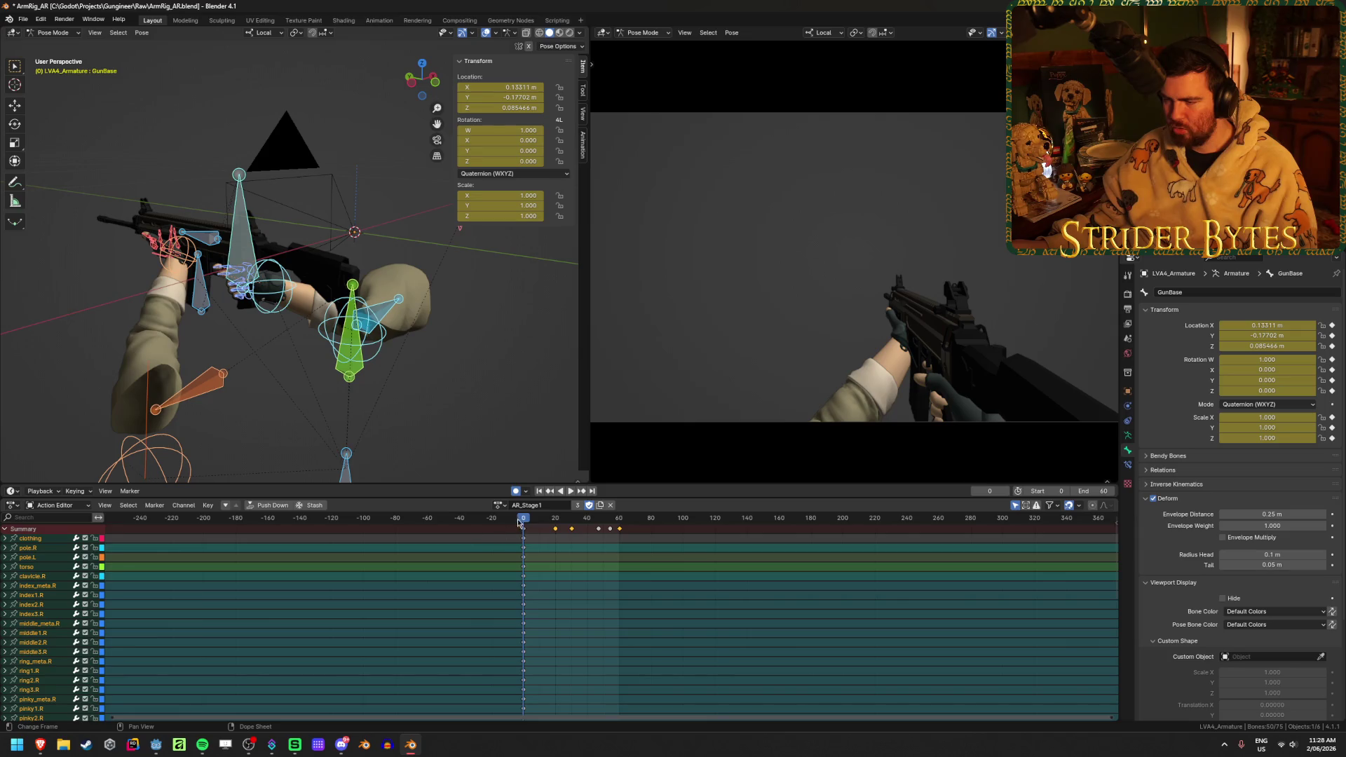
- Switch back to AR_Stage2_Normal, play and scrub it, return to frame 0, and reopen the action list
{"action": "left_click", "coordinate": [498, 505]}
{"action": "left_click", "coordinate": [532, 557]}
{"action": "key", "text": "space"}
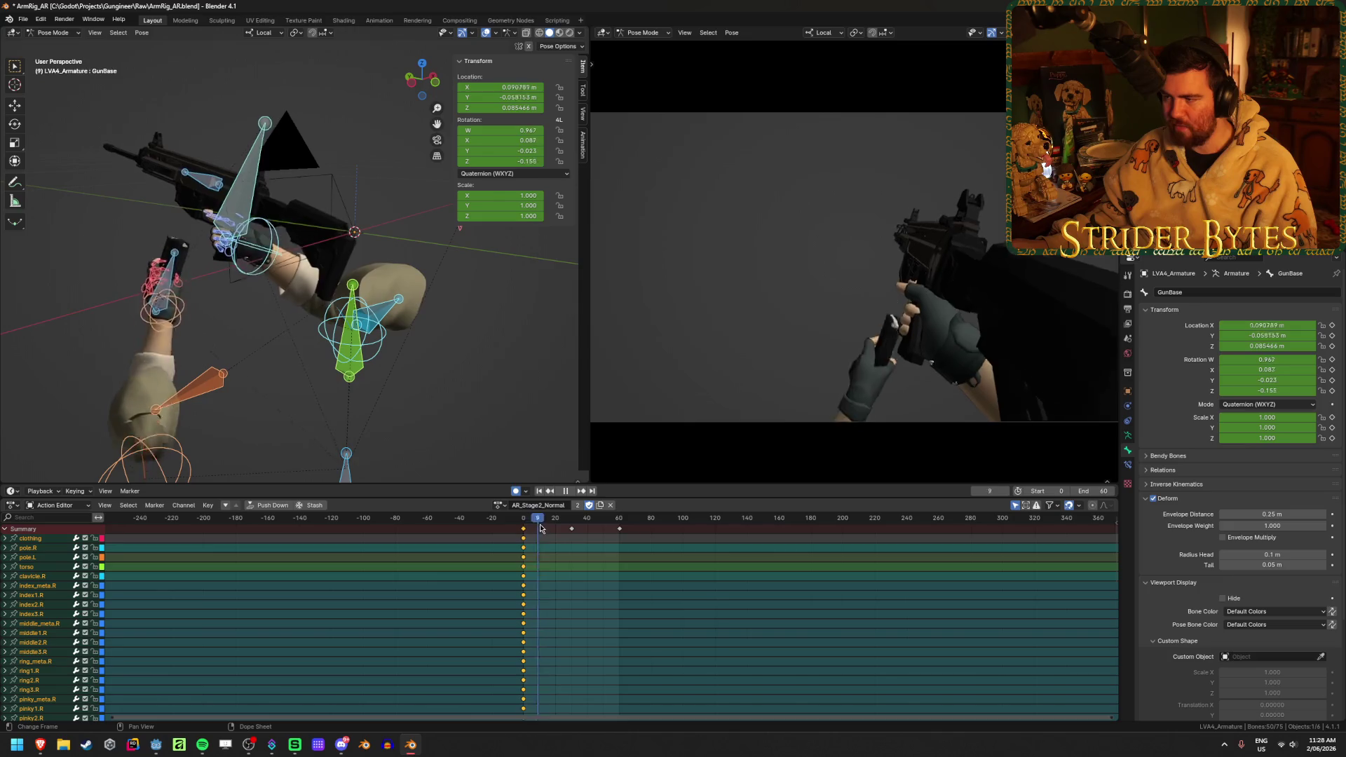
{"action": "left_click_drag", "start_coordinate": [529, 531], "coordinate": [528, 531]}
{"action": "key", "text": "space"}
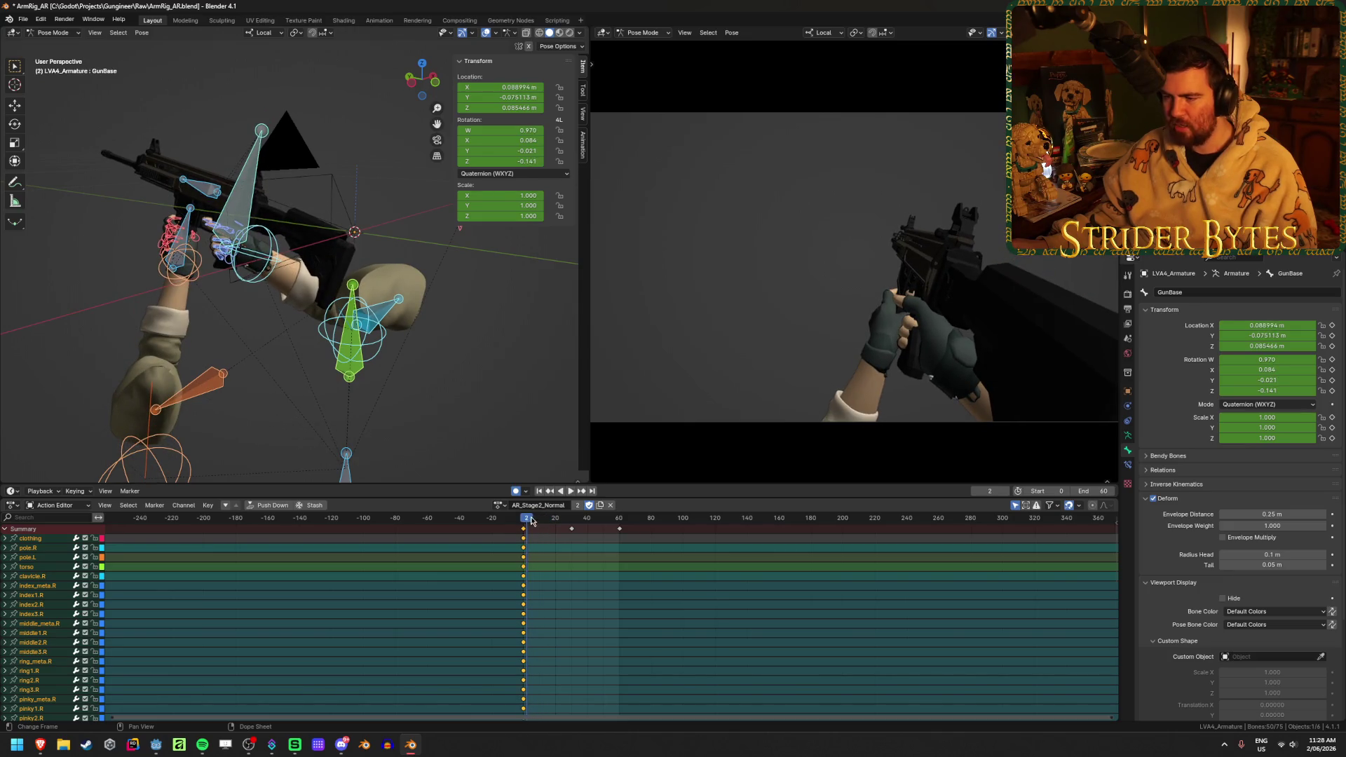
{"action": "key", "text": "Escape"}
{"action": "left_click", "coordinate": [499, 505]}
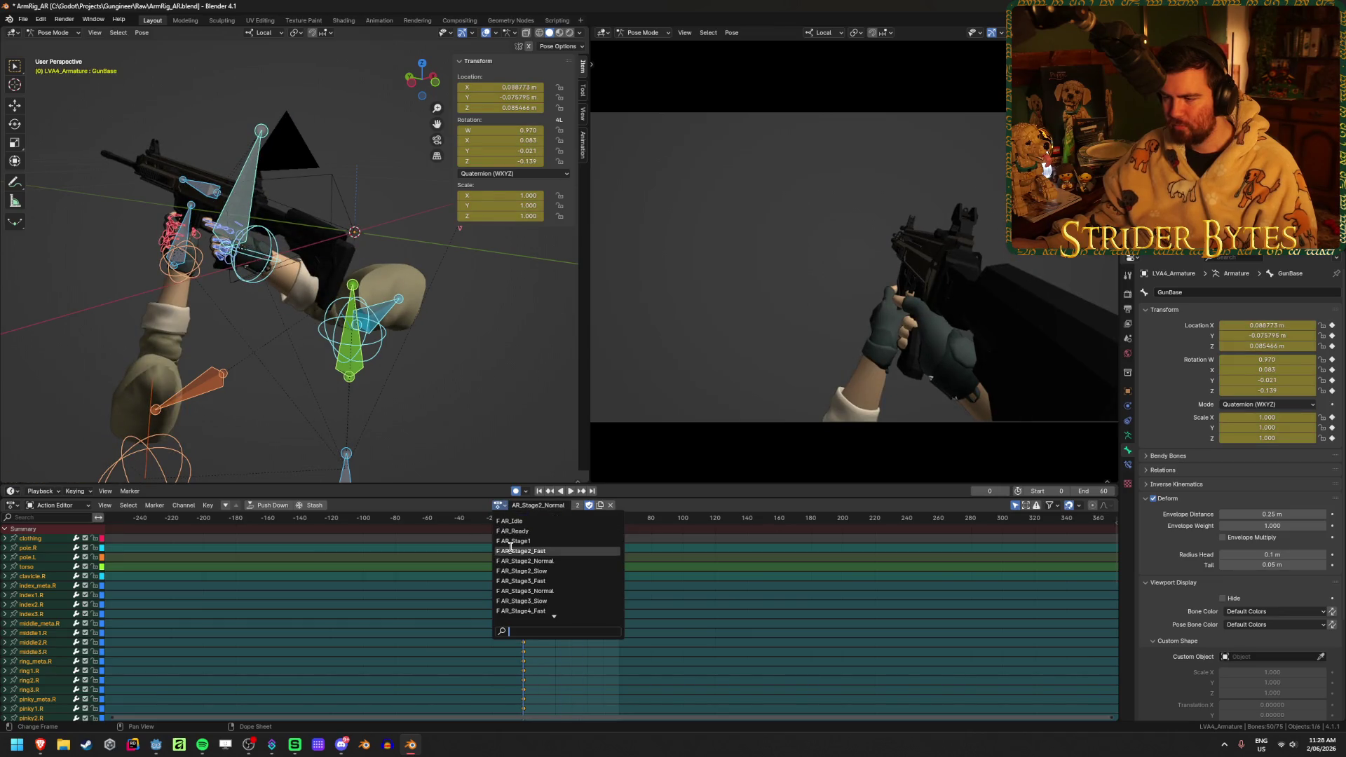
- Briefly load AR_Stage2_Fast, then switch to AR_Stage1 and scrub to its final frame
{"action": "left_click", "coordinate": [511, 551]}
{"action": "left_click", "coordinate": [499, 505]}
{"action": "left_click", "coordinate": [523, 541]}
{"action": "left_click_drag", "start_coordinate": [526, 522], "coordinate": [620, 527]}
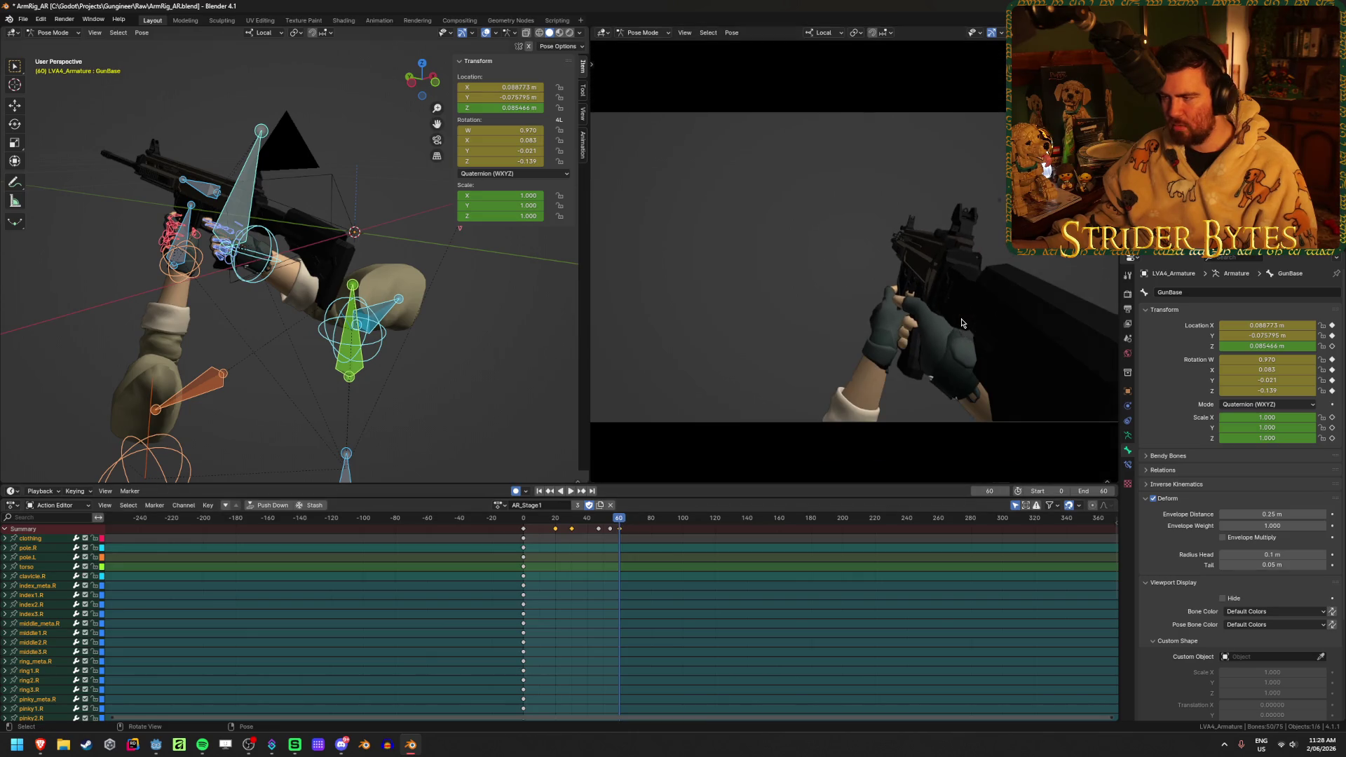
{"action": "scroll", "coordinate": [962, 323], "scroll_direction": "down", "scroll_amount": 1}
{"action": "scroll", "coordinate": [962, 323], "scroll_direction": "up", "scroll_amount": 1}
{"action": "scroll", "coordinate": [962, 323], "scroll_direction": "down", "scroll_amount": 1}
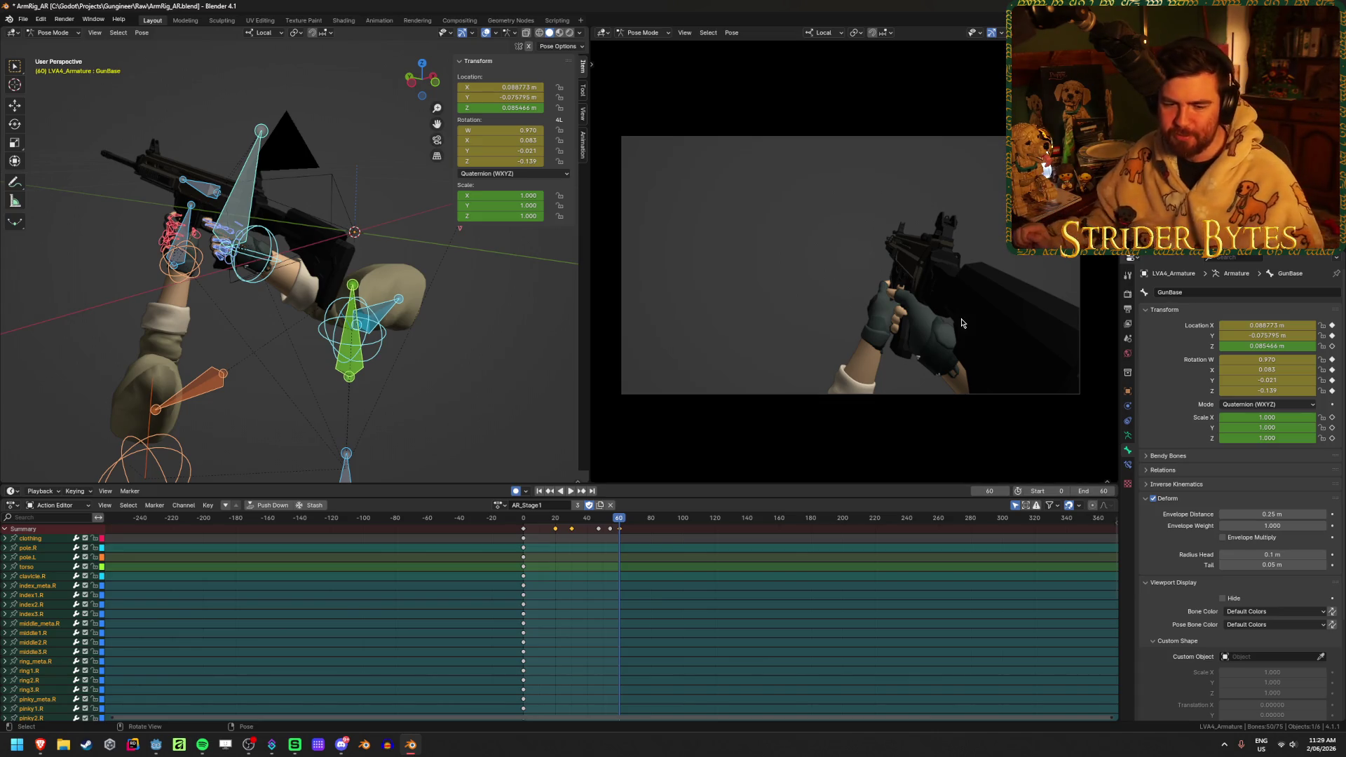
- Play AR_Stage1 and scrub between frames 27 and 59, orbiting the view to inspect the rig
{"action": "key", "text": "space"}
{"action": "mouse_move", "coordinate": [604, 523]}
{"action": "left_mouse_down"}
{"action": "mouse_move", "coordinate": [618, 524]}
{"action": "mouse_move", "coordinate": [526, 530]}
{"action": "mouse_move", "coordinate": [593, 555]}
{"action": "left_mouse_up"}
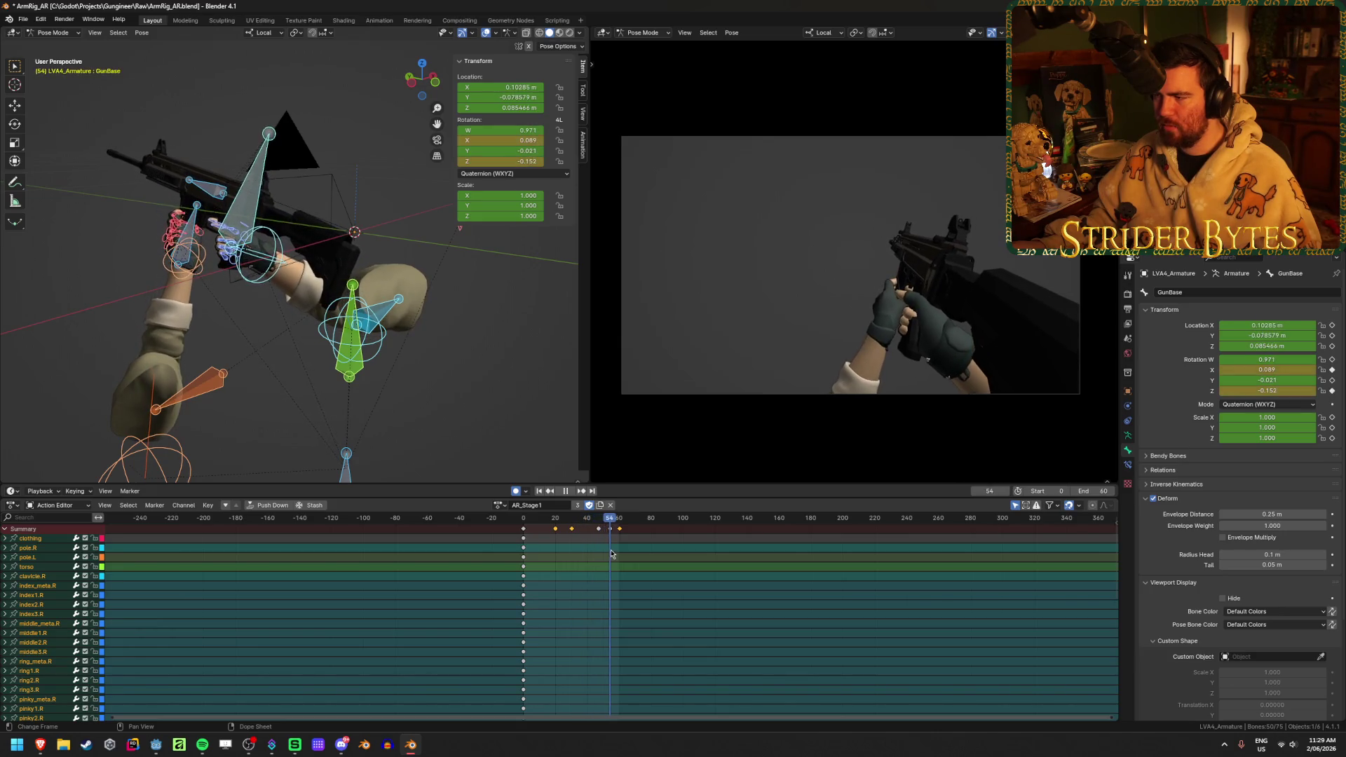
{"action": "left_click", "coordinate": [566, 558]}
{"action": "left_click_drag", "start_coordinate": [566, 558], "coordinate": [621, 558]}
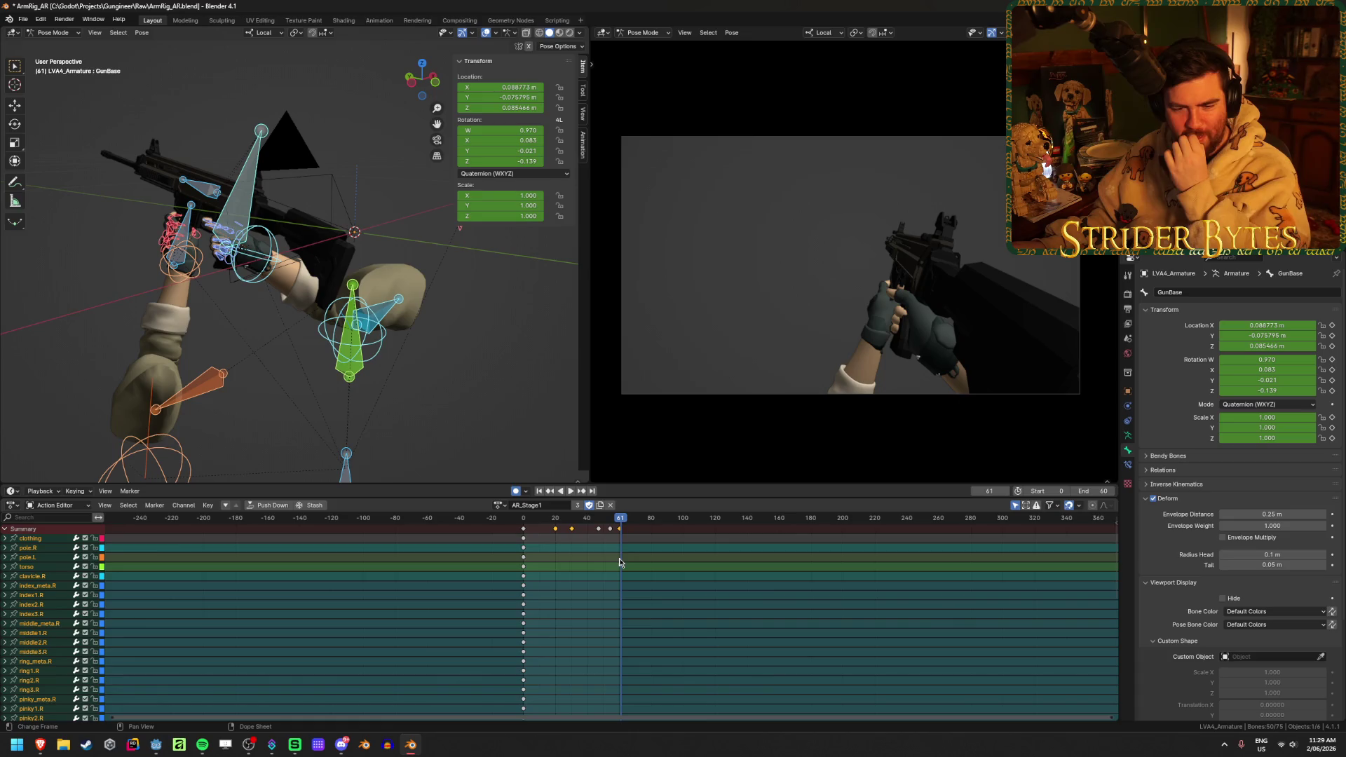
{"action": "middle_click_drag", "start_coordinate": [337, 253], "coordinate": [314, 238]}
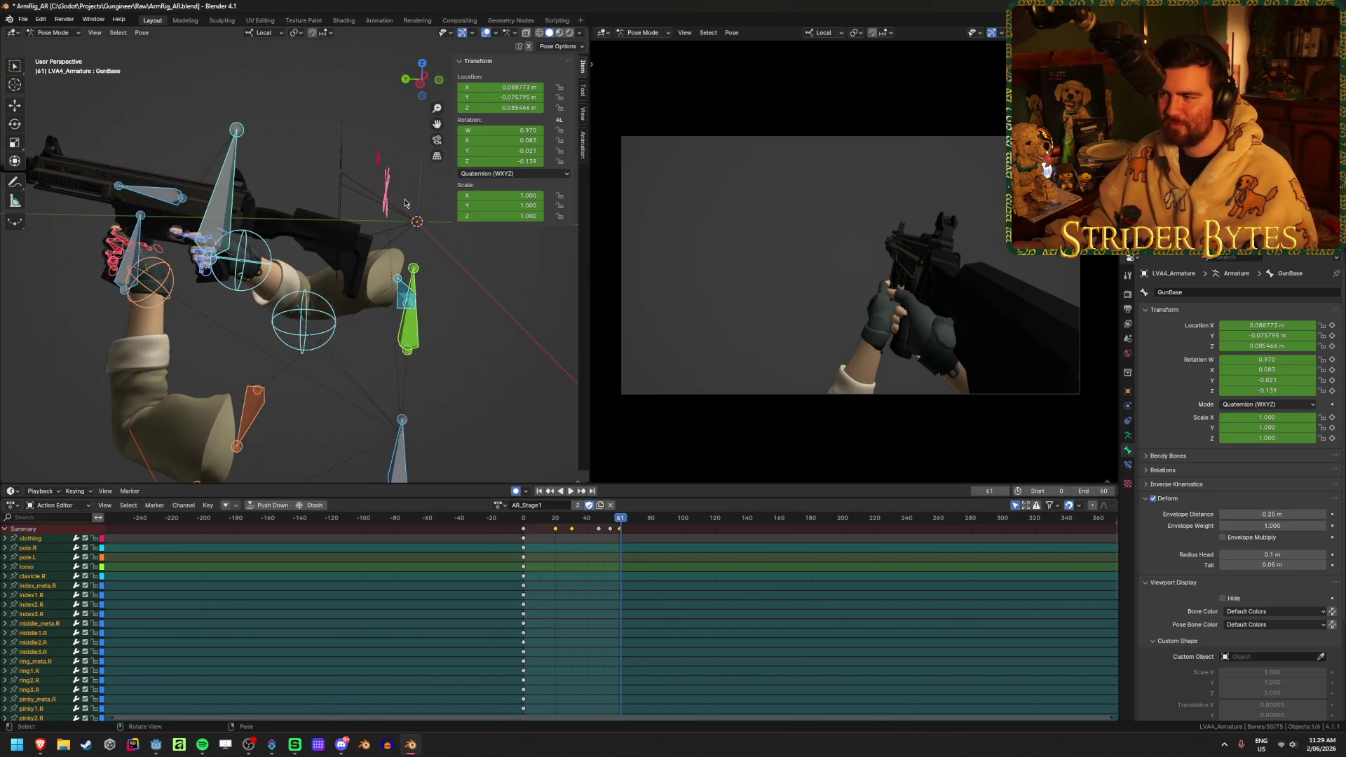
- Clear the bone selection and select only the GunBase bone
{"action": "key", "text": "r"}
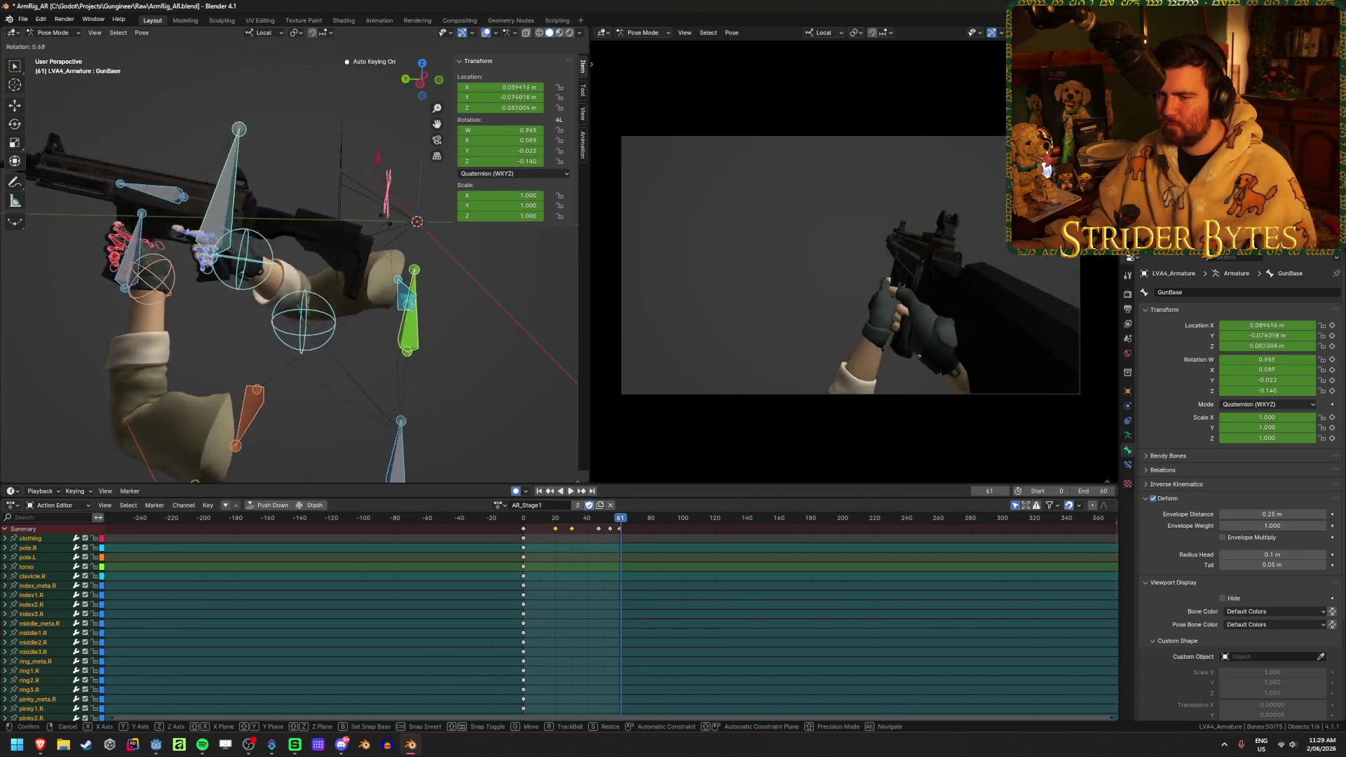
{"action": "key", "text": "Escape"}
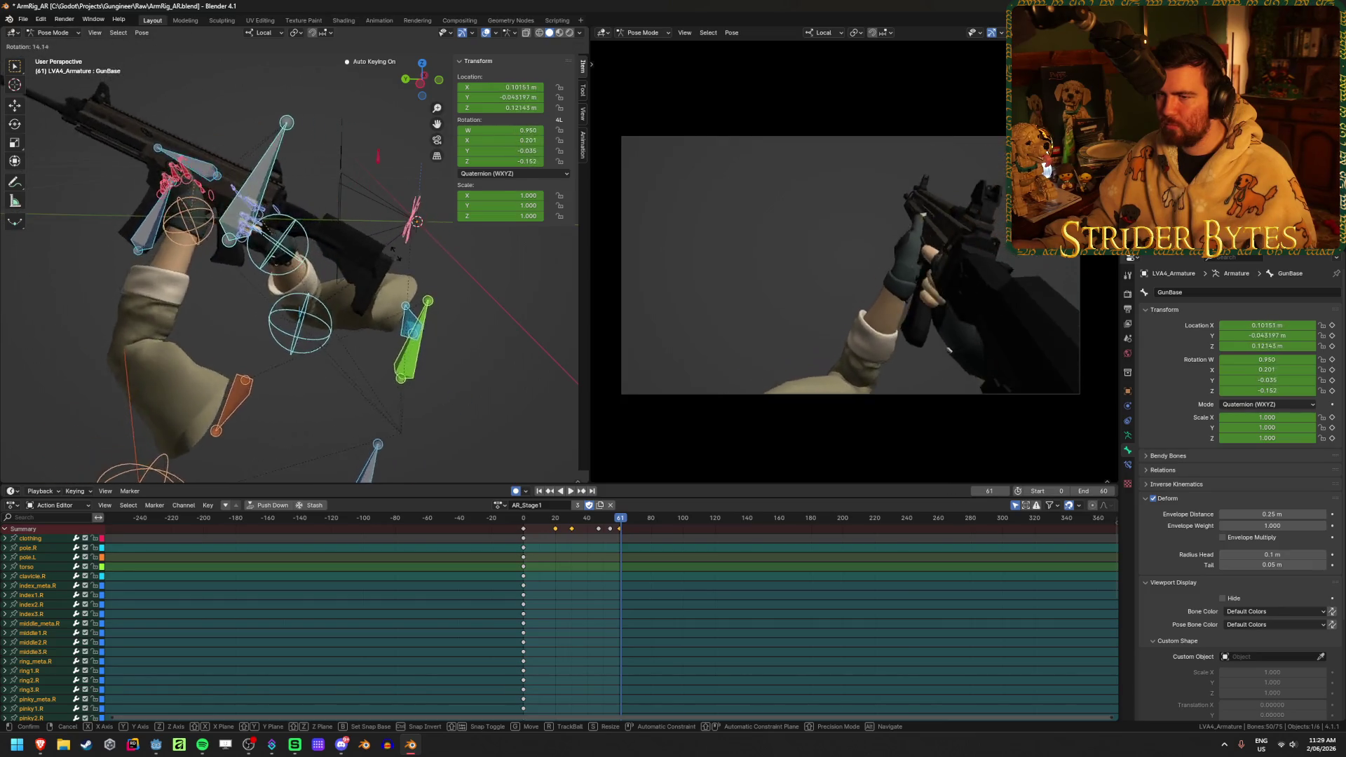
{"action": "left_click", "coordinate": [514, 330]}
{"action": "left_click", "coordinate": [225, 186]}
{"action": "key", "text": "r"}
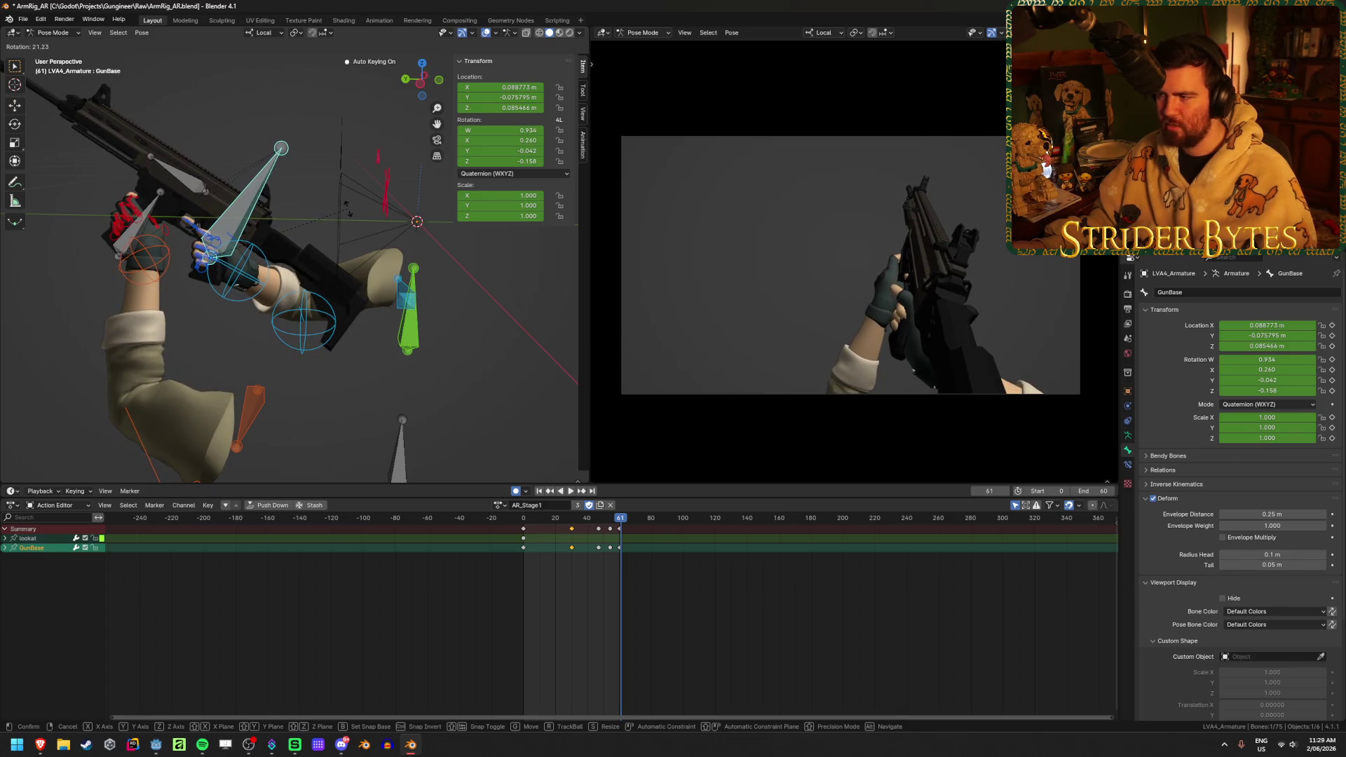
{"action": "key", "text": "Escape"}
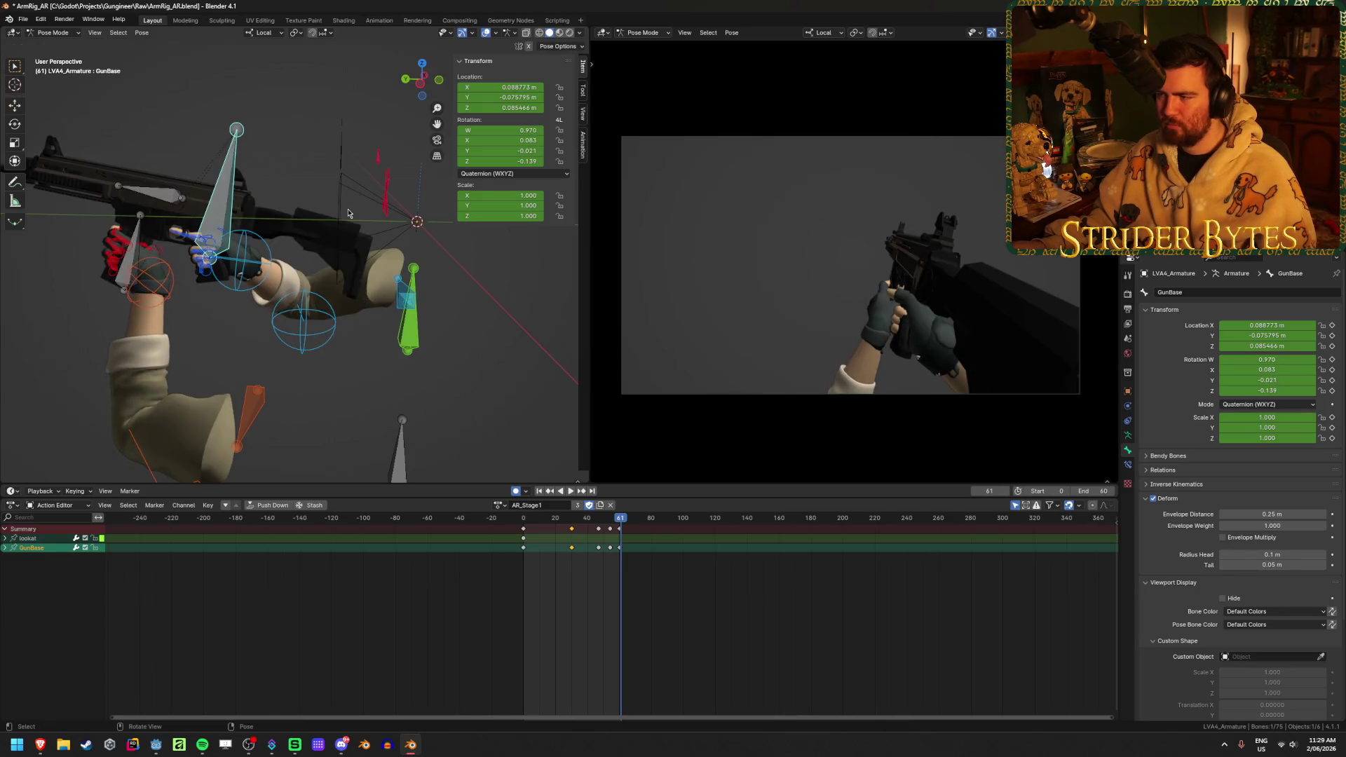
{"action": "middle_click_drag", "start_coordinate": [350, 213], "coordinate": [270, 239]}
- Rotate GunBase around its local Y axis and confirm the new gun angle
{"action": "key", "text": "r"}
{"action": "key", "text": "z"}
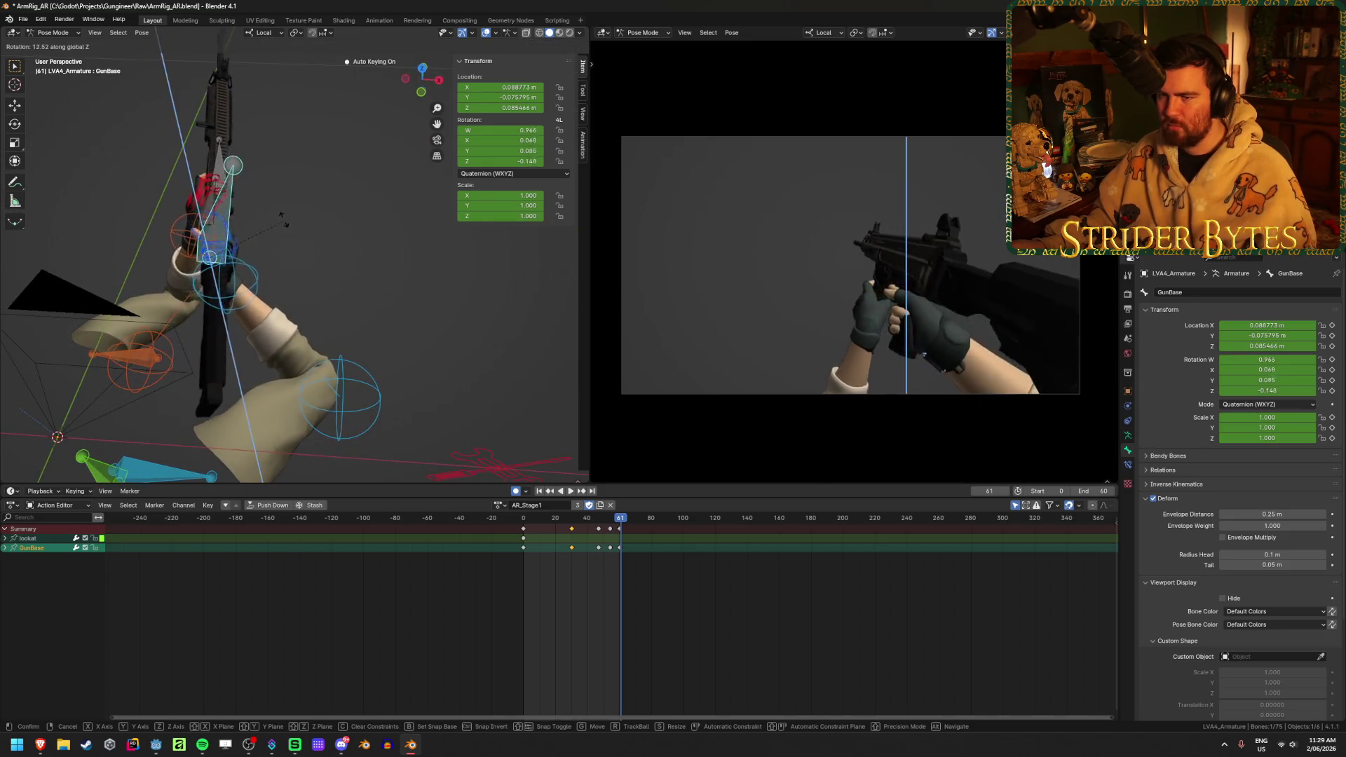
{"action": "key", "text": "y"}
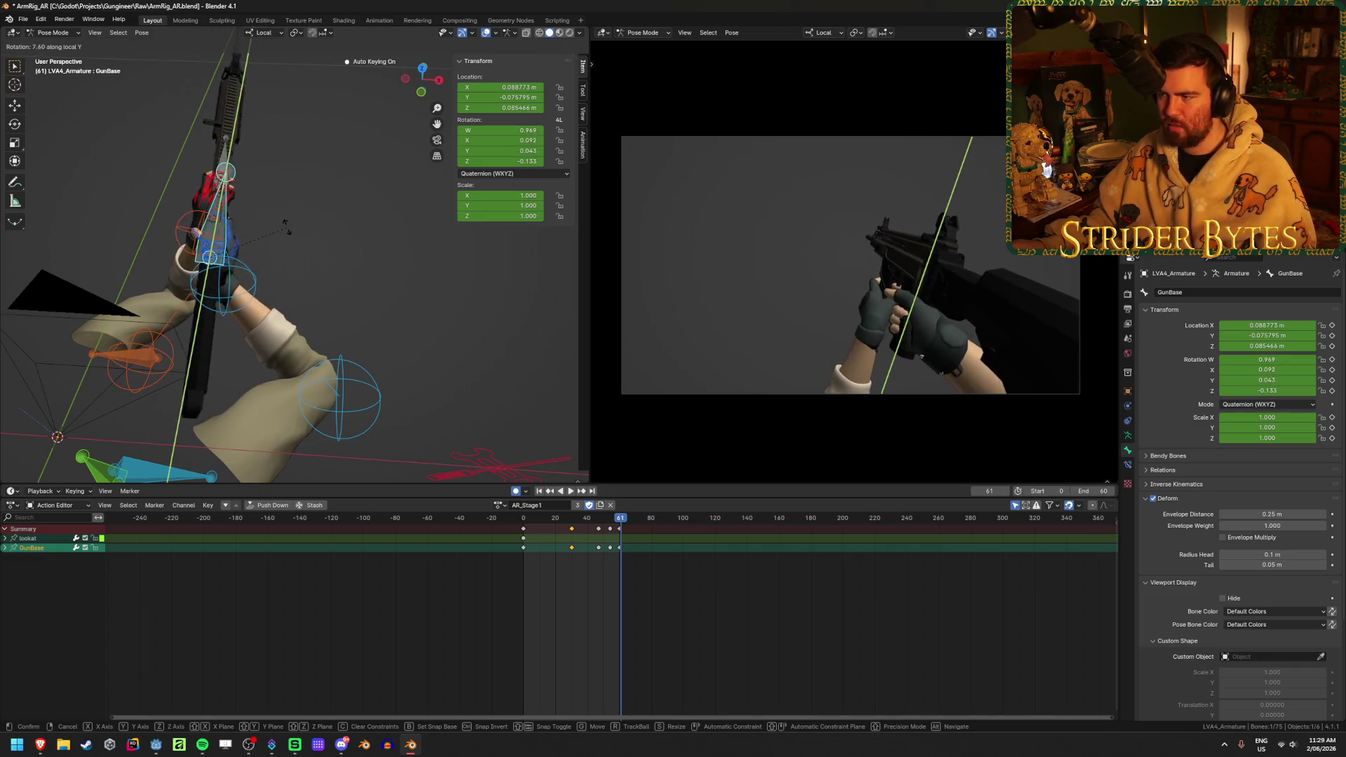
{"action": "left_click", "coordinate": [286, 225]}
{"action": "middle_click_drag", "start_coordinate": [286, 225], "coordinate": [241, 219]}
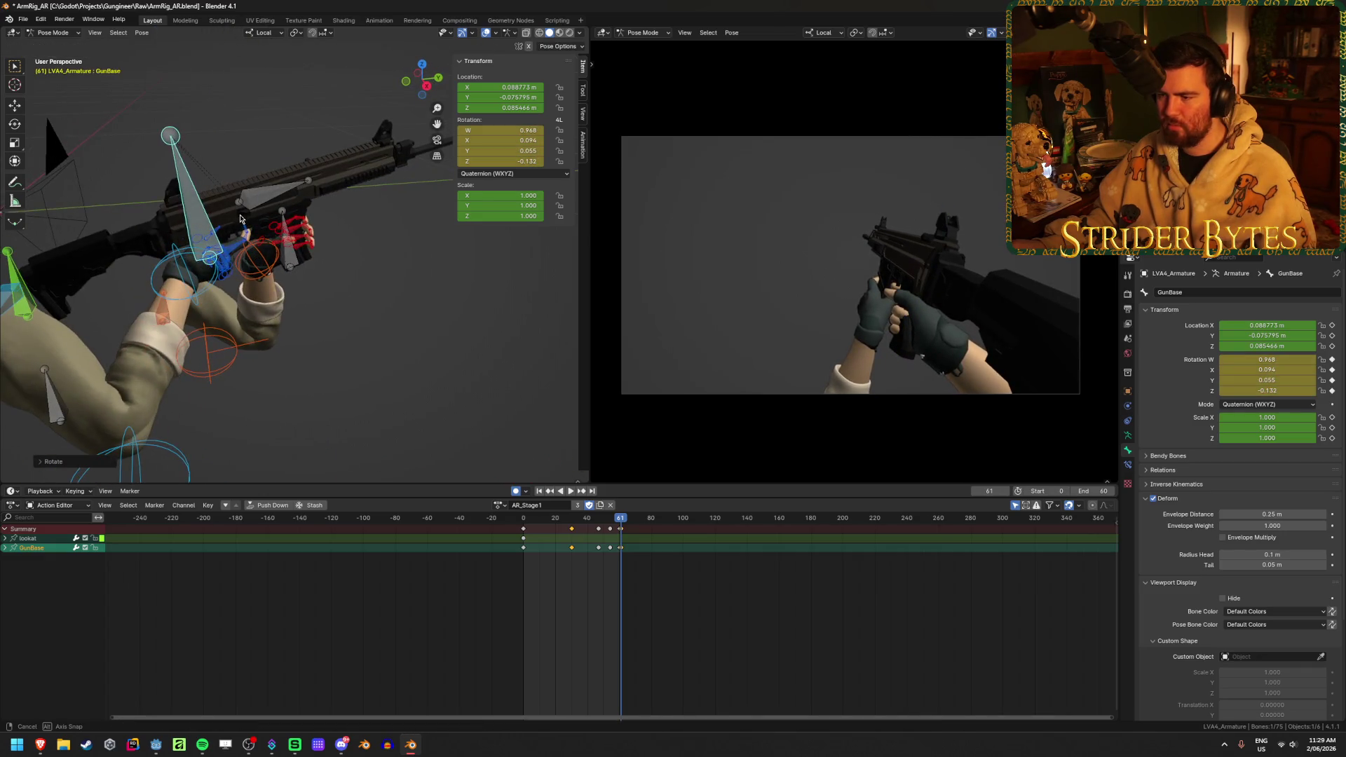
{"action": "scroll", "coordinate": [631, 558], "scroll_direction": "up", "scroll_amount": 10}
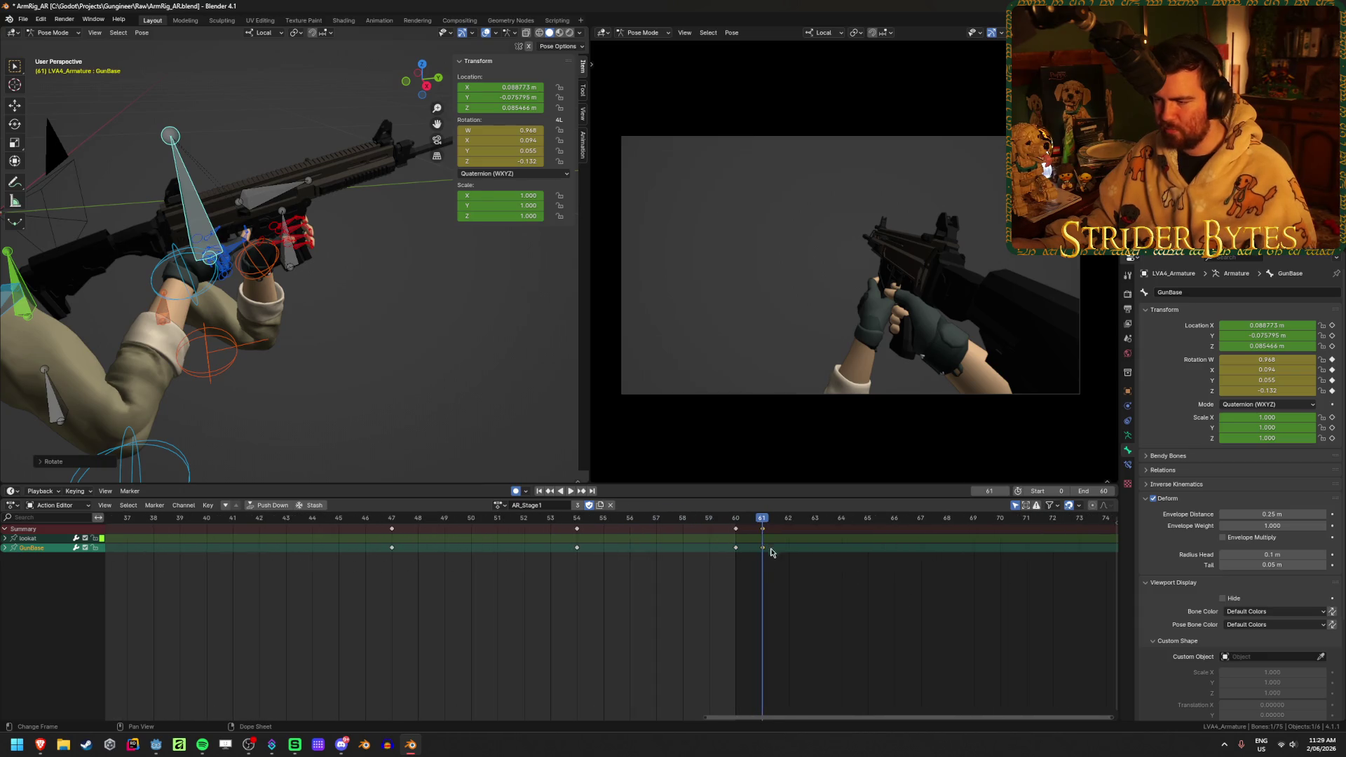
{"action": "key", "text": "space"}
- Move the selected GunBase keyframe in time and step to frame 60
{"action": "key", "text": "g"}
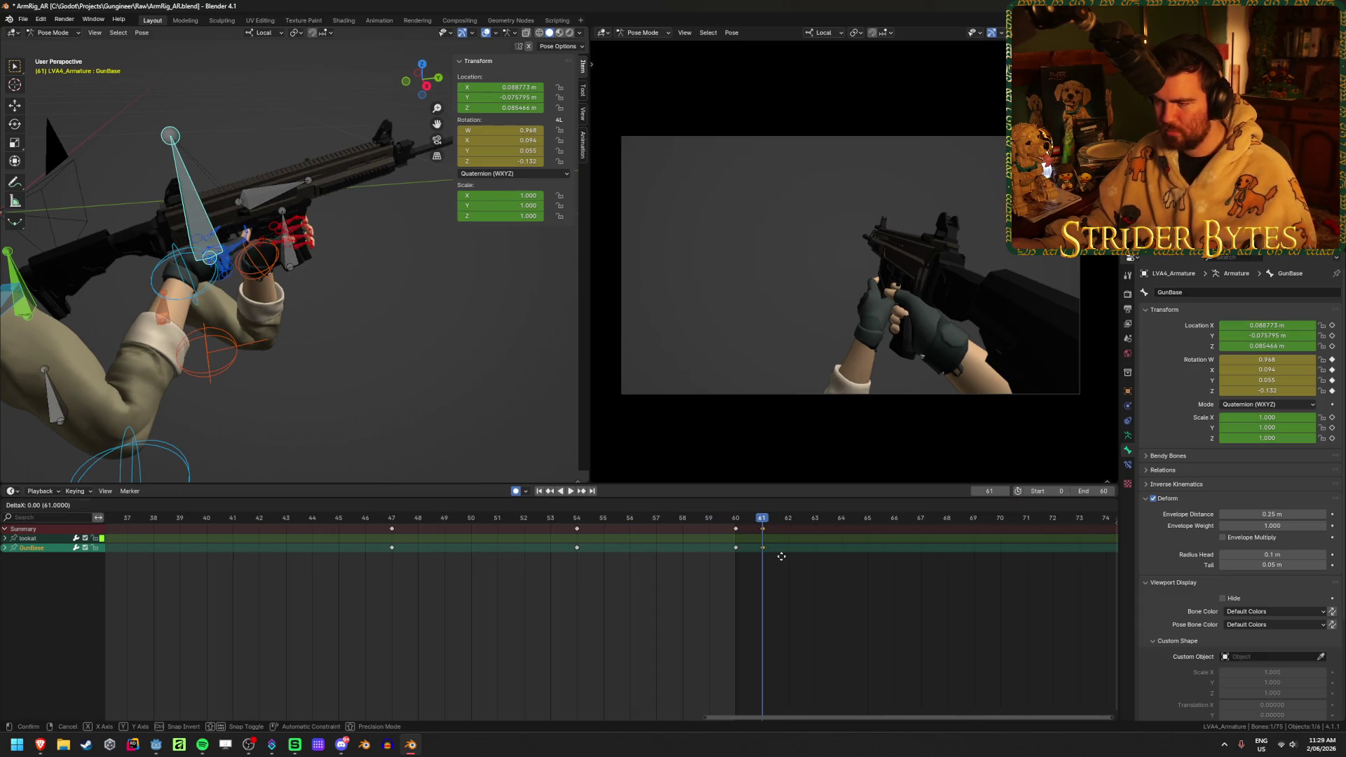
{"action": "left_click", "coordinate": [760, 561]}
{"action": "key", "text": "Left"}
{"action": "scroll", "coordinate": [337, 262], "scroll_direction": "down", "scroll_amount": 3}
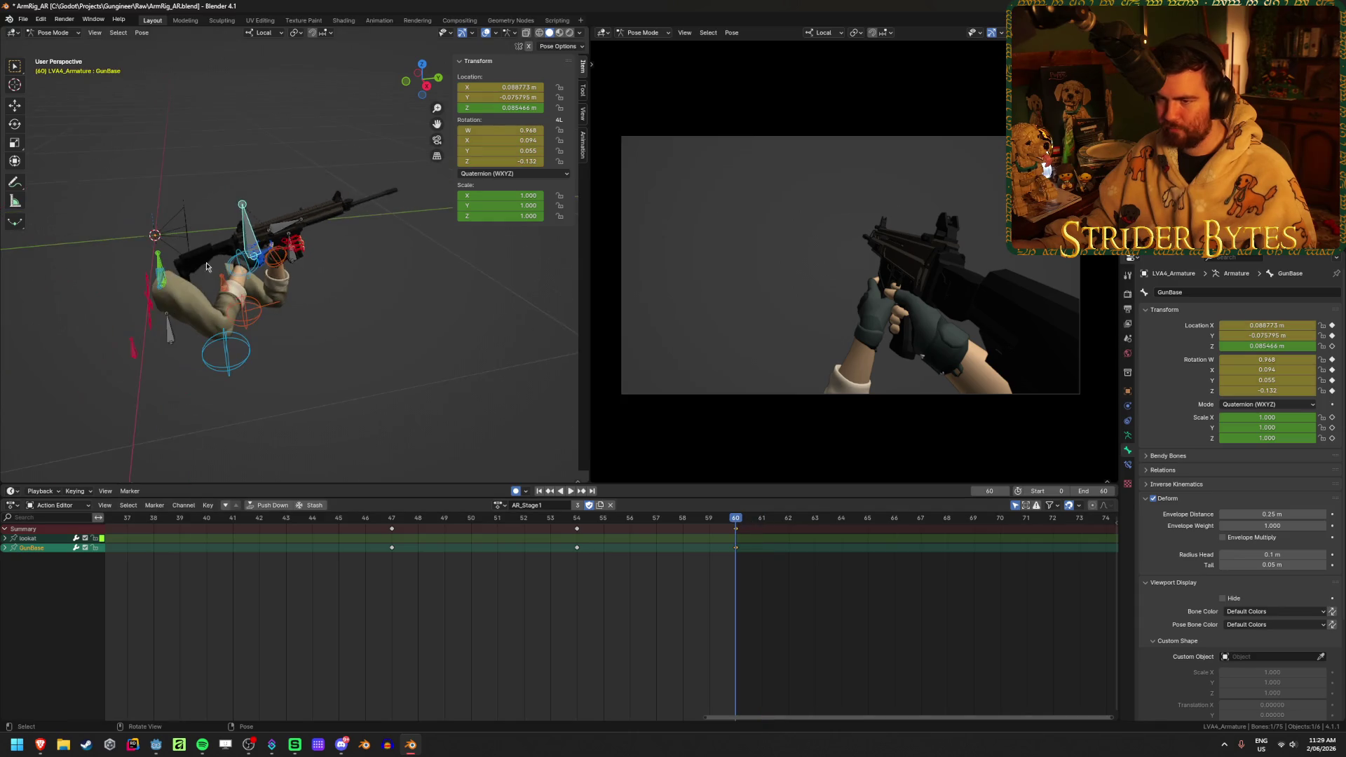
{"action": "middle_click_drag", "start_coordinate": [337, 262], "coordinate": [364, 251]}
- Tilt the rifle upward about GunBase's local X axis, giving rotation W 0.935, X 0.270
{"action": "key", "text": "r"}
{"action": "key", "text": "x"}
{"action": "key", "text": "x"}
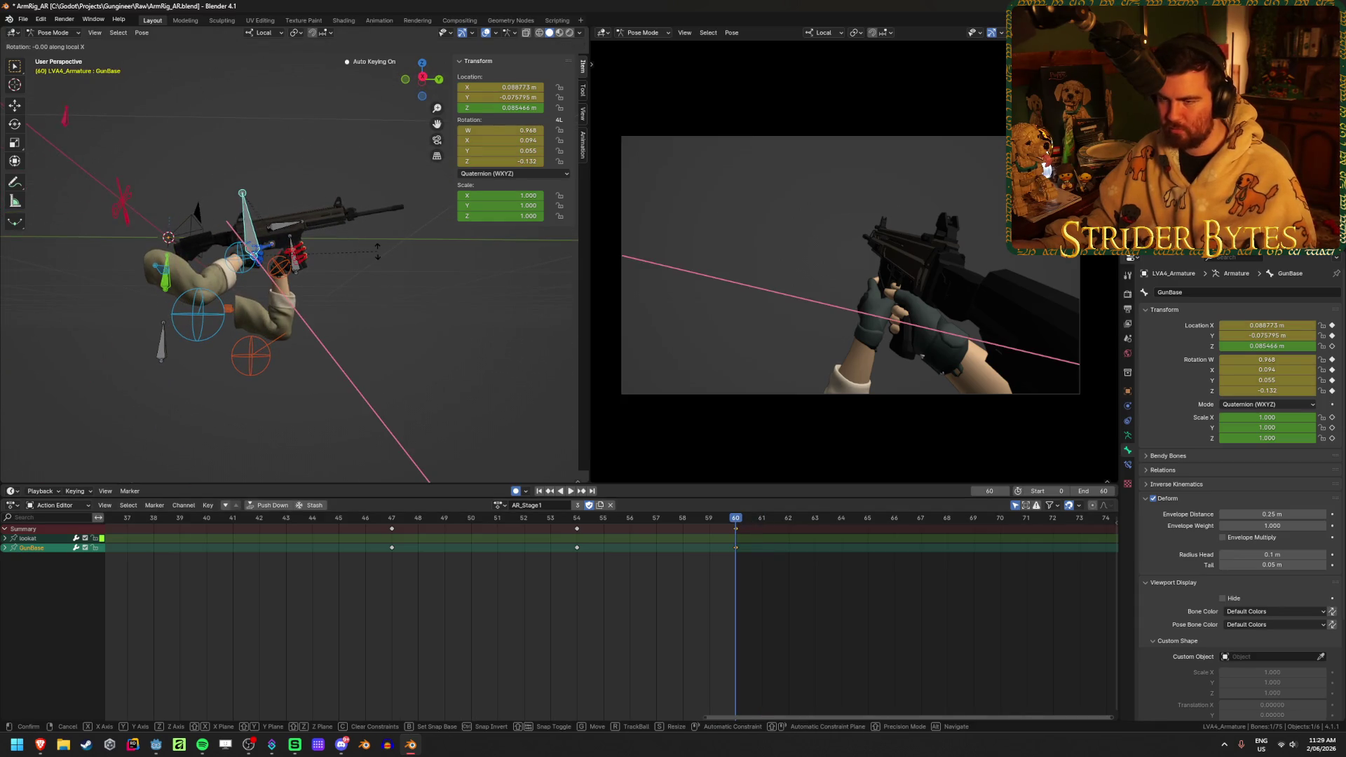
{"action": "mouse_move", "coordinate": [379, 212]}
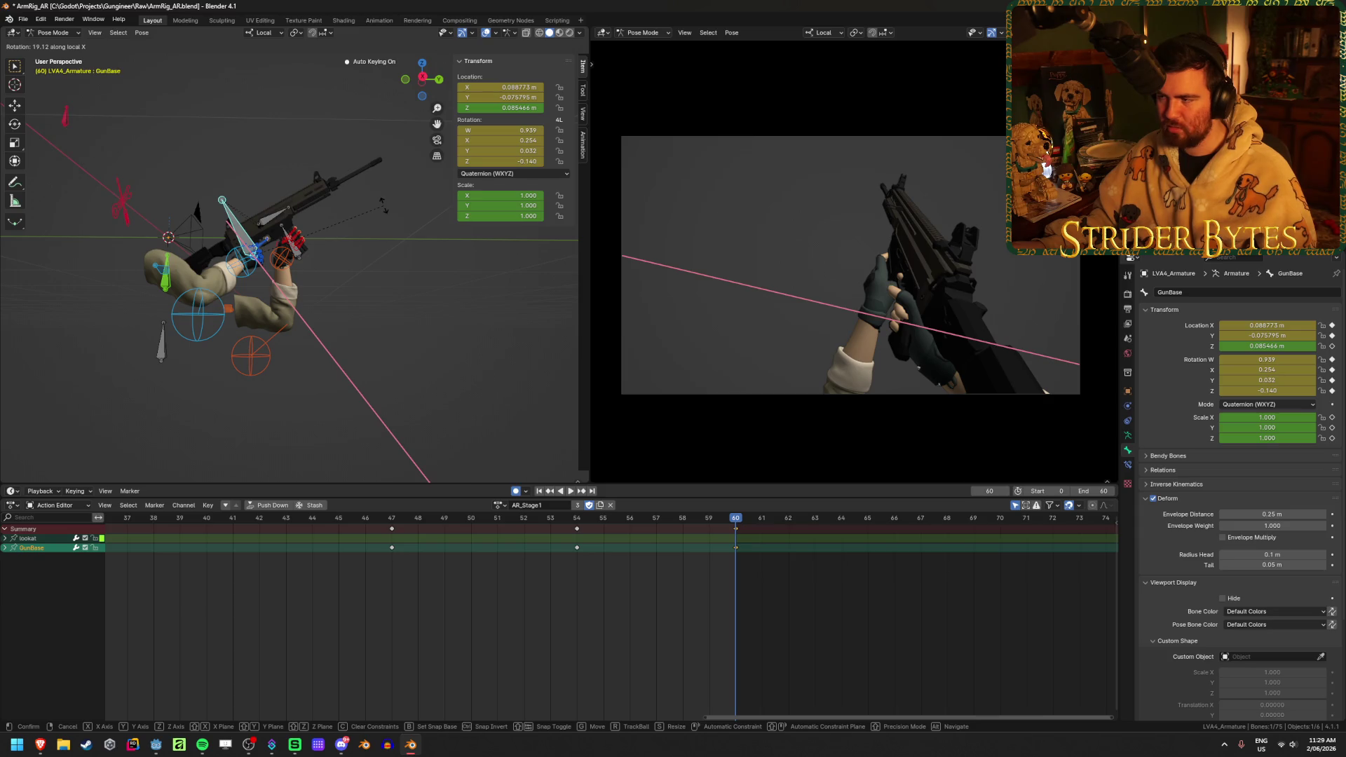
{"action": "left_click", "coordinate": [385, 204]}
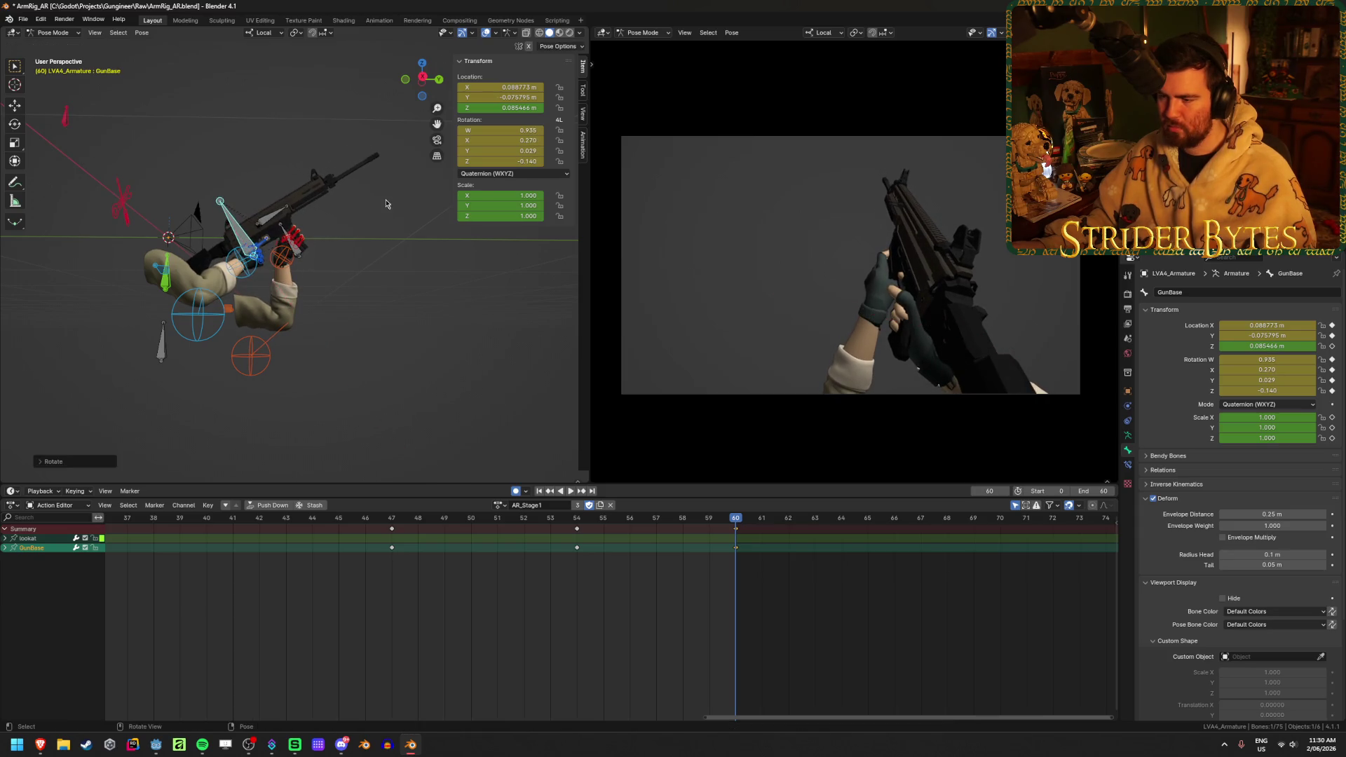
{"action": "scroll", "coordinate": [403, 415], "scroll_direction": "down", "scroll_amount": 5}
{"action": "mouse_move", "coordinate": [165, 519]}
{"action": "left_mouse_down"}
{"action": "mouse_move", "coordinate": [119, 520]}
{"action": "mouse_move", "coordinate": [731, 567]}
{"action": "left_mouse_up"}
- Move the frame-29 key to frame 30, then delete the keys at frames 30, 47 and 54
{"action": "scroll", "coordinate": [526, 625], "scroll_direction": "down", "scroll_amount": 4}
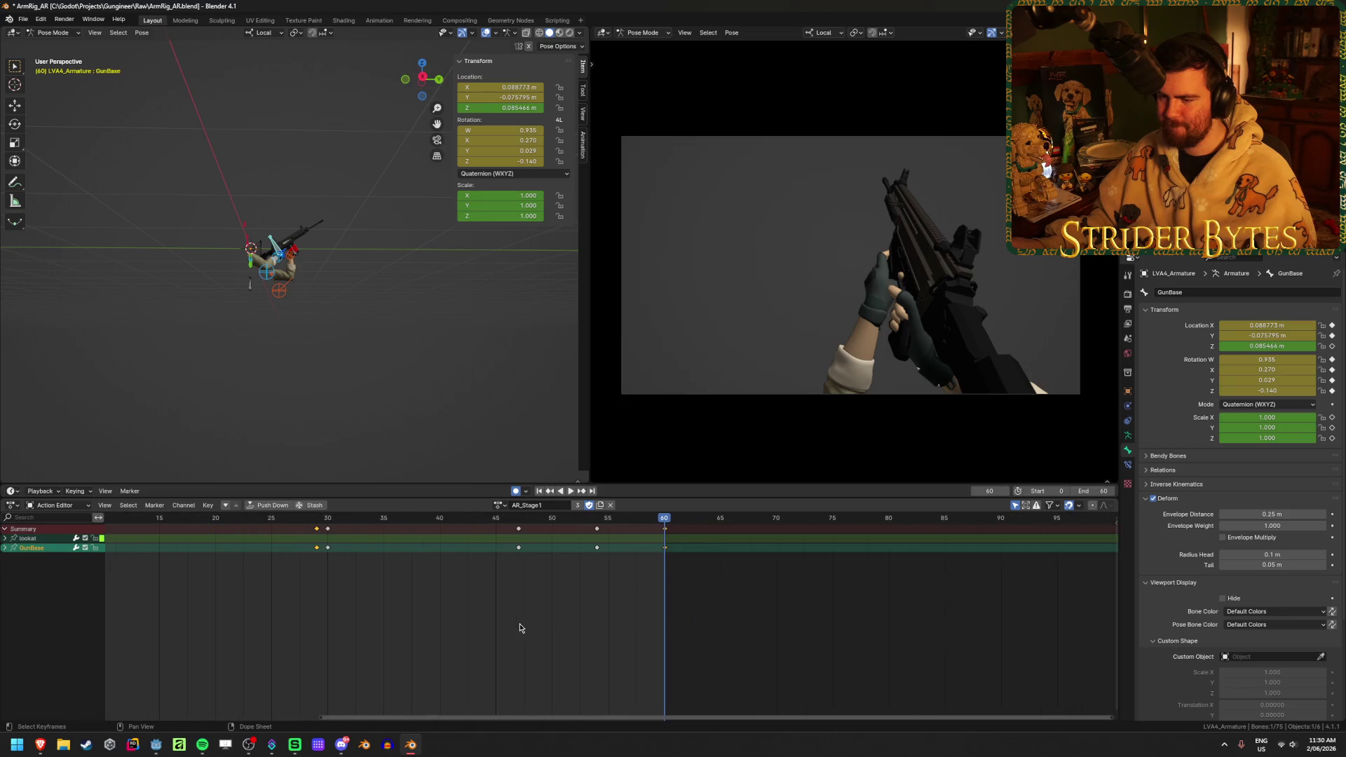
{"action": "scroll", "coordinate": [225, 316], "scroll_direction": "up", "scroll_amount": 6}
{"action": "middle_click_drag", "start_coordinate": [224, 317], "coordinate": [408, 337]}
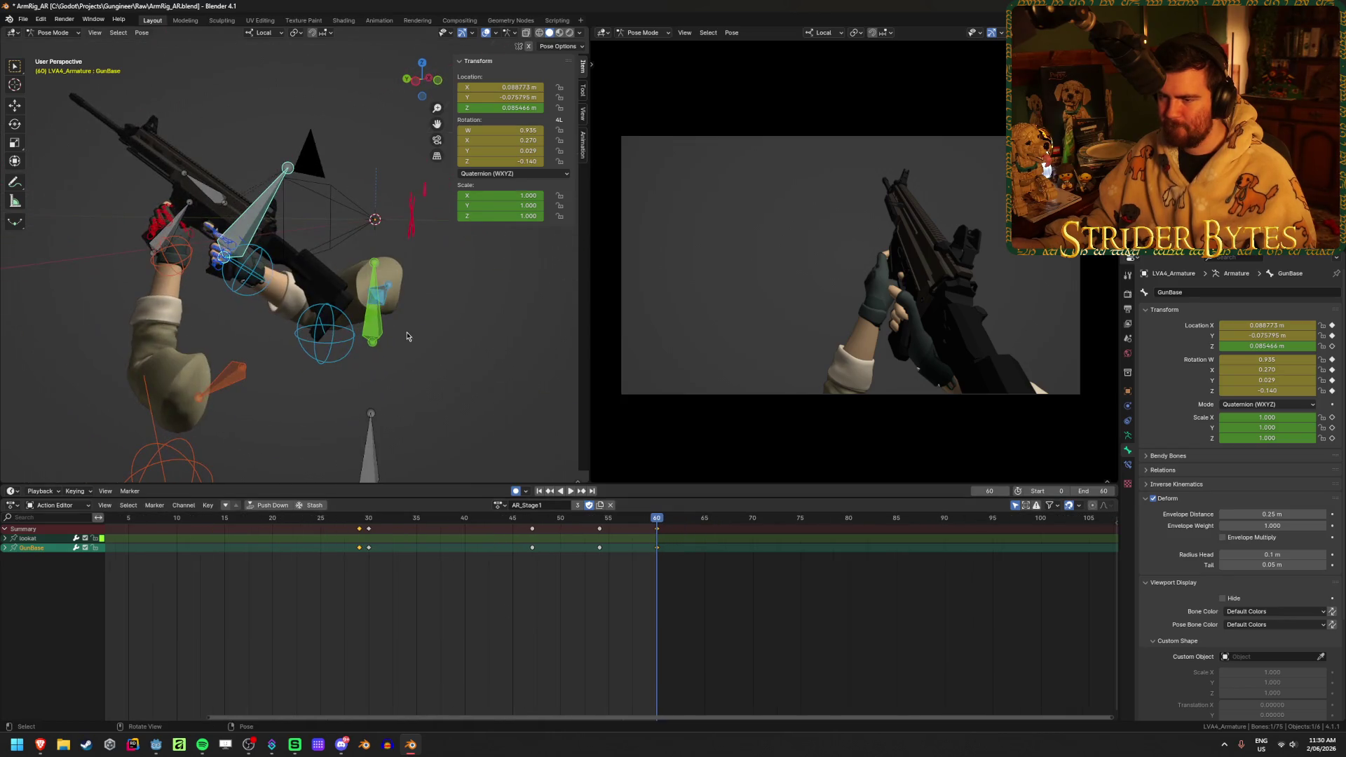
{"action": "mouse_move", "coordinate": [358, 529]}
{"action": "left_mouse_down"}
{"action": "mouse_move", "coordinate": [669, 535]}
{"action": "mouse_move", "coordinate": [656, 536]}
{"action": "left_mouse_up"}
{"action": "left_click", "coordinate": [365, 519]}
{"action": "key", "text": "space"}
- Play back and scrub the action from frame 1 to about frame 59 to review the motion
{"action": "key", "text": "space"}
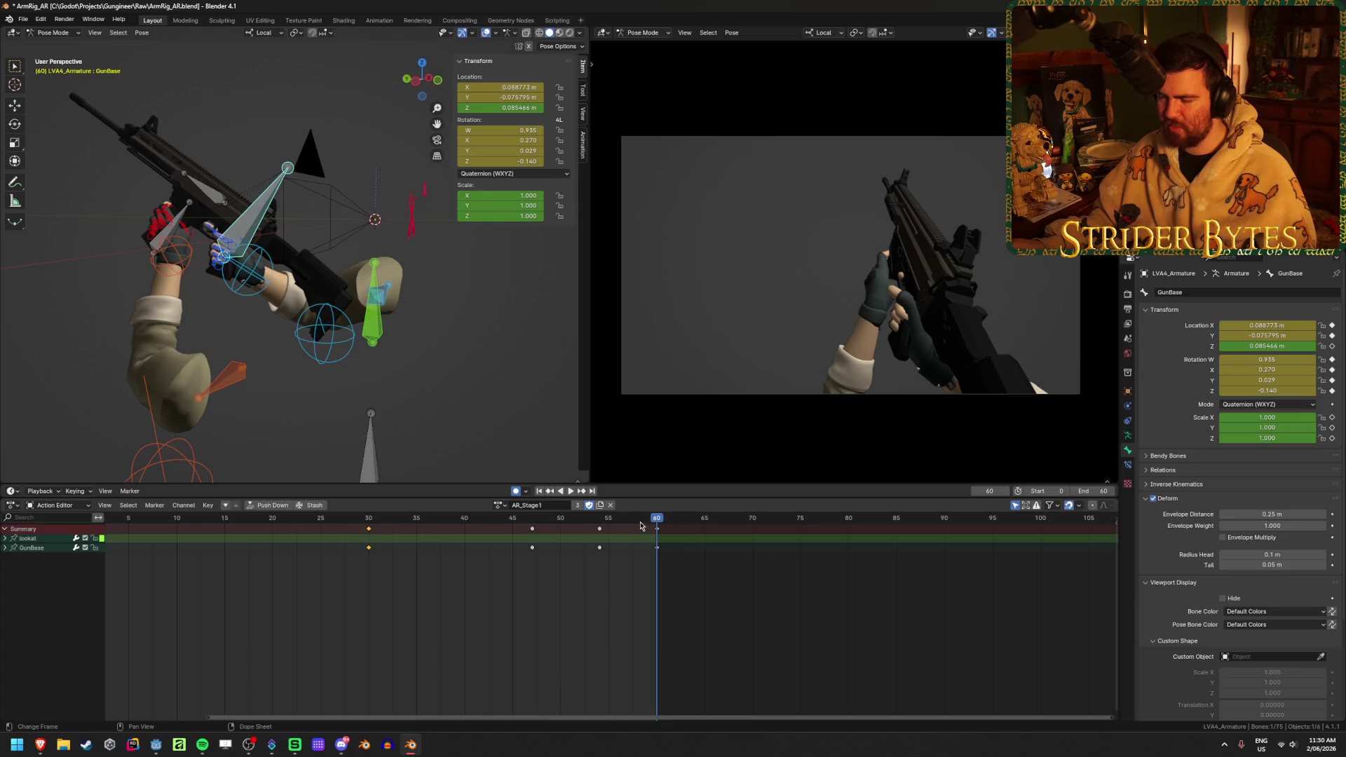
{"action": "scroll", "coordinate": [239, 325], "scroll_direction": "down", "scroll_amount": 3}
{"action": "left_click_drag", "start_coordinate": [559, 568], "coordinate": [294, 523]}
{"action": "key", "text": "x"}
{"action": "left_click", "coordinate": [253, 522]}
{"action": "scroll", "coordinate": [343, 534], "scroll_direction": "down", "scroll_amount": 2}
{"action": "key", "text": "space"}
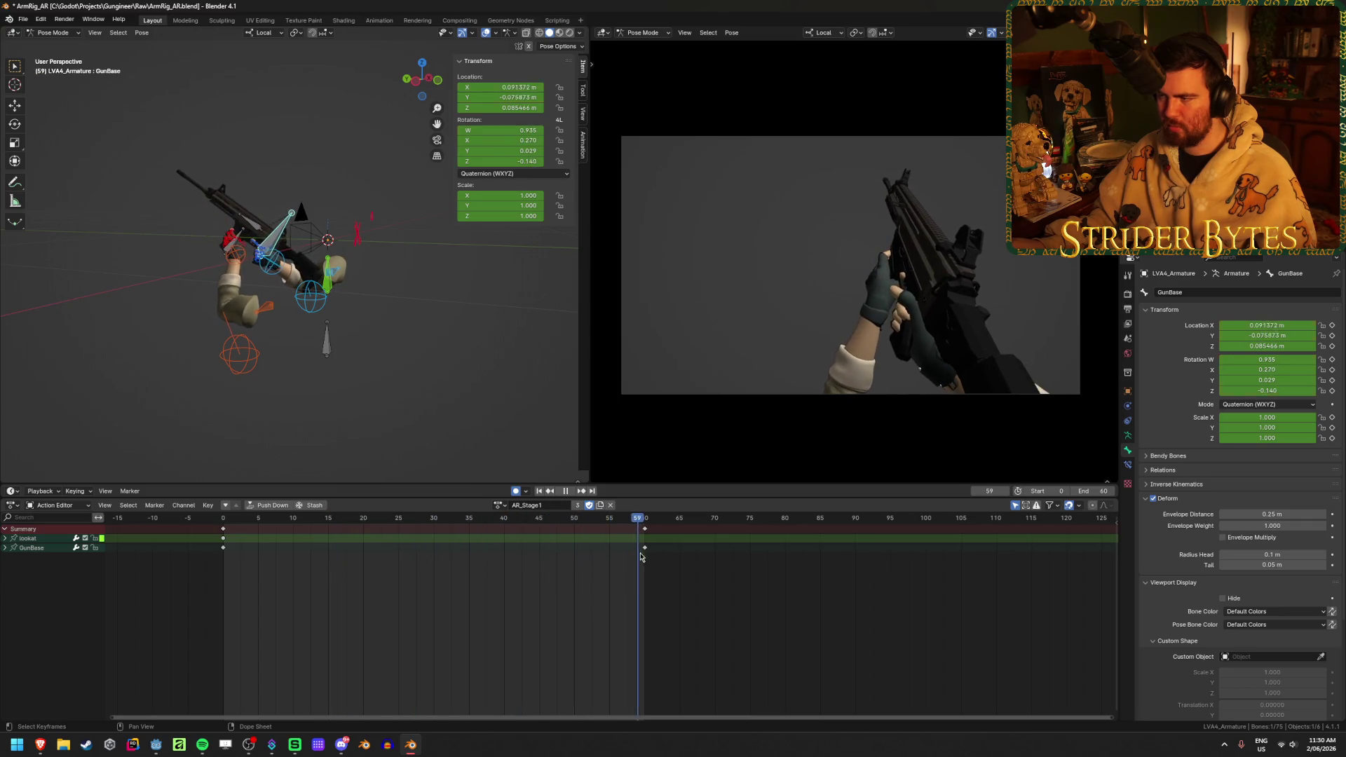
{"action": "left_click", "coordinate": [565, 493]}
{"action": "left_click", "coordinate": [569, 492]}
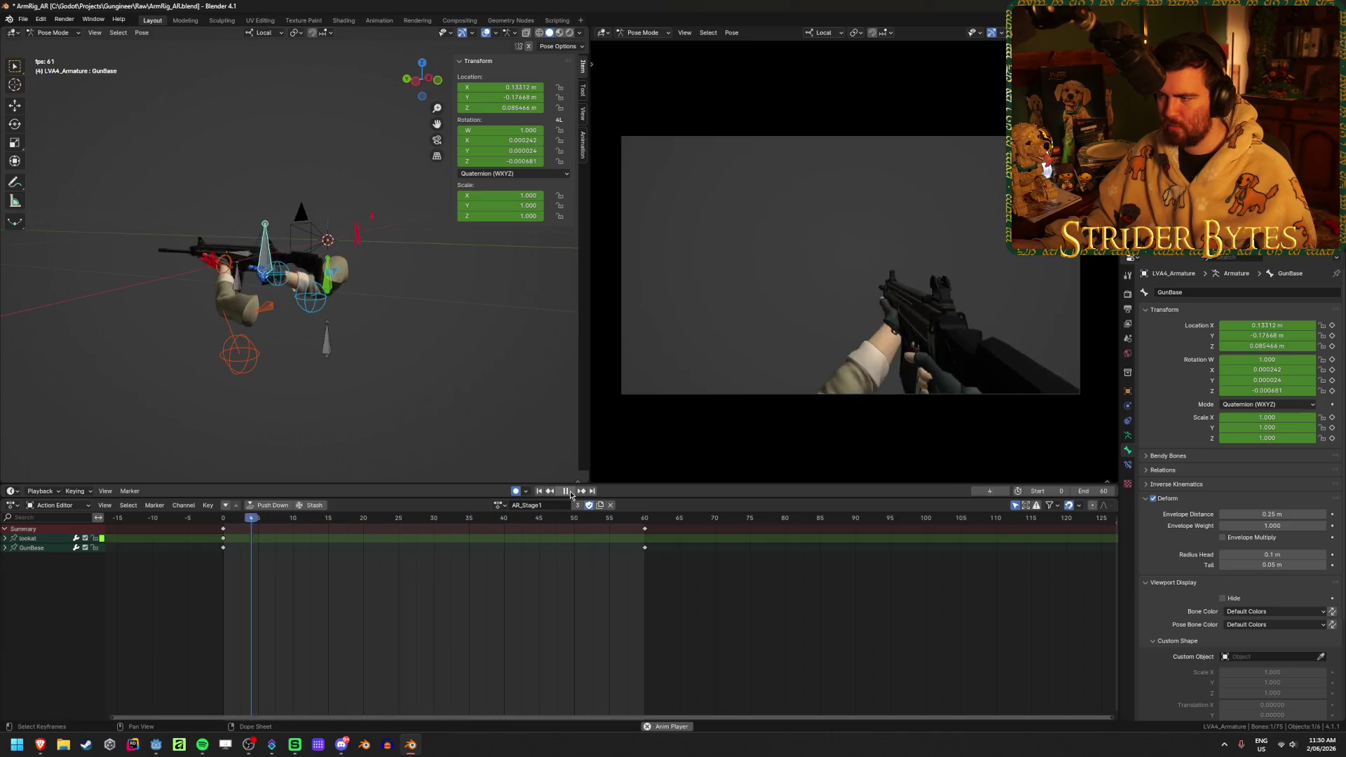
{"action": "left_click", "coordinate": [569, 492]}
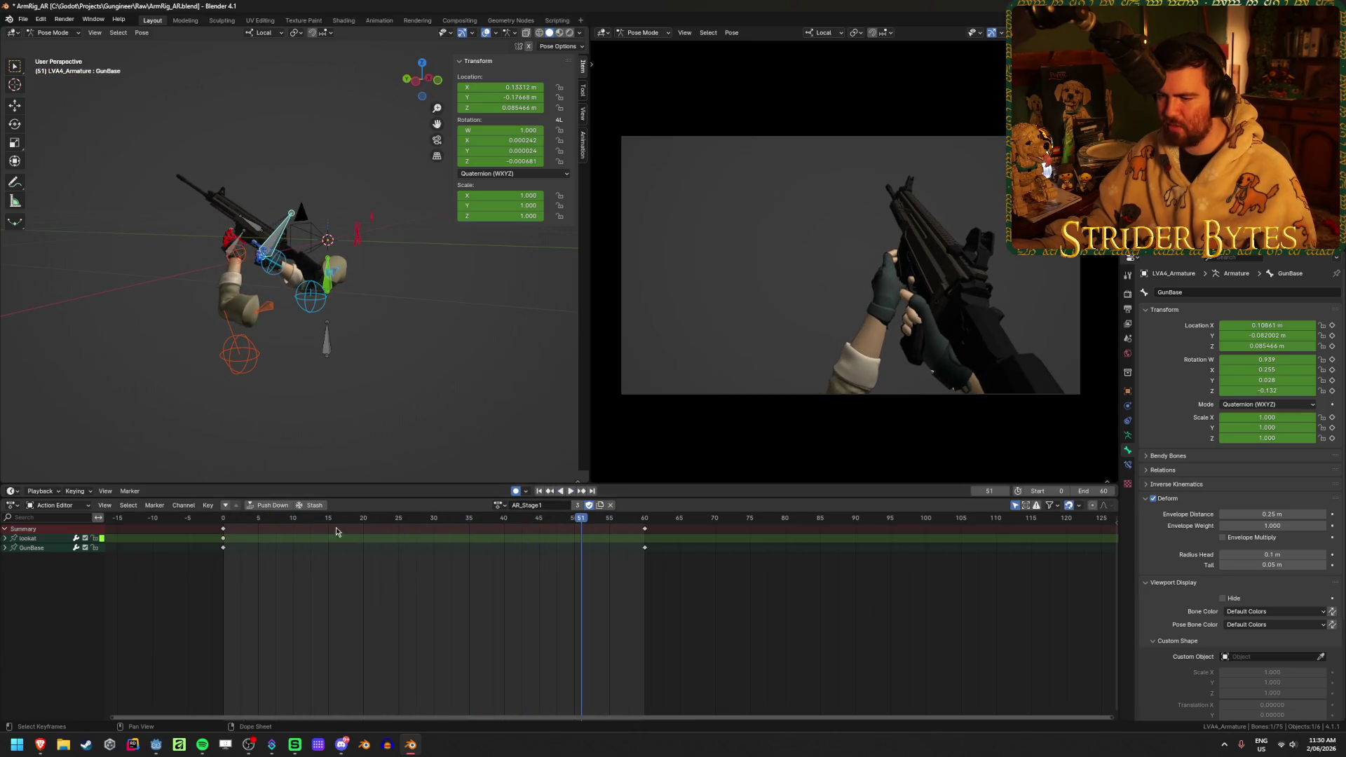
{"action": "mouse_move", "coordinate": [225, 521]}
{"action": "left_mouse_down"}
{"action": "mouse_move", "coordinate": [447, 522]}
{"action": "mouse_move", "coordinate": [277, 527]}
{"action": "left_mouse_up"}
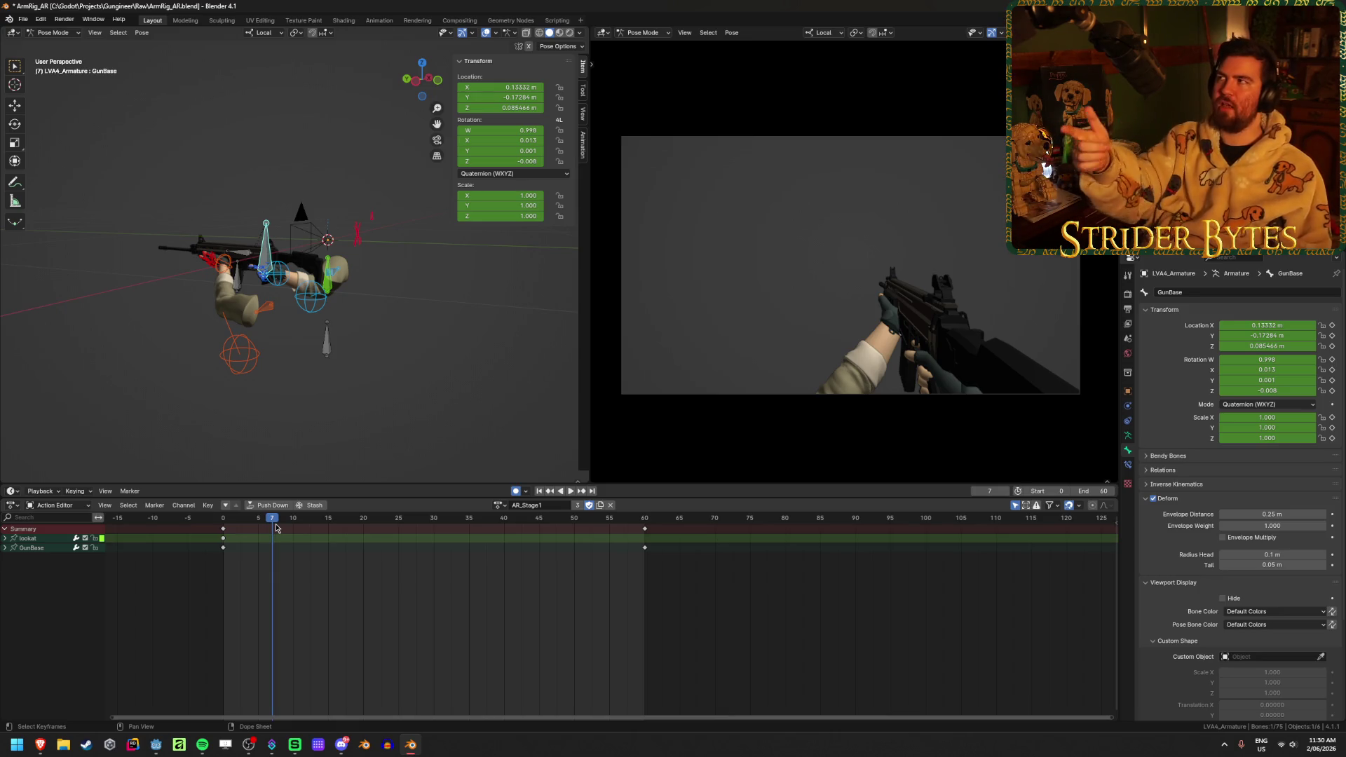
{"action": "key", "text": "shift+Left"}
{"action": "key", "text": "space"}
{"action": "mouse_move", "coordinate": [481, 530]}
{"action": "left_mouse_down"}
{"action": "mouse_move", "coordinate": [641, 538]}
{"action": "mouse_move", "coordinate": [225, 542]}
{"action": "mouse_move", "coordinate": [617, 559]}
{"action": "left_mouse_up"}
{"action": "key", "text": "Escape"}
- Save ArmRig_AR.blend and delete the lookat channel from the action
{"action": "key", "text": "ctrl+s"}
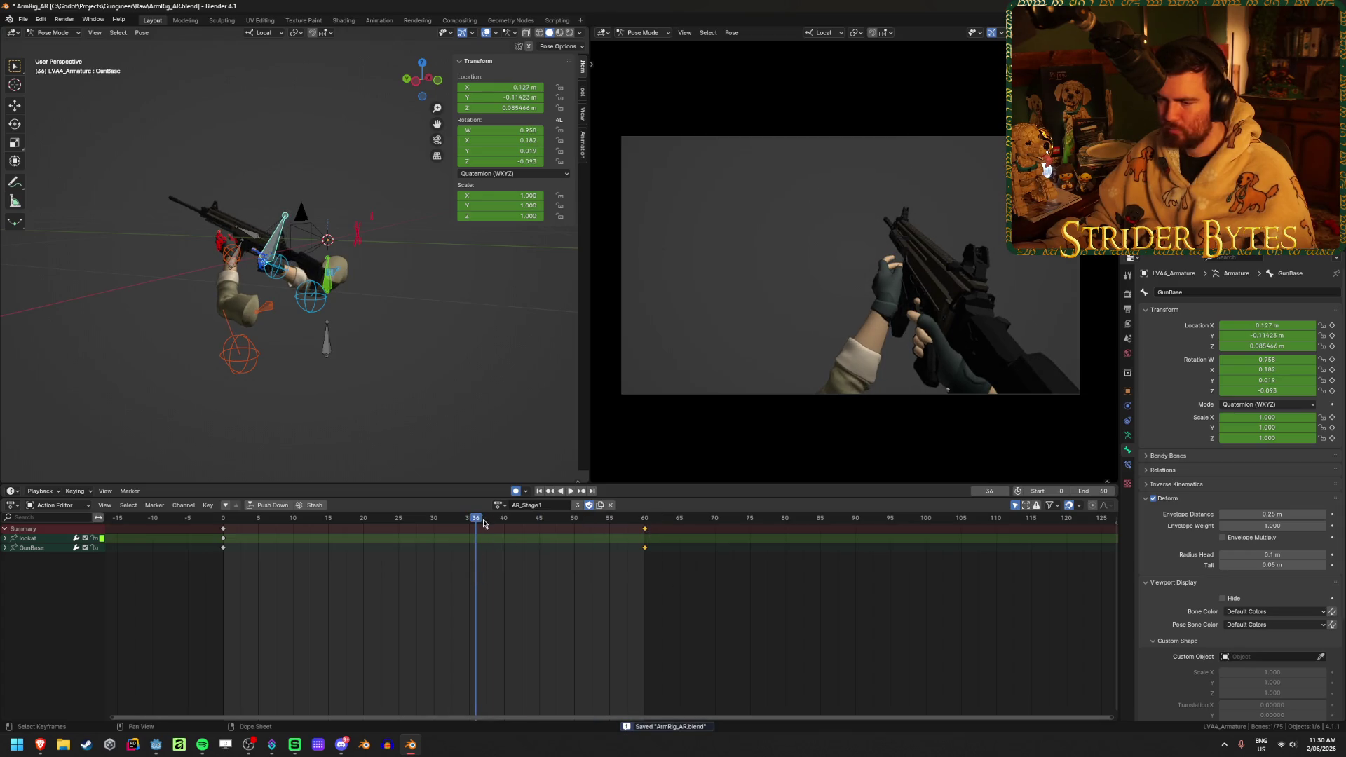
{"action": "scroll", "coordinate": [484, 561], "scroll_direction": "left", "scroll_amount": 5, "text": "ctrl"}
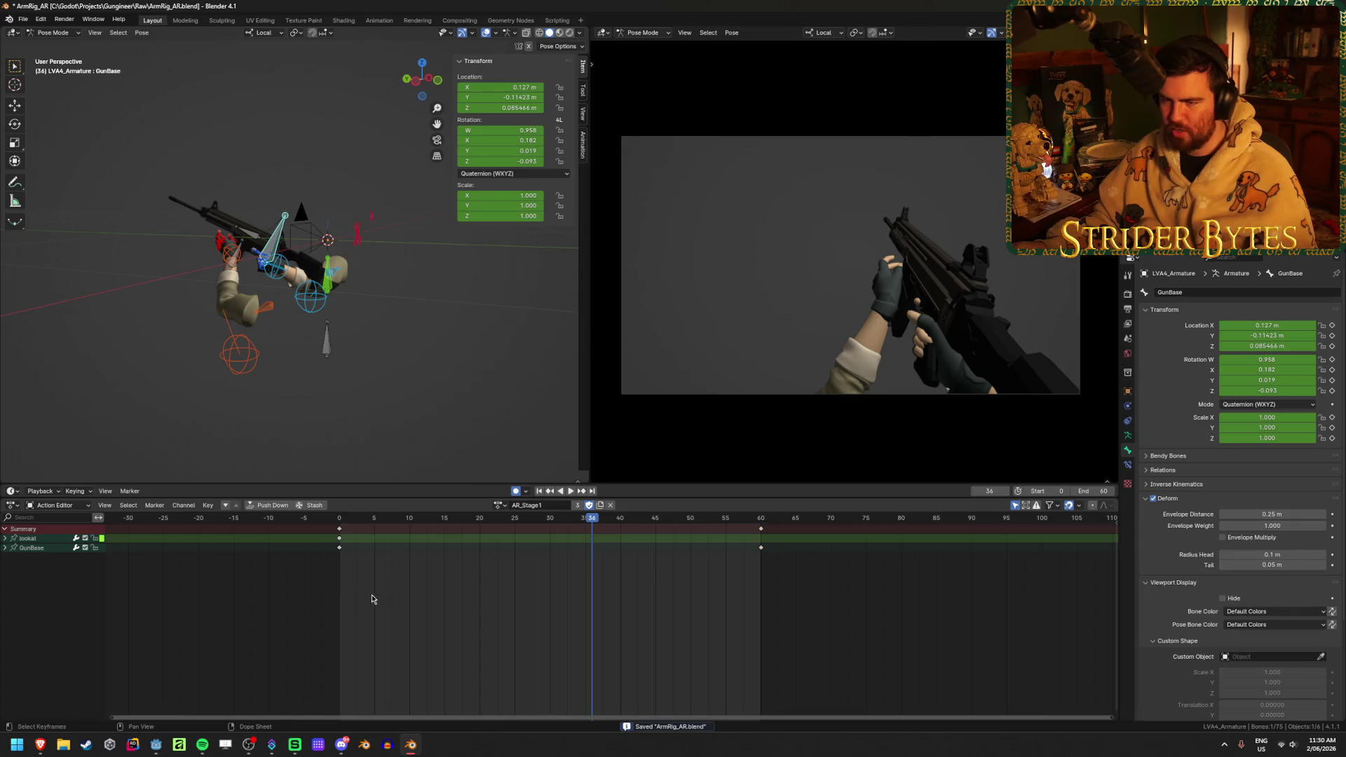
{"action": "left_click", "coordinate": [63, 540]}
{"action": "key", "text": "x"}
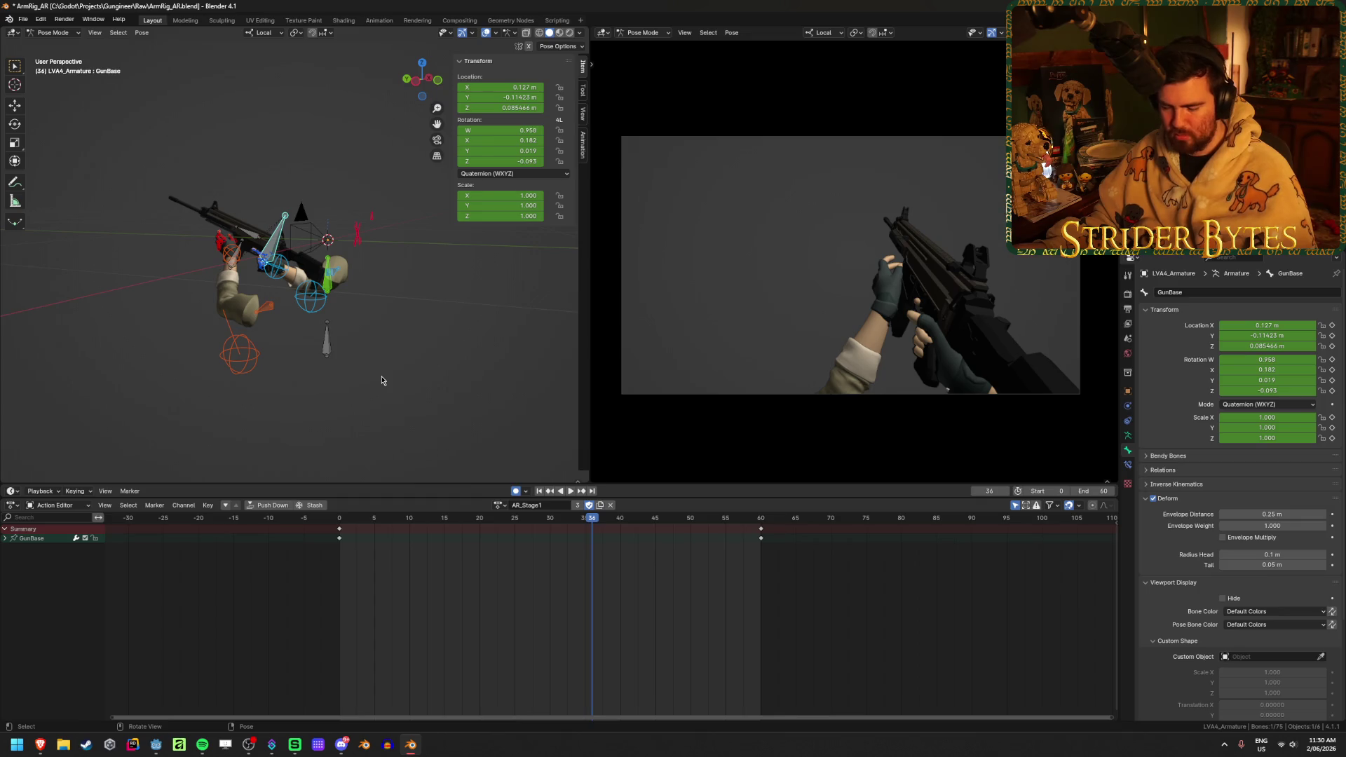
- Inspect the Z Location curve in the graph, then check GunBase's channels at frame 60
{"action": "key", "text": "ctrl+Tab"}
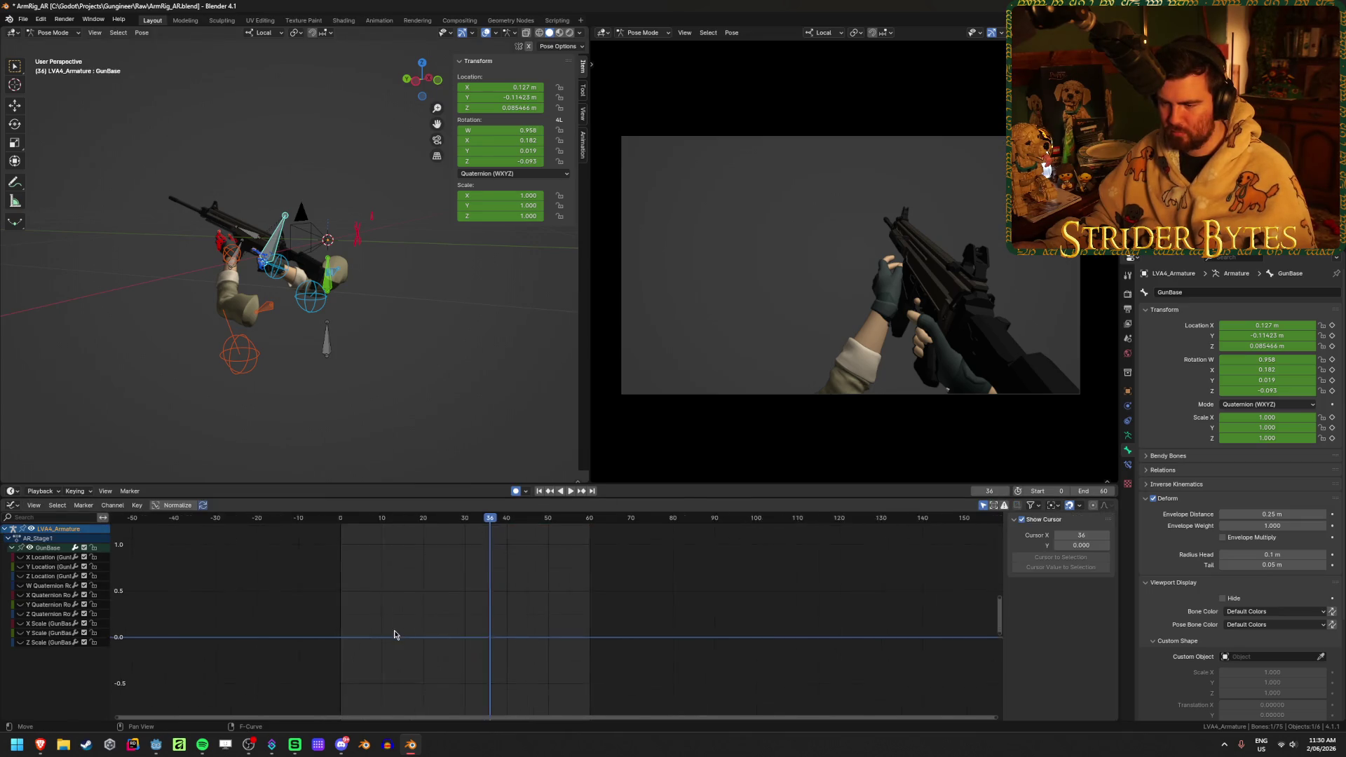
{"action": "left_click", "coordinate": [19, 576]}
{"action": "left_click", "coordinate": [19, 577]}
{"action": "left_click", "coordinate": [18, 576]}
{"action": "left_click", "coordinate": [691, 646]}
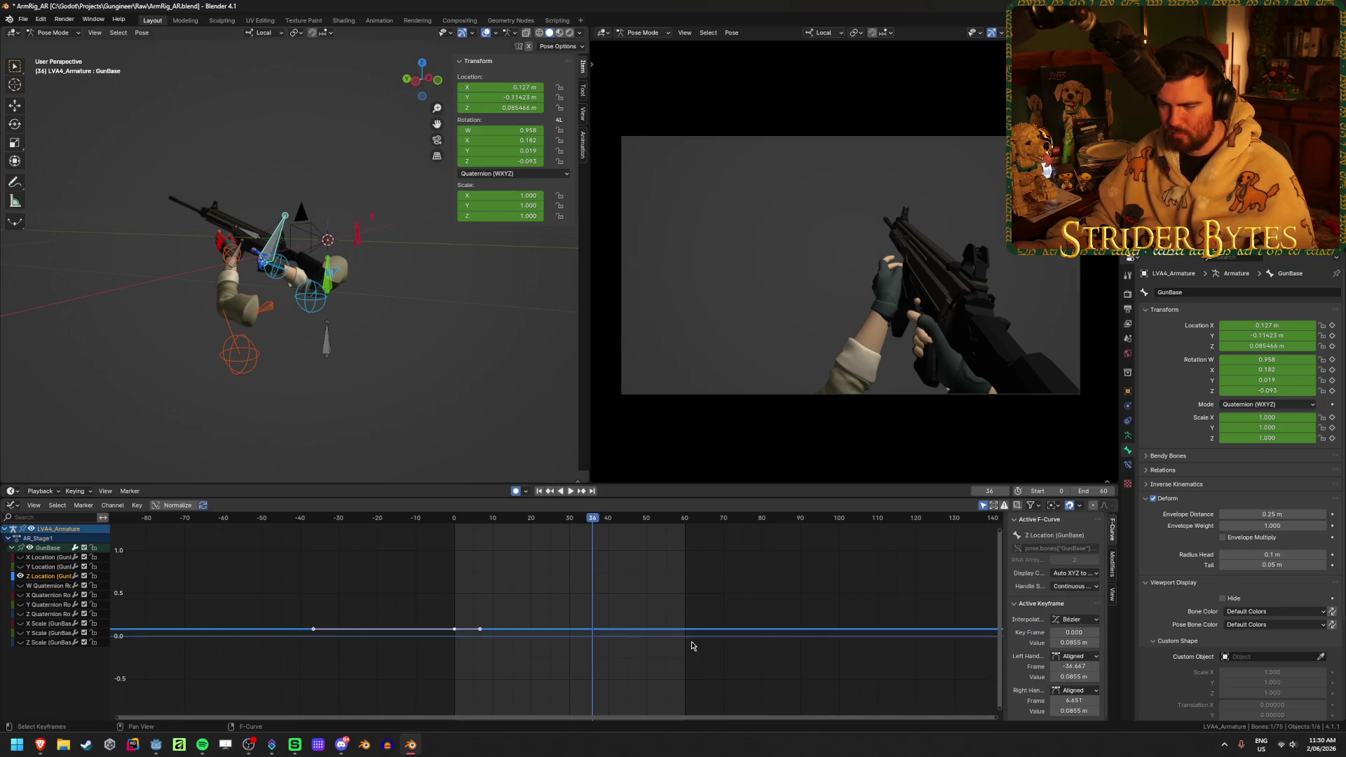
{"action": "left_click", "coordinate": [20, 576]}
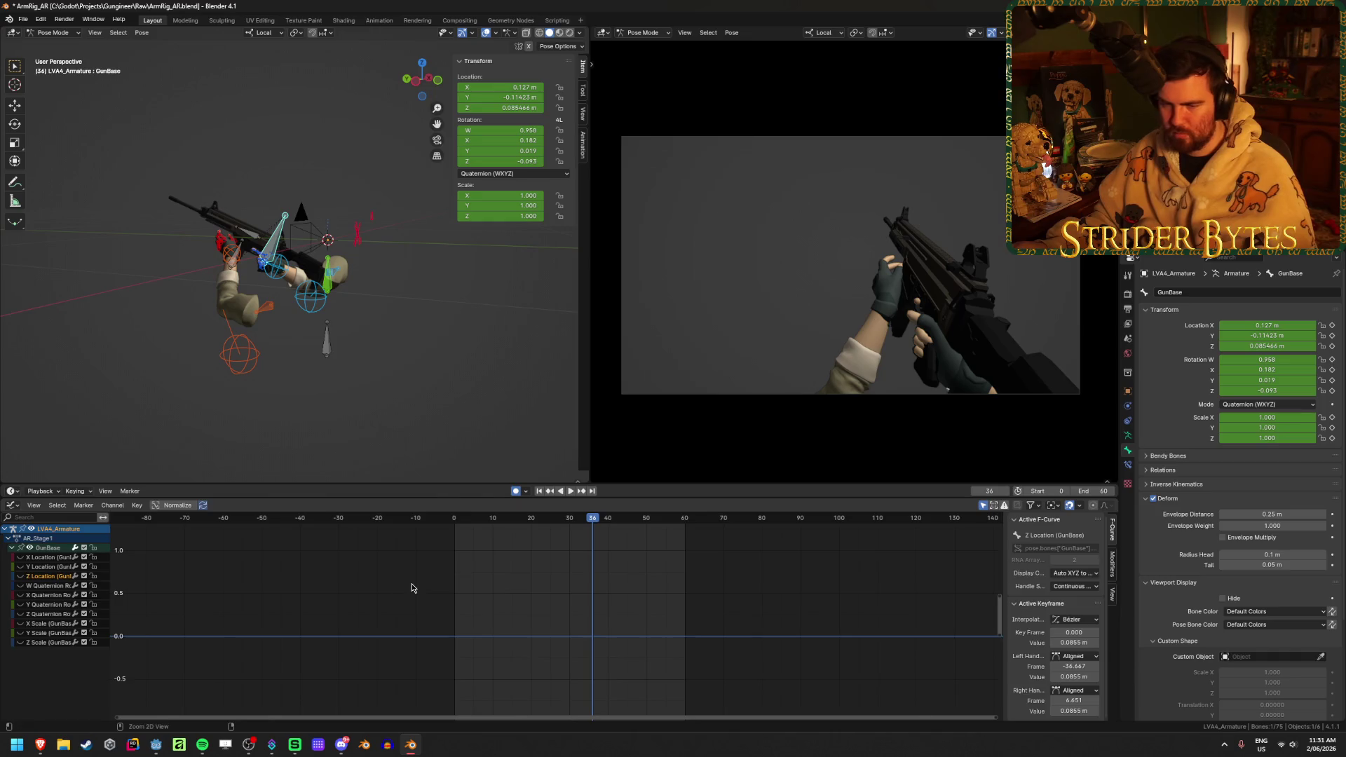
{"action": "key", "text": "ctrl+Tab"}
{"action": "left_click_drag", "start_coordinate": [761, 521], "coordinate": [763, 522]}
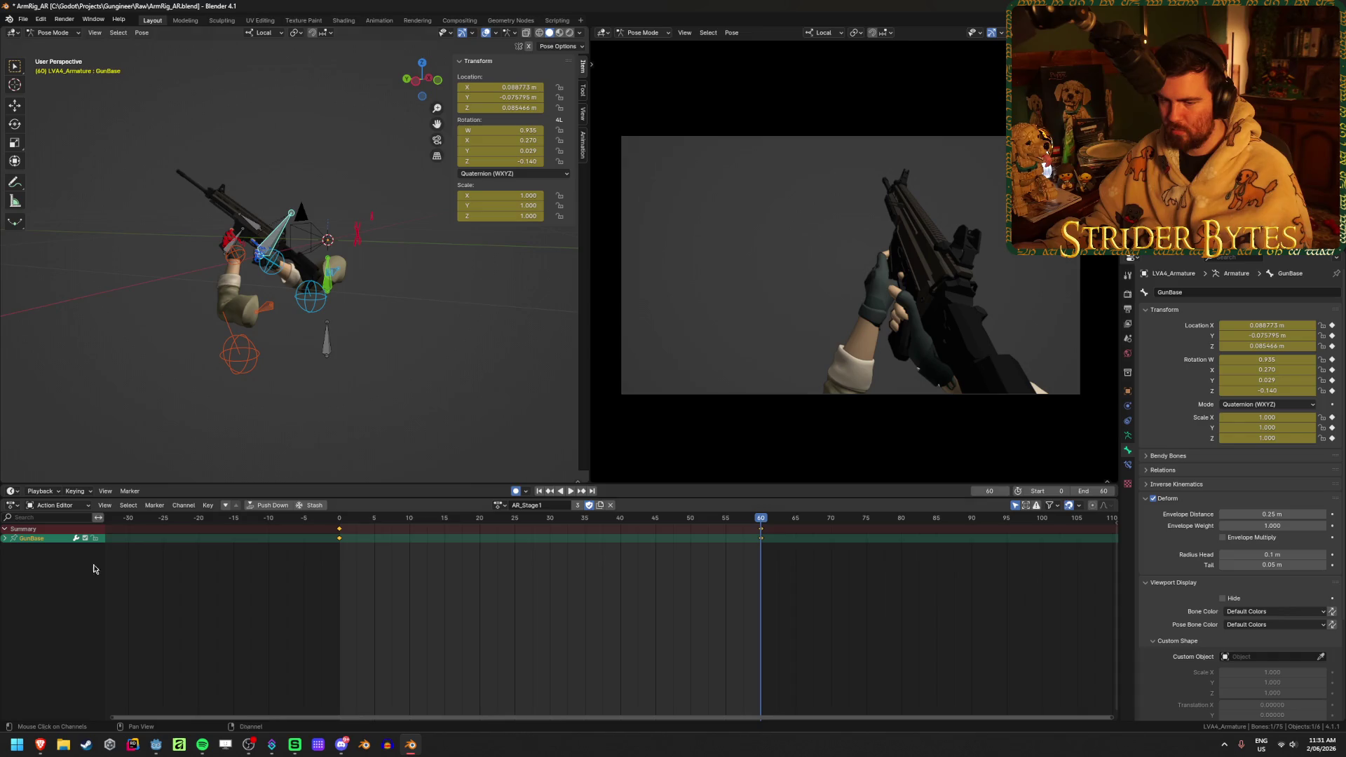
{"action": "left_click", "coordinate": [7, 538]}
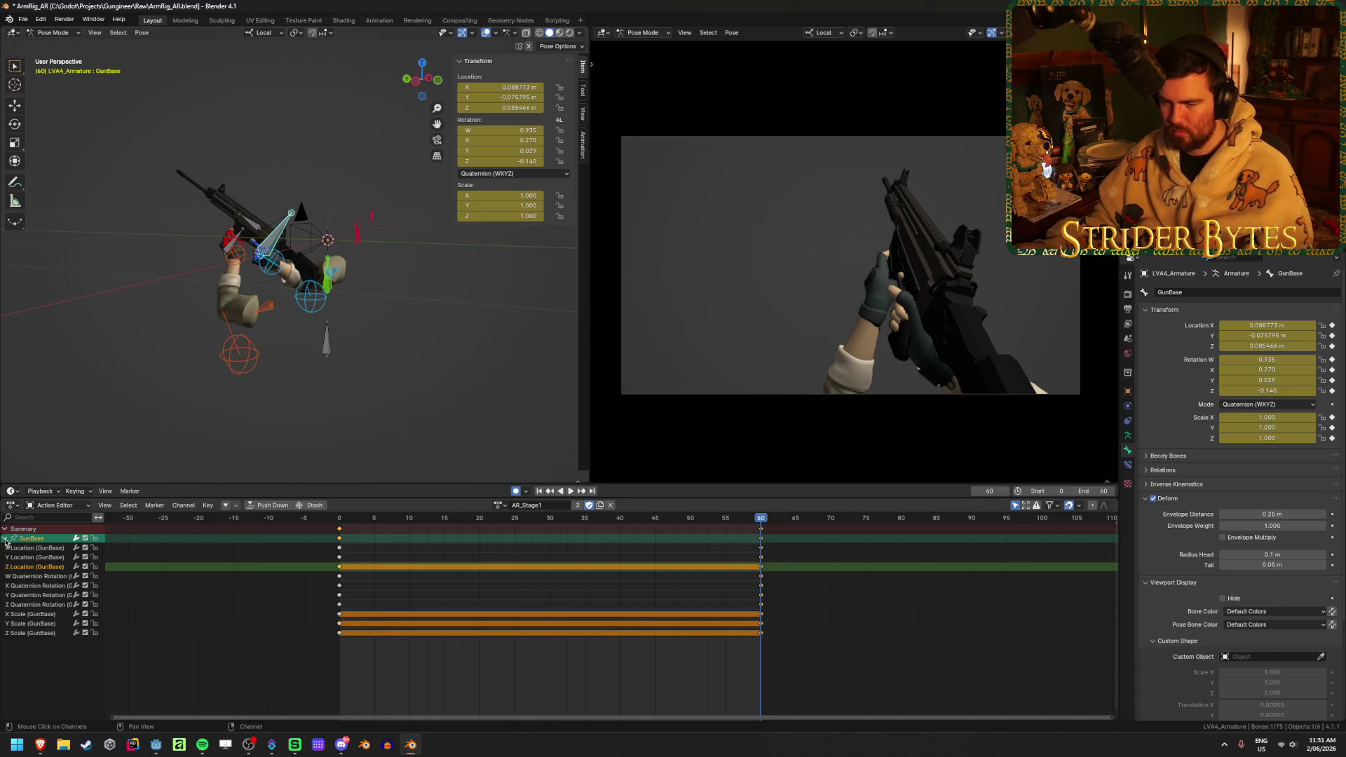
{"action": "left_click", "coordinate": [6, 538]}
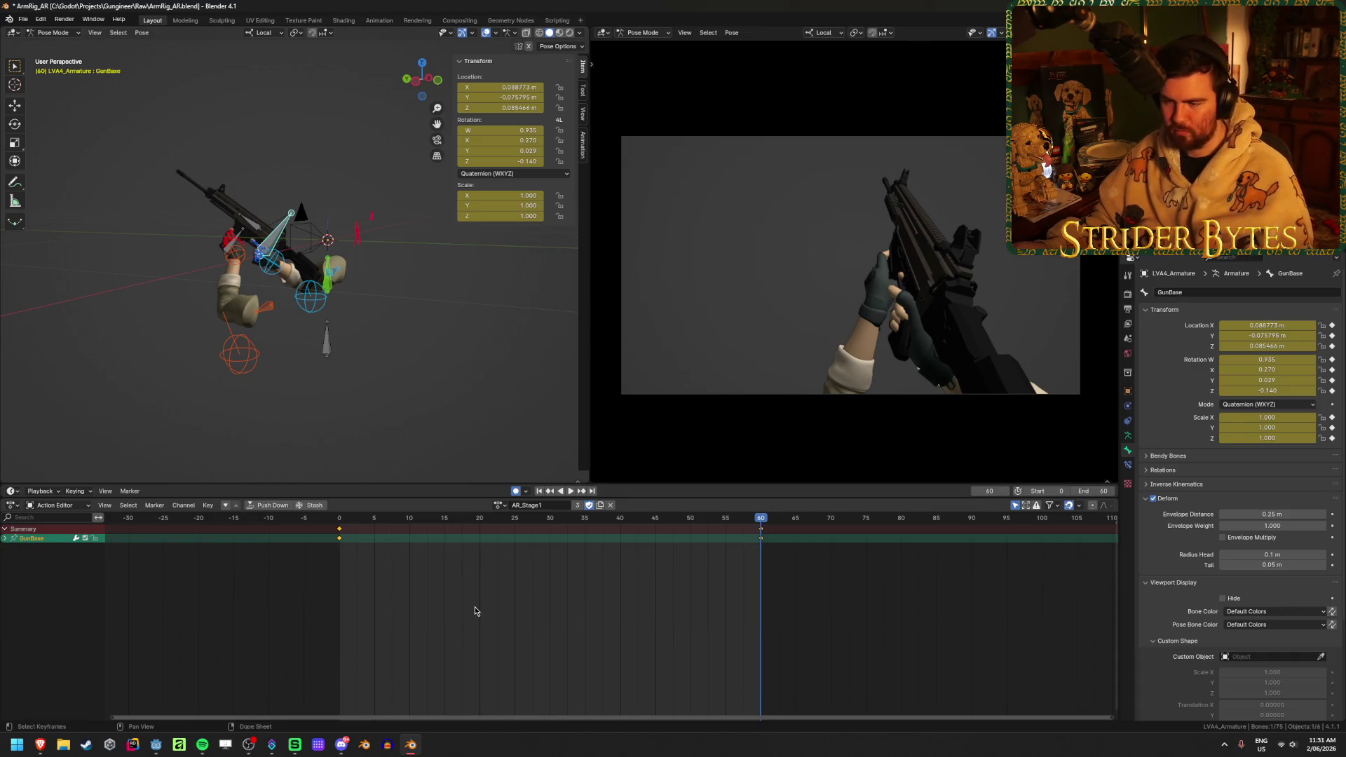
- Show and select the Z Location curve, zoom in, and play the animation
{"action": "key", "text": "ctrl+Tab"}
{"action": "left_click", "coordinate": [20, 576]}
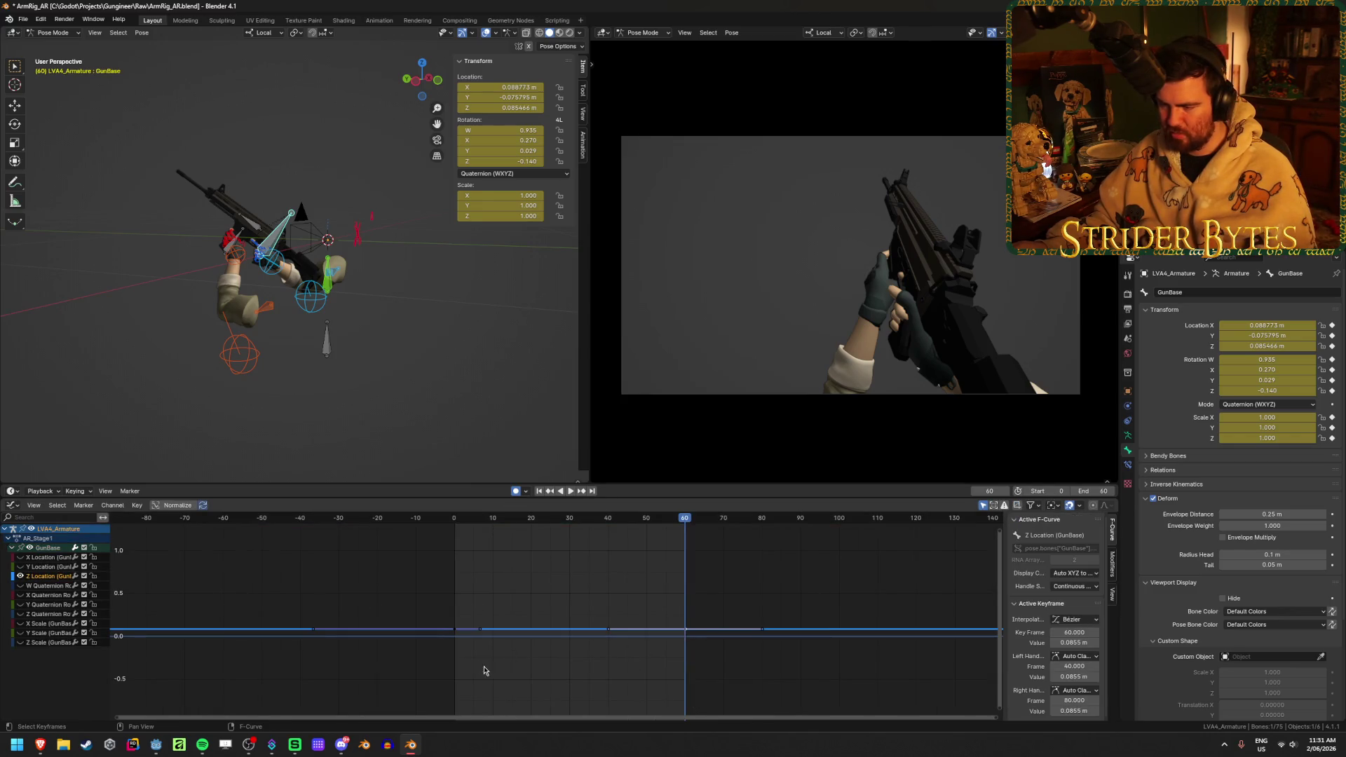
{"action": "left_click", "coordinate": [624, 569]}
{"action": "left_click", "coordinate": [525, 492]}
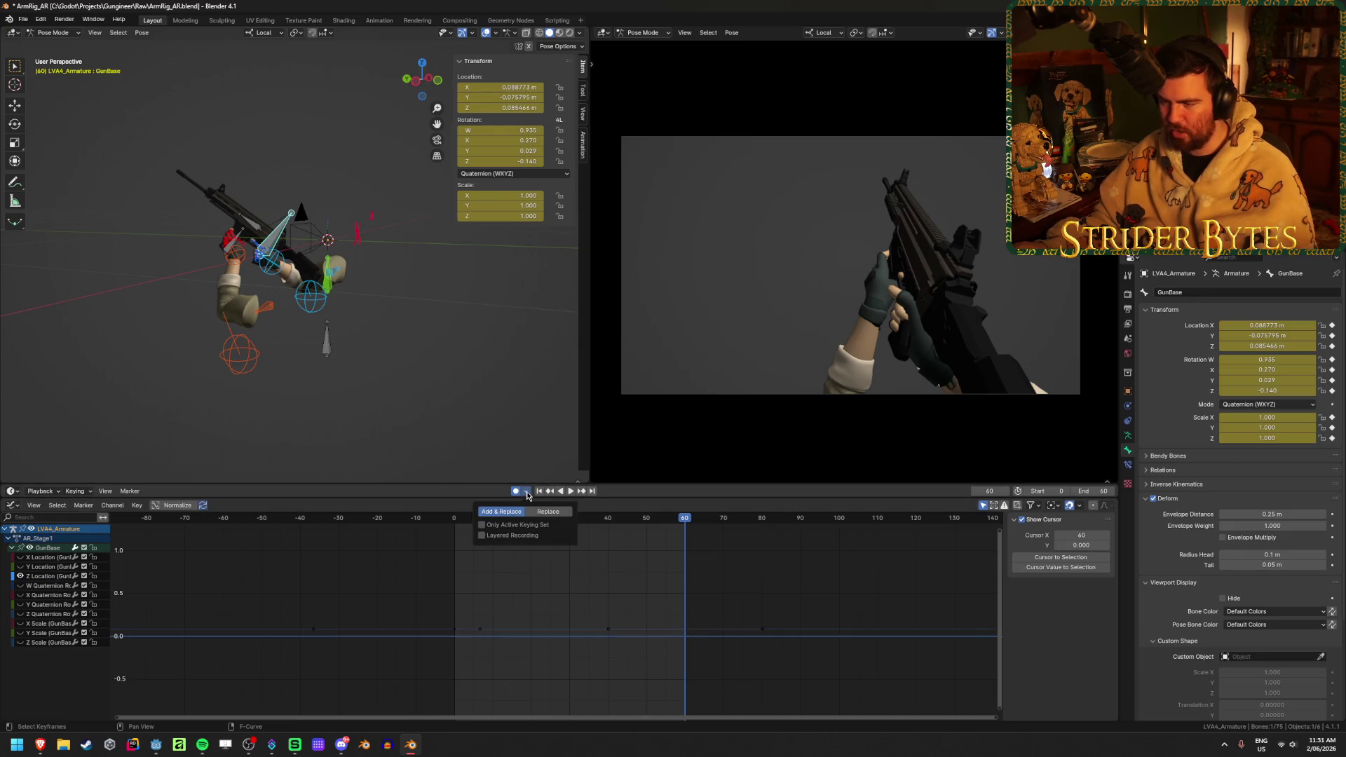
{"action": "left_click", "coordinate": [525, 491]}
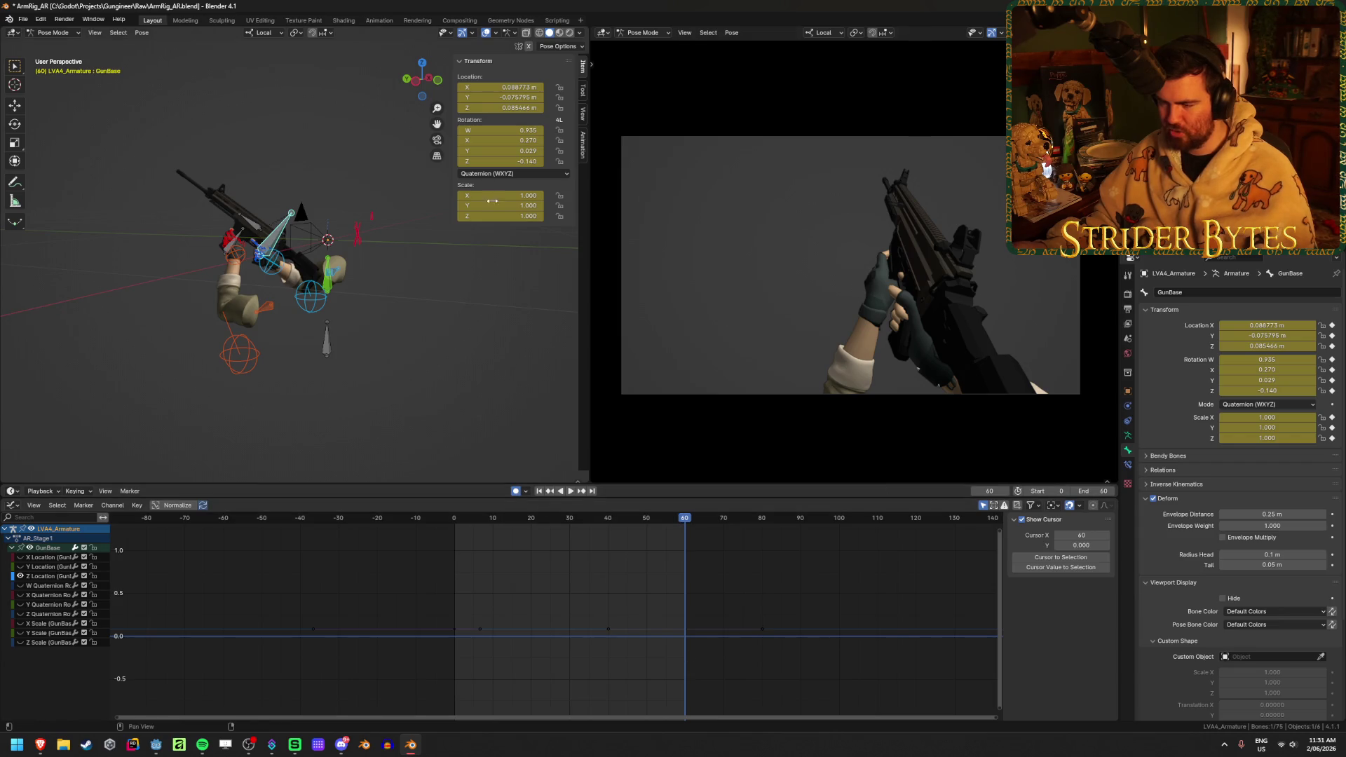
{"action": "scroll", "coordinate": [660, 563], "scroll_direction": "up", "scroll_amount": 3}
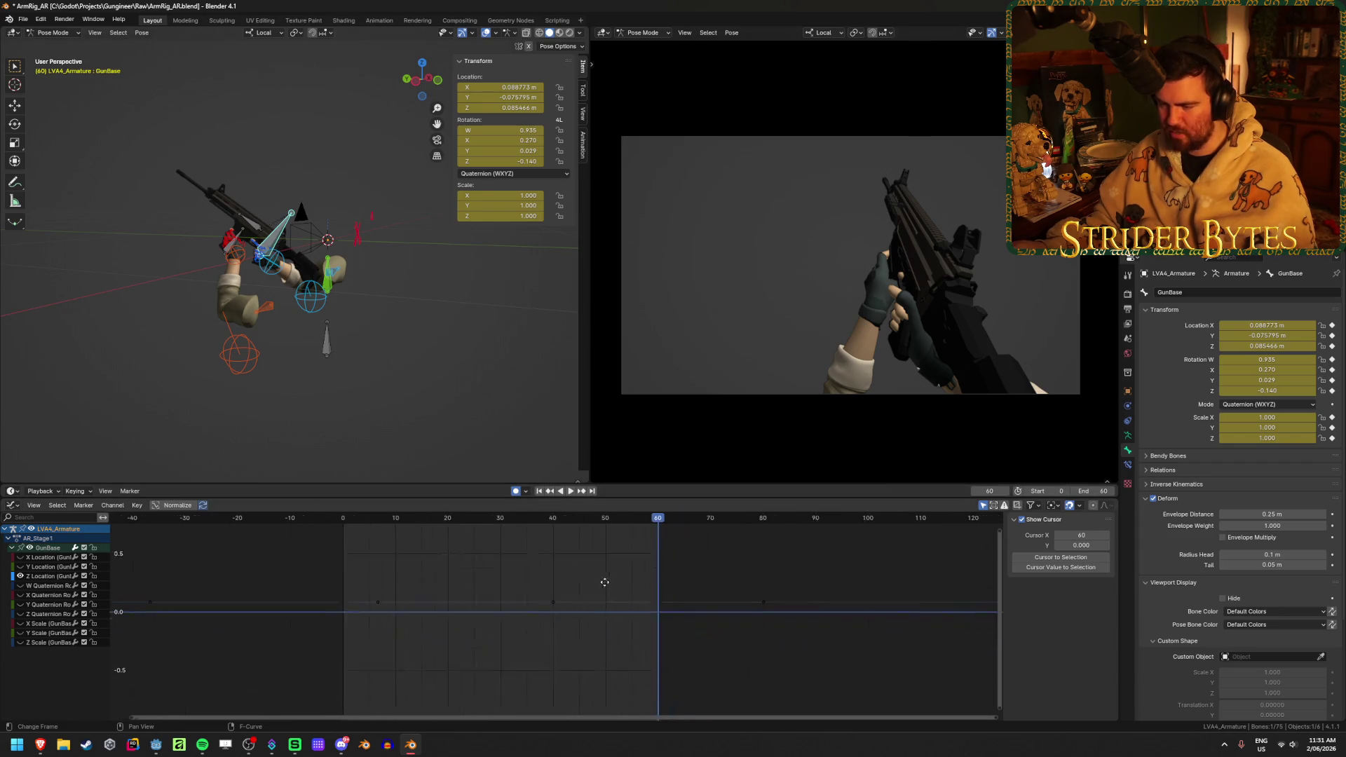
{"action": "scroll", "coordinate": [649, 564], "scroll_direction": "up", "scroll_amount": 2, "text": "shift"}
{"action": "left_click", "coordinate": [735, 626]}
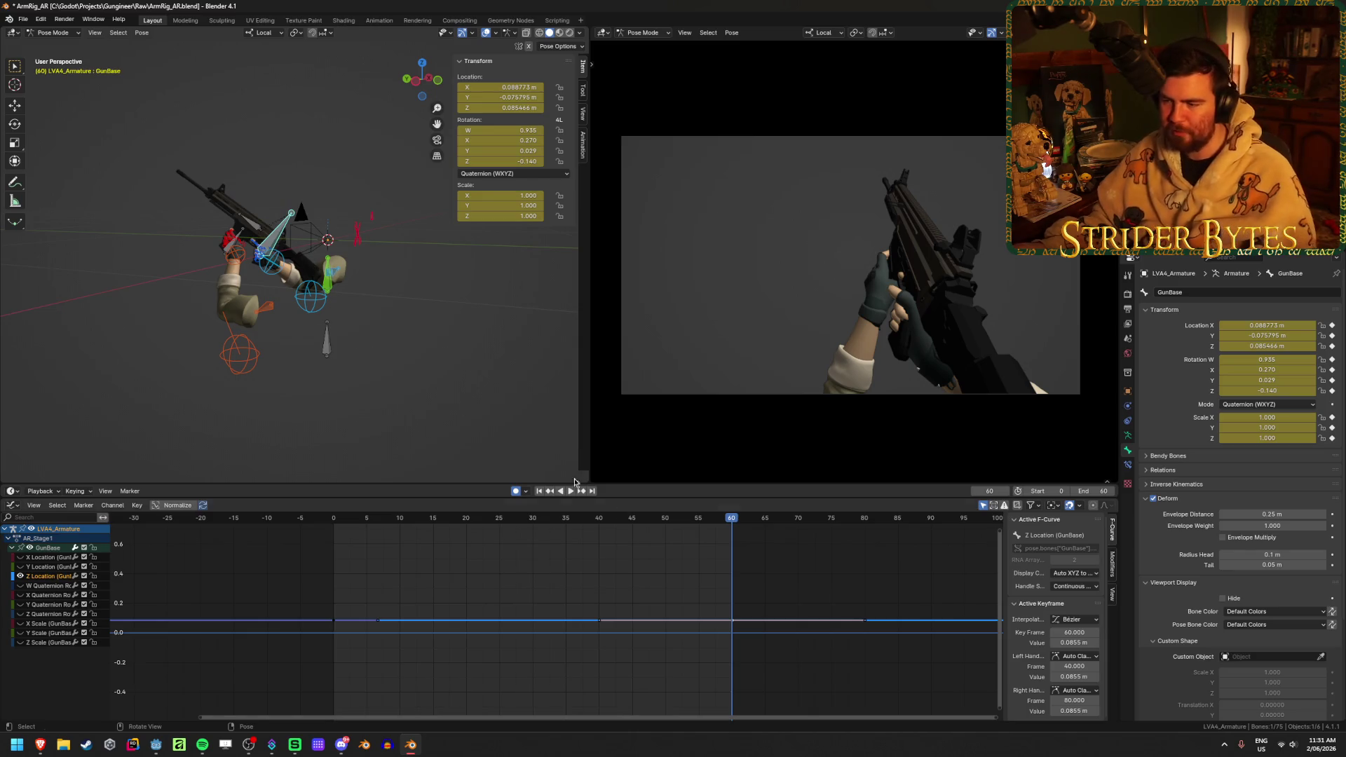
{"action": "key", "text": "space"}
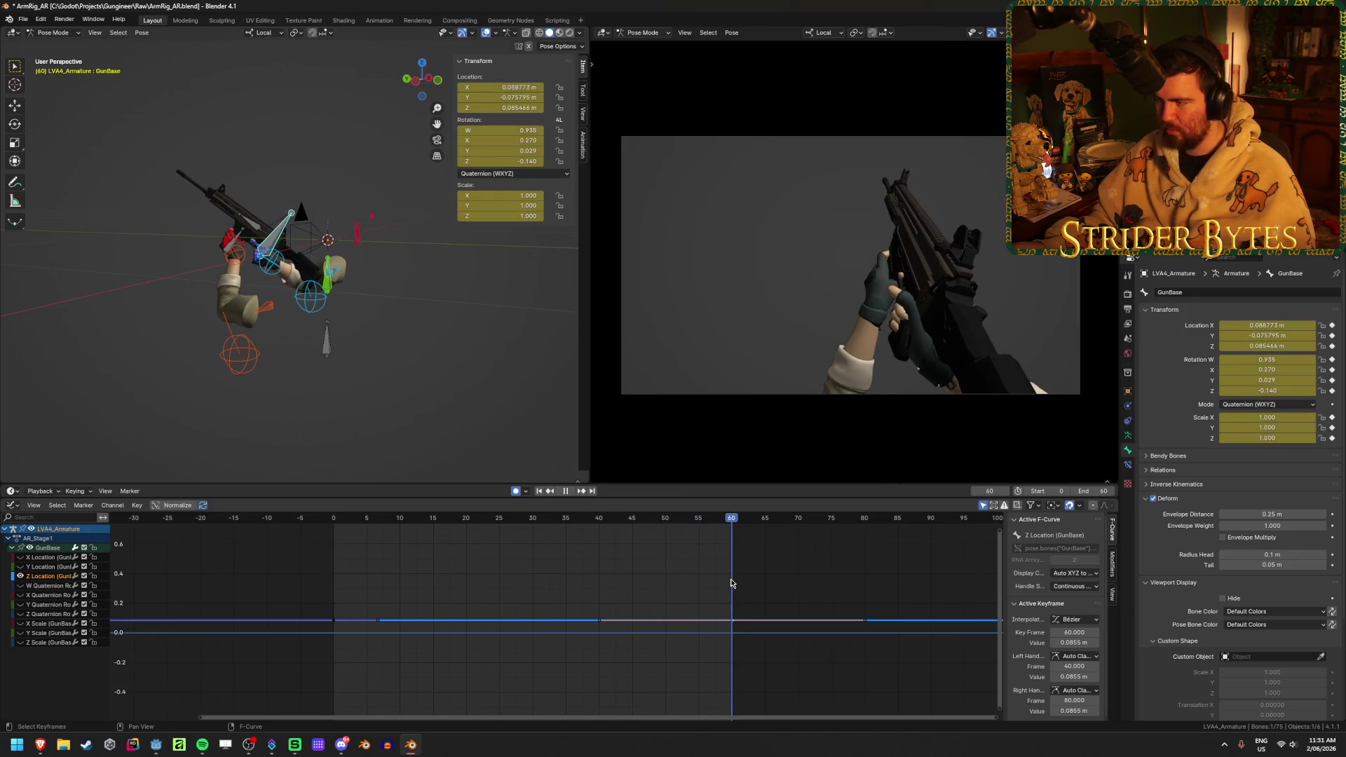
{"action": "key", "text": "Escape"}
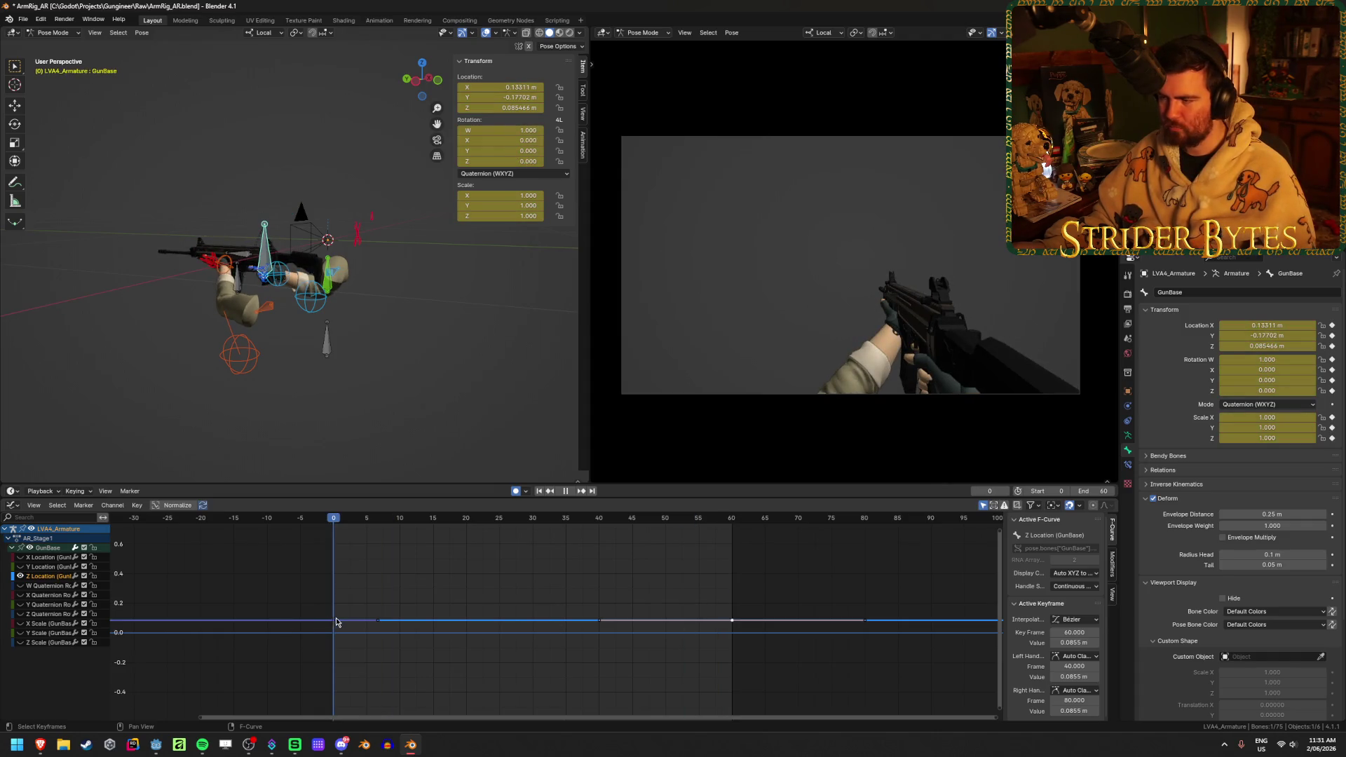
{"action": "key", "text": "space"}
{"action": "scroll", "coordinate": [479, 653], "scroll_direction": "up", "scroll_amount": 2}
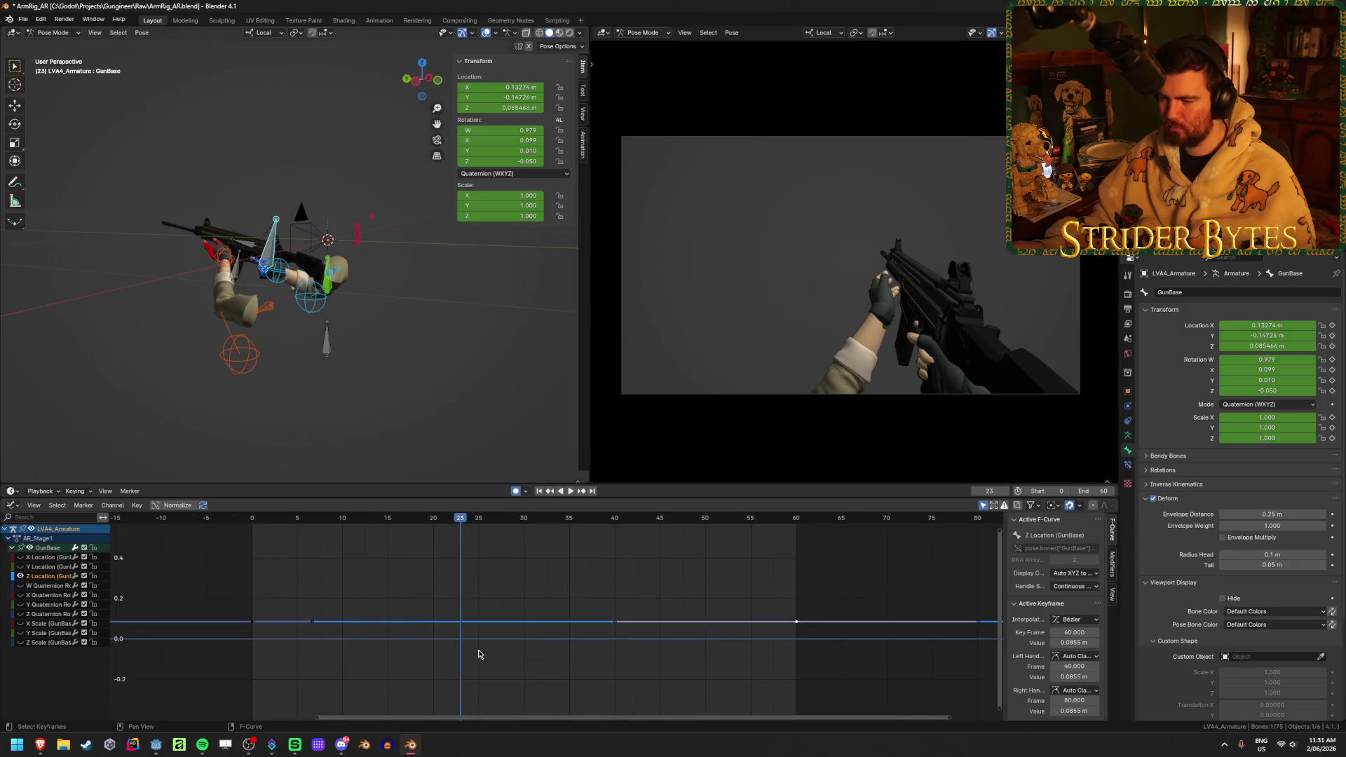
{"action": "key", "text": "Home"}
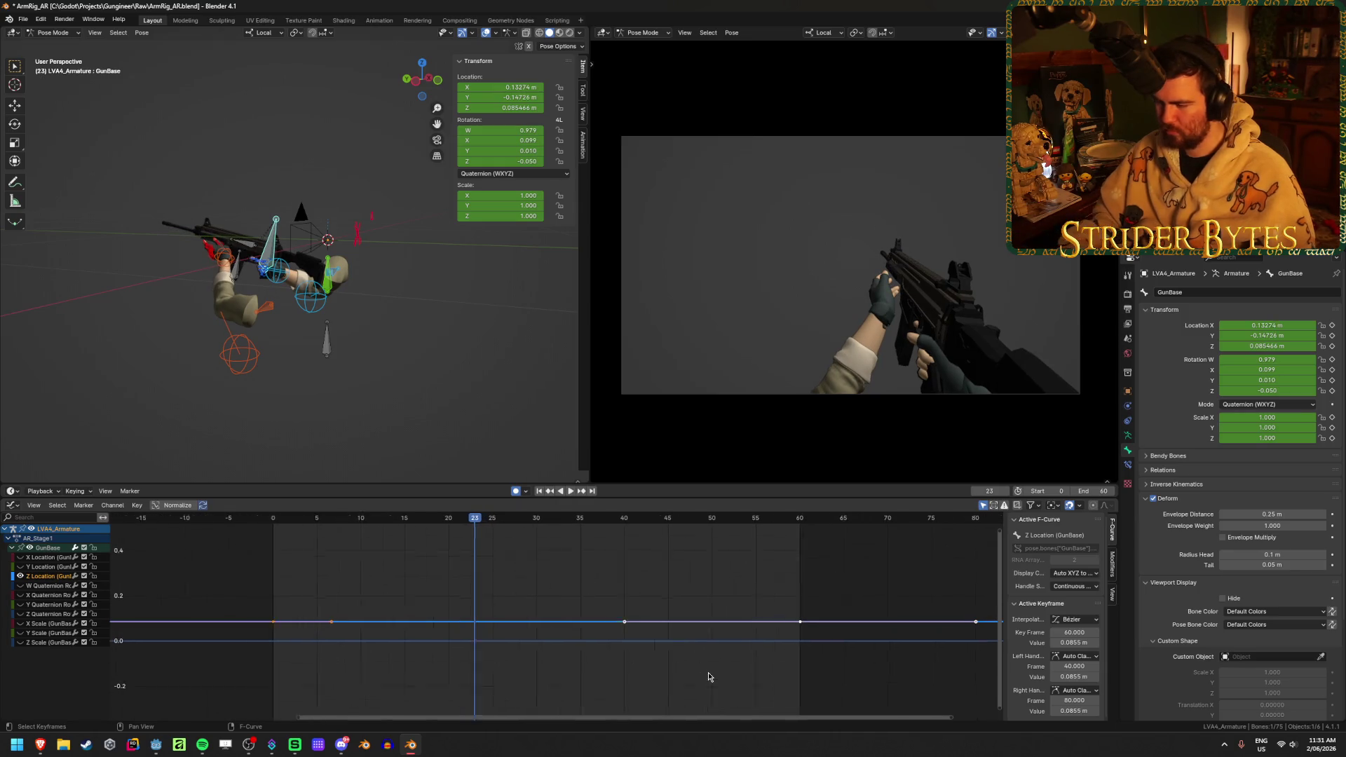
{"action": "middle_click_drag", "start_coordinate": [711, 676], "coordinate": [586, 633]}
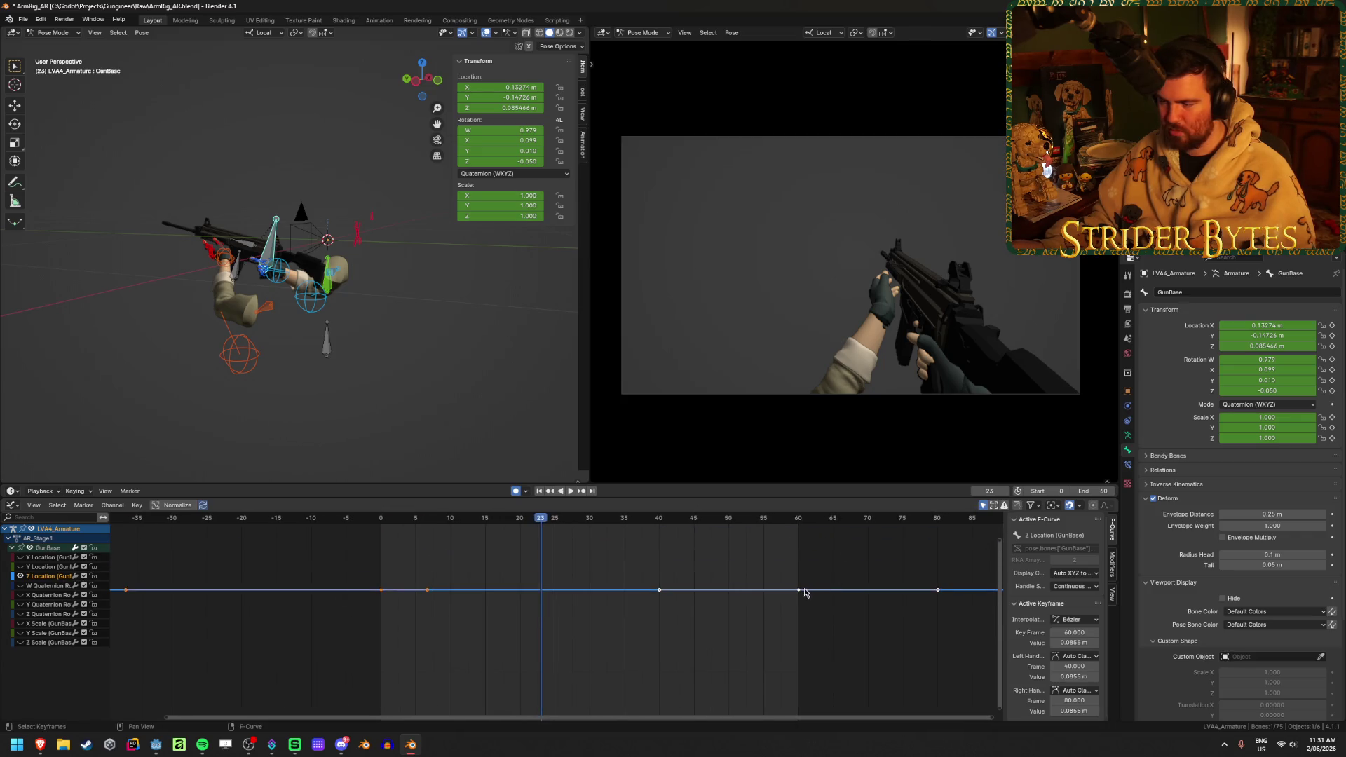
{"action": "key", "text": "Up"}
{"action": "key", "text": "g"}
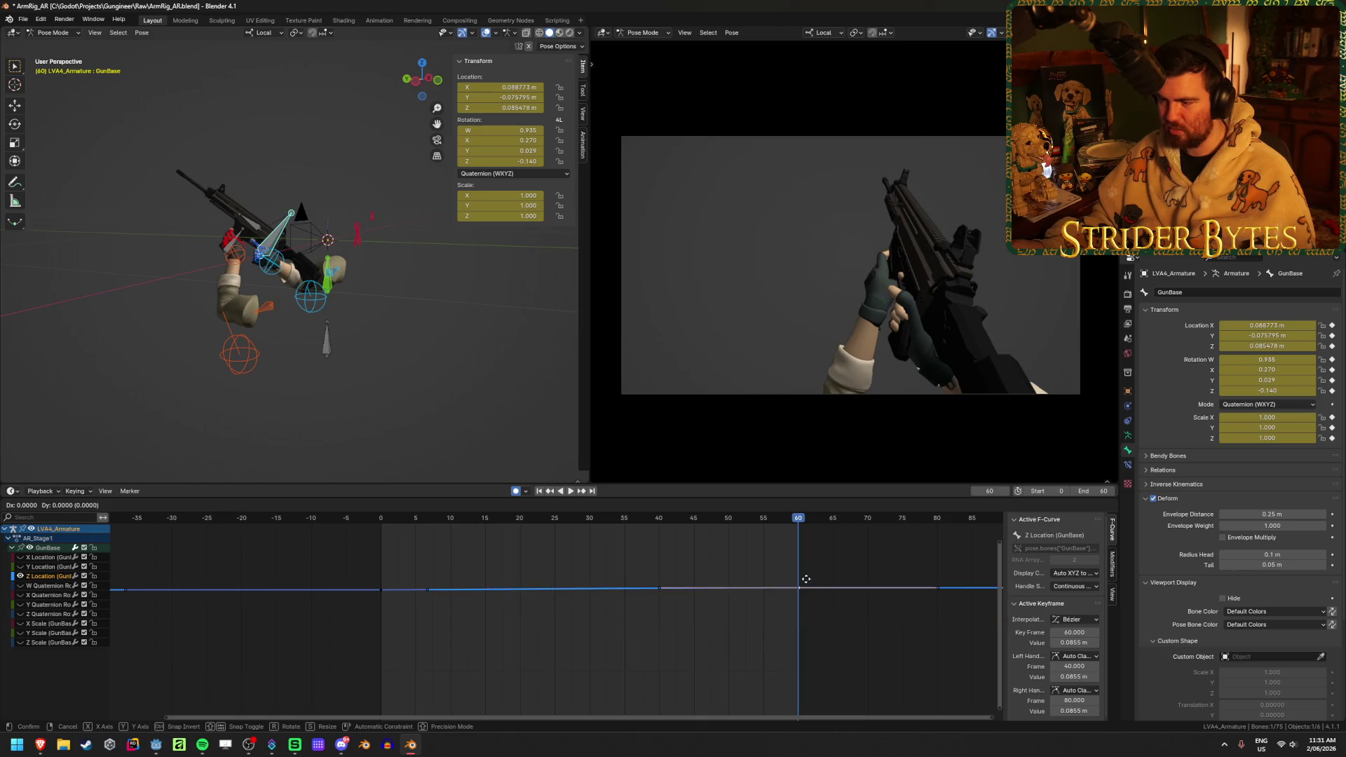
{"action": "key", "text": "Escape"}
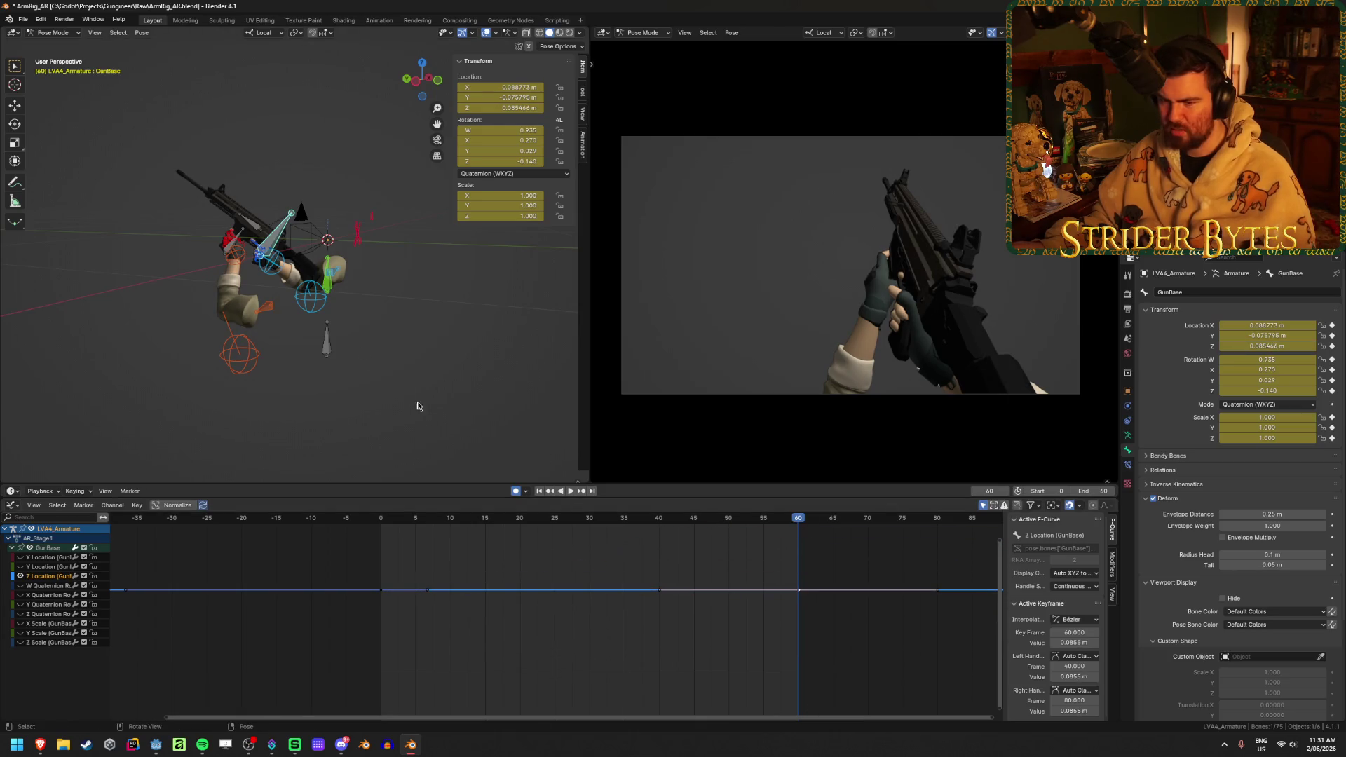
{"action": "left_click_drag", "start_coordinate": [768, 520], "coordinate": [803, 525]}
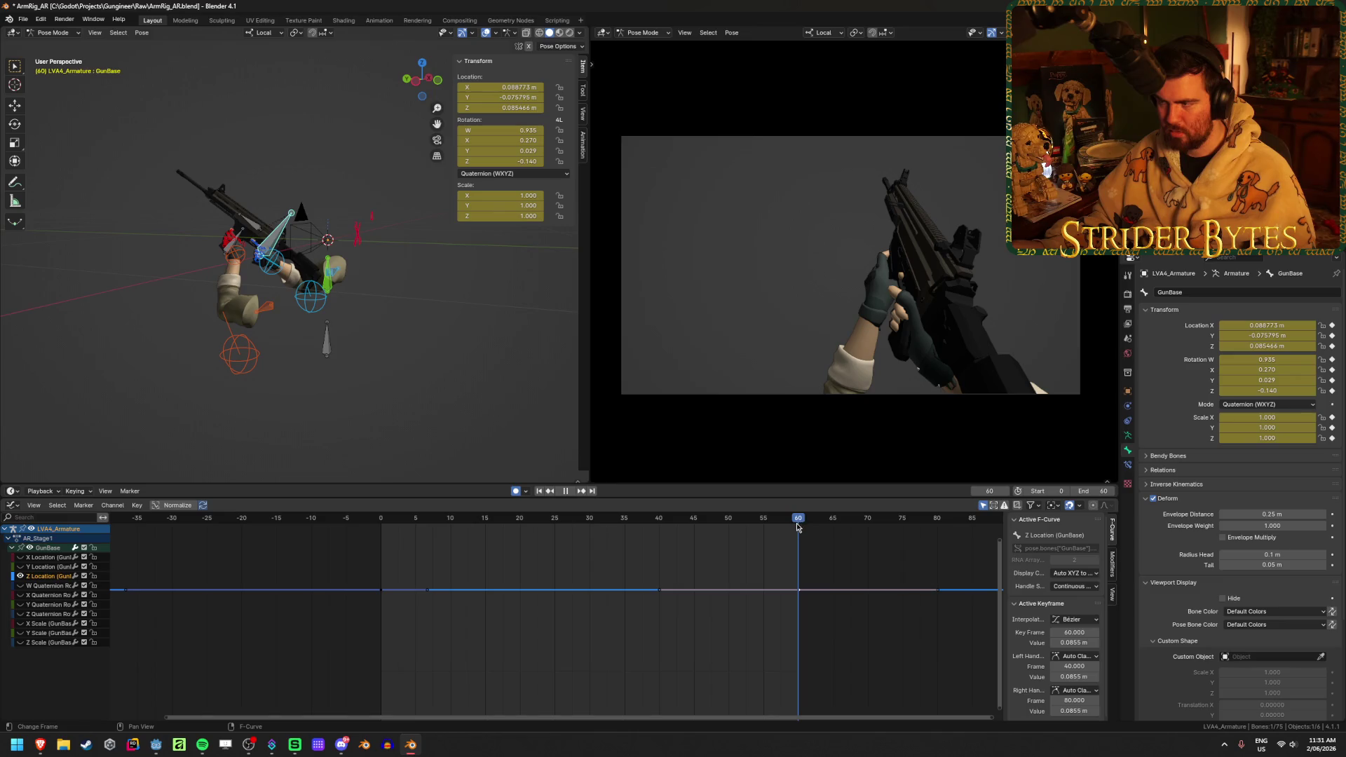
{"action": "key", "text": "space"}
{"action": "key", "text": "Home"}
{"action": "key", "text": "g"}
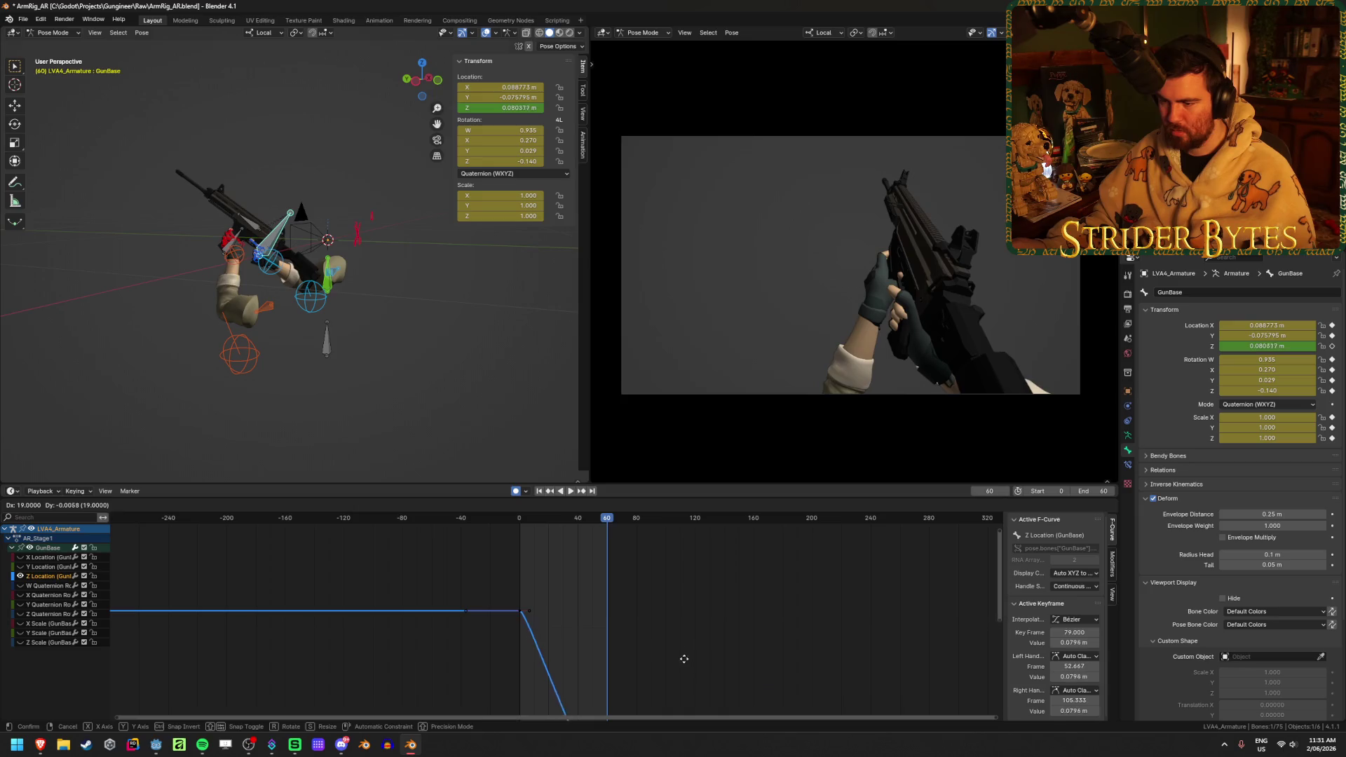
- Cancel the key move and frame the Y Location curve beside Z Location
{"action": "right_click", "coordinate": [650, 631]}
{"action": "left_click", "coordinate": [649, 631]}
{"action": "left_click", "coordinate": [20, 567]}
{"action": "key", "text": "Home"}
{"action": "scroll", "coordinate": [626, 640], "scroll_direction": "up", "scroll_amount": 6}
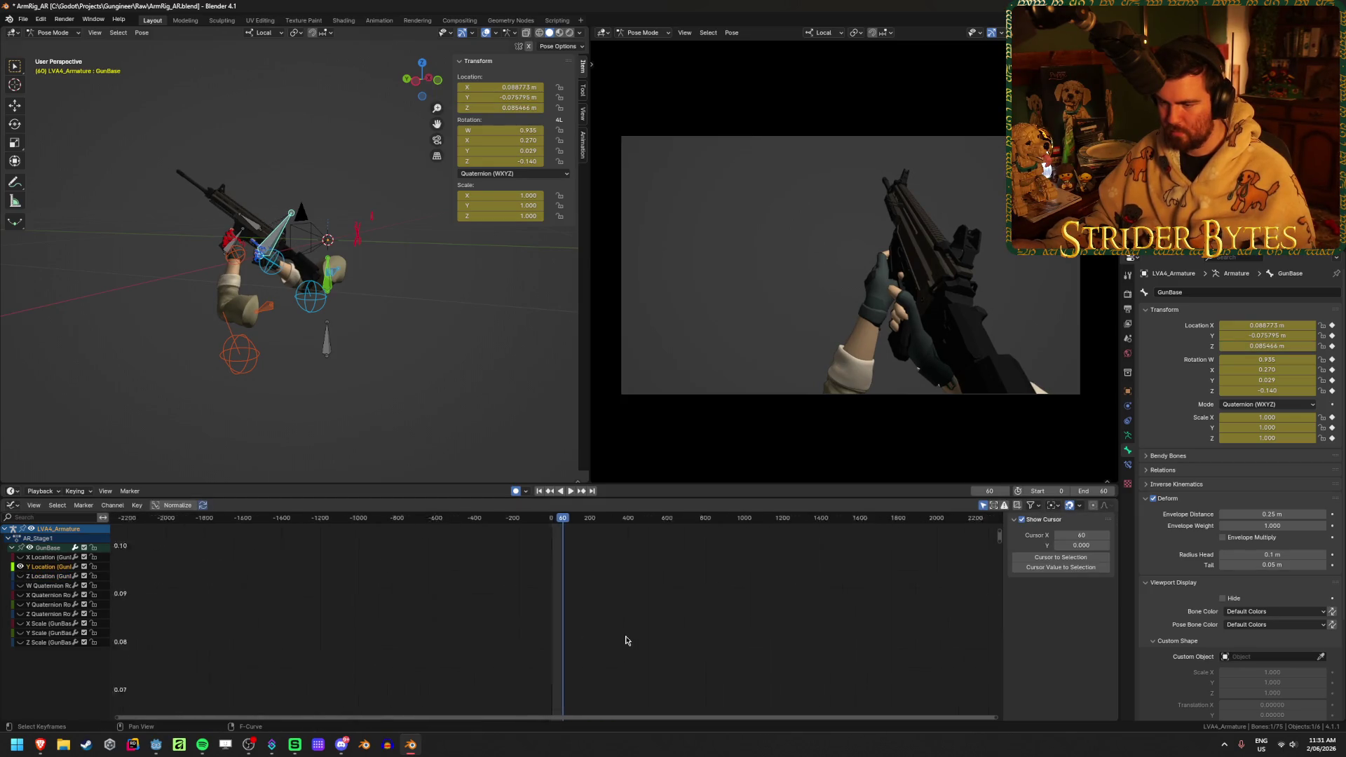
{"action": "scroll", "coordinate": [565, 671], "scroll_direction": "up", "scroll_amount": 3}
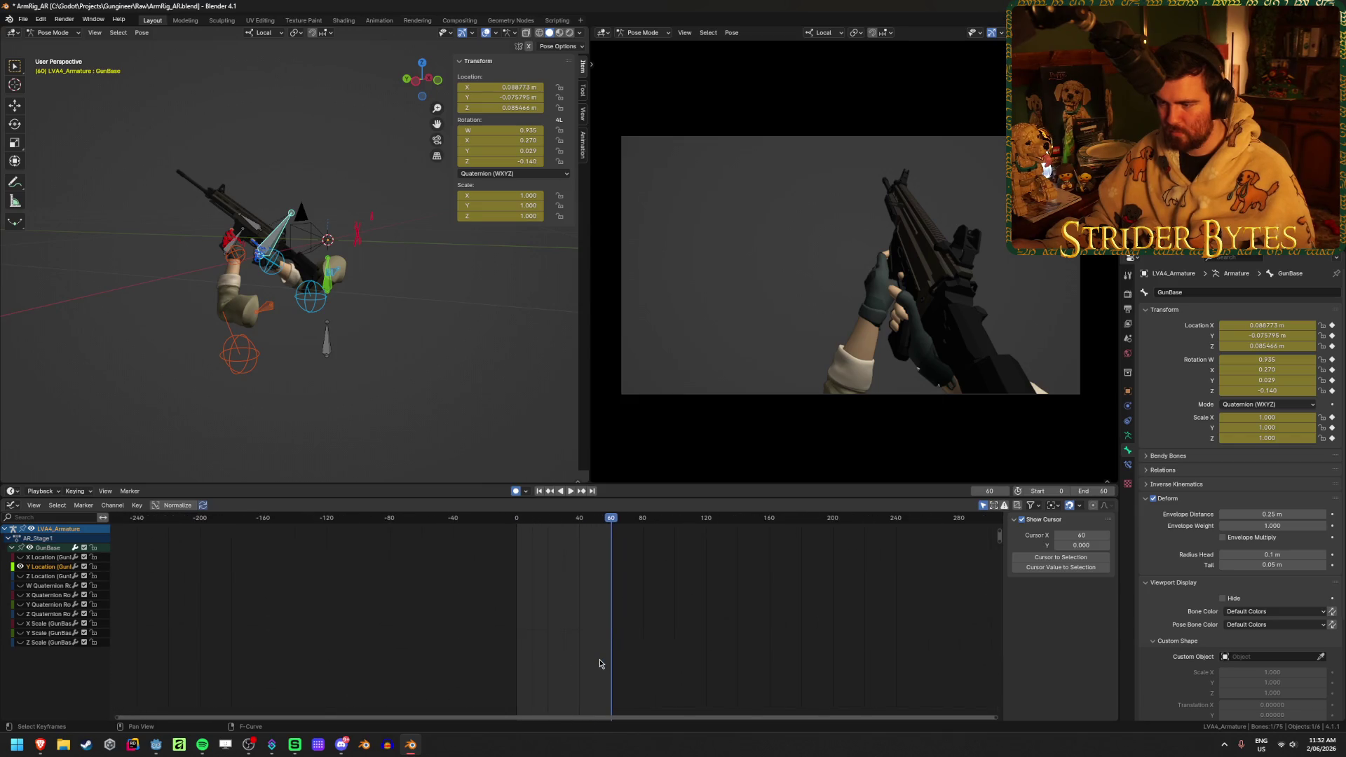
{"action": "key", "text": "Home"}
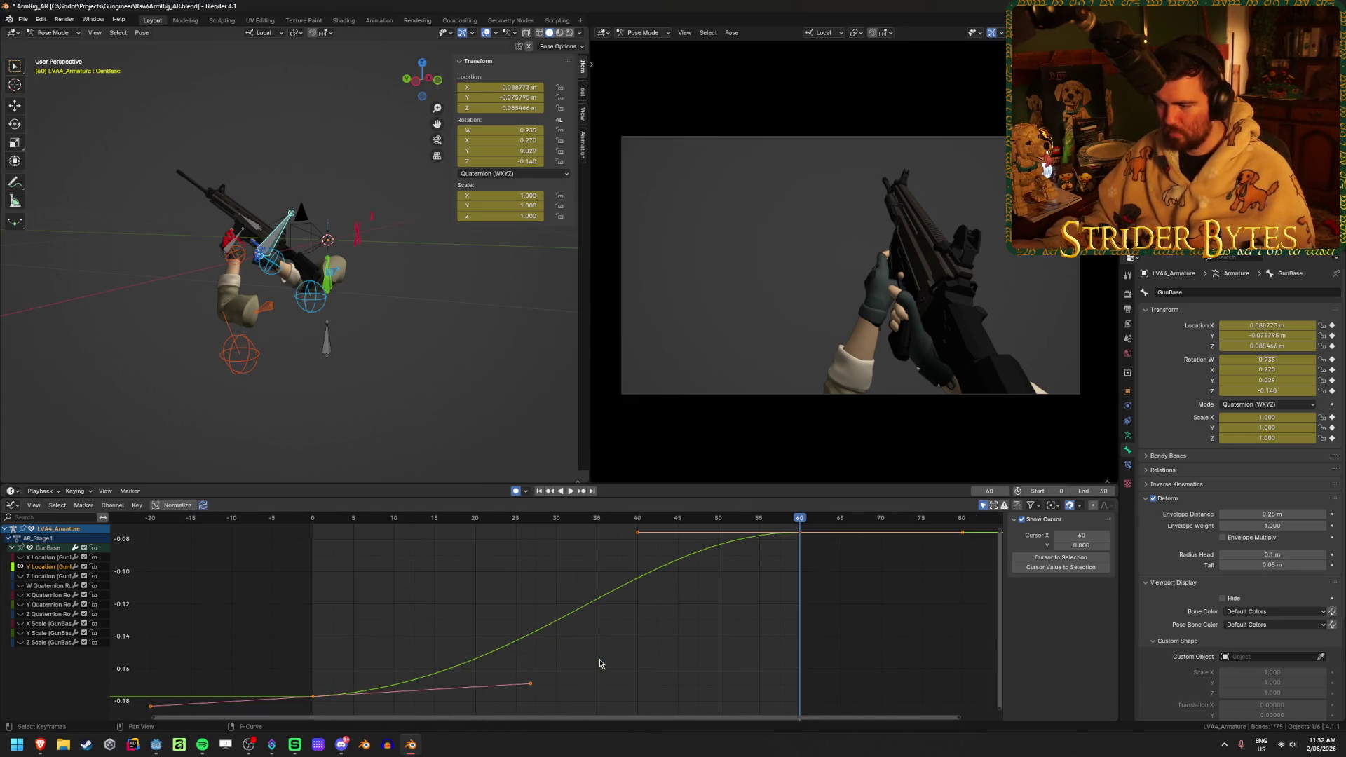
{"action": "scroll", "coordinate": [712, 576], "scroll_direction": "down", "scroll_amount": 1}
- Test-move the frame-60 Y and Z Location keys, cancelling both moves
{"action": "left_click", "coordinate": [764, 544]}
{"action": "key", "text": "g"}
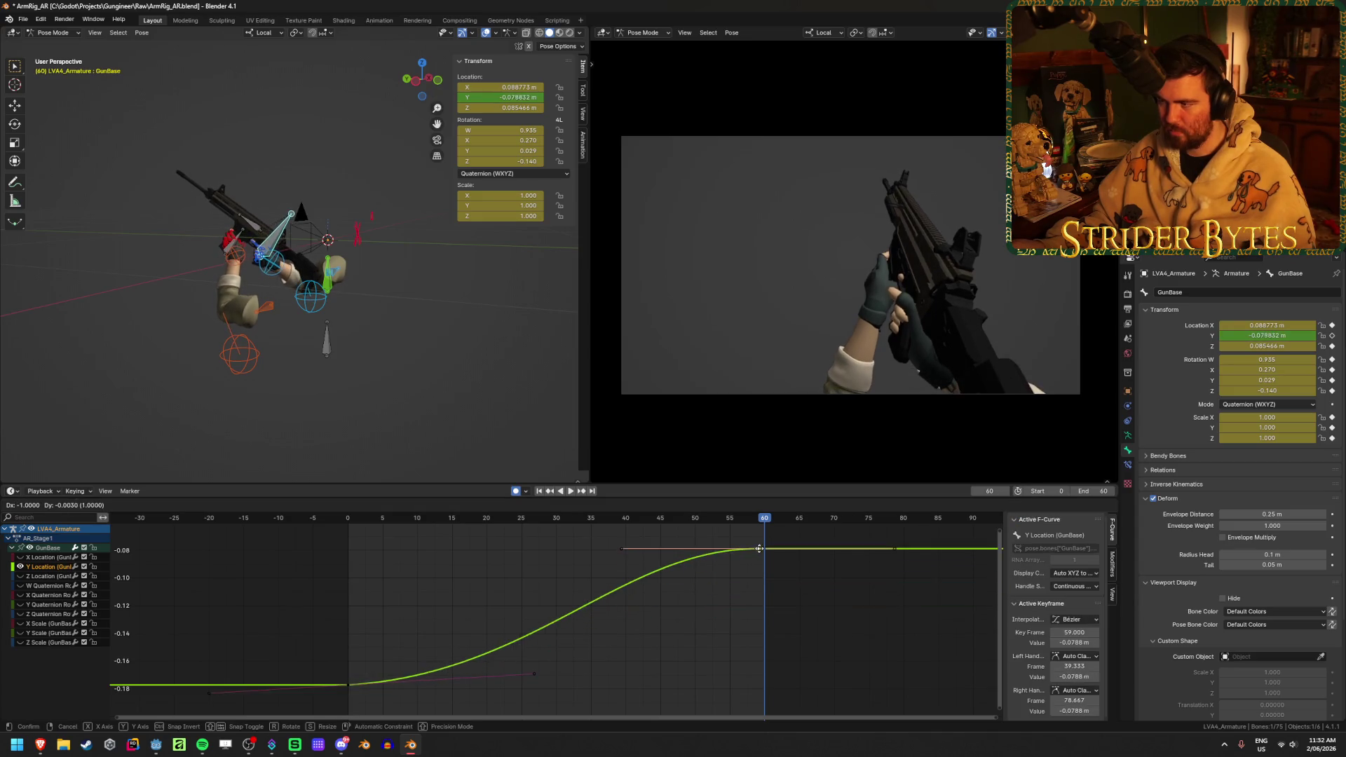
{"action": "right_click", "coordinate": [746, 565]}
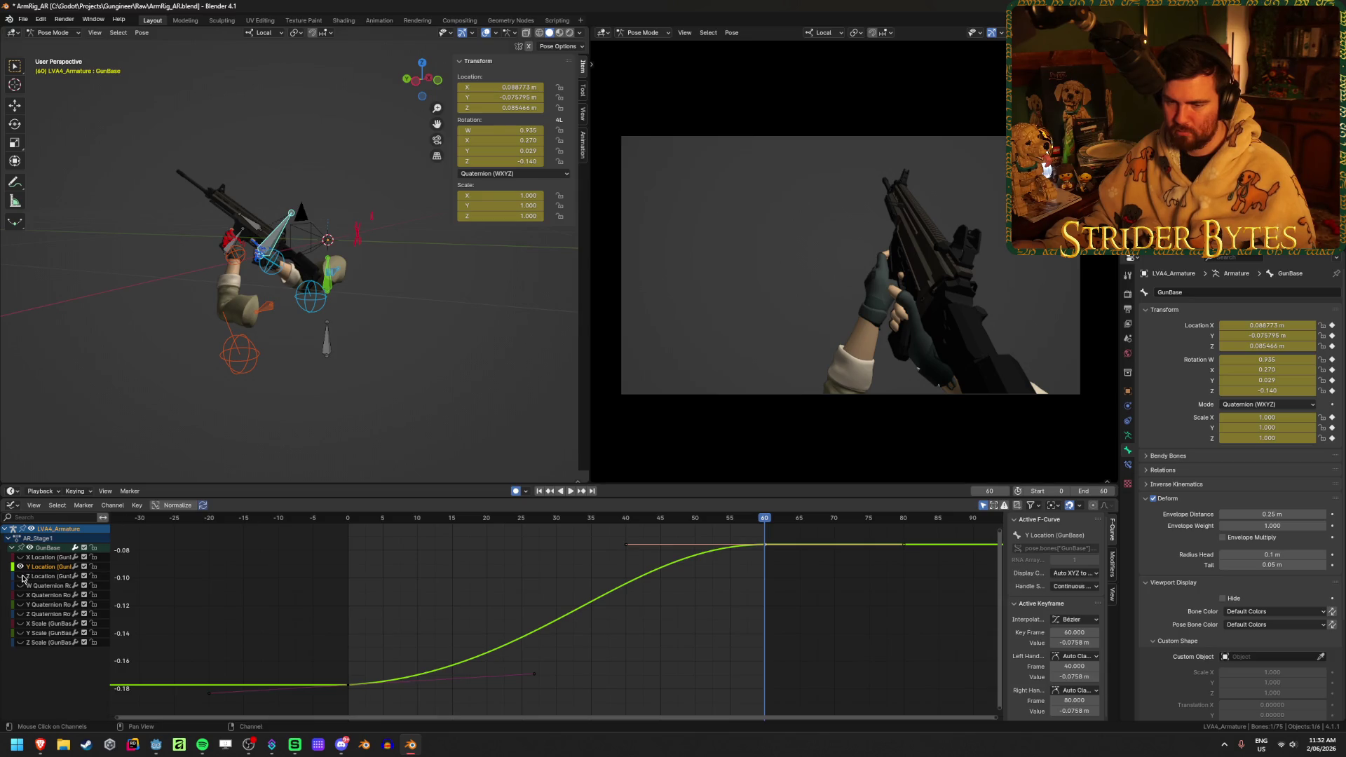
{"action": "scroll", "coordinate": [522, 615], "scroll_direction": "down", "scroll_amount": 8}
{"action": "left_click", "coordinate": [607, 544]}
{"action": "key", "text": "g"}
{"action": "right_click", "coordinate": [604, 534]}
{"action": "scroll", "coordinate": [626, 645], "scroll_direction": "up", "scroll_amount": 3}
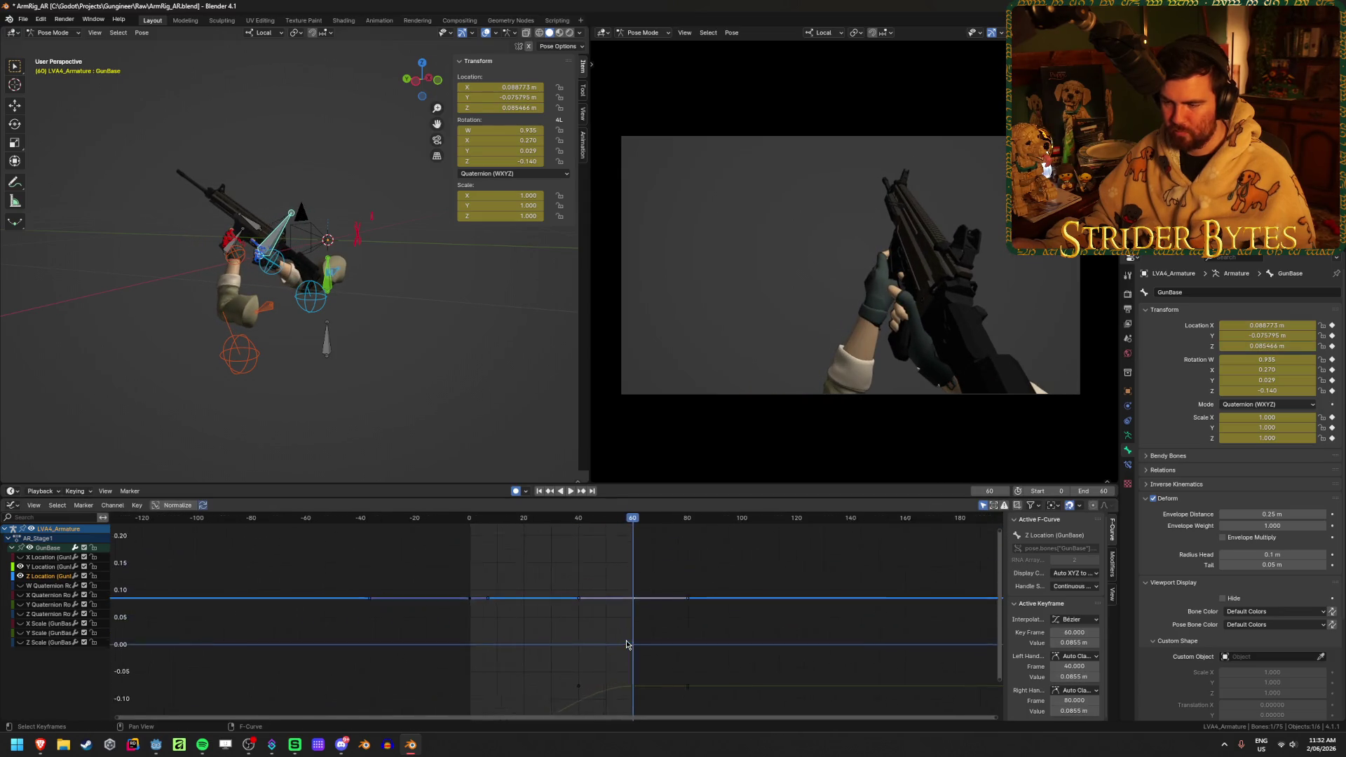
- Slide the Z Location key's left handle along the time axis, then save the file
{"action": "scroll", "coordinate": [626, 645], "scroll_direction": "up", "scroll_amount": 1}
{"action": "left_click", "coordinate": [447, 521]}
{"action": "left_click_drag", "start_coordinate": [323, 597], "coordinate": [422, 592]}
{"action": "key", "text": "x"}
{"action": "left_click", "coordinate": [523, 551]}
{"action": "key", "text": "ctrl+s"}
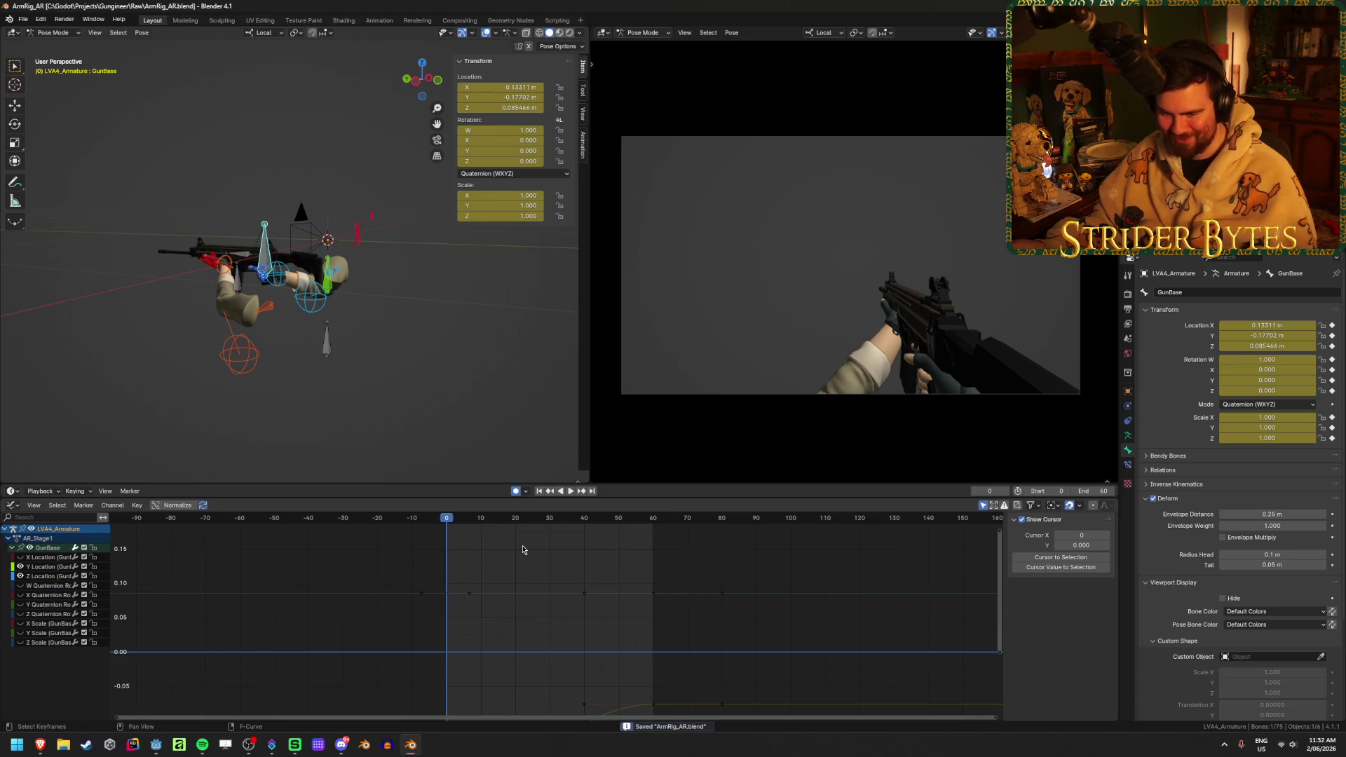
- Play the action, test-move the frame-60 Z Location key, and scrub back to frame 30
{"action": "key", "text": "space"}
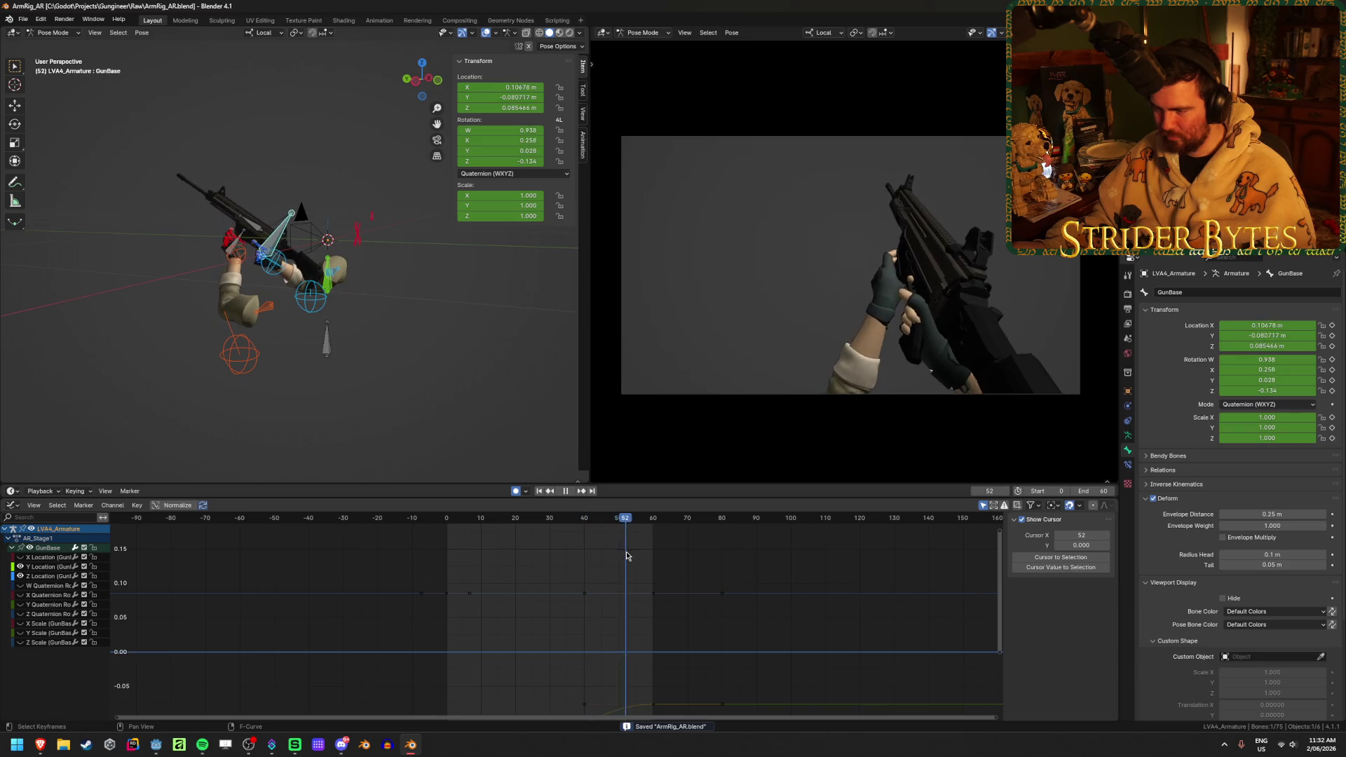
{"action": "left_click", "coordinate": [653, 593]}
{"action": "key", "text": "space"}
{"action": "key", "text": "Home"}
{"action": "key", "text": "g"}
{"action": "right_click", "coordinate": [712, 597]}
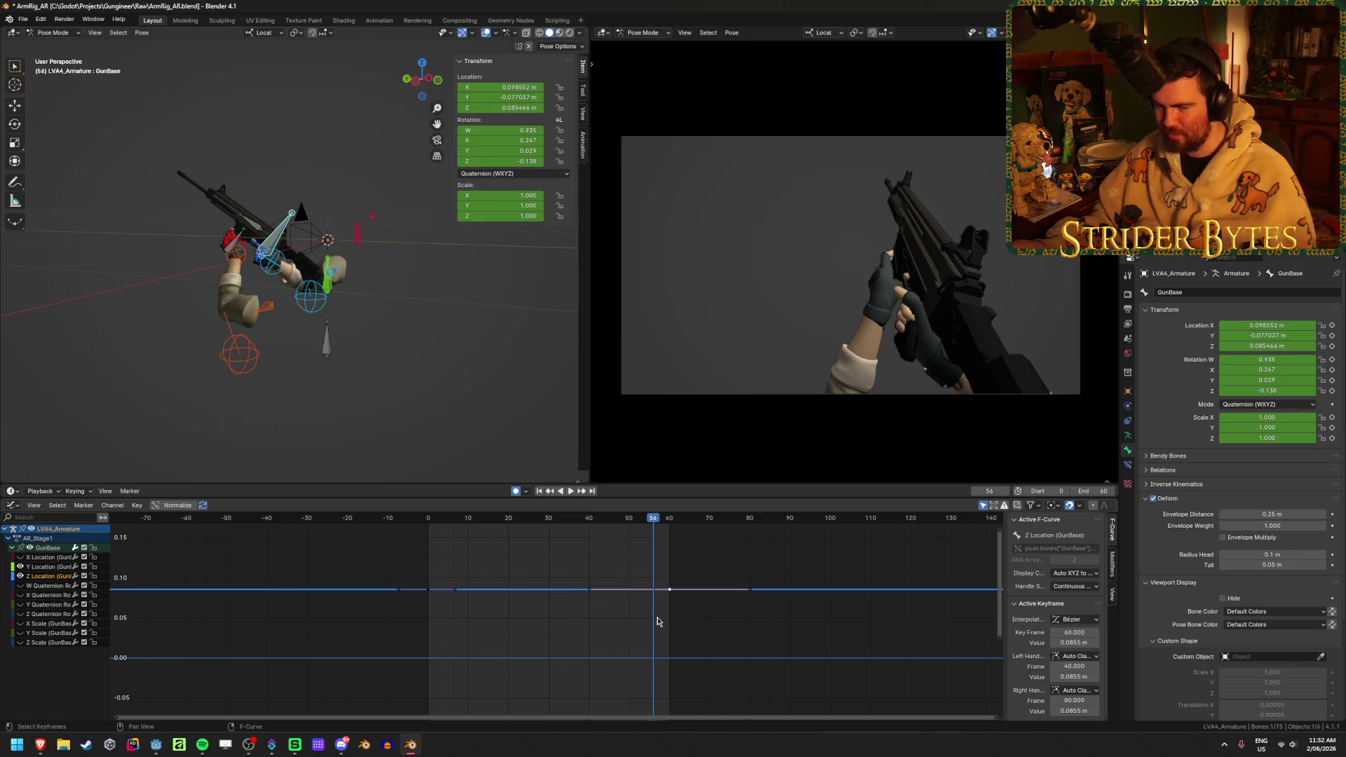
{"action": "scroll", "coordinate": [593, 629], "scroll_direction": "up", "scroll_amount": 2}
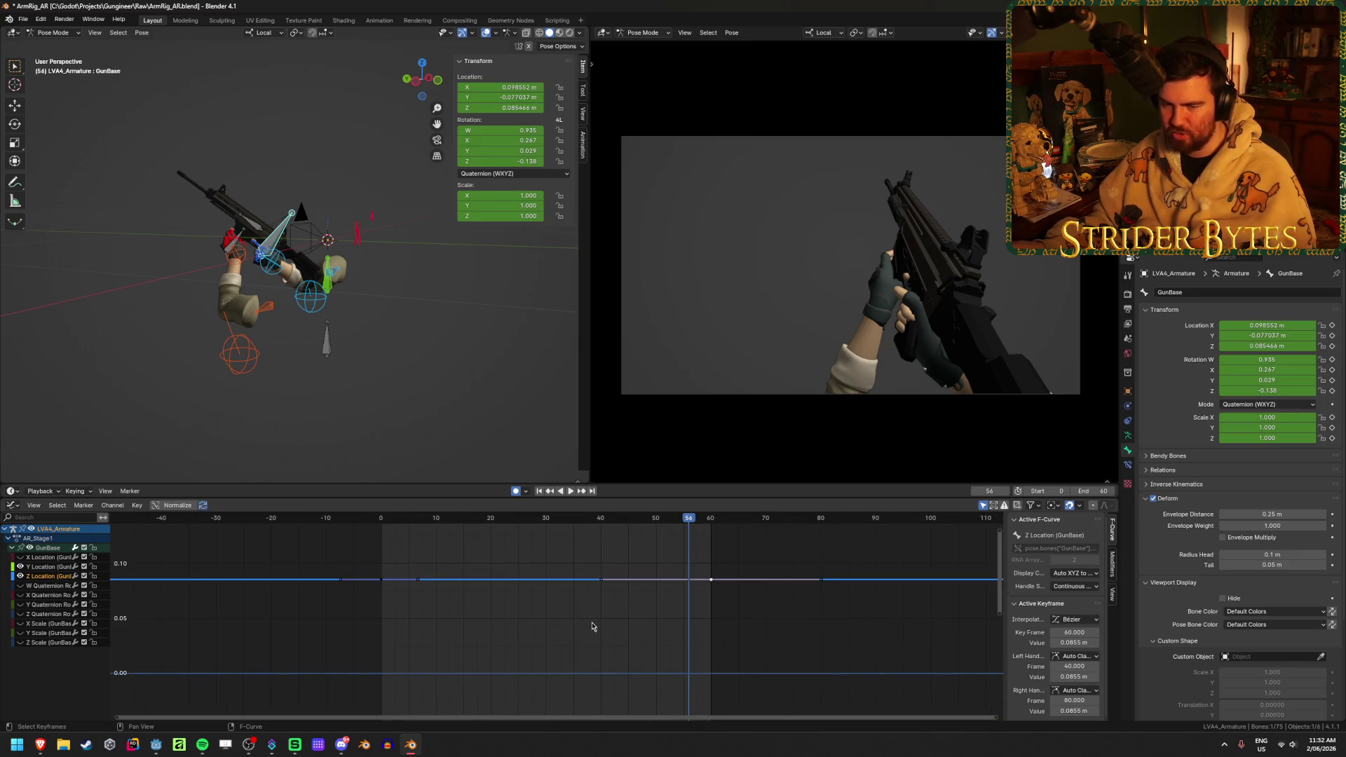
{"action": "left_click_drag", "start_coordinate": [710, 534], "coordinate": [546, 522]}
{"action": "mouse_move", "coordinate": [337, 308]}
{"action": "middle_mouse_down"}
{"action": "mouse_move", "coordinate": [375, 314]}
{"action": "mouse_move", "coordinate": [372, 300]}
{"action": "middle_mouse_up"}
- Rotate GunBase about its local Z axis at frame 30
{"action": "key", "text": "r"}
{"action": "key", "text": "z"}
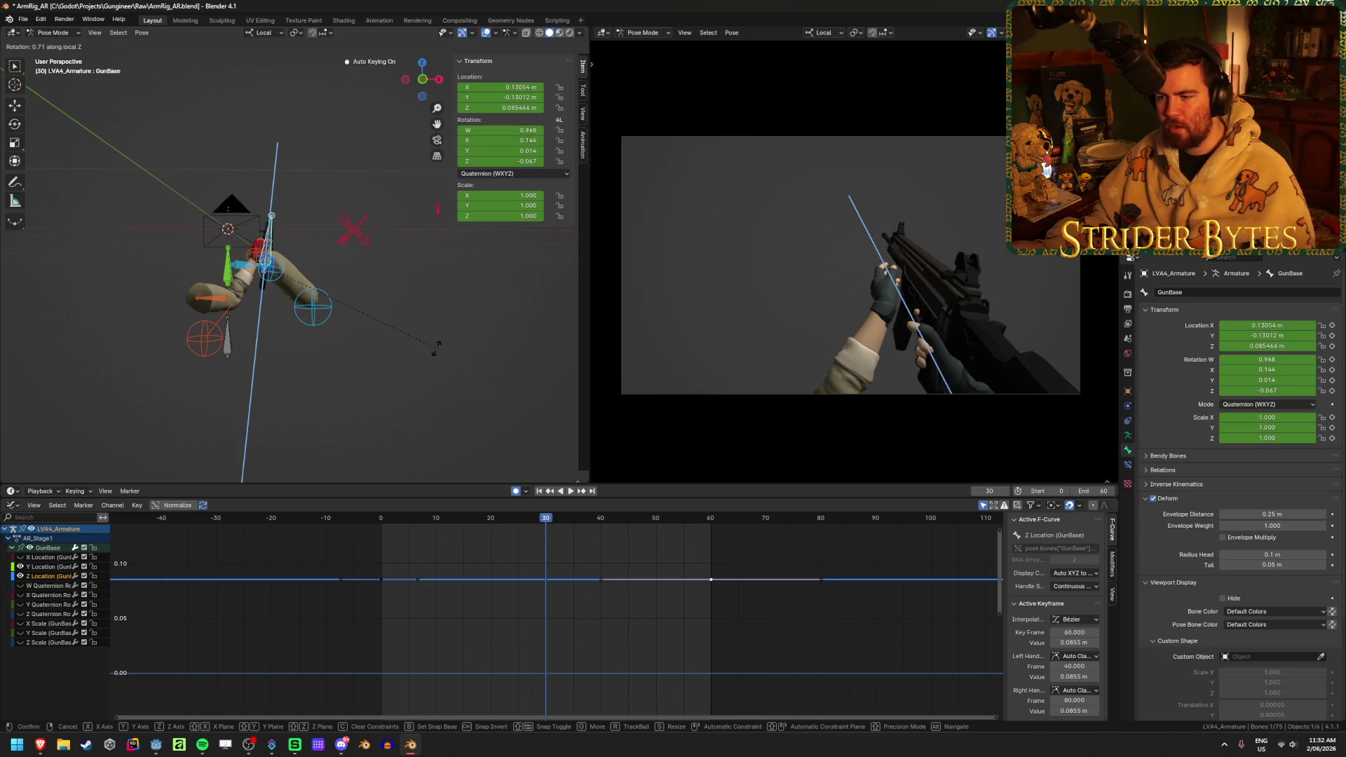
{"action": "left_click", "coordinate": [396, 190]}
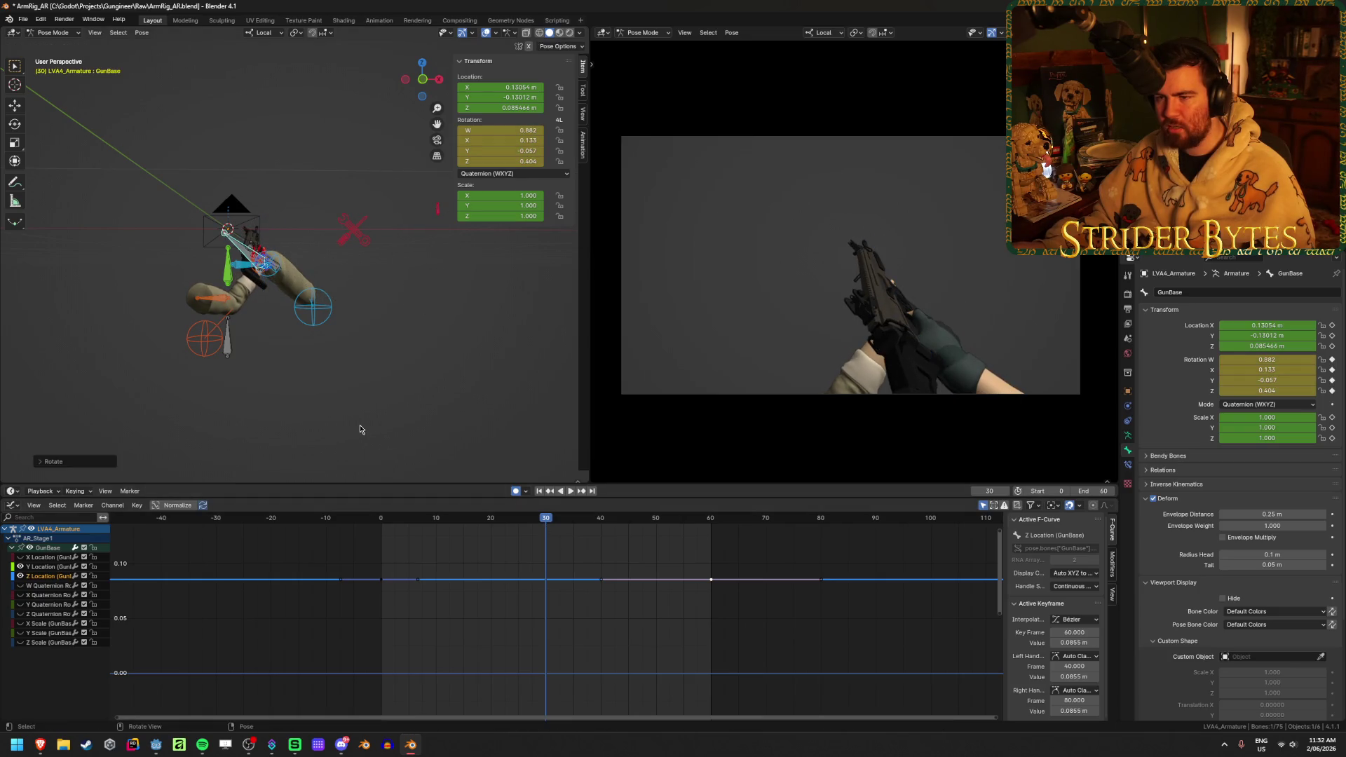
{"action": "middle_click_drag", "start_coordinate": [361, 414], "coordinate": [421, 435]}
- Review GunBase's keys in the Action Editor, then undo the frame-30 rotation
{"action": "key", "text": "ctrl+Tab"}
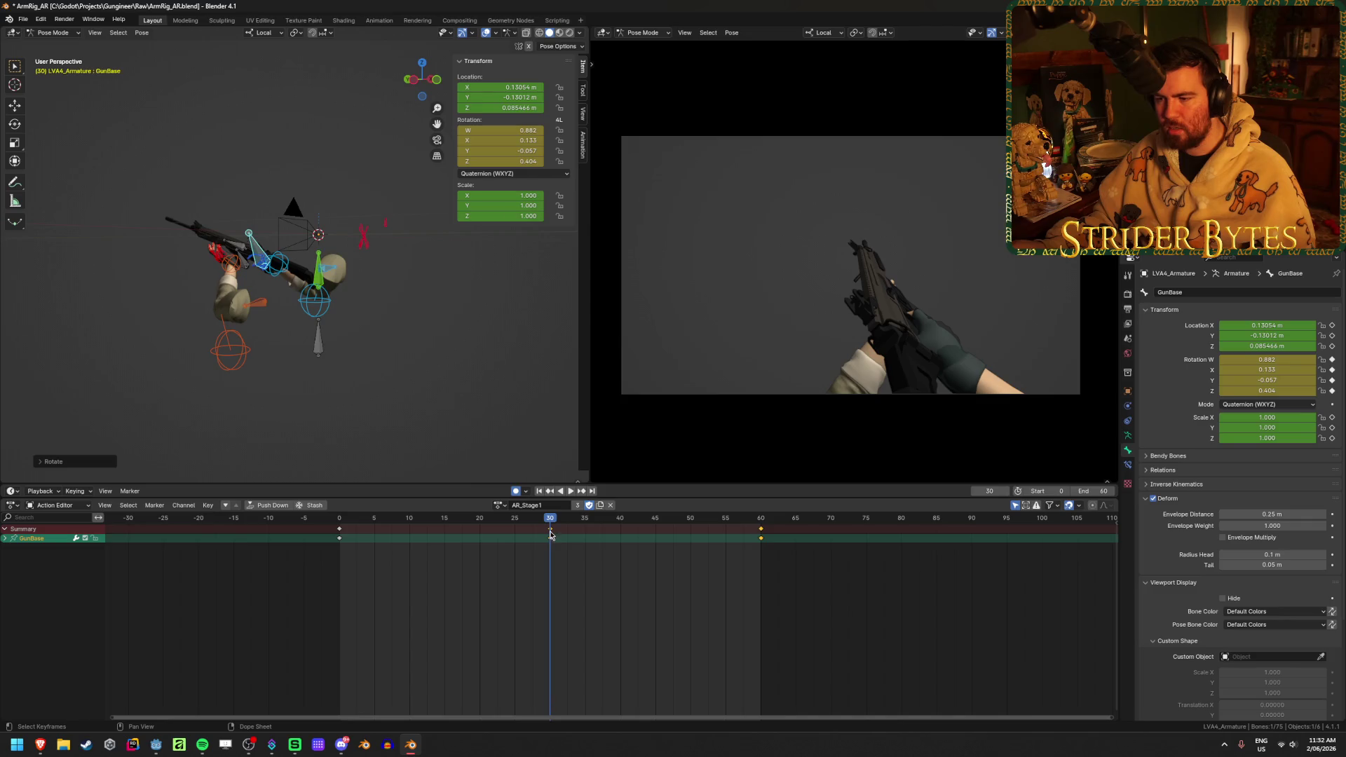
{"action": "left_click", "coordinate": [5, 539]}
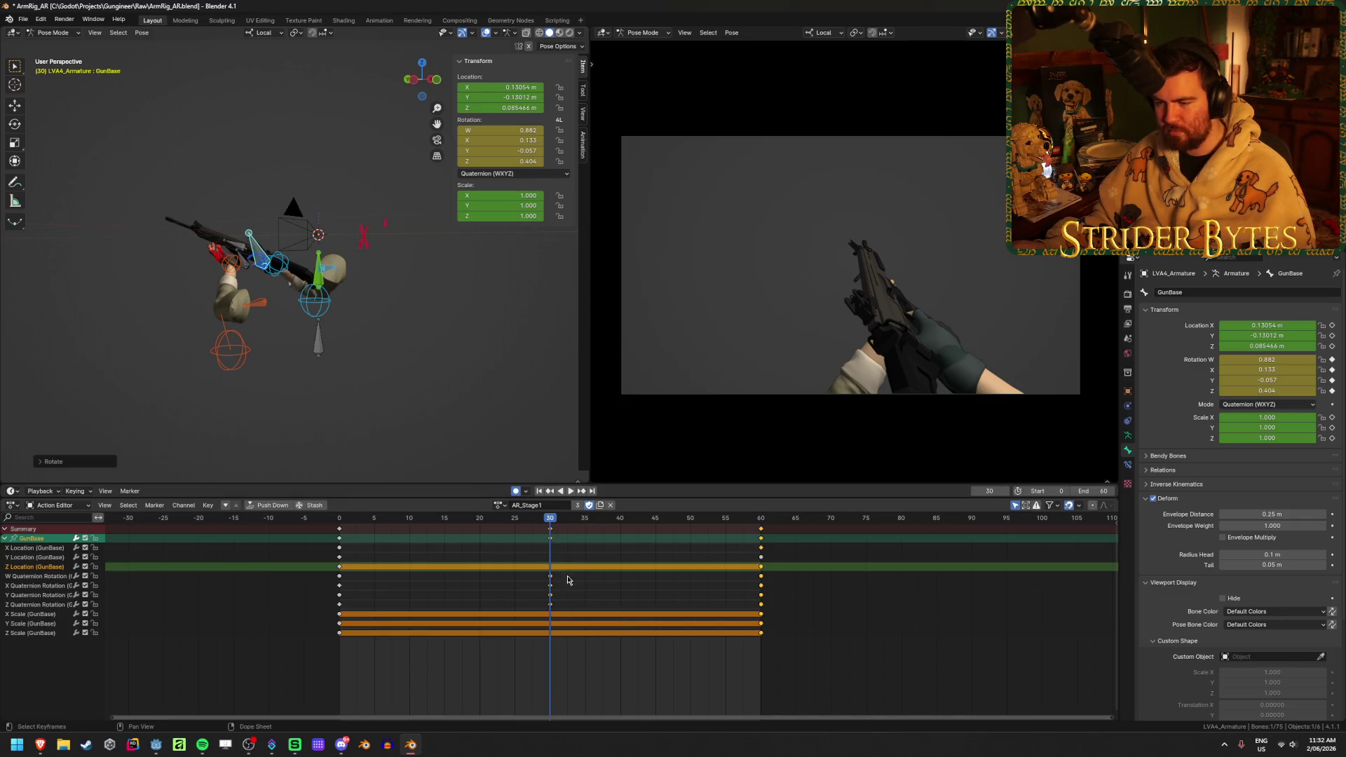
{"action": "key", "text": "space"}
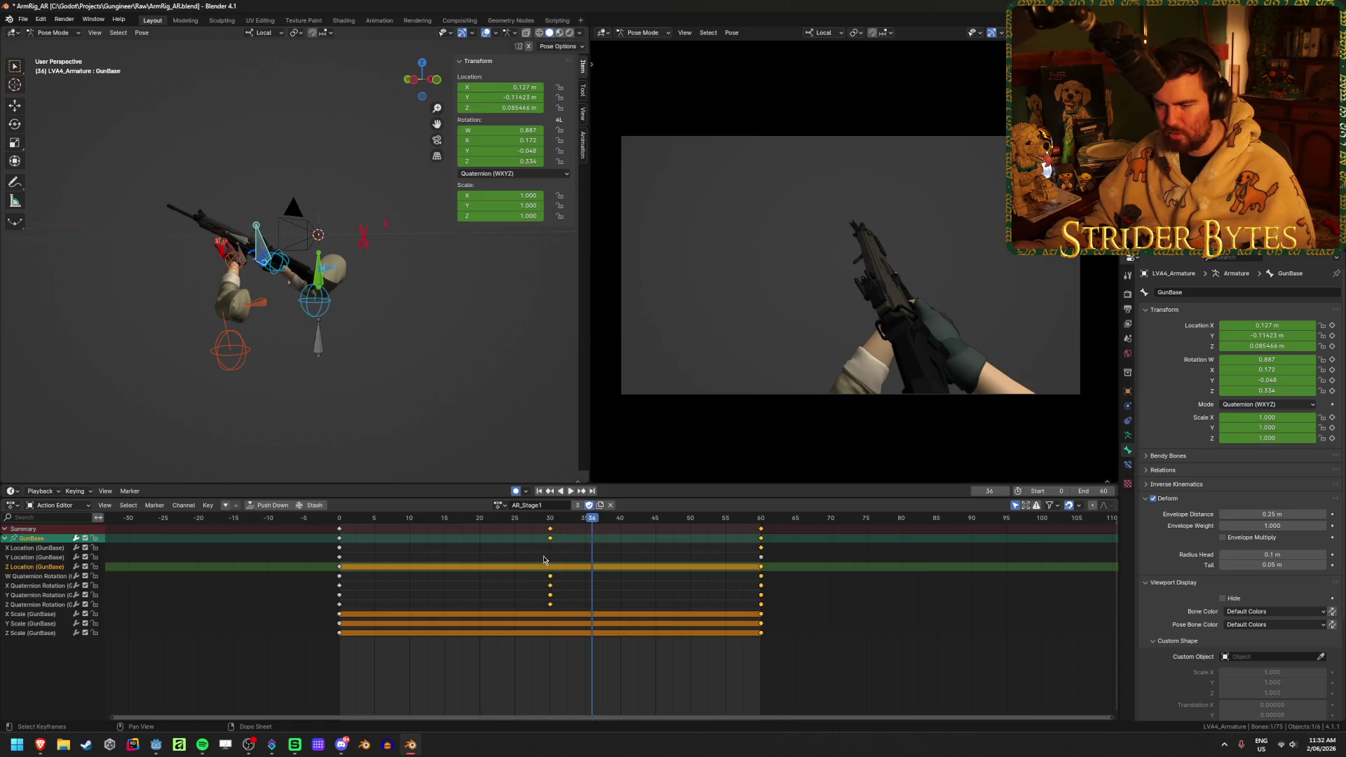
{"action": "mouse_move", "coordinate": [542, 522]}
{"action": "left_mouse_down"}
{"action": "mouse_move", "coordinate": [345, 533]}
{"action": "mouse_move", "coordinate": [626, 554]}
{"action": "mouse_move", "coordinate": [539, 566]}
{"action": "mouse_move", "coordinate": [550, 571]}
{"action": "left_mouse_up"}
{"action": "key", "text": "space"}
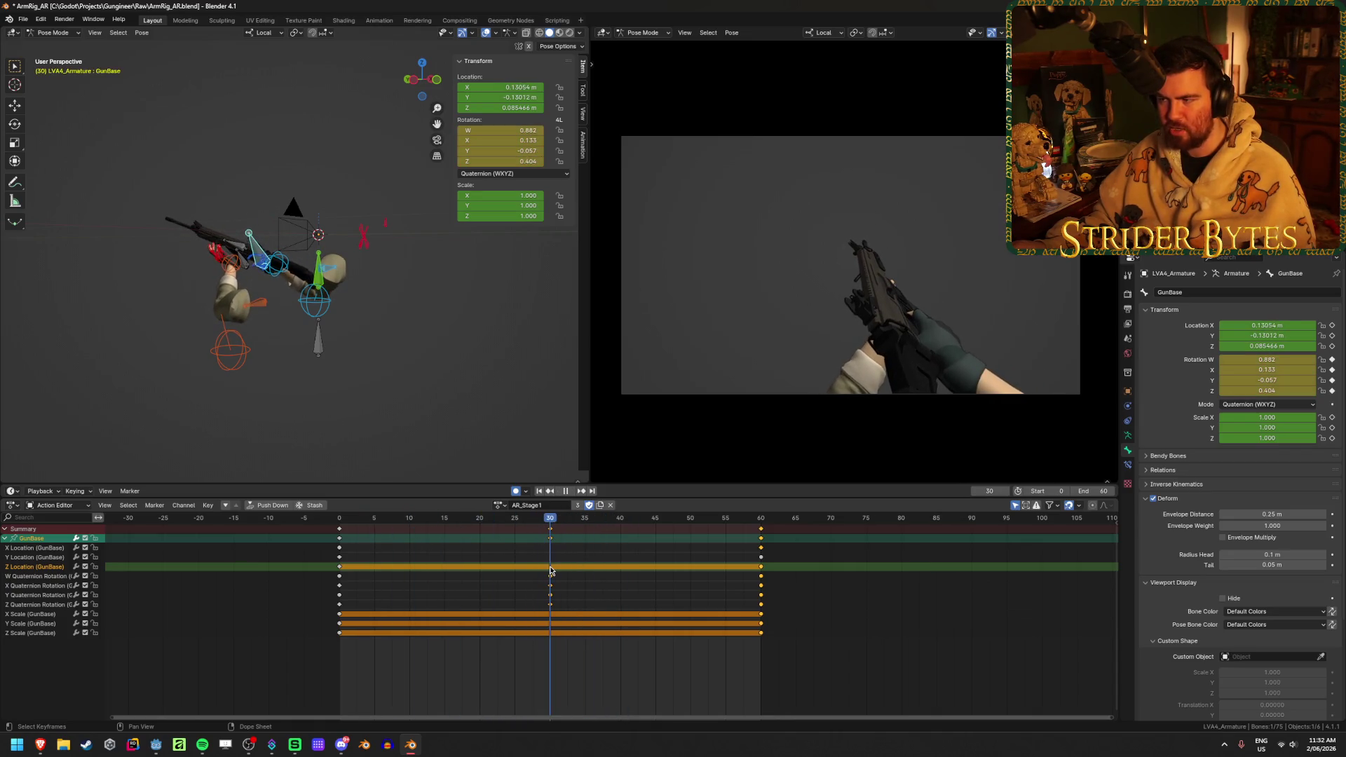
{"action": "key", "text": "ctrl+z"}
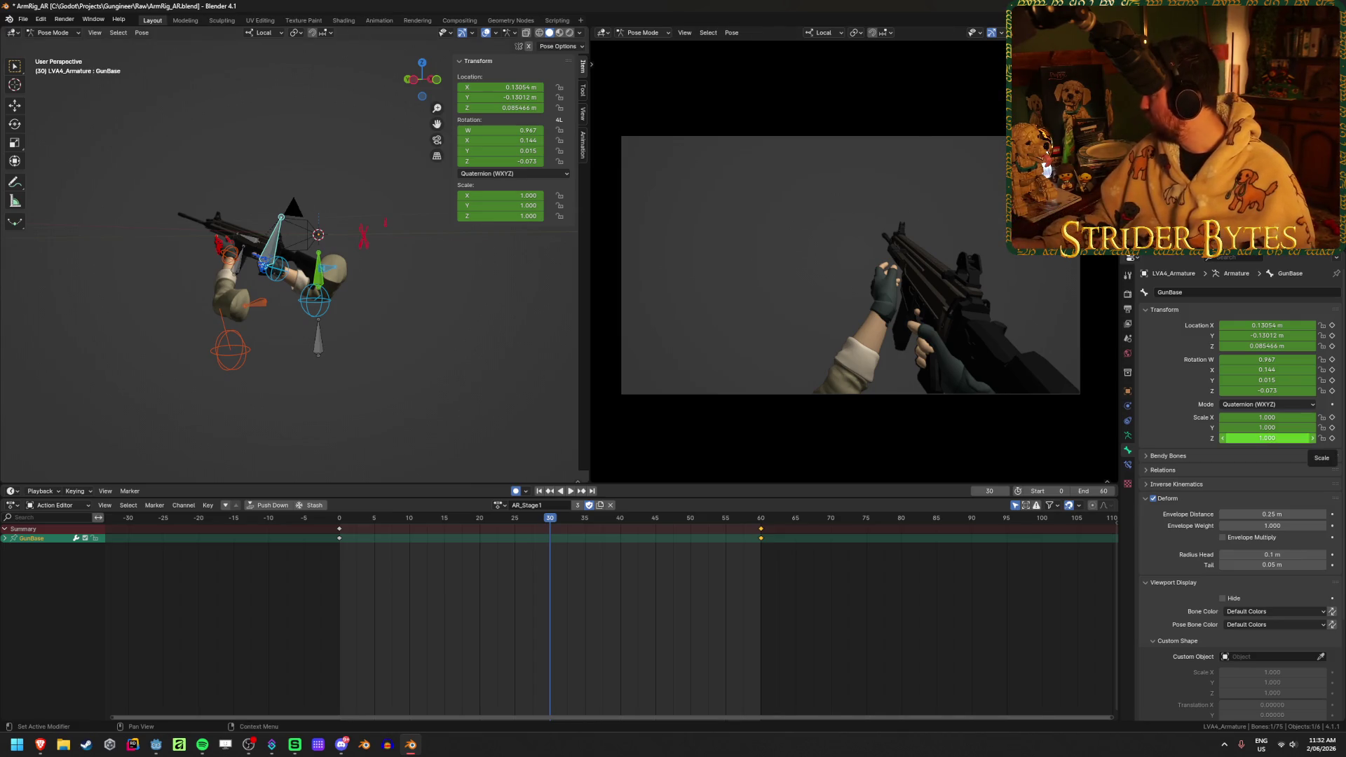
- Save the rig file and replay the action from the start in the graph view
{"action": "key", "text": "alt+Tab"}
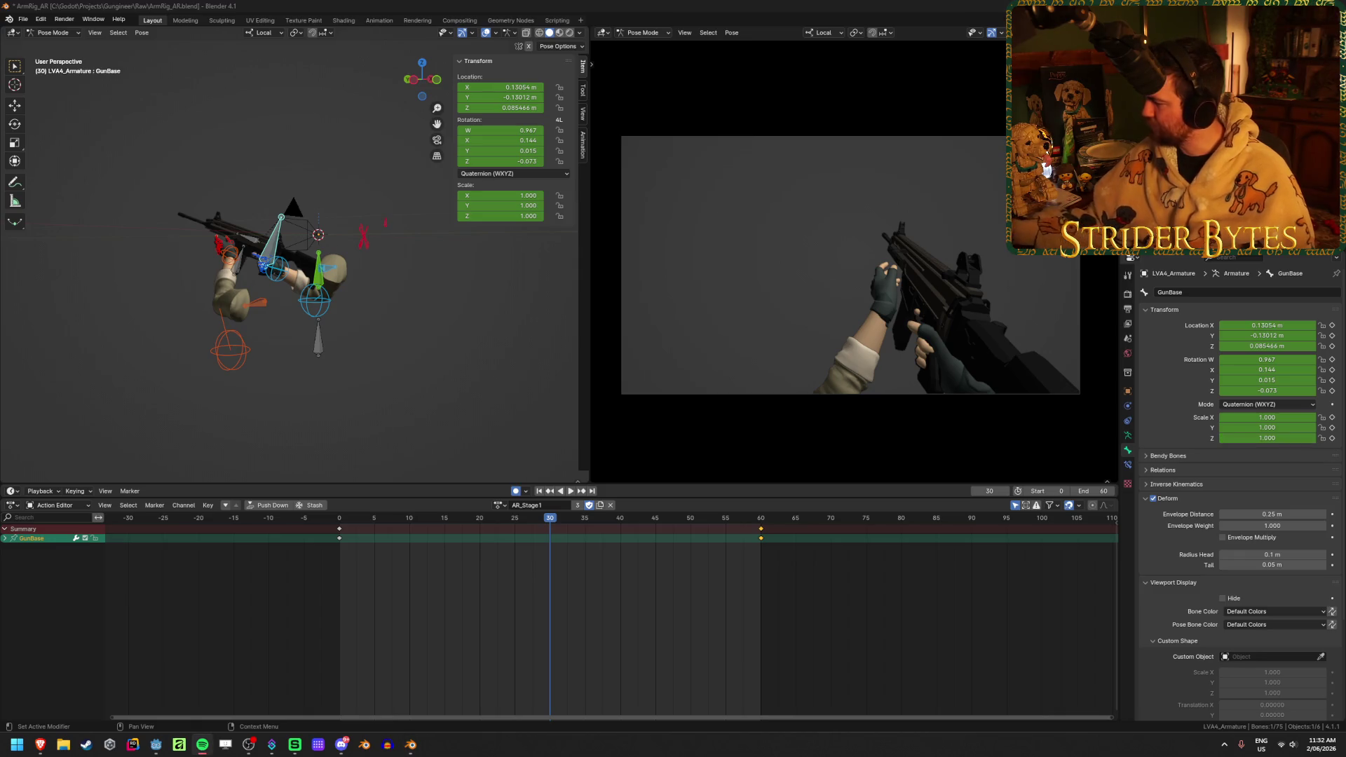
{"action": "key", "text": "ctrl+s"}
{"action": "key", "text": "ctrl+Tab"}
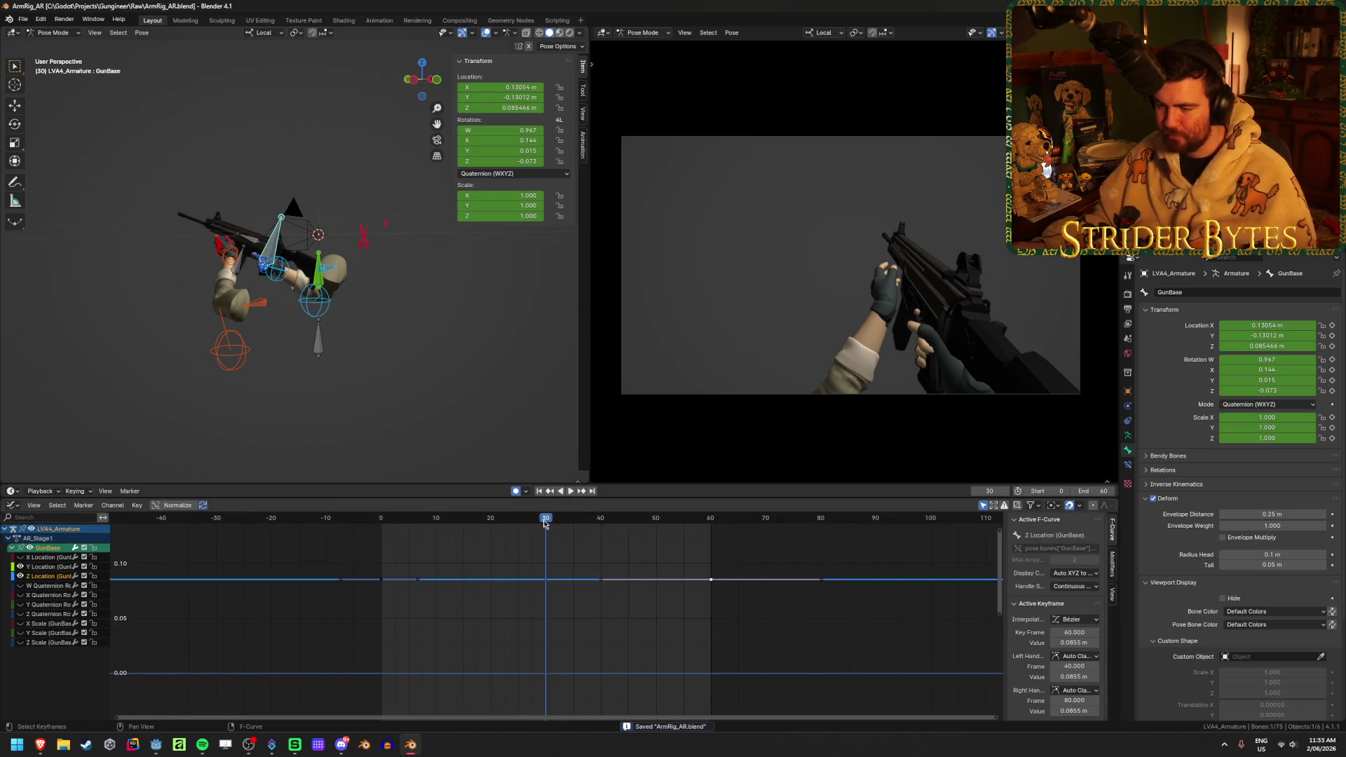
{"action": "key", "text": "shift+Left"}
{"action": "key", "text": "space"}
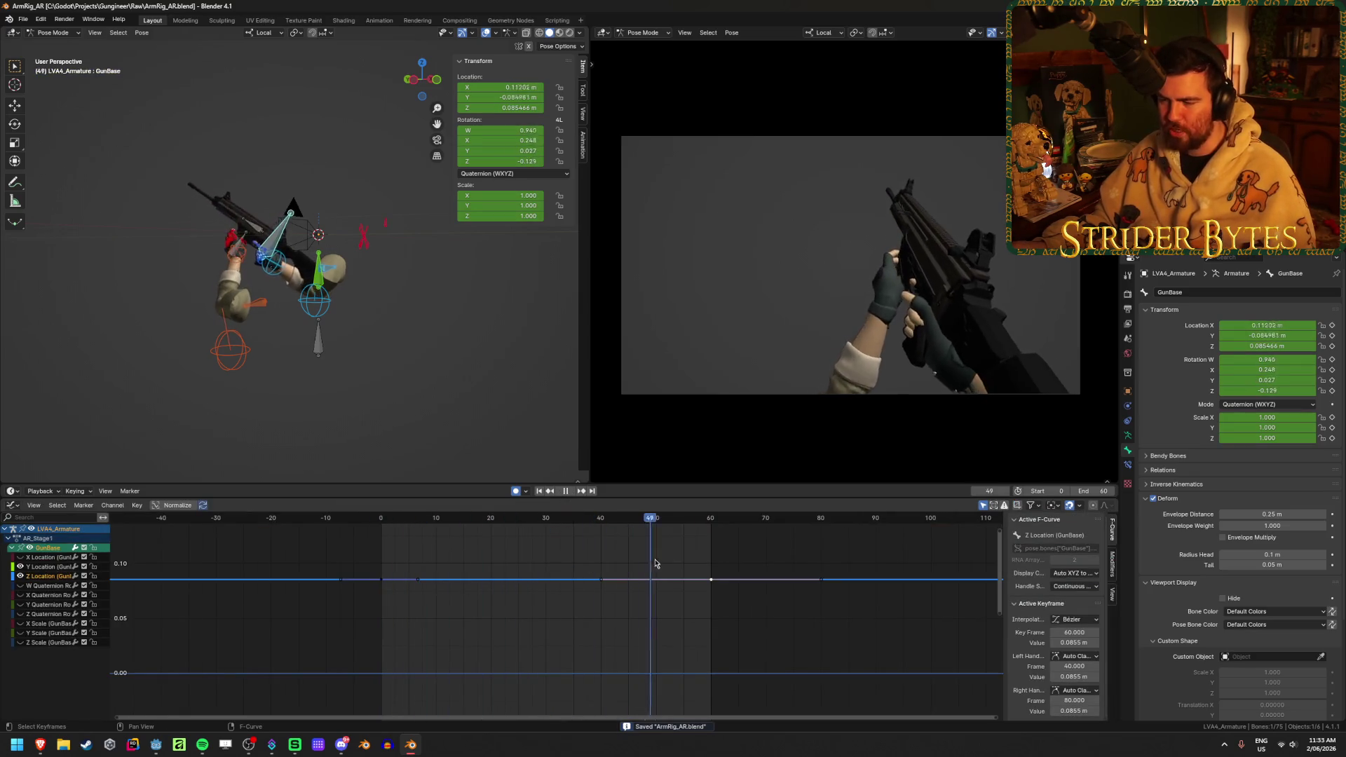
{"action": "key", "text": "space"}
- Move the Z Location key to frame 45 and duplicate it at frame 60
{"action": "key", "text": "g"}
{"action": "left_click", "coordinate": [712, 600]}
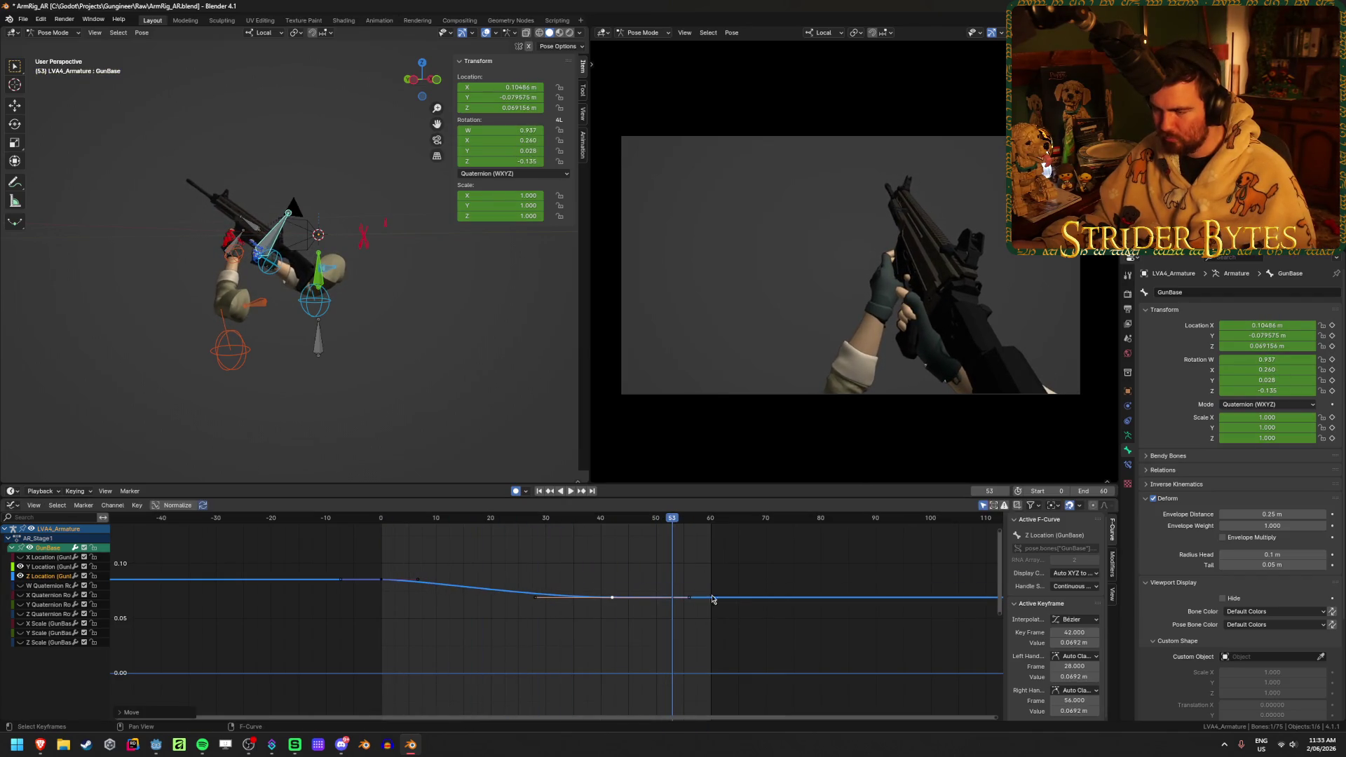
{"action": "scroll", "coordinate": [703, 611], "scroll_direction": "up", "scroll_amount": 3}
{"action": "key", "text": "g"}
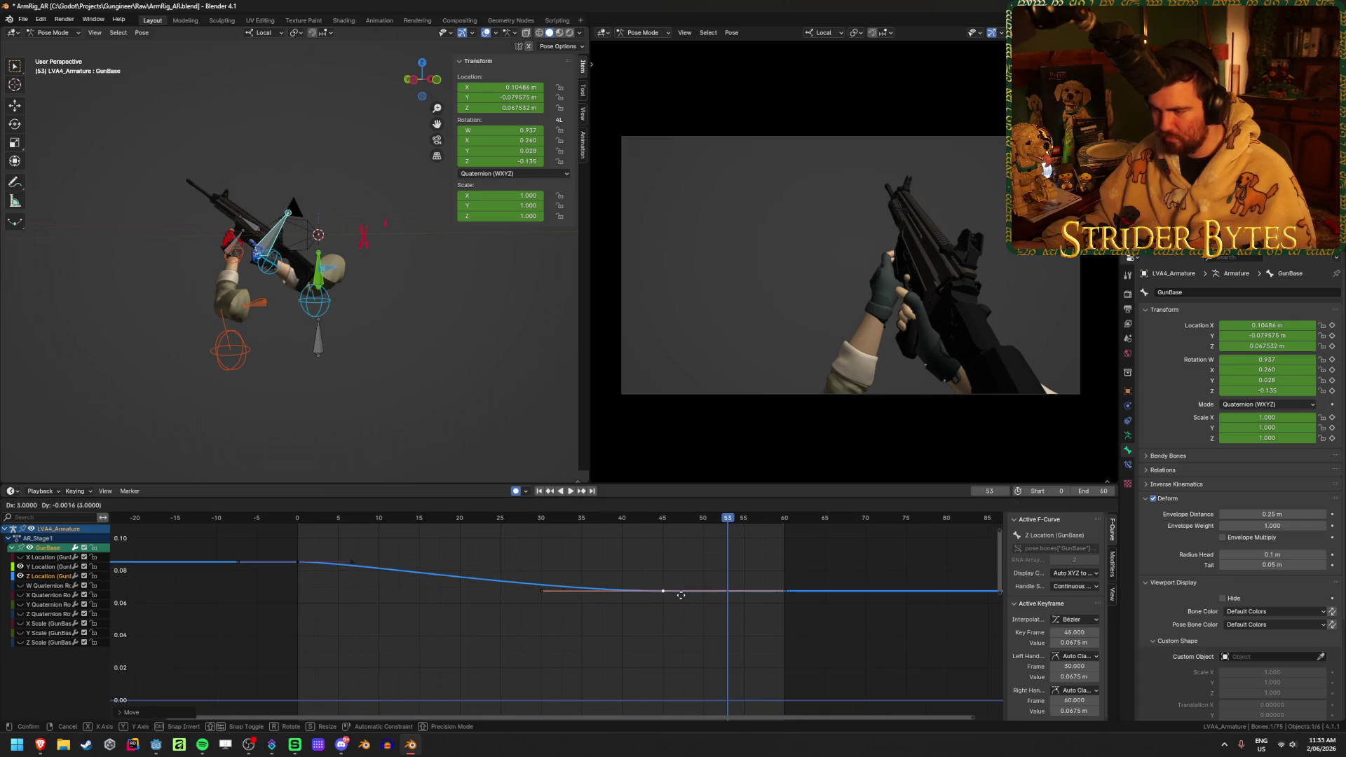
{"action": "left_click", "coordinate": [674, 594]}
{"action": "key", "text": "shift+d"}
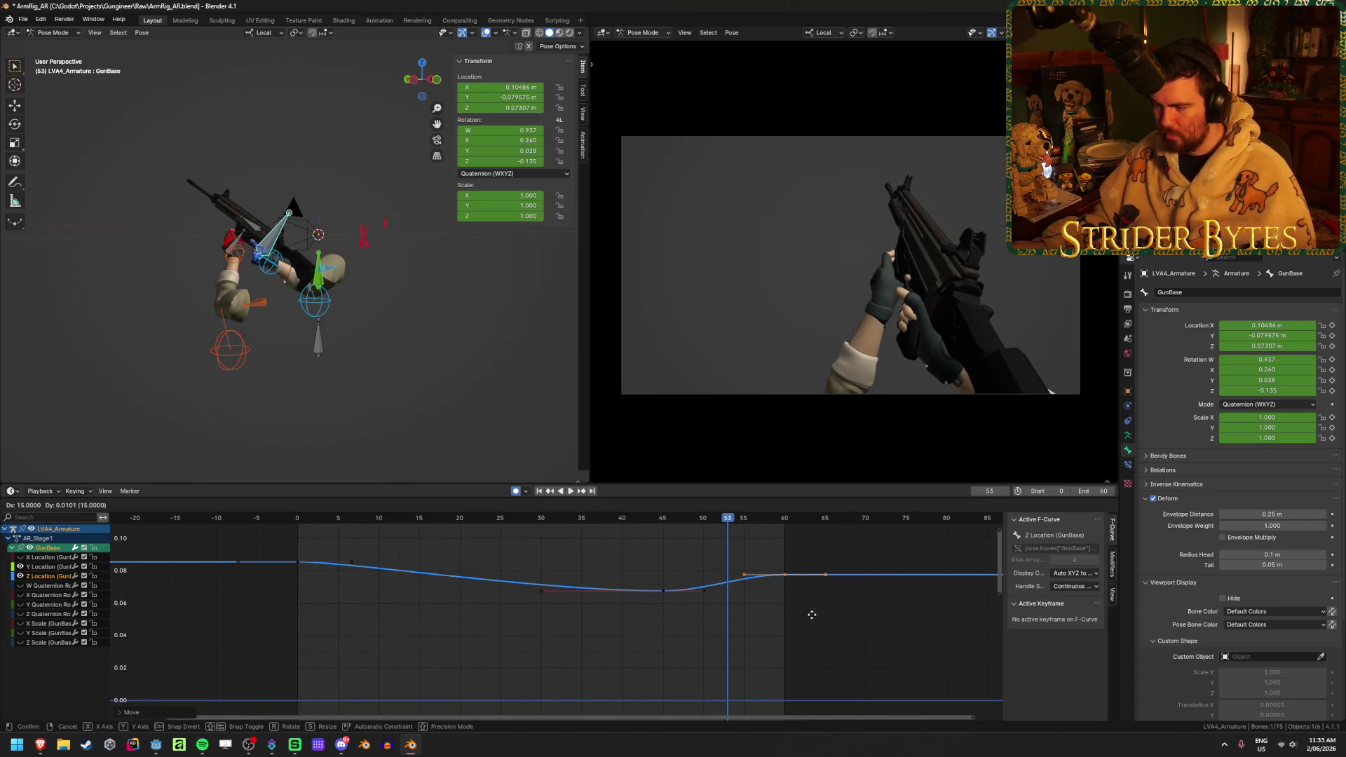
{"action": "left_click", "coordinate": [811, 613]}
{"action": "mouse_move", "coordinate": [566, 520]}
{"action": "left_mouse_down"}
{"action": "mouse_move", "coordinate": [505, 540]}
{"action": "mouse_move", "coordinate": [771, 566]}
{"action": "mouse_move", "coordinate": [664, 591]}
{"action": "left_mouse_up"}
{"action": "left_click", "coordinate": [663, 591]}
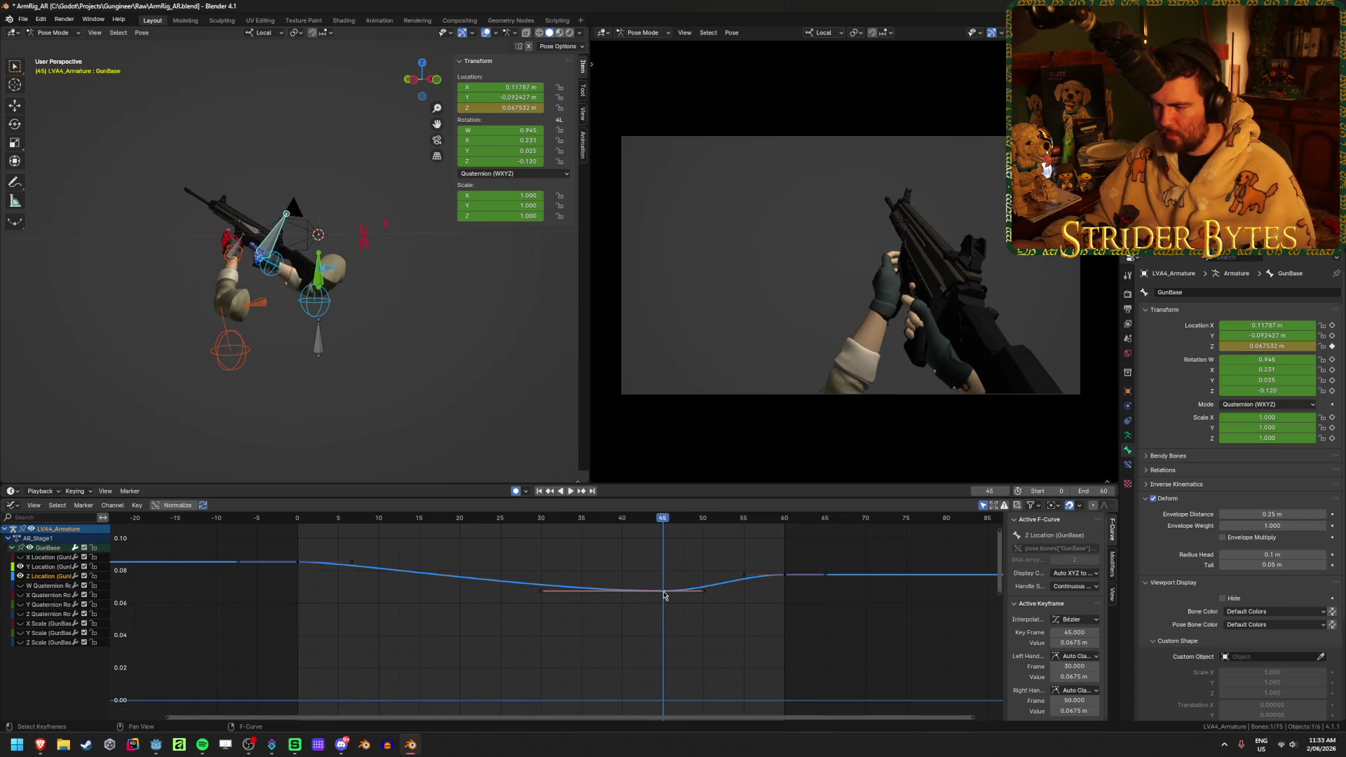
{"action": "key", "text": "g"}
{"action": "key", "text": "Escape"}
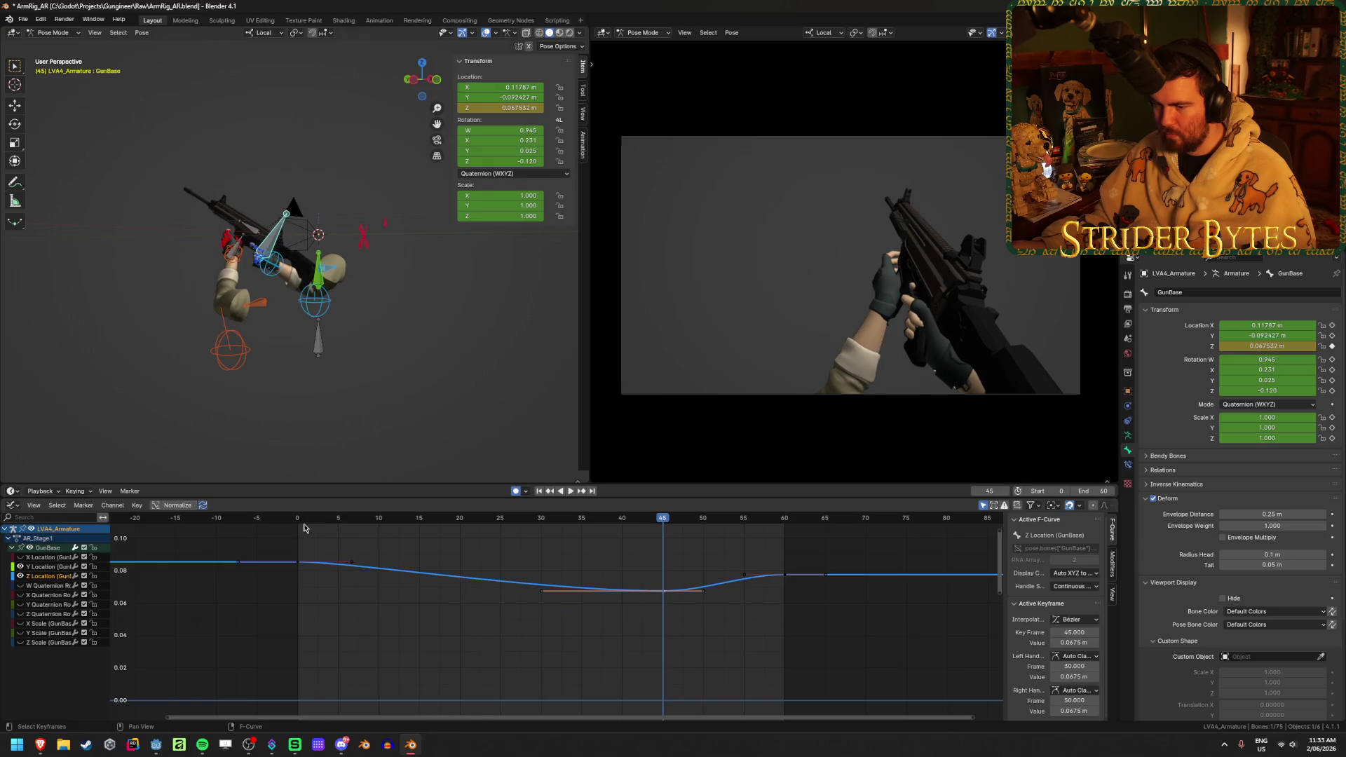
- Shift the key to frame 40 and duplicate keys around frames 52–57 for an overshoot bump
{"action": "key", "text": "shift+Left"}
{"action": "key", "text": "space"}
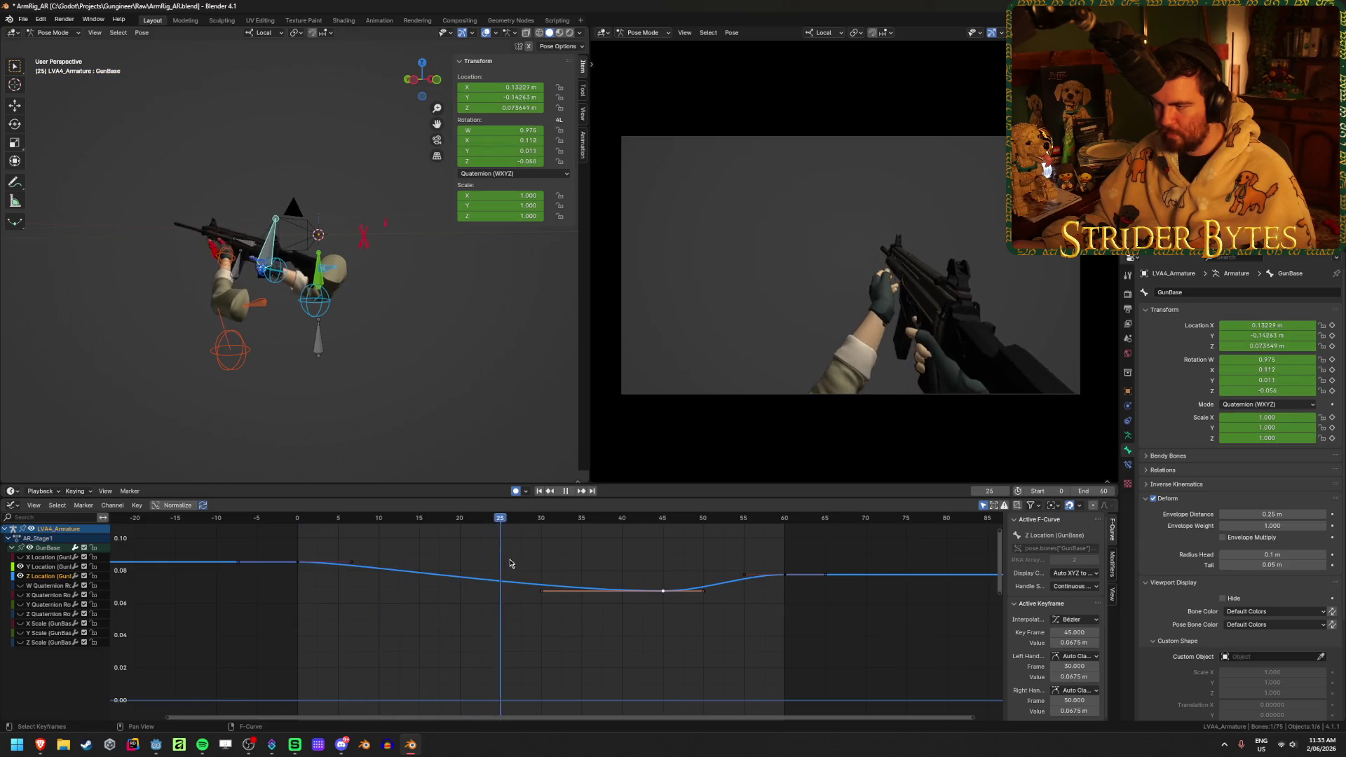
{"action": "key", "text": "space"}
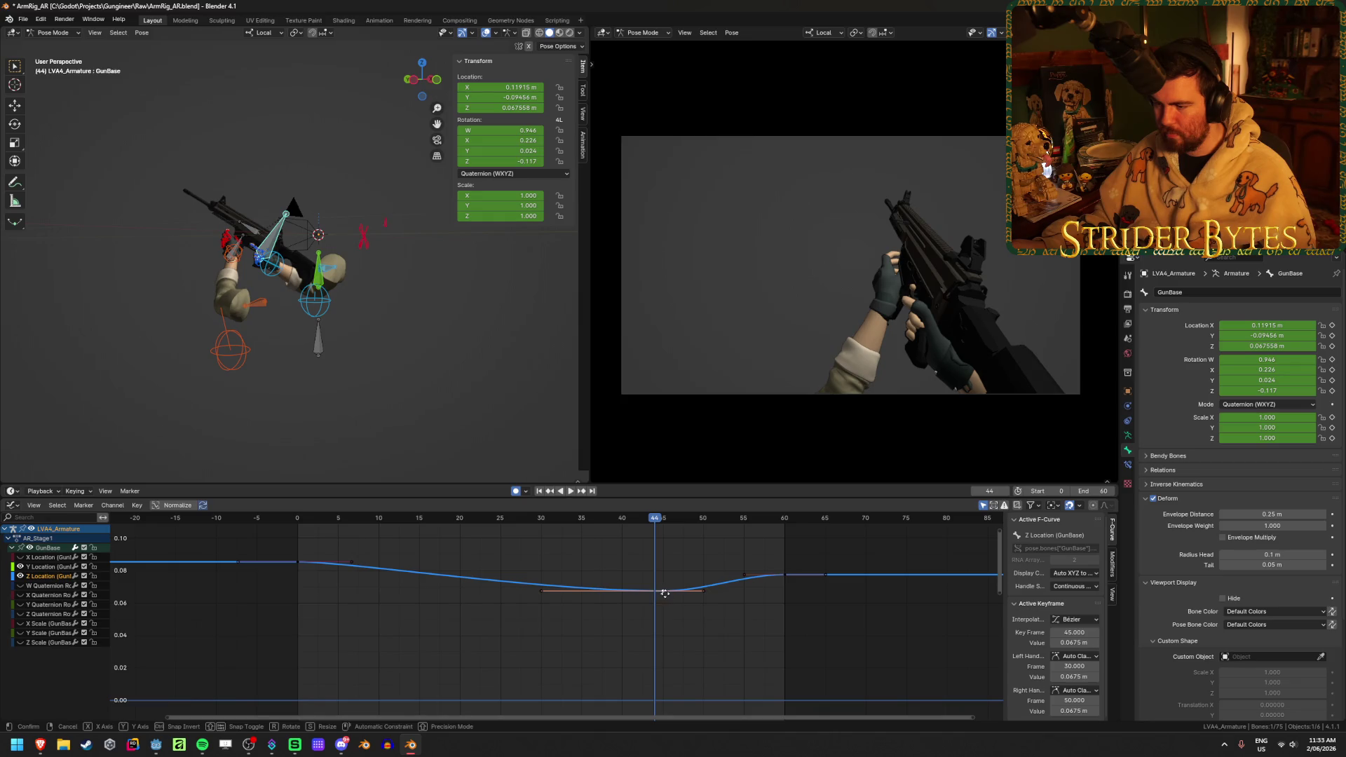
{"action": "key", "text": "g"}
{"action": "left_click", "coordinate": [622, 596]}
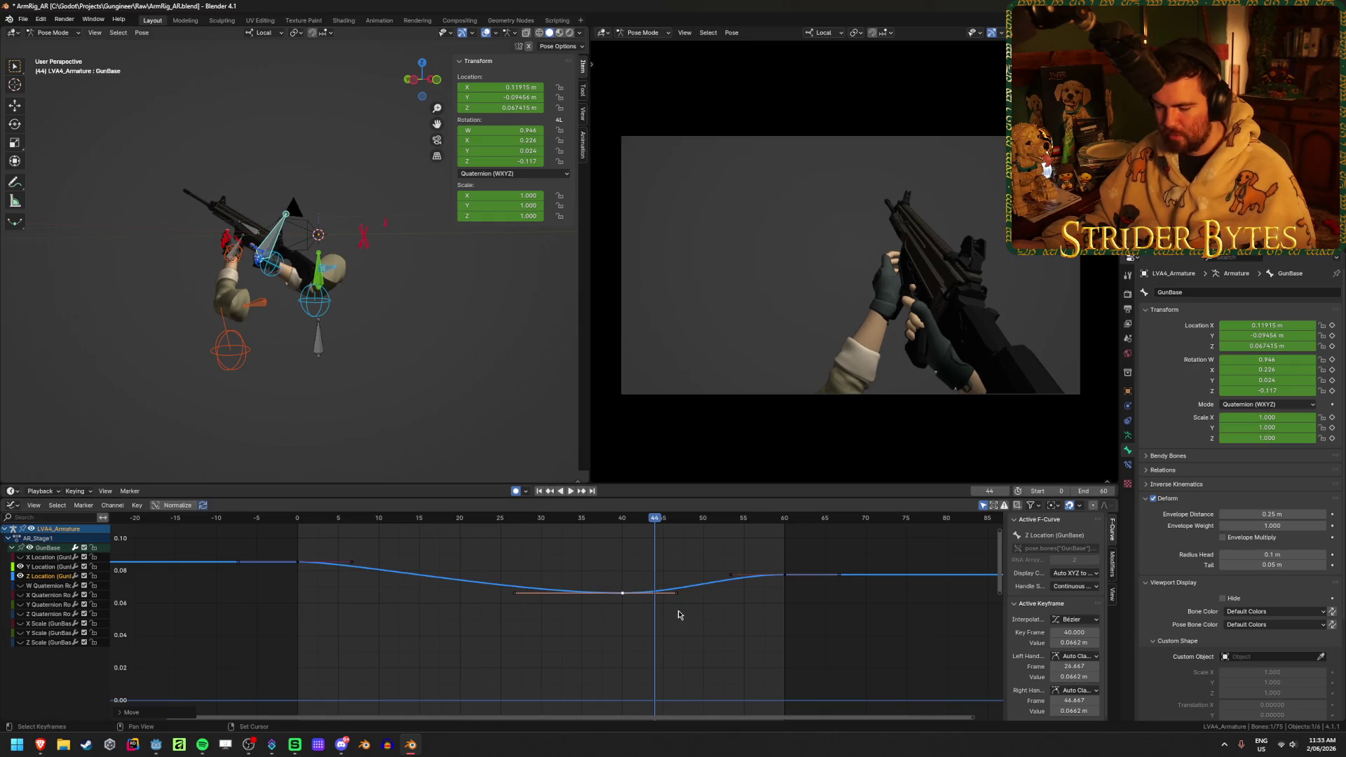
{"action": "key", "text": "shift+d"}
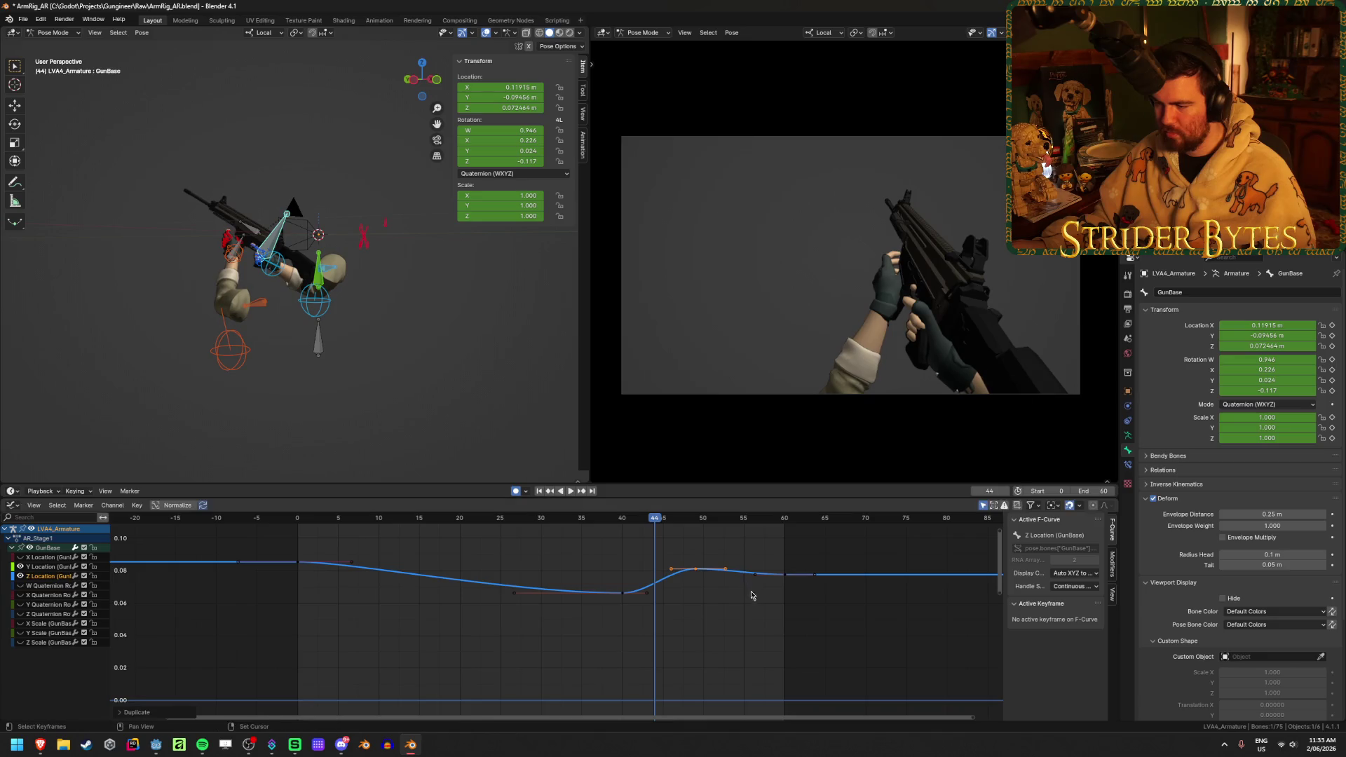
{"action": "left_click", "coordinate": [691, 574]}
{"action": "left_click", "coordinate": [486, 518]}
{"action": "left_click", "coordinate": [566, 491]}
{"action": "left_click", "coordinate": [567, 490]}
{"action": "mouse_move", "coordinate": [506, 518]}
{"action": "left_mouse_down"}
{"action": "mouse_move", "coordinate": [796, 547]}
{"action": "mouse_move", "coordinate": [580, 561]}
{"action": "mouse_move", "coordinate": [782, 582]}
{"action": "mouse_move", "coordinate": [378, 600]}
{"action": "left_mouse_up"}
- Push a key's left handle later and move the frame-40 key earlier and lower to form the dip
{"action": "left_click", "coordinate": [516, 602]}
{"action": "left_click", "coordinate": [516, 594]}
{"action": "key", "text": "g"}
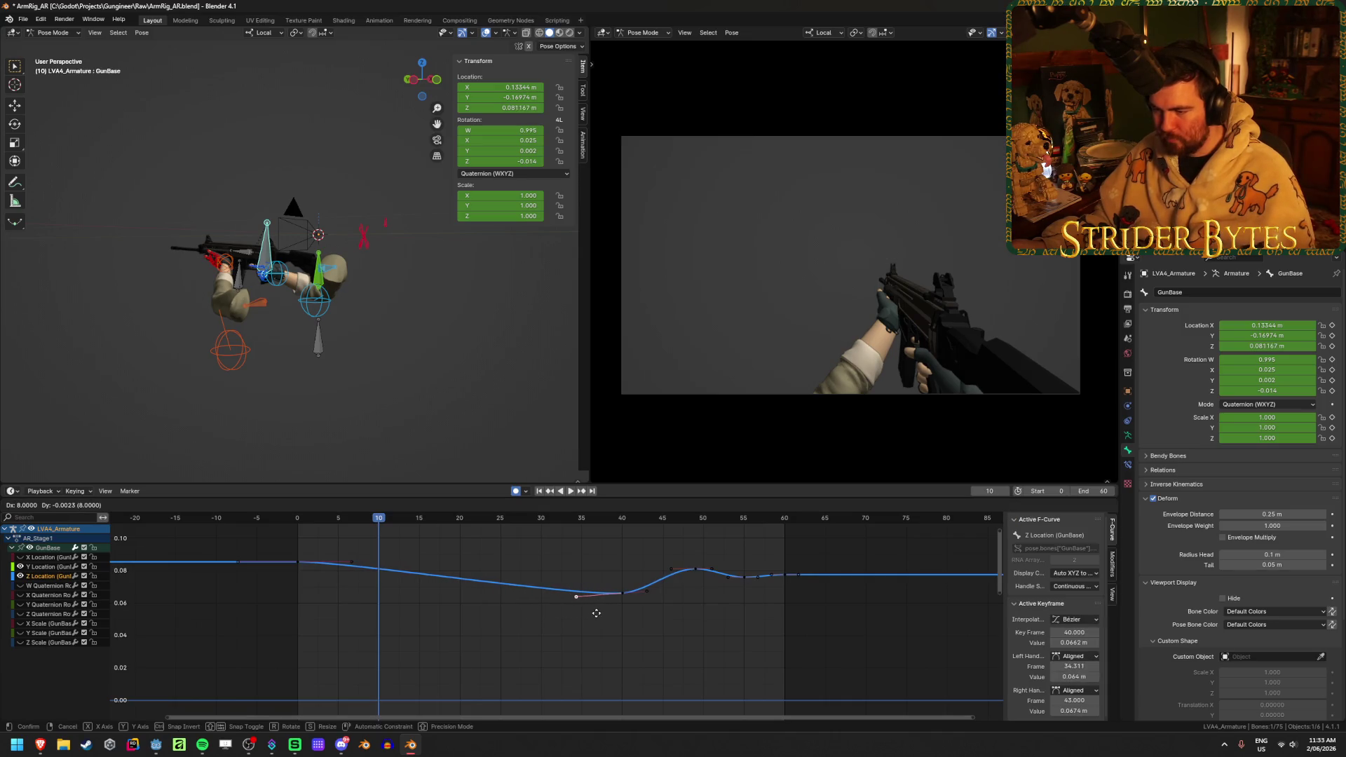
{"action": "left_click", "coordinate": [591, 612]}
{"action": "left_click", "coordinate": [354, 566]}
{"action": "key", "text": "g"}
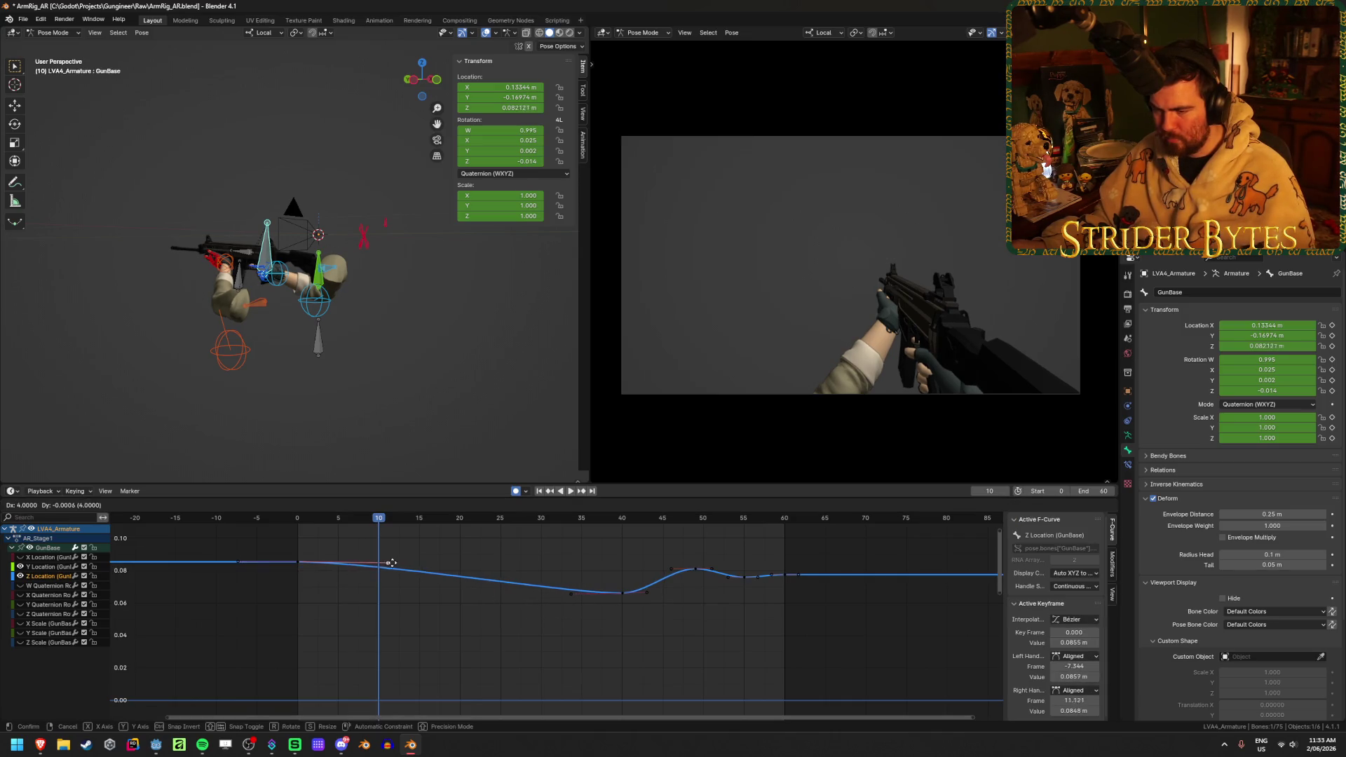
{"action": "key", "text": "Escape"}
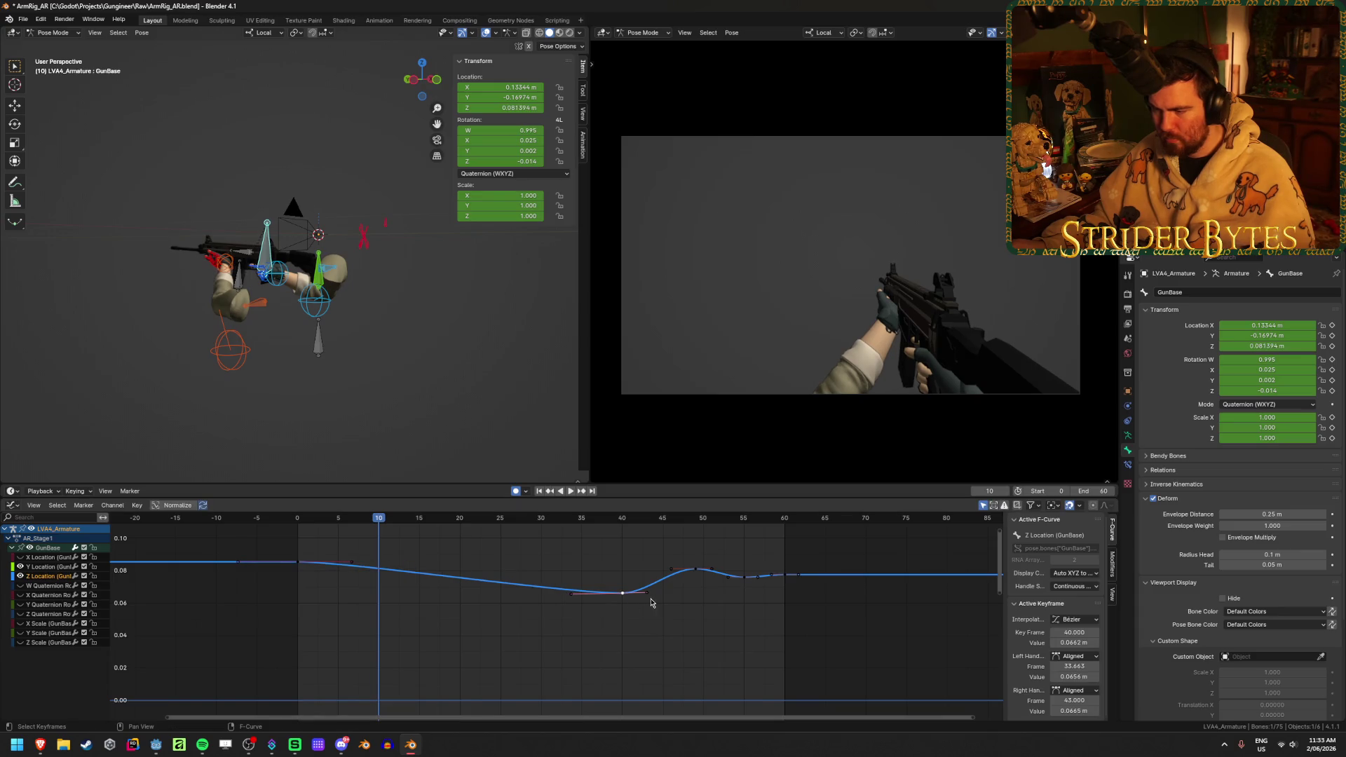
{"action": "key", "text": "g"}
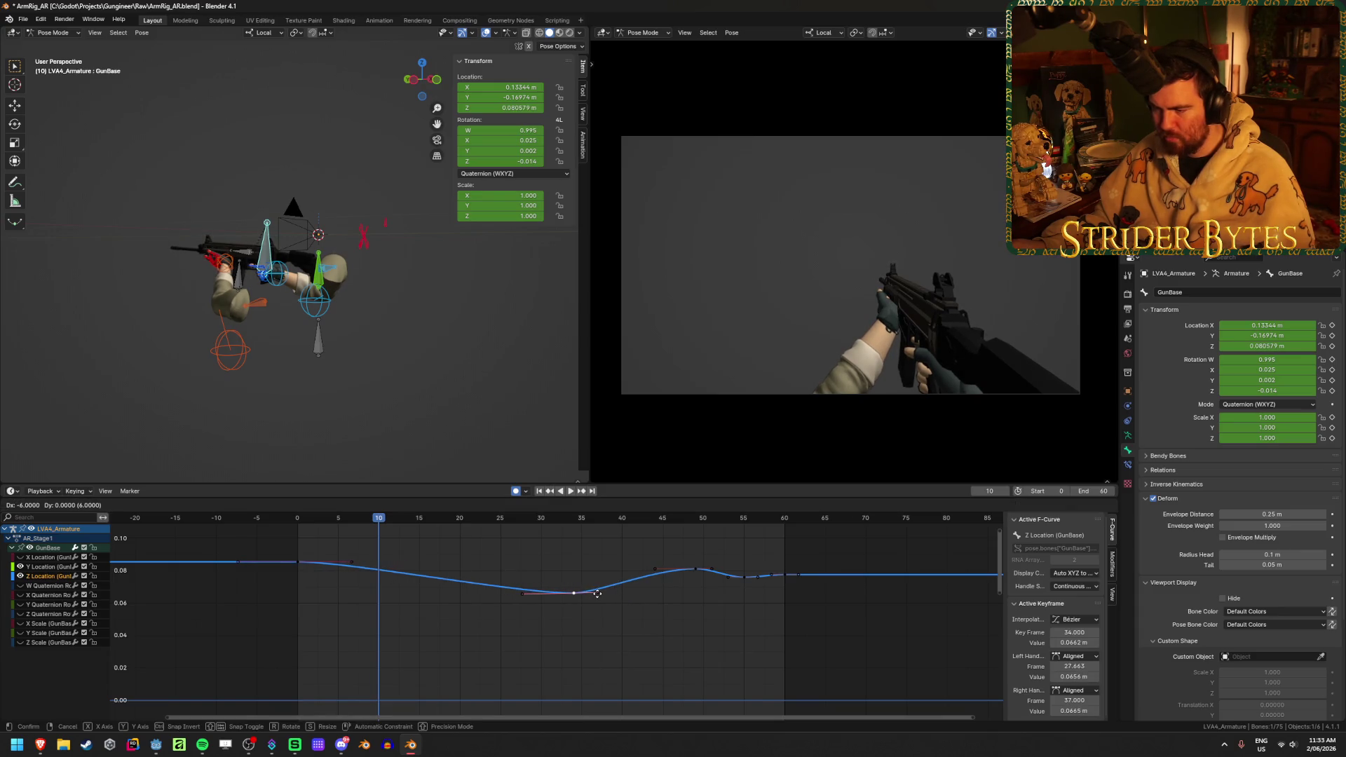
{"action": "left_click", "coordinate": [597, 640]}
{"action": "left_click", "coordinate": [313, 522]}
{"action": "key", "text": "space"}
{"action": "key", "text": "Escape"}
- Lengthen the frame-0 right handle to frame 15.656 and the dip key's right handle to about frame 42, then save
{"action": "key", "text": "g"}
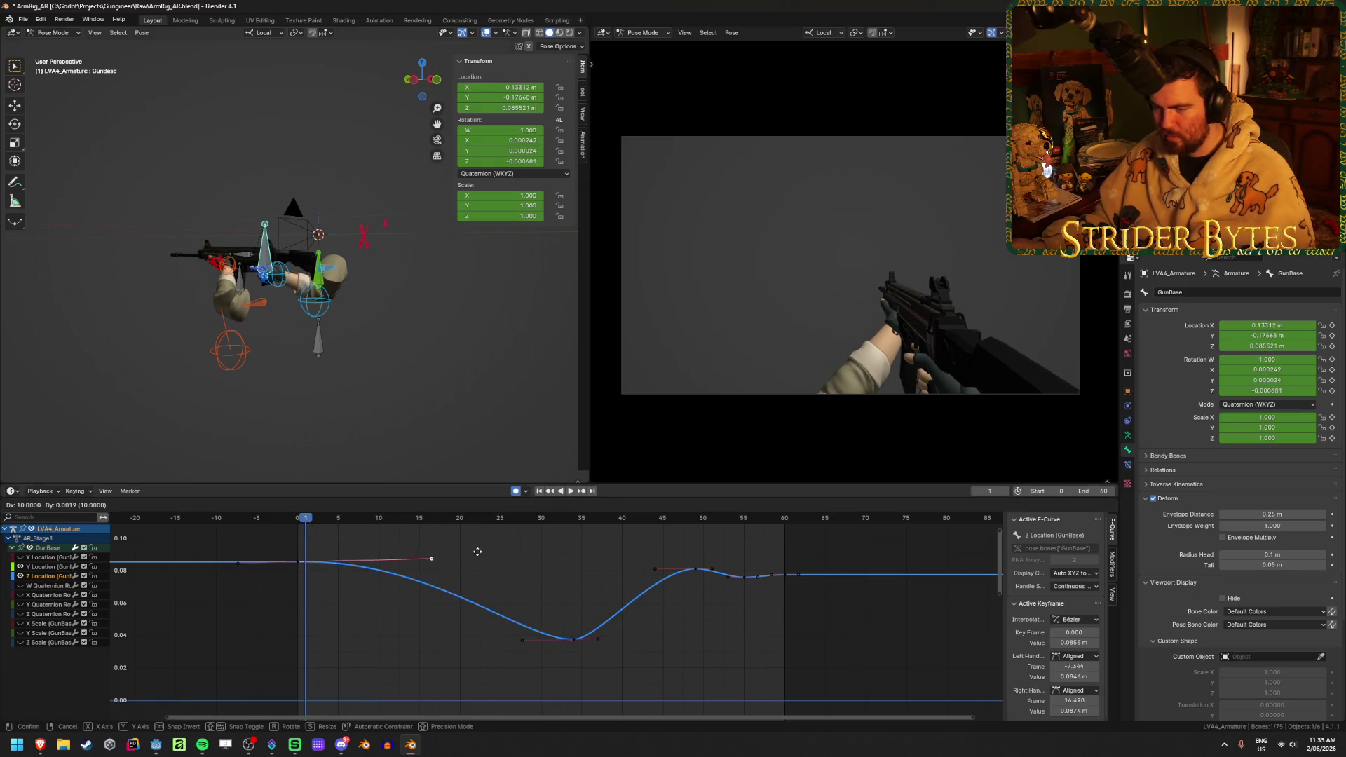
{"action": "left_click", "coordinate": [477, 552]}
{"action": "left_click", "coordinate": [598, 638]}
{"action": "key", "text": "g"}
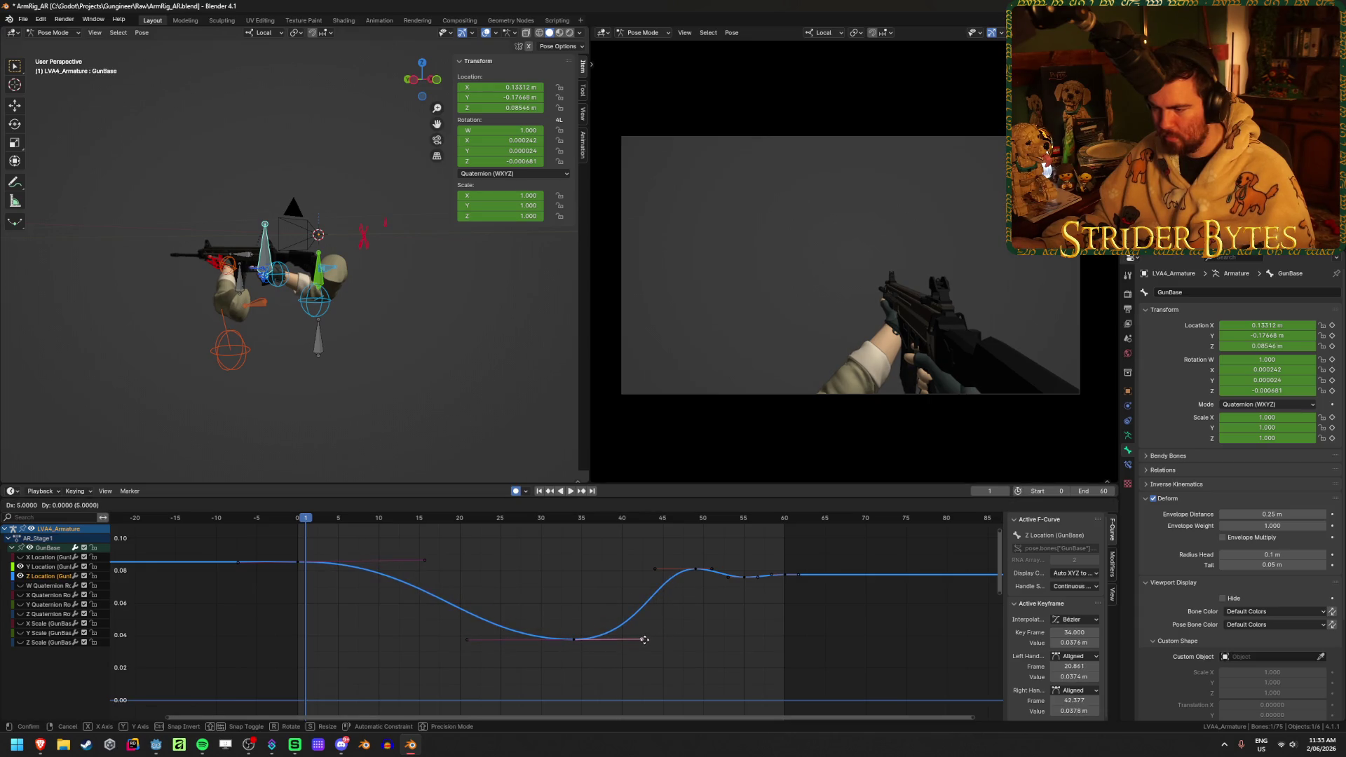
{"action": "left_click", "coordinate": [641, 639]}
{"action": "key", "text": "ctrl+s"}
{"action": "key", "text": "space"}
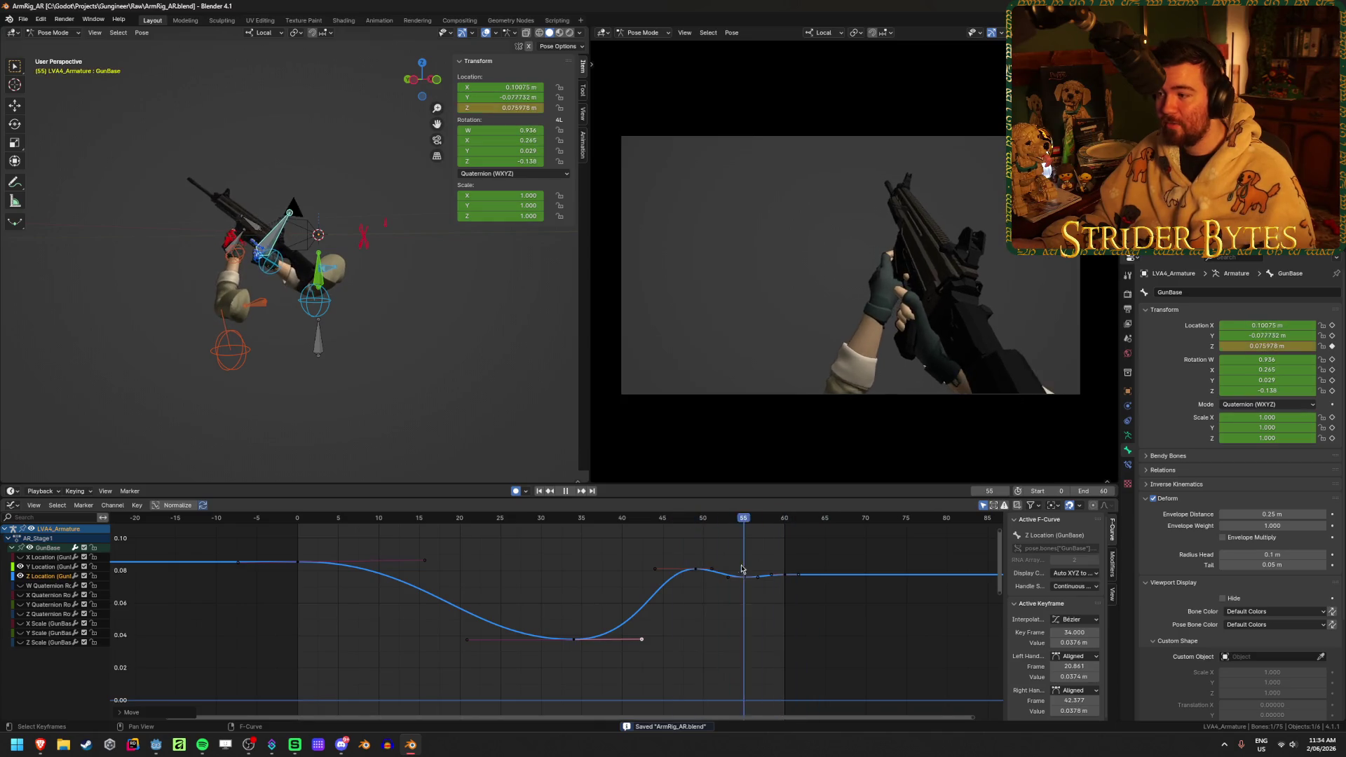
{"action": "key", "text": "space"}
- Deselect all curves and replay the action from the first frame
{"action": "scroll", "coordinate": [631, 603], "scroll_direction": "down", "scroll_amount": 2}
{"action": "mouse_move", "coordinate": [448, 609]}
{"action": "middle_mouse_down"}
{"action": "mouse_move", "coordinate": [493, 643]}
{"action": "mouse_move", "coordinate": [523, 592]}
{"action": "middle_mouse_up"}
{"action": "scroll", "coordinate": [561, 617], "scroll_direction": "down", "scroll_amount": 3}
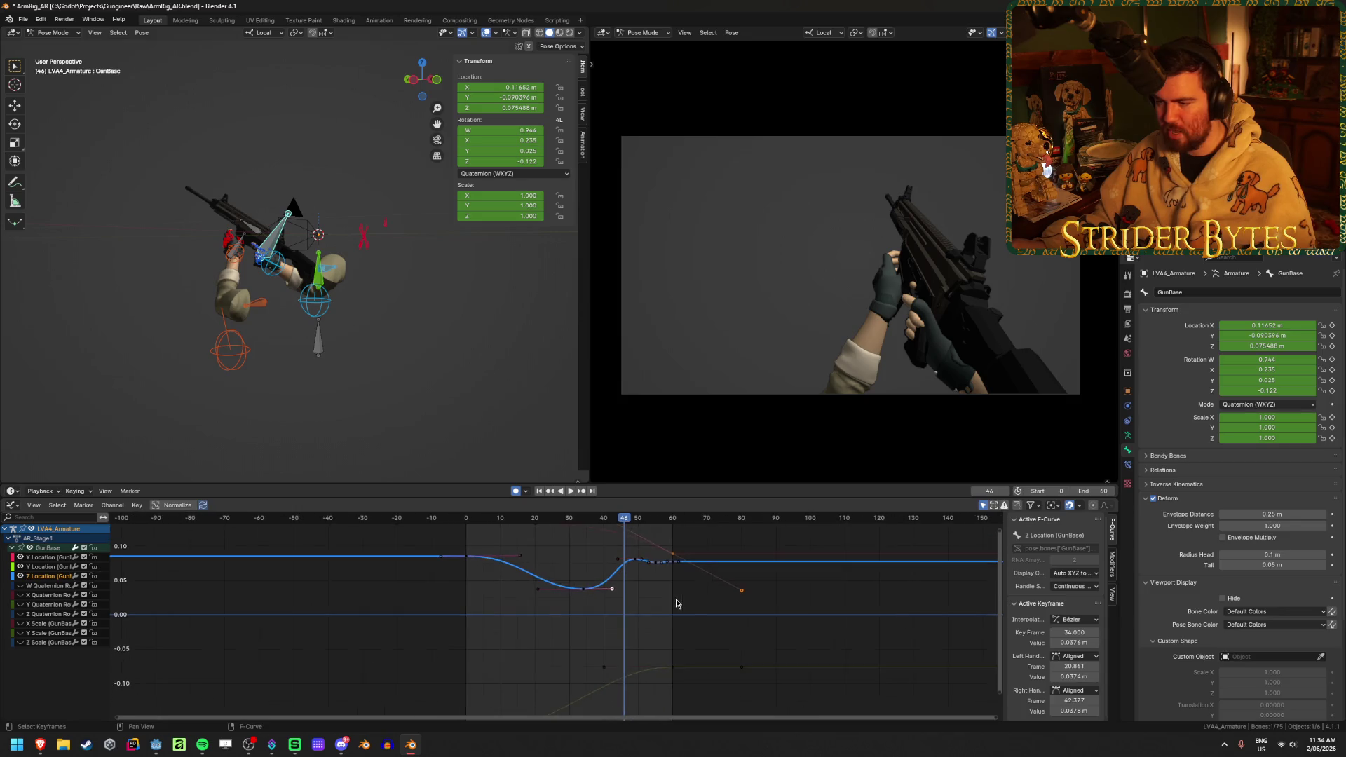
{"action": "left_click", "coordinate": [665, 645]}
{"action": "key", "text": "shift+Left"}
{"action": "key", "text": "space"}
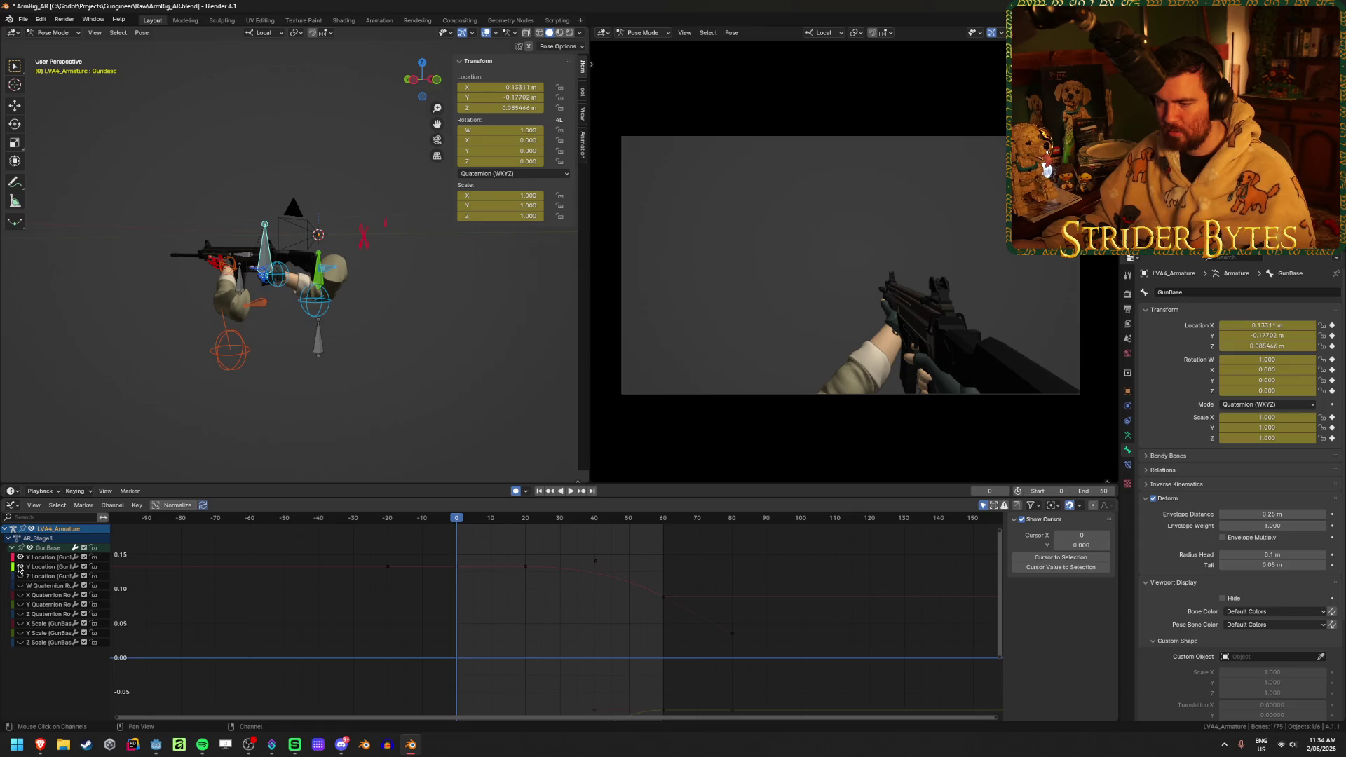
- Lower the X Location key at frame 60 and flatten its handles
{"action": "left_click", "coordinate": [662, 597]}
{"action": "key", "text": "Home"}
{"action": "left_click_drag", "start_coordinate": [409, 520], "coordinate": [591, 520]}
{"action": "key", "text": "g"}
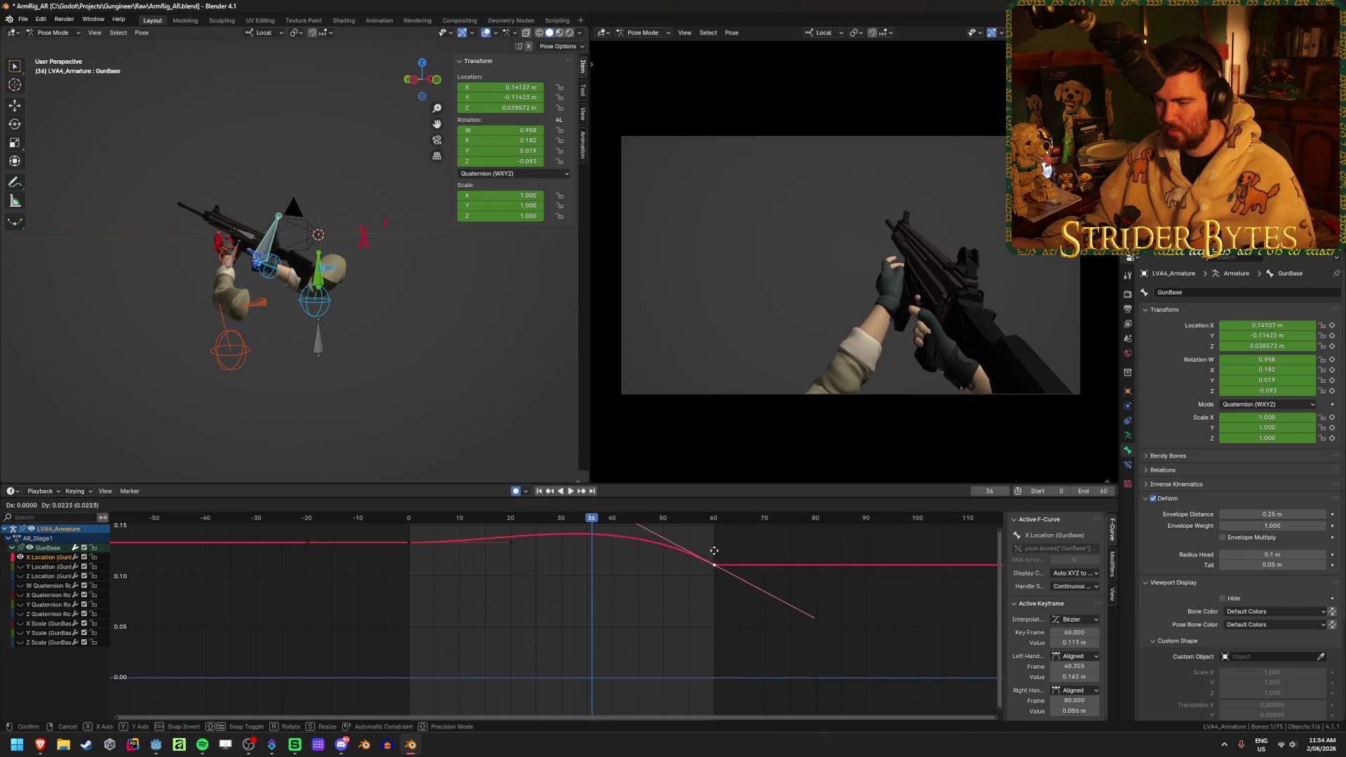
{"action": "left_click", "coordinate": [729, 569]}
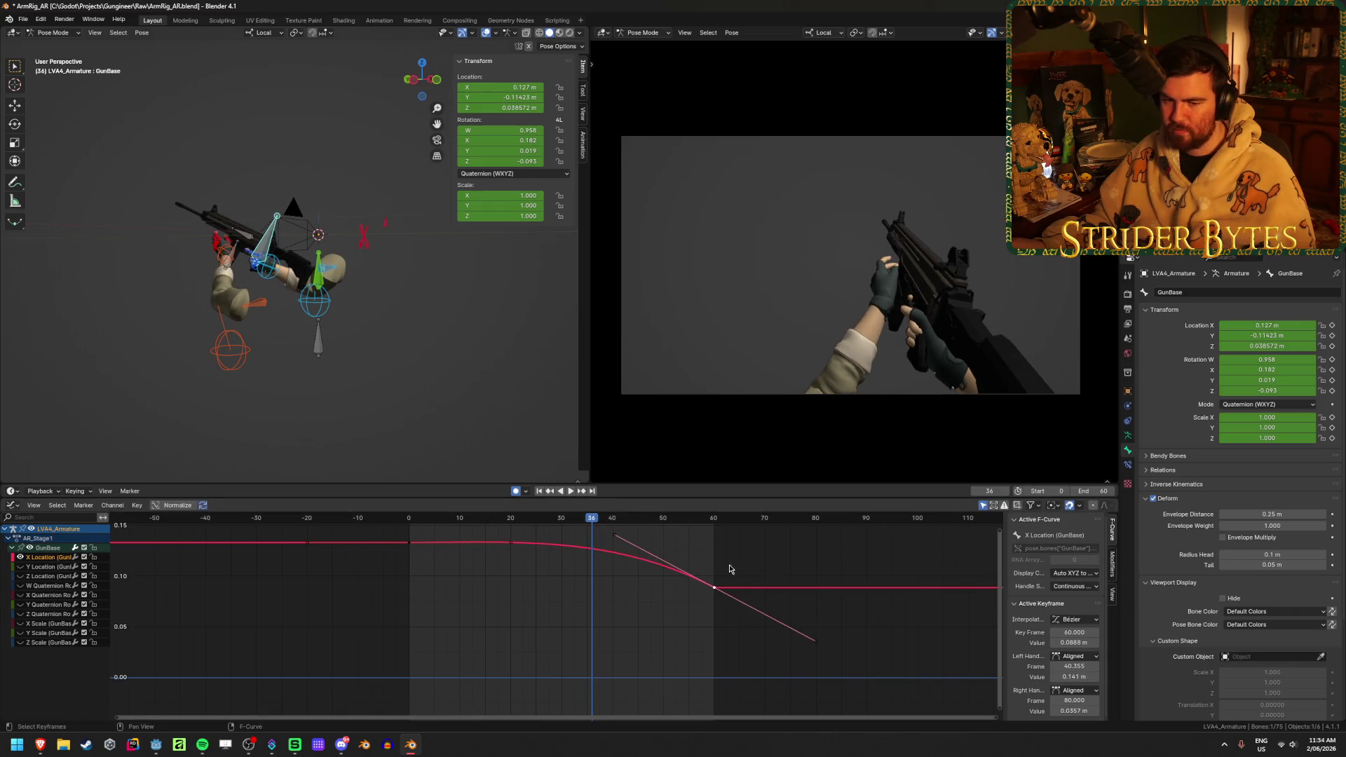
{"action": "key", "text": "r"}
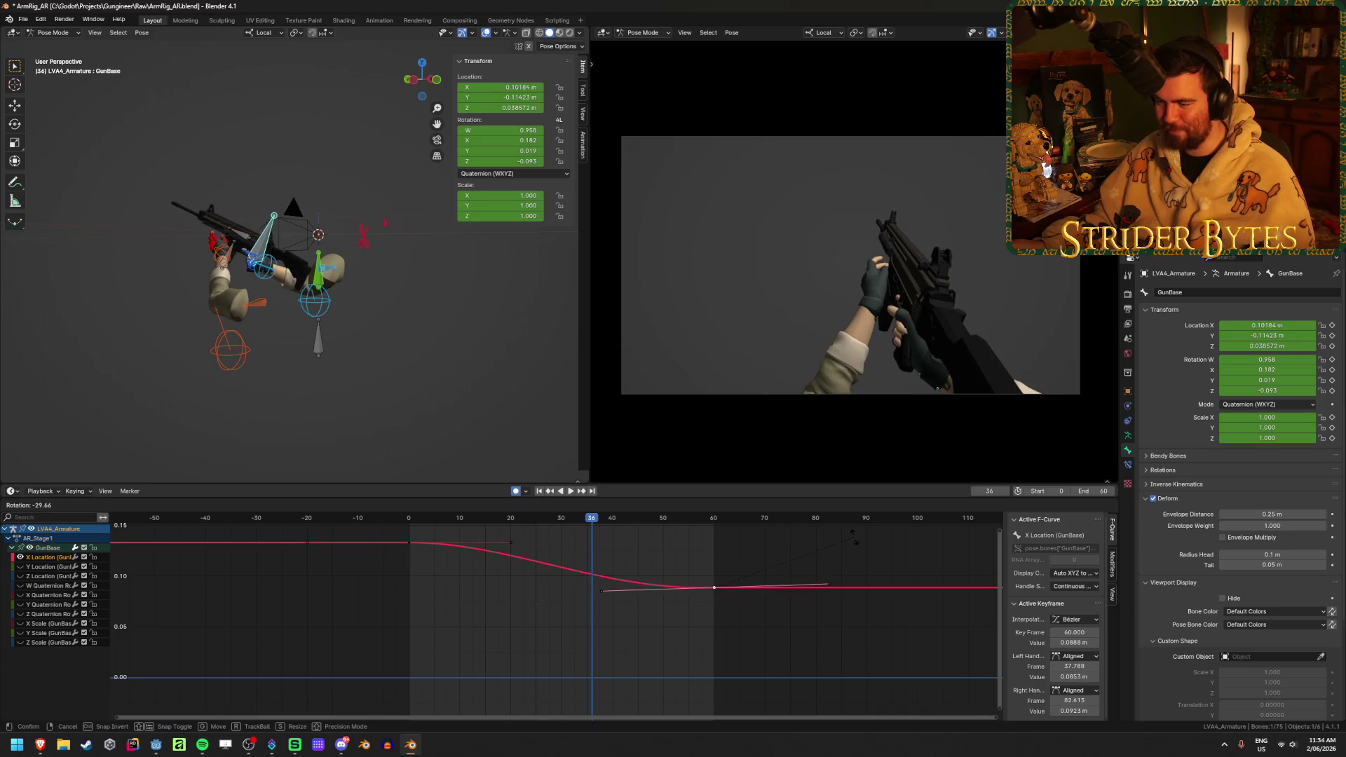
{"action": "left_click", "coordinate": [841, 546]}
- Raise the X Location end key to about 0.143 and review the playback
{"action": "key", "text": "shift+Left"}
{"action": "key", "text": "space"}
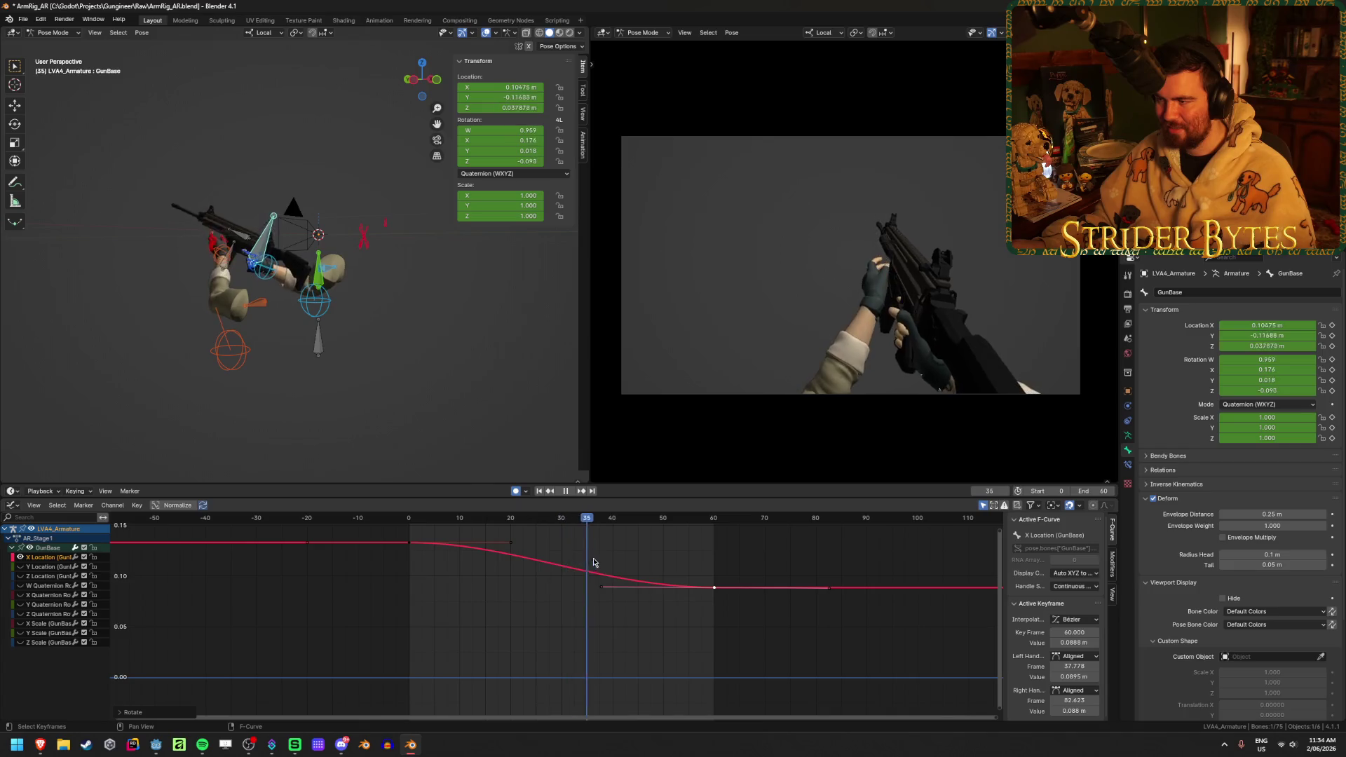
{"action": "key", "text": "Escape"}
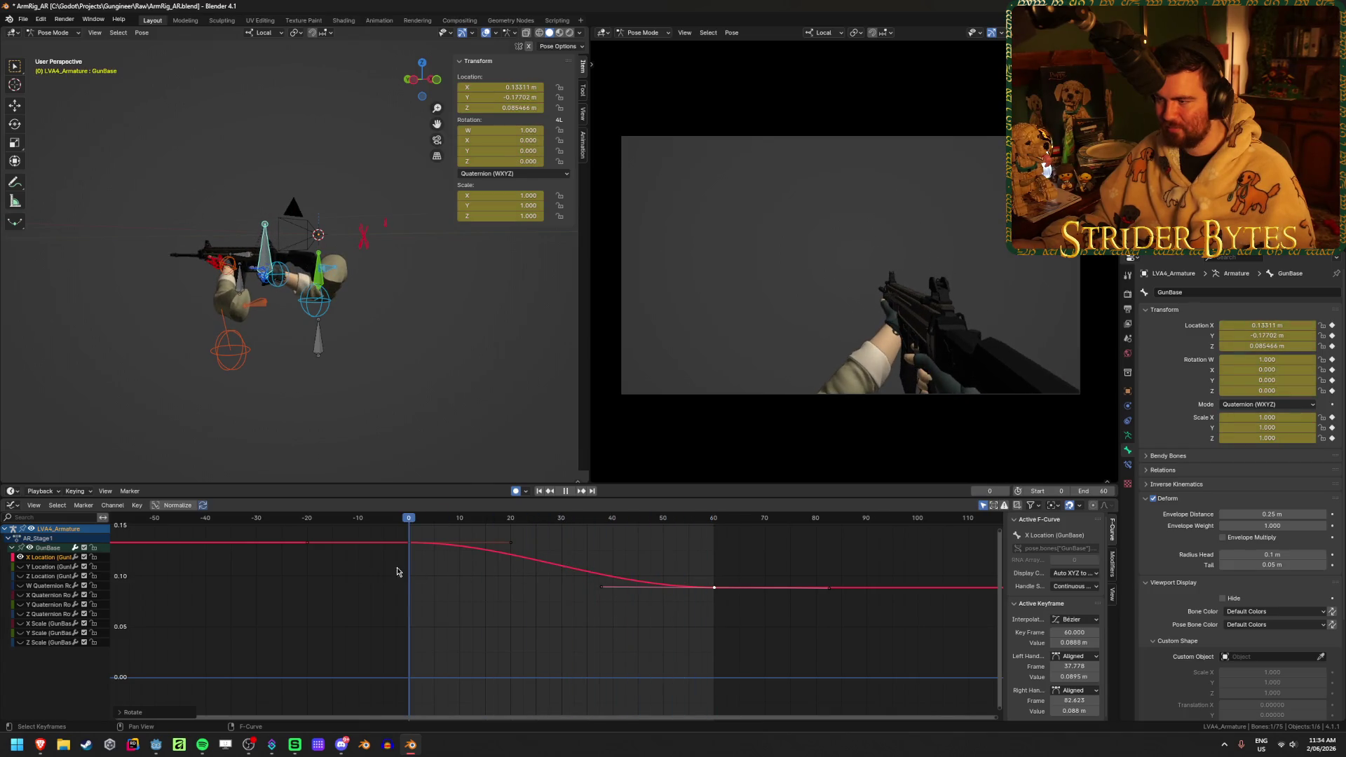
{"action": "key", "text": "space"}
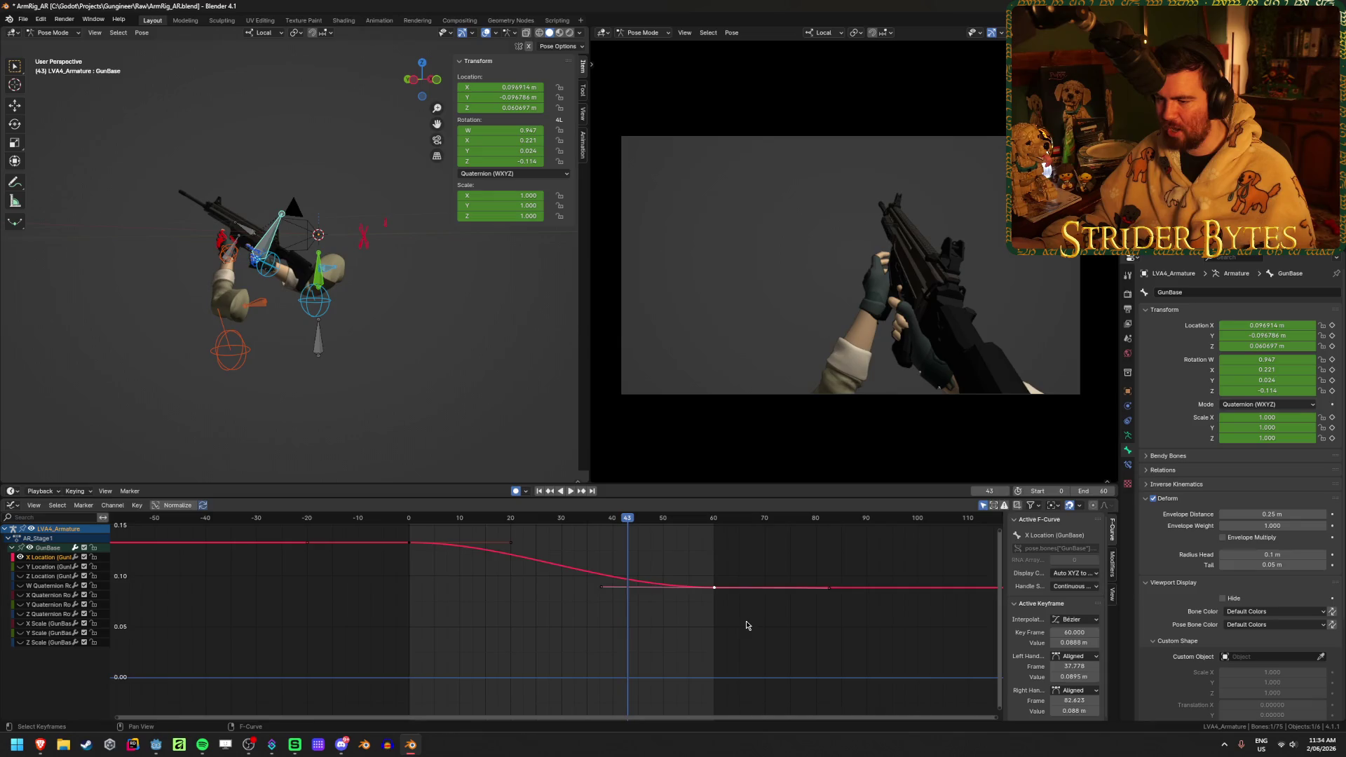
{"action": "key", "text": "g"}
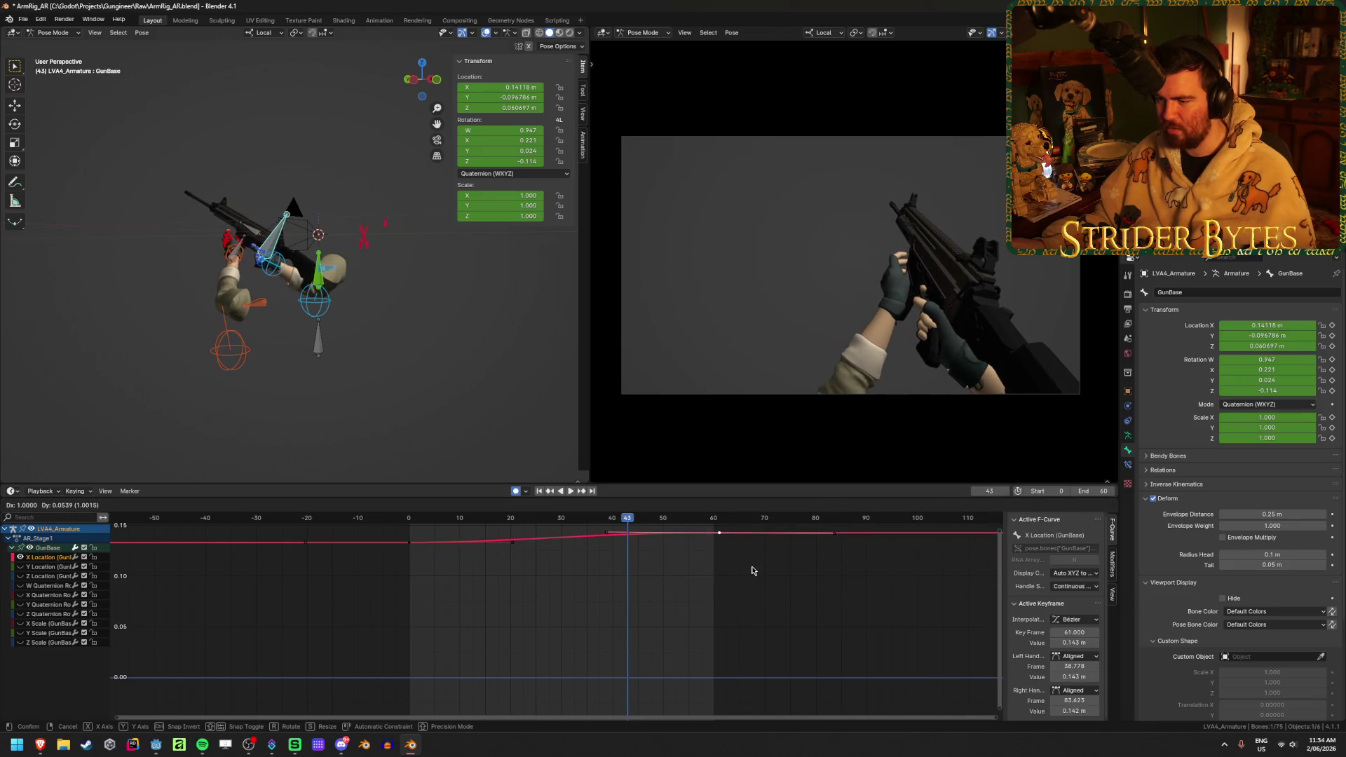
{"action": "left_click", "coordinate": [753, 571]}
{"action": "key", "text": "space"}
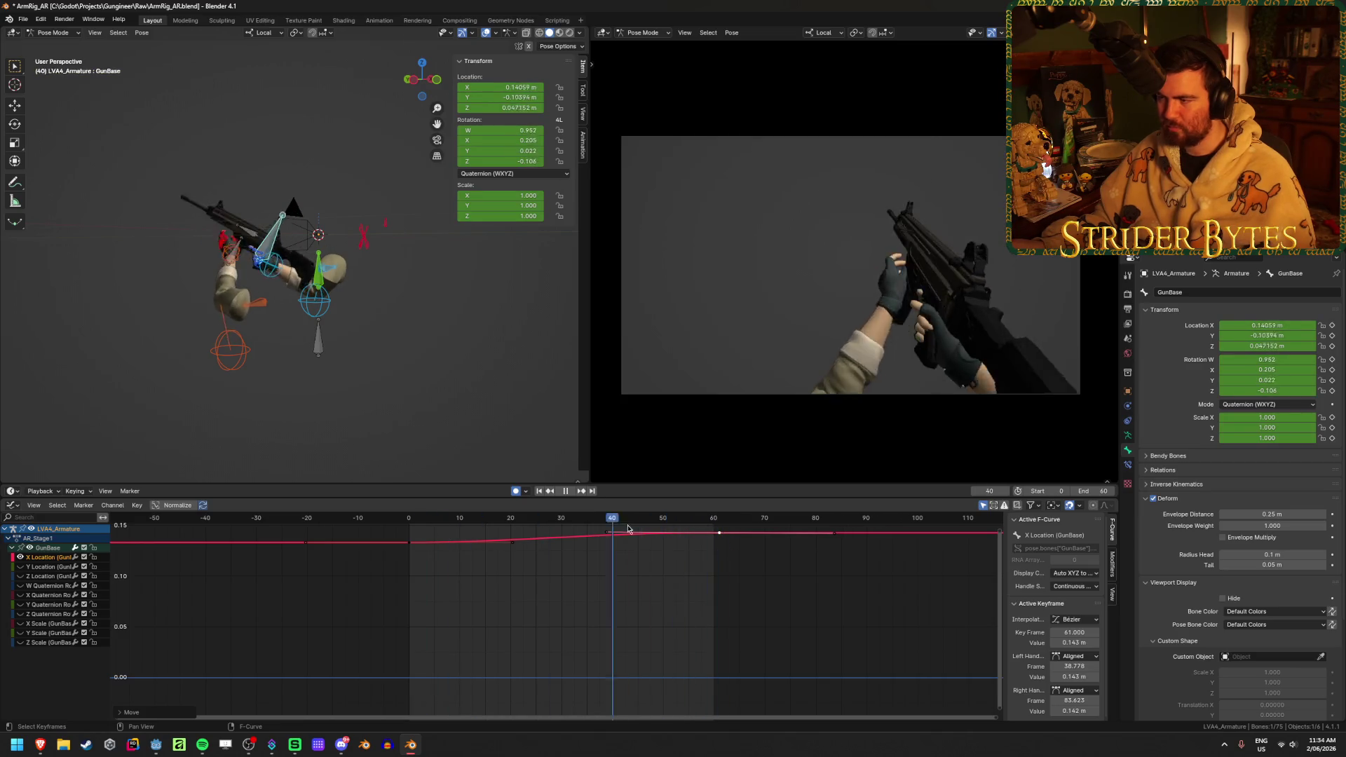
{"action": "key", "text": "space"}
- Set the current frame to 62 and bring the Y Location curve into view
{"action": "left_click", "coordinate": [724, 519]}
{"action": "mouse_move", "coordinate": [632, 596]}
{"action": "middle_mouse_down"}
{"action": "mouse_move", "coordinate": [592, 623]}
{"action": "mouse_move", "coordinate": [621, 520]}
{"action": "mouse_move", "coordinate": [593, 629]}
{"action": "middle_mouse_up"}
{"action": "left_click", "coordinate": [27, 565]}
{"action": "scroll", "coordinate": [399, 614], "scroll_direction": "down", "scroll_amount": 4}
{"action": "middle_click_drag", "start_coordinate": [414, 612], "coordinate": [505, 553]}
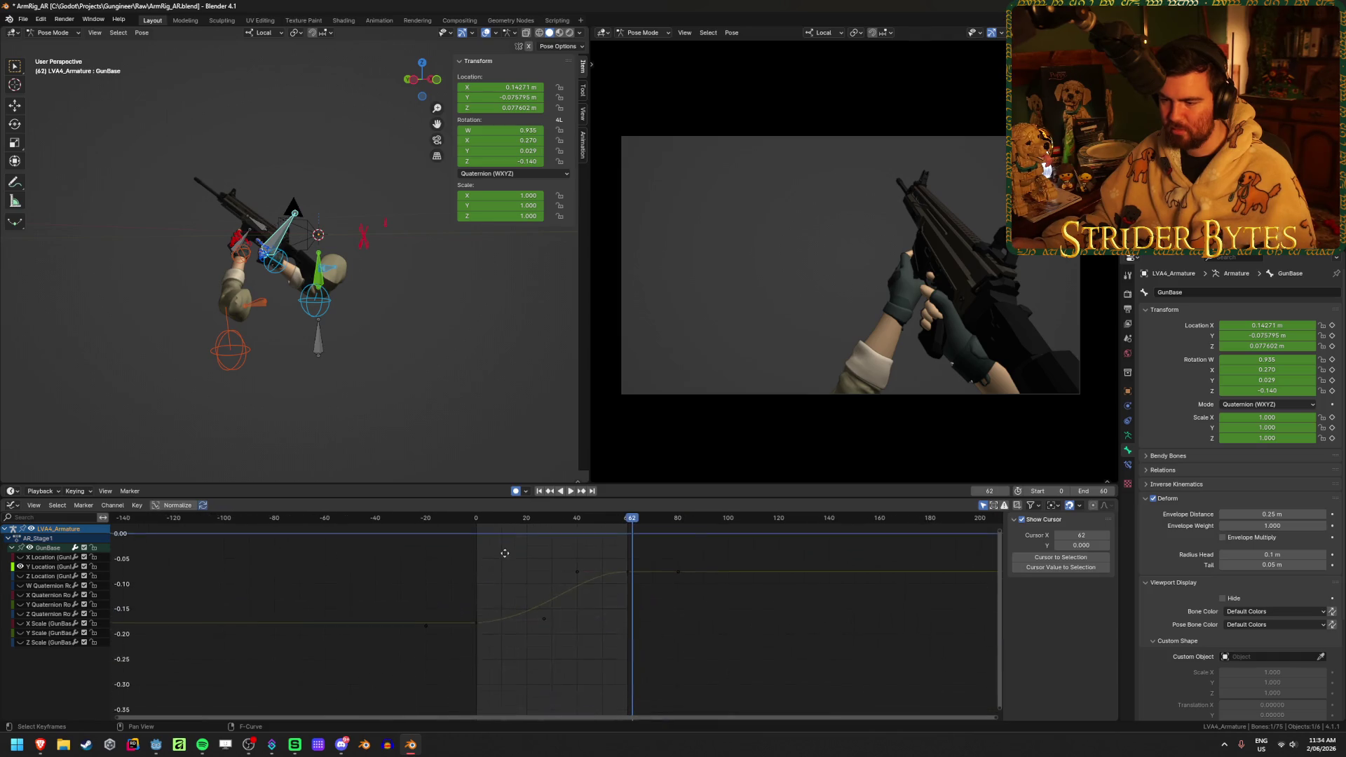
- Compare the Z Location curve, then select the Y Location key at frame 60
{"action": "left_click", "coordinate": [22, 577]}
{"action": "middle_click_drag", "start_coordinate": [161, 577], "coordinate": [372, 640]}
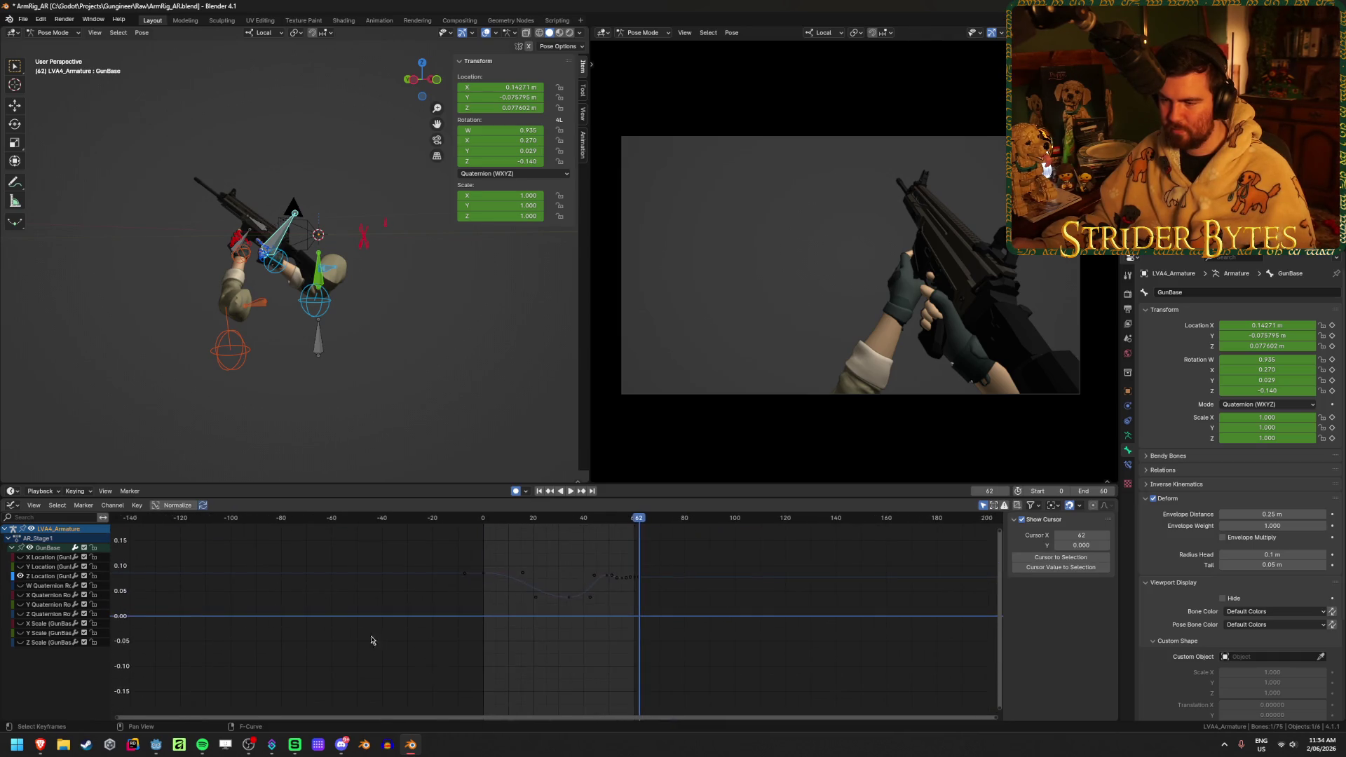
{"action": "left_click", "coordinate": [42, 566]}
{"action": "scroll", "coordinate": [592, 631], "scroll_direction": "up", "scroll_amount": 4}
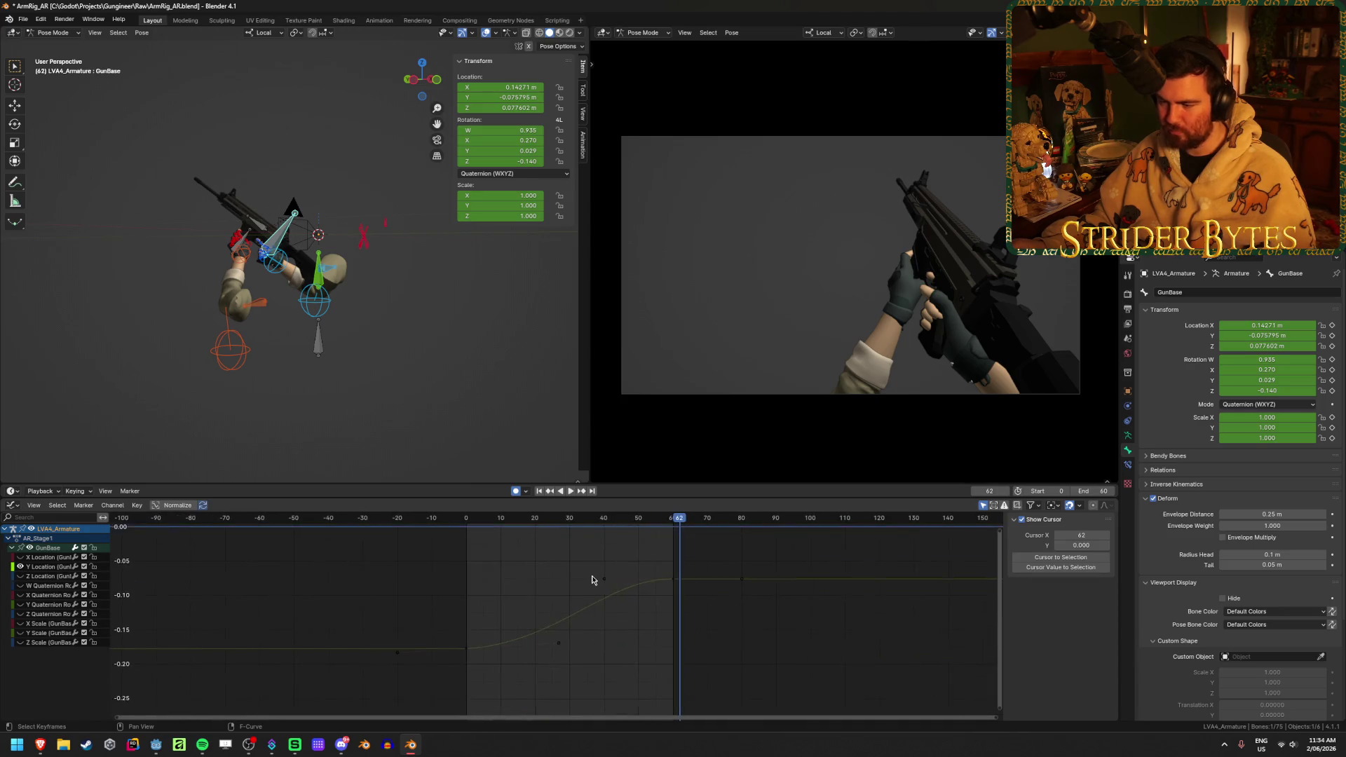
{"action": "left_click", "coordinate": [702, 572]}
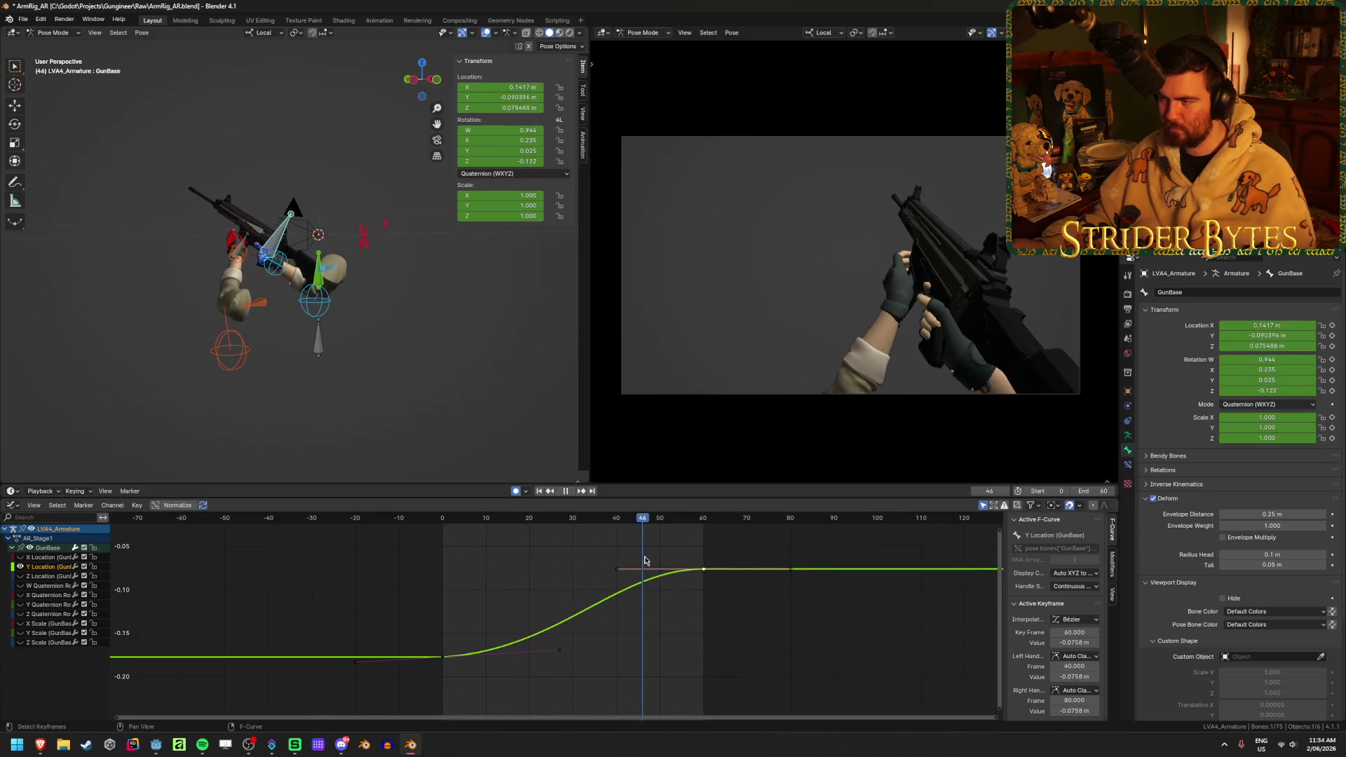
{"action": "key", "text": "shift+ctrl+space"}
{"action": "key", "text": "space"}
{"action": "scroll", "coordinate": [699, 645], "scroll_direction": "up", "scroll_amount": 3}
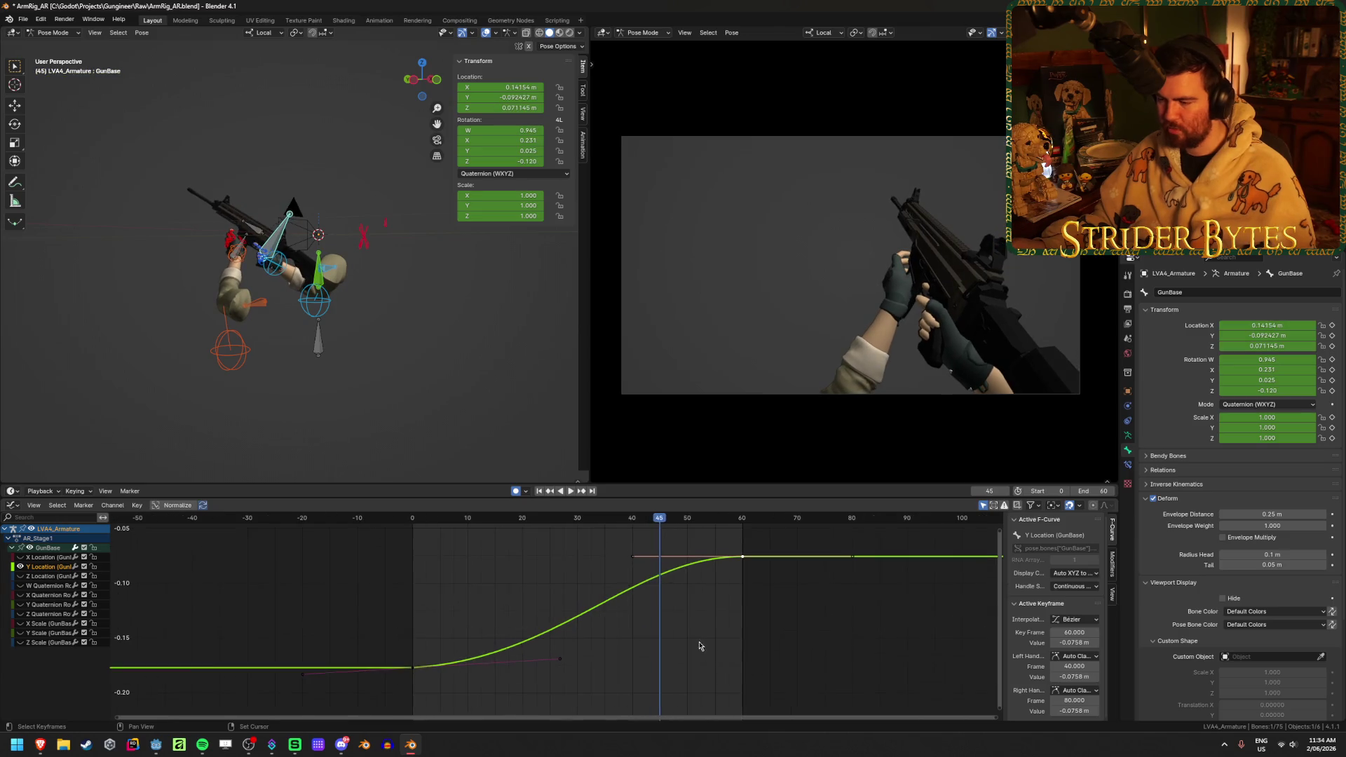
{"action": "scroll", "coordinate": [643, 593], "scroll_direction": "down", "scroll_amount": 2}
- Move the Y Location end key and add a settle key near frame 61
{"action": "left_click_drag", "start_coordinate": [658, 555], "coordinate": [615, 567]}
{"action": "key", "text": "g"}
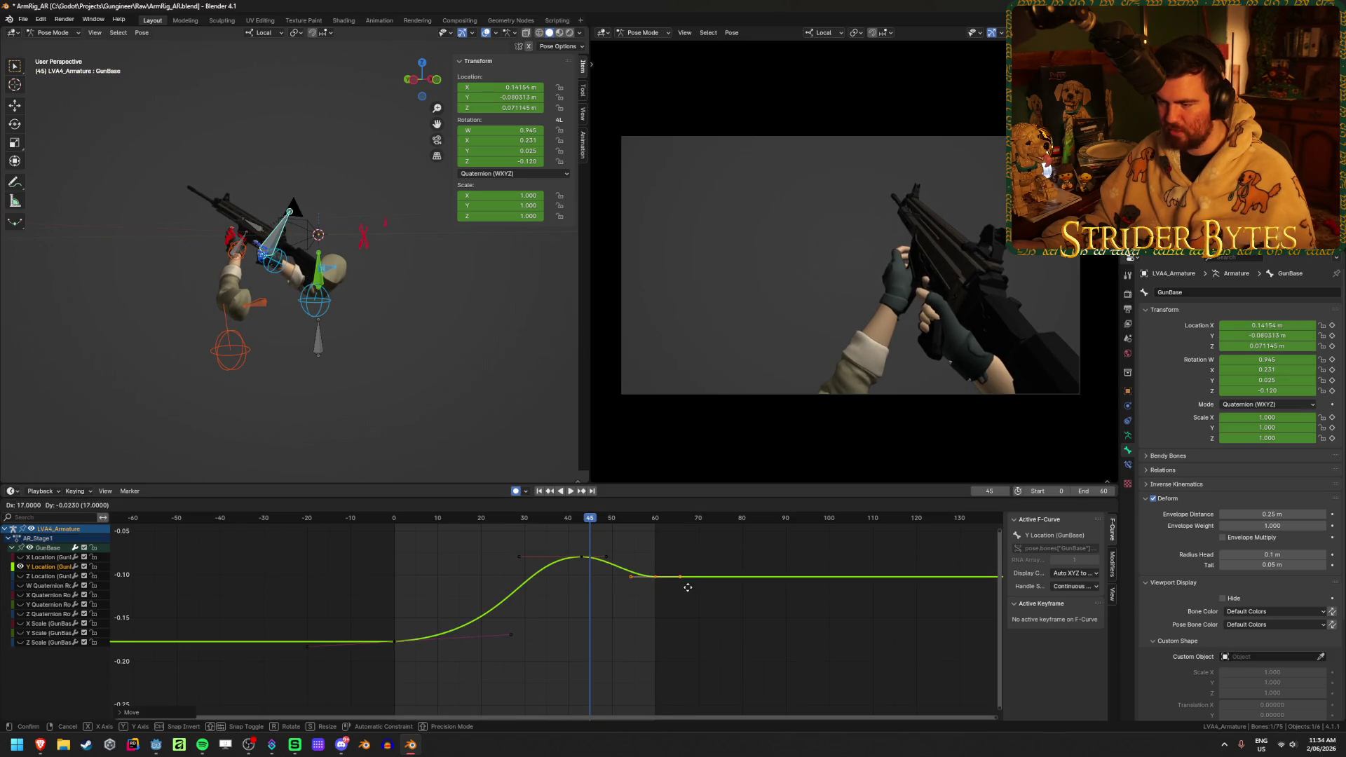
{"action": "left_click", "coordinate": [688, 592]}
{"action": "key", "text": "space"}
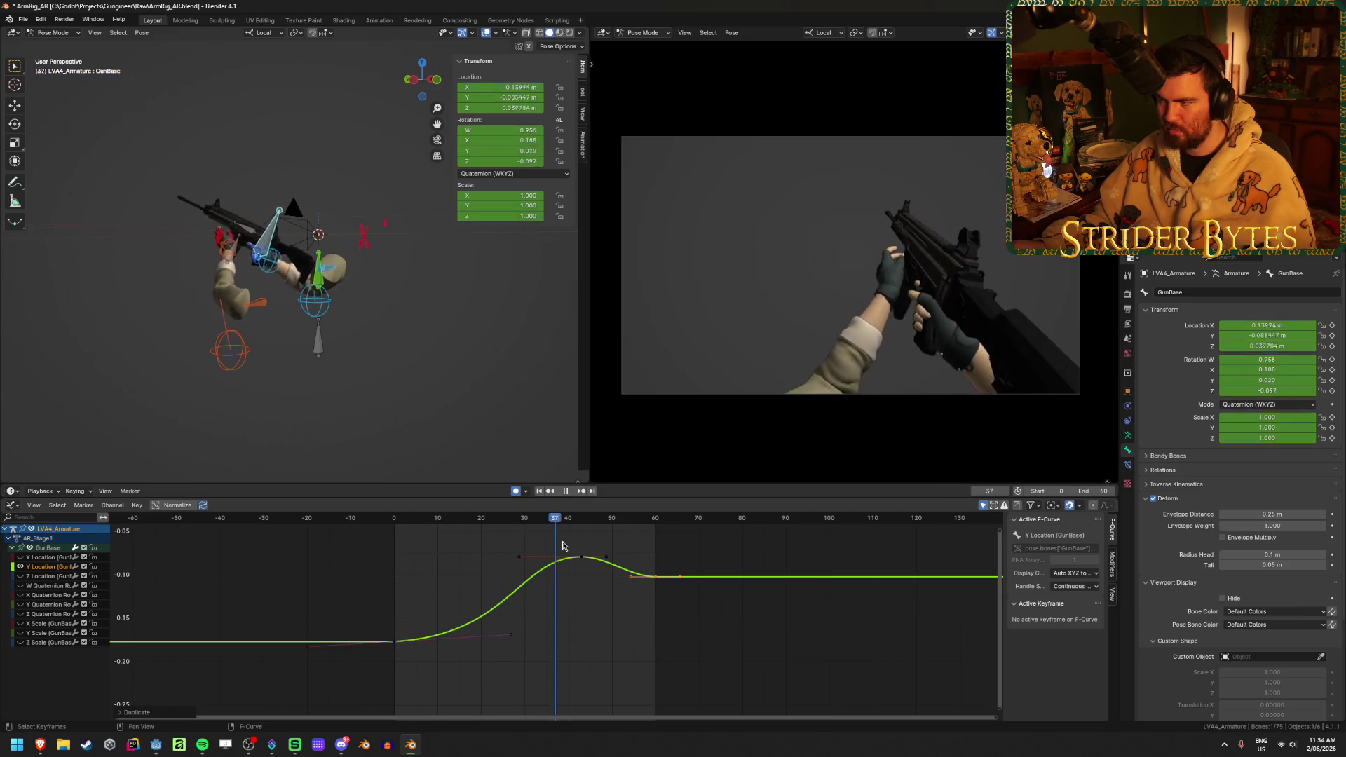
{"action": "key", "text": "space"}
{"action": "scroll", "coordinate": [596, 567], "scroll_direction": "up", "scroll_amount": 3}
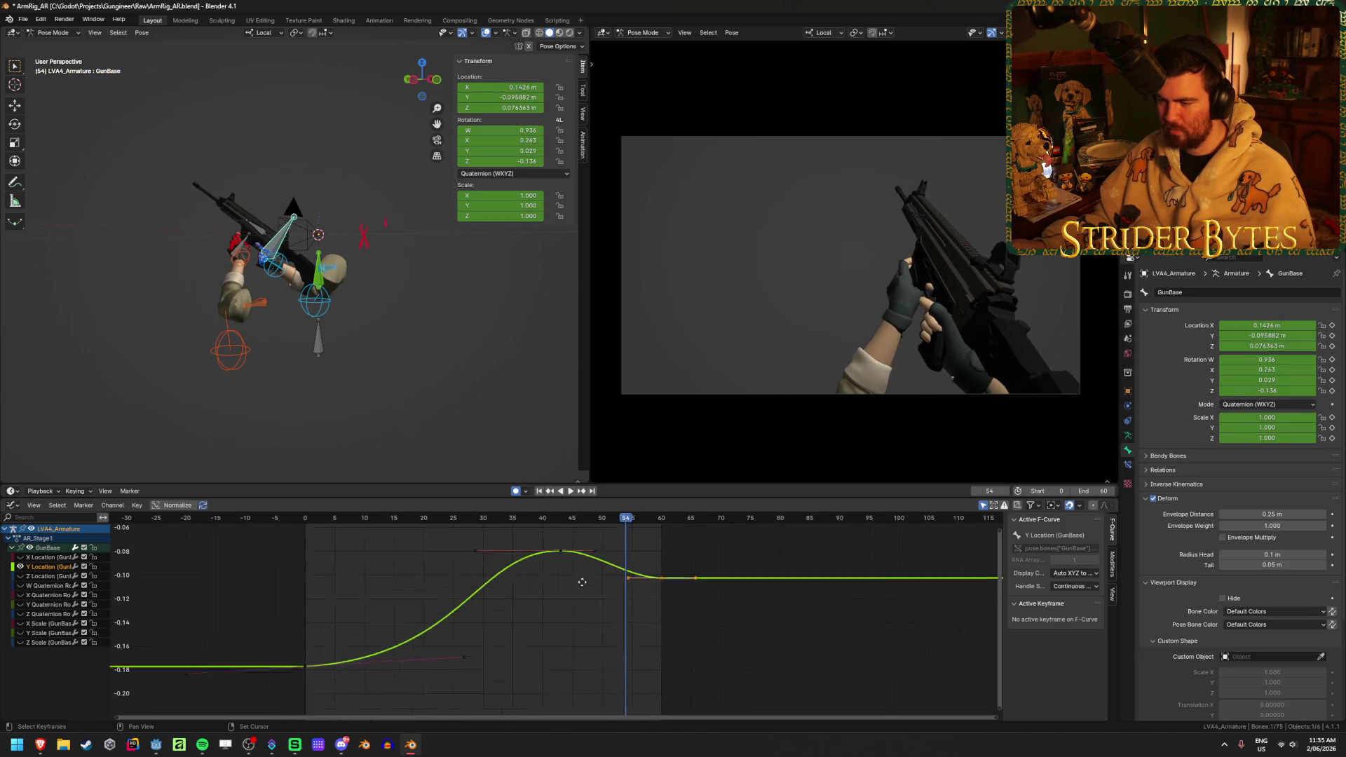
- Move the peak key earlier and duplicate keys into bumps near frames 50 and 54–58
{"action": "left_click", "coordinate": [517, 568]}
{"action": "key", "text": "g"}
{"action": "left_click", "coordinate": [499, 569]}
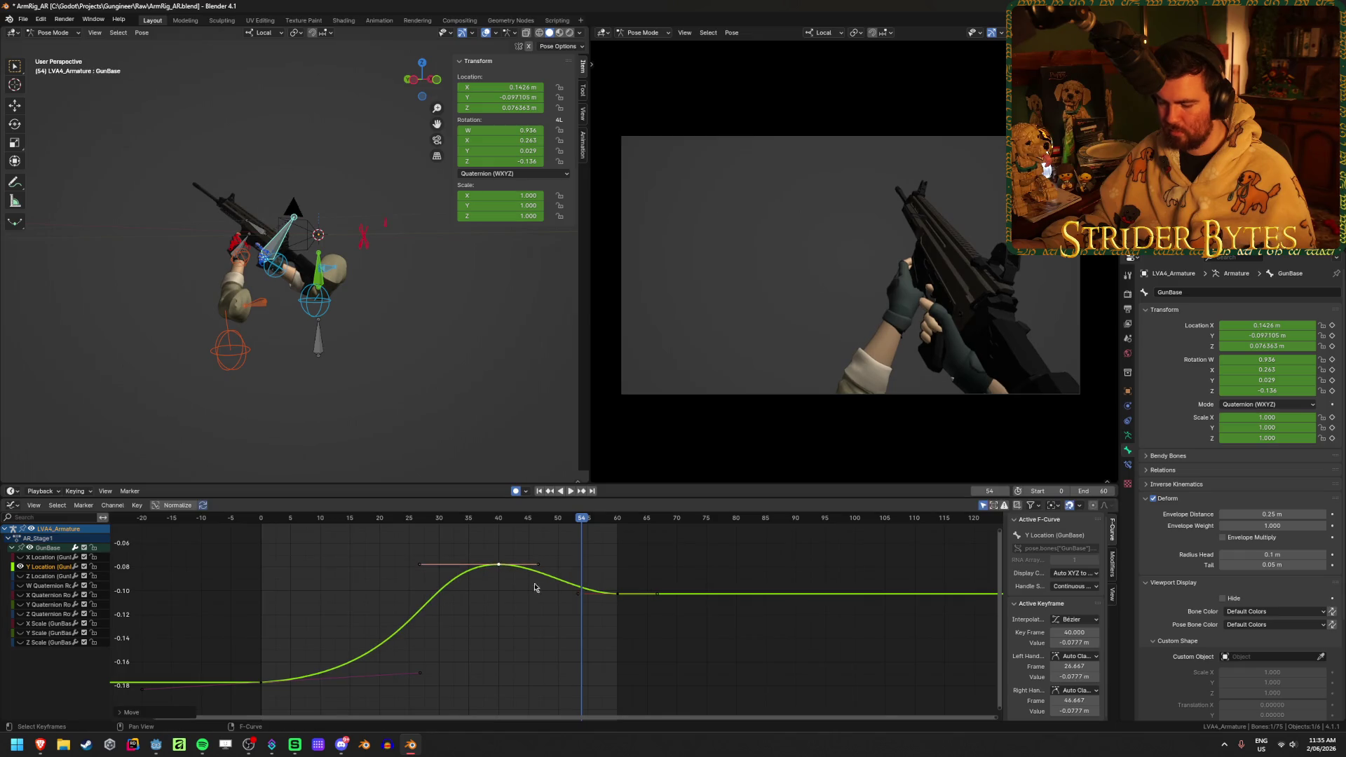
{"action": "key", "text": "shift+d"}
{"action": "left_click", "coordinate": [606, 622]}
{"action": "key", "text": "shift+d"}
{"action": "left_click", "coordinate": [625, 619]}
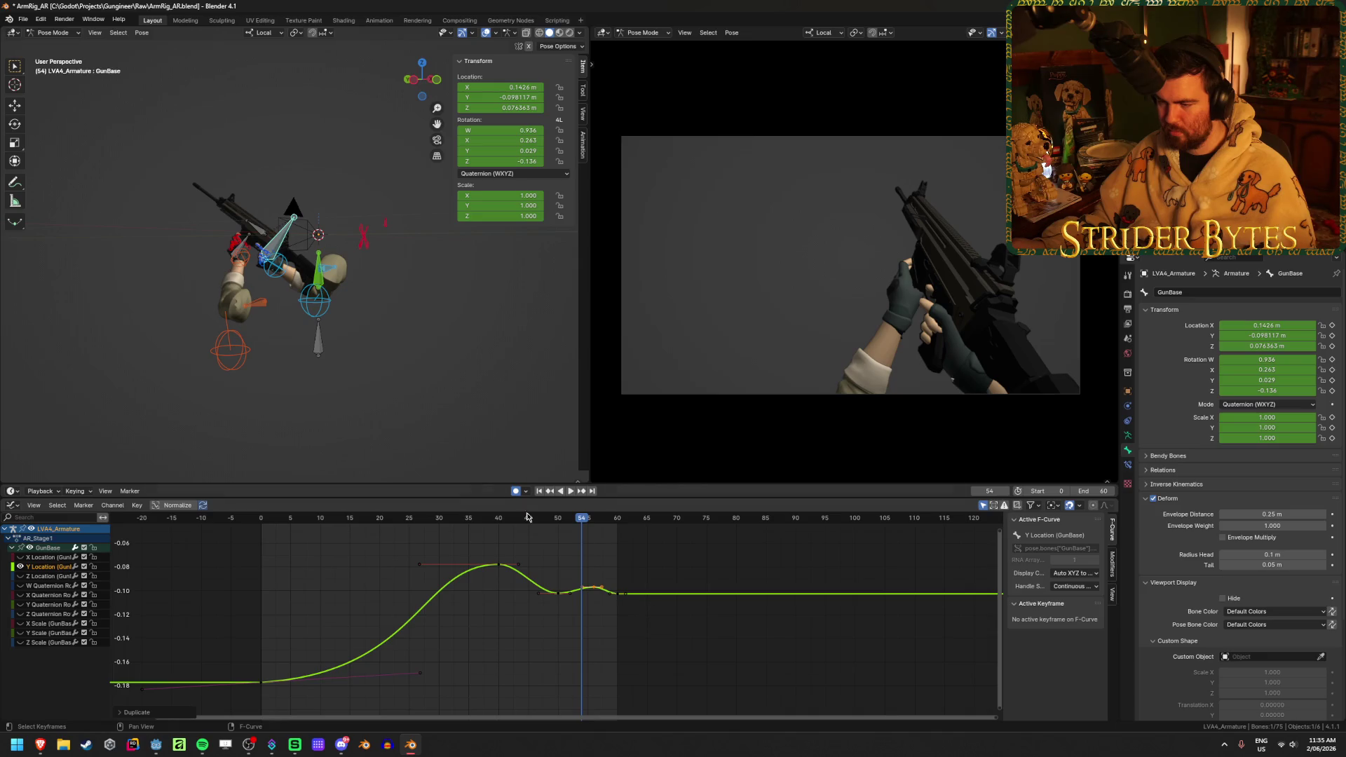
- Shift the late overshoot keys 7 frames earlier
{"action": "key", "text": "space"}
{"action": "left_click", "coordinate": [572, 491]}
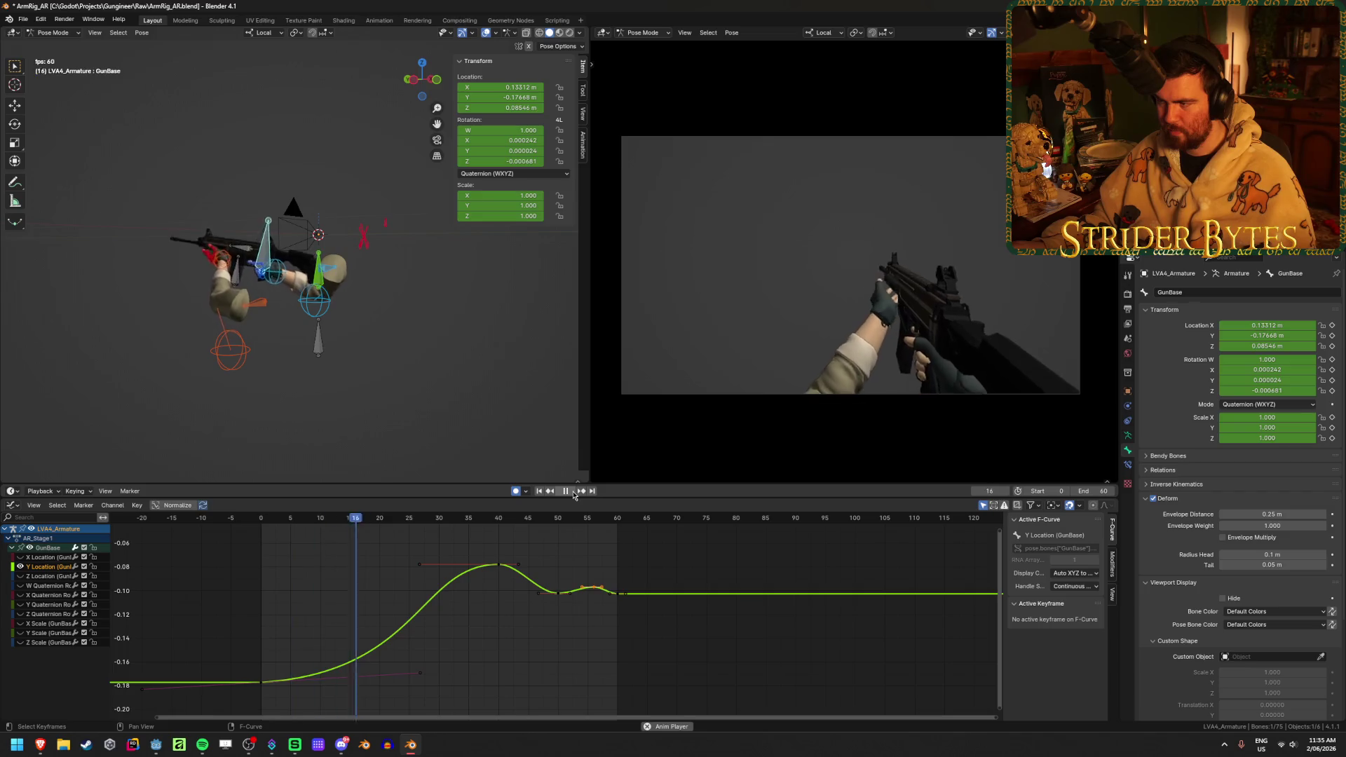
{"action": "key", "text": "space"}
{"action": "mouse_move", "coordinate": [701, 666]}
{"action": "left_mouse_down"}
{"action": "mouse_move", "coordinate": [607, 635]}
{"action": "mouse_move", "coordinate": [633, 626]}
{"action": "left_mouse_up"}
{"action": "key", "text": "g"}
{"action": "left_click", "coordinate": [593, 626]}
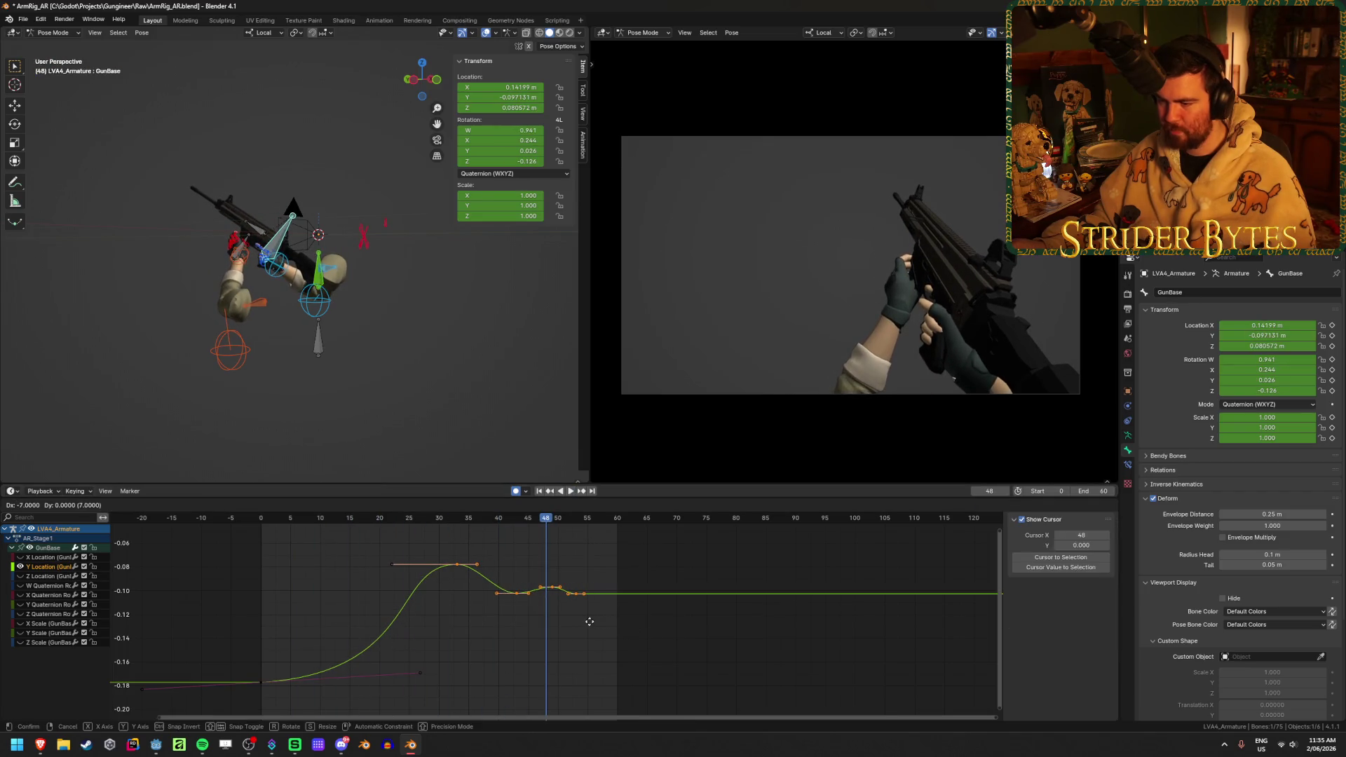
- Play back the revised Y Location motion and save the blend file
{"action": "left_click", "coordinate": [539, 491]}
{"action": "left_click", "coordinate": [571, 491]}
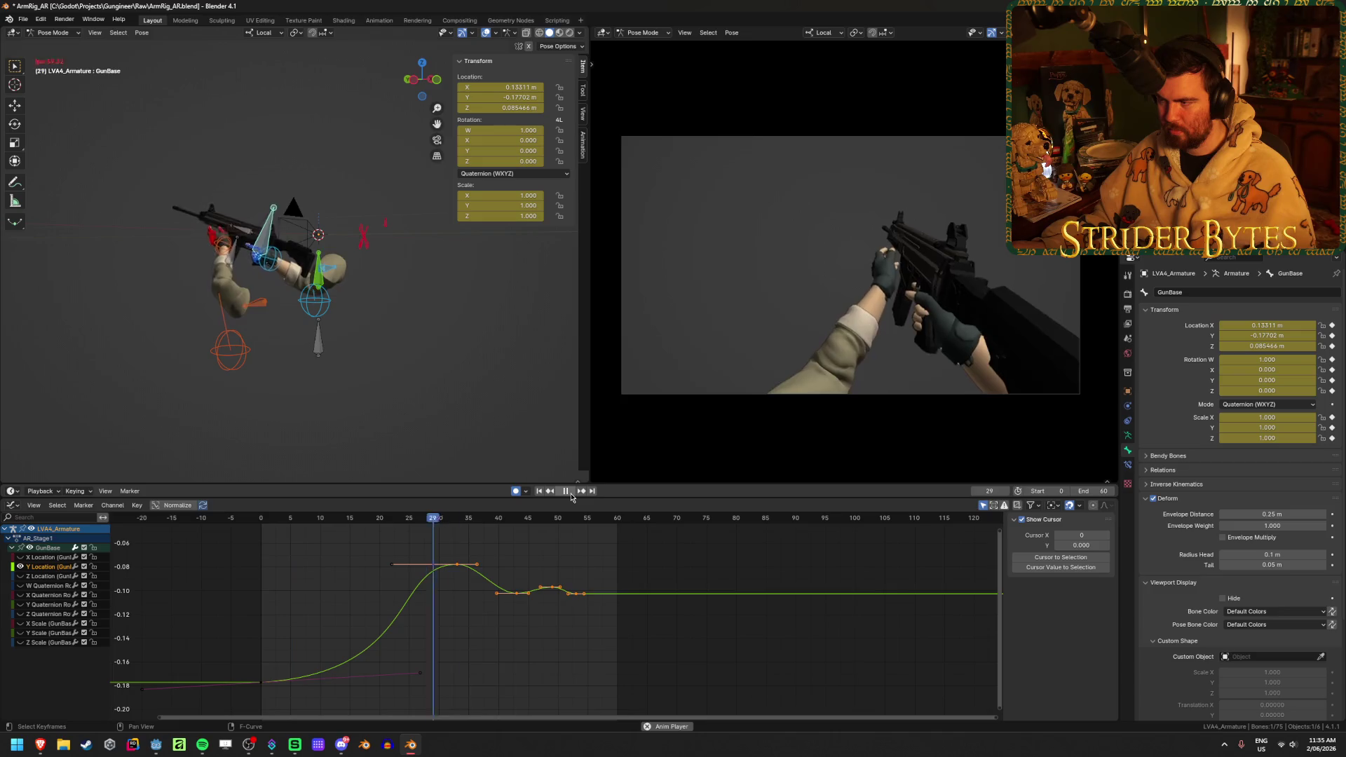
{"action": "left_click", "coordinate": [569, 492]}
{"action": "key", "text": "ctrl+s"}
- Adjust the frame-43 and frame-49 keys and move the frame-53 key to frame 55
{"action": "middle_click_drag", "start_coordinate": [543, 545], "coordinate": [593, 531]}
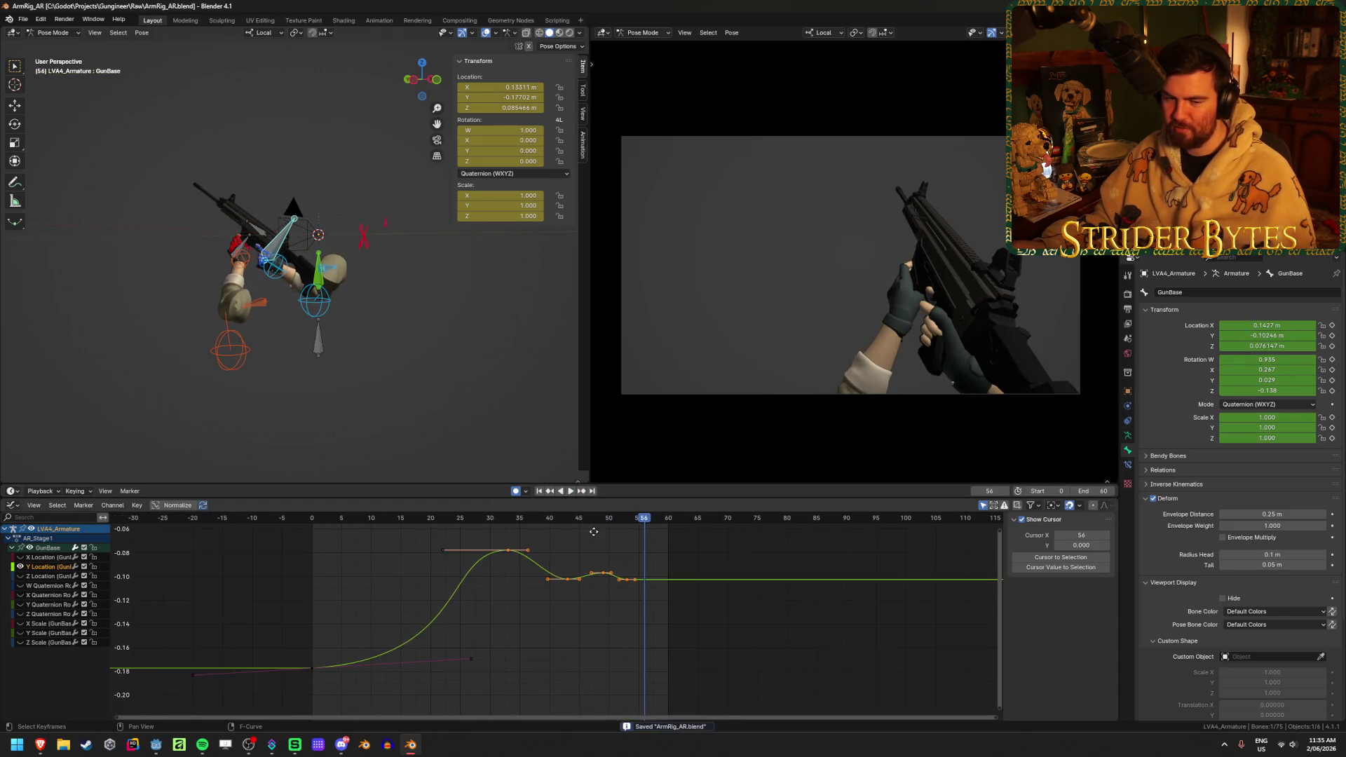
{"action": "middle_click_drag", "start_coordinate": [472, 602], "coordinate": [481, 602]}
{"action": "left_click", "coordinate": [592, 628]}
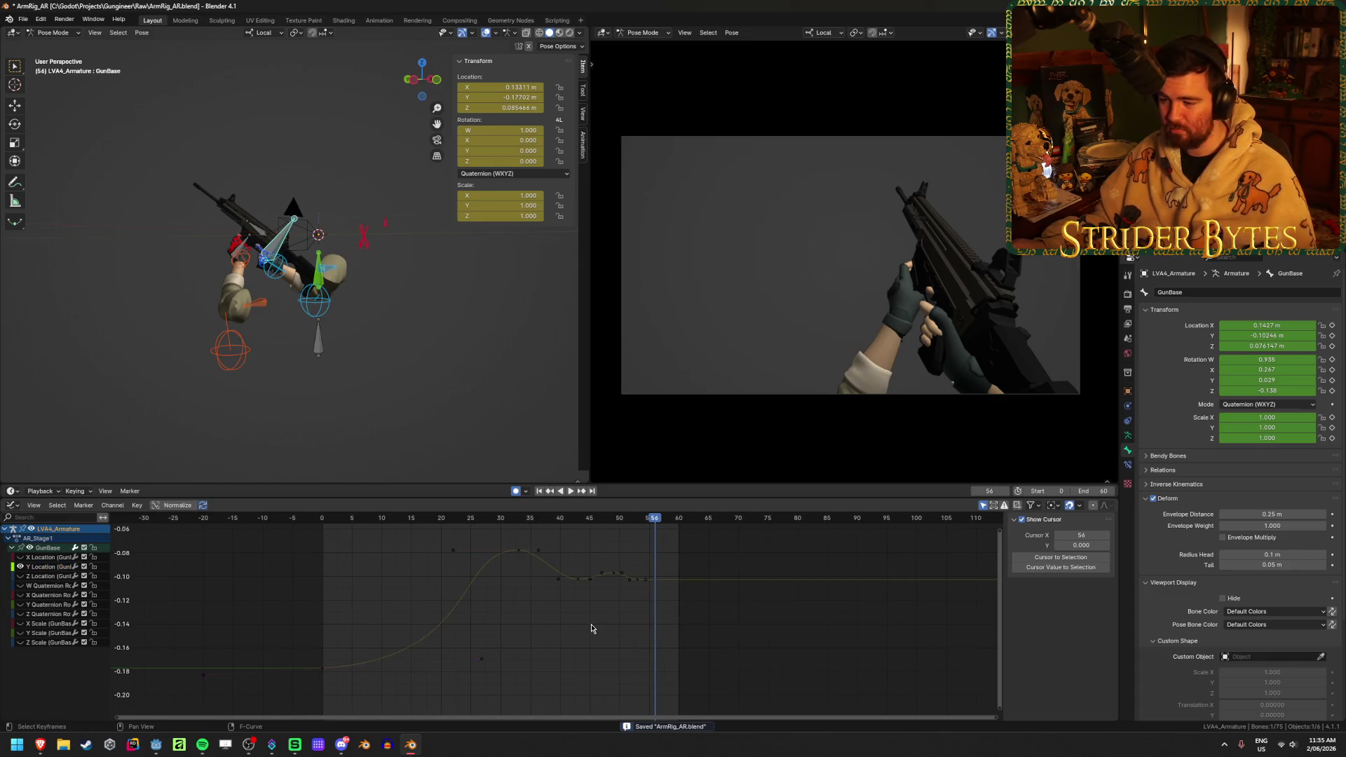
{"action": "left_click", "coordinate": [575, 578]}
{"action": "key", "text": "g"}
{"action": "left_click", "coordinate": [572, 578]}
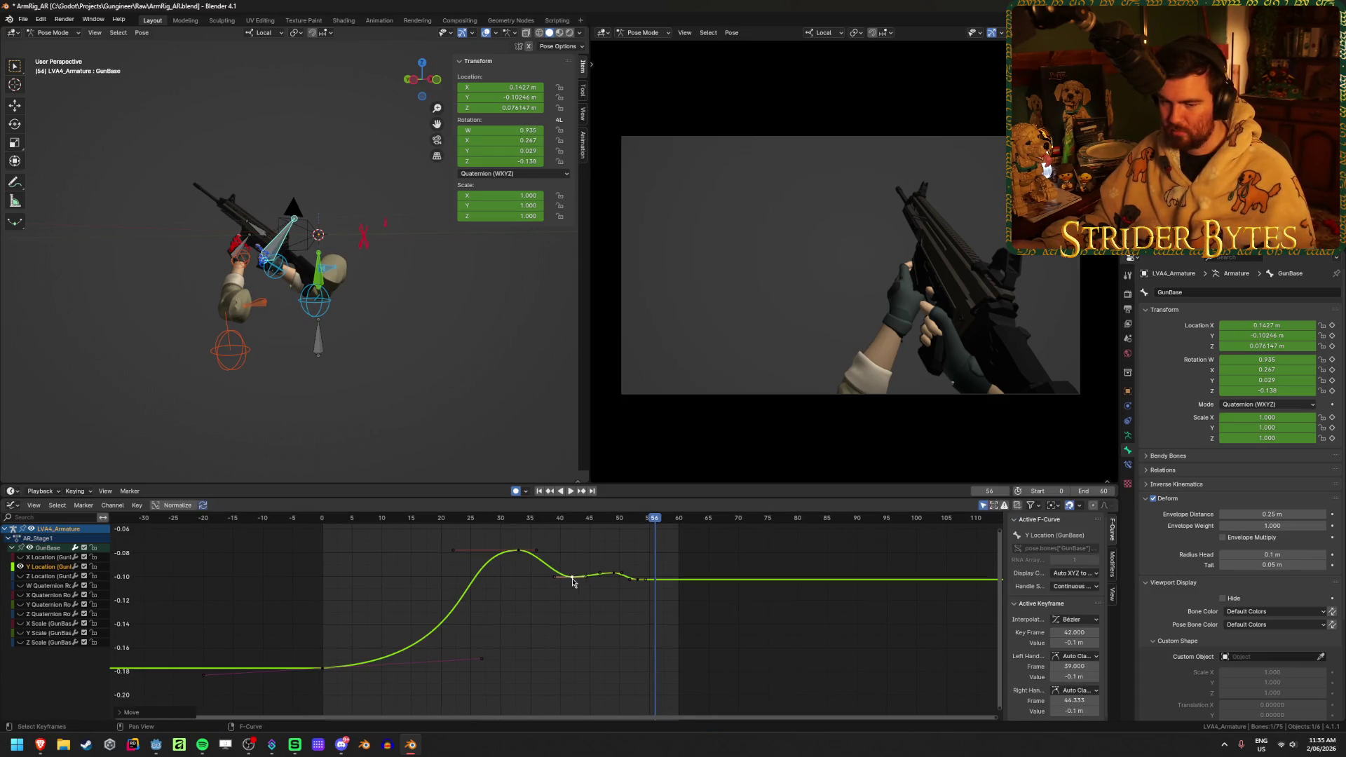
{"action": "key", "text": "g"}
{"action": "left_click", "coordinate": [613, 571]}
{"action": "left_click", "coordinate": [635, 579]}
{"action": "key", "text": "g"}
{"action": "left_click", "coordinate": [649, 585]}
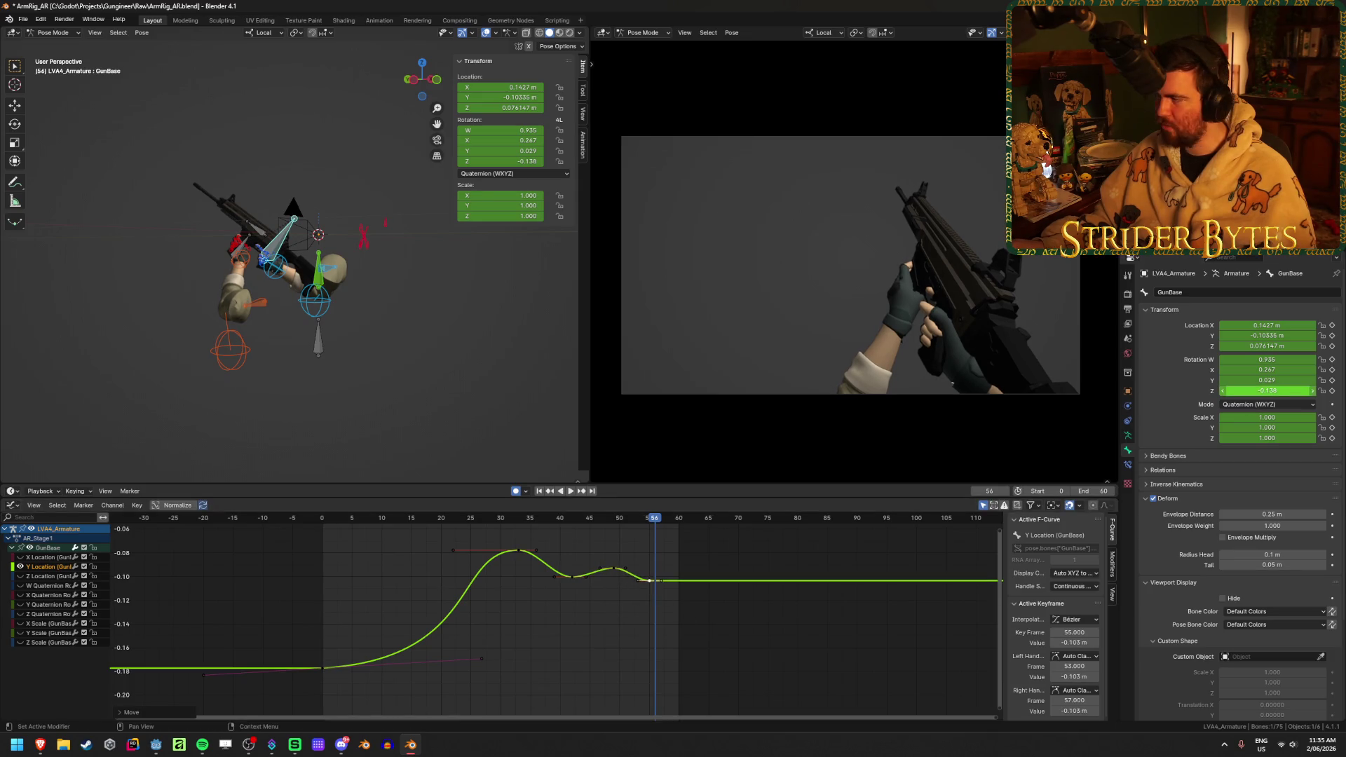
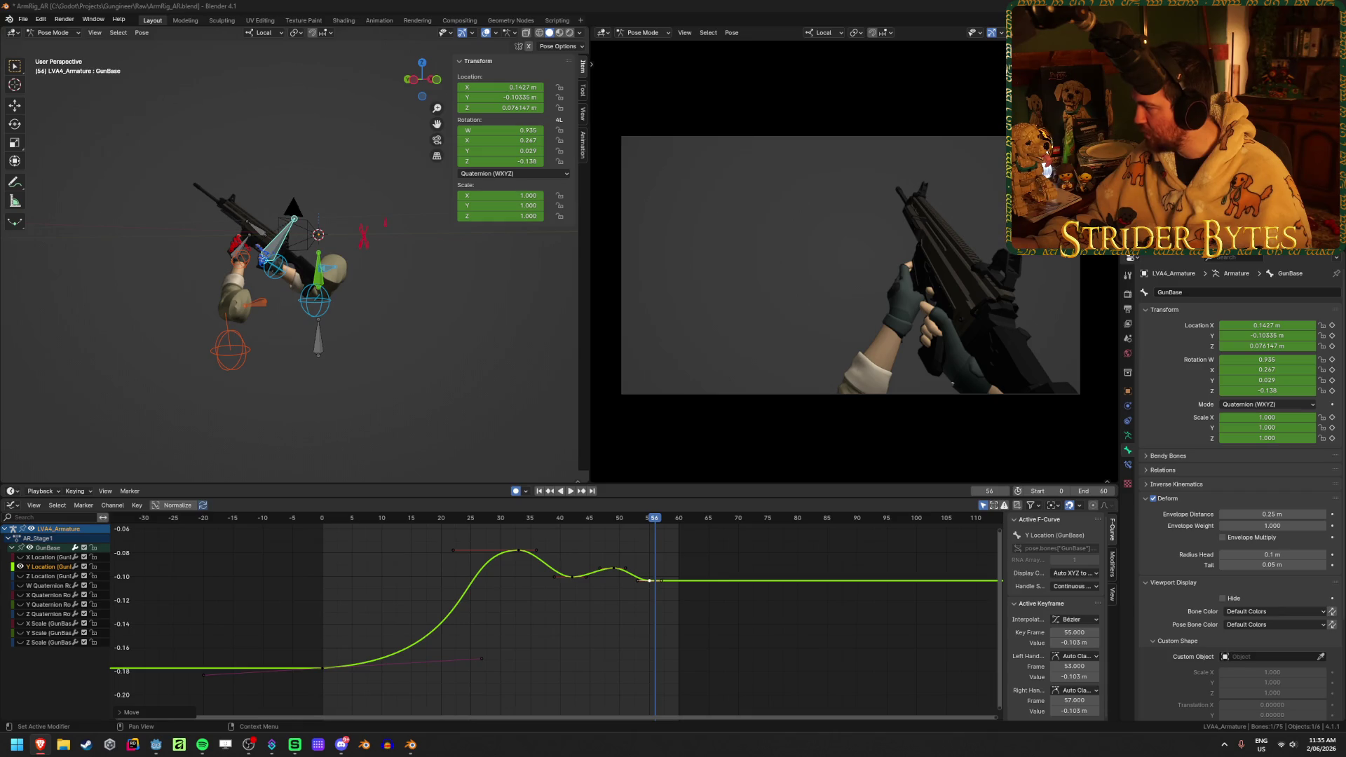
- Lower the frame-33 and frame-49 keys on the gun's Y Location curve and replay
{"action": "left_click", "coordinate": [595, 638]}
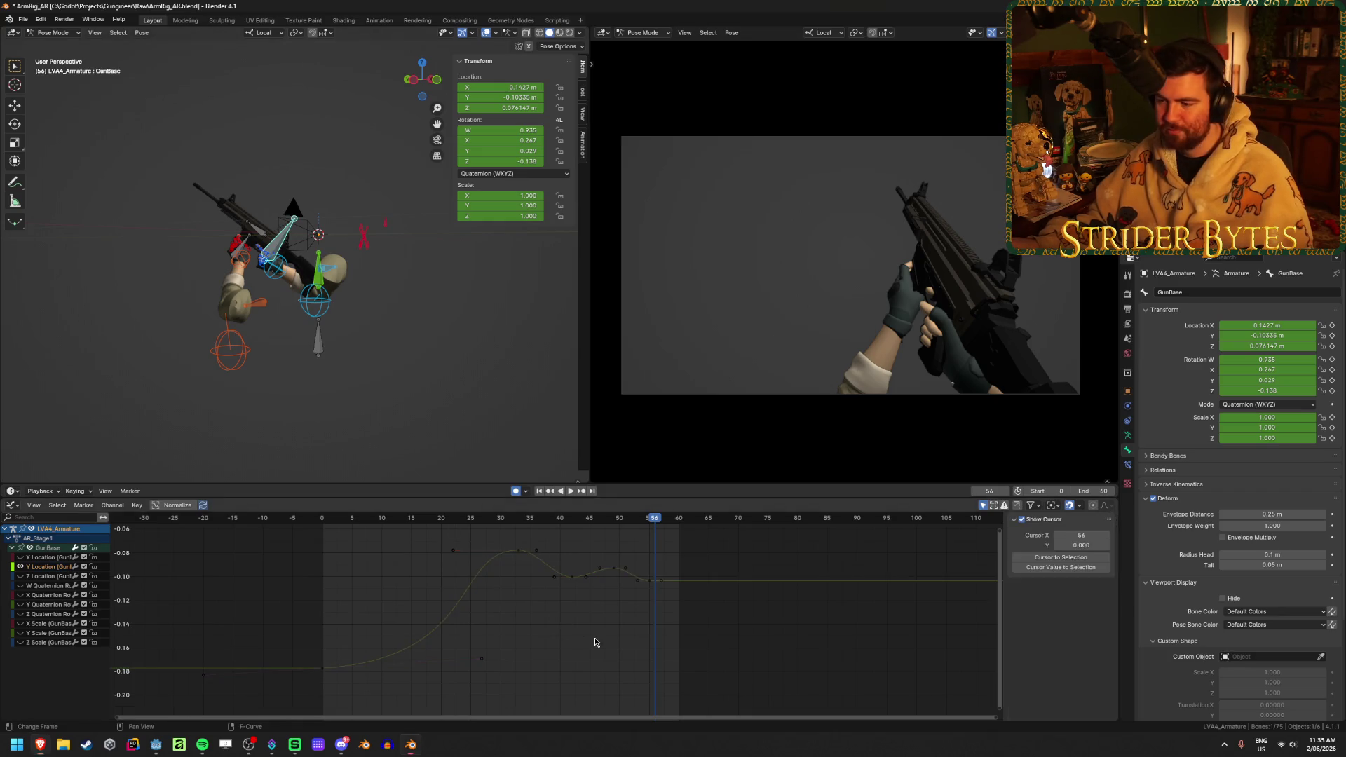
{"action": "key", "text": "shift+Left"}
{"action": "left_click", "coordinate": [570, 492]}
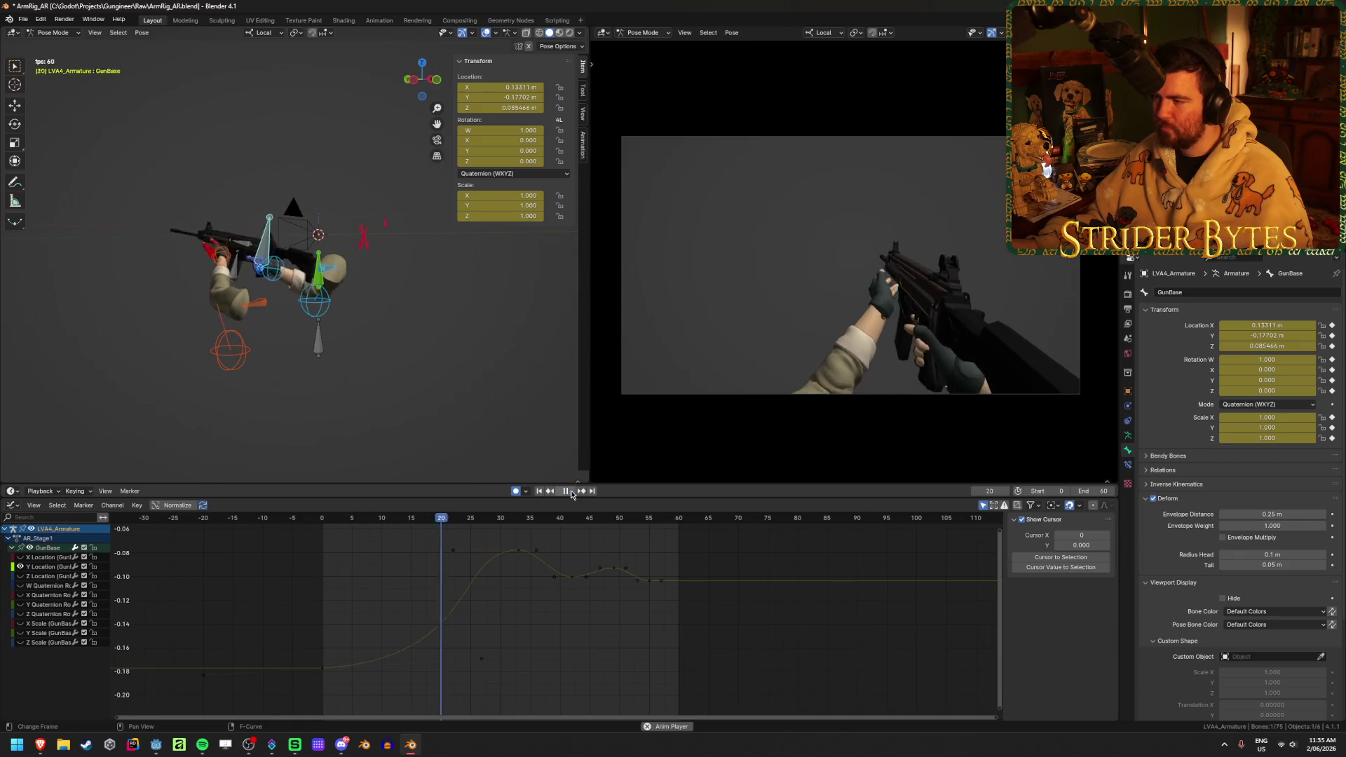
{"action": "key", "text": "space"}
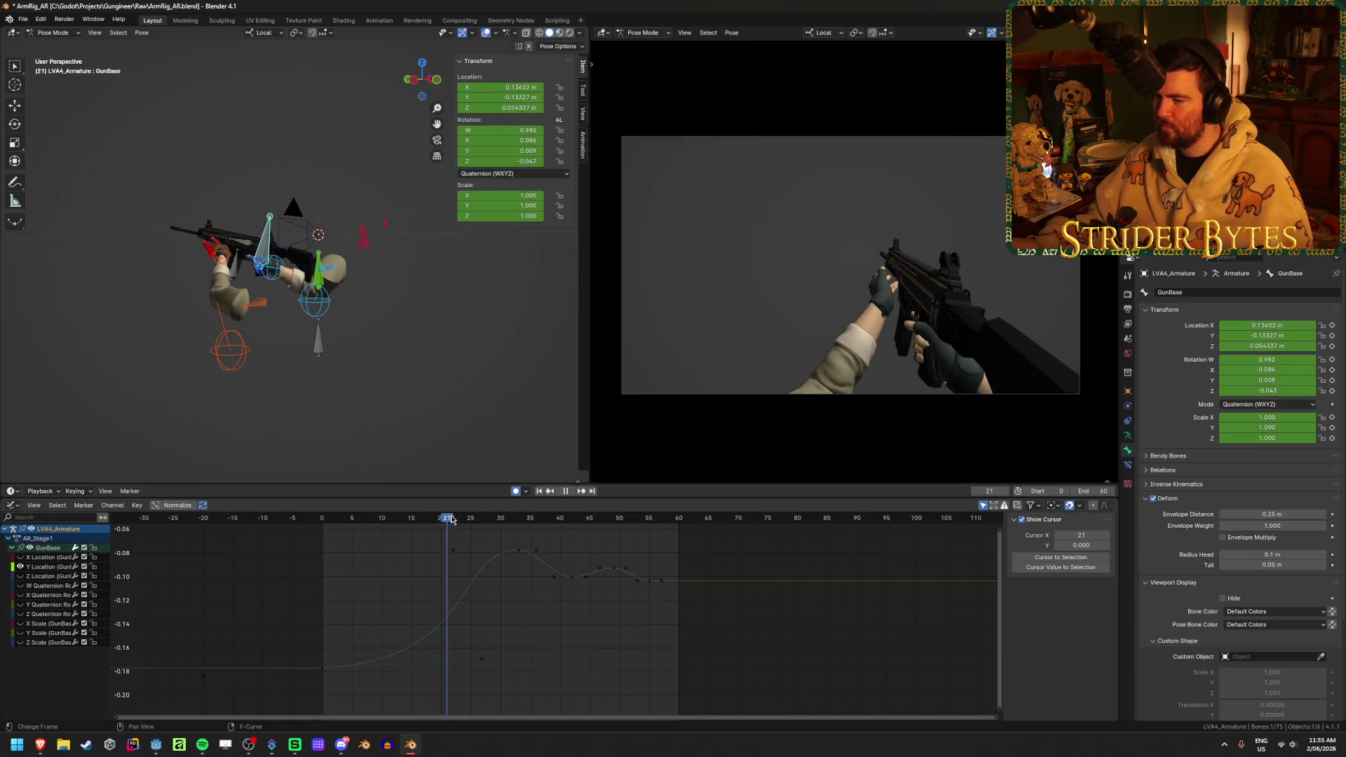
{"action": "left_click_drag", "start_coordinate": [519, 551], "coordinate": [519, 560]}
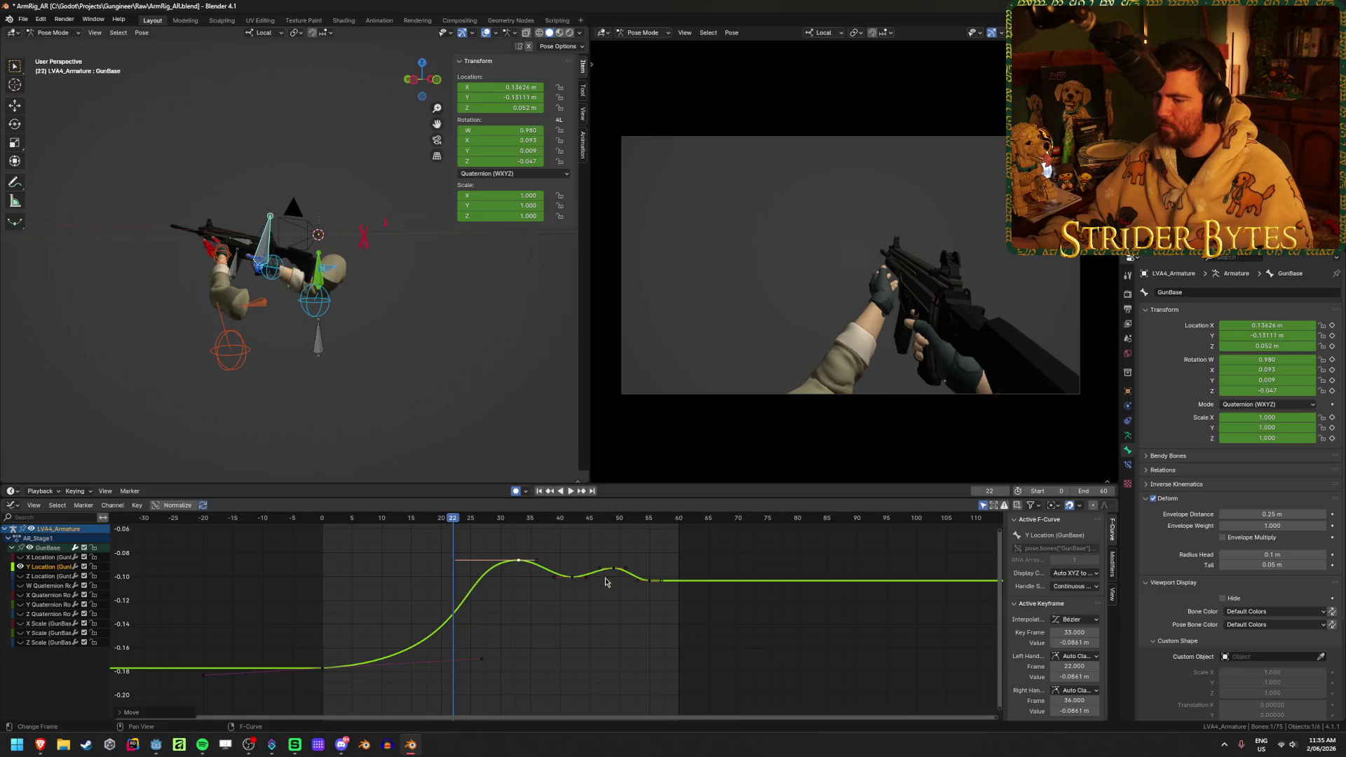
{"action": "left_click_drag", "start_coordinate": [610, 571], "coordinate": [611, 573]}
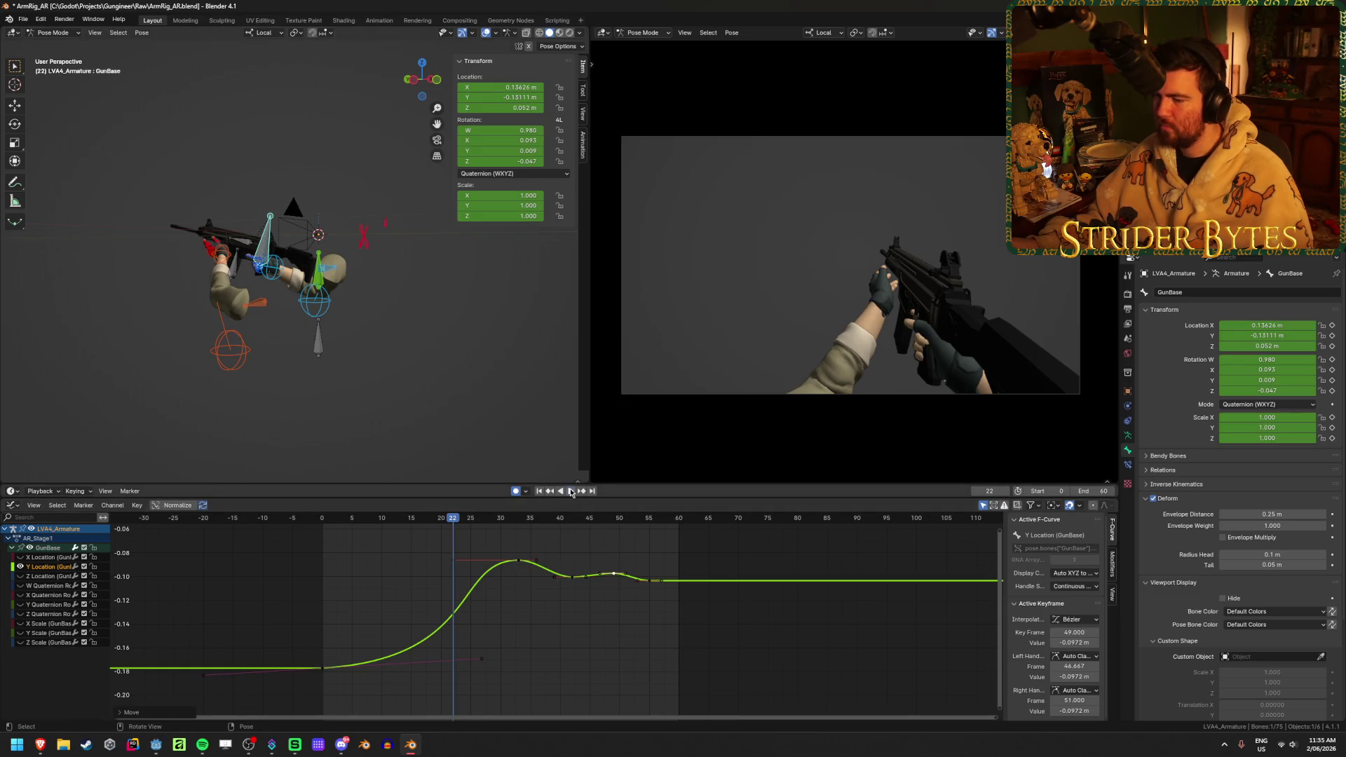
{"action": "left_click", "coordinate": [571, 492]}
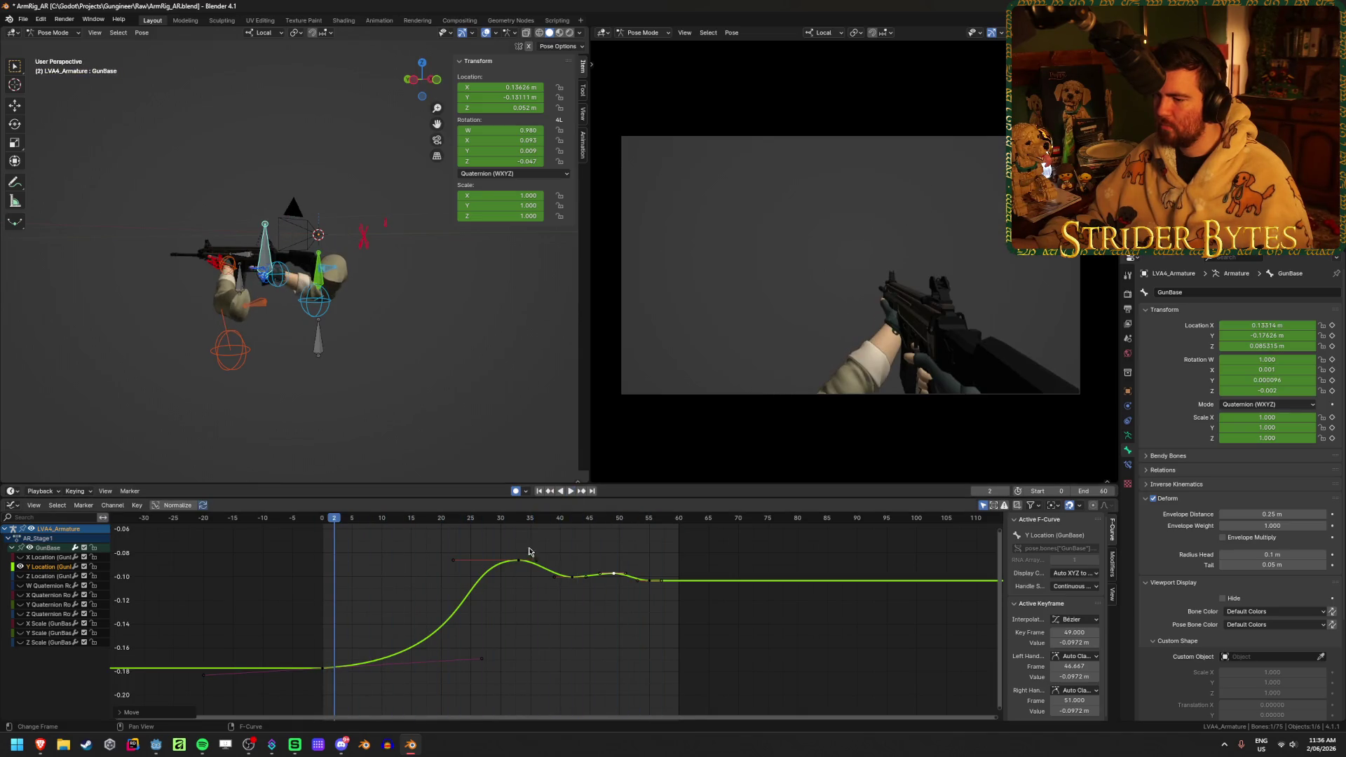
- Inspect the poses around frames 34–46 and shift the frame-34 Z Location key later
{"action": "mouse_move", "coordinate": [529, 527]}
{"action": "left_mouse_down"}
{"action": "mouse_move", "coordinate": [577, 536]}
{"action": "mouse_move", "coordinate": [330, 554]}
{"action": "mouse_move", "coordinate": [648, 568]}
{"action": "mouse_move", "coordinate": [587, 577]}
{"action": "left_mouse_up"}
{"action": "left_click_drag", "start_coordinate": [485, 571], "coordinate": [599, 571]}
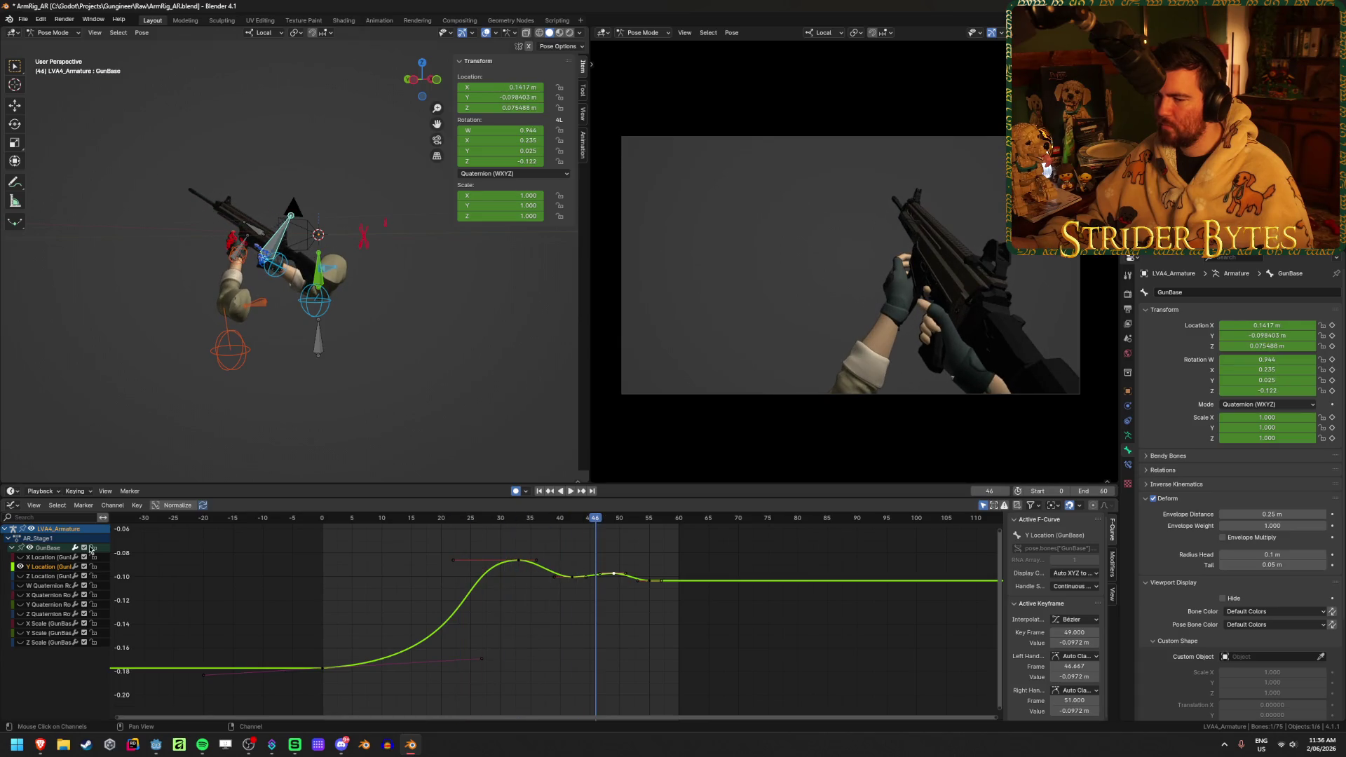
{"action": "scroll", "coordinate": [580, 606], "scroll_direction": "down", "scroll_amount": 4}
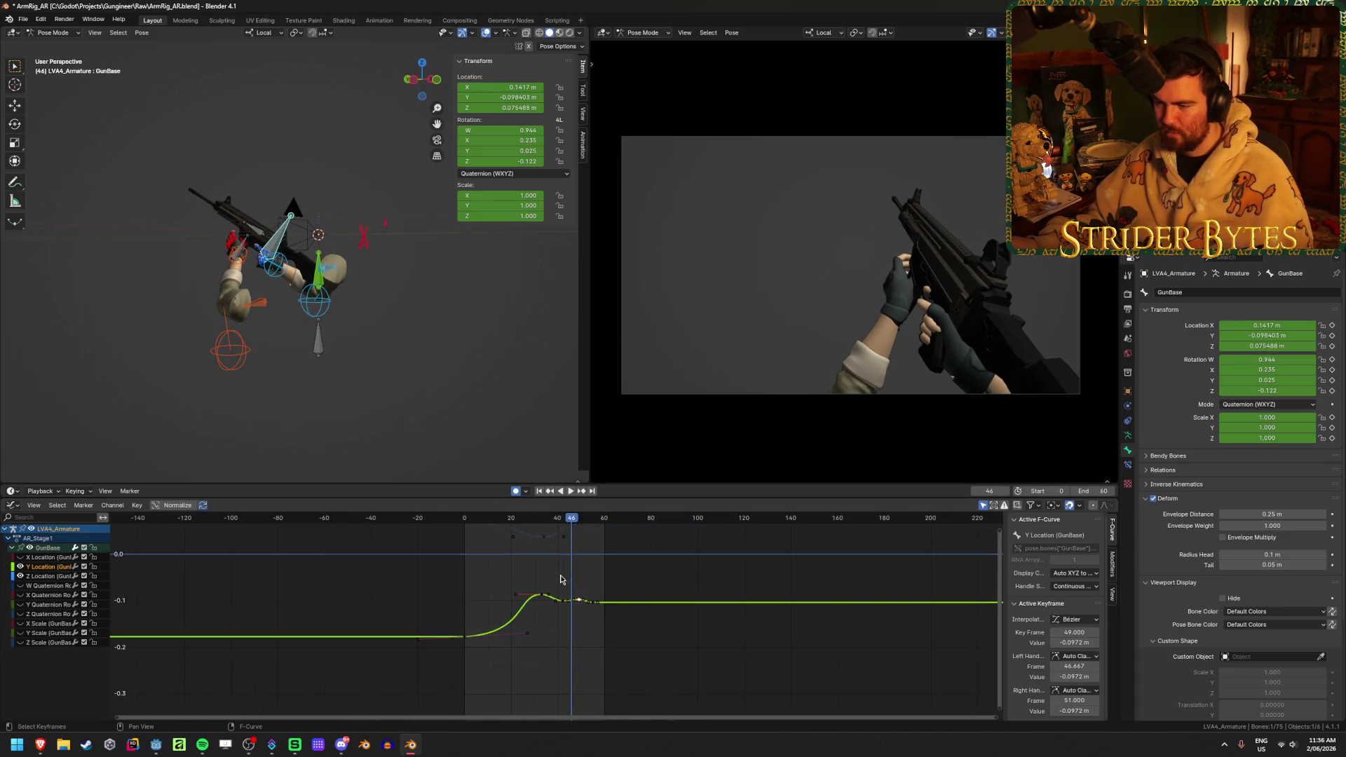
{"action": "scroll", "coordinate": [581, 607], "scroll_direction": "up", "scroll_amount": 4}
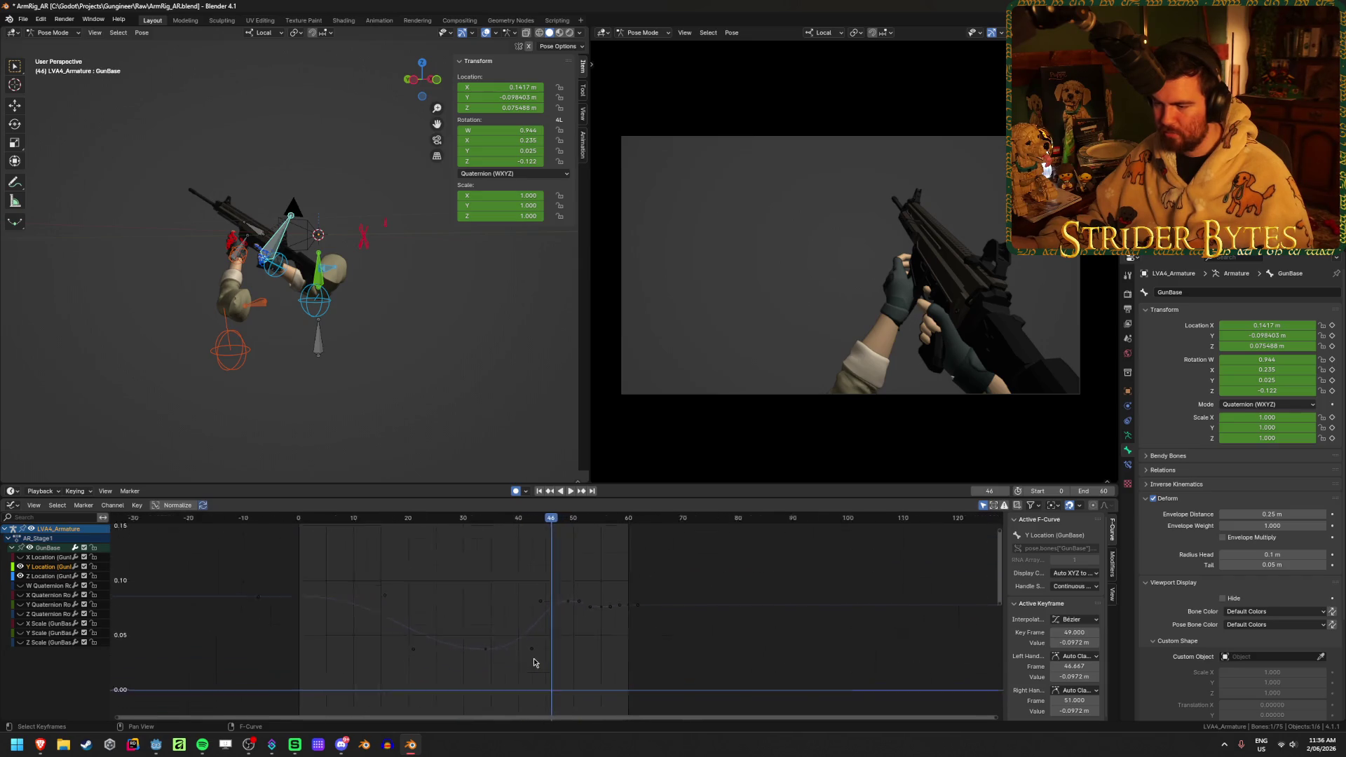
{"action": "left_click", "coordinate": [472, 522]}
{"action": "mouse_move", "coordinate": [502, 526]}
{"action": "left_mouse_down"}
{"action": "mouse_move", "coordinate": [585, 540]}
{"action": "mouse_move", "coordinate": [482, 548]}
{"action": "left_mouse_up"}
{"action": "mouse_move", "coordinate": [472, 654]}
{"action": "left_mouse_down"}
{"action": "mouse_move", "coordinate": [497, 625]}
{"action": "mouse_move", "coordinate": [480, 622]}
{"action": "left_mouse_up"}
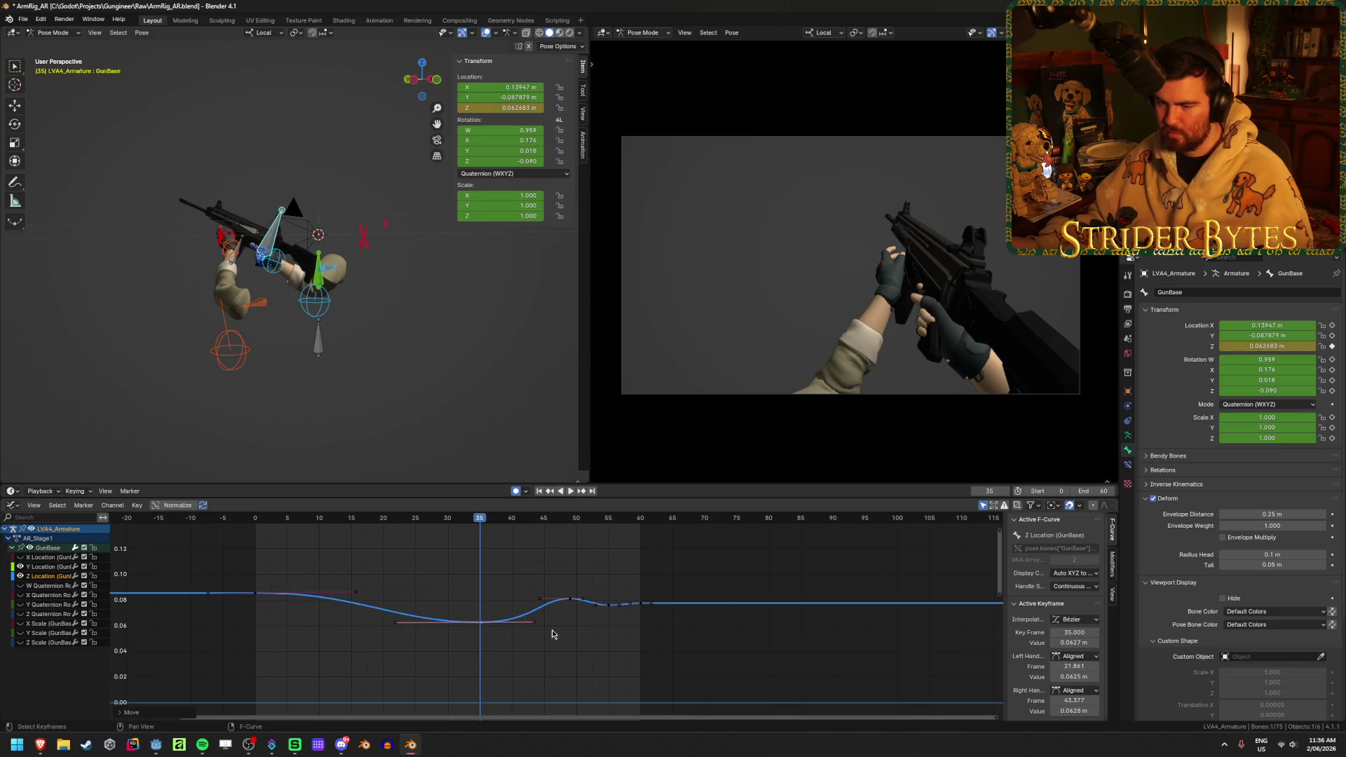
- Flatten the frame-35 Z Location key's handles, review the motion, and save
{"action": "key", "text": "s"}
{"action": "left_click", "coordinate": [515, 630]}
{"action": "key", "text": "space"}
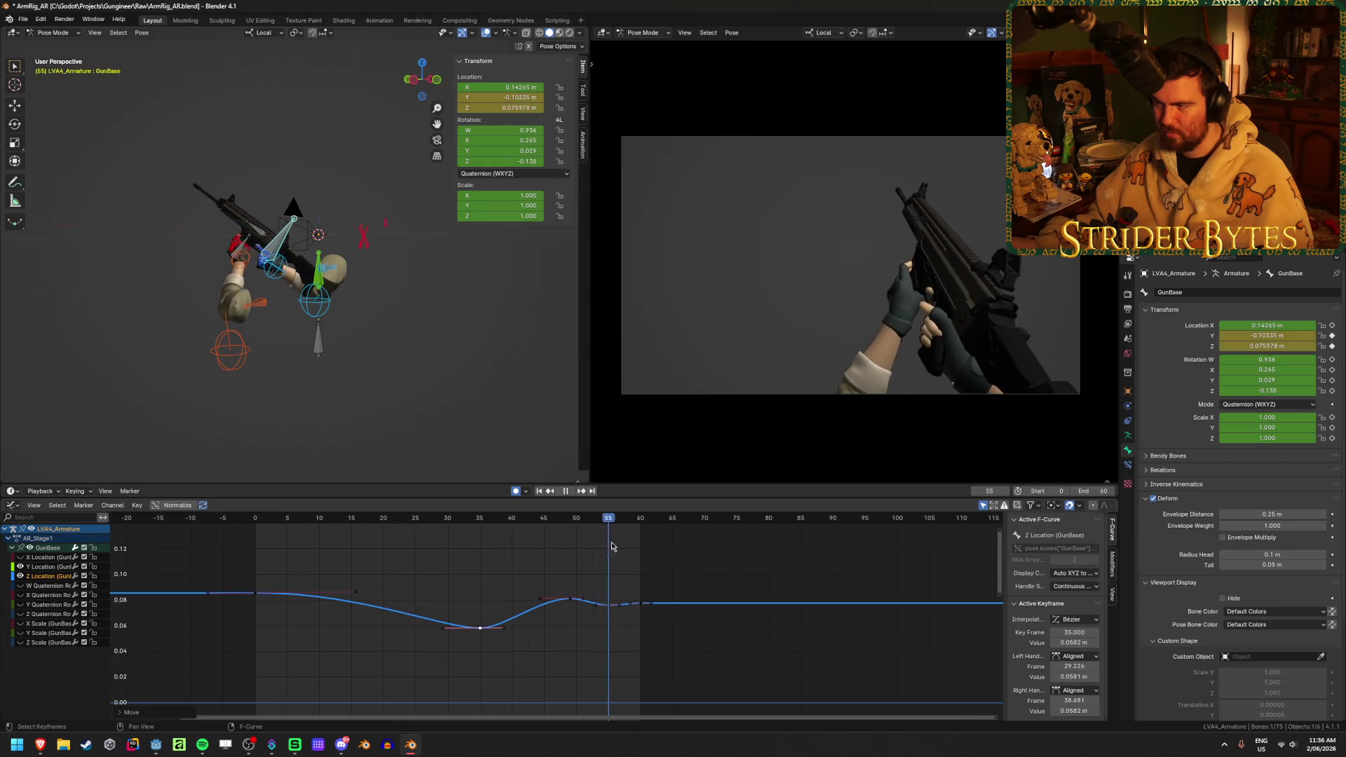
{"action": "key", "text": "space"}
{"action": "key", "text": "ctrl+s"}
- Replay the motion, then hide the Z Location curve and show the X Quaternion rotation curve
{"action": "key", "text": "space"}
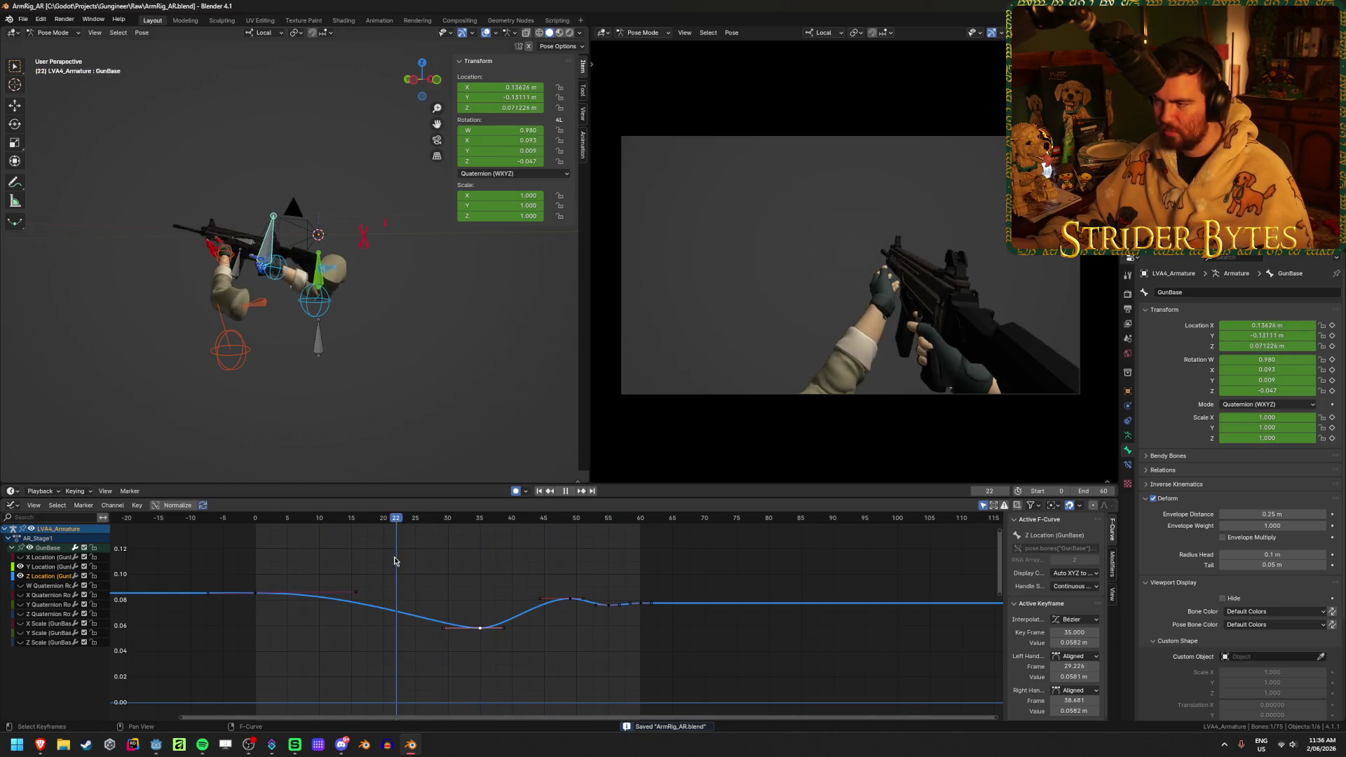
{"action": "key", "text": "space"}
{"action": "left_click", "coordinate": [21, 575]}
{"action": "left_click", "coordinate": [20, 595]}
{"action": "scroll", "coordinate": [449, 645], "scroll_direction": "down", "scroll_amount": 6}
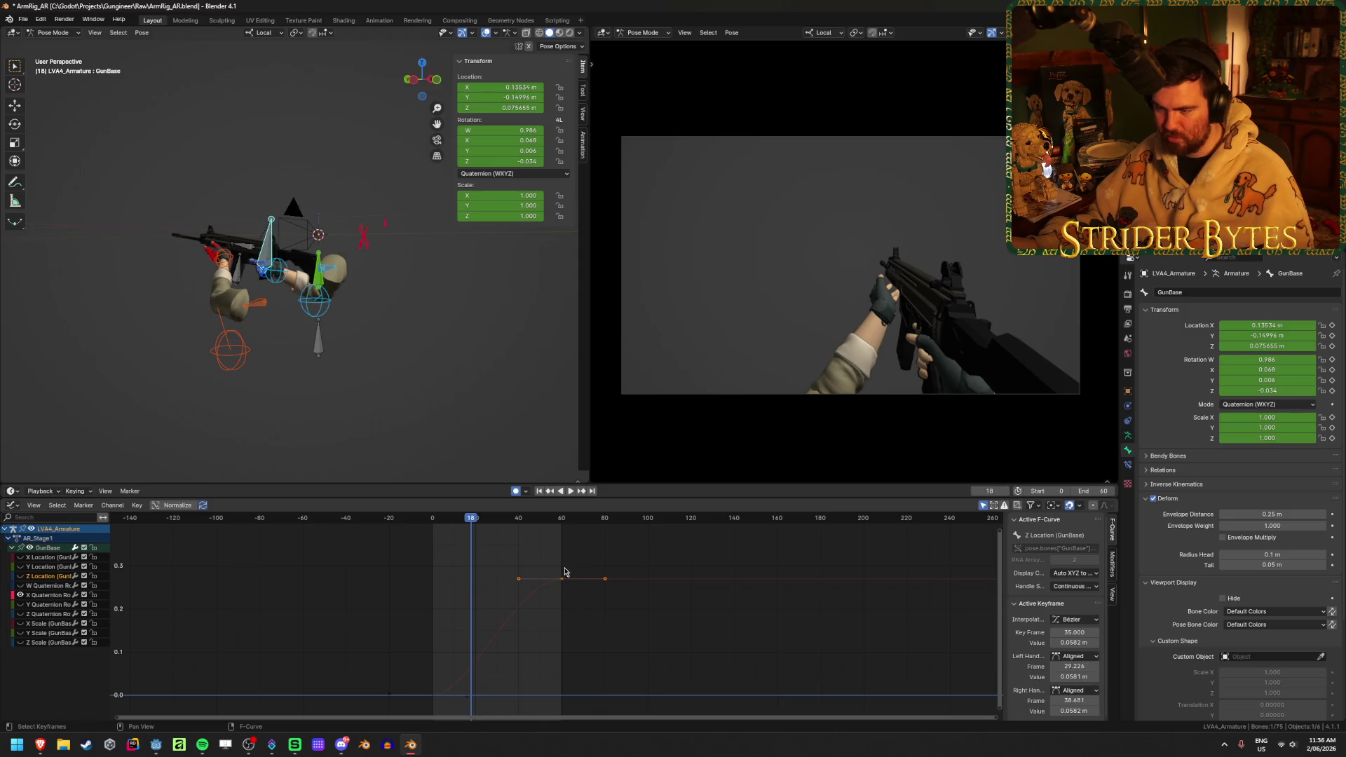
- Save the file and play back the gun raise, scrubbing to frame 31
{"action": "key", "text": "shift+Right"}
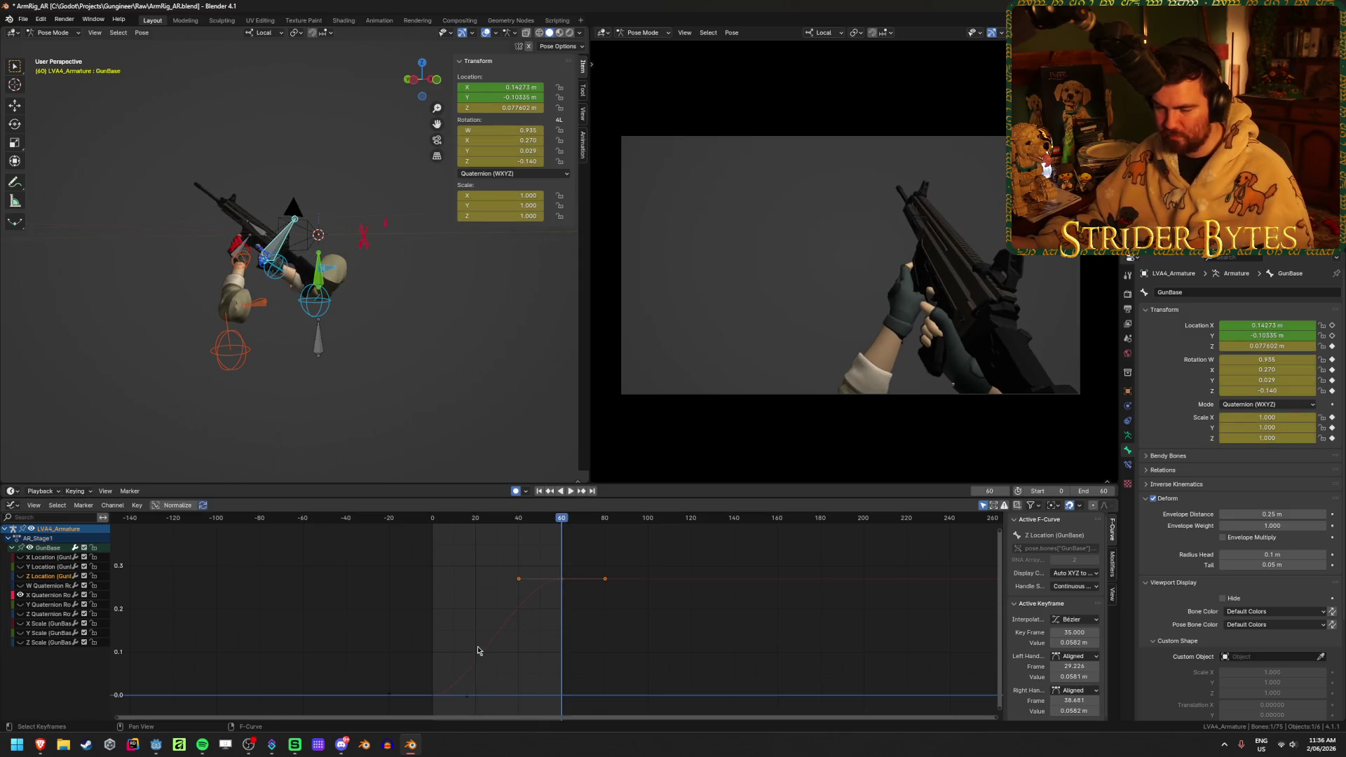
{"action": "scroll", "coordinate": [481, 623], "scroll_direction": "left", "scroll_amount": 2, "text": "ctrl"}
{"action": "scroll", "coordinate": [481, 645], "scroll_direction": "down", "scroll_amount": 1, "text": "shift"}
{"action": "key", "text": "ctrl+s"}
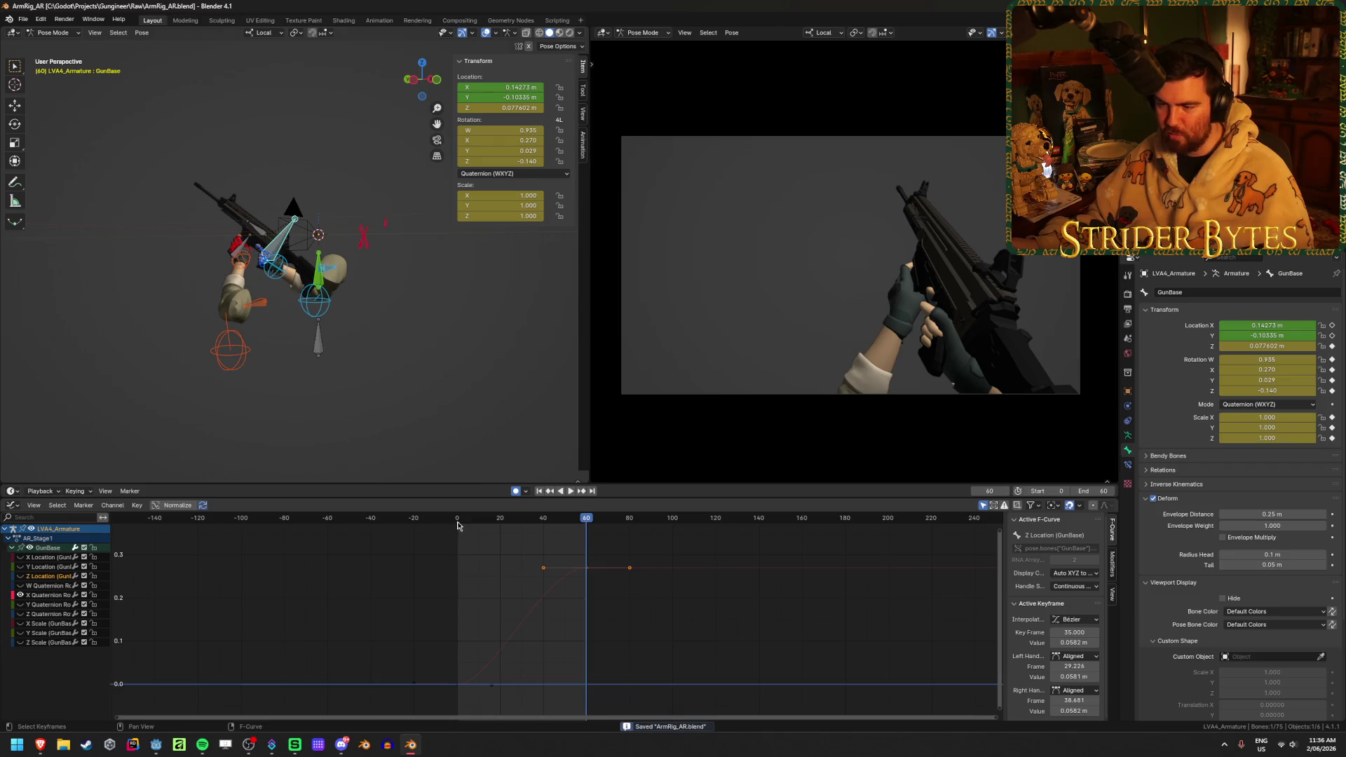
{"action": "left_click", "coordinate": [457, 526]}
{"action": "key", "text": "space"}
{"action": "left_click_drag", "start_coordinate": [504, 530], "coordinate": [524, 534]}
- Move the X Quaternion key's left handle and the first key's right handle, then preview
{"action": "left_click", "coordinate": [550, 575]}
{"action": "key", "text": "g"}
{"action": "left_click", "coordinate": [499, 574]}
{"action": "left_click", "coordinate": [494, 685]}
{"action": "key", "text": "g"}
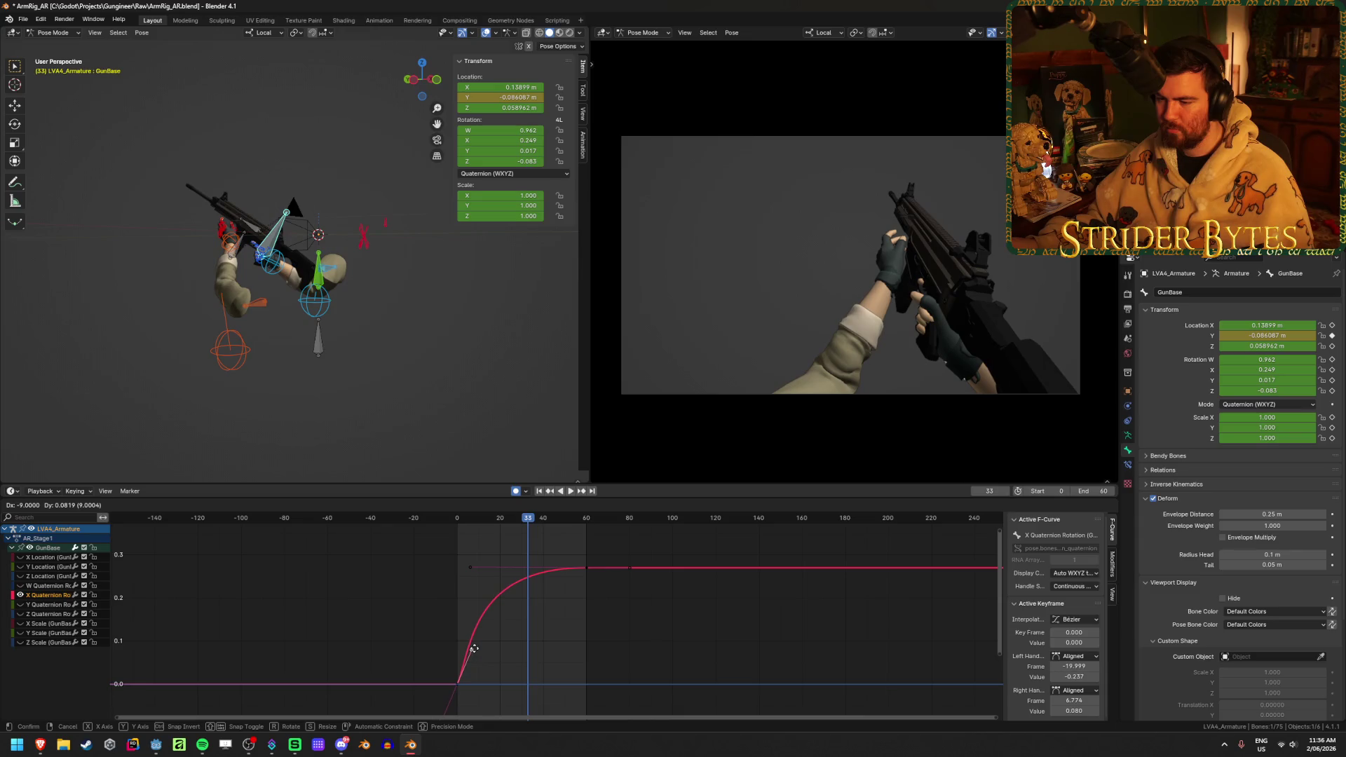
{"action": "left_click", "coordinate": [473, 649]}
{"action": "key", "text": "space"}
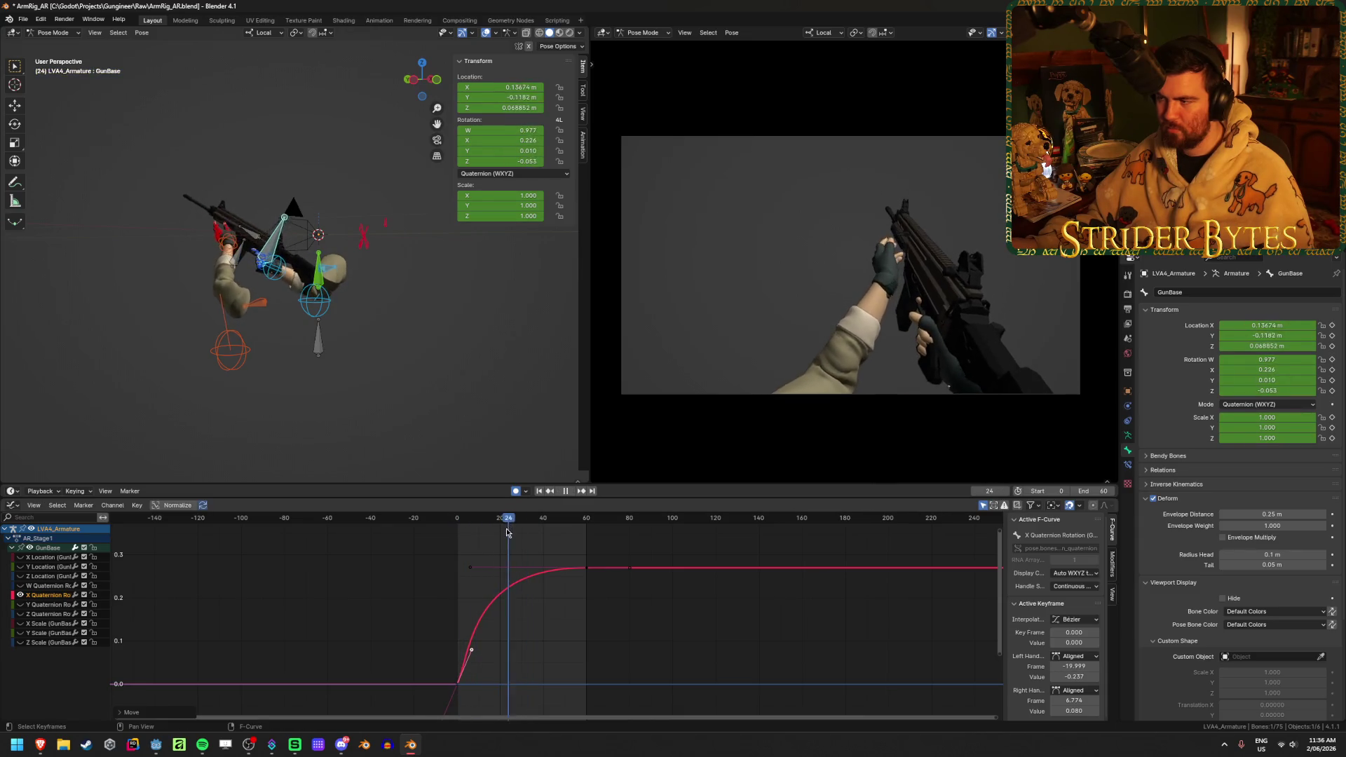
{"action": "key", "text": "Escape"}
- Readjust the first key's right handle, replay the animation, and try reshaping the curve further
{"action": "key", "text": "g"}
{"action": "left_click", "coordinate": [535, 653]}
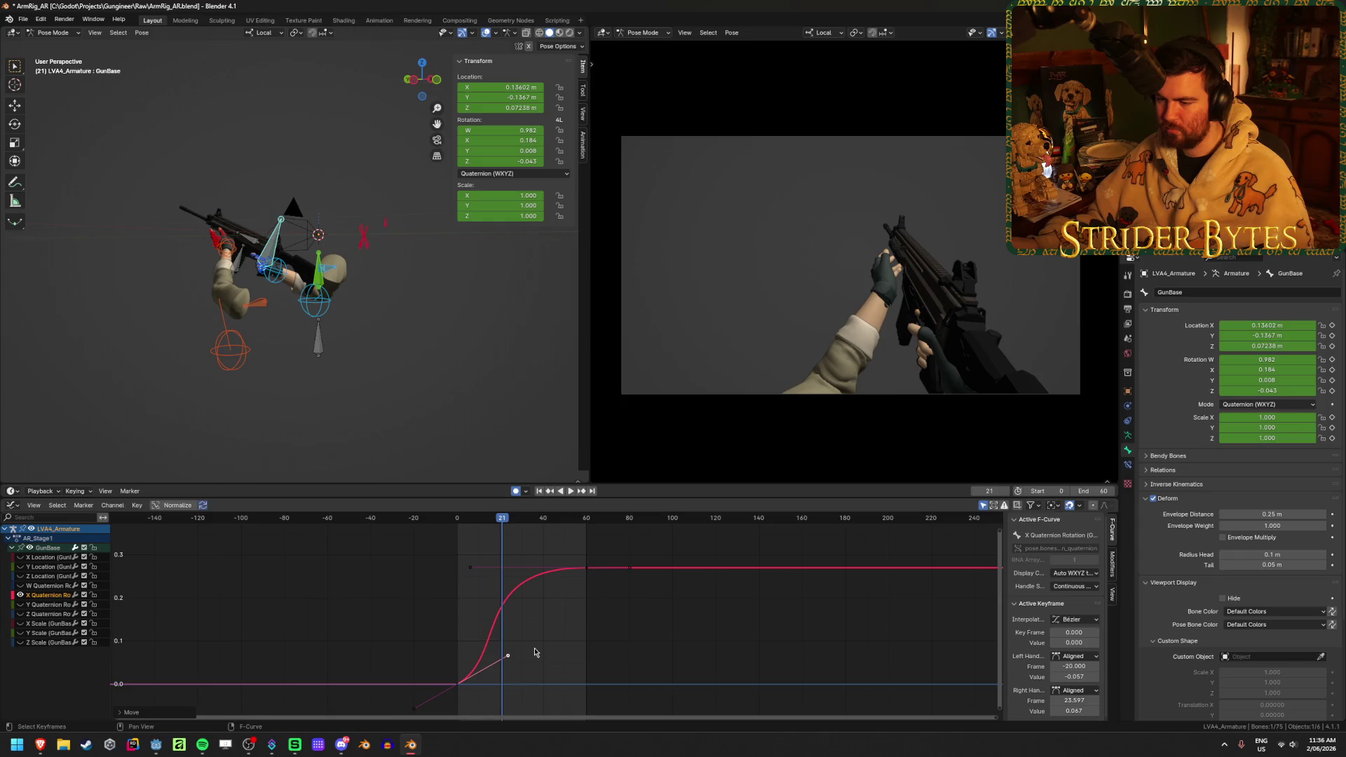
{"action": "key", "text": "shift+Left"}
{"action": "key", "text": "space"}
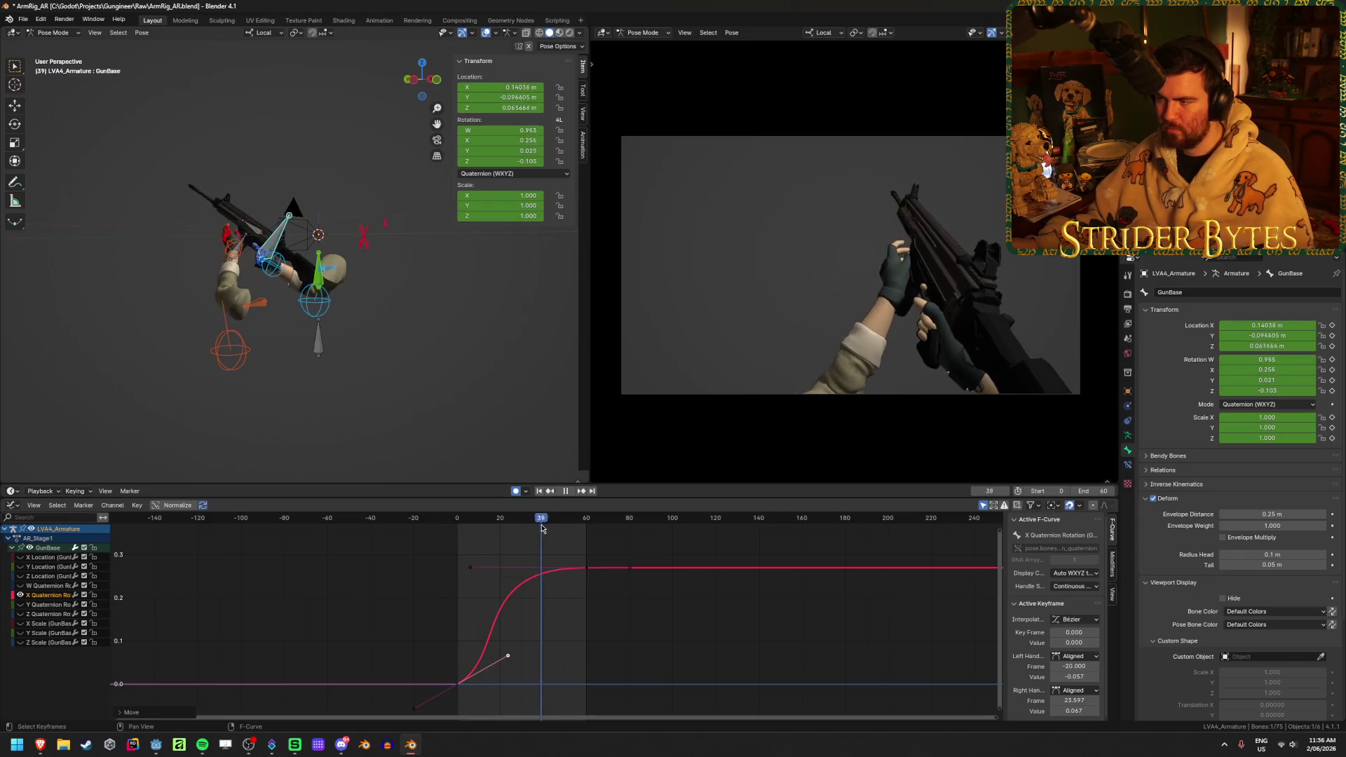
{"action": "key", "text": "Escape"}
{"action": "left_click", "coordinate": [568, 491]}
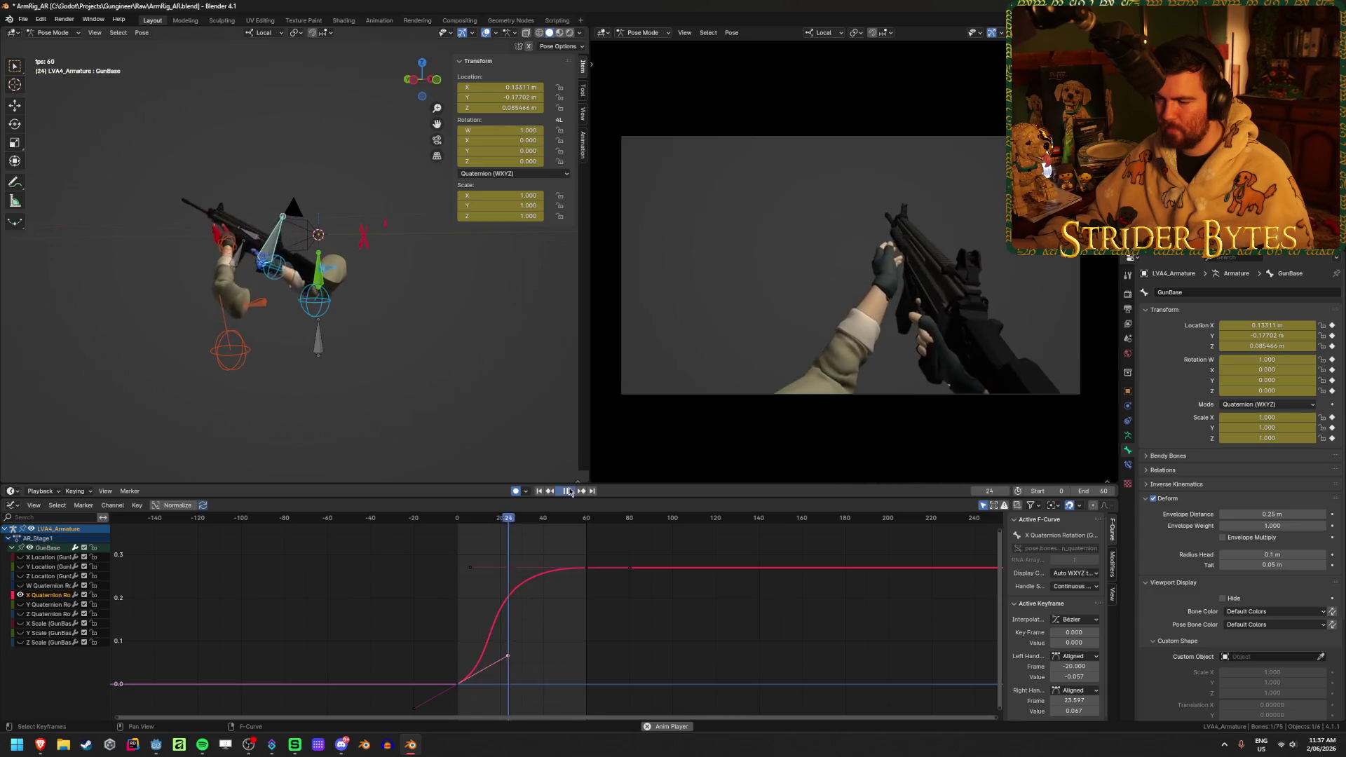
{"action": "left_click", "coordinate": [570, 491]}
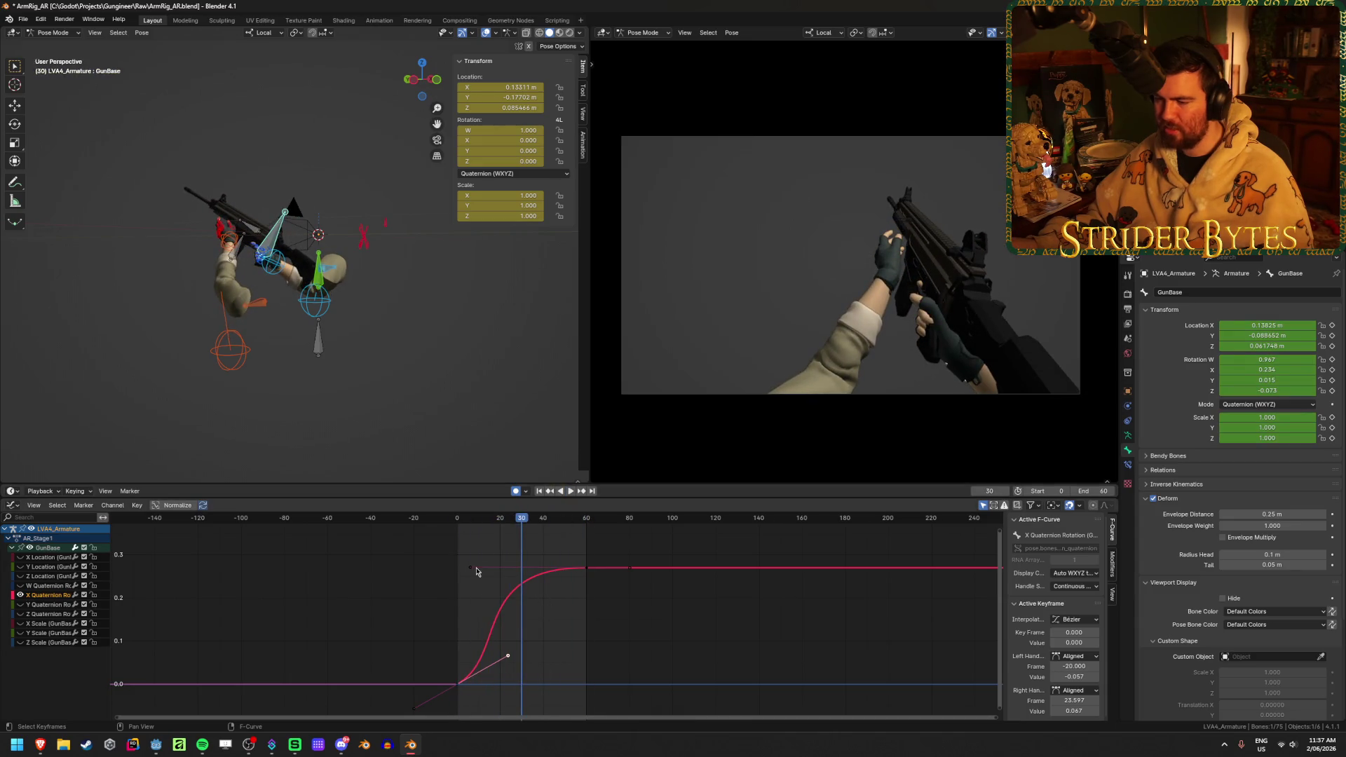
{"action": "mouse_move", "coordinate": [474, 571]}
{"action": "left_mouse_down"}
{"action": "mouse_move", "coordinate": [392, 563]}
{"action": "mouse_move", "coordinate": [391, 609]}
{"action": "mouse_move", "coordinate": [444, 661]}
{"action": "left_mouse_up"}
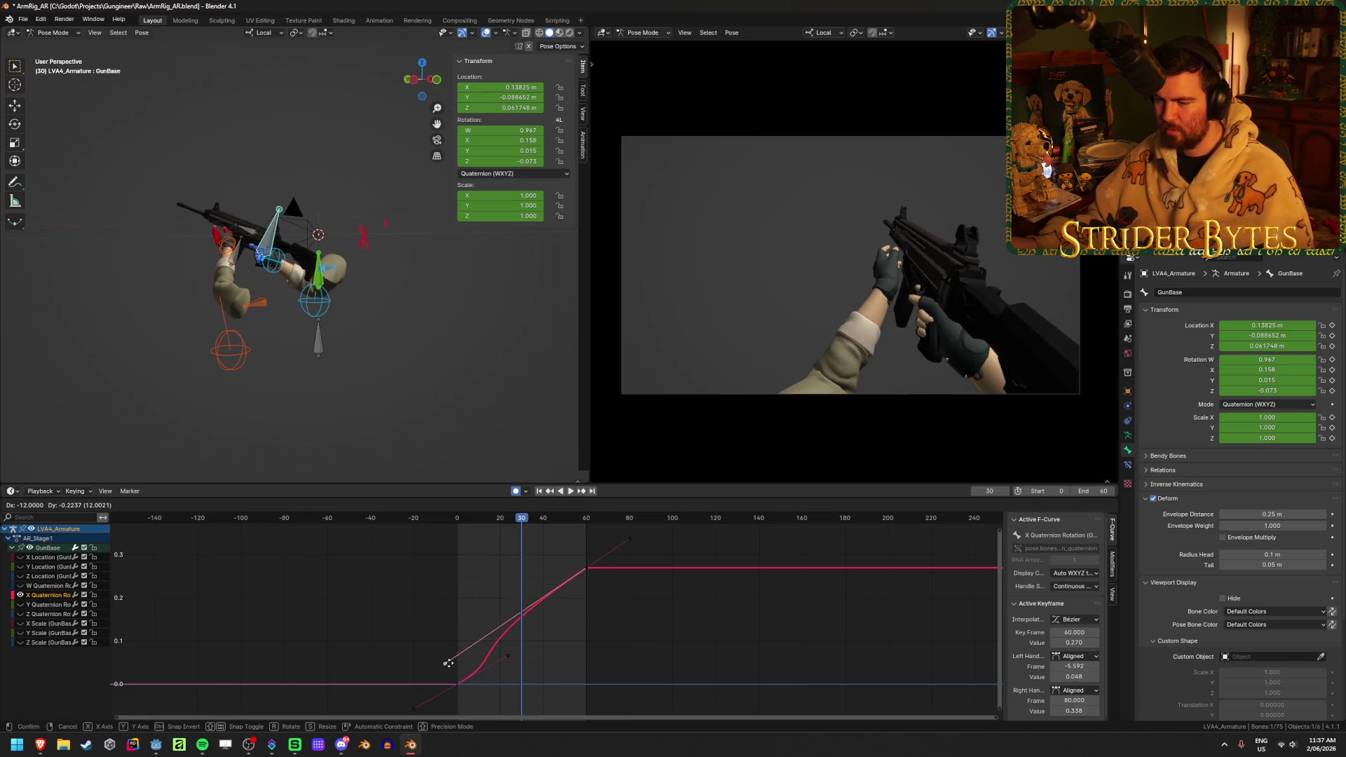
- Cancel the handle change, pull the handle right to reshape the curve, and replay
{"action": "right_click", "coordinate": [436, 574]}
{"action": "key", "text": "shift+Left"}
{"action": "key", "text": "space"}
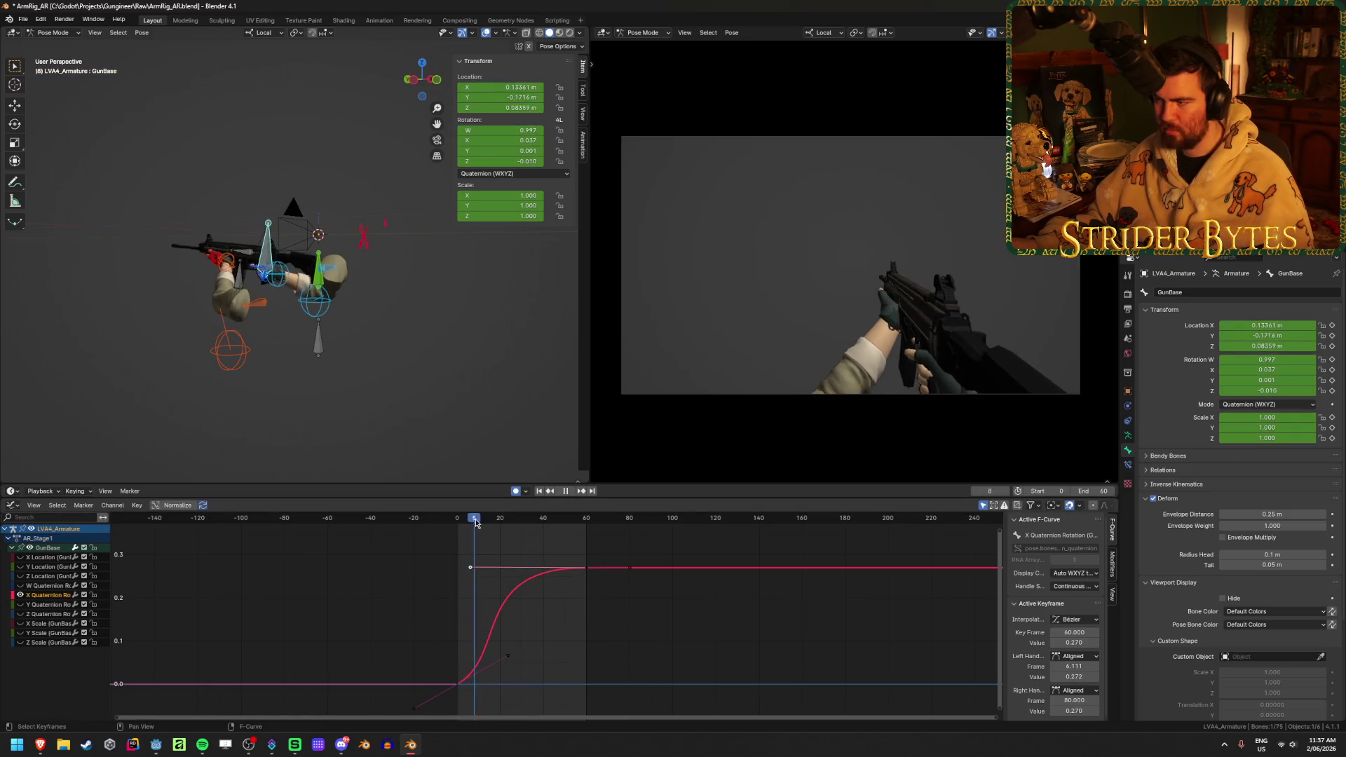
{"action": "key", "text": "Escape"}
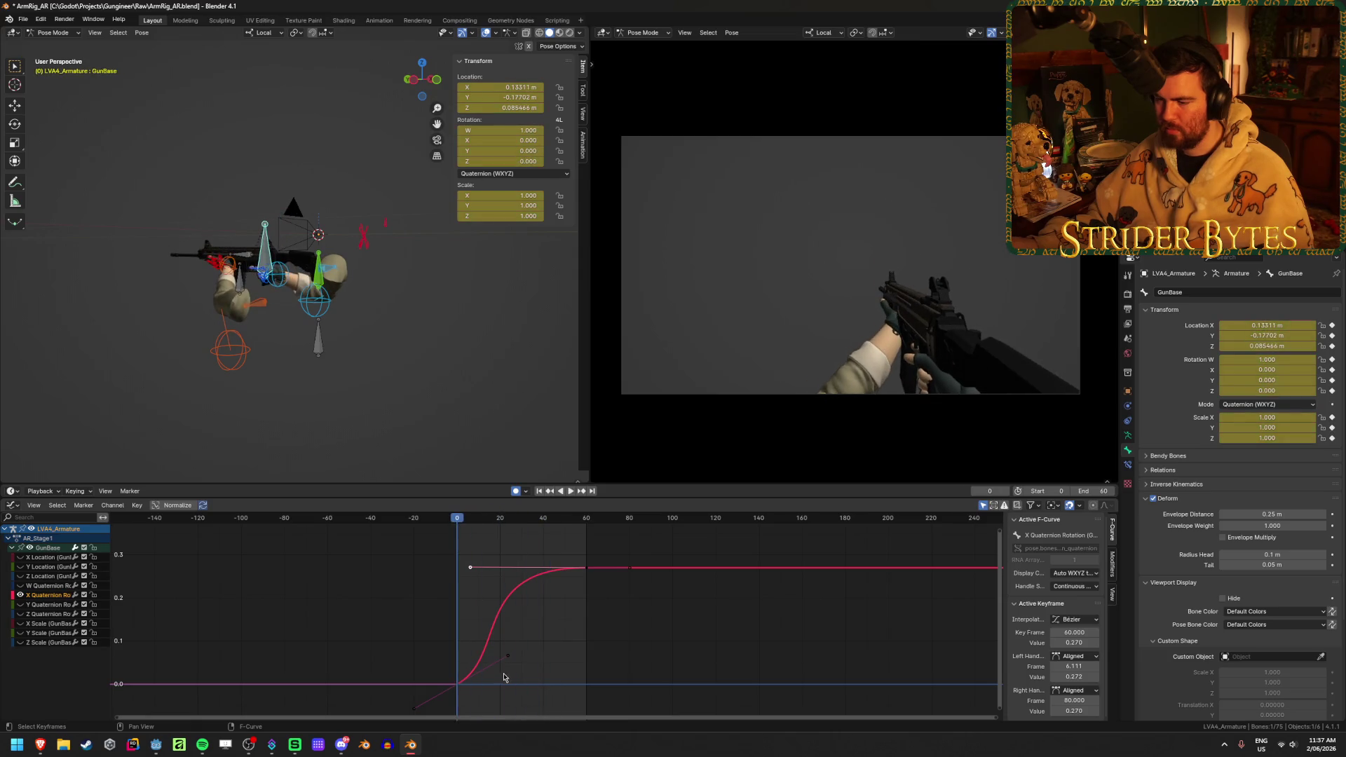
{"action": "left_click_drag", "start_coordinate": [507, 660], "coordinate": [574, 675]}
{"action": "key", "text": "space"}
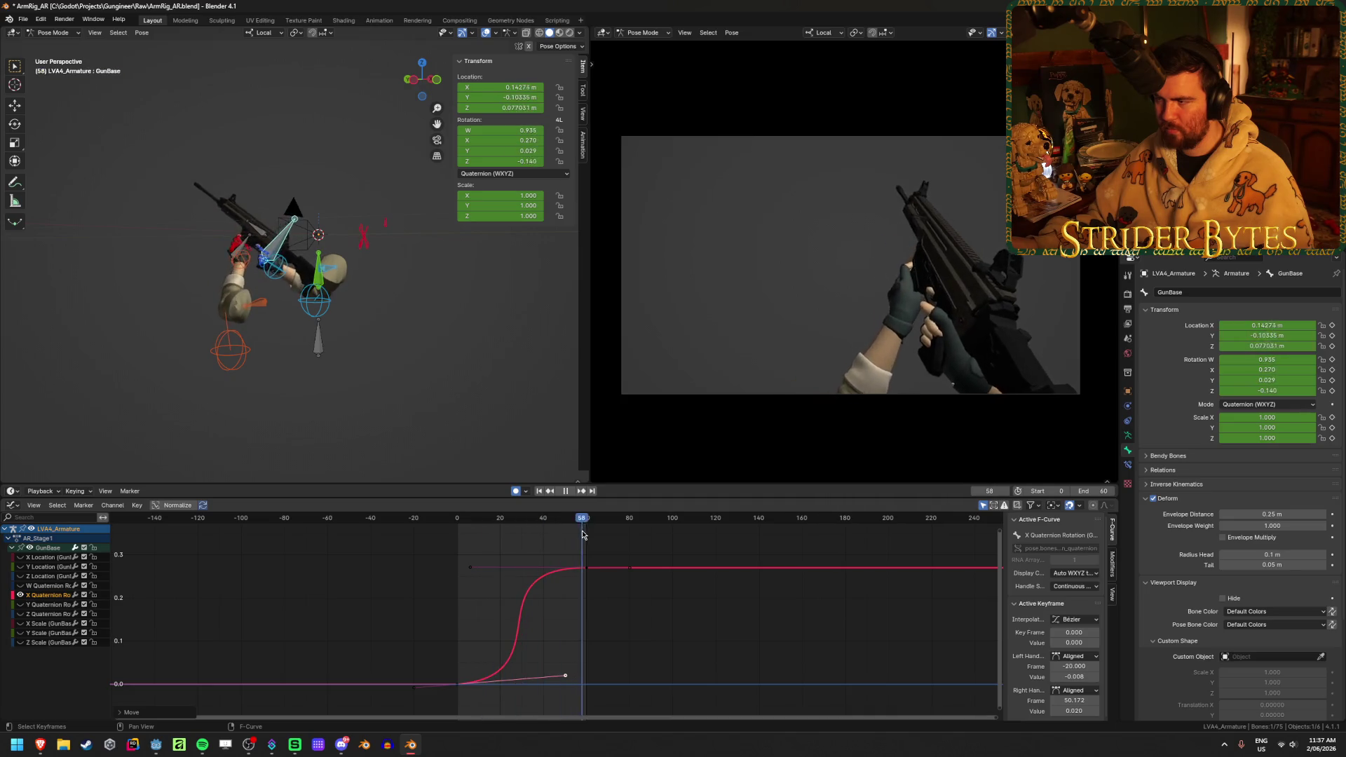
{"action": "left_click", "coordinate": [570, 490]}
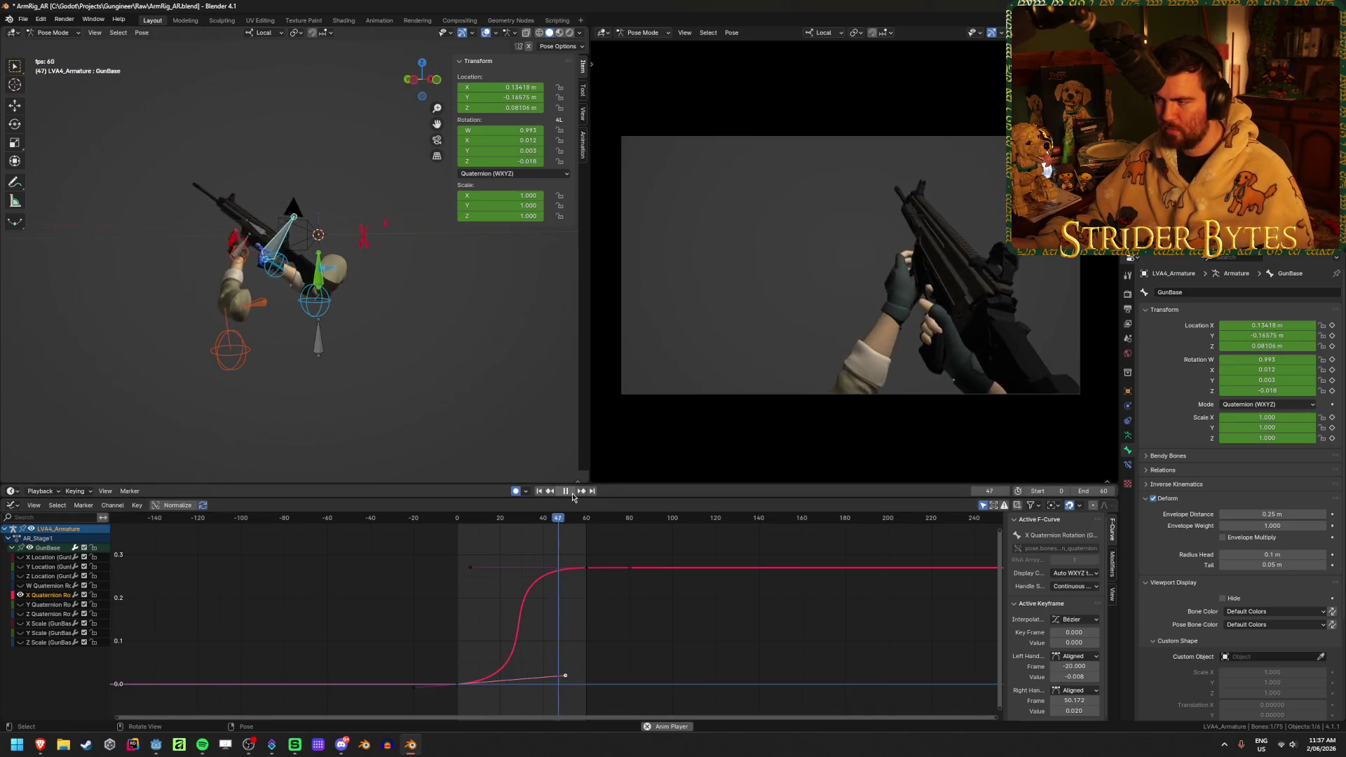
{"action": "left_click", "coordinate": [570, 491]}
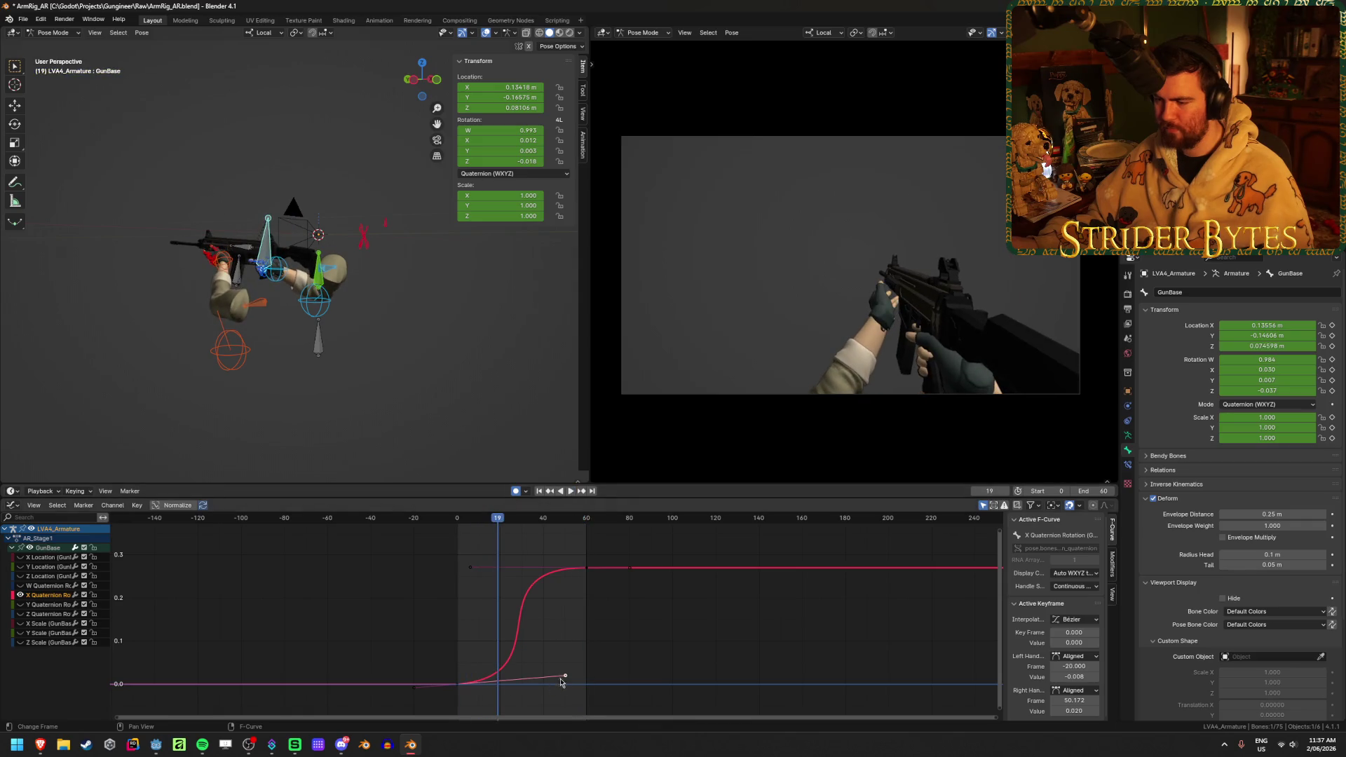
- Steepen the curve by moving the right handle left and the frame-60 left handle right, then save
{"action": "left_click_drag", "start_coordinate": [565, 679], "coordinate": [528, 680]}
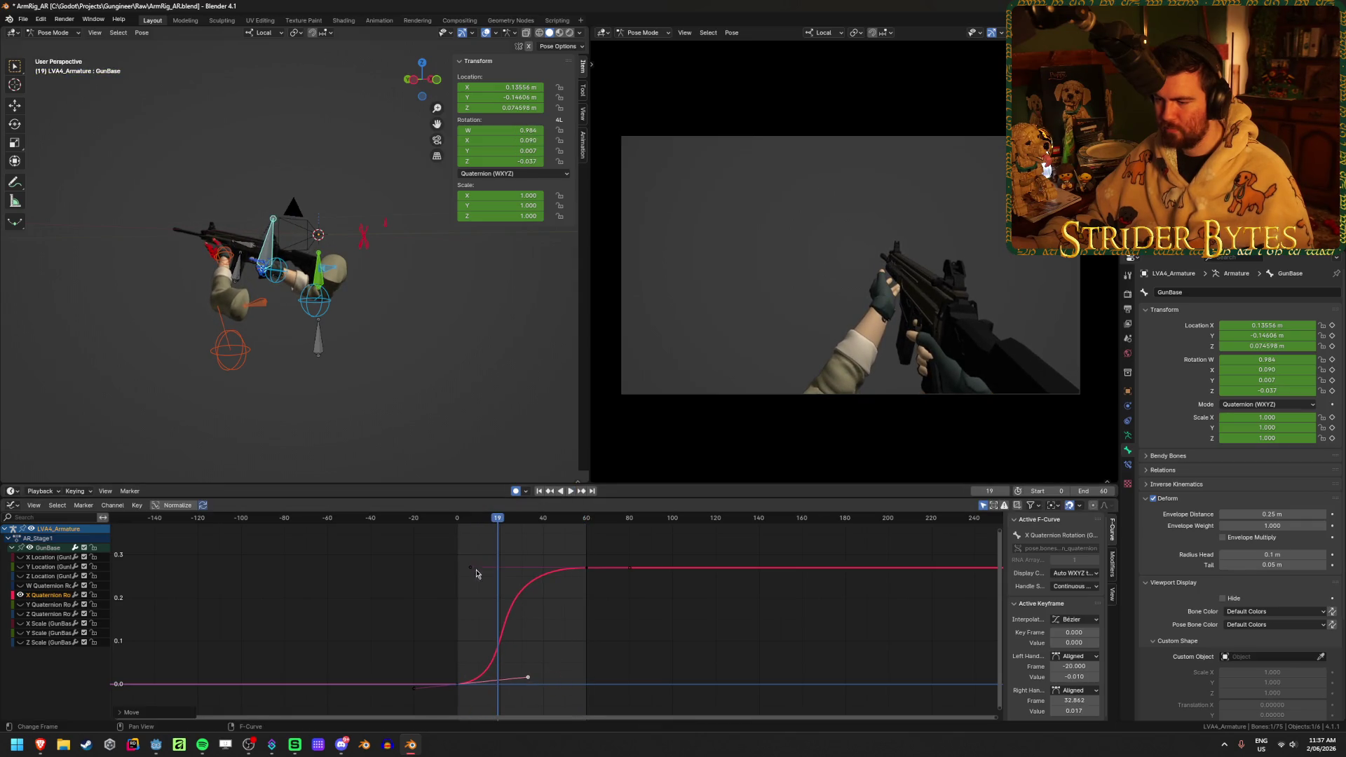
{"action": "left_click_drag", "start_coordinate": [468, 569], "coordinate": [502, 572]}
{"action": "key", "text": "ctrl+s"}
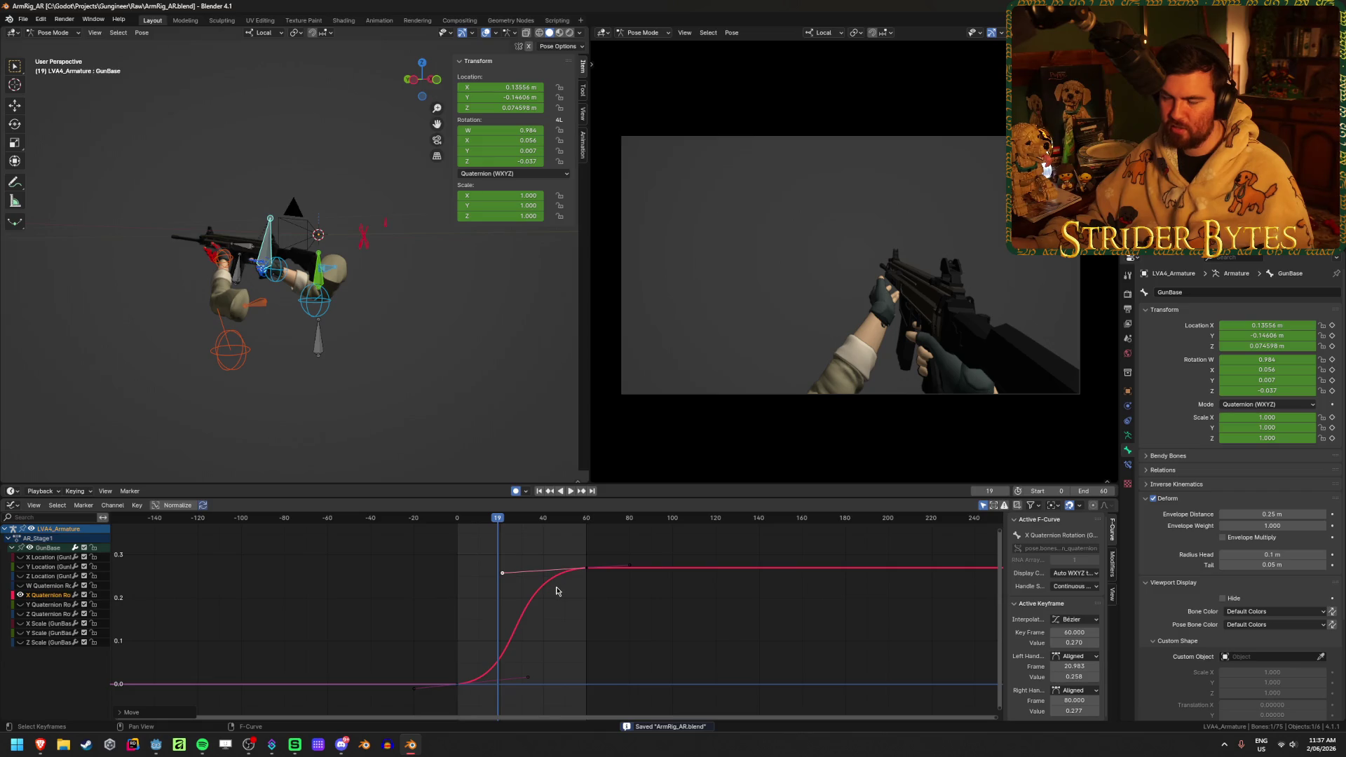
{"action": "left_click_drag", "start_coordinate": [498, 517], "coordinate": [537, 517]}
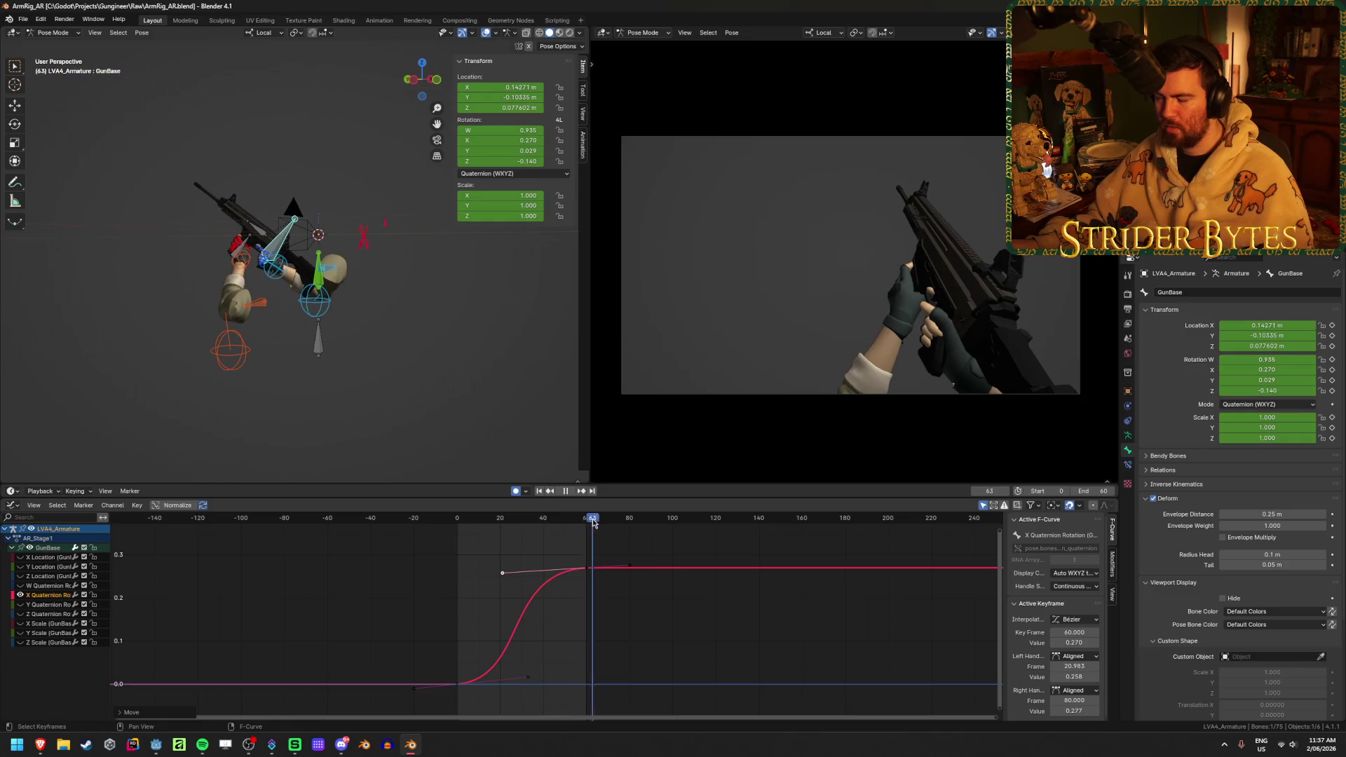
- Replay the raise and stop at frame 42, then hide the X Quaternion Rotation curve
{"action": "left_click", "coordinate": [570, 493]}
{"action": "left_click", "coordinate": [569, 494]}
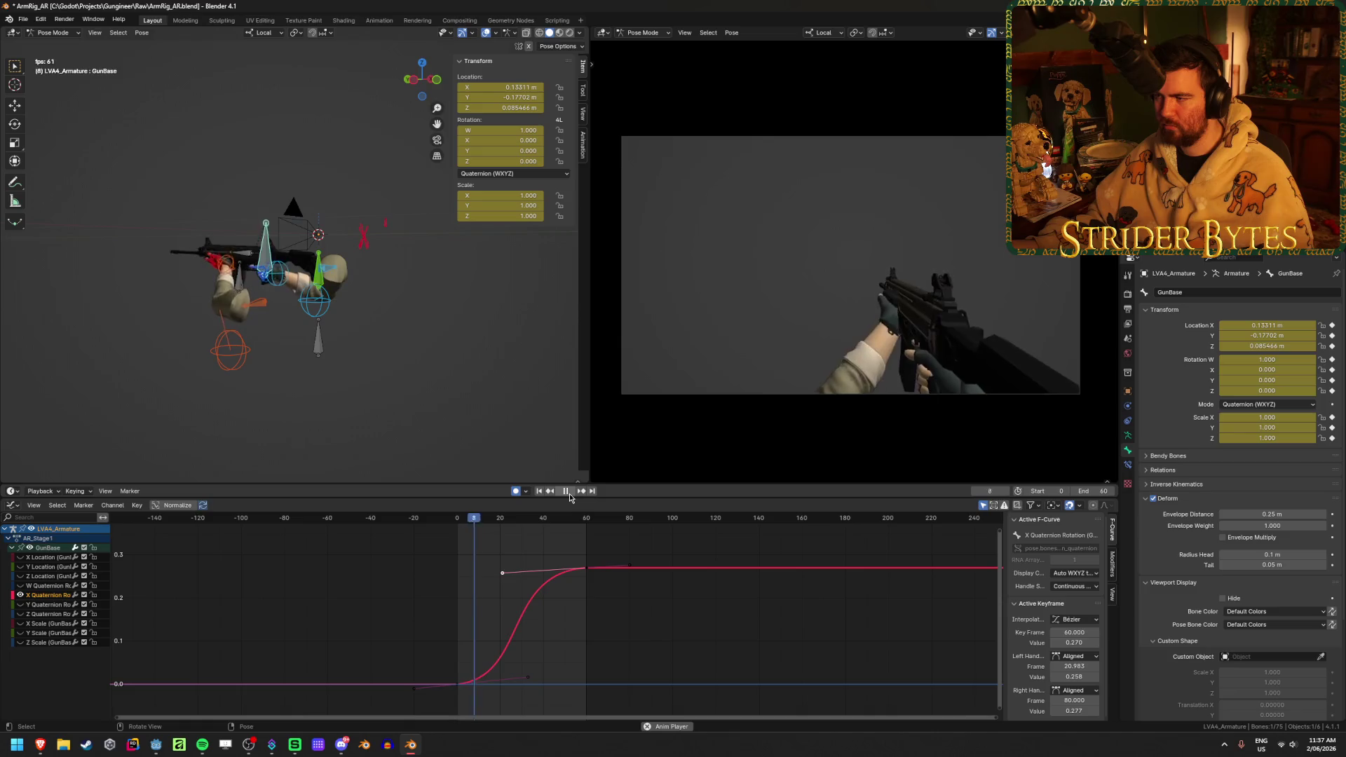
{"action": "left_click", "coordinate": [568, 492]}
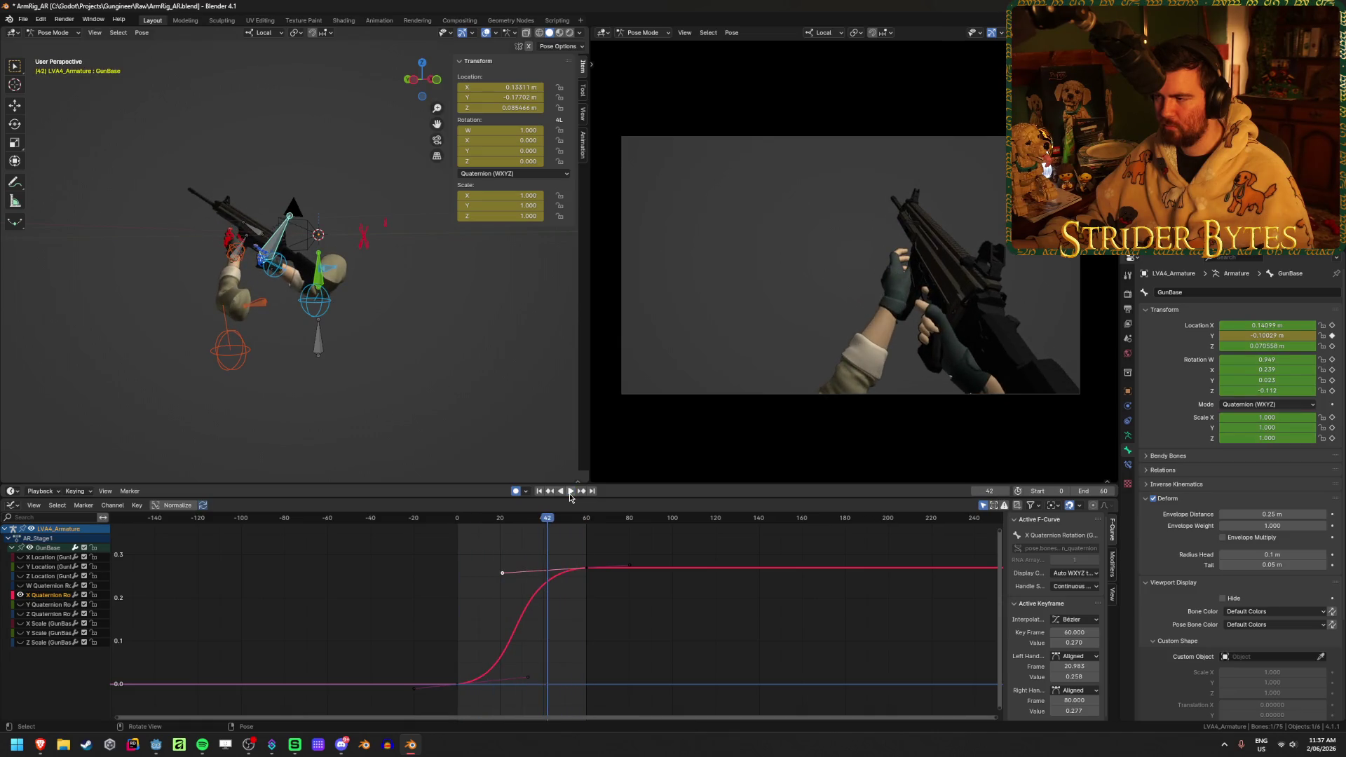
{"action": "scroll", "coordinate": [565, 631], "scroll_direction": "down", "scroll_amount": 3}
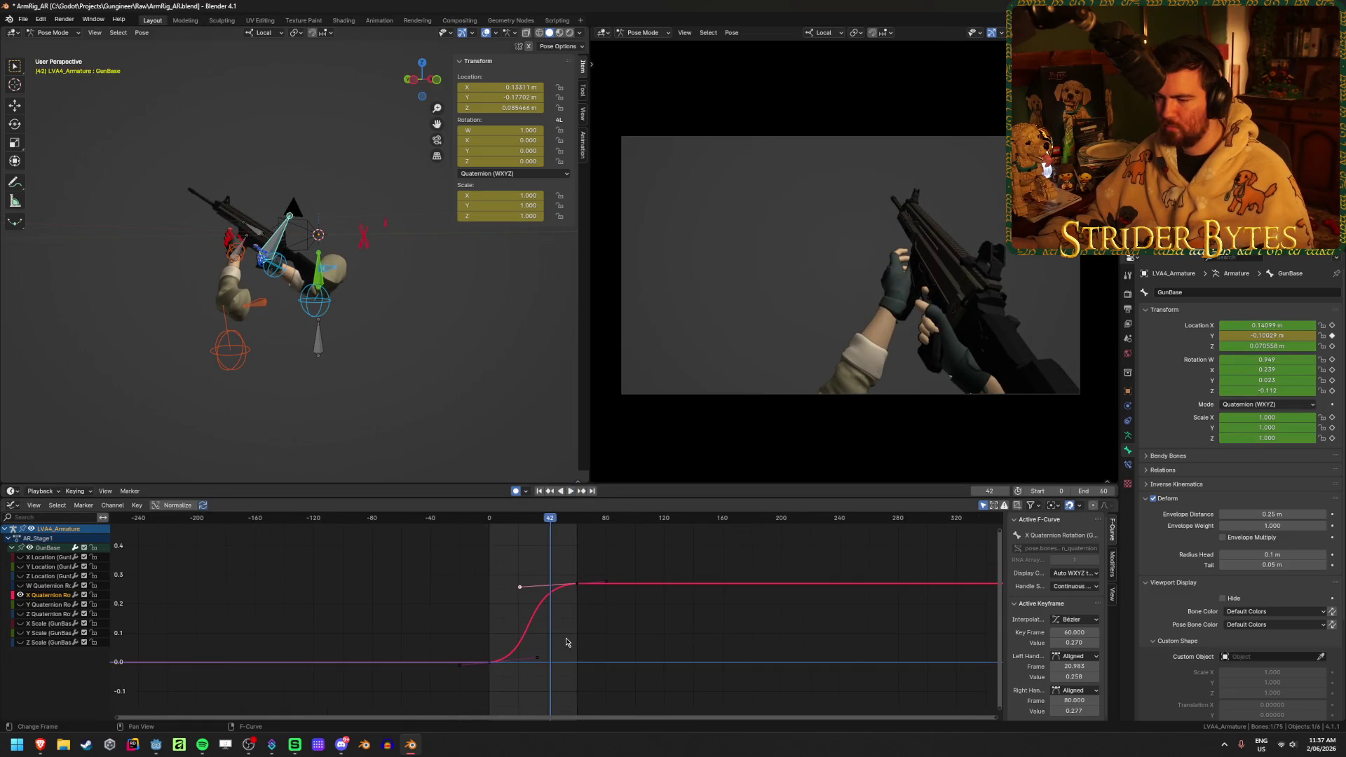
{"action": "left_click", "coordinate": [20, 594]}
- Show the GunBase Y and Z Location curves, scrub frames 28–48, then select handIK.L
{"action": "left_click_drag", "start_coordinate": [20, 567], "coordinate": [21, 576]}
{"action": "scroll", "coordinate": [566, 689], "scroll_direction": "up", "scroll_amount": 6}
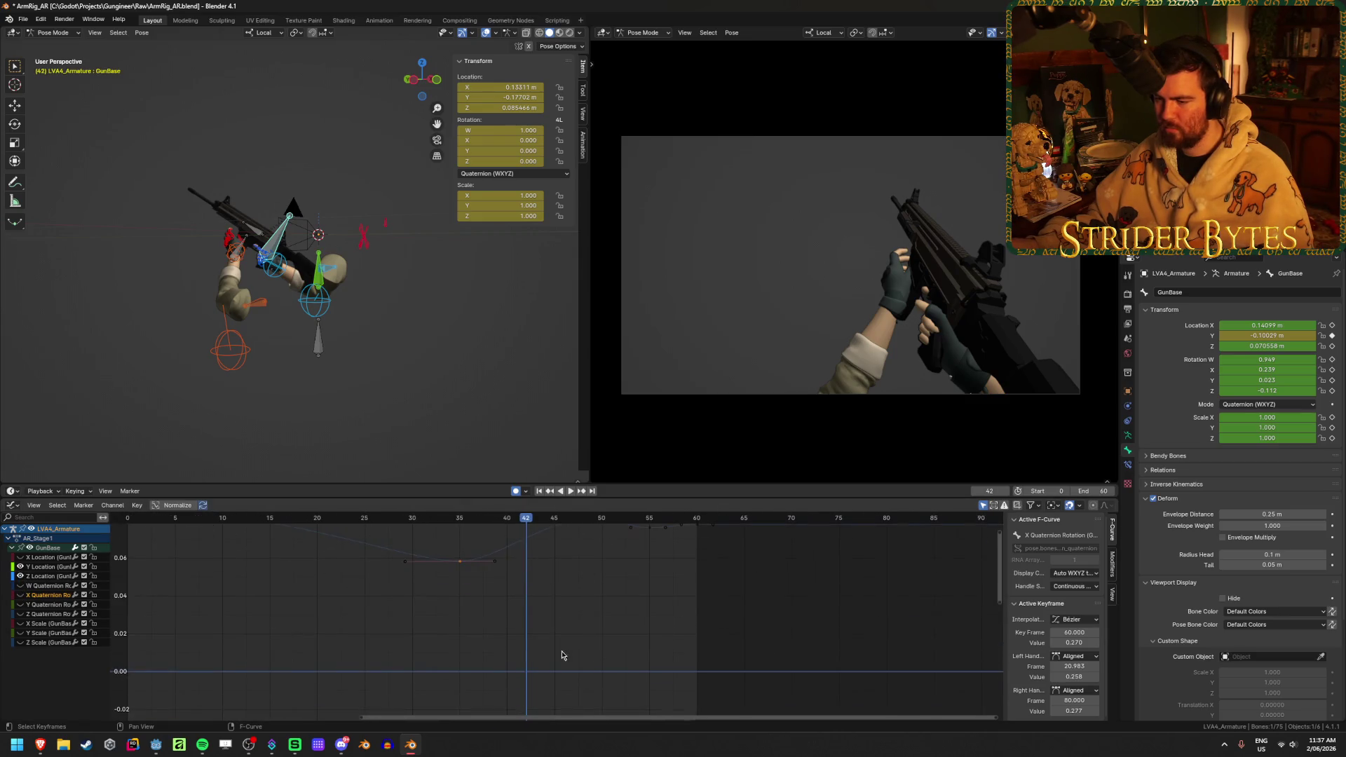
{"action": "scroll", "coordinate": [541, 618], "scroll_direction": "up", "scroll_amount": 2}
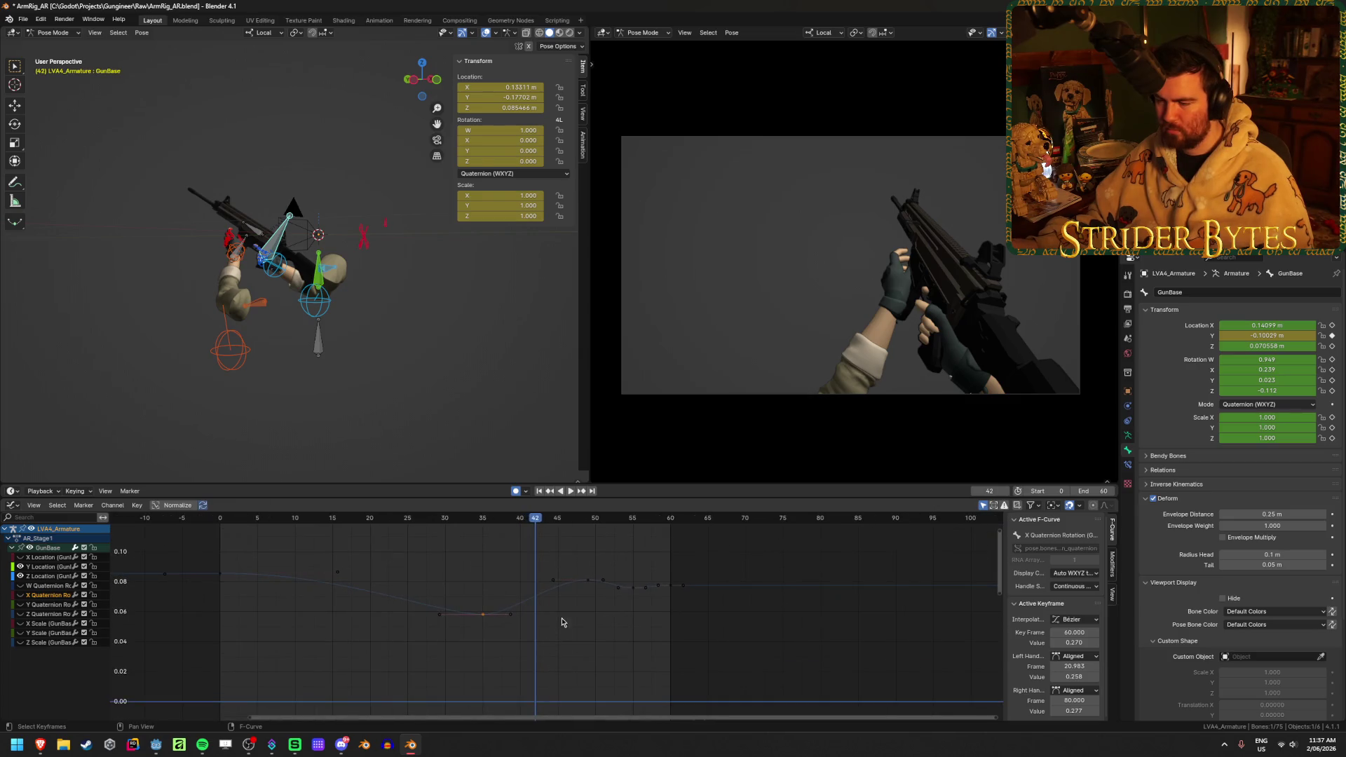
{"action": "mouse_move", "coordinate": [526, 517]}
{"action": "left_mouse_down"}
{"action": "mouse_move", "coordinate": [430, 526]}
{"action": "mouse_move", "coordinate": [584, 552]}
{"action": "mouse_move", "coordinate": [376, 552]}
{"action": "mouse_move", "coordinate": [432, 552]}
{"action": "left_mouse_up"}
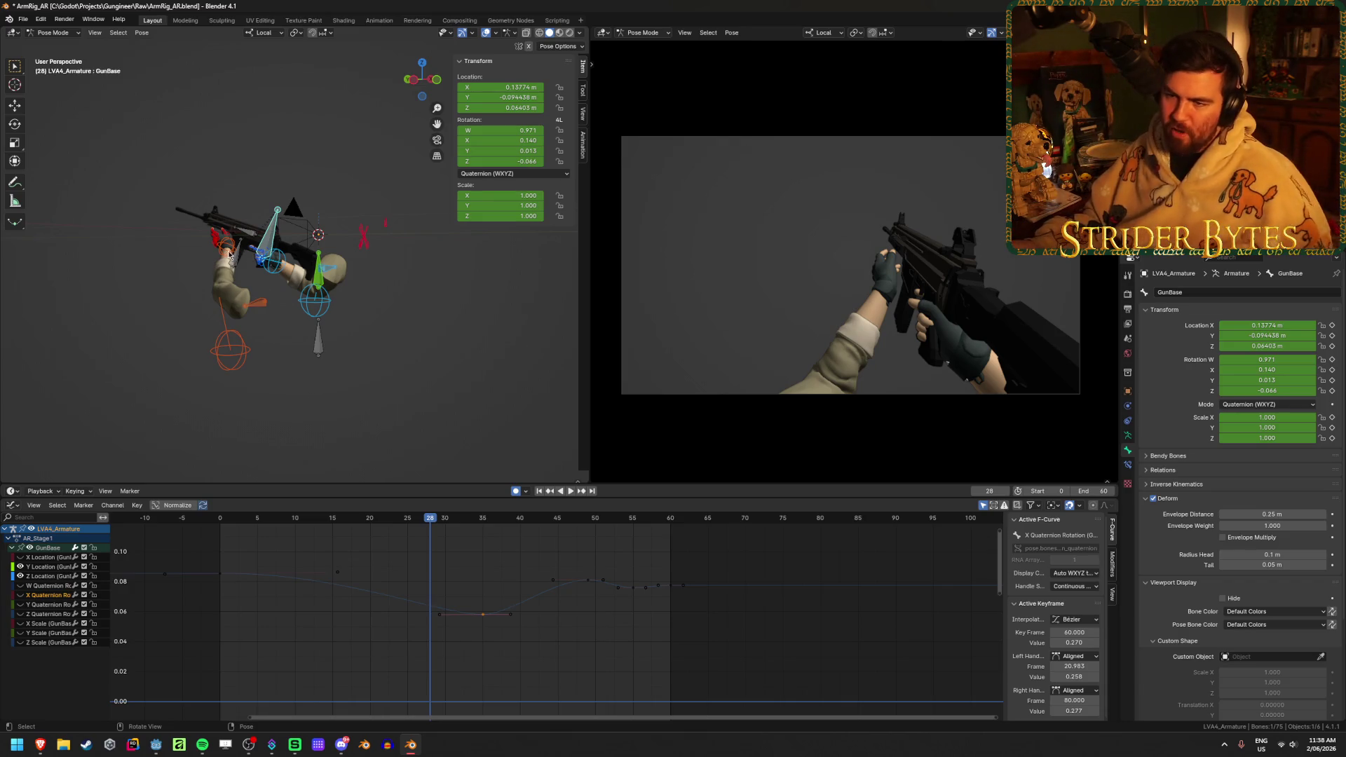
{"action": "left_click", "coordinate": [227, 248]}
{"action": "scroll", "coordinate": [411, 579], "scroll_direction": "down", "scroll_amount": 3}
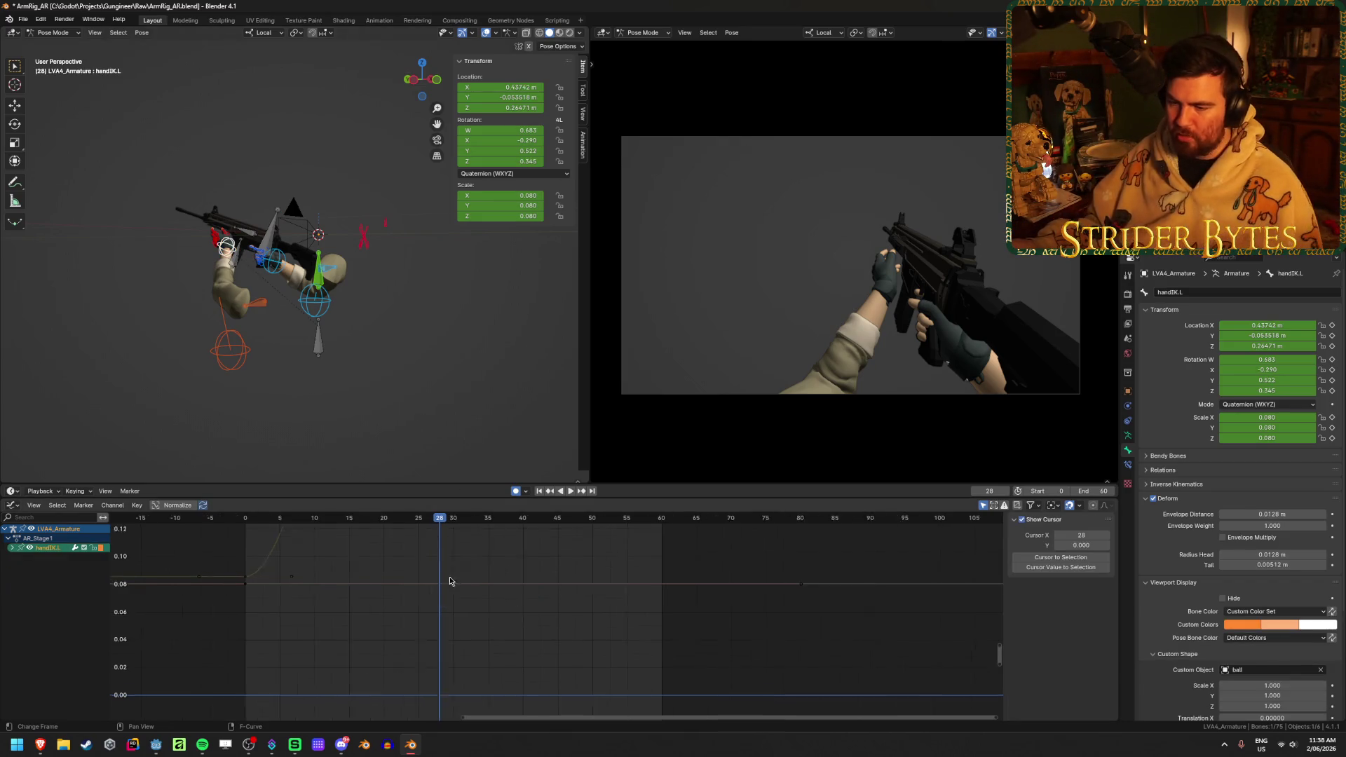
- Expand handIK.L's channels and hide its scale and Y Quaternion curves
{"action": "left_click", "coordinate": [12, 548]}
{"action": "left_click", "coordinate": [20, 642]}
{"action": "left_click", "coordinate": [19, 633]}
{"action": "left_click", "coordinate": [20, 605]}
{"action": "scroll", "coordinate": [498, 620], "scroll_direction": "down", "scroll_amount": 7}
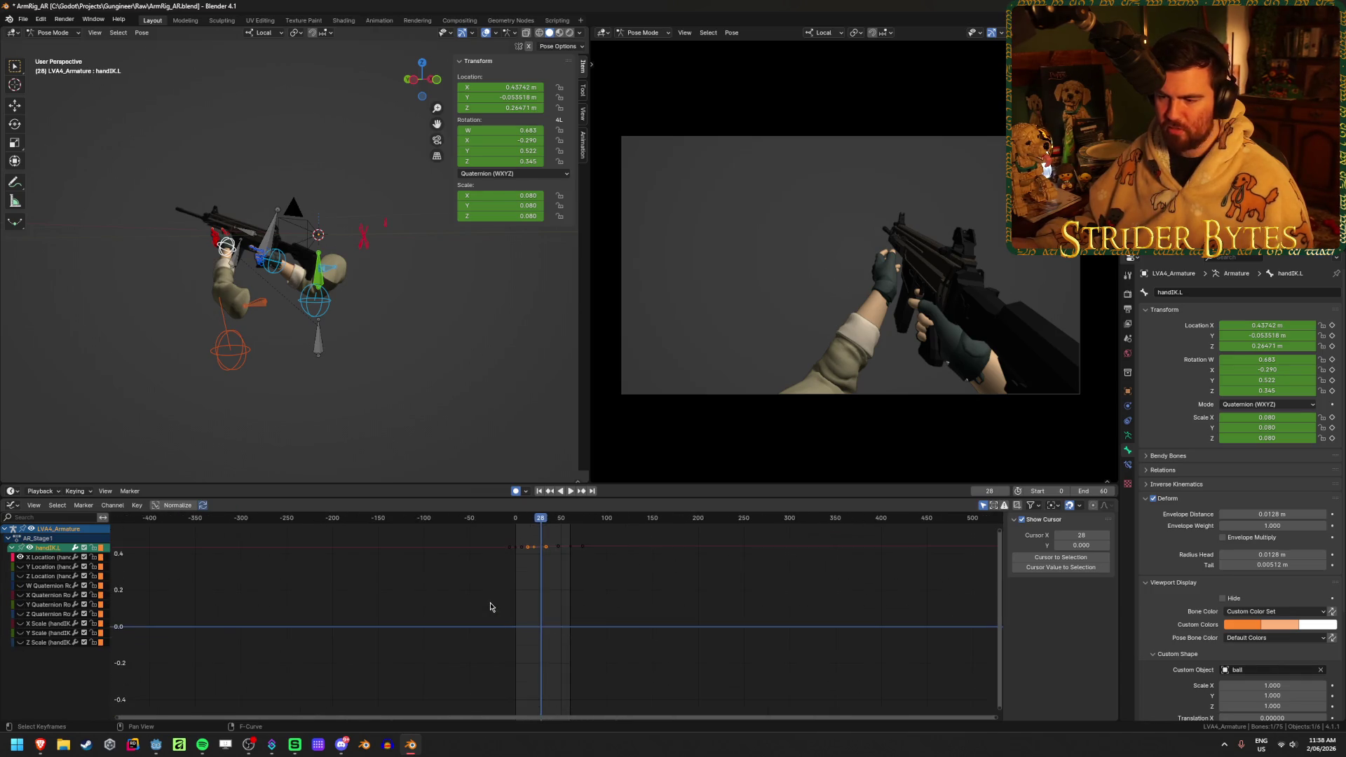
- Retime the X Location key from frame 21 to frame 20 (value 0.436), then hide that curve
{"action": "left_click", "coordinate": [616, 546]}
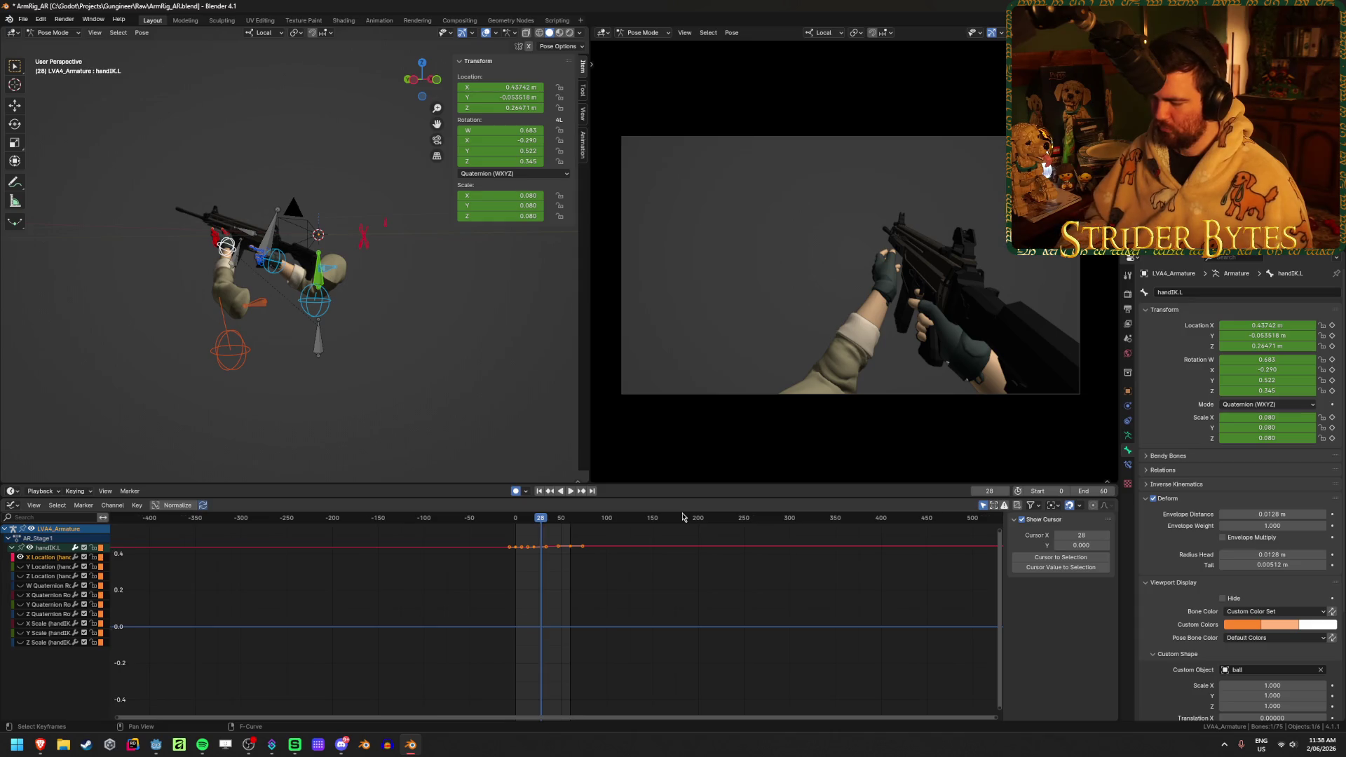
{"action": "key", "text": "Home"}
{"action": "left_click", "coordinate": [503, 659]}
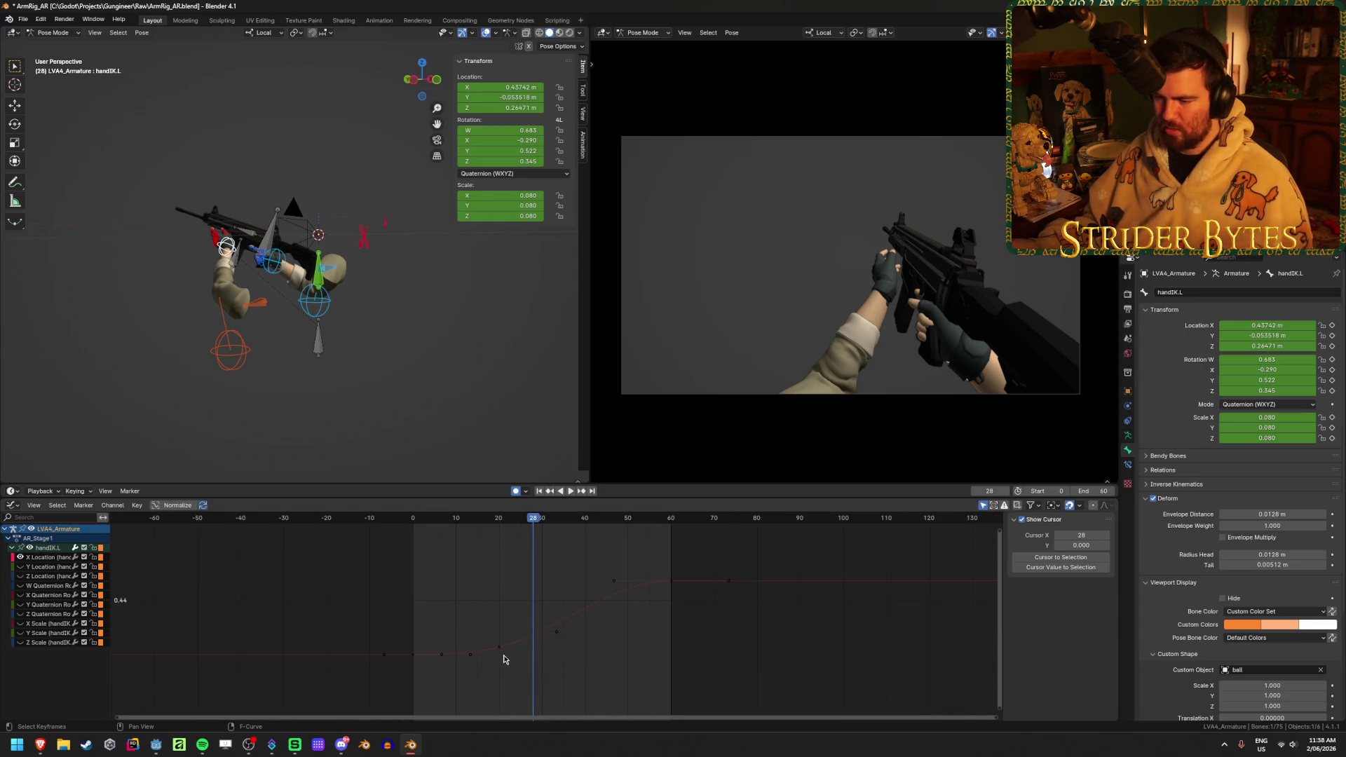
{"action": "left_click", "coordinate": [503, 581]}
{"action": "key", "text": "g"}
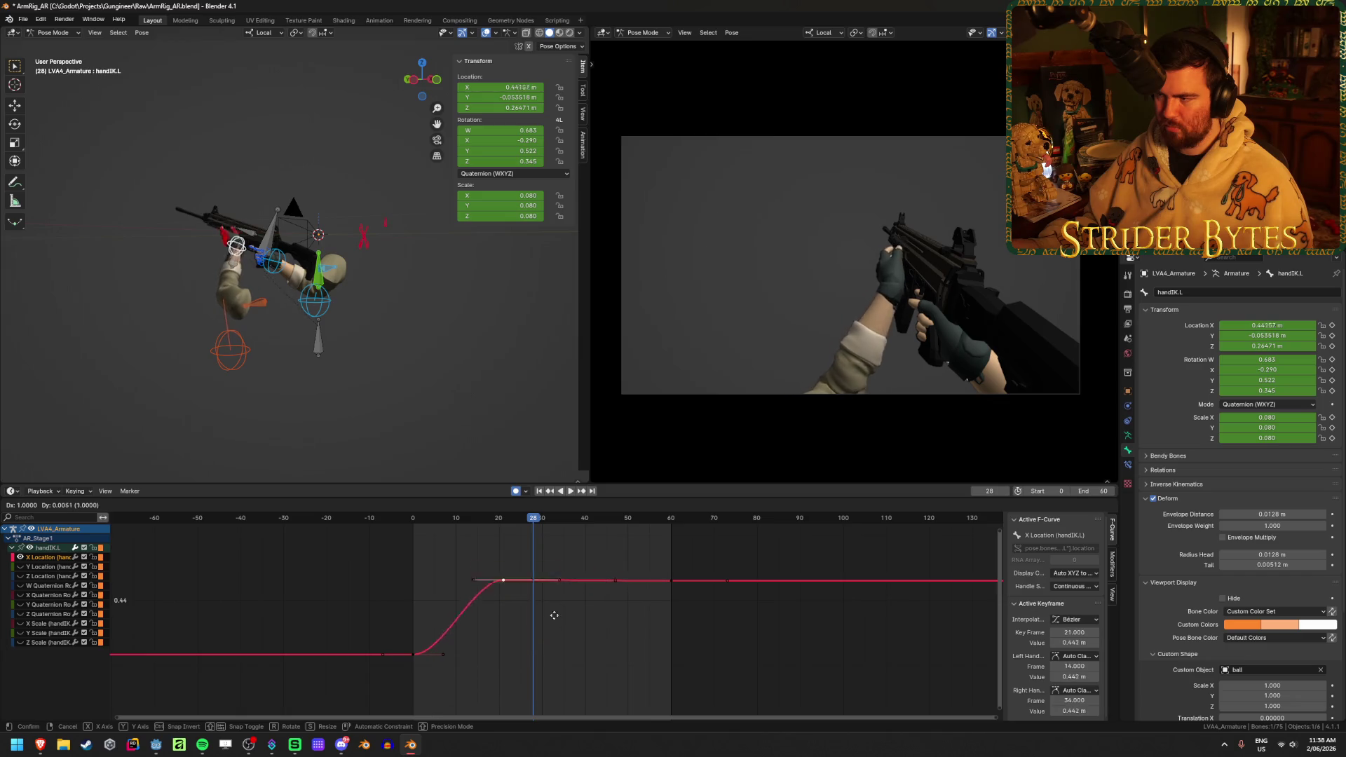
{"action": "left_click", "coordinate": [549, 682]}
{"action": "left_click", "coordinate": [21, 559]}
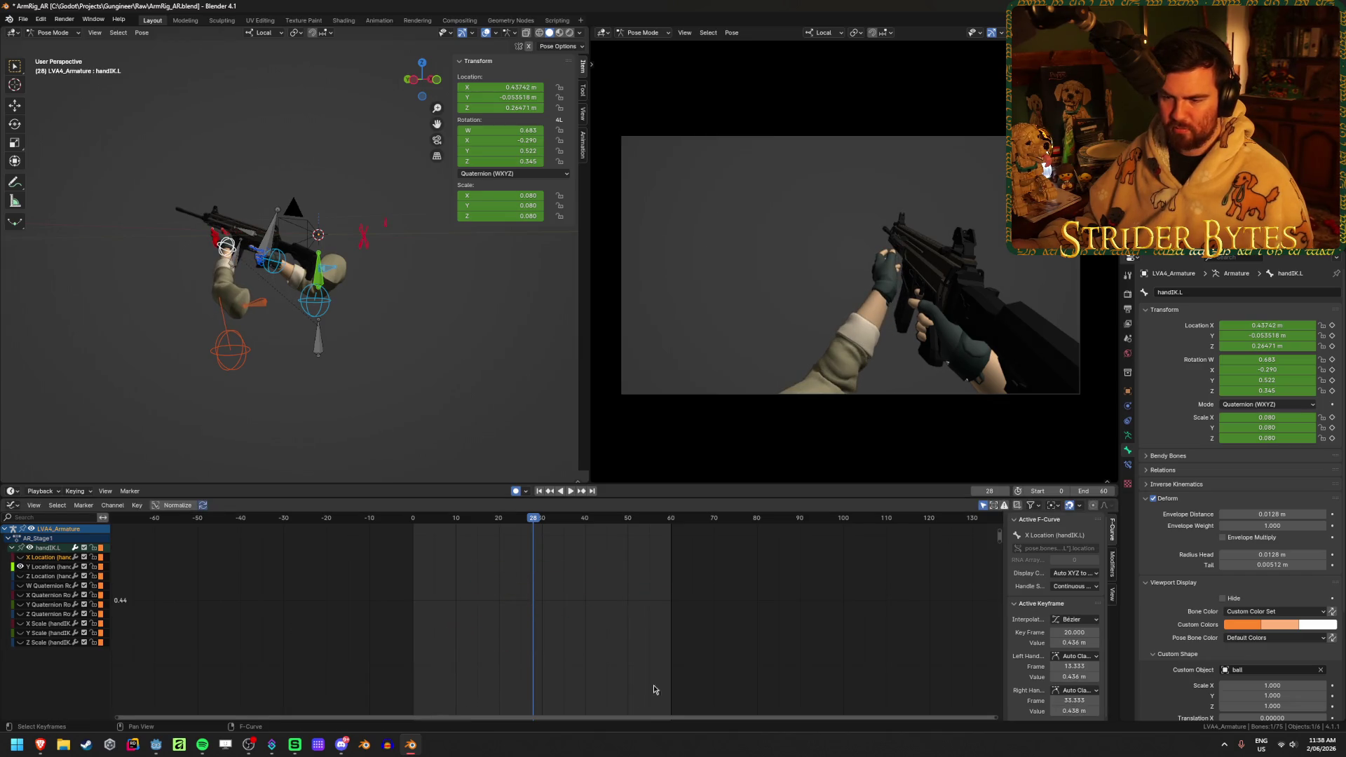
- Select the frame-20 Y Location key, hide the Y Location curve, and frame the Z Location curve
{"action": "scroll", "coordinate": [613, 645], "scroll_direction": "down", "scroll_amount": 3}
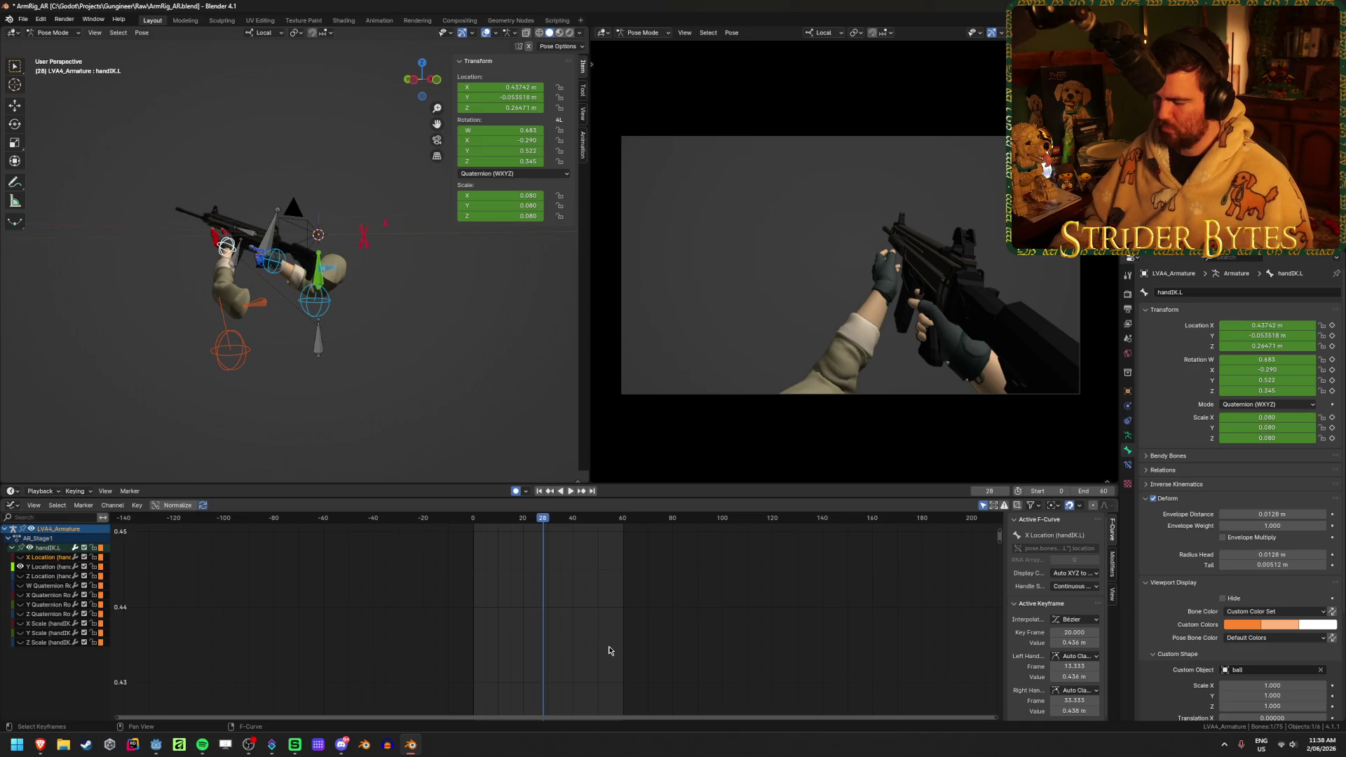
{"action": "key", "text": "Home"}
{"action": "scroll", "coordinate": [588, 646], "scroll_direction": "down", "scroll_amount": 2}
{"action": "left_click", "coordinate": [457, 587]}
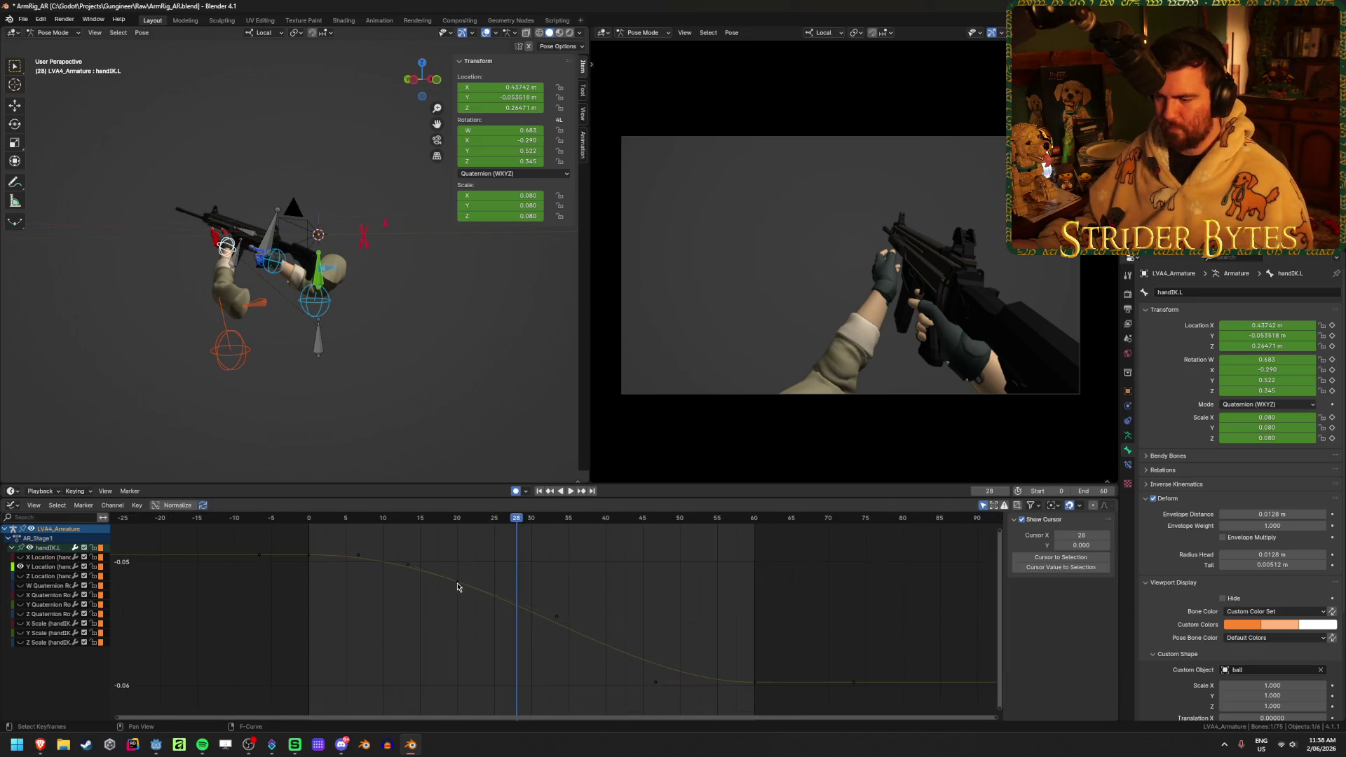
{"action": "left_click", "coordinate": [457, 582]}
{"action": "left_click", "coordinate": [21, 567]}
{"action": "key", "text": "Home"}
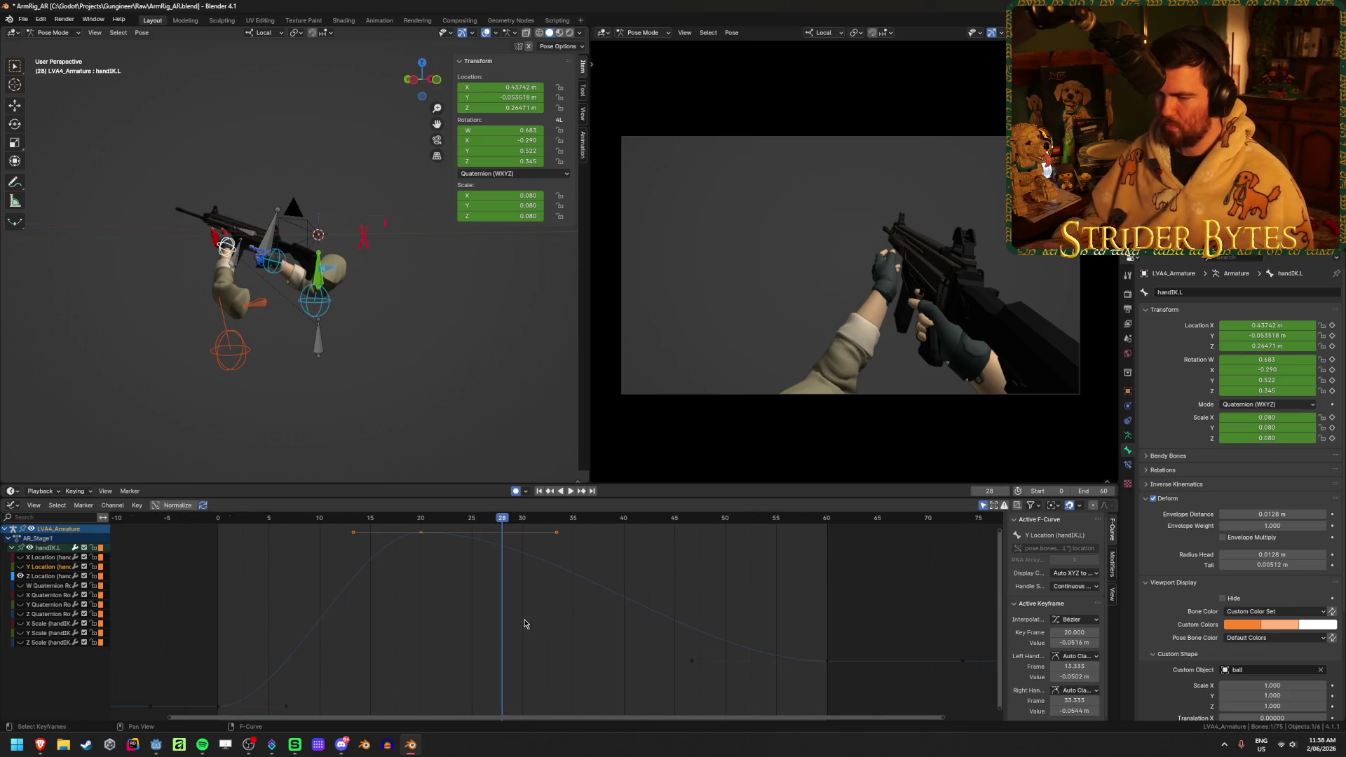
- Duplicate the frame-20 Z Location key to about frame 47, preview the plateau, and save
{"action": "left_click", "coordinate": [455, 558]}
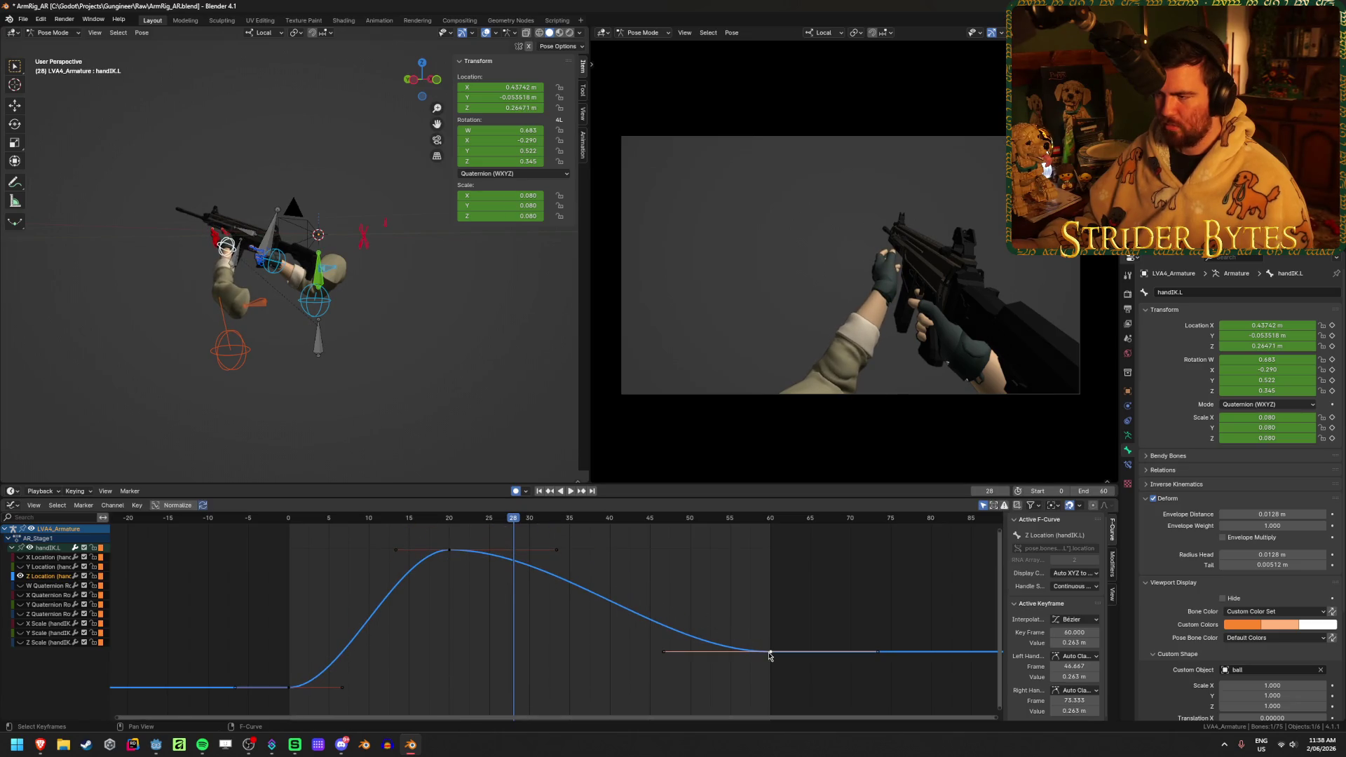
{"action": "key", "text": "shift+d"}
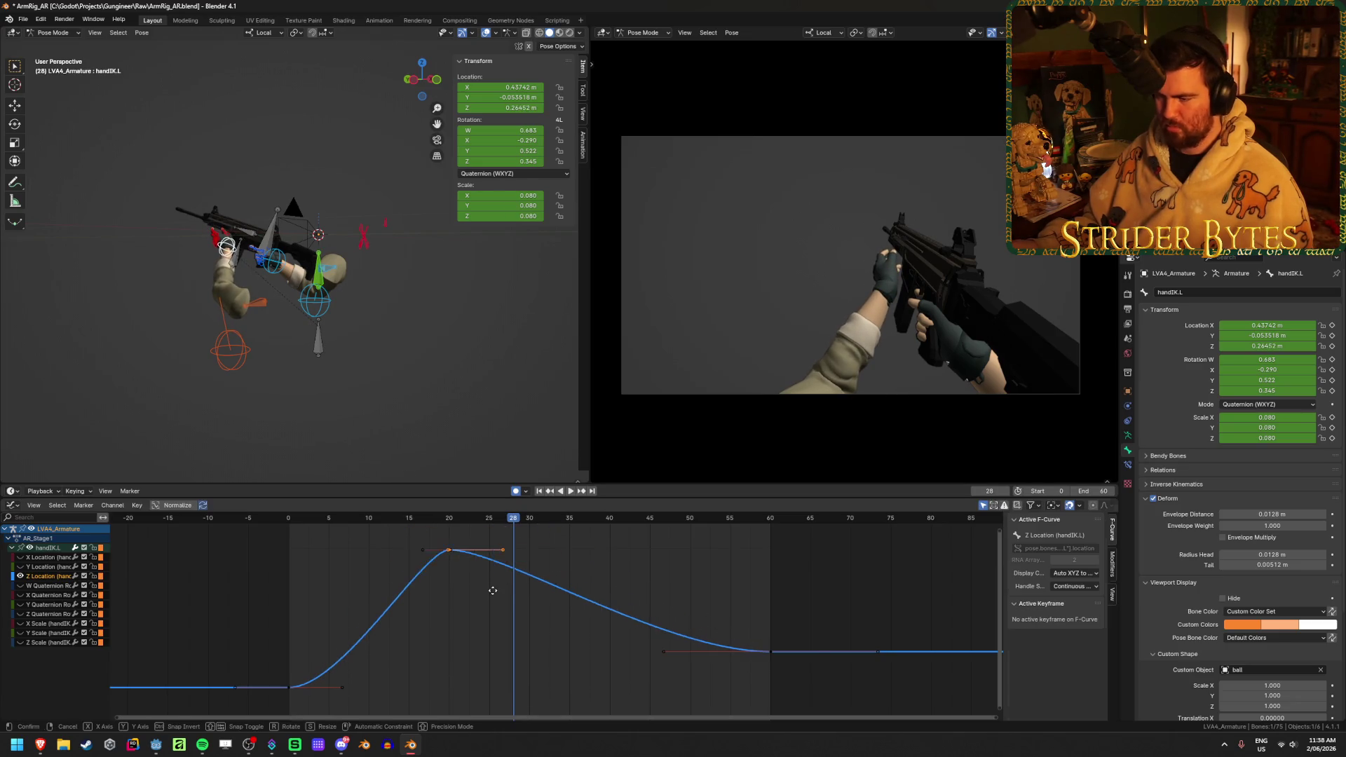
{"action": "left_click", "coordinate": [672, 558]}
{"action": "left_click", "coordinate": [453, 520]}
{"action": "key", "text": "space"}
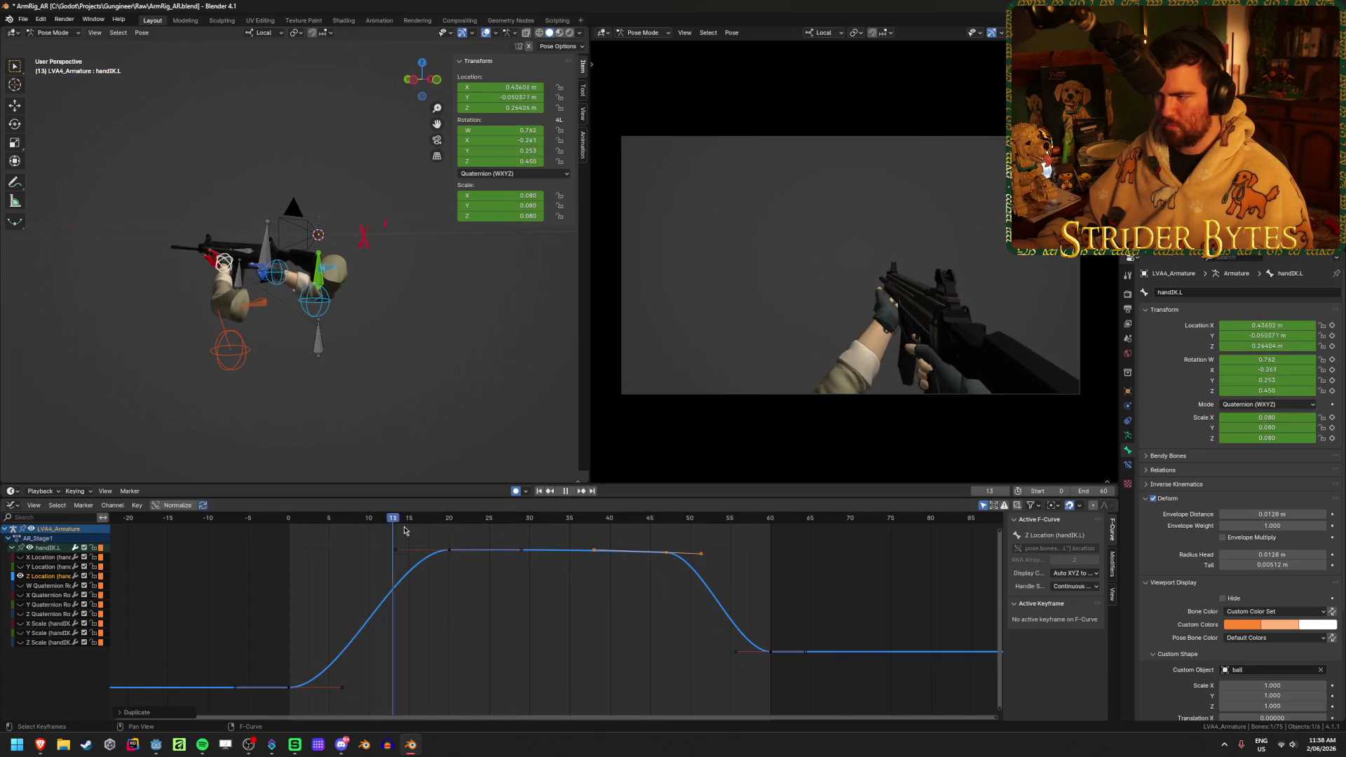
{"action": "key", "text": "space"}
{"action": "key", "text": "ctrl+s"}
- Move the duplicated Z Location key from frame 47 back to frame 45
{"action": "left_click", "coordinate": [797, 597]}
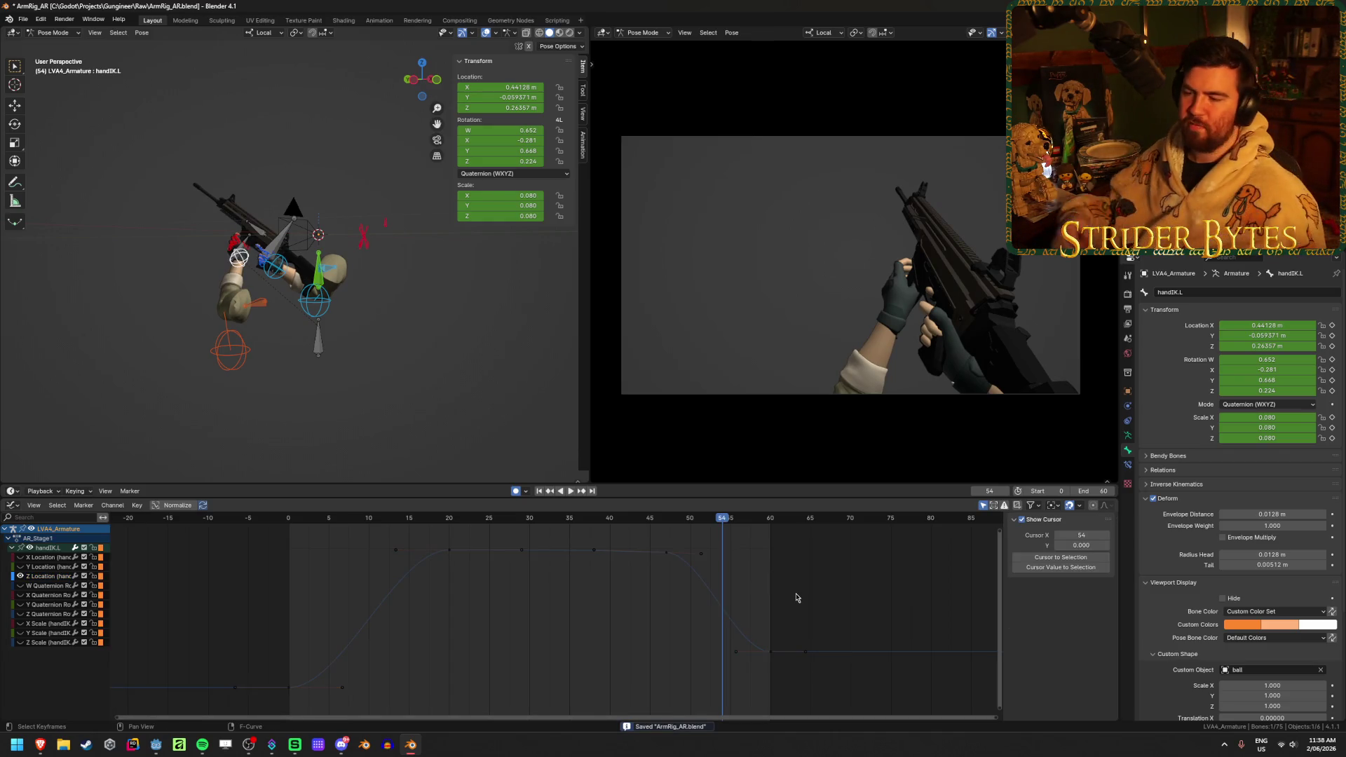
{"action": "left_click", "coordinate": [666, 554]}
{"action": "key", "text": "g"}
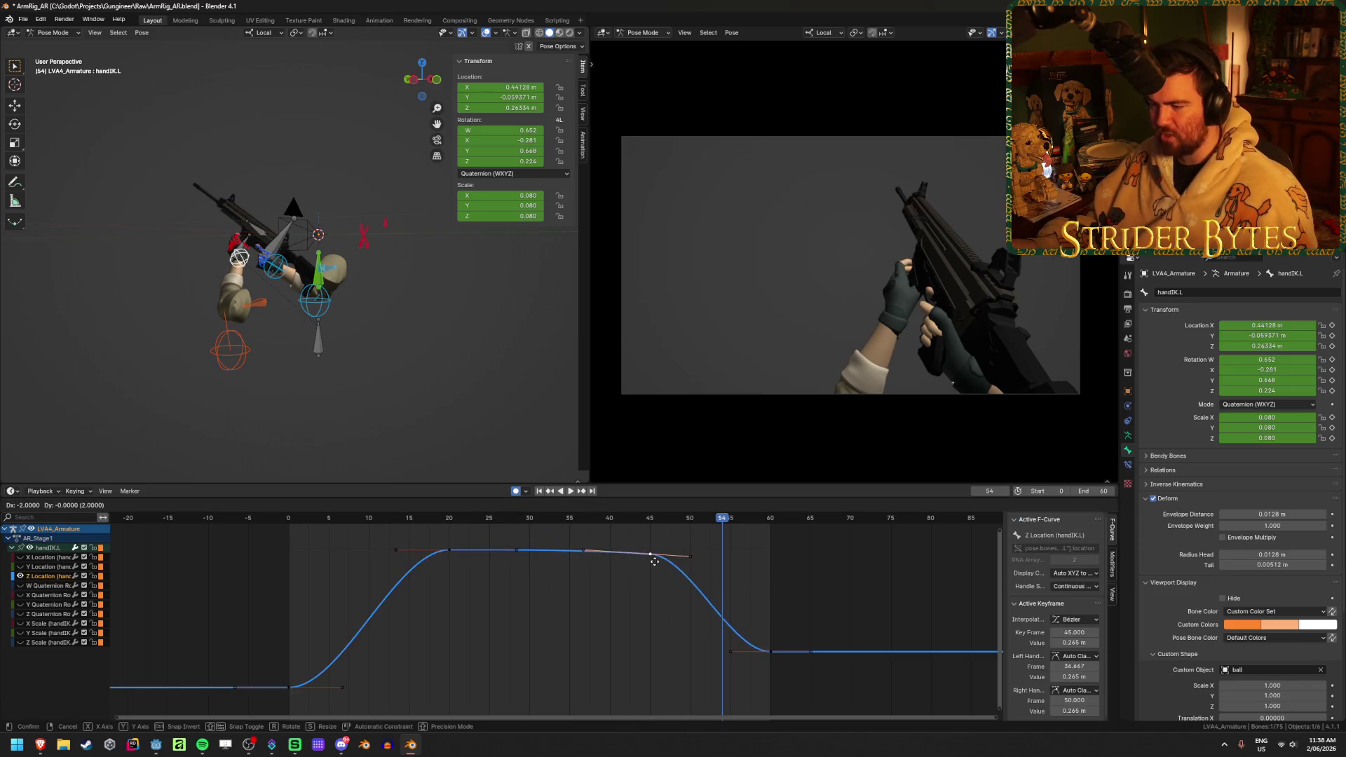
{"action": "left_click", "coordinate": [650, 557]}
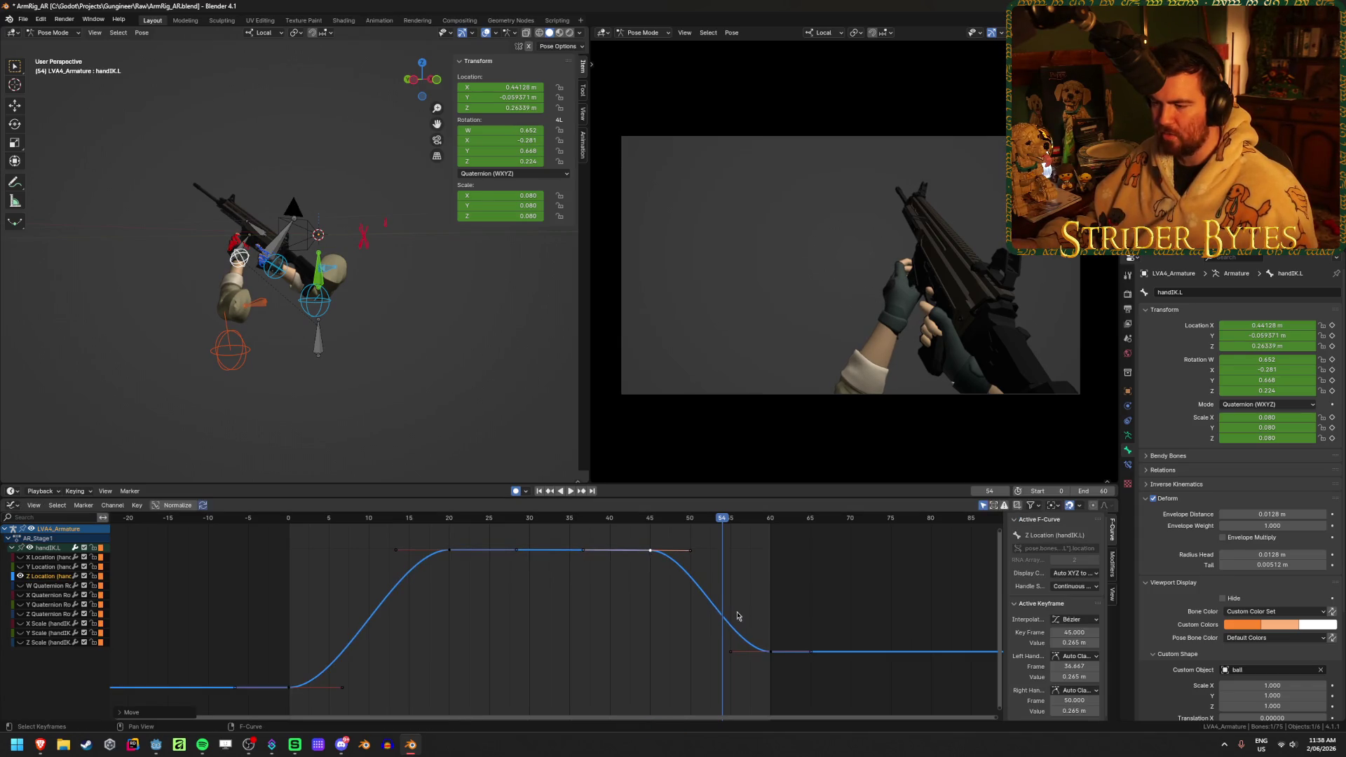
{"action": "left_click", "coordinate": [631, 565]}
{"action": "key", "text": "ctrl+Tab"}
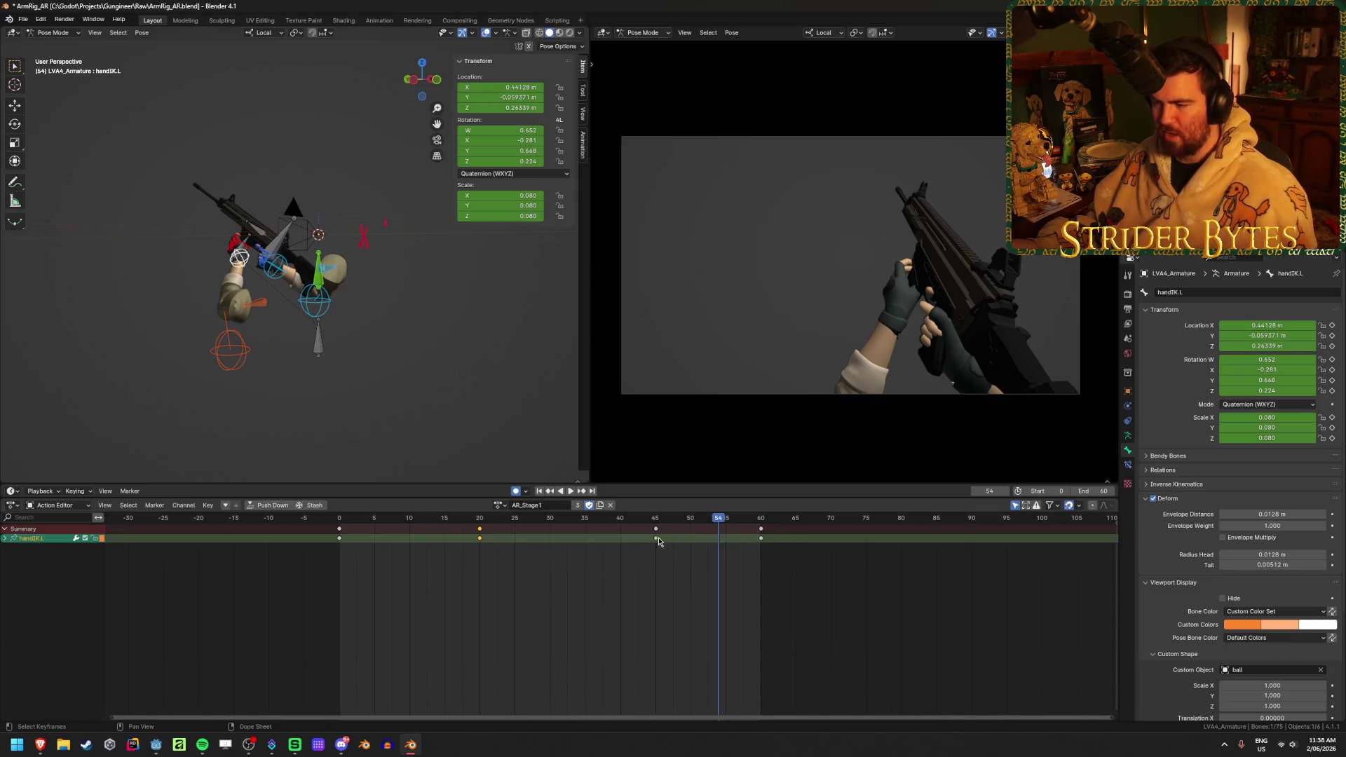
- Delete the frame-45 key from handIK.L's Z Location curve
{"action": "key", "text": "ctrl+Tab"}
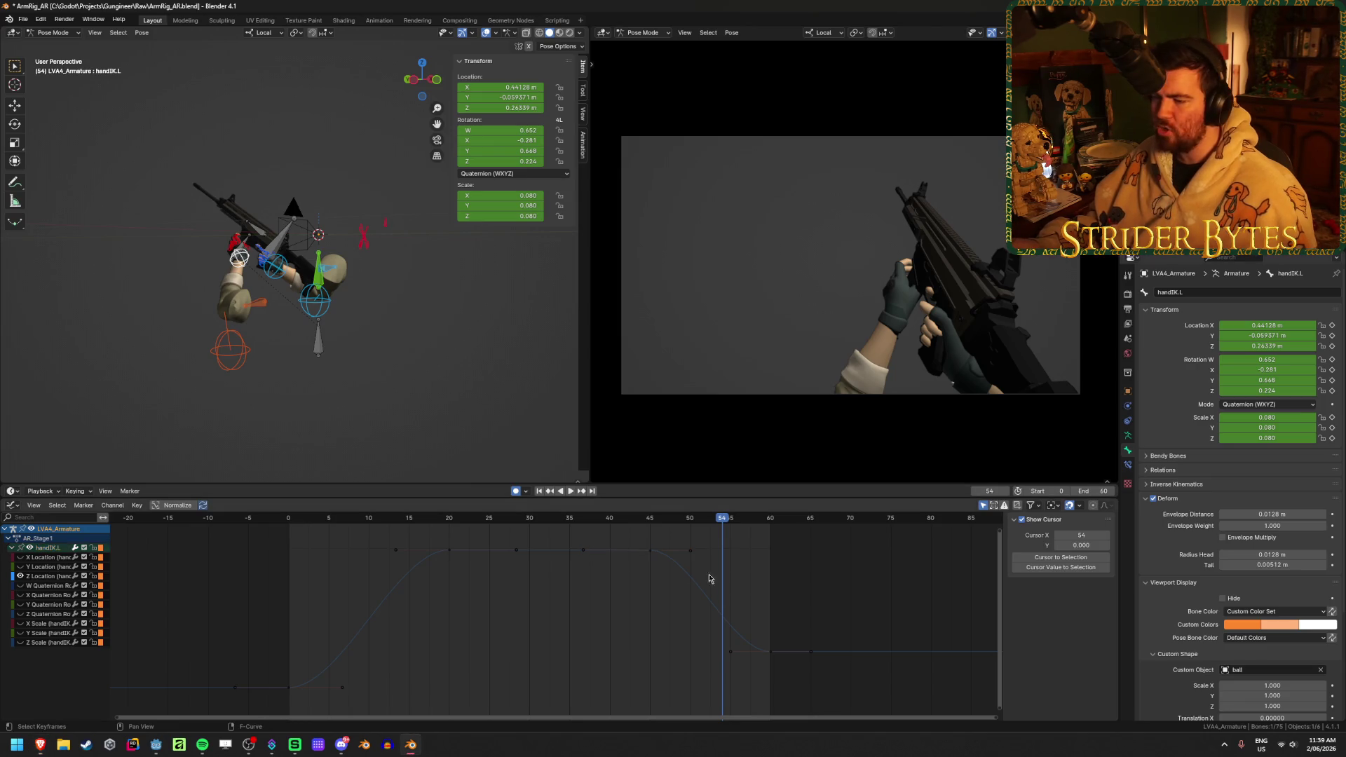
{"action": "left_click", "coordinate": [705, 595]}
{"action": "key", "text": "x"}
{"action": "left_click", "coordinate": [673, 618]}
- Lengthen the frame-20 key's right handle to extend the hold, preview, and reshape the frame-60 handle
{"action": "left_click", "coordinate": [553, 552]}
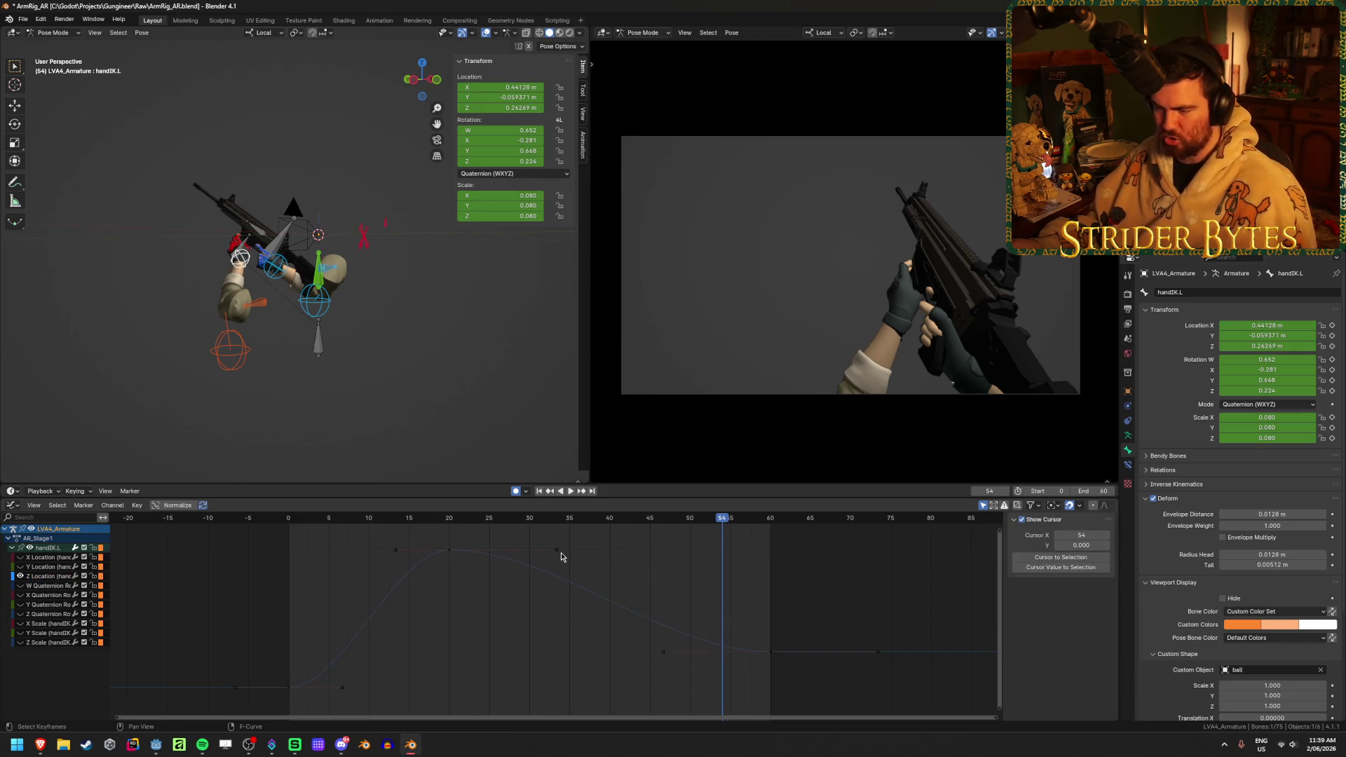
{"action": "key", "text": "g"}
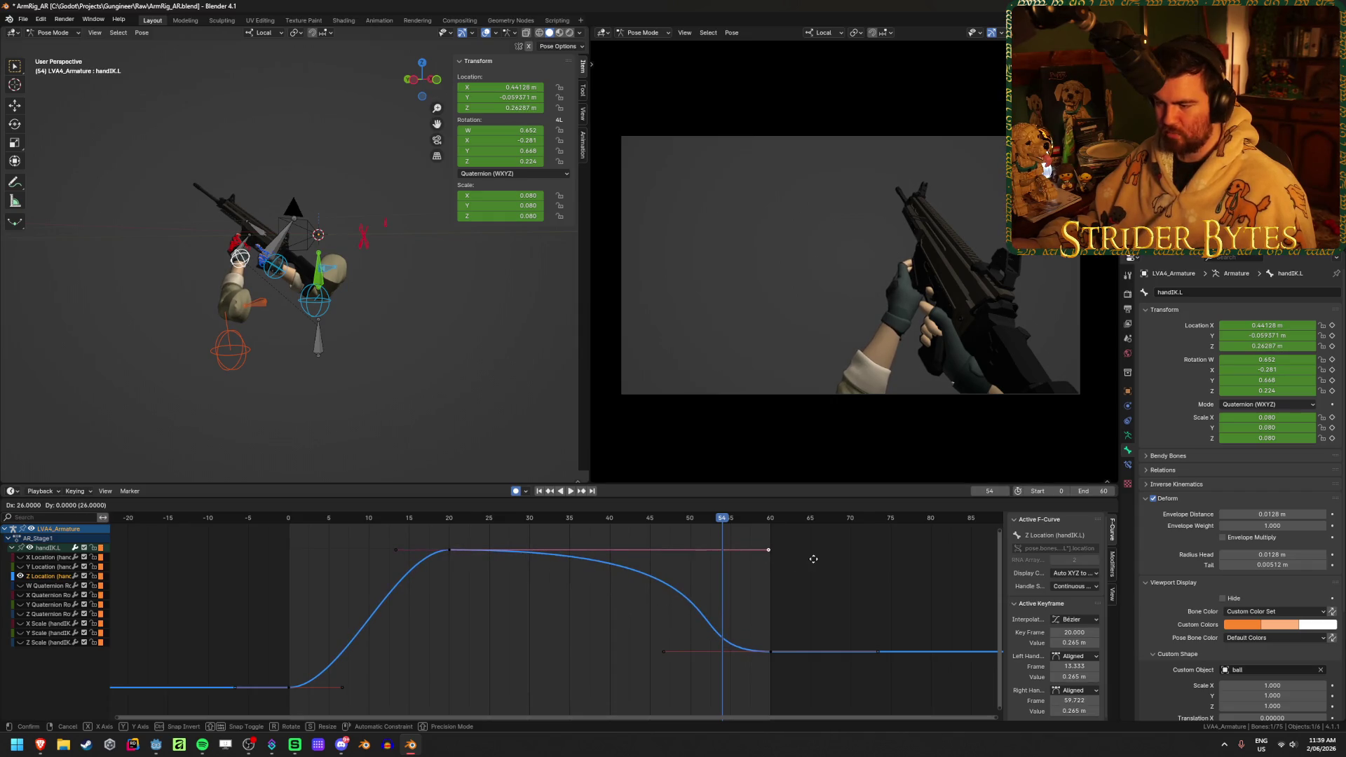
{"action": "left_click", "coordinate": [782, 559]}
{"action": "key", "text": "space"}
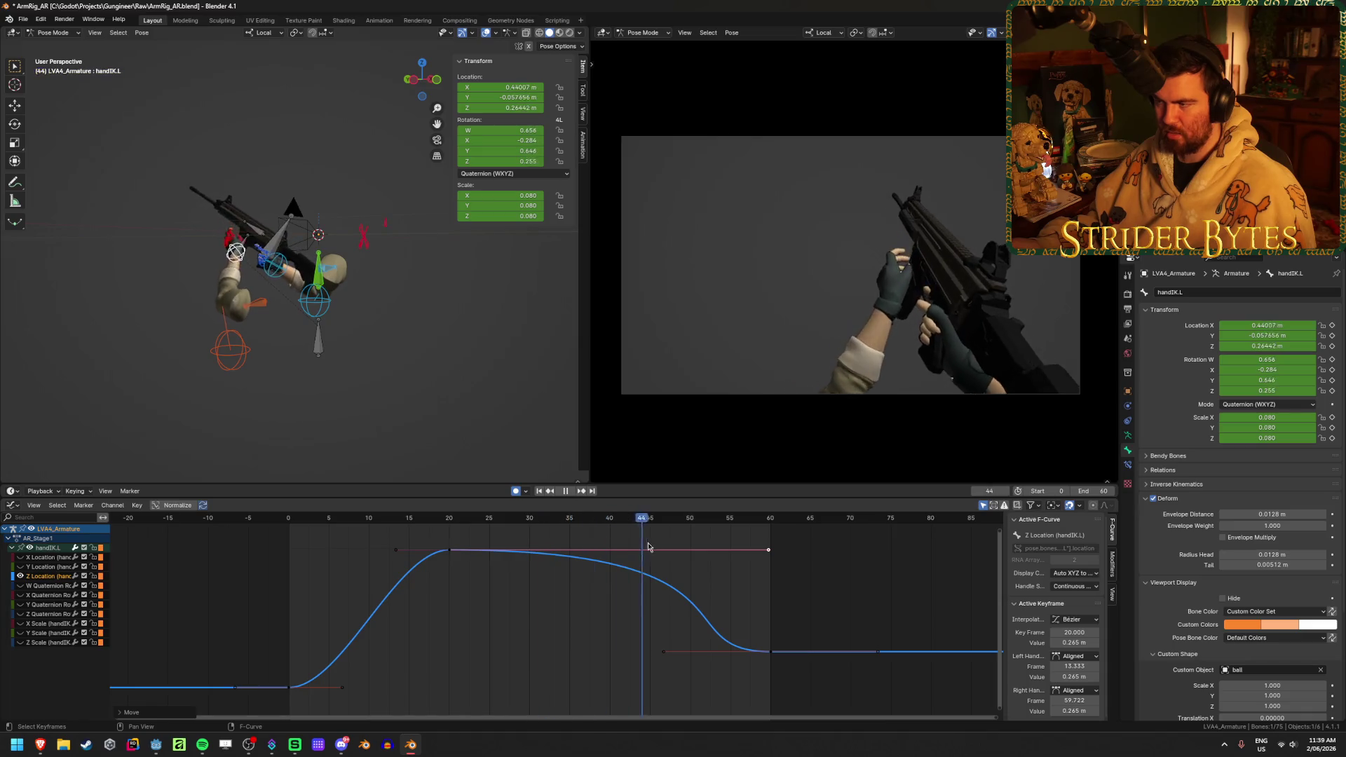
{"action": "key", "text": "Escape"}
{"action": "key", "text": "g"}
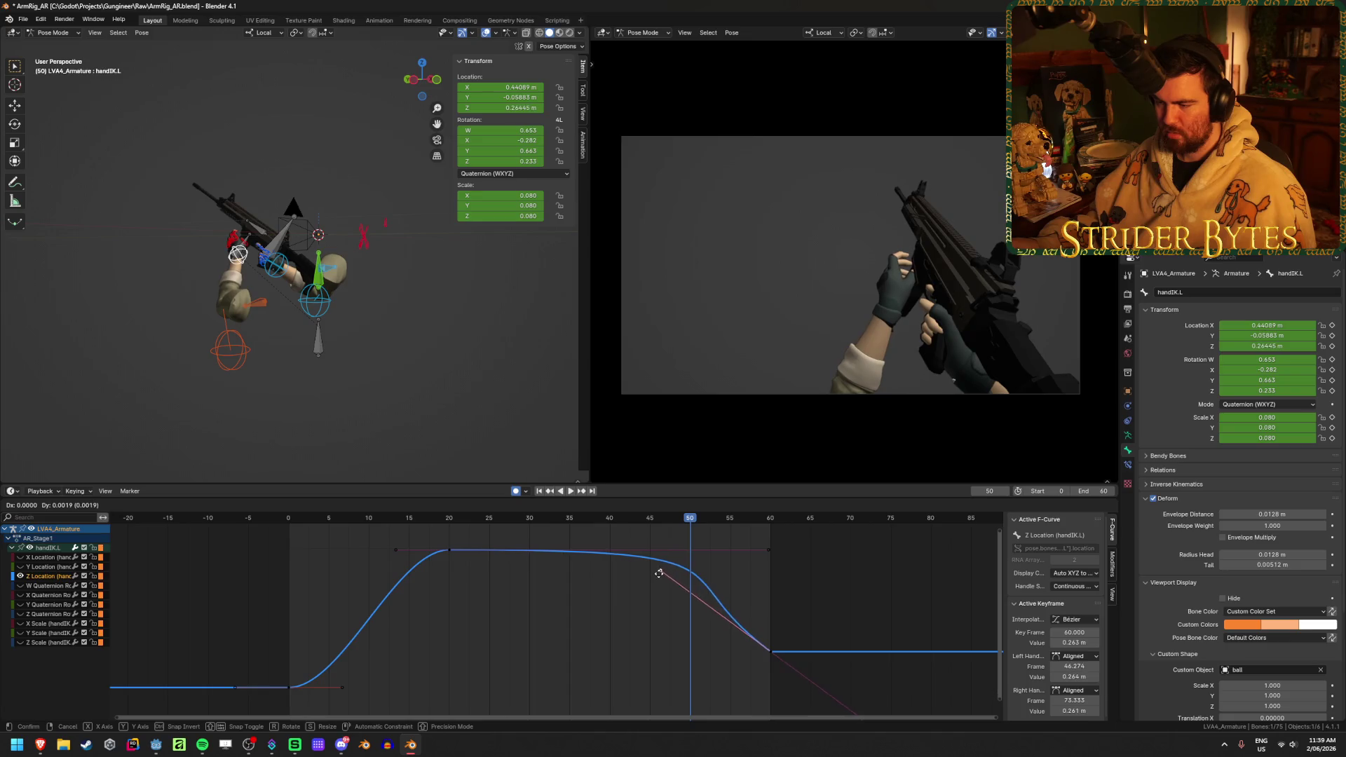
{"action": "mouse_move", "coordinate": [640, 568]}
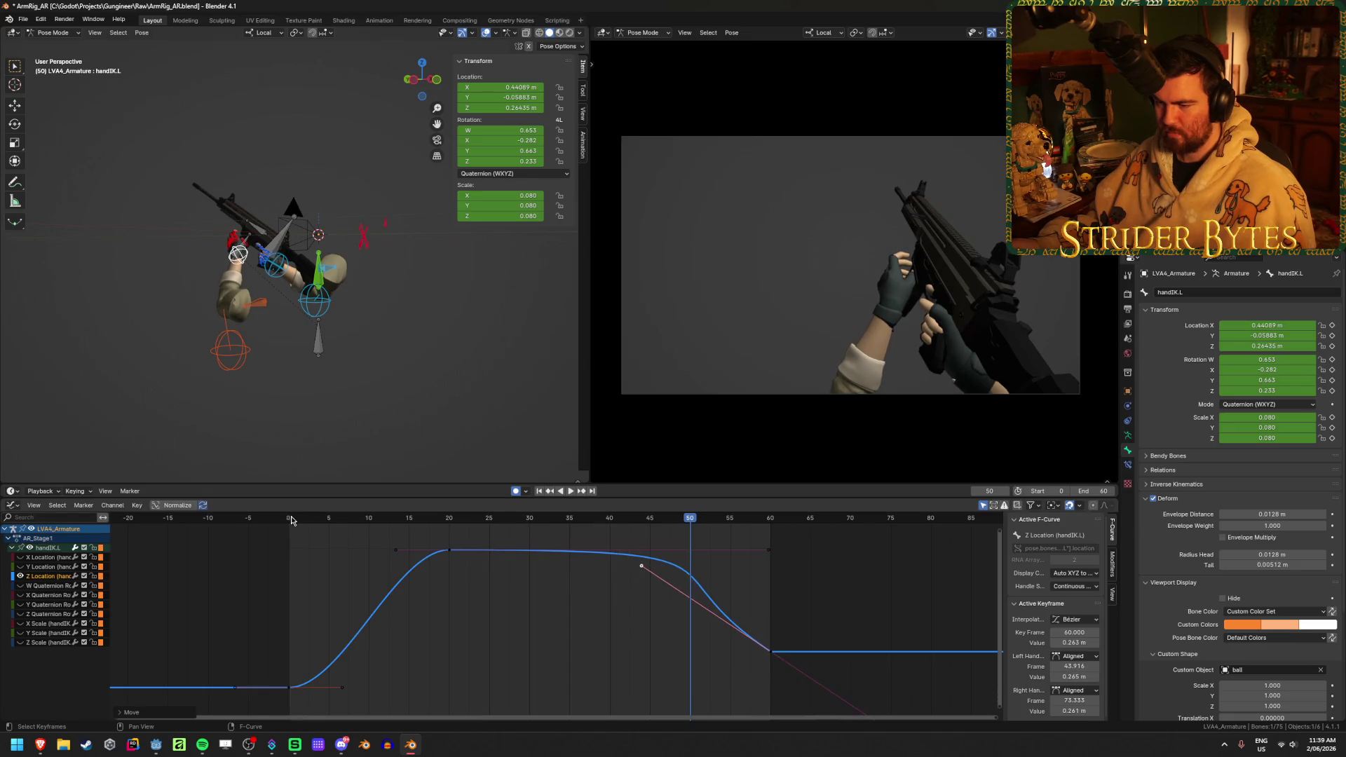
- Review the motion from frame 0, then move the Z Location curve's frame-60 key to frame 55
{"action": "left_click", "coordinate": [291, 519]}
{"action": "key", "text": "space"}
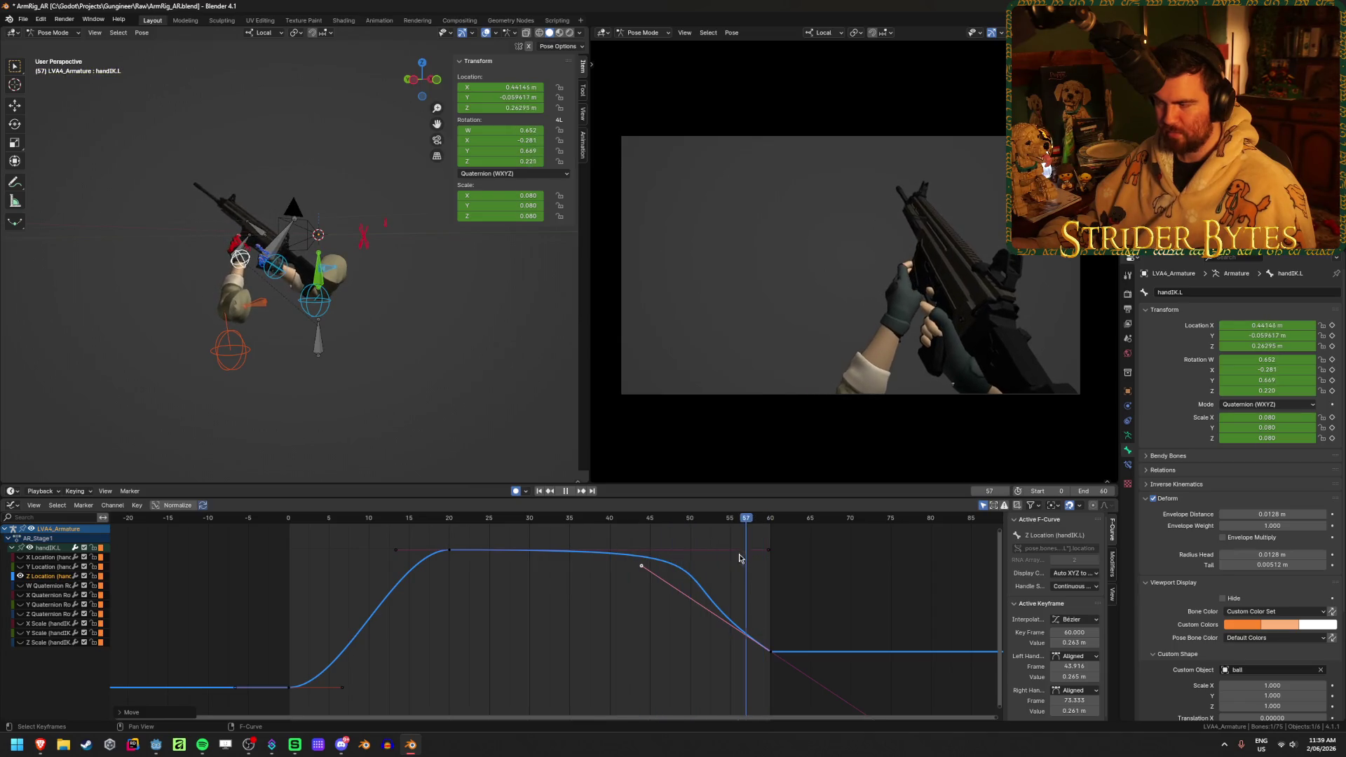
{"action": "key", "text": "Escape"}
{"action": "left_click", "coordinate": [572, 493]}
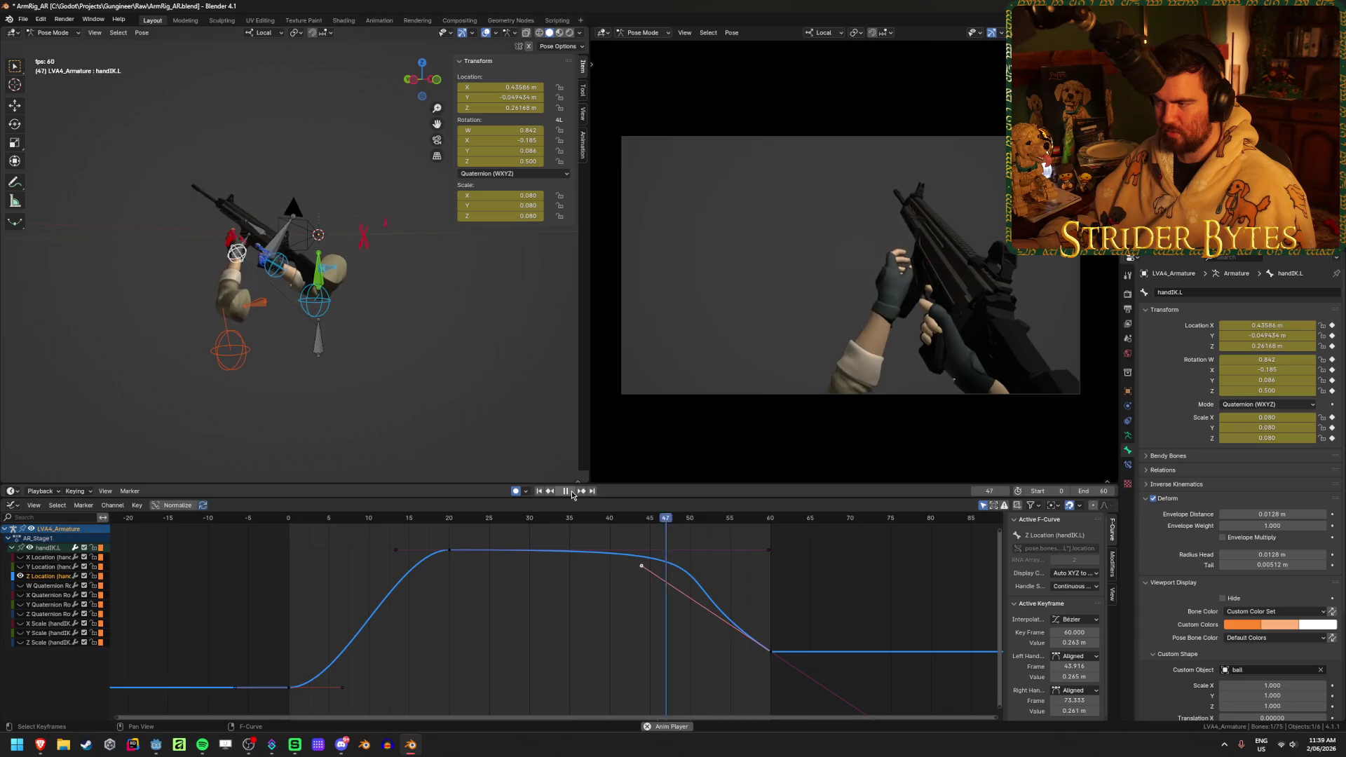
{"action": "left_click", "coordinate": [571, 493]}
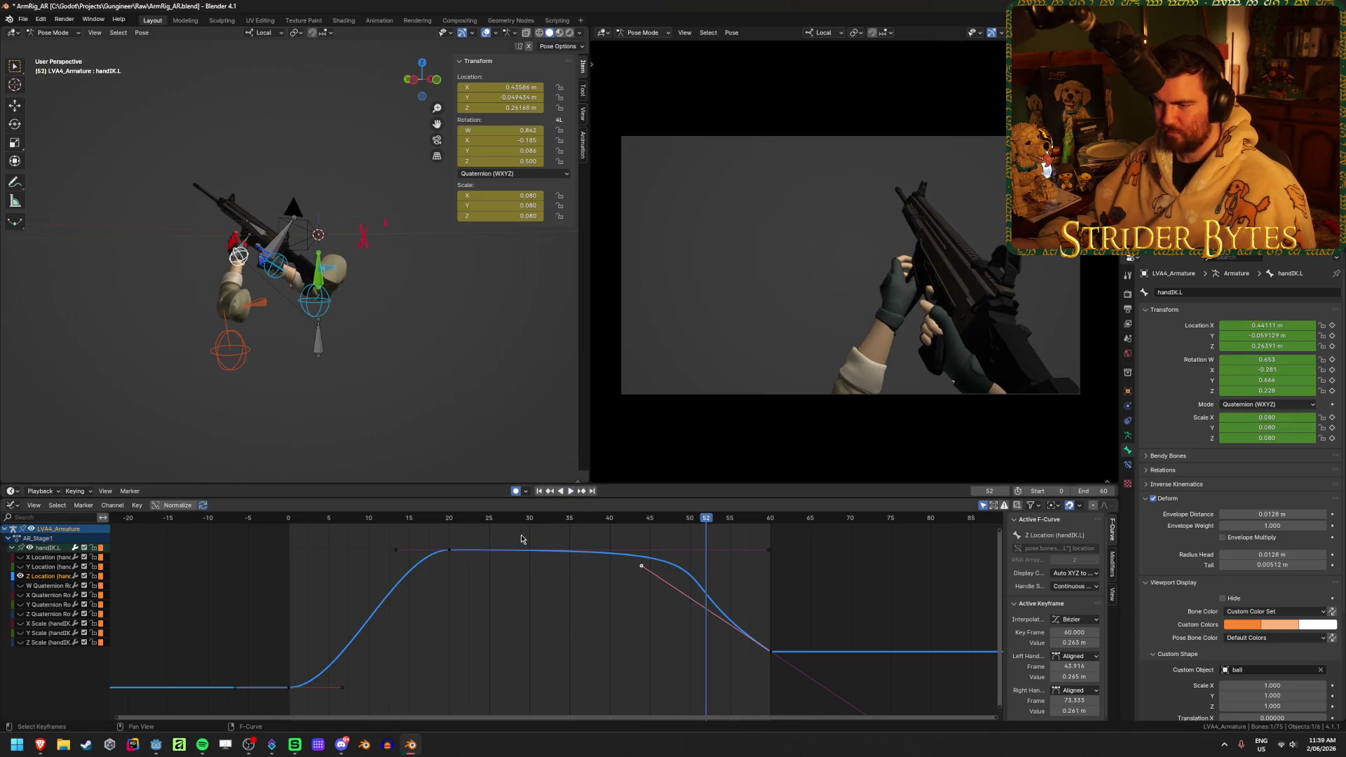
{"action": "mouse_move", "coordinate": [834, 682]}
{"action": "left_mouse_down"}
{"action": "mouse_move", "coordinate": [586, 550]}
{"action": "mouse_move", "coordinate": [575, 523]}
{"action": "left_mouse_up"}
{"action": "left_click_drag", "start_coordinate": [774, 659], "coordinate": [735, 655]}
{"action": "key", "text": "space"}
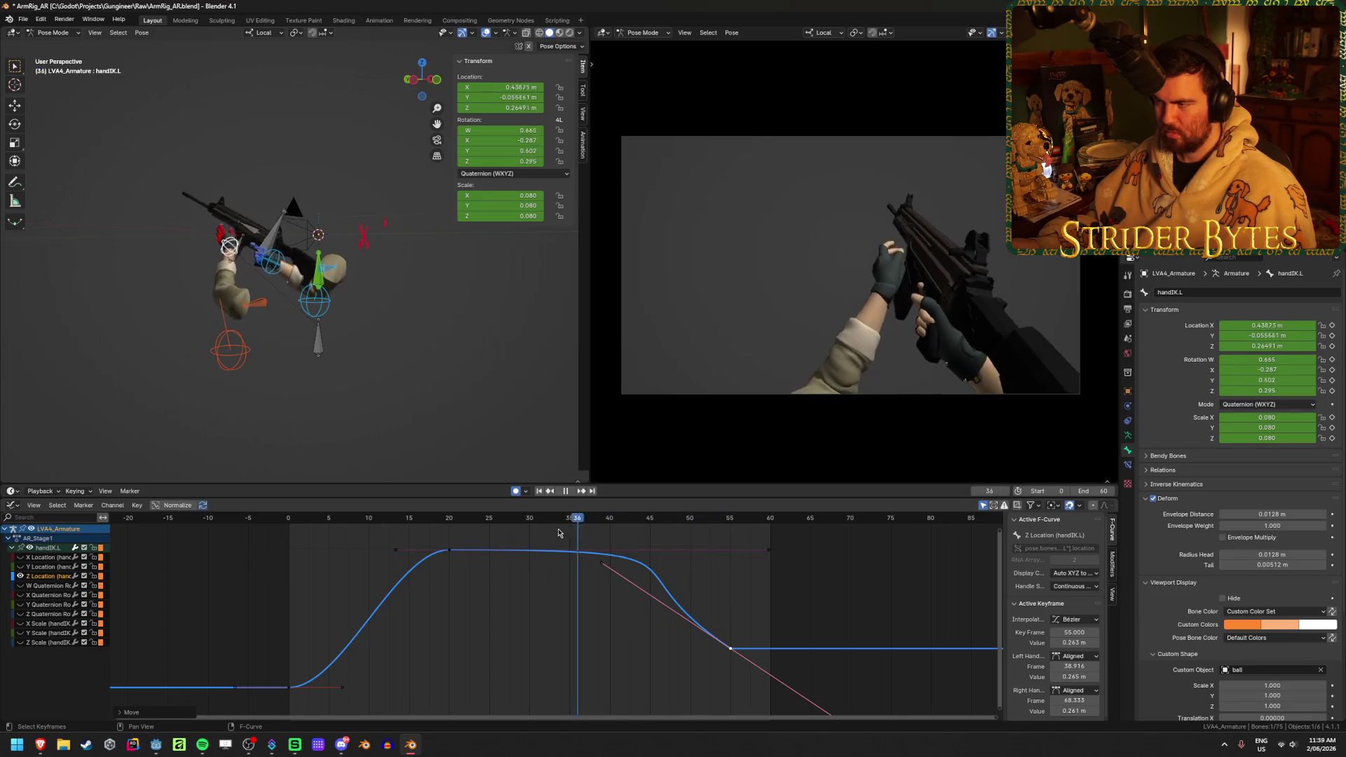
{"action": "scroll", "coordinate": [558, 610], "scroll_direction": "down", "scroll_amount": 3}
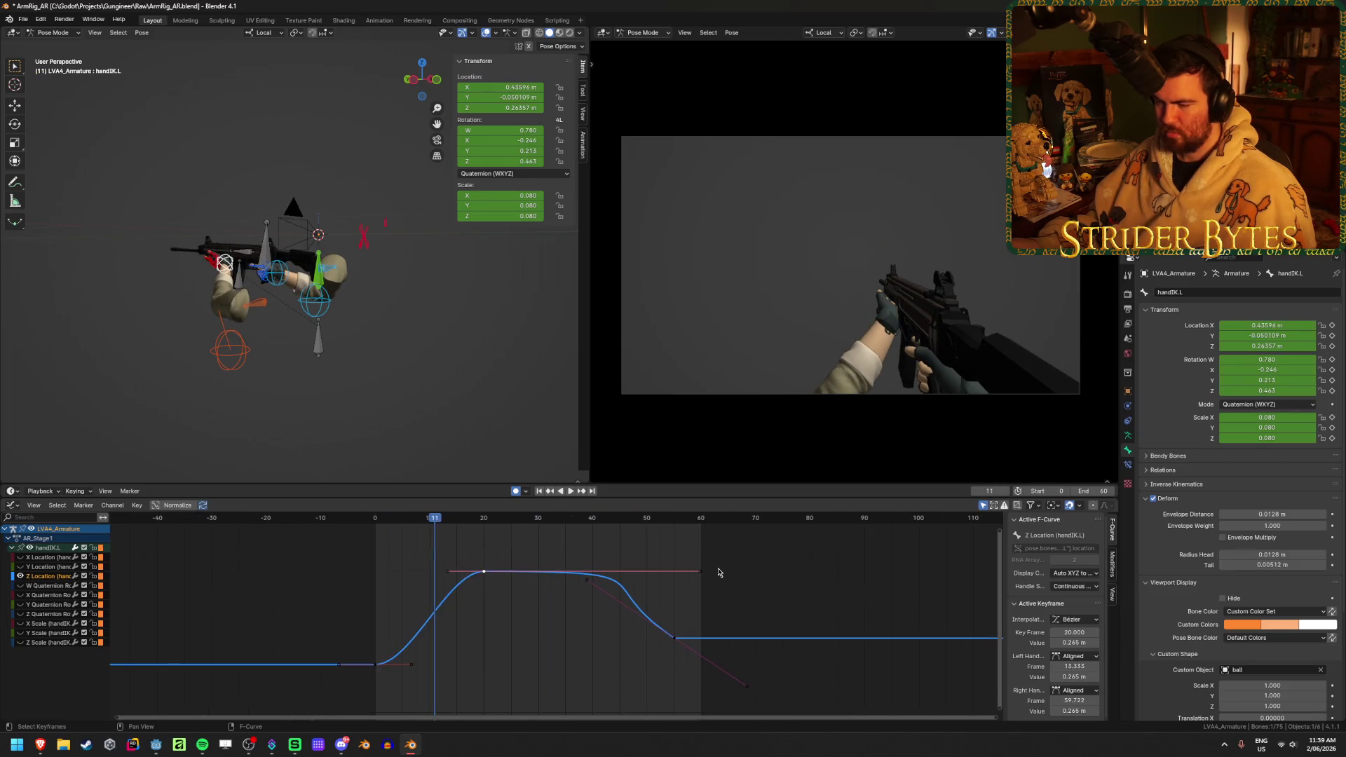
{"action": "key", "text": "shift+Left"}
{"action": "key", "text": "space"}
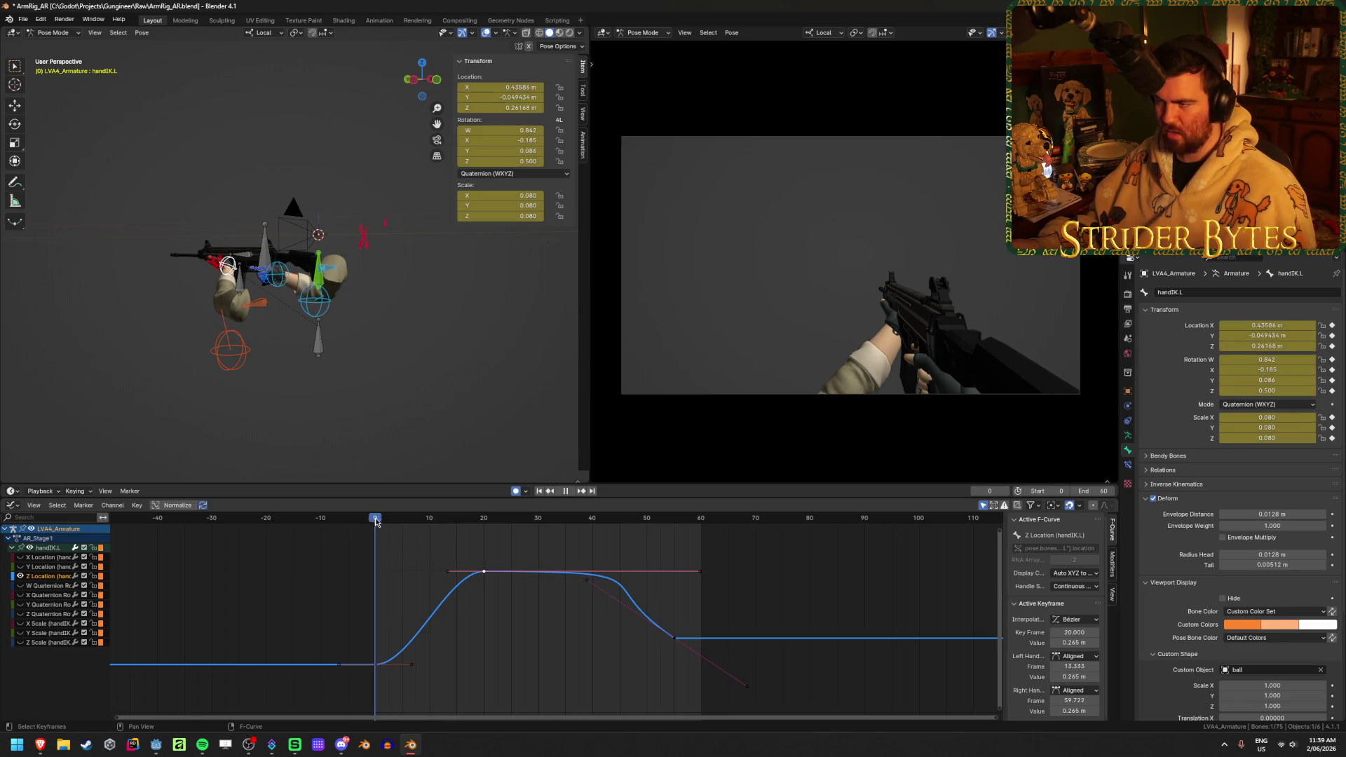
{"action": "left_click_drag", "start_coordinate": [531, 536], "coordinate": [621, 541]}
- Raise the frame-20 Z Location key to 0.266, replay, save, then select the GunBase bone
{"action": "left_click_drag", "start_coordinate": [508, 571], "coordinate": [514, 564]}
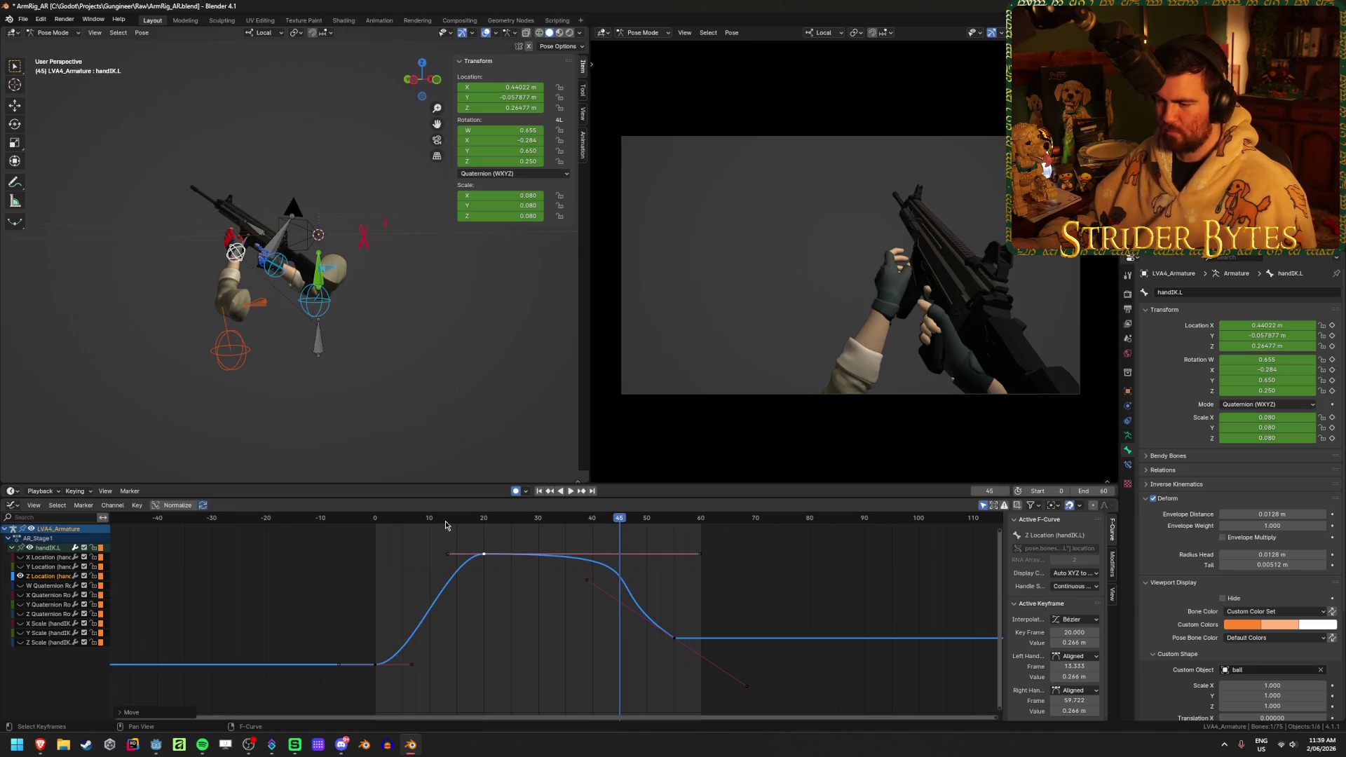
{"action": "key", "text": "shift+Left"}
{"action": "key", "text": "space"}
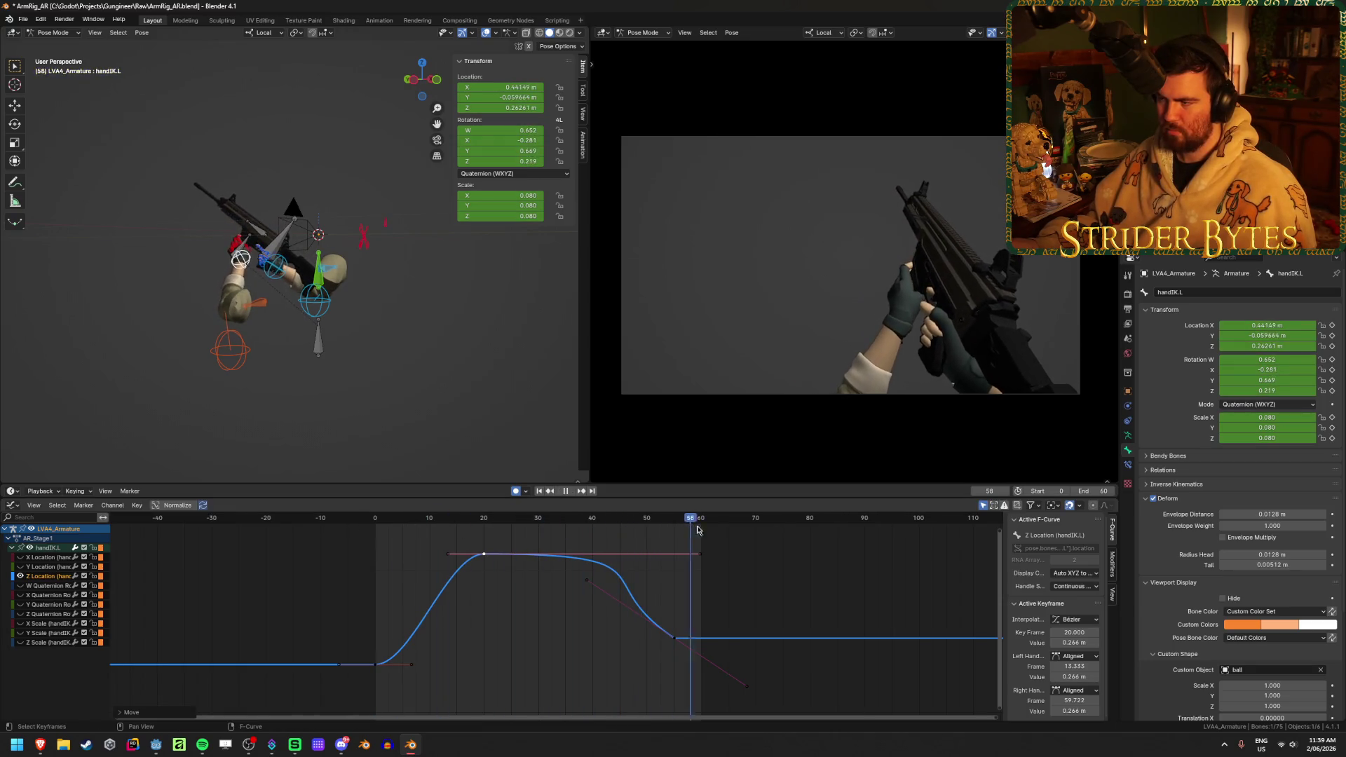
{"action": "key", "text": "space"}
{"action": "key", "text": "ctrl+s"}
{"action": "key", "text": "space"}
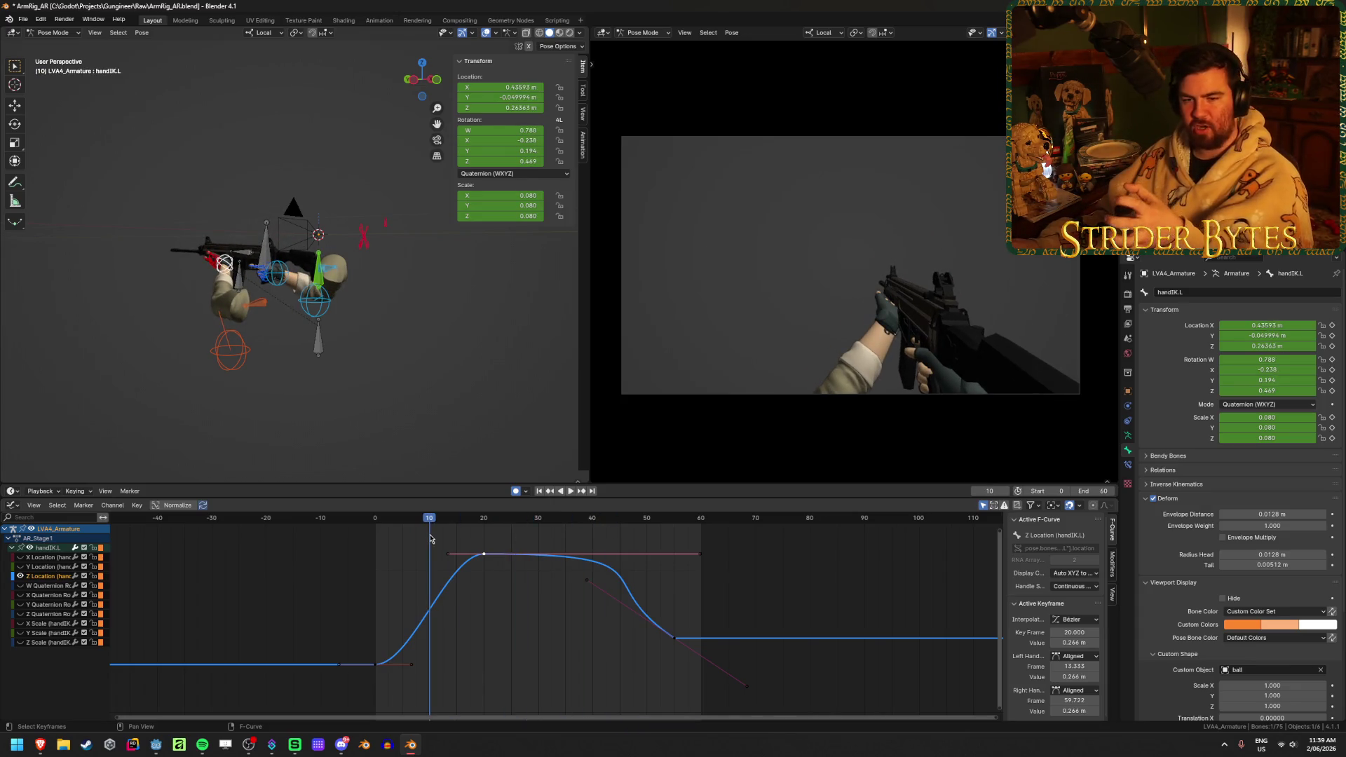
{"action": "left_click", "coordinate": [733, 574]}
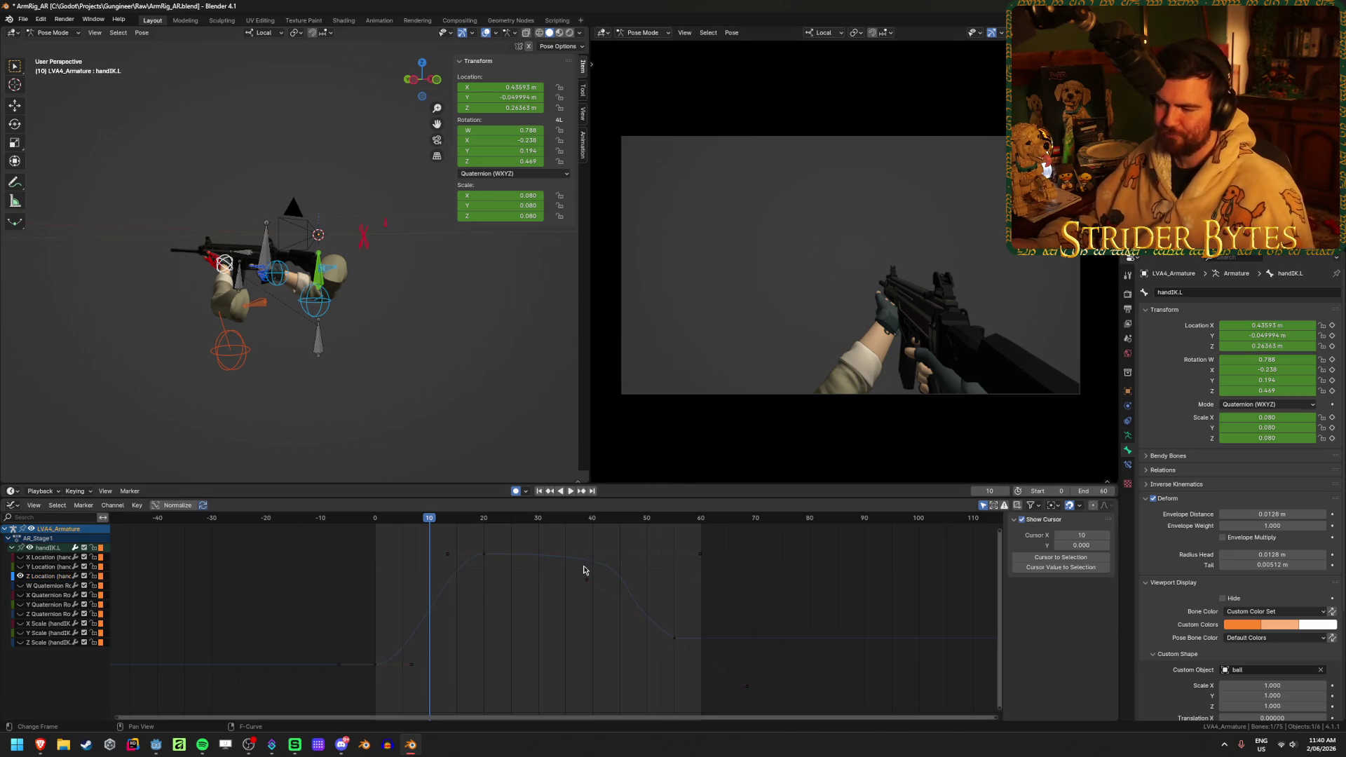
{"action": "left_click", "coordinate": [263, 236]}
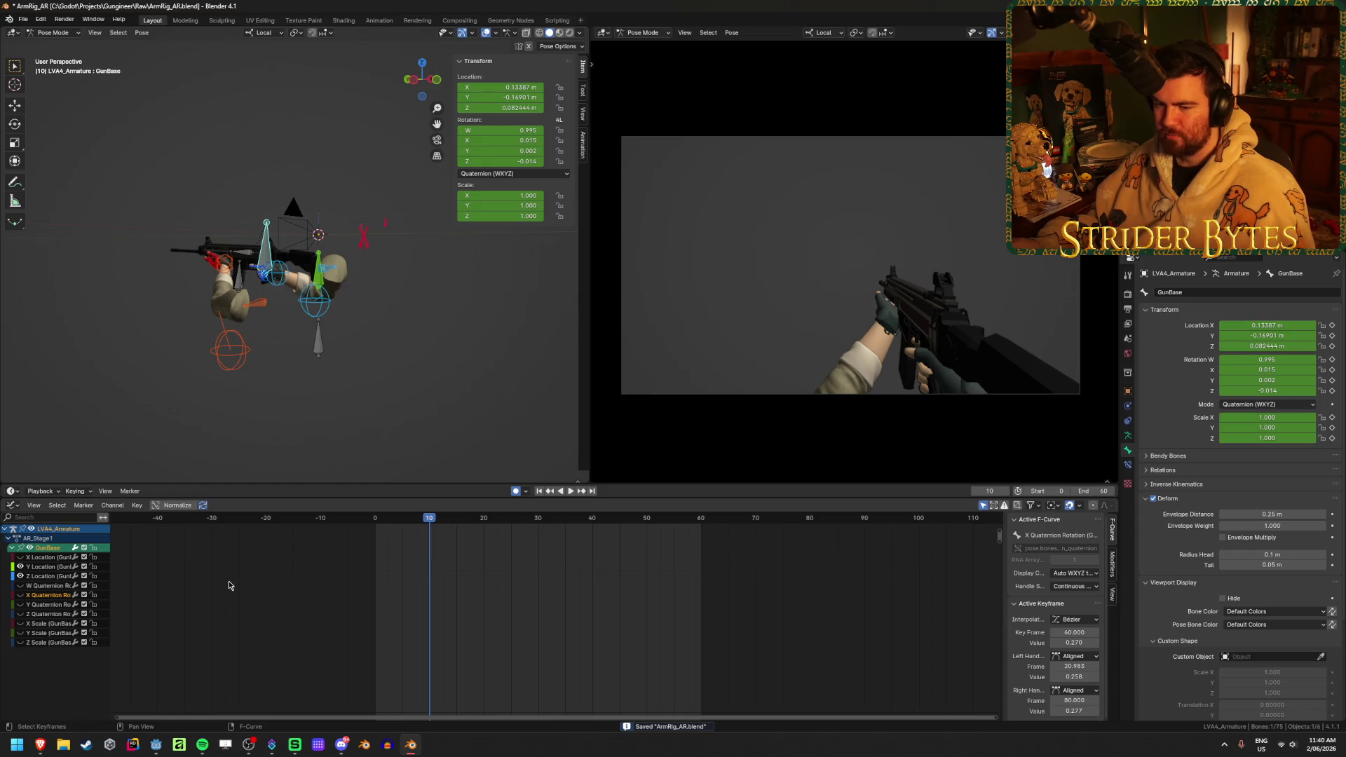
- Frame the GunBase curves, save the file, and scrub the animation to review the pose
{"action": "scroll", "coordinate": [359, 570], "scroll_direction": "down", "scroll_amount": 2}
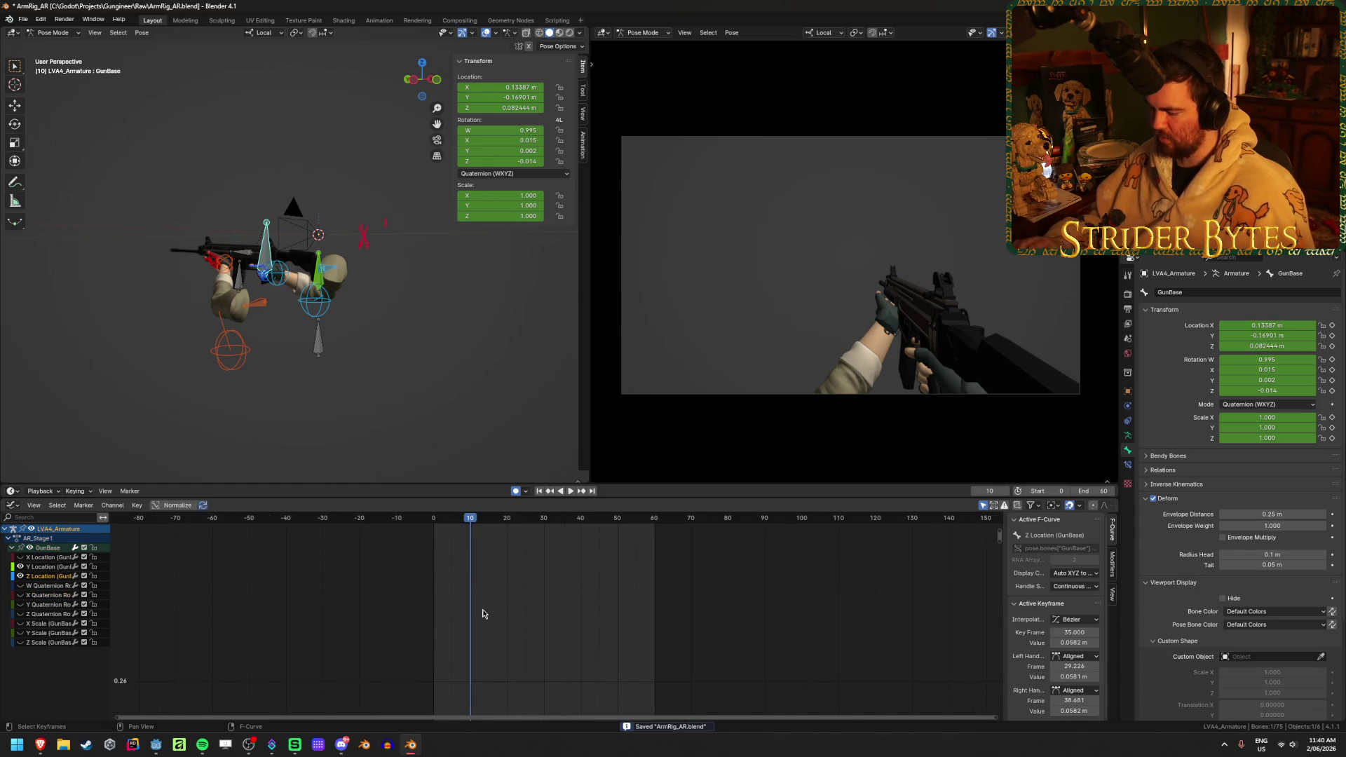
{"action": "key", "text": "Home"}
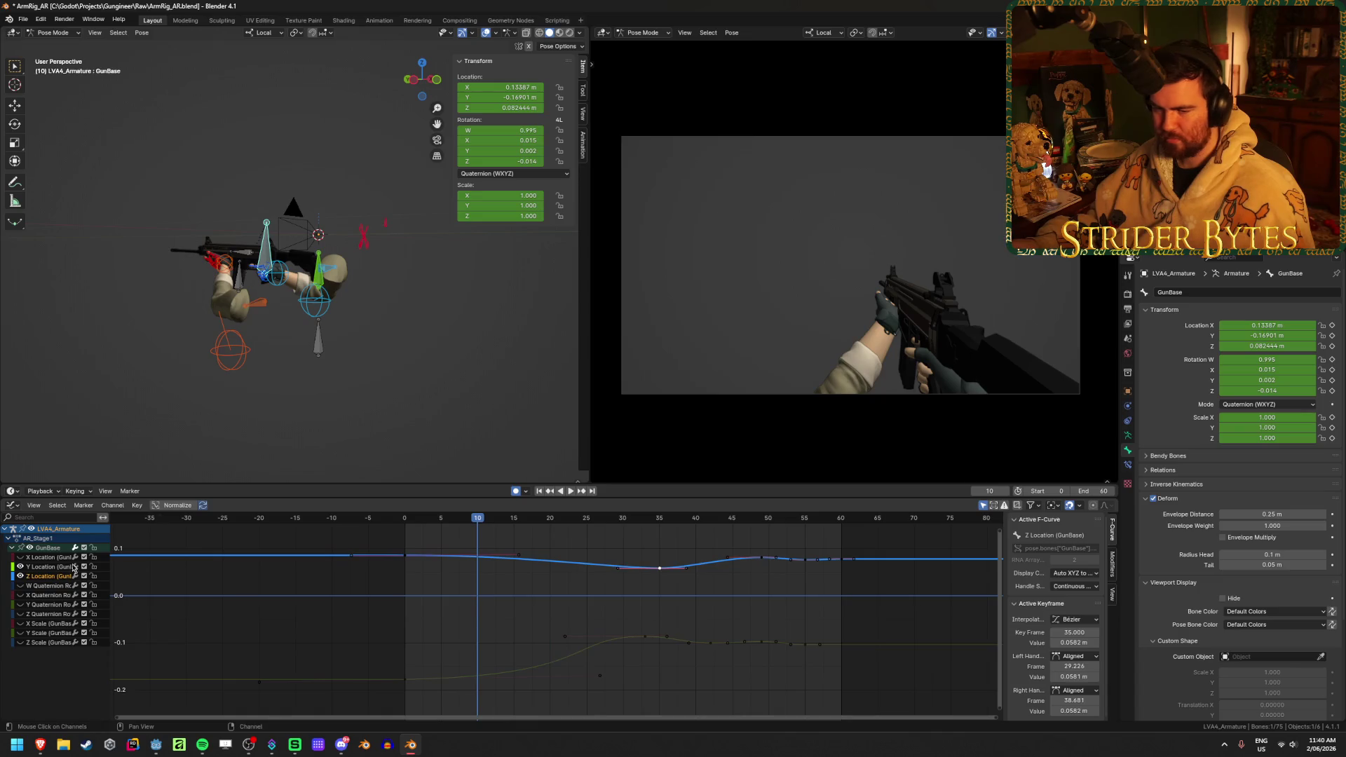
{"action": "left_click", "coordinate": [520, 589]}
{"action": "key", "text": "ctrl+s"}
{"action": "left_click", "coordinate": [431, 520]}
{"action": "key", "text": "space"}
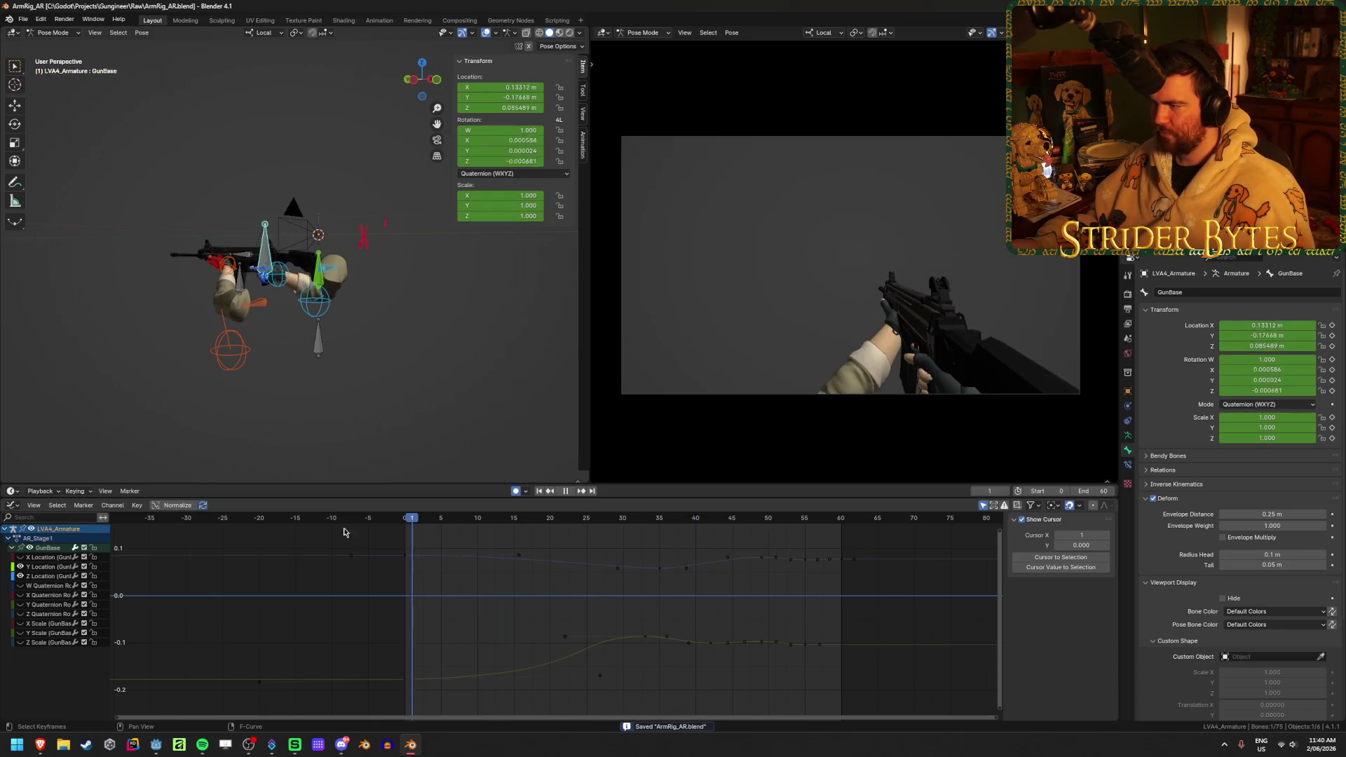
{"action": "left_click", "coordinate": [569, 492]}
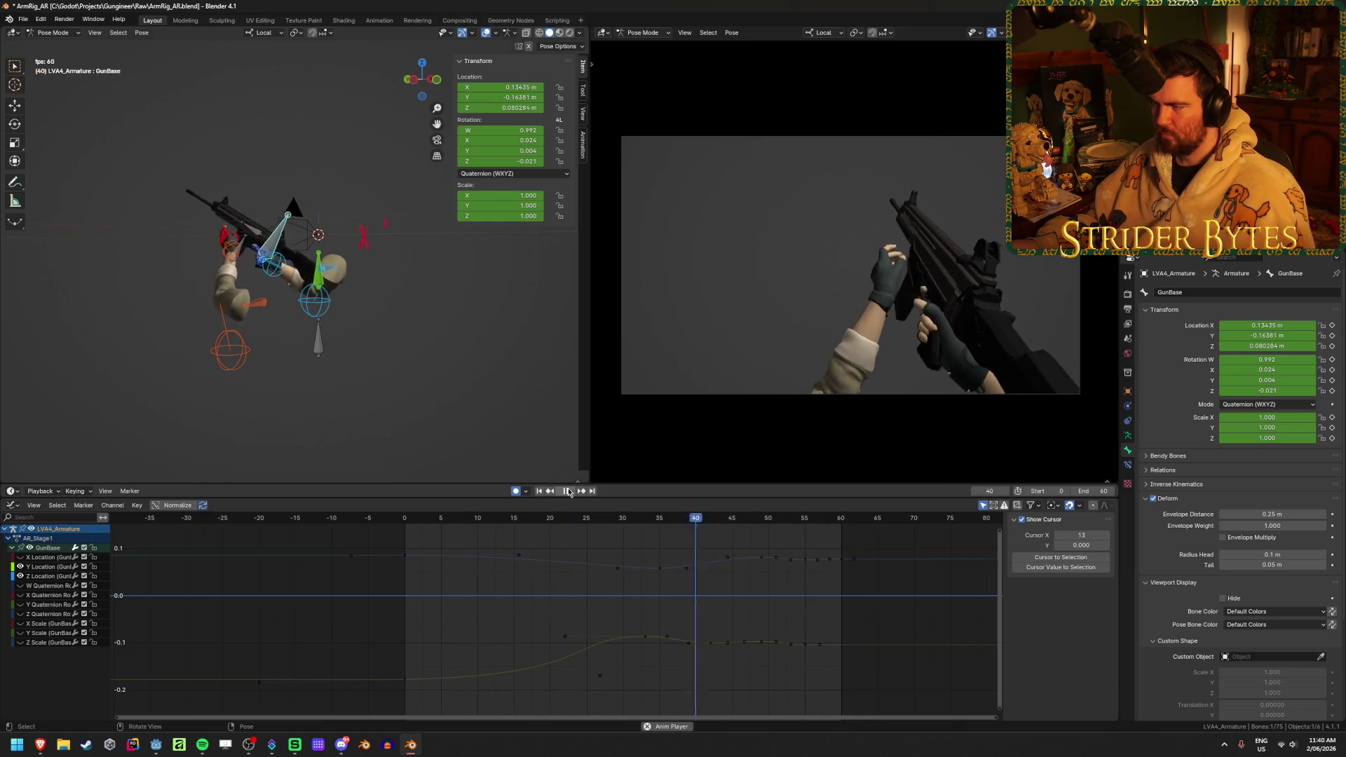
{"action": "left_click", "coordinate": [570, 494]}
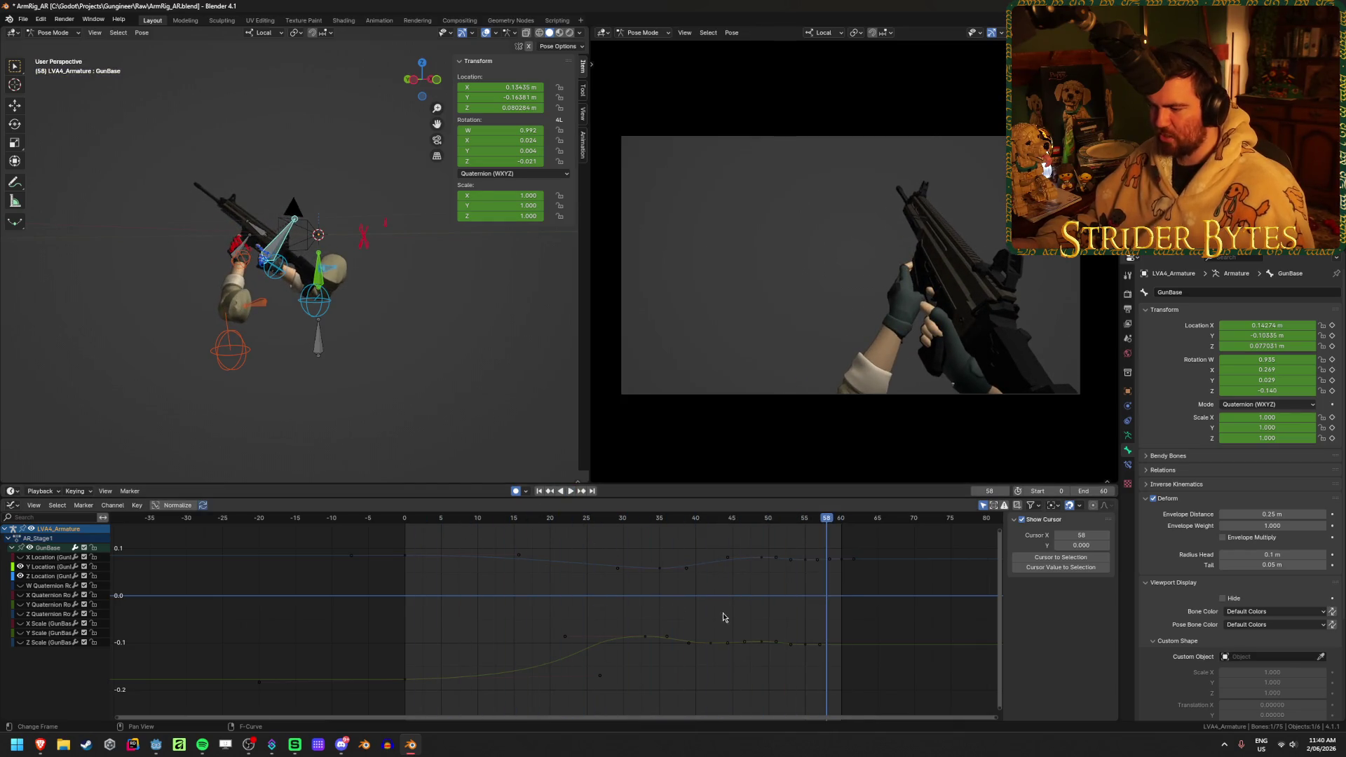
{"action": "mouse_move", "coordinate": [523, 521]}
{"action": "left_mouse_down"}
{"action": "mouse_move", "coordinate": [769, 536]}
{"action": "mouse_move", "coordinate": [688, 546]}
{"action": "left_mouse_up"}
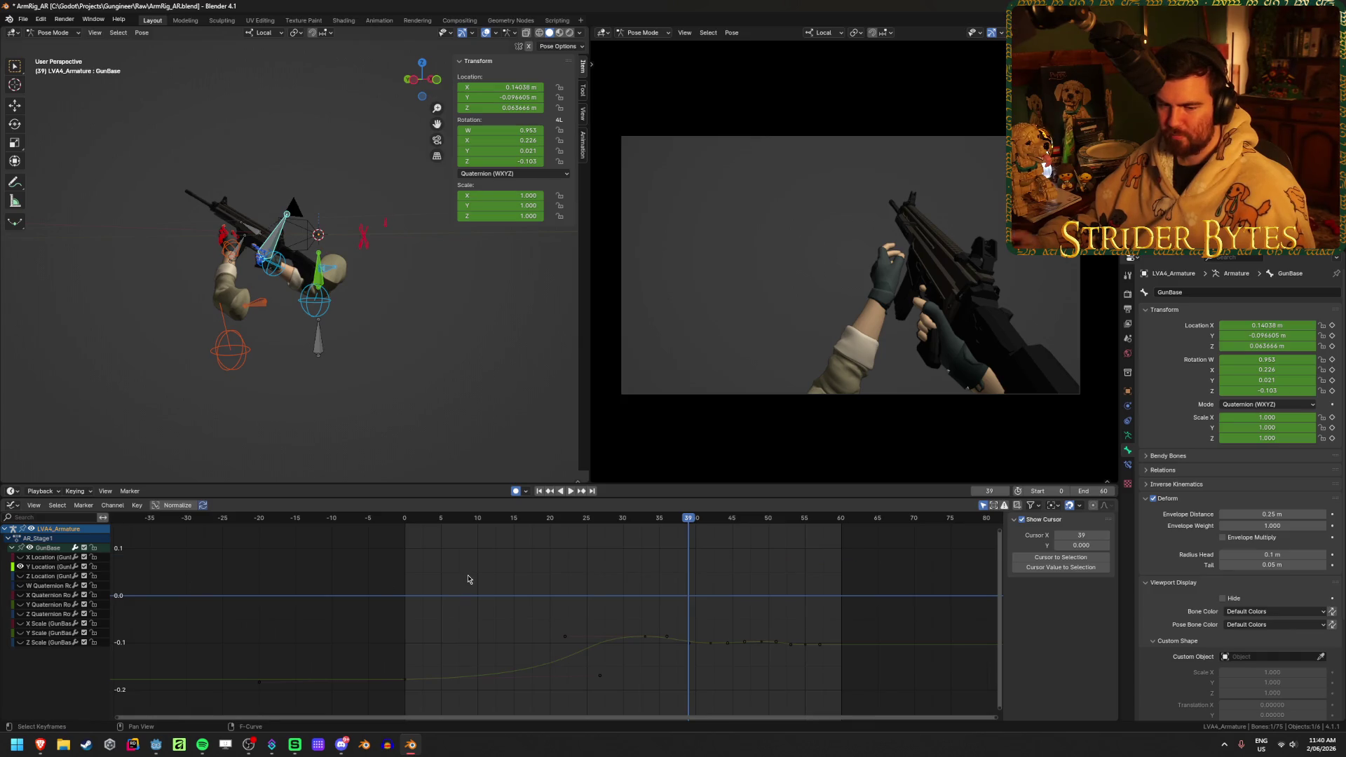
- Show only GunBase's Z Location curve in the Graph Editor and frame it
{"action": "left_click", "coordinate": [645, 636]}
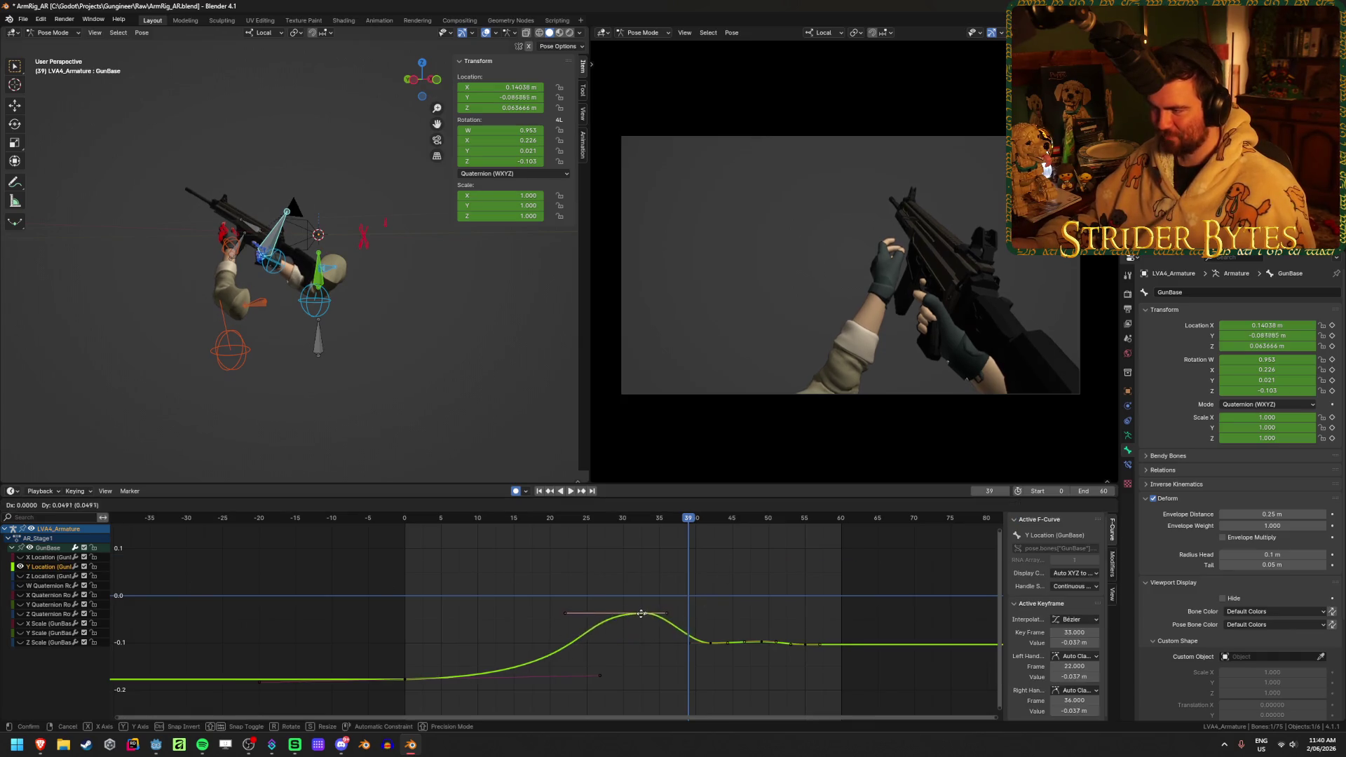
{"action": "left_click", "coordinate": [21, 567]}
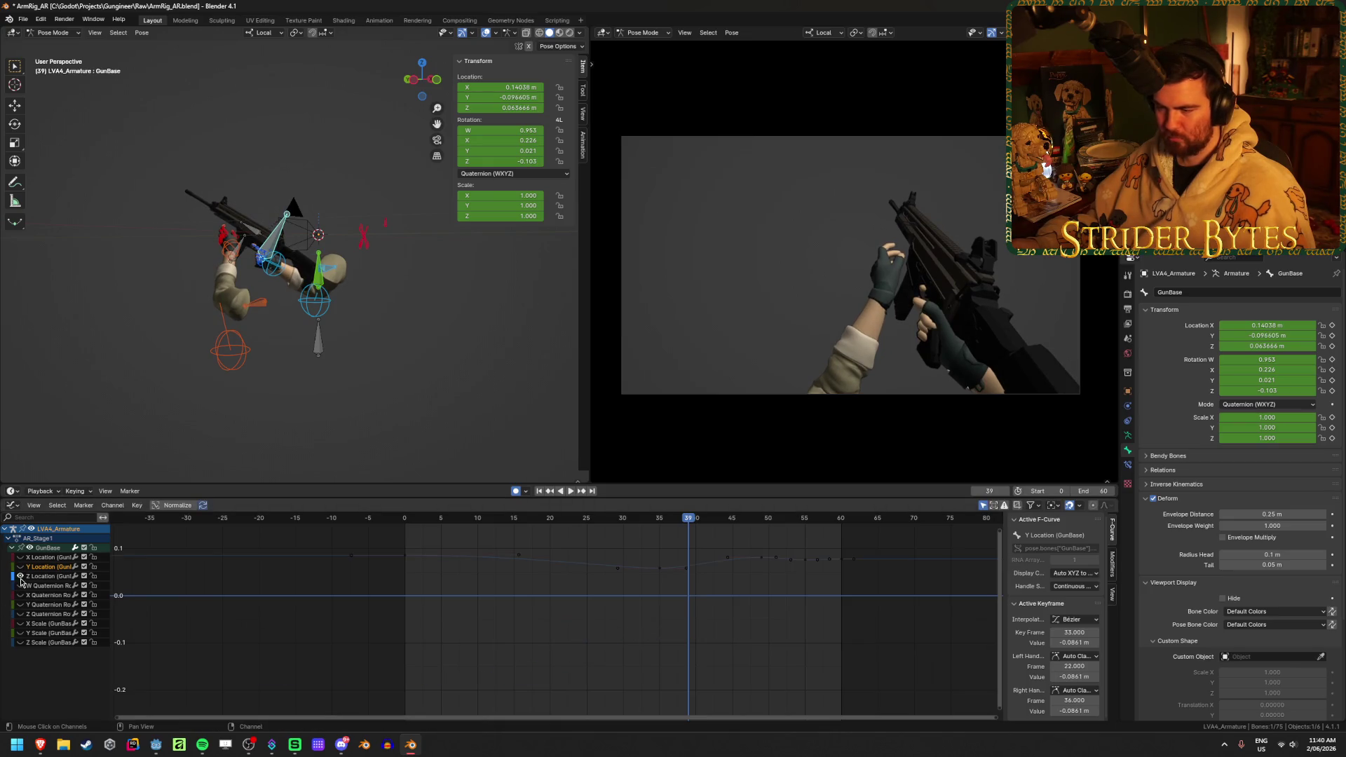
{"action": "left_click", "coordinate": [21, 575]}
{"action": "key", "text": "Home"}
{"action": "scroll", "coordinate": [611, 660], "scroll_direction": "down", "scroll_amount": 3}
{"action": "scroll", "coordinate": [611, 660], "scroll_direction": "down", "scroll_amount": 1}
- Check the frame-35 Z Location key against playback, leaving it unmoved
{"action": "left_click", "coordinate": [560, 625]}
{"action": "key", "text": "shift+ctrl+space"}
{"action": "mouse_move", "coordinate": [202, 554]}
{"action": "left_mouse_down"}
{"action": "mouse_move", "coordinate": [363, 540]}
{"action": "mouse_move", "coordinate": [559, 552]}
{"action": "left_mouse_up"}
{"action": "key", "text": "g"}
{"action": "key", "text": "Escape"}
{"action": "key", "text": "space"}
{"action": "left_click_drag", "start_coordinate": [282, 532], "coordinate": [559, 531]}
{"action": "key", "text": "space"}
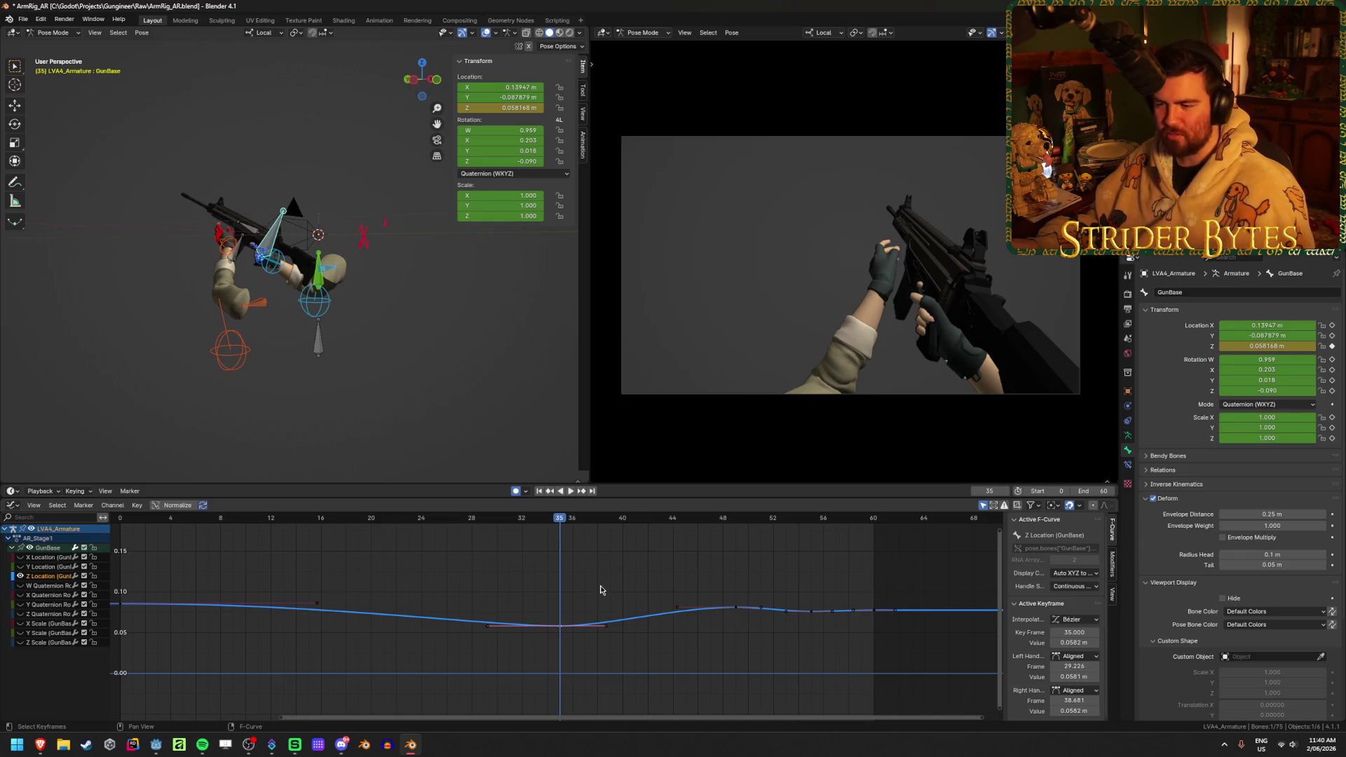
{"action": "key", "text": "g"}
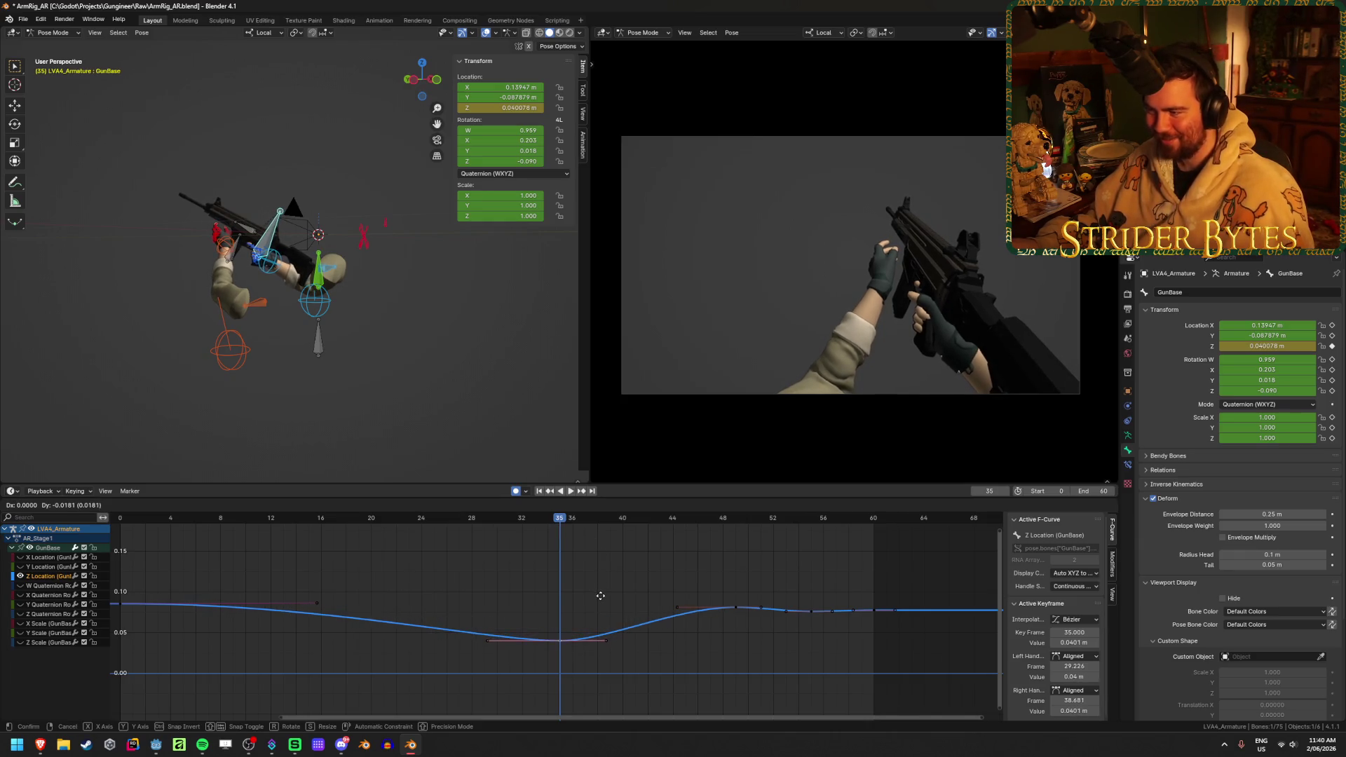
{"action": "key", "text": "Escape"}
- Raise the Z keys at frame 49 to 0.108 and frame 60 to 0.0913, then save
{"action": "middle_click_drag", "start_coordinate": [772, 651], "coordinate": [601, 631]}
{"action": "scroll", "coordinate": [600, 633], "scroll_direction": "up", "scroll_amount": 2}
{"action": "left_click_drag", "start_coordinate": [529, 519], "coordinate": [554, 524]}
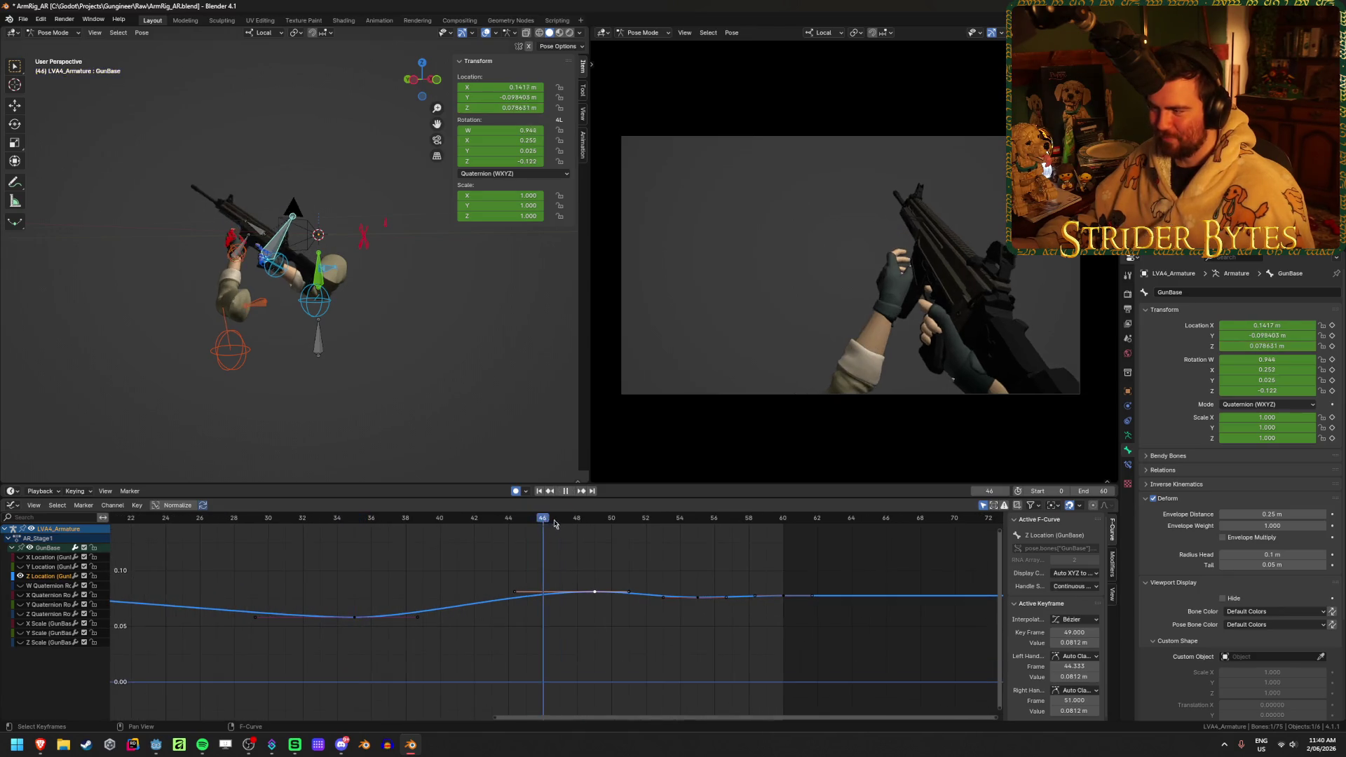
{"action": "key", "text": "g"}
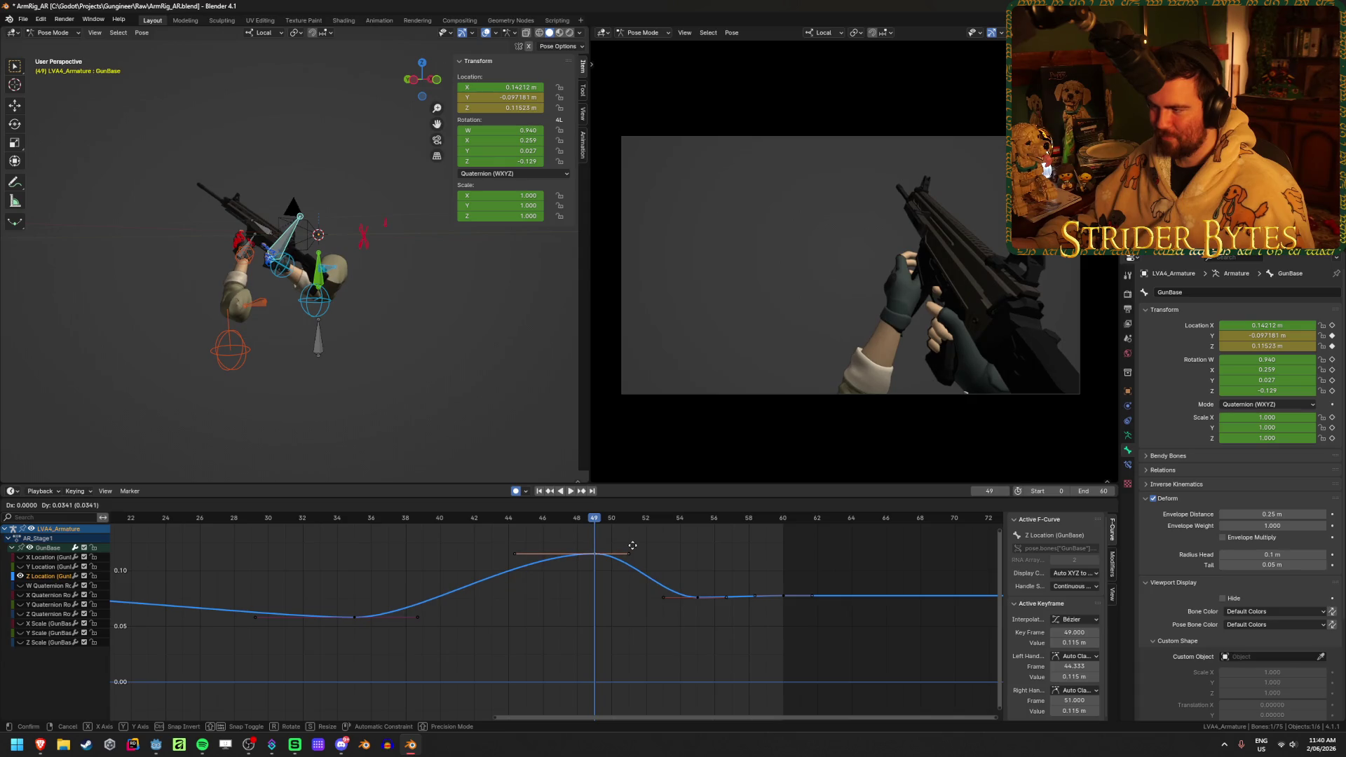
{"action": "left_click", "coordinate": [680, 592]}
{"action": "left_click_drag", "start_coordinate": [785, 600], "coordinate": [783, 583]}
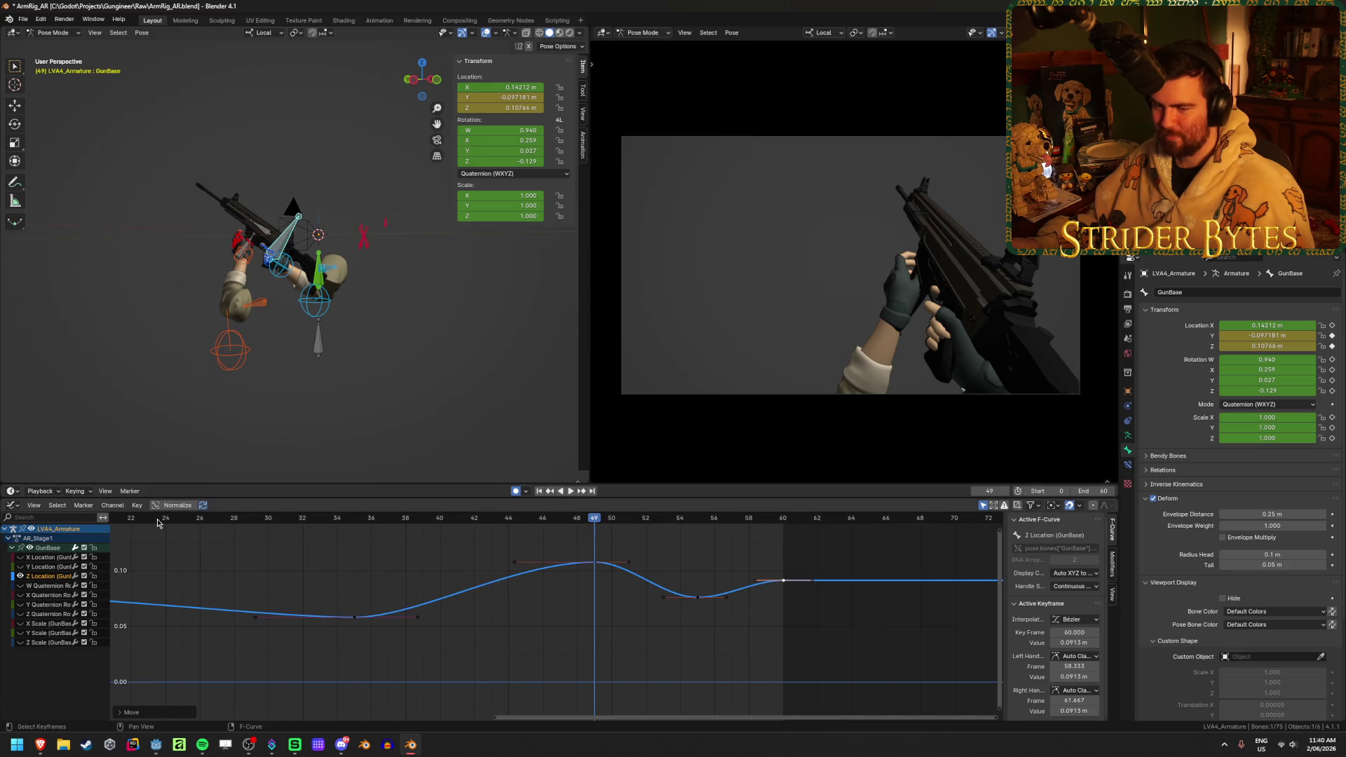
{"action": "key", "text": "space"}
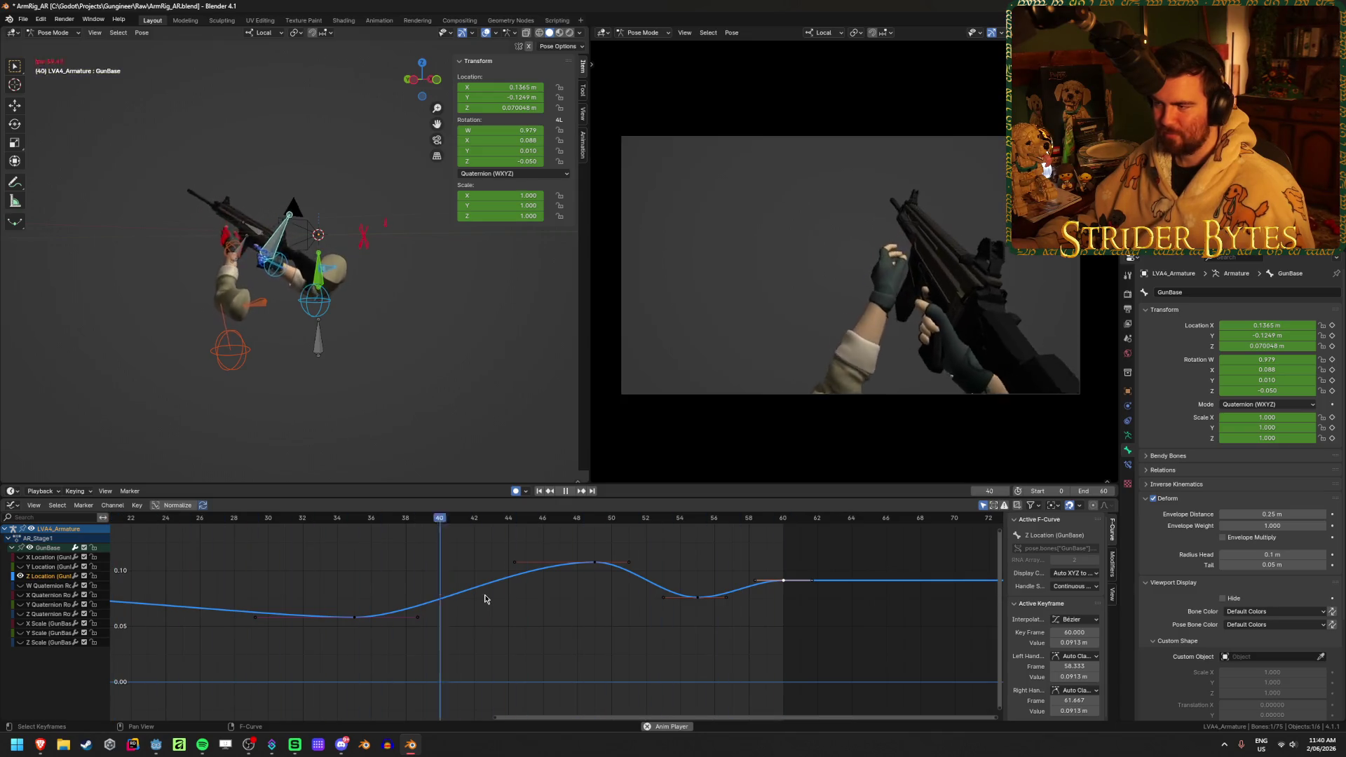
{"action": "key", "text": "ctrl+s"}
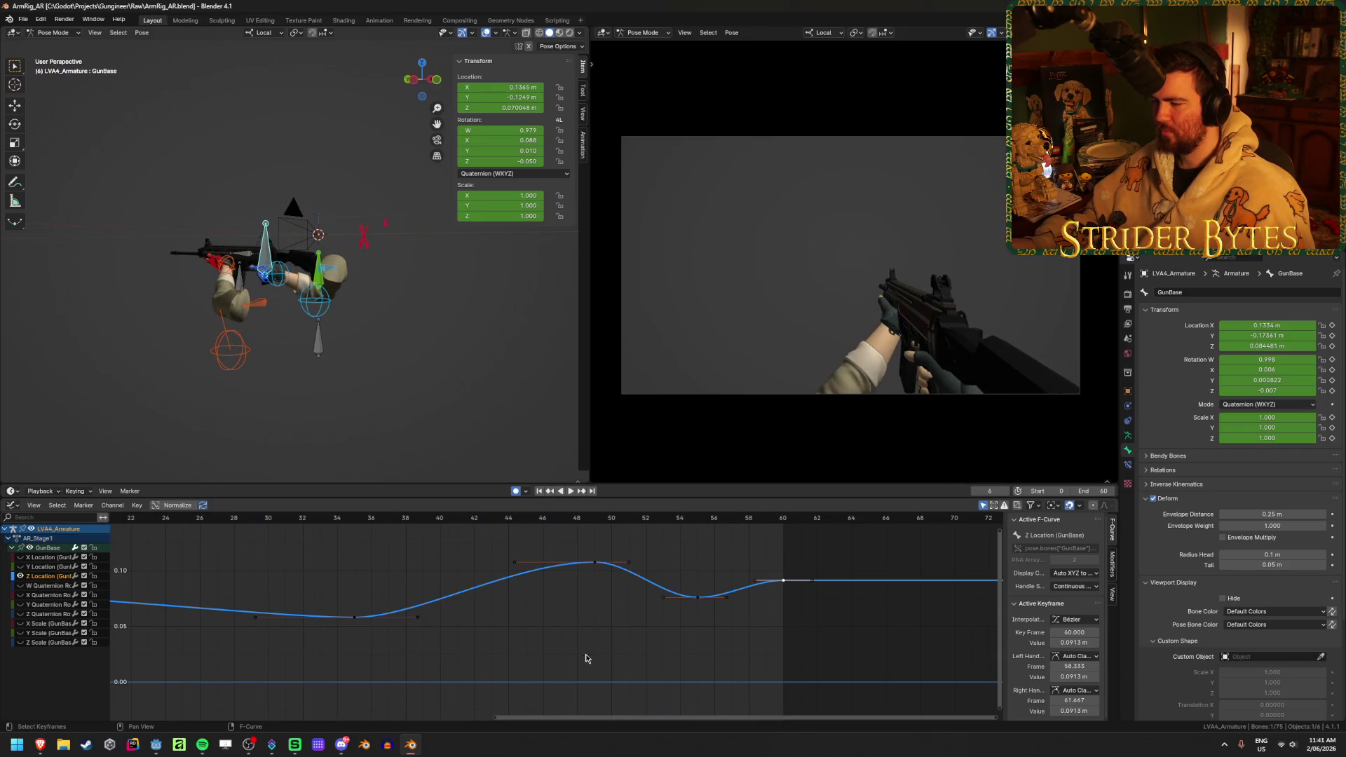
- Shift the Z Location keys between frames 30 and 60 four frames earlier in time
{"action": "scroll", "coordinate": [586, 659], "scroll_direction": "down", "scroll_amount": 3}
{"action": "left_click_drag", "start_coordinate": [785, 653], "coordinate": [387, 559]}
{"action": "key", "text": "g"}
{"action": "key", "text": "x"}
{"action": "left_click", "coordinate": [685, 634]}
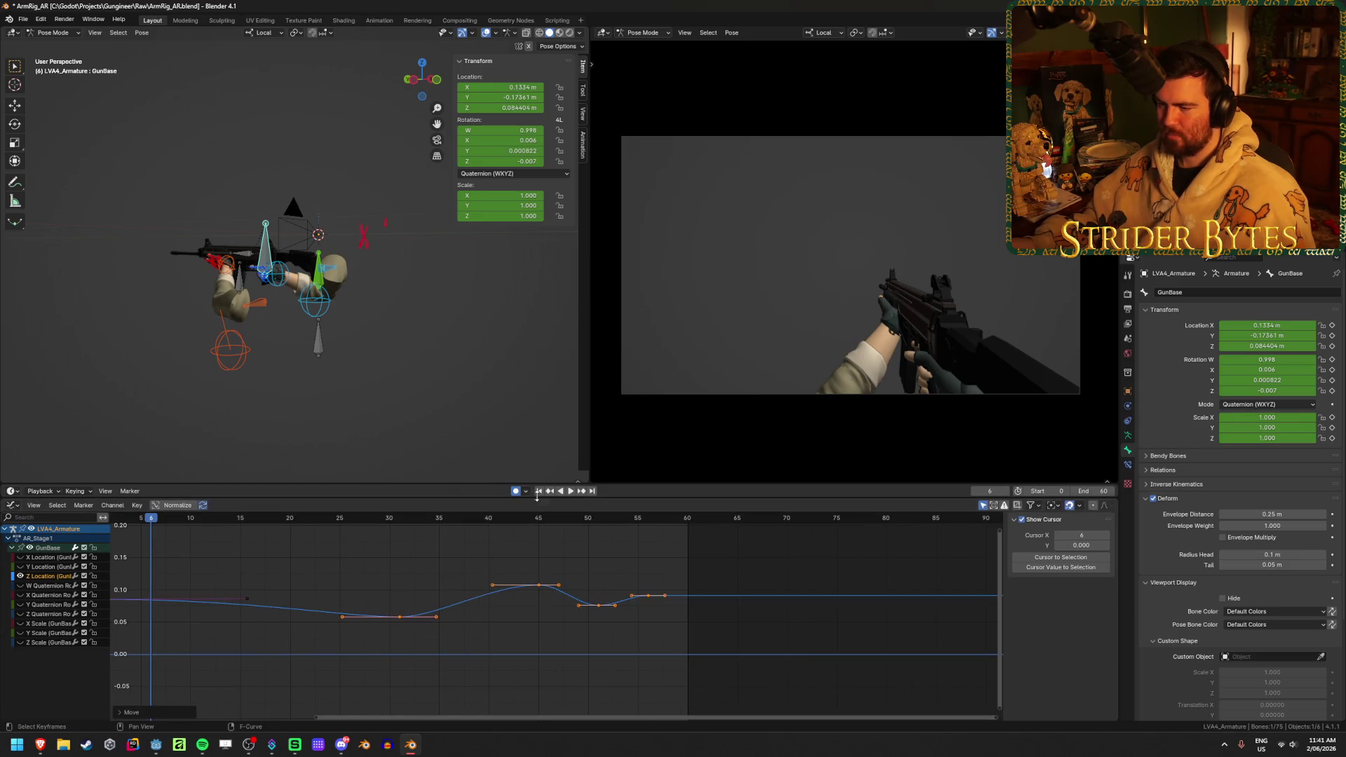
{"action": "left_click", "coordinate": [548, 491]}
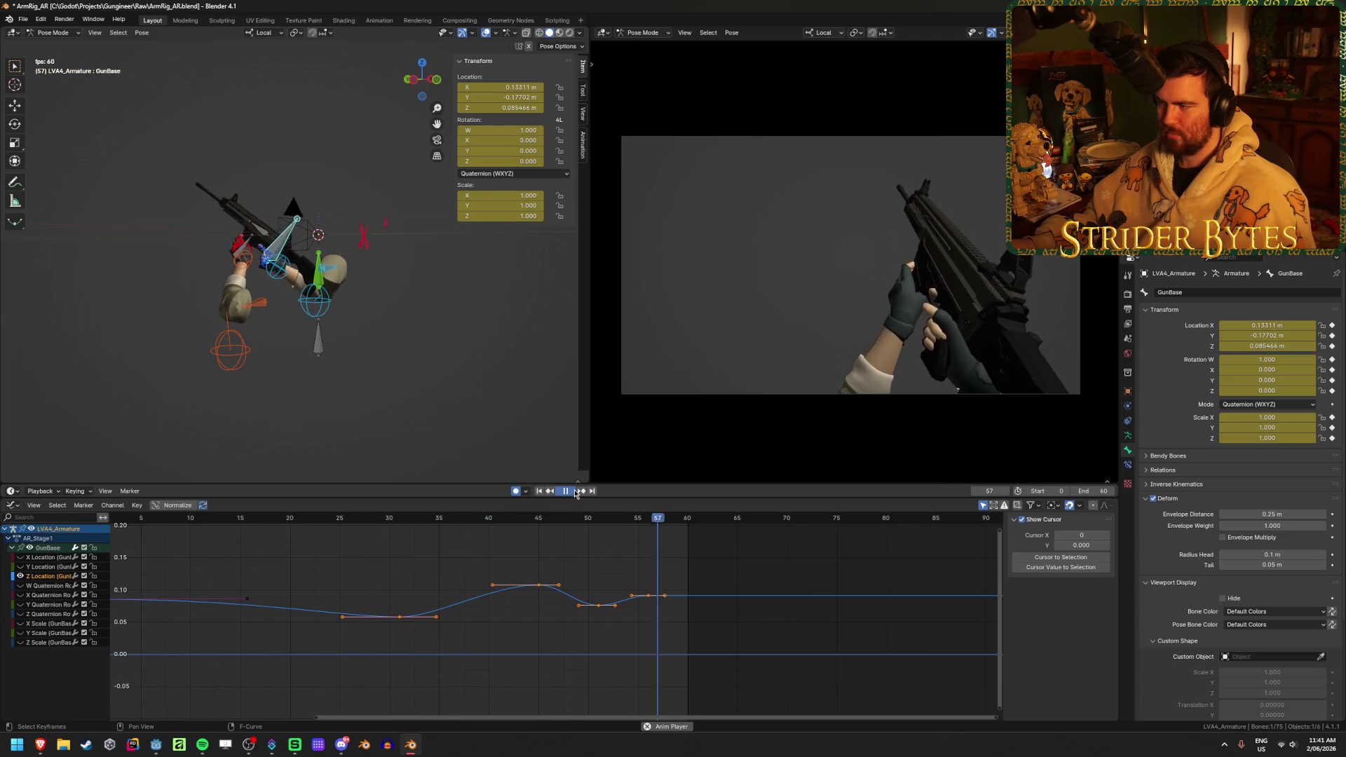
{"action": "key", "text": "space"}
- Lower the frame-45 Z key, nudge a key later in time, and save the file
{"action": "scroll", "coordinate": [511, 653], "scroll_direction": "down", "scroll_amount": 2}
{"action": "left_click", "coordinate": [512, 652]}
{"action": "left_click_drag", "start_coordinate": [544, 594], "coordinate": [543, 604]}
{"action": "left_click_drag", "start_coordinate": [444, 622], "coordinate": [493, 620]}
{"action": "key", "text": "space"}
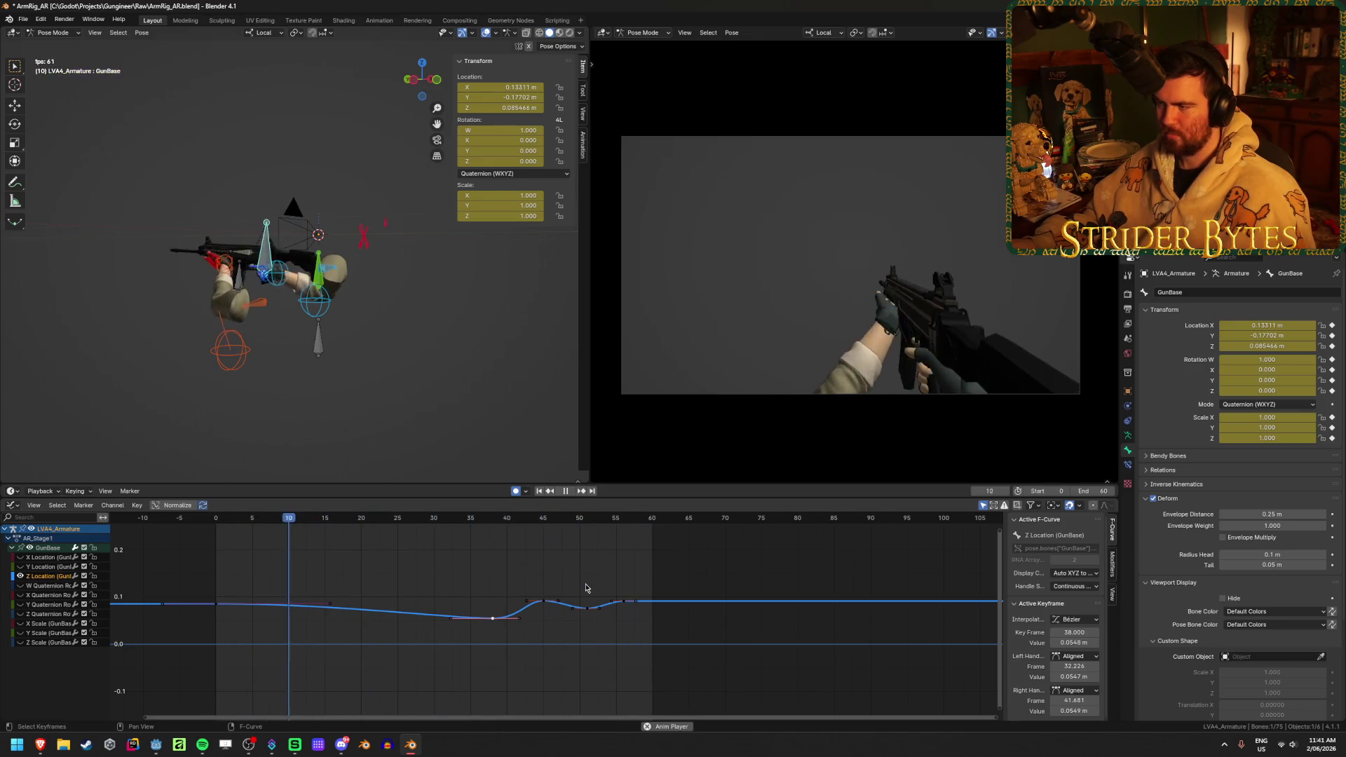
{"action": "key", "text": "Escape"}
{"action": "key", "text": "ctrl+s"}
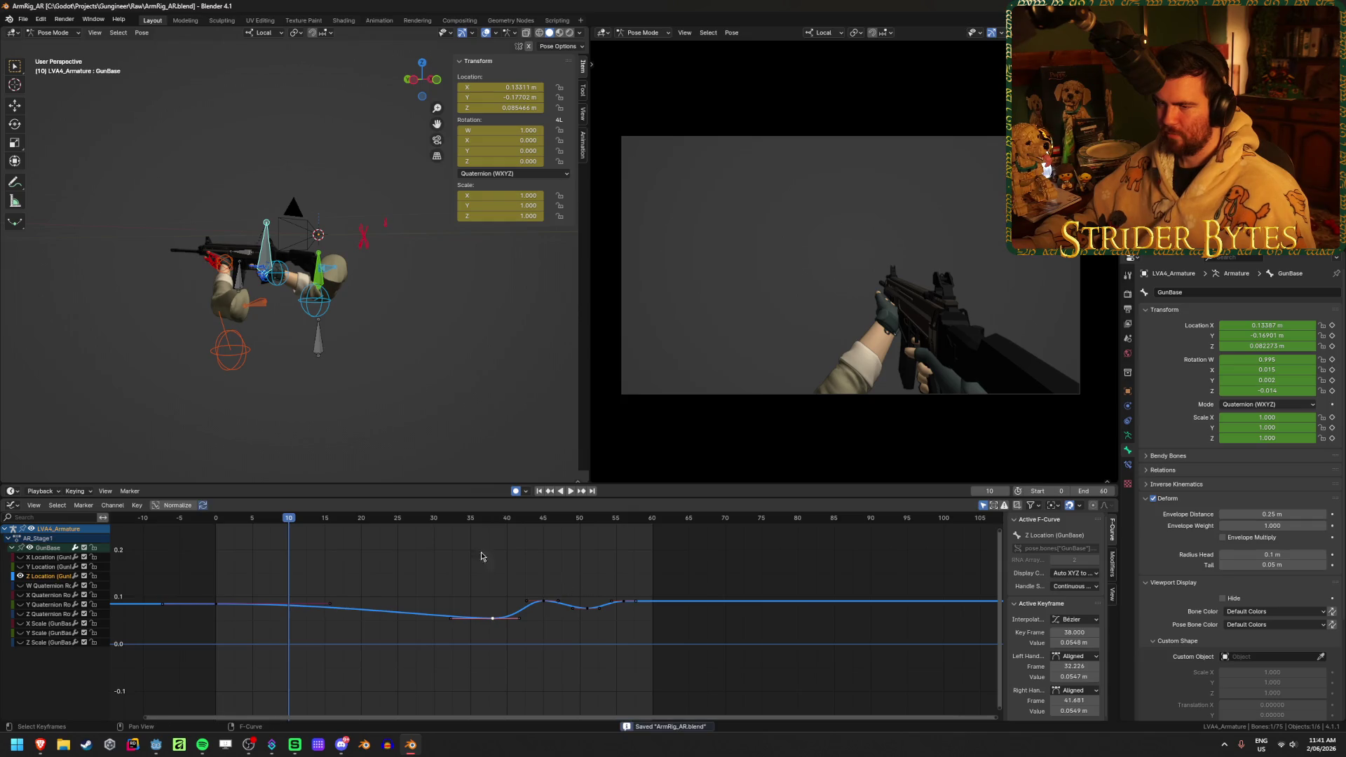
- Zoom in on the arms and gun, reselect GunBase, and play the animation from the start
{"action": "scroll", "coordinate": [199, 312], "scroll_direction": "up", "scroll_amount": 4}
{"action": "middle_click_drag", "start_coordinate": [99, 332], "coordinate": [289, 392], "text": "shift"}
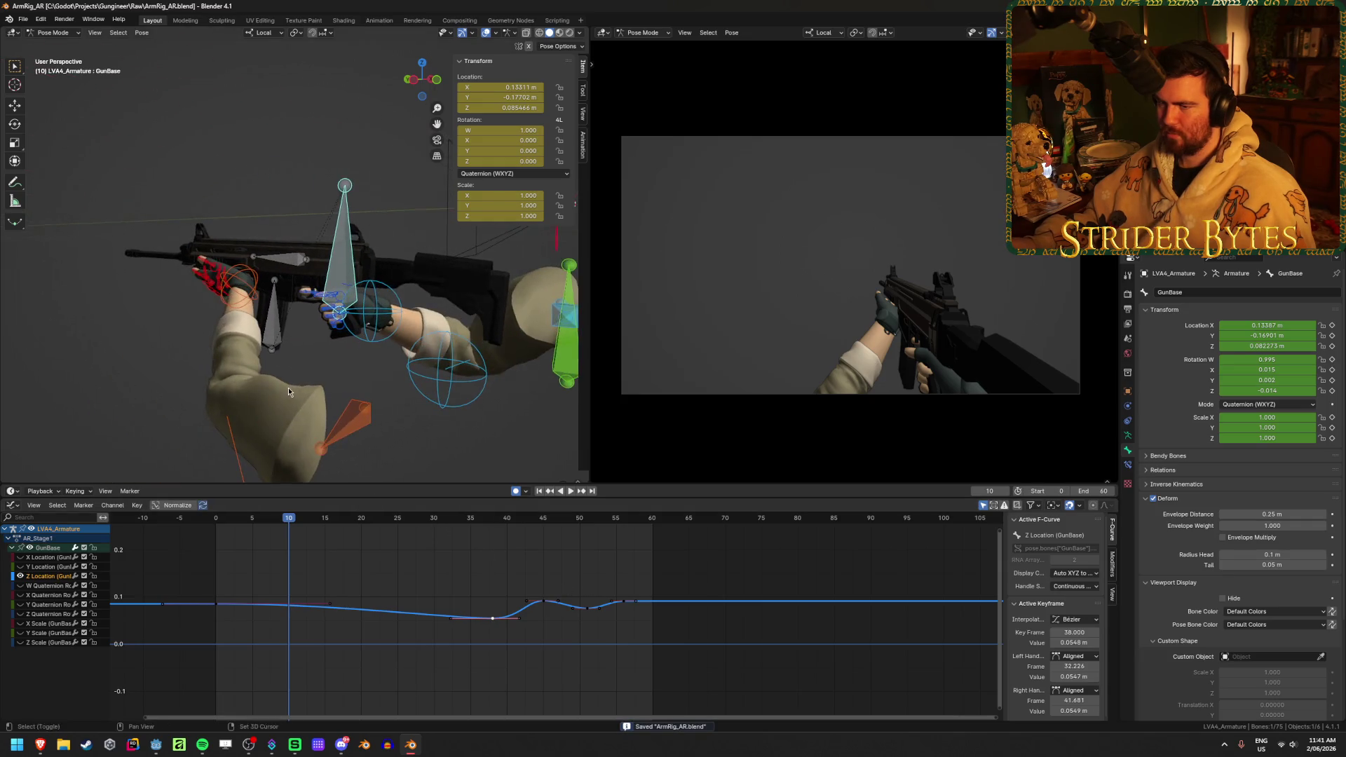
{"action": "left_click", "coordinate": [247, 280]}
{"action": "left_click", "coordinate": [351, 243]}
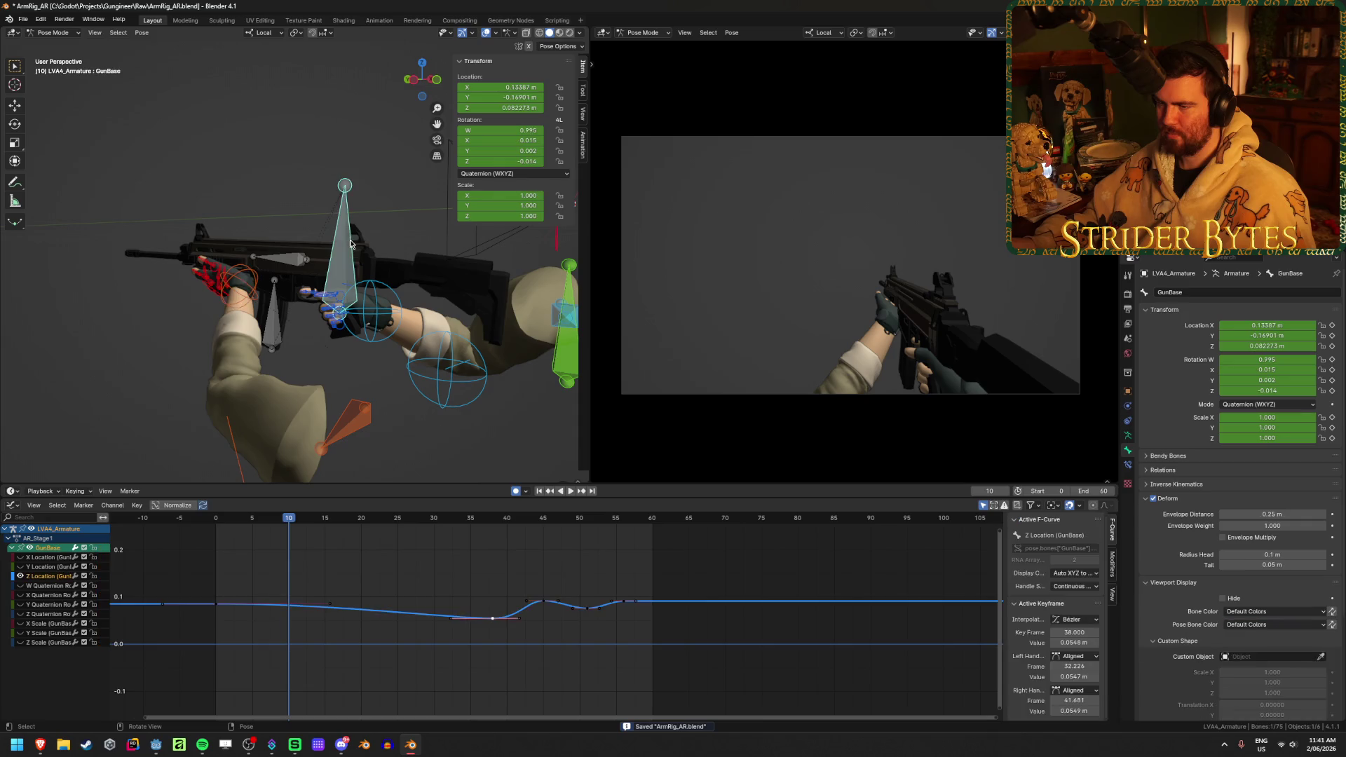
{"action": "left_click", "coordinate": [331, 530]}
{"action": "key", "text": "shift+Left"}
{"action": "key", "text": "space"}
{"action": "left_click", "coordinate": [569, 491]}
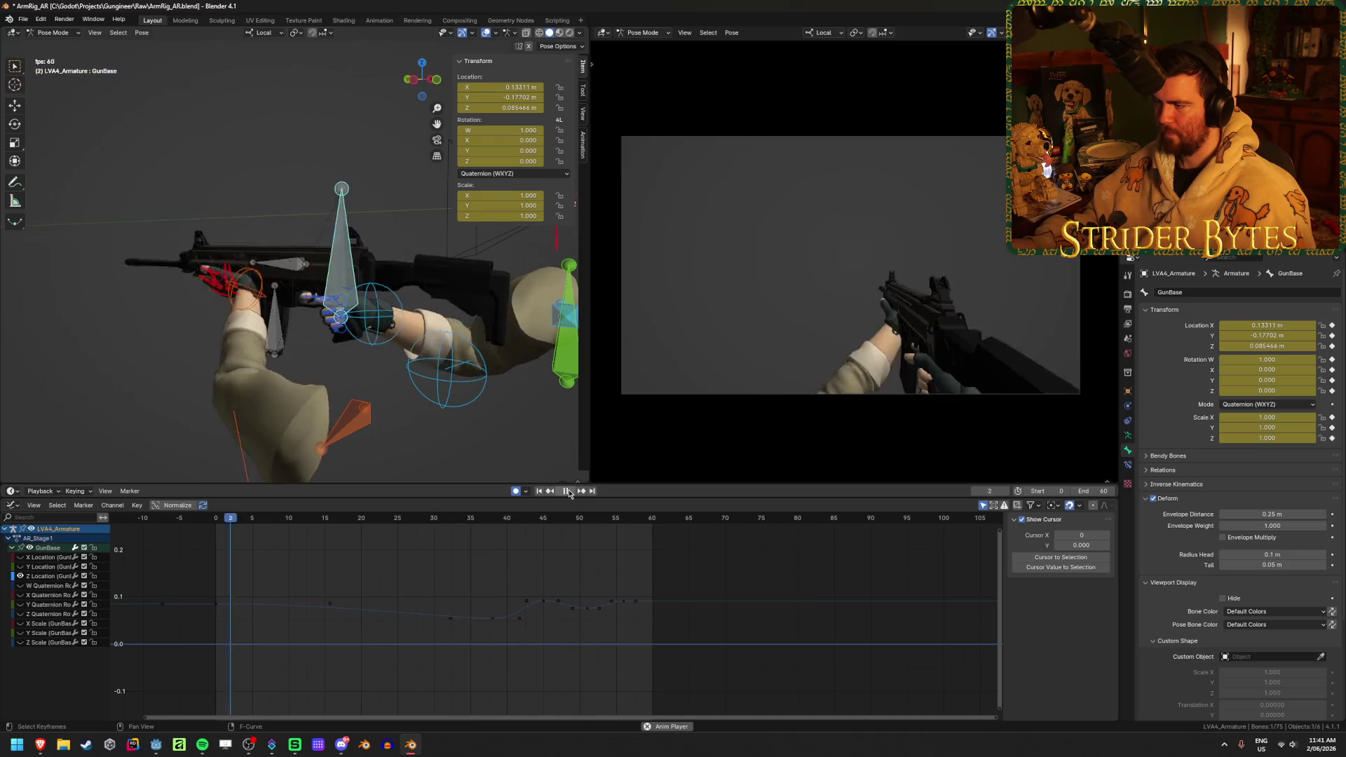
{"action": "left_click", "coordinate": [569, 491]}
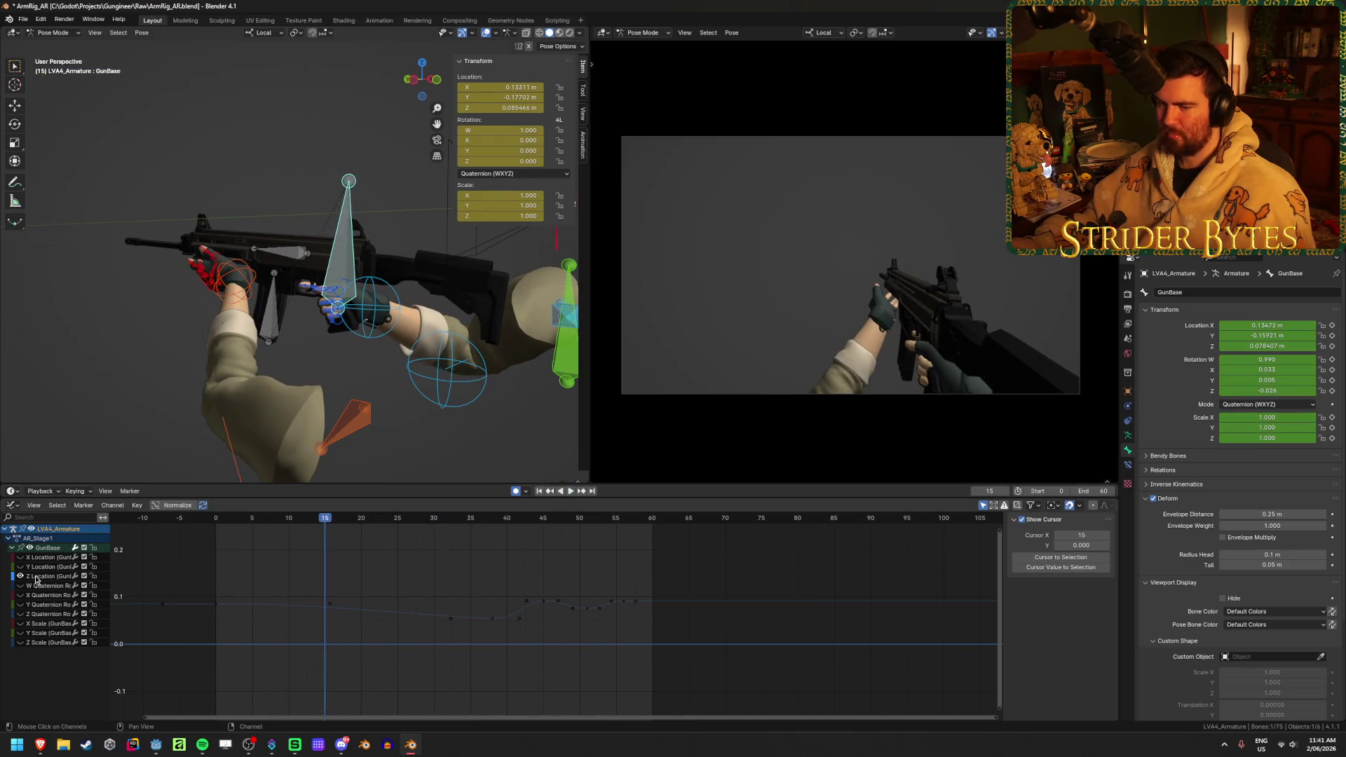
- Raise GunBase's frame-49 Y Location key slightly and reframe the graph to frames -10 to 100
{"action": "scroll", "coordinate": [491, 664], "scroll_direction": "down", "scroll_amount": 1}
{"action": "left_click", "coordinate": [491, 665]}
{"action": "scroll", "coordinate": [491, 664], "scroll_direction": "up", "scroll_amount": 4}
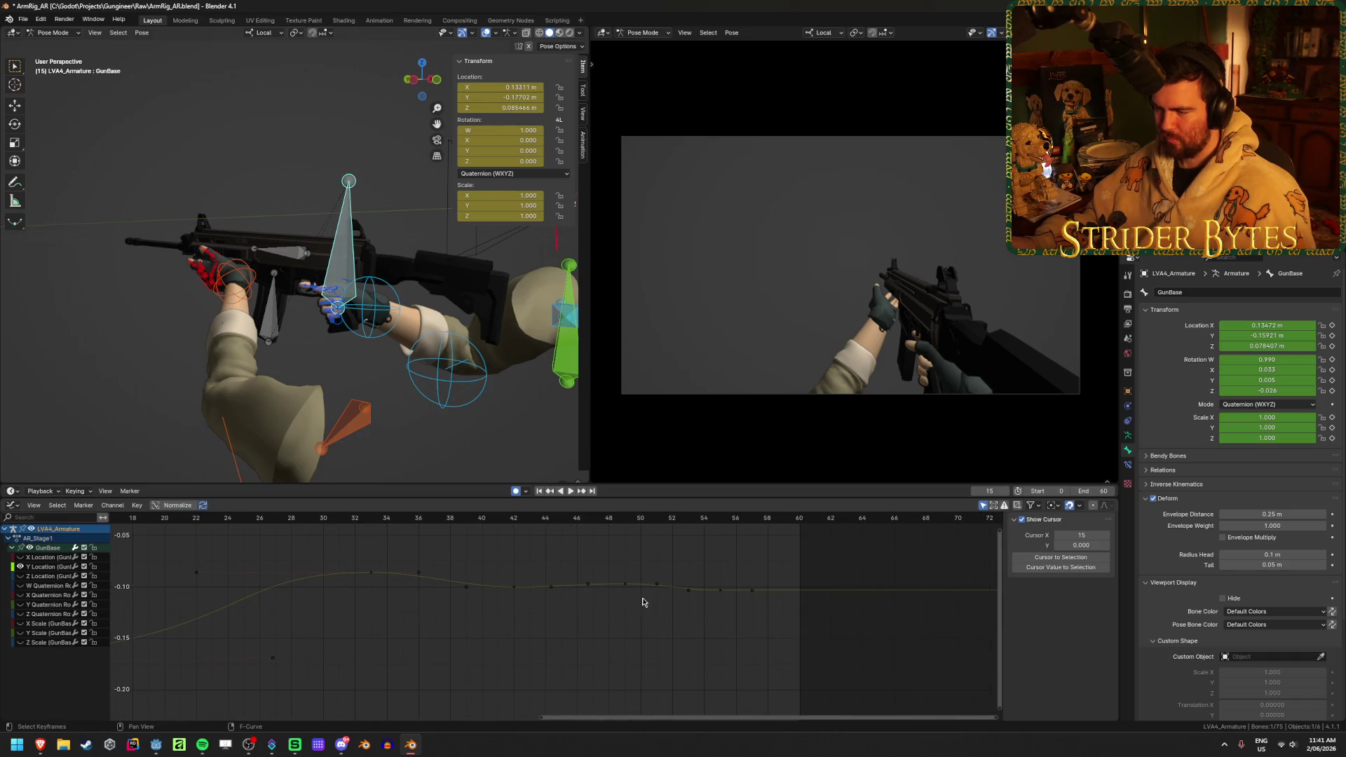
{"action": "left_click", "coordinate": [628, 584]}
{"action": "left_click_drag", "start_coordinate": [628, 584], "coordinate": [661, 589]}
{"action": "left_click", "coordinate": [728, 594]}
{"action": "scroll", "coordinate": [616, 631], "scroll_direction": "down", "scroll_amount": 3}
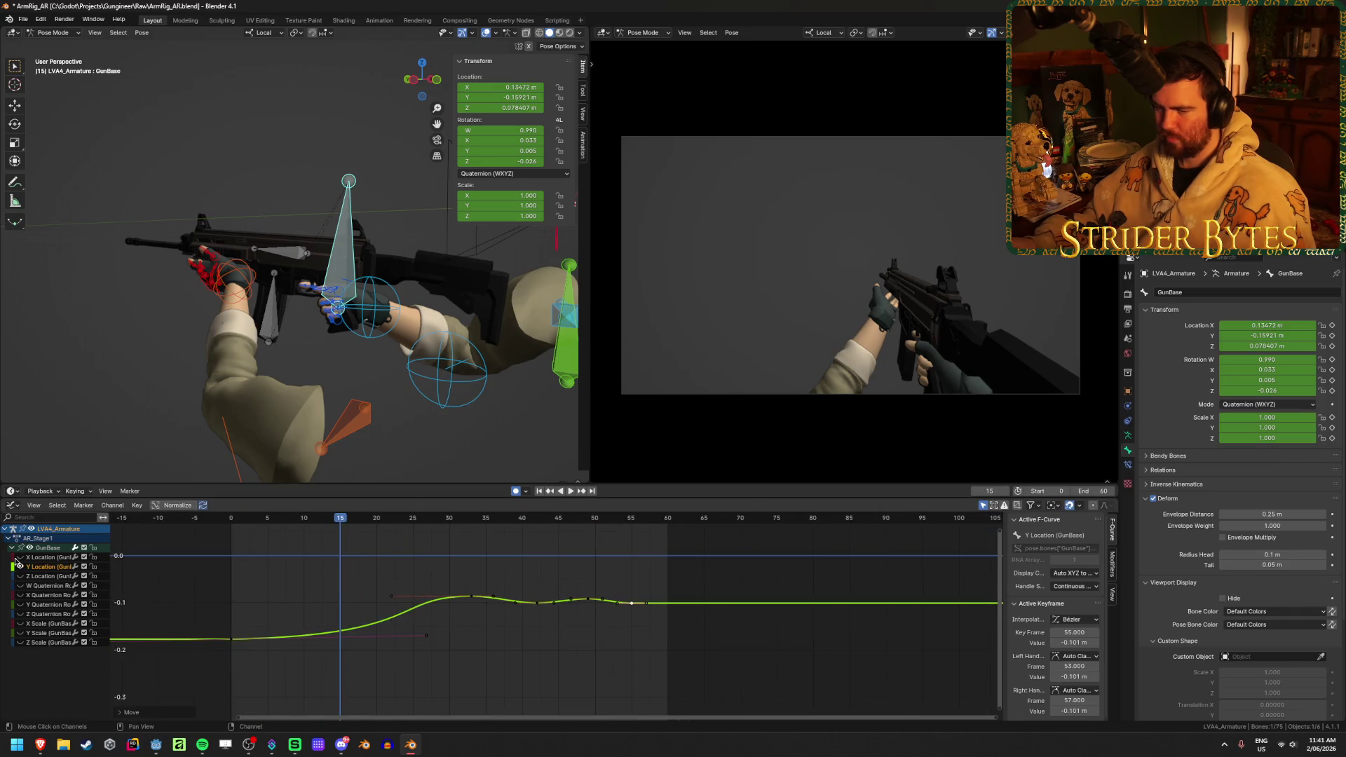
{"action": "mouse_move", "coordinate": [563, 584]}
{"action": "middle_mouse_down"}
{"action": "mouse_move", "coordinate": [608, 582]}
{"action": "mouse_move", "coordinate": [602, 597]}
{"action": "mouse_move", "coordinate": [521, 613]}
{"action": "middle_mouse_up"}
- Select keys on the Y and Z Location curves and preview the gun motion
{"action": "left_click", "coordinate": [471, 573]}
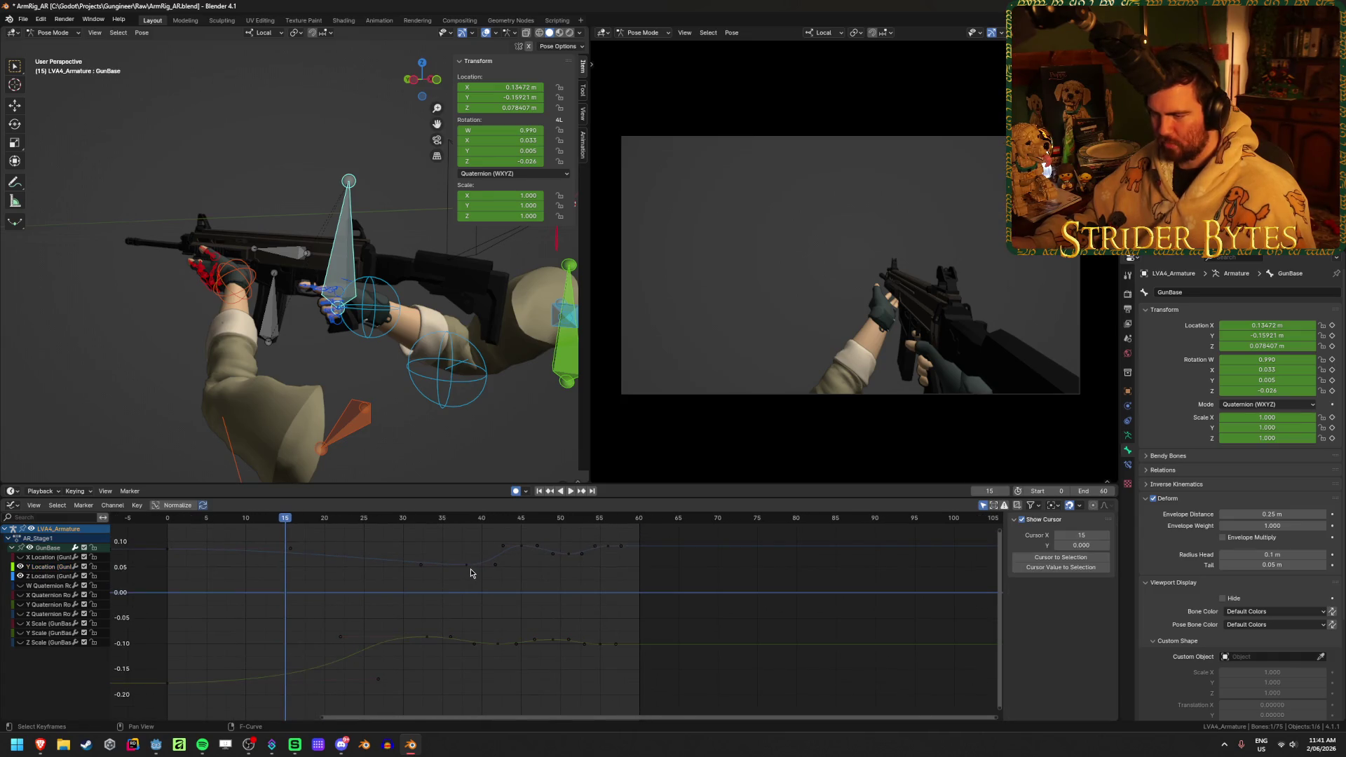
{"action": "left_click", "coordinate": [495, 649]}
{"action": "left_click", "coordinate": [521, 549]}
{"action": "left_click", "coordinate": [549, 638]}
{"action": "left_click", "coordinate": [569, 555]}
{"action": "left_click", "coordinate": [601, 646]}
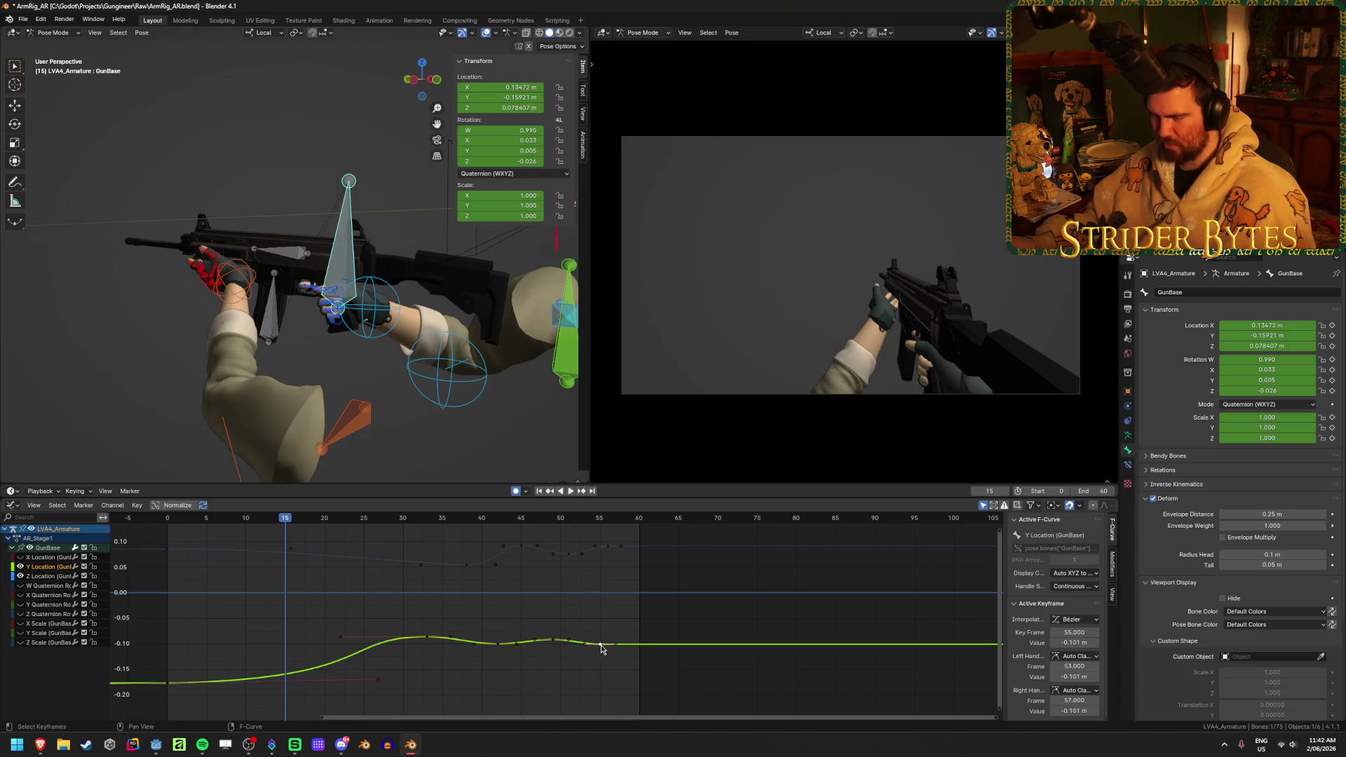
{"action": "left_click", "coordinate": [539, 491]}
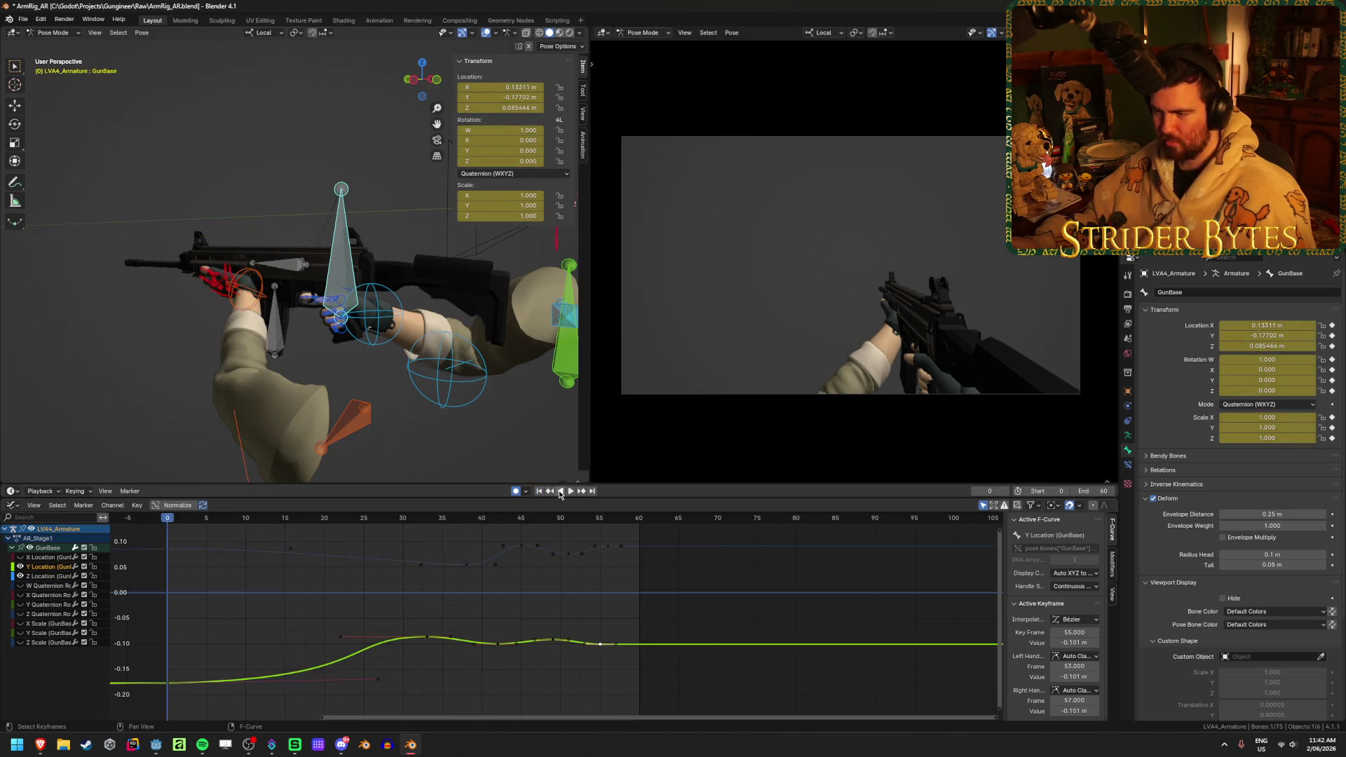
{"action": "left_click", "coordinate": [570, 491]}
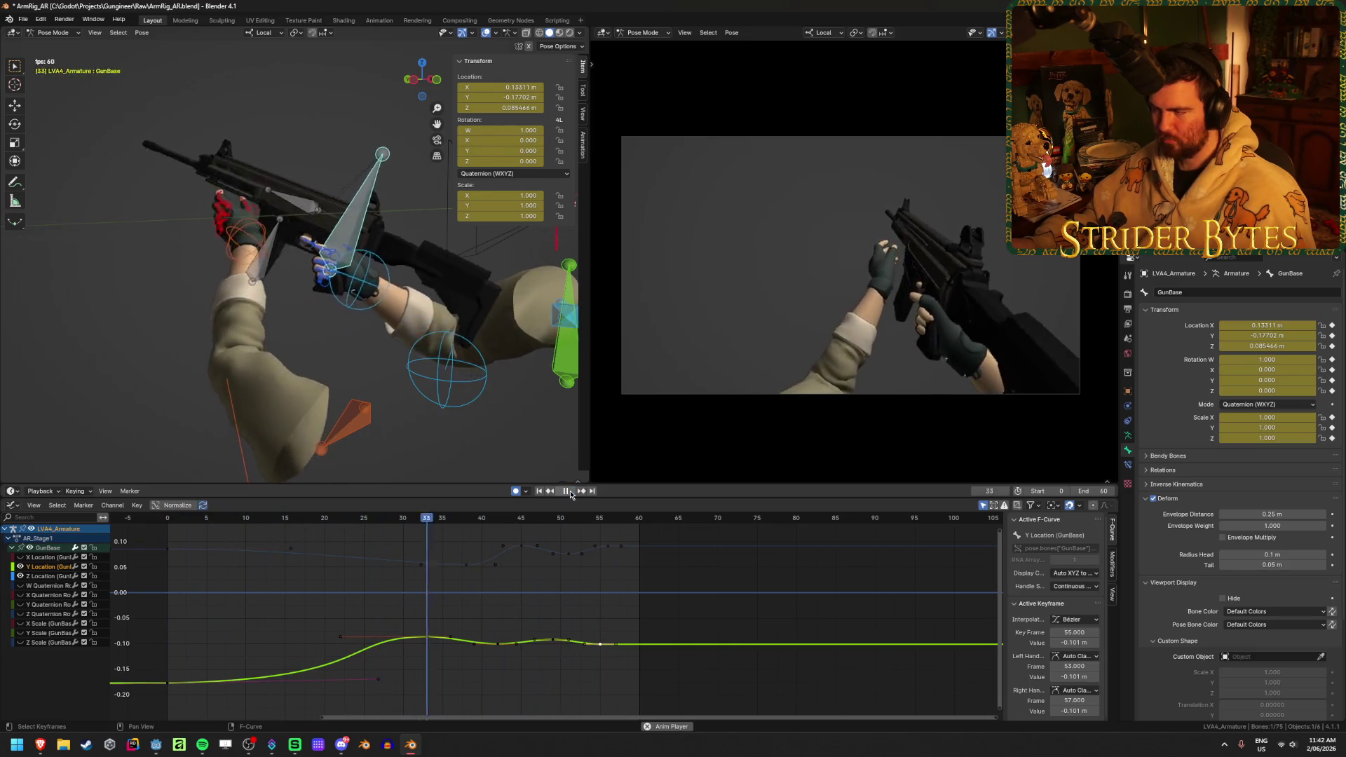
{"action": "key", "text": "space"}
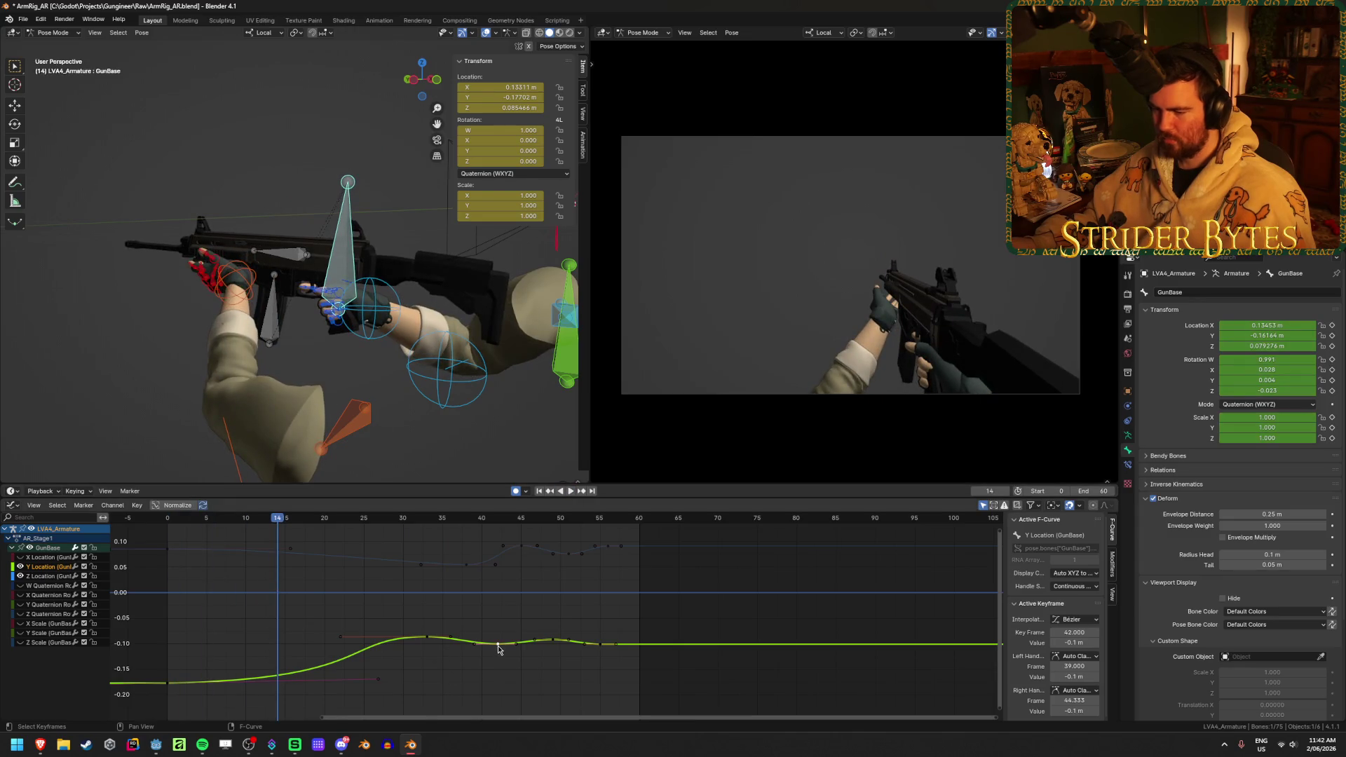
- Raise the frame-49 Y key again and check it, abandoning a frame-55 key move
{"action": "left_click_drag", "start_coordinate": [554, 641], "coordinate": [553, 639]}
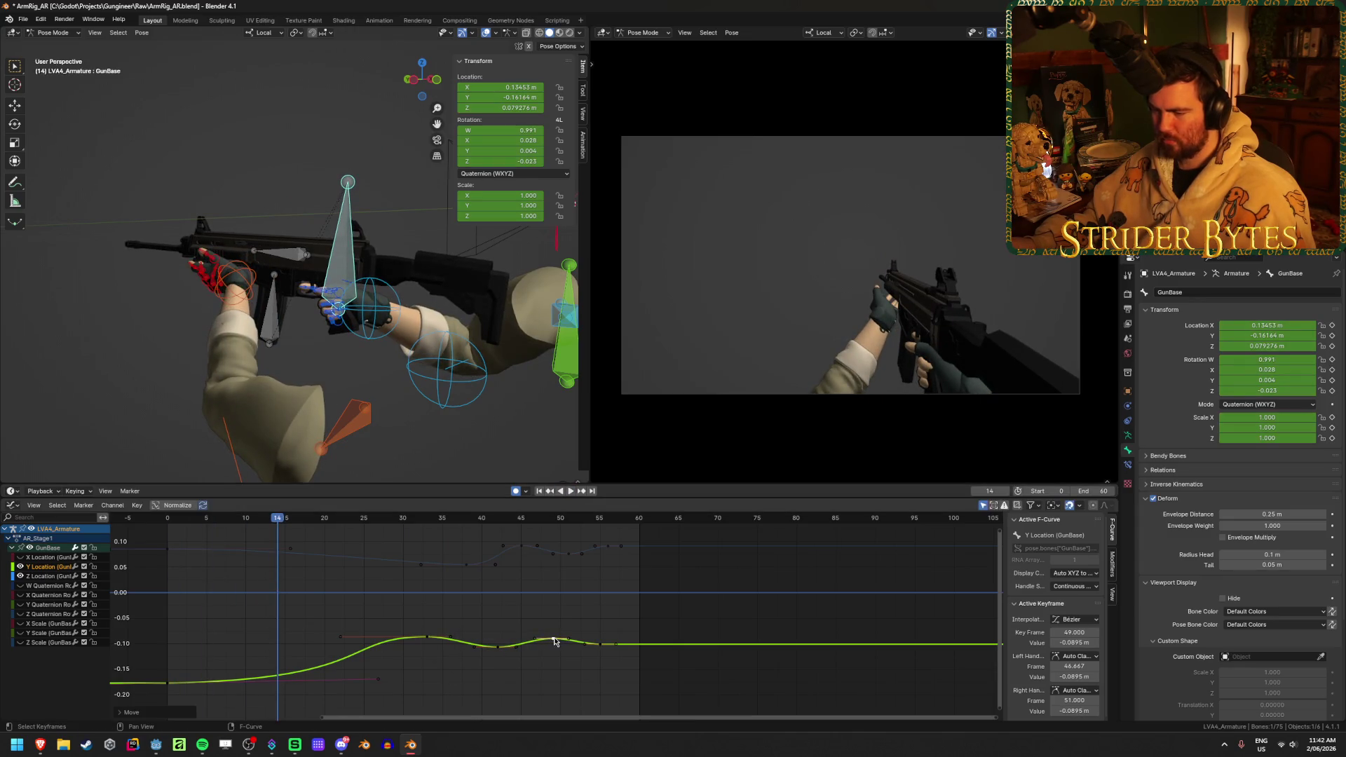
{"action": "left_click", "coordinate": [575, 492]}
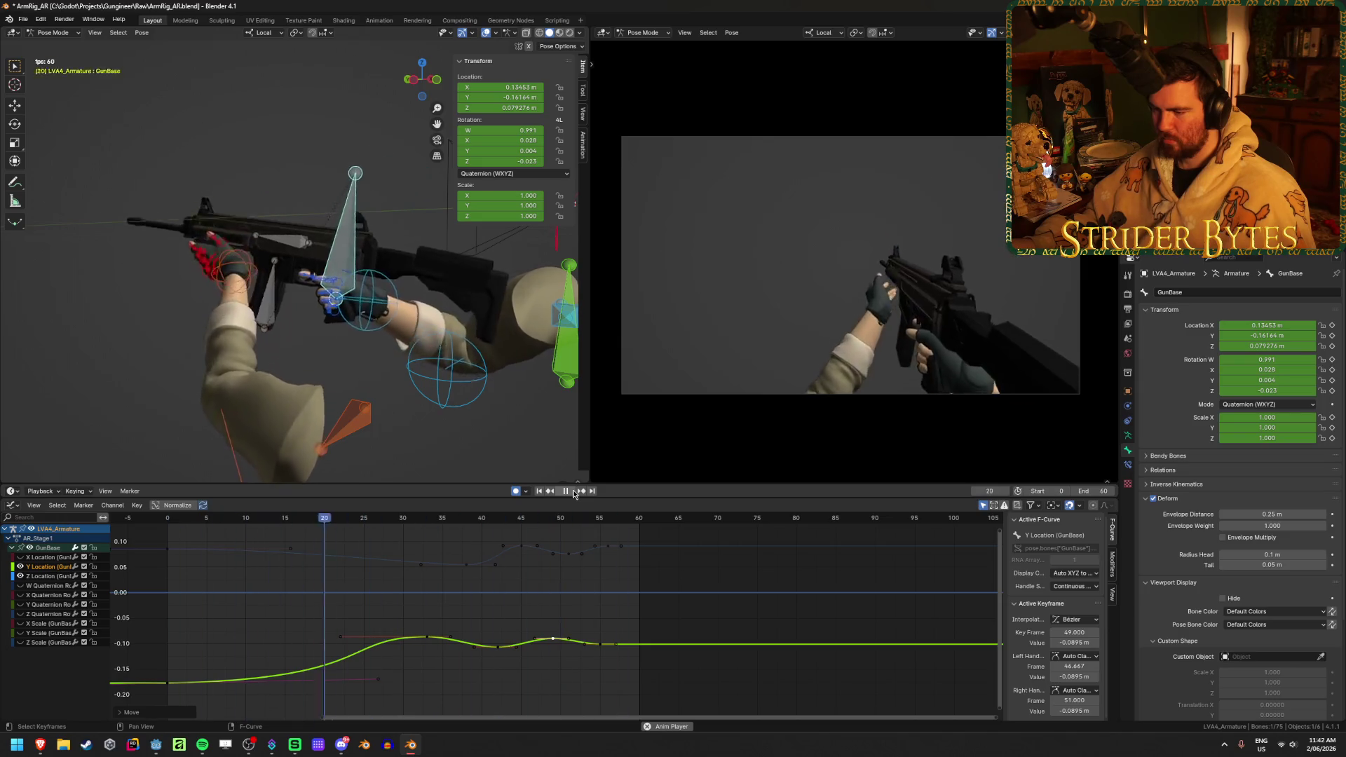
{"action": "left_click", "coordinate": [574, 492]}
{"action": "left_click_drag", "start_coordinate": [600, 648], "coordinate": [624, 650]}
{"action": "right_click", "coordinate": [624, 651]}
- Shift the Y Location keys from frames 35–57 about five frames later
{"action": "mouse_move", "coordinate": [429, 619]}
{"action": "left_mouse_down"}
{"action": "mouse_move", "coordinate": [601, 679]}
{"action": "mouse_move", "coordinate": [605, 654]}
{"action": "left_mouse_up"}
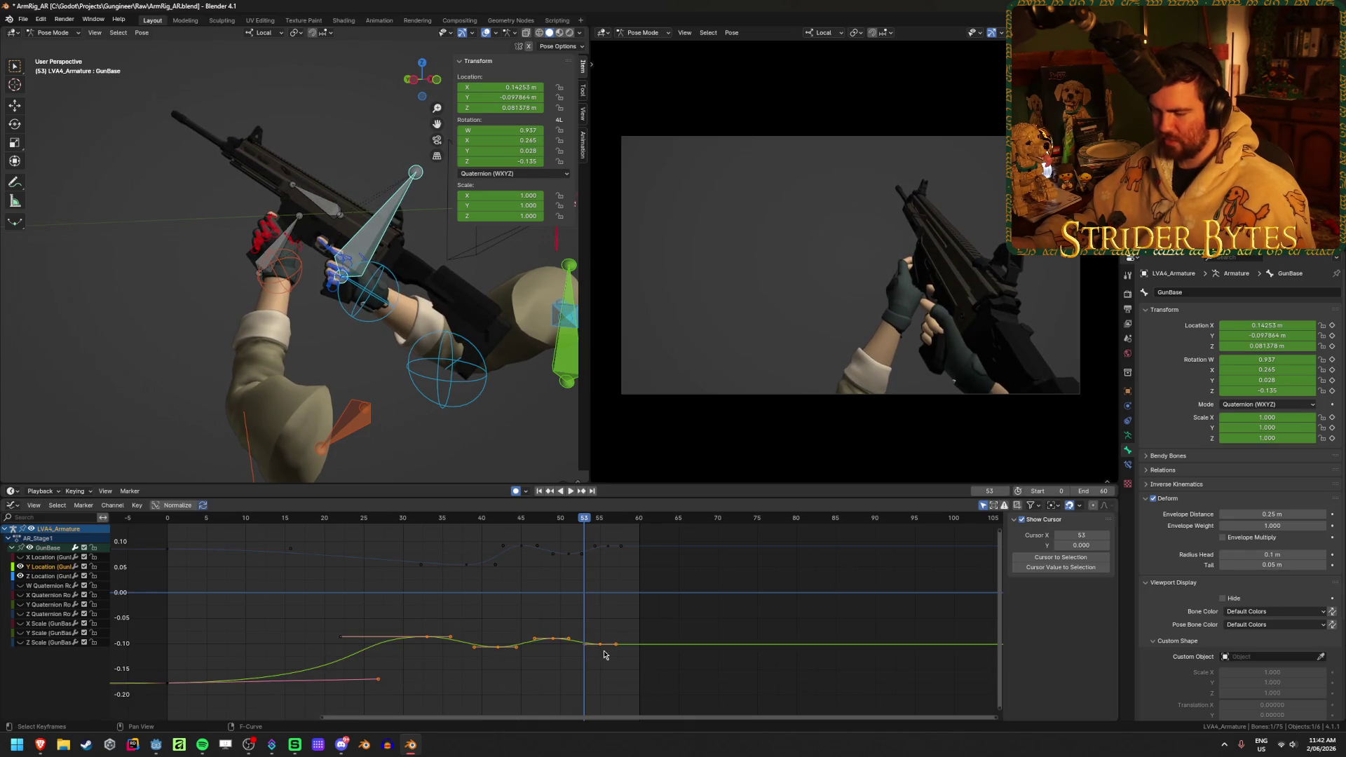
{"action": "left_click_drag", "start_coordinate": [414, 622], "coordinate": [661, 668]}
{"action": "key", "text": "g"}
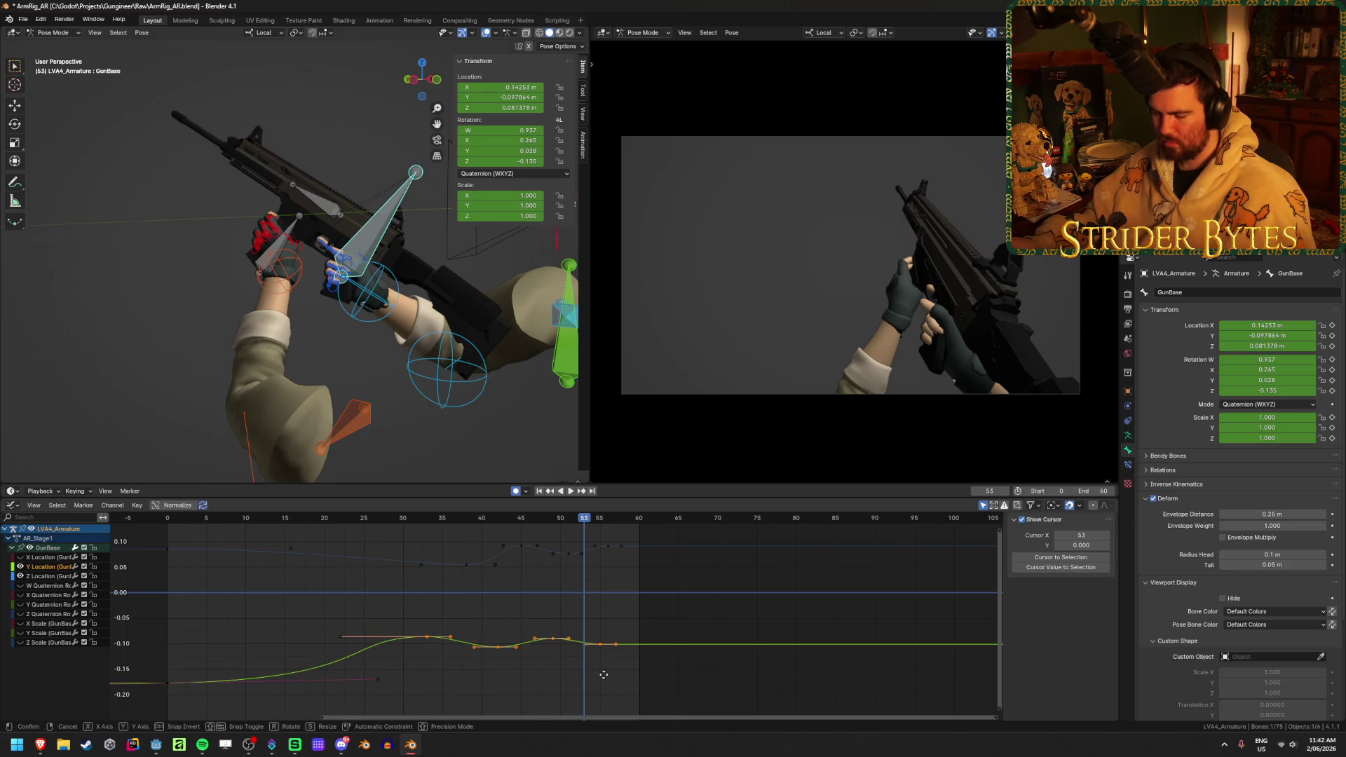
{"action": "key", "text": "x"}
{"action": "left_click", "coordinate": [645, 676]}
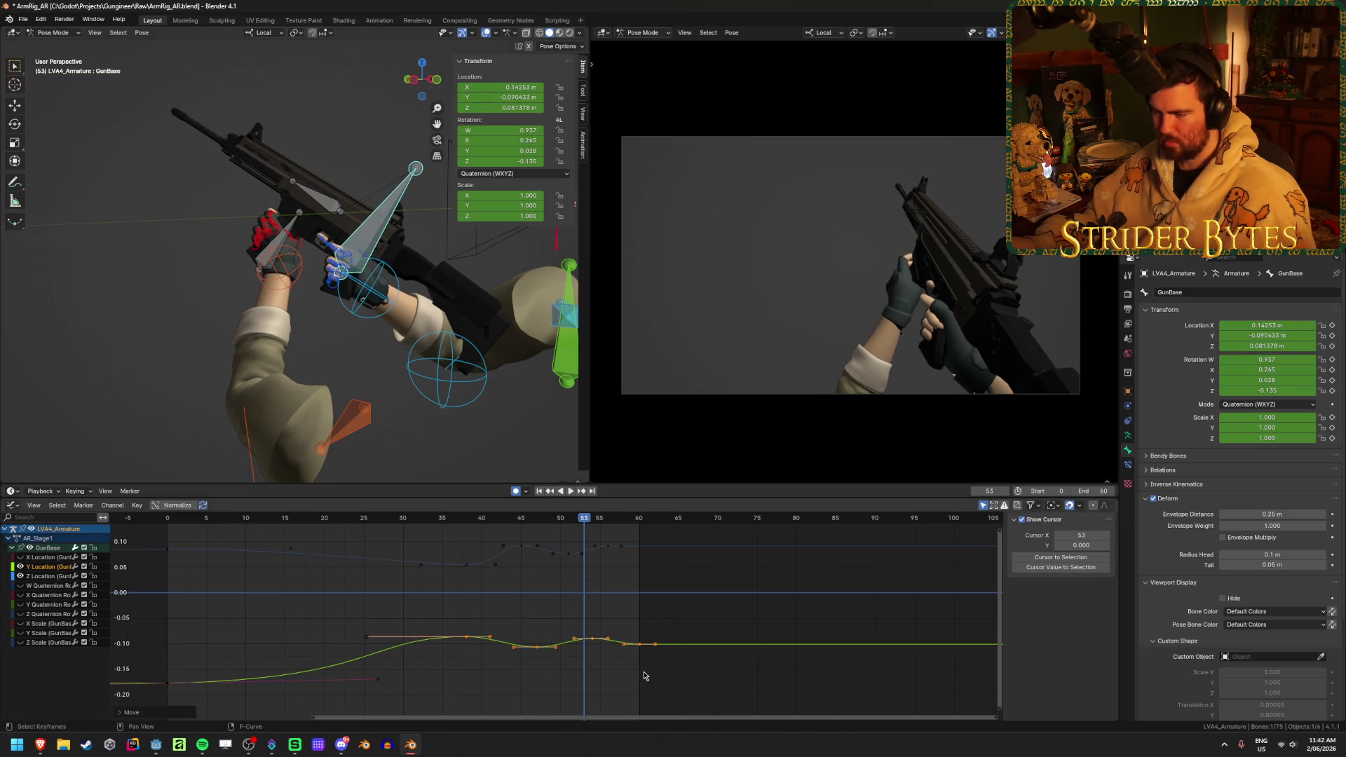
{"action": "left_click", "coordinate": [539, 491]}
{"action": "left_click", "coordinate": [570, 492]}
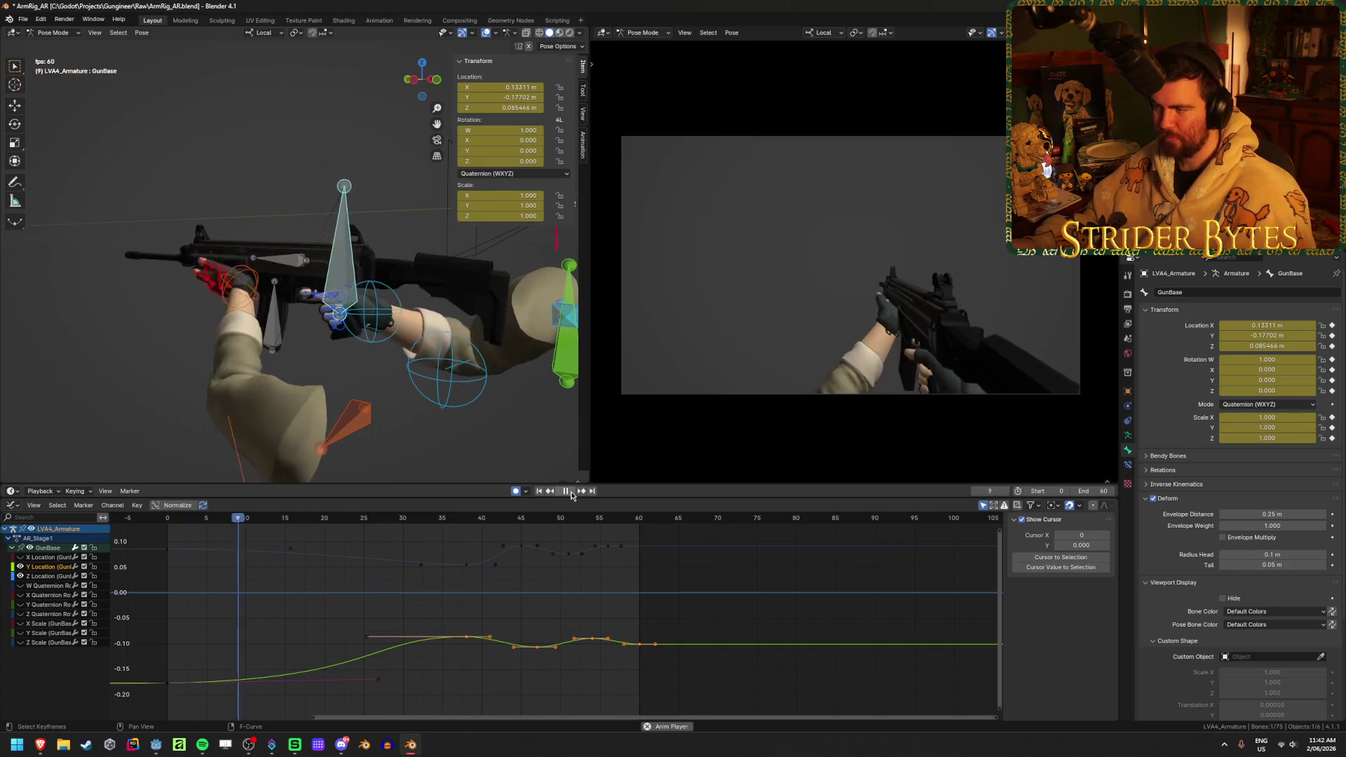
{"action": "left_click", "coordinate": [566, 492]}
- Move the Z Location keys about three frames earlier, review, then select handIK.L at frame 15
{"action": "left_click", "coordinate": [439, 607]}
{"action": "left_click_drag", "start_coordinate": [439, 605], "coordinate": [666, 527]}
{"action": "key", "text": "g"}
{"action": "left_click", "coordinate": [735, 562]}
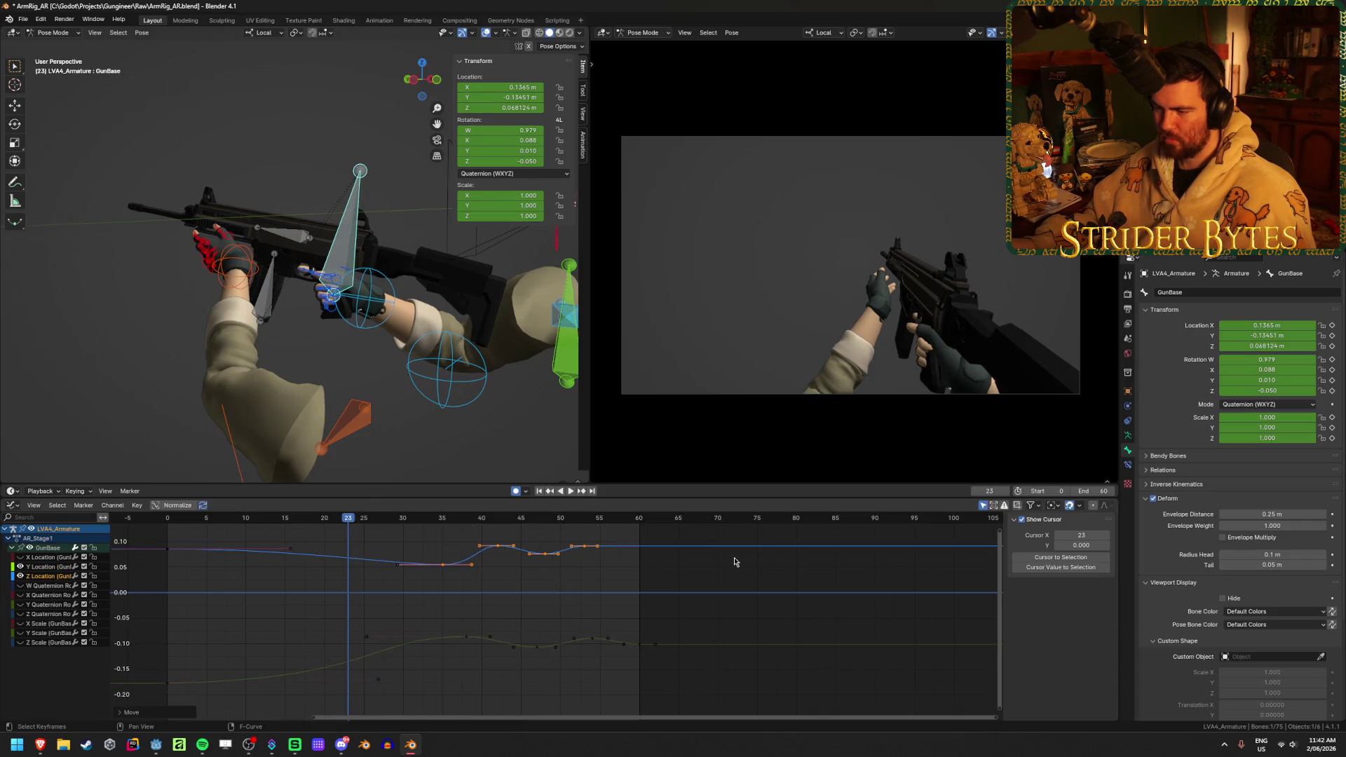
{"action": "left_click", "coordinate": [570, 492]}
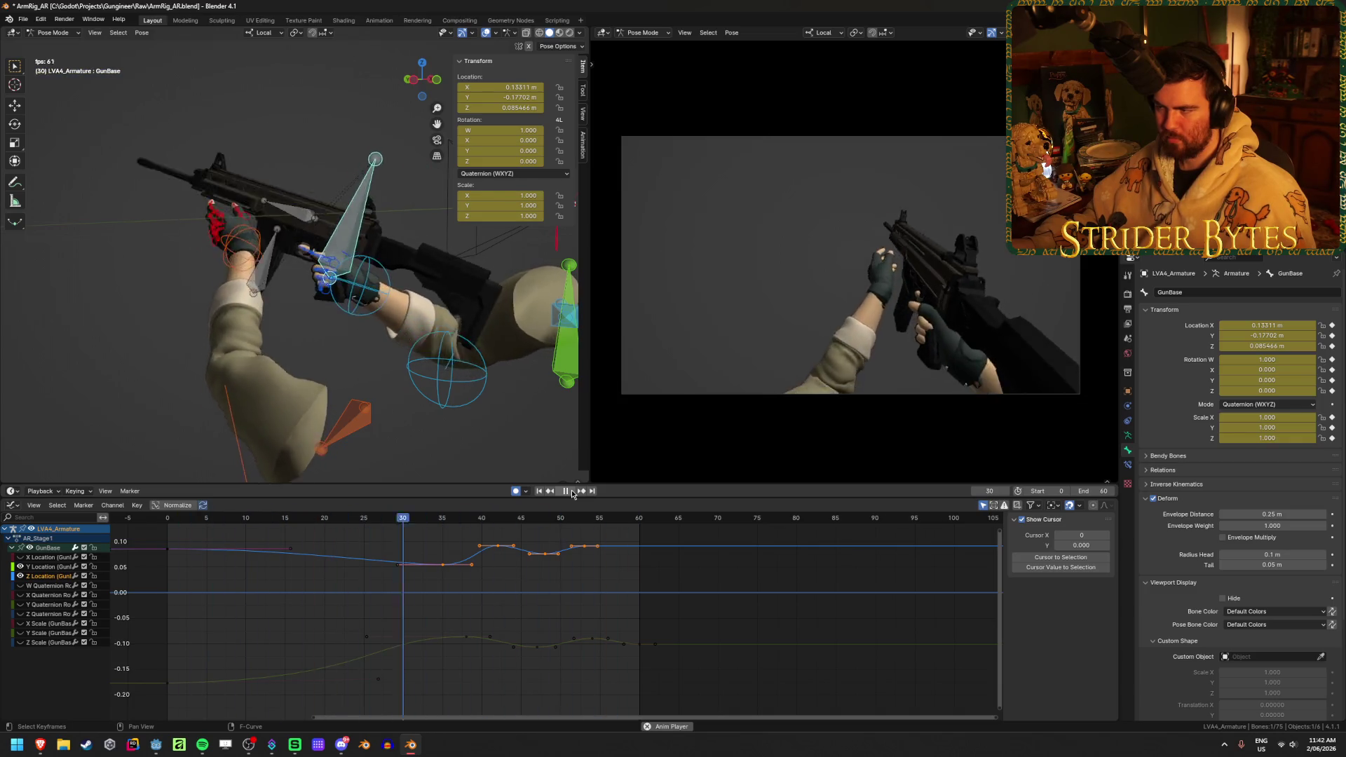
{"action": "left_click", "coordinate": [570, 492]}
{"action": "left_click", "coordinate": [570, 492]}
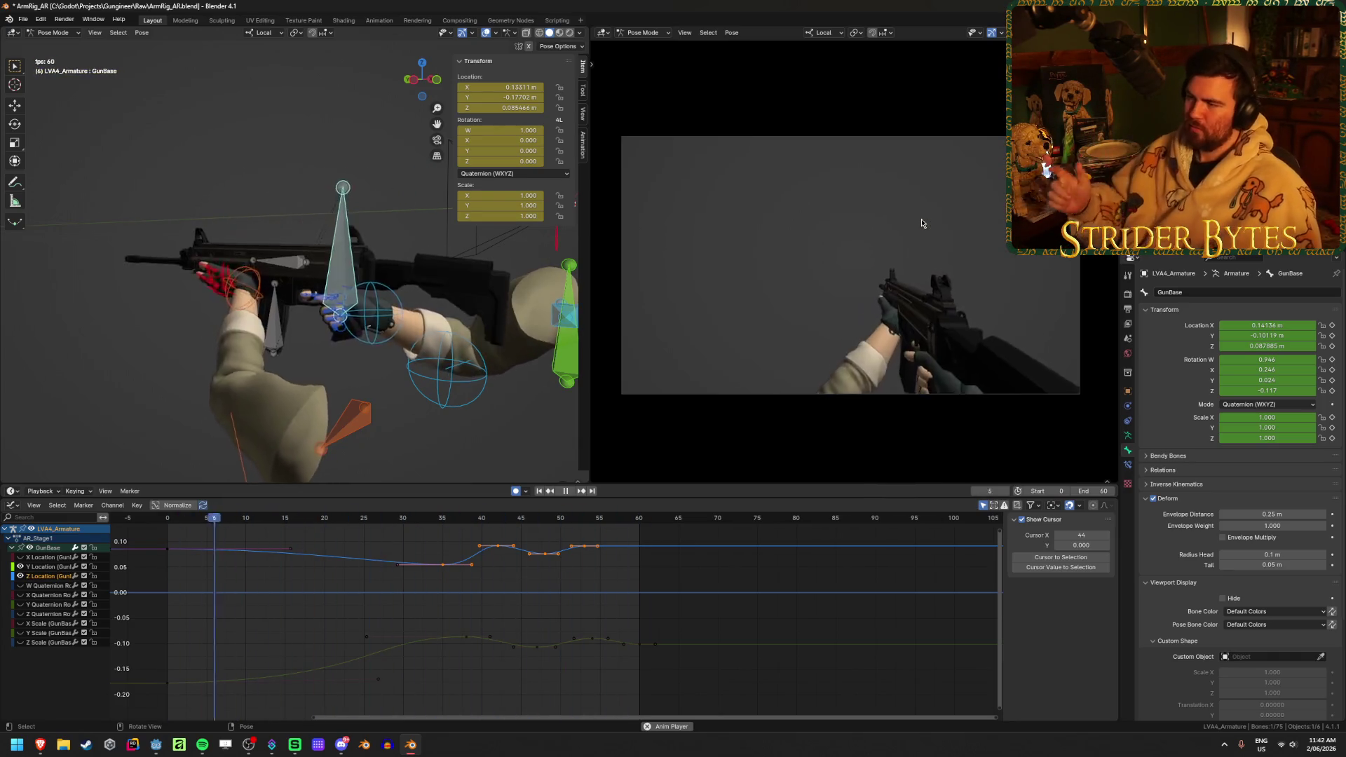
{"action": "left_click", "coordinate": [571, 491]}
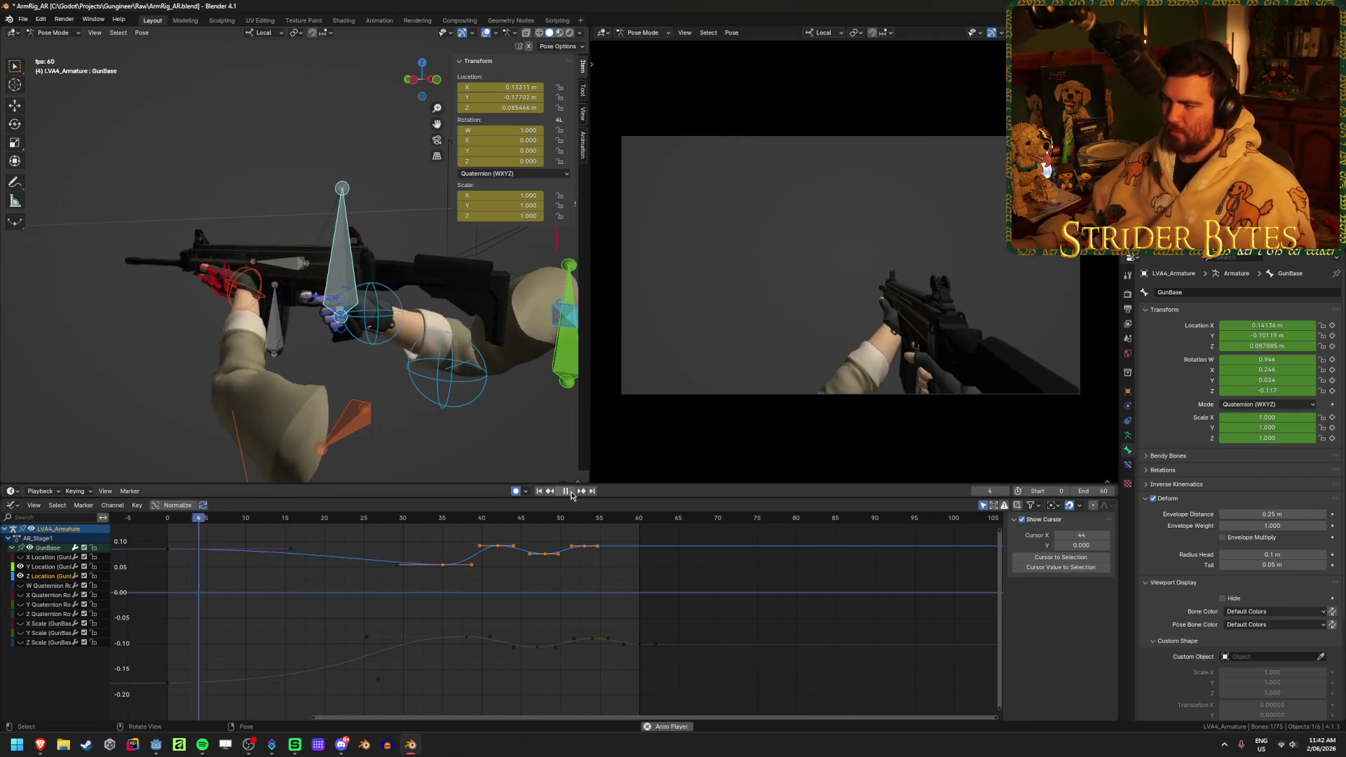
{"action": "left_click", "coordinate": [287, 573]}
{"action": "left_click", "coordinate": [240, 279]}
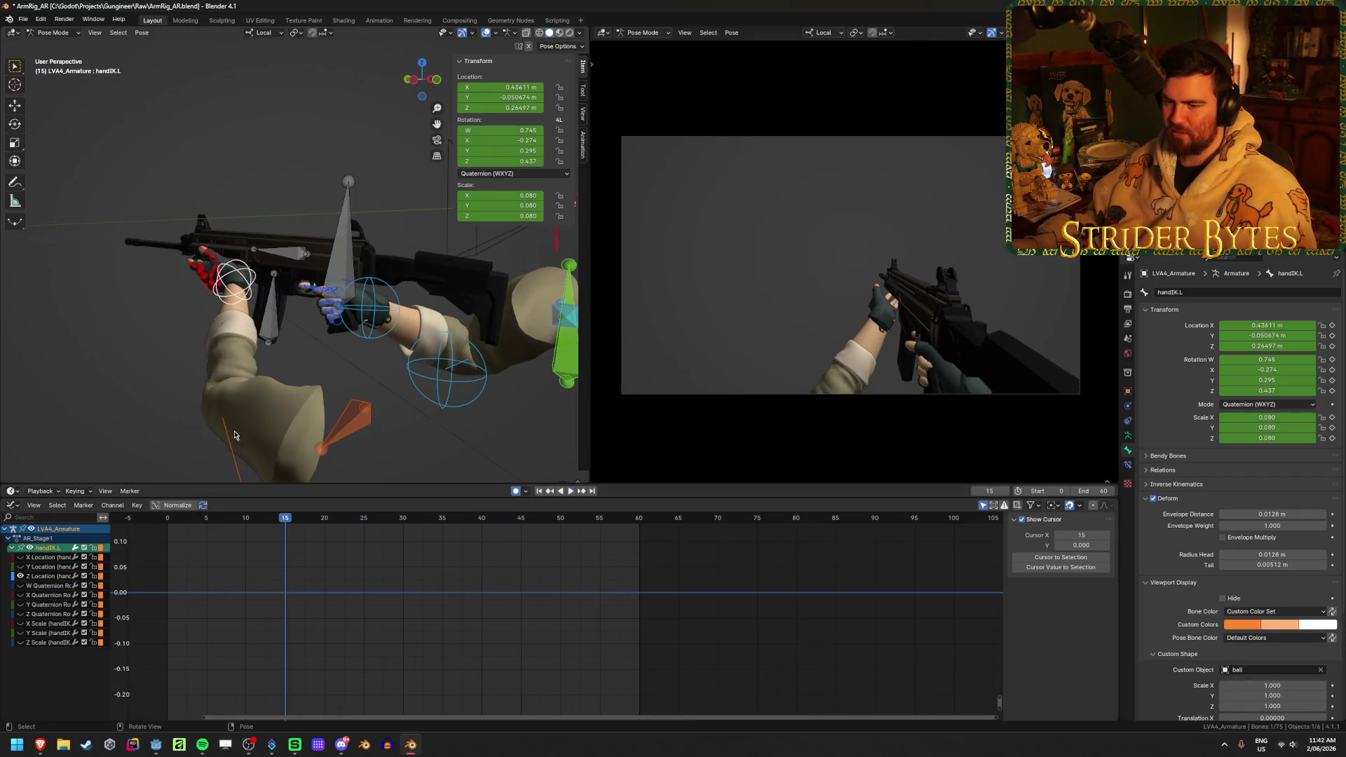
- Inspect handIK.L's X Location keys at frames 0 and 20 without changing them, then hide that curve
{"action": "scroll", "coordinate": [293, 574], "scroll_direction": "down", "scroll_amount": 2}
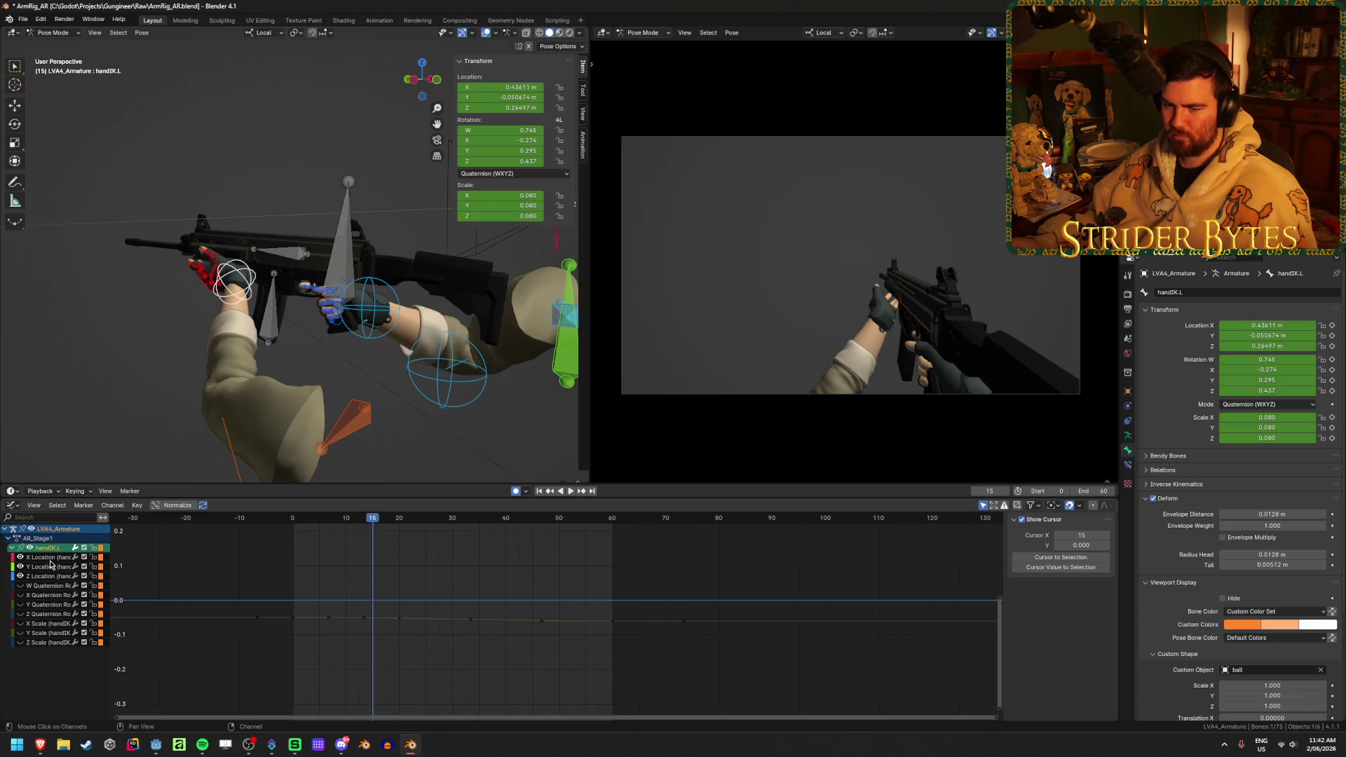
{"action": "left_click", "coordinate": [49, 558]}
{"action": "key", "text": "Home"}
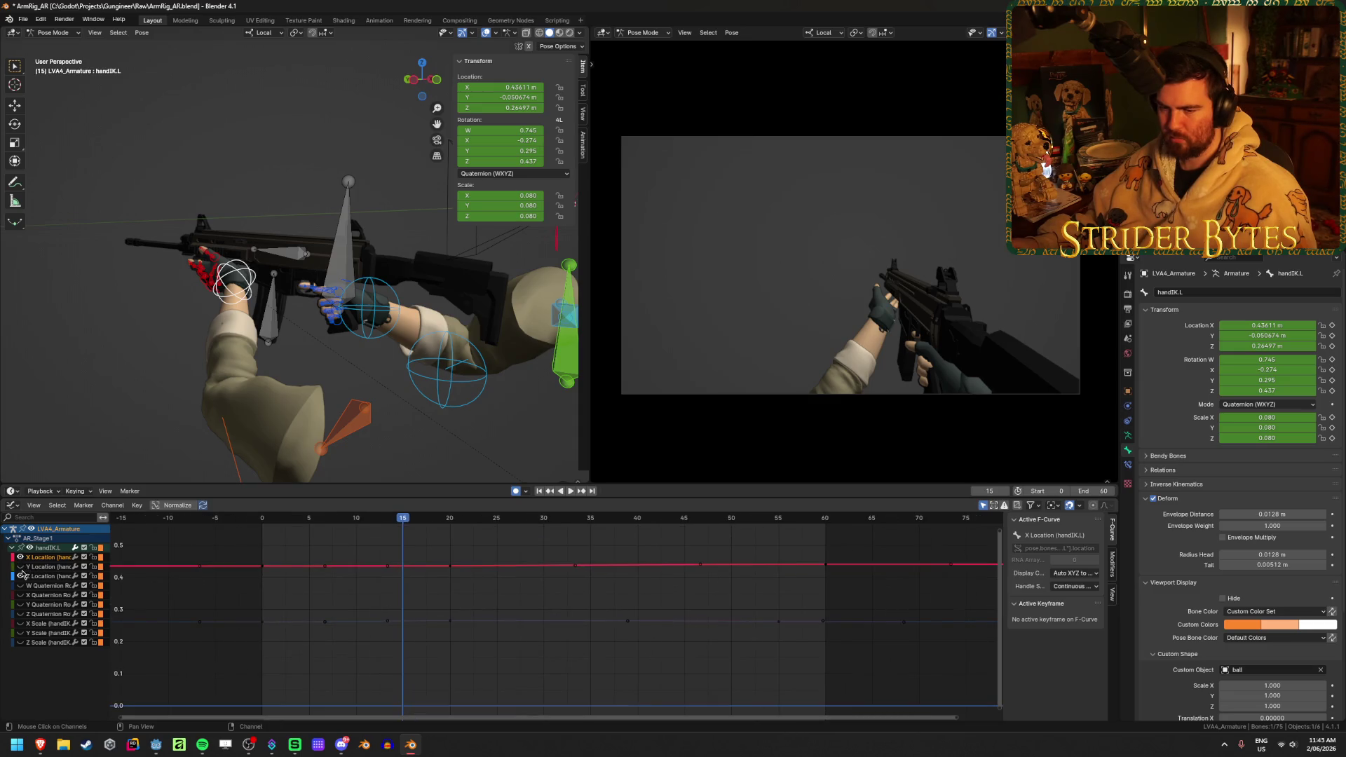
{"action": "left_click", "coordinate": [449, 565]}
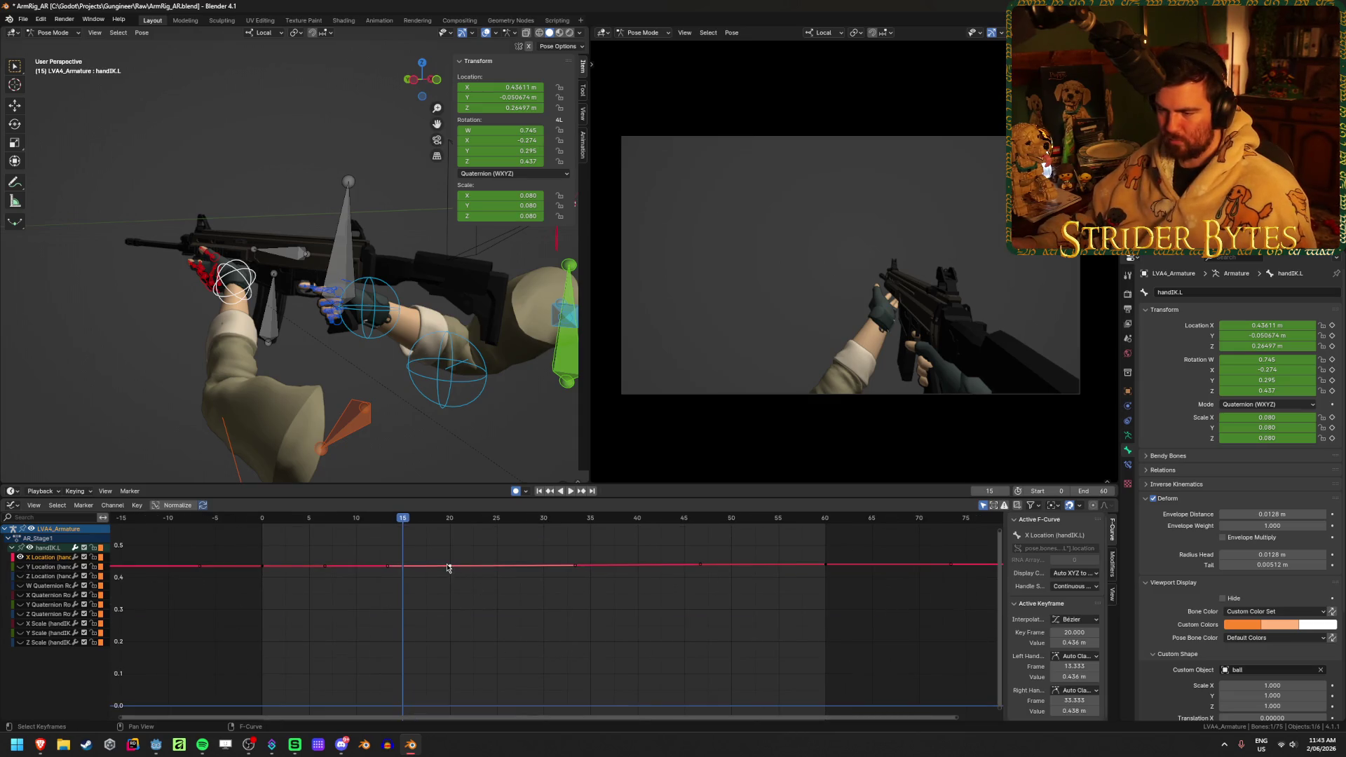
{"action": "left_click_drag", "start_coordinate": [274, 520], "coordinate": [261, 561]}
{"action": "key", "text": "ctrl+z"}
{"action": "key", "text": "ctrl+z"}
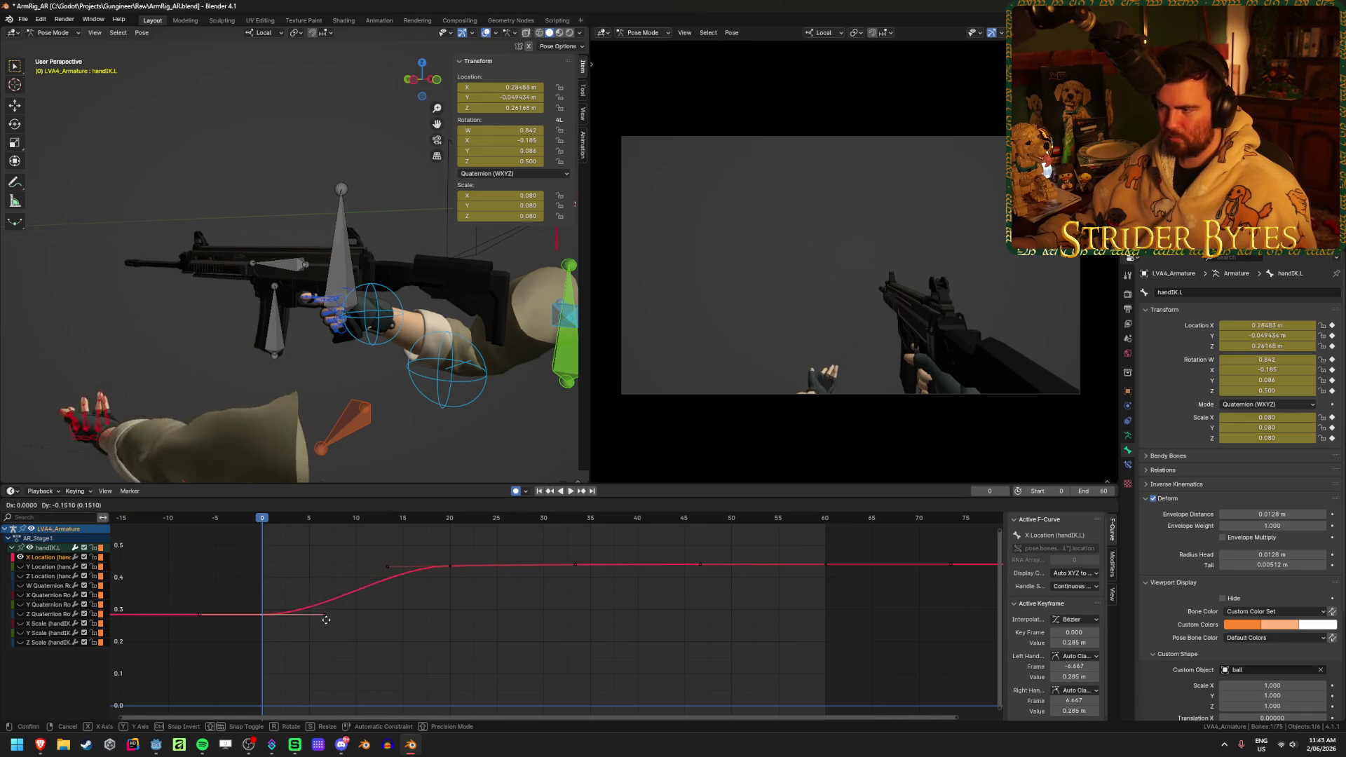
{"action": "key", "text": "ctrl+shift+z"}
{"action": "key", "text": "ctrl+shift+z"}
{"action": "mouse_move", "coordinate": [260, 570]}
{"action": "left_mouse_down"}
{"action": "mouse_move", "coordinate": [260, 555]}
{"action": "mouse_move", "coordinate": [216, 557]}
{"action": "mouse_move", "coordinate": [321, 530]}
{"action": "mouse_move", "coordinate": [450, 536]}
{"action": "left_mouse_up"}
{"action": "right_click", "coordinate": [216, 557]}
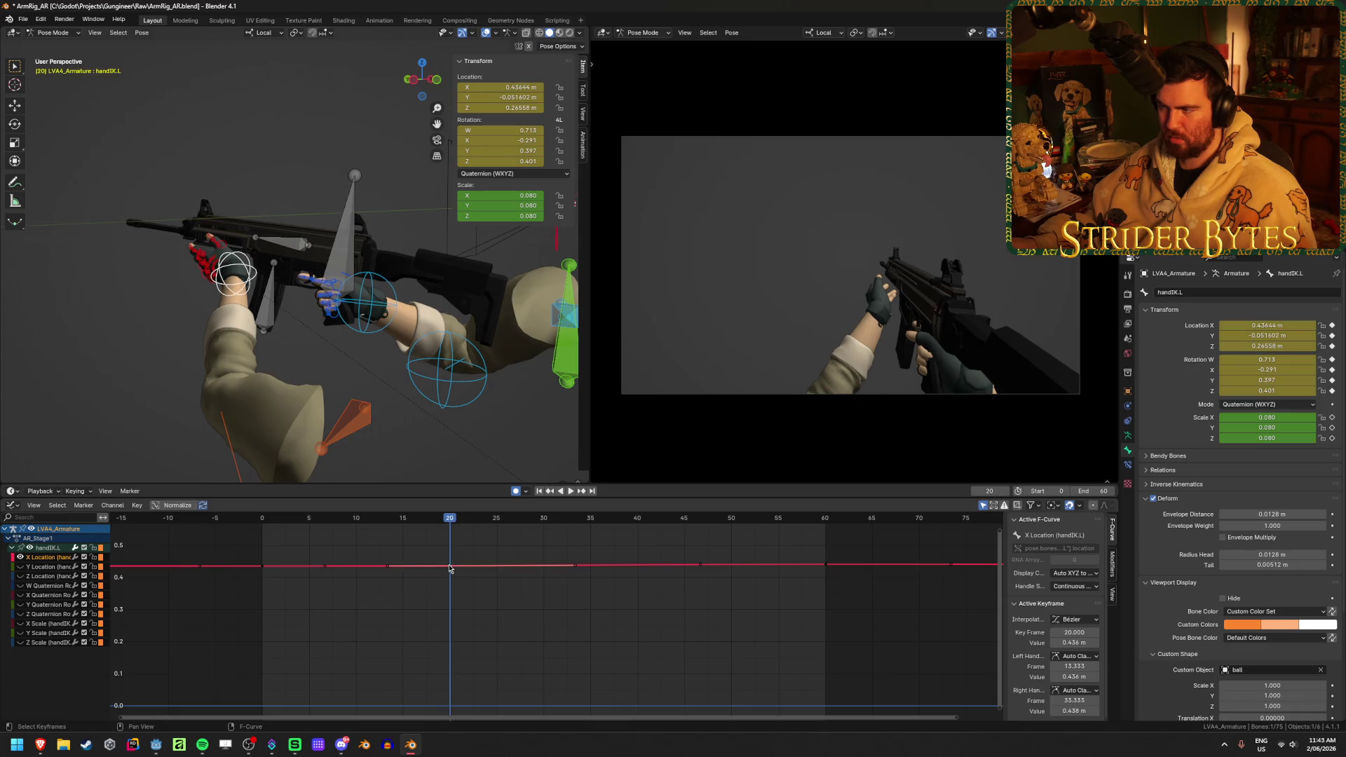
{"action": "key", "text": "space"}
{"action": "key", "text": "Escape"}
{"action": "left_click", "coordinate": [21, 557]}
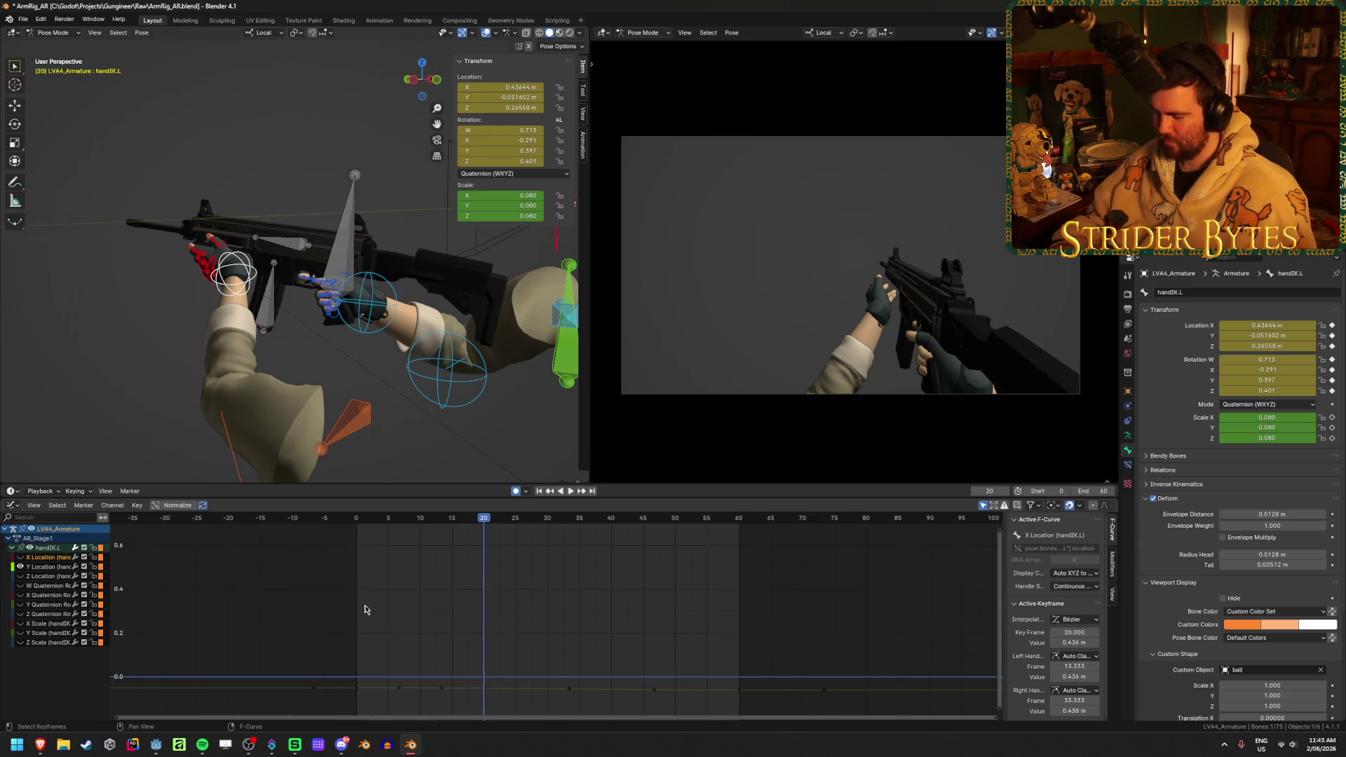
- Frame handIK.L's Y Location curve and play it through, leaving the frame-0 and frame-20 keys unchanged
{"action": "key", "text": "Home"}
{"action": "left_click", "coordinate": [316, 558]}
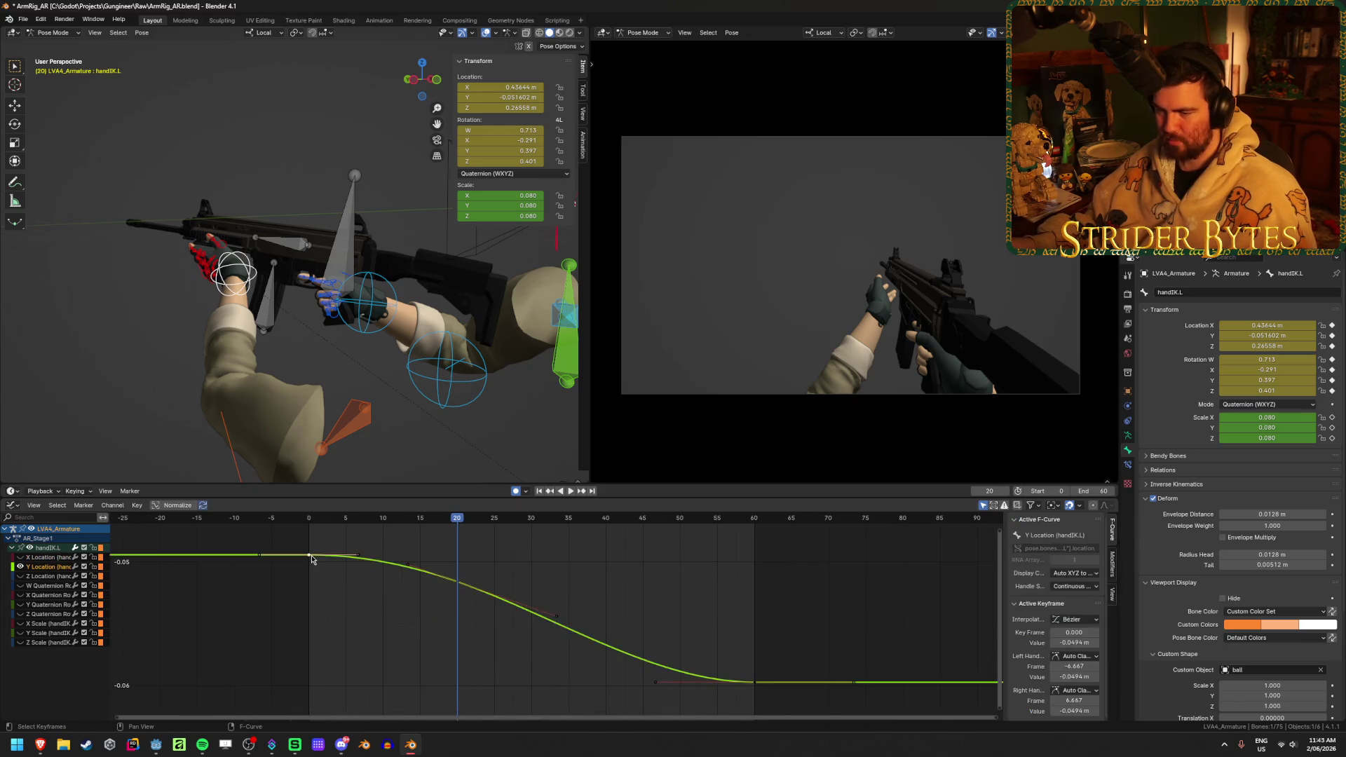
{"action": "key", "text": "g"}
{"action": "key", "text": "Escape"}
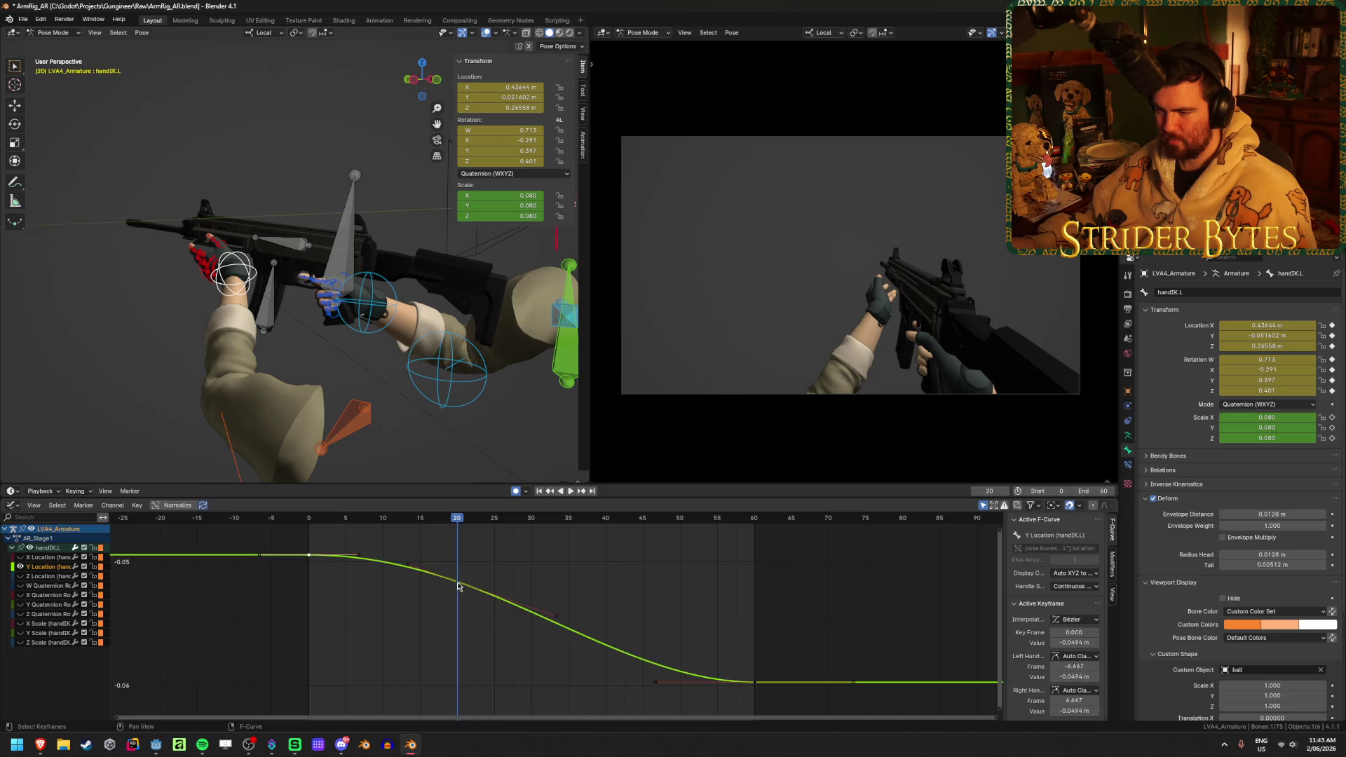
{"action": "left_click_drag", "start_coordinate": [461, 584], "coordinate": [459, 609]}
{"action": "key", "text": "Escape"}
{"action": "key", "text": "shift+Left"}
{"action": "key", "text": "space"}
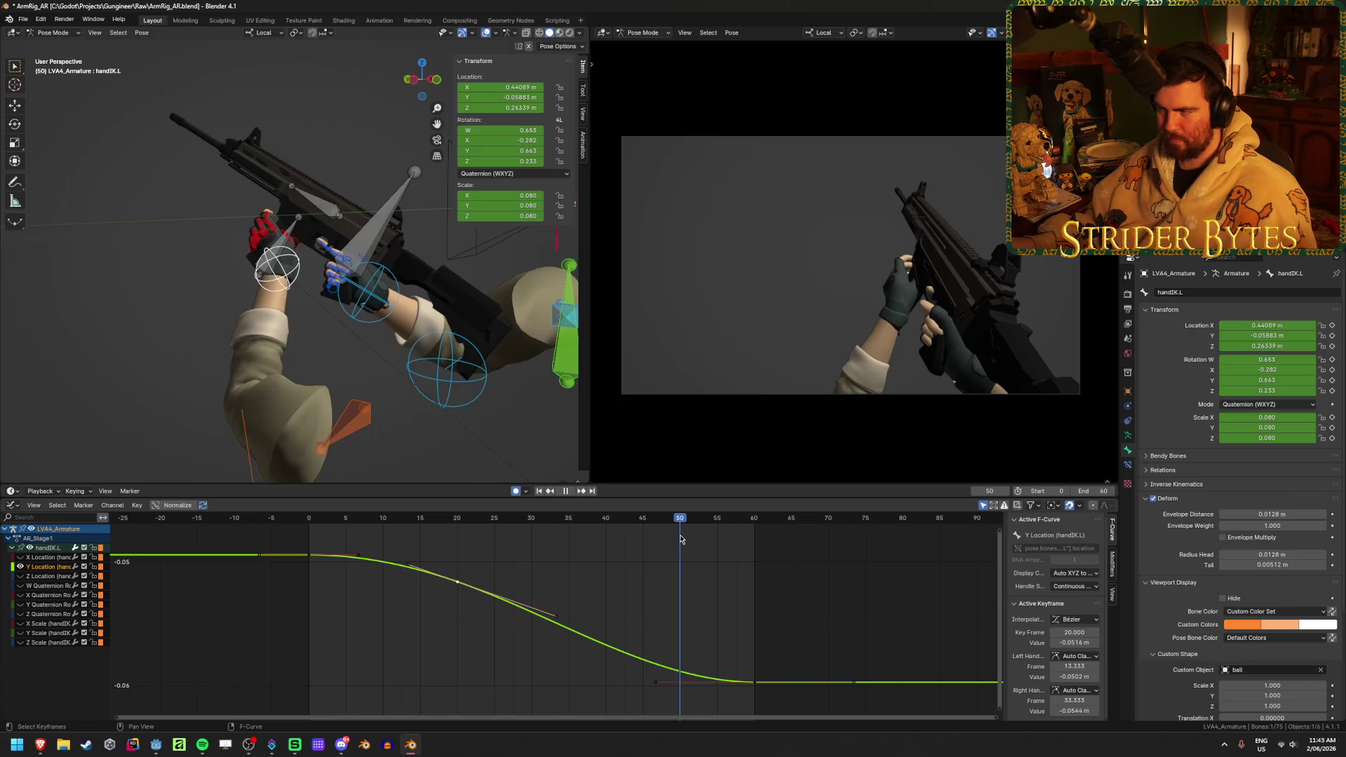
{"action": "key", "text": "space"}
- Move the last Y Location key from frame 60 to frame 38 and replay from frame 0
{"action": "left_click", "coordinate": [736, 617]}
{"action": "scroll", "coordinate": [703, 681], "scroll_direction": "down", "scroll_amount": 2}
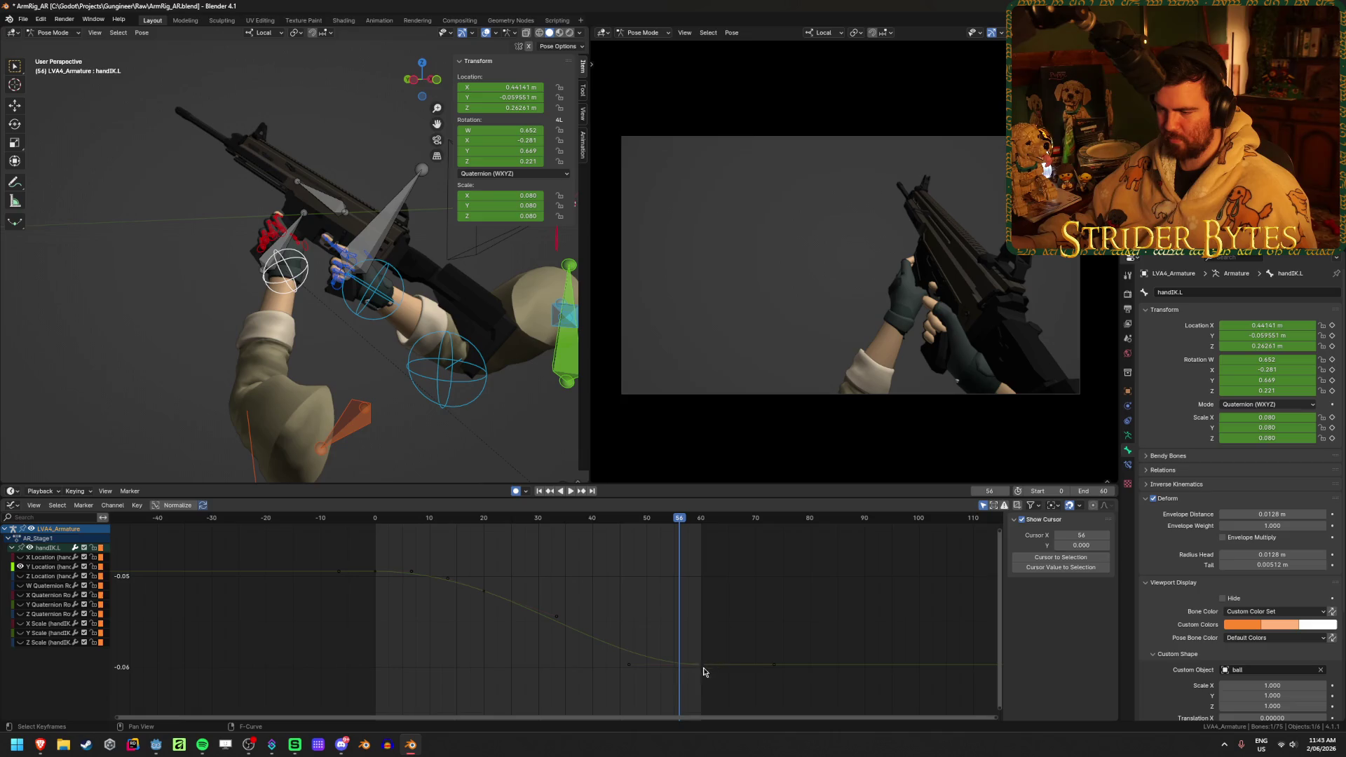
{"action": "left_click", "coordinate": [700, 665]}
{"action": "left_click_drag", "start_coordinate": [710, 667], "coordinate": [589, 667]}
{"action": "key", "text": "space"}
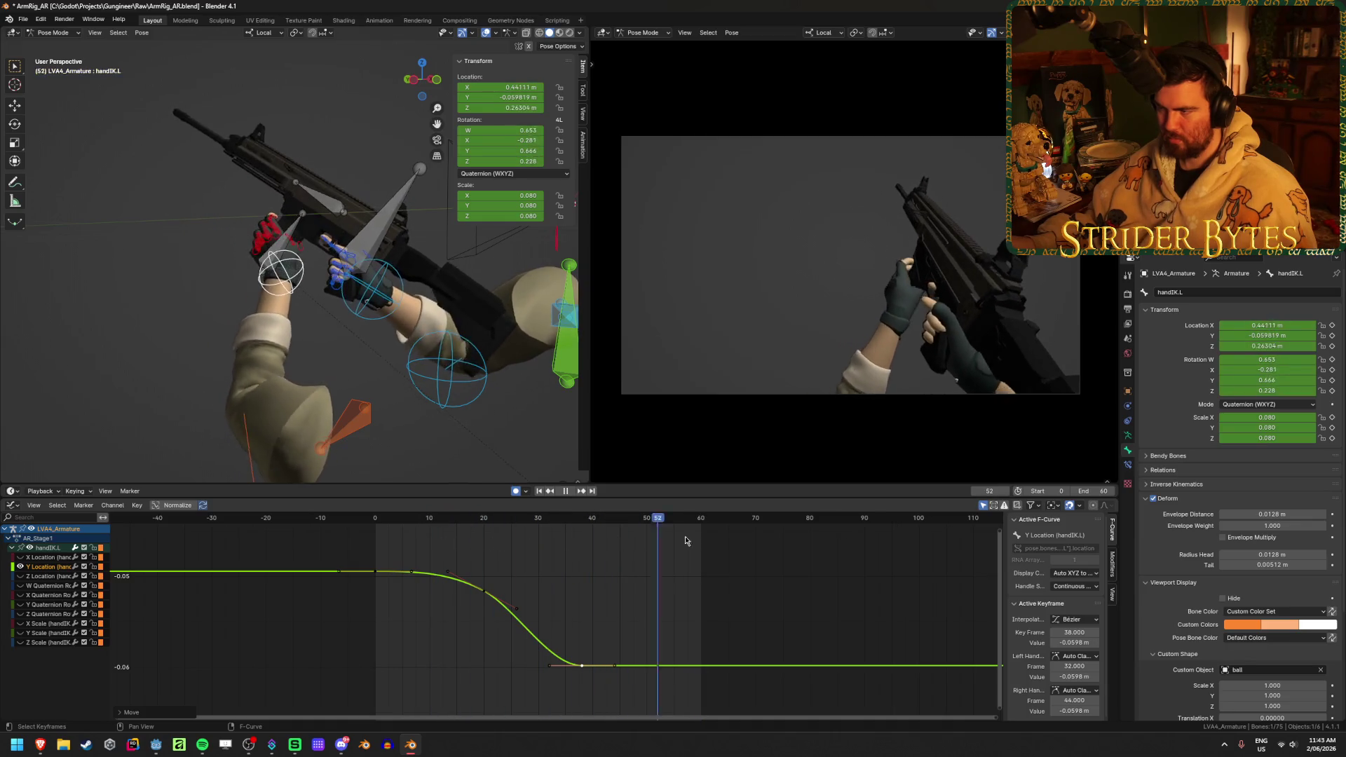
{"action": "key", "text": "shift+Left"}
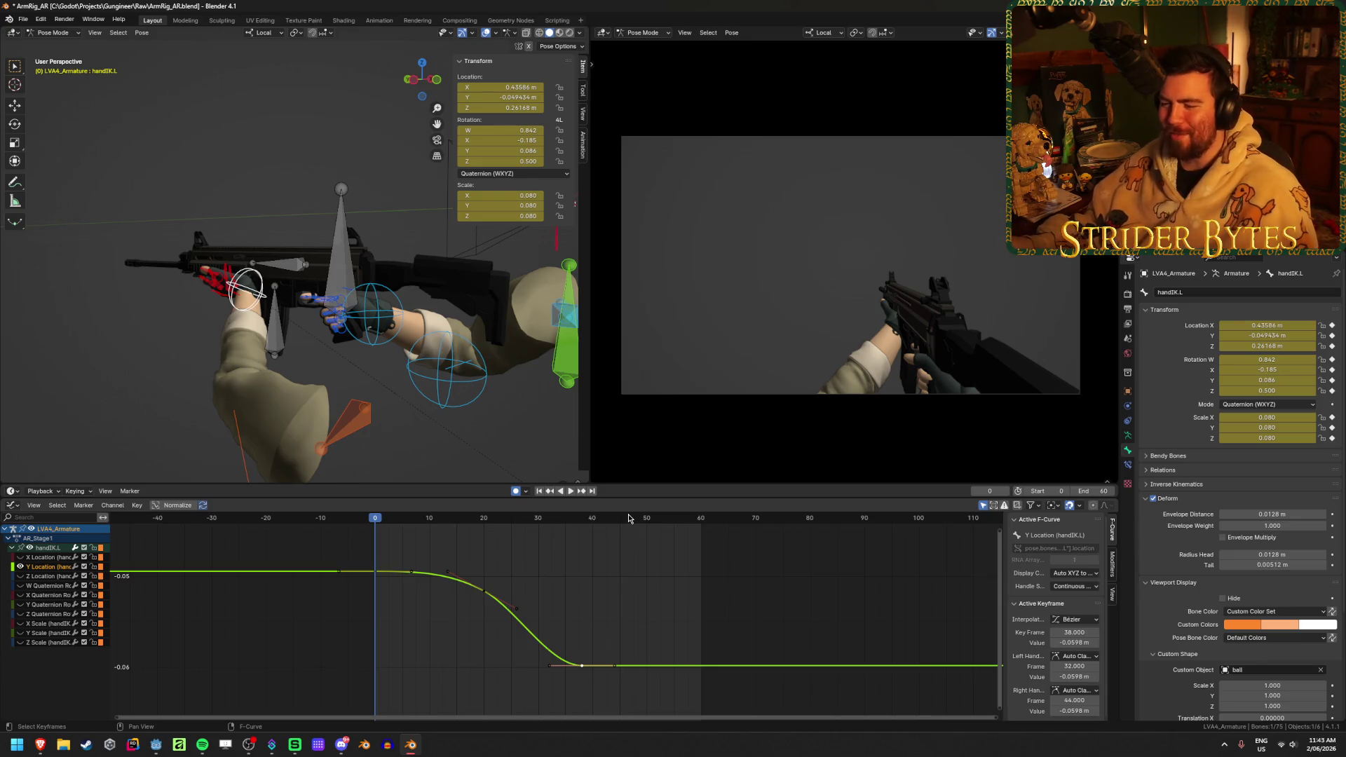
{"action": "left_click", "coordinate": [562, 610]}
{"action": "left_click", "coordinate": [20, 576], "text": "ctrl"}
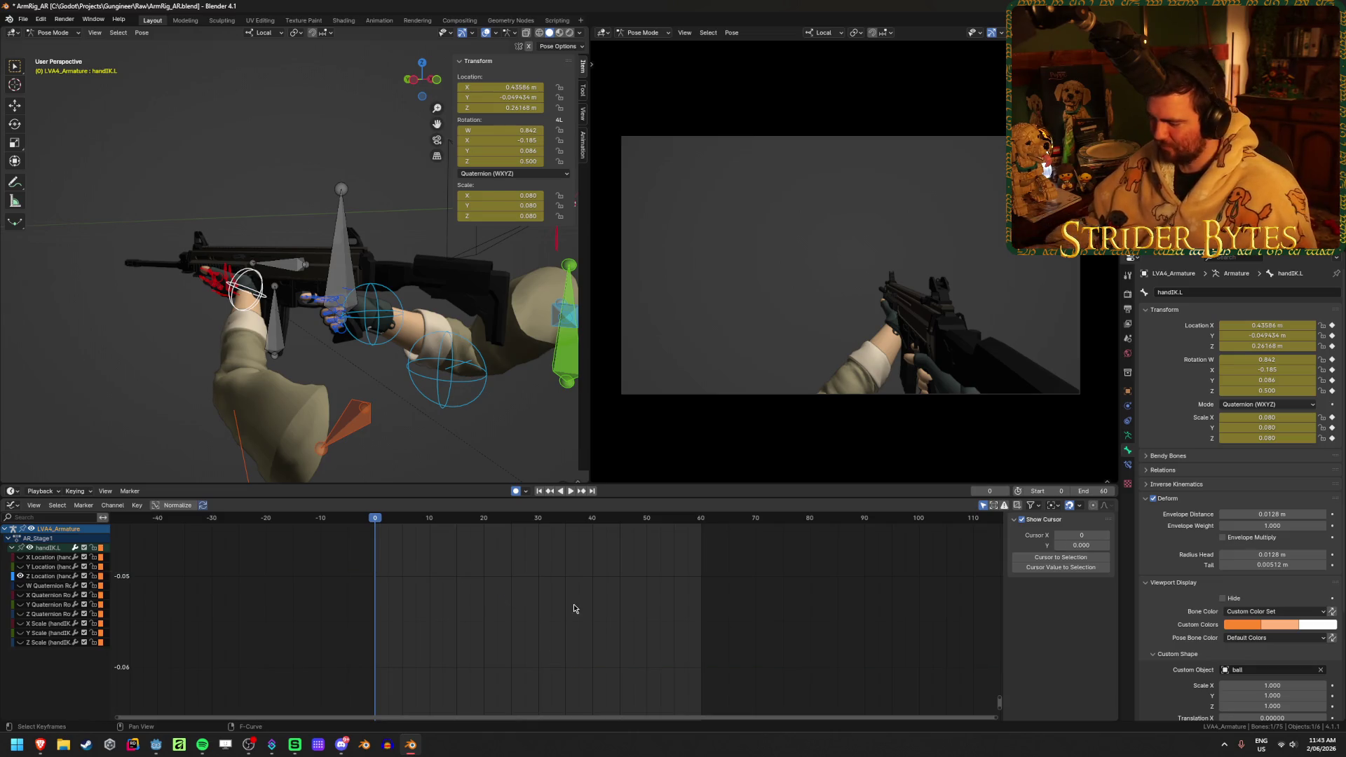
- Frame the Z Location curve, save the file, and preview frames 11 to 38
{"action": "key", "text": "Home"}
{"action": "key", "text": "ctrl+s"}
{"action": "key", "text": "space"}
{"action": "mouse_move", "coordinate": [401, 528]}
{"action": "left_mouse_down"}
{"action": "mouse_move", "coordinate": [714, 544]}
{"action": "mouse_move", "coordinate": [666, 552]}
{"action": "left_mouse_up"}
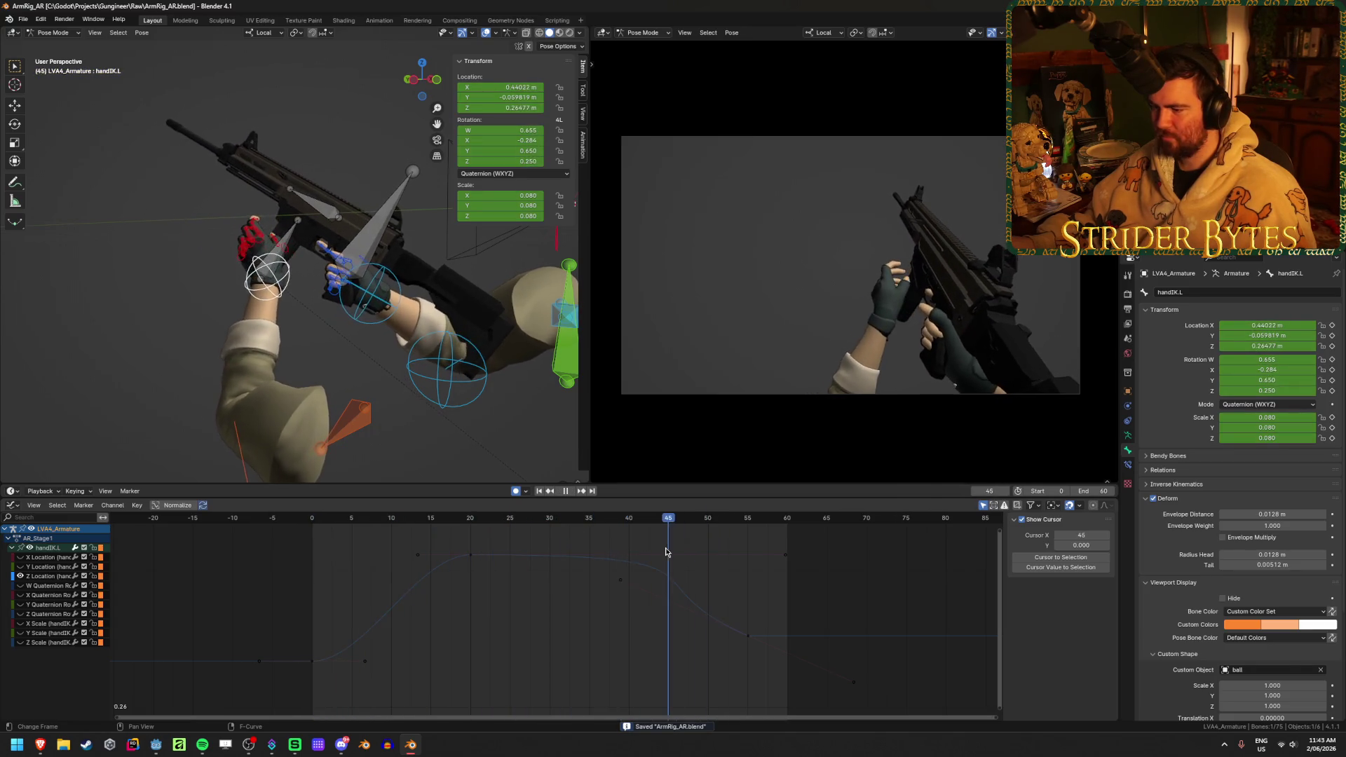
- Ease the frame-20 Z Location key by stretching its right handle to about frame 43.8
{"action": "left_click", "coordinate": [621, 582]}
{"action": "left_click_drag", "start_coordinate": [776, 554], "coordinate": [603, 553]}
{"action": "key", "text": "space"}
{"action": "left_click", "coordinate": [423, 520]}
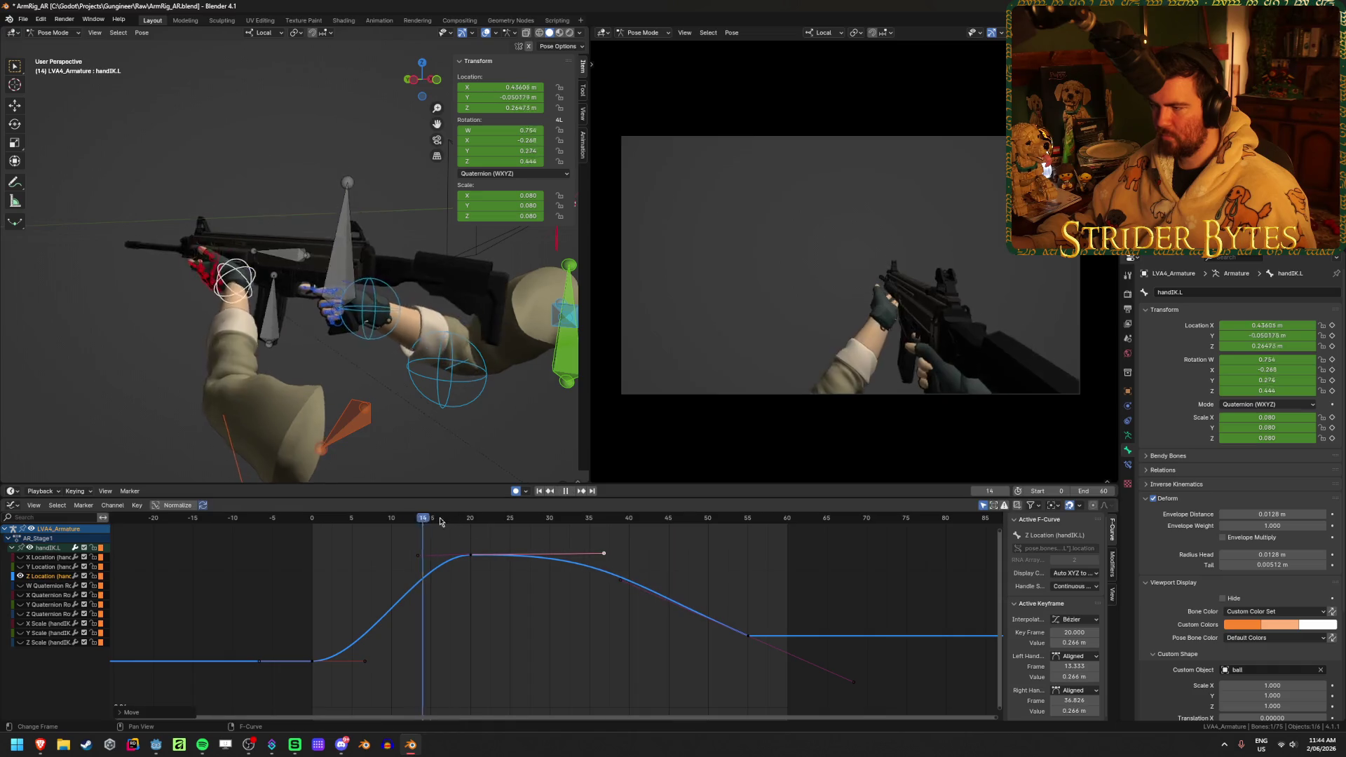
{"action": "left_click", "coordinate": [463, 520]}
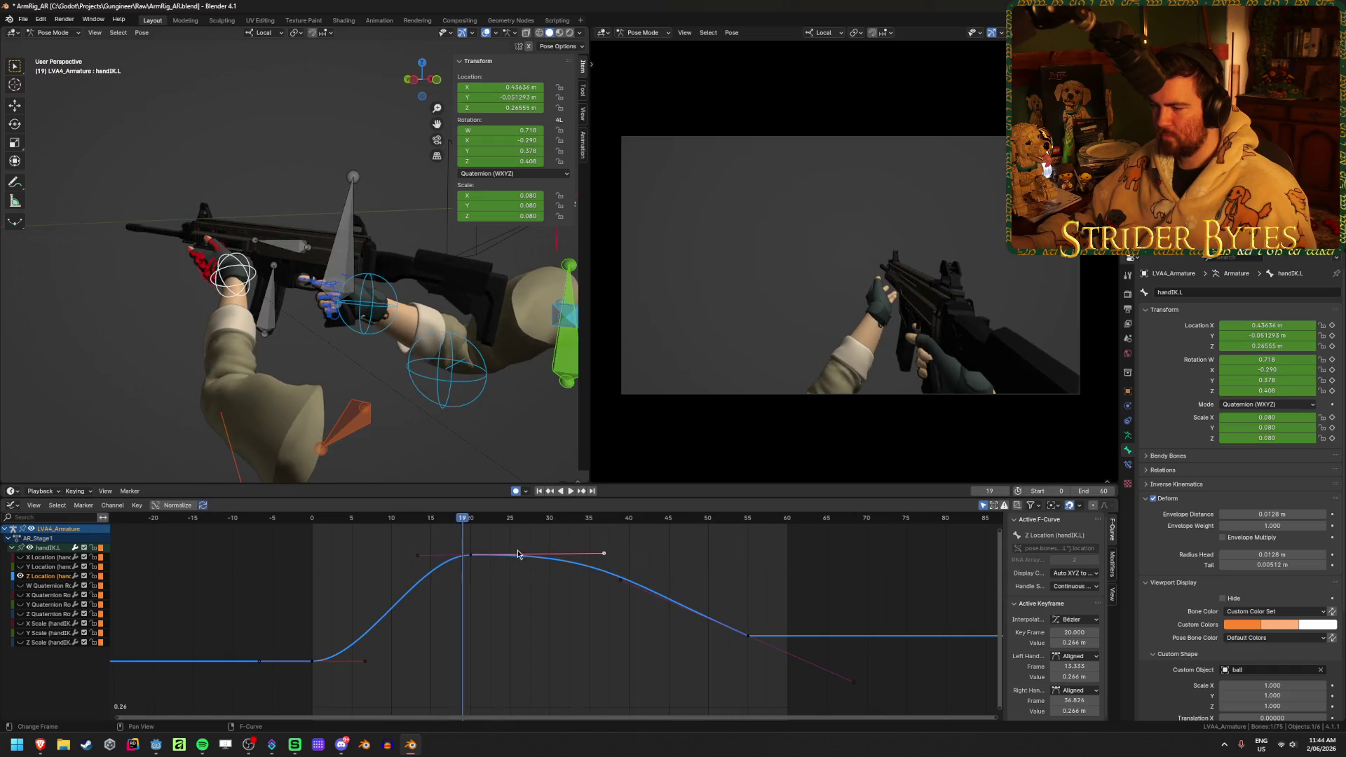
{"action": "mouse_move", "coordinate": [605, 555]}
{"action": "left_mouse_down"}
{"action": "mouse_move", "coordinate": [677, 553]}
{"action": "mouse_move", "coordinate": [648, 554]}
{"action": "mouse_move", "coordinate": [659, 555]}
{"action": "mouse_move", "coordinate": [617, 626]}
{"action": "left_mouse_up"}
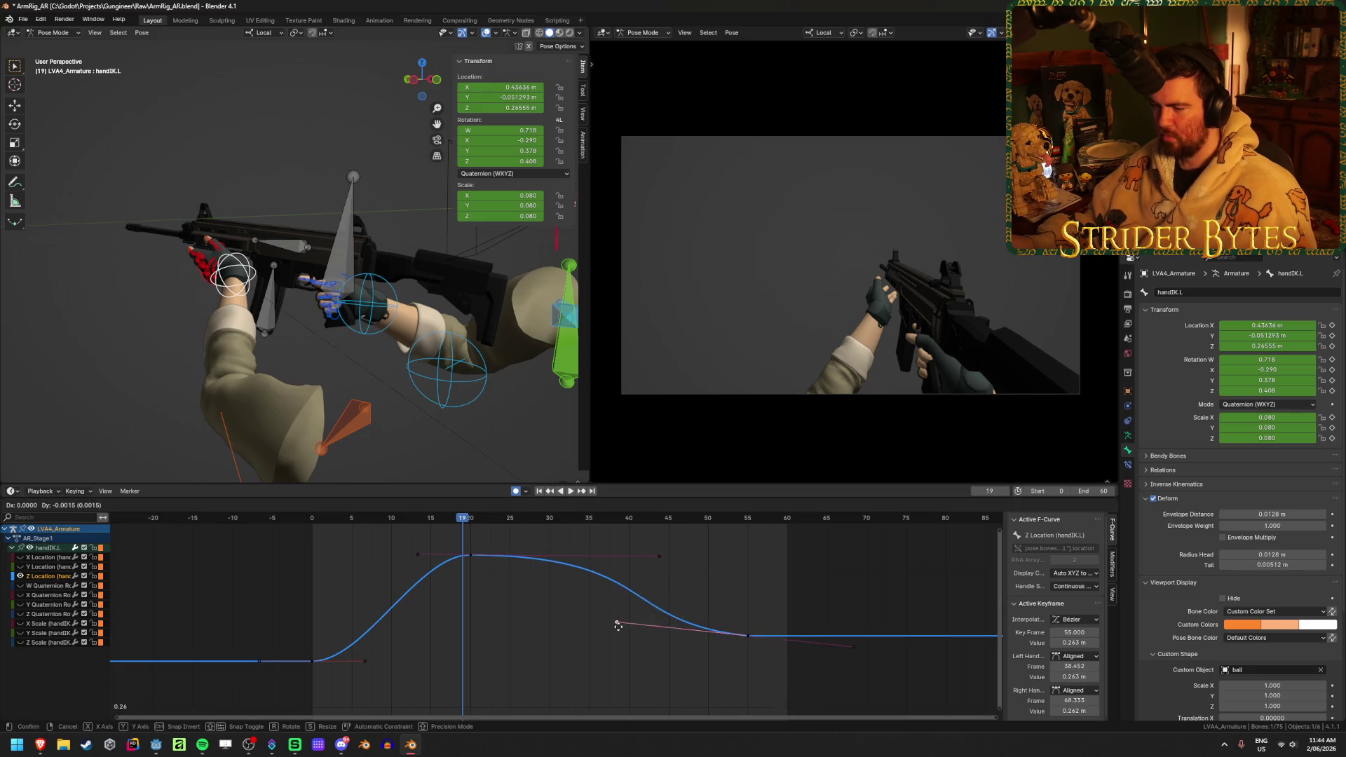
- Move the final Z Location key from frame 55 to frame 46 and replay from the start
{"action": "left_click_drag", "start_coordinate": [655, 577], "coordinate": [656, 573]}
{"action": "left_click", "coordinate": [729, 617]}
{"action": "left_click_drag", "start_coordinate": [747, 636], "coordinate": [673, 637]}
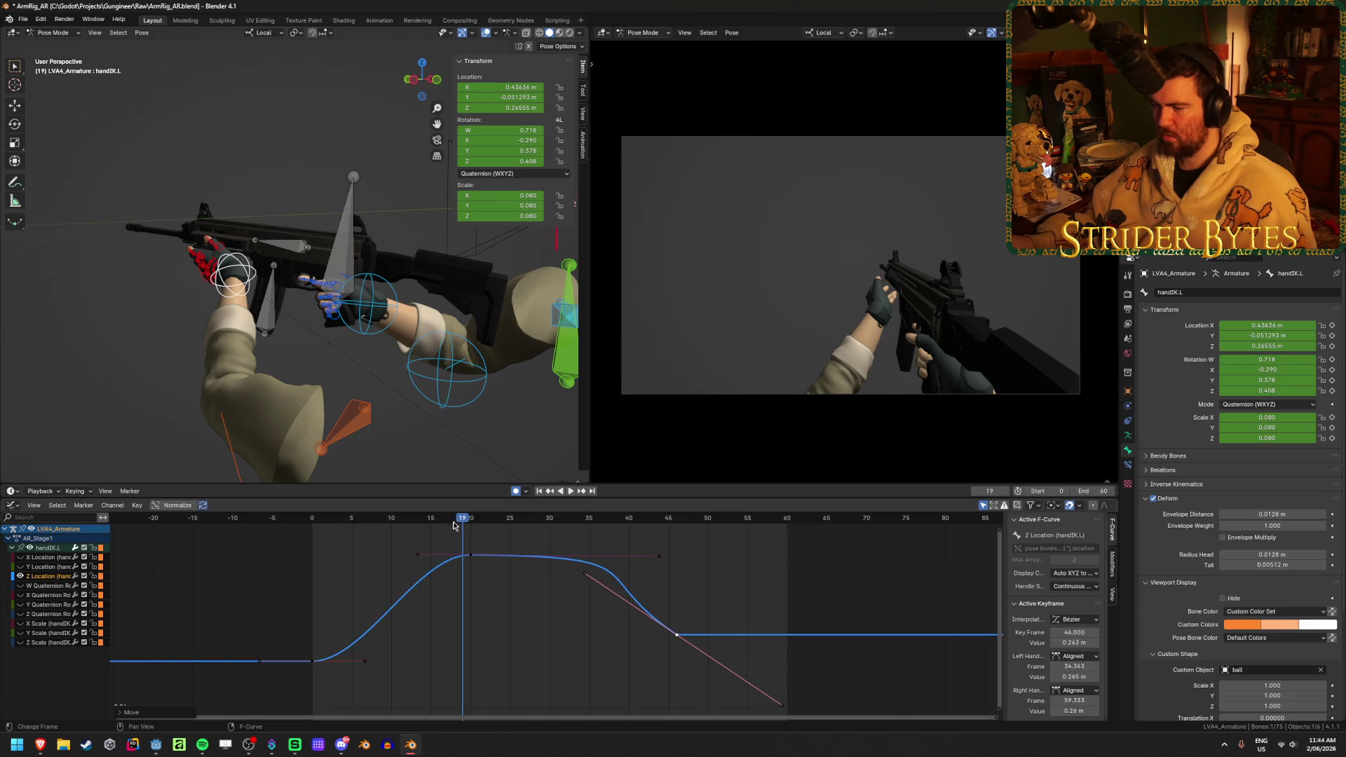
{"action": "key", "text": "space"}
{"action": "key", "text": "shift+Left"}
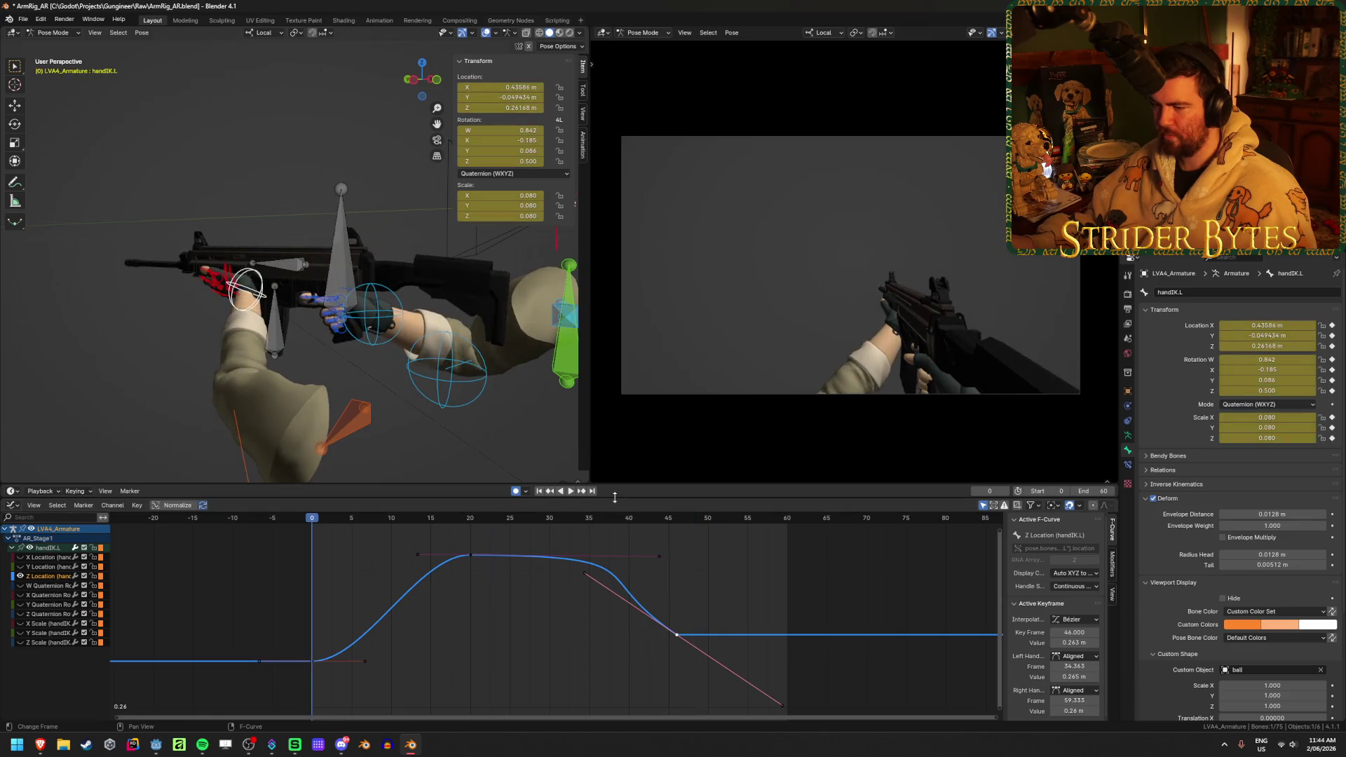
{"action": "left_click", "coordinate": [570, 492]}
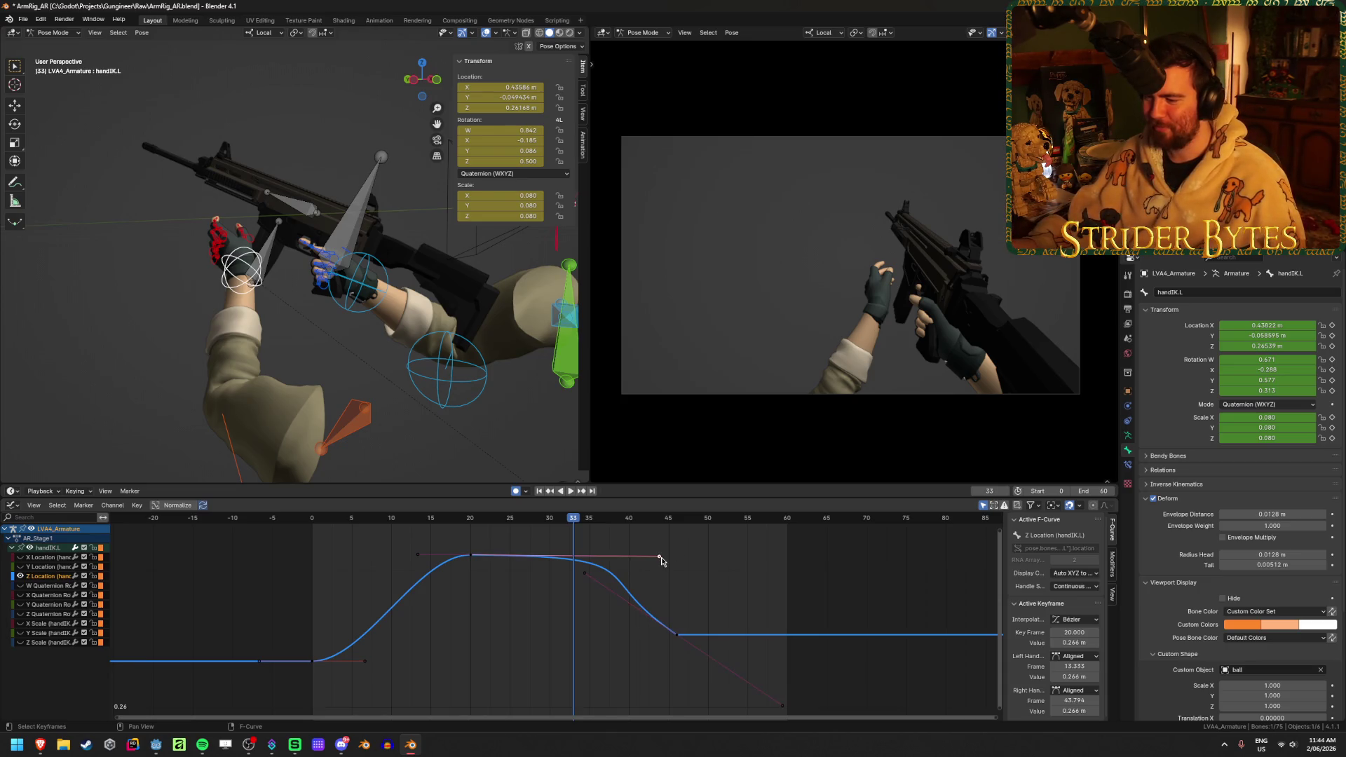
- Replay the reworked left-hand reach, viewing the hands closely and scrubbing through the ending
{"action": "left_click", "coordinate": [540, 492]}
{"action": "left_click", "coordinate": [571, 493]}
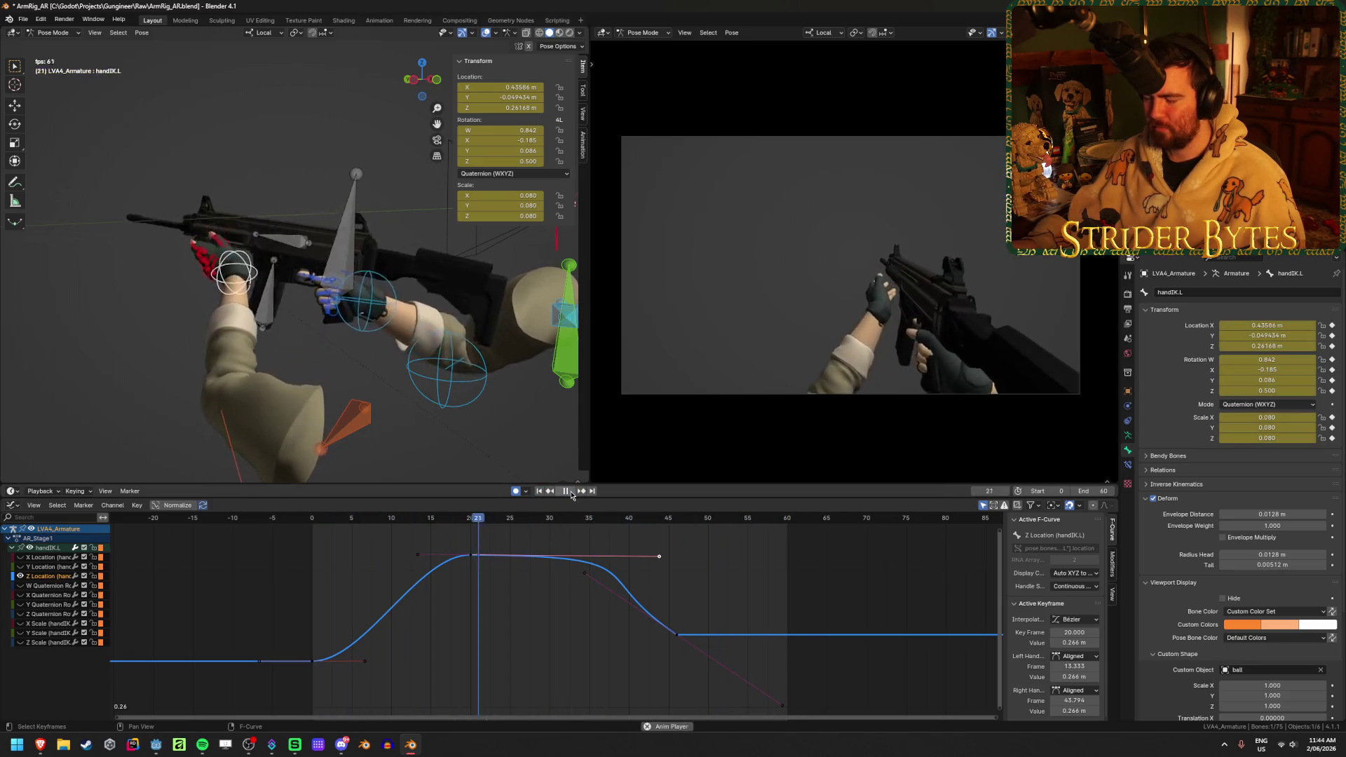
{"action": "left_click", "coordinate": [566, 493]}
{"action": "left_click", "coordinate": [571, 493]}
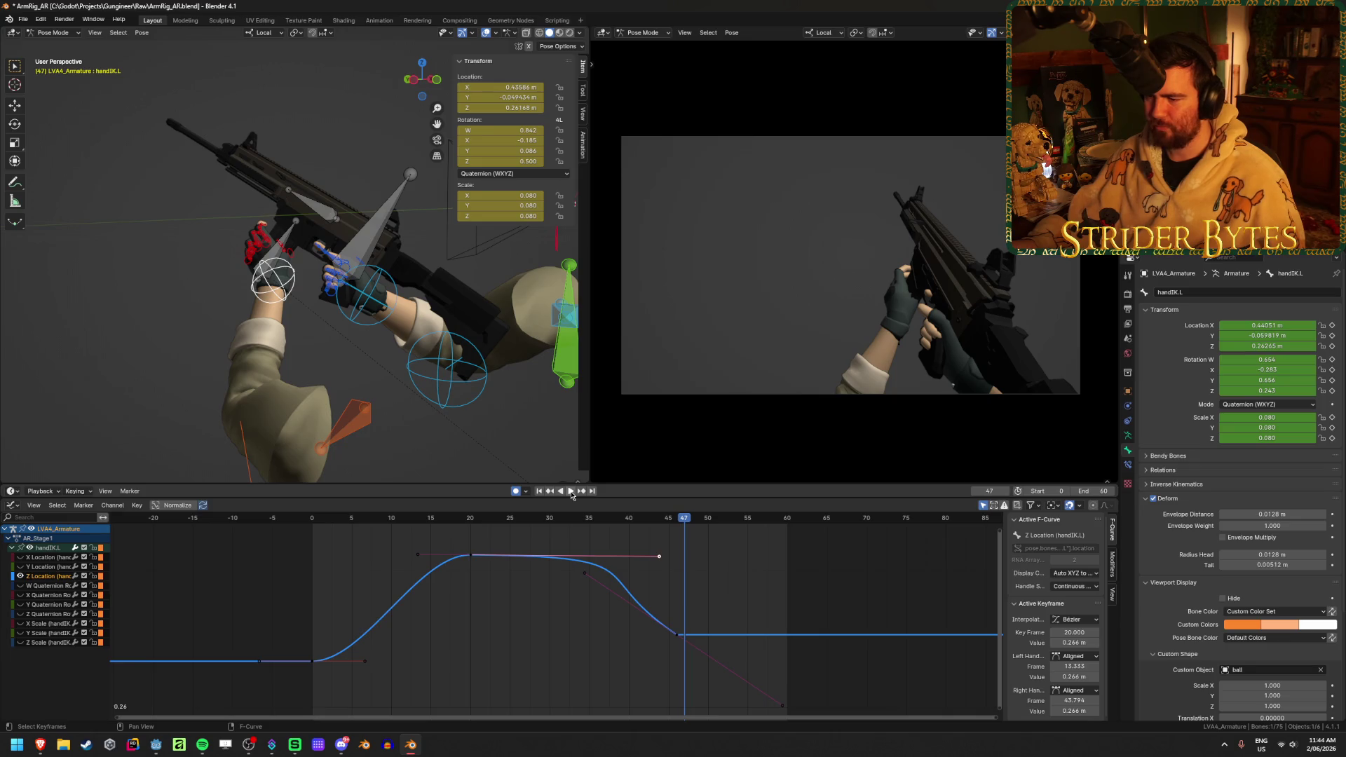
{"action": "mouse_move", "coordinate": [523, 435]}
{"action": "middle_mouse_down"}
{"action": "mouse_move", "coordinate": [490, 421]}
{"action": "mouse_move", "coordinate": [532, 212]}
{"action": "mouse_move", "coordinate": [296, 213]}
{"action": "middle_mouse_up"}
{"action": "mouse_move", "coordinate": [689, 527]}
{"action": "left_mouse_down"}
{"action": "mouse_move", "coordinate": [800, 530]}
{"action": "mouse_move", "coordinate": [674, 534]}
{"action": "mouse_move", "coordinate": [734, 537]}
{"action": "left_mouse_up"}
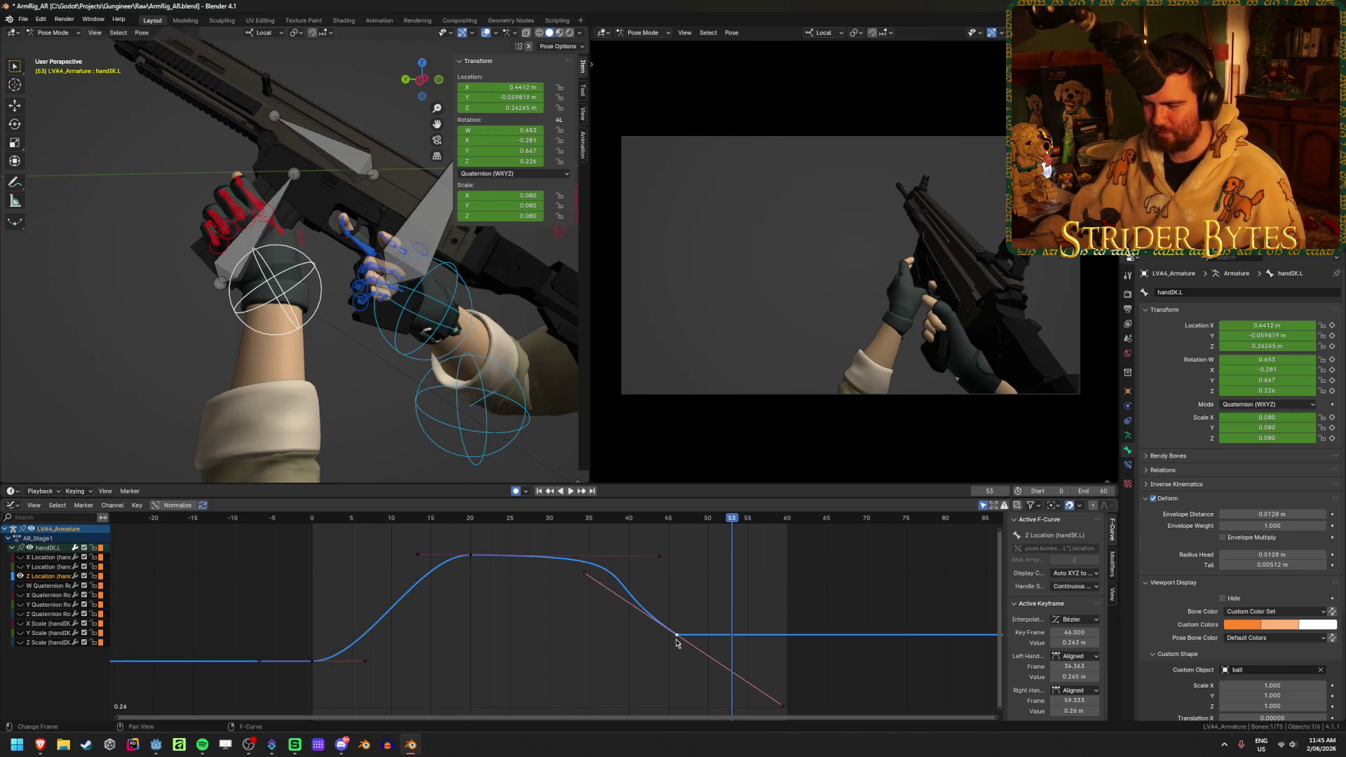
- Cancel a stray key move and hide the Z Location curve from the graph
{"action": "key", "text": "g"}
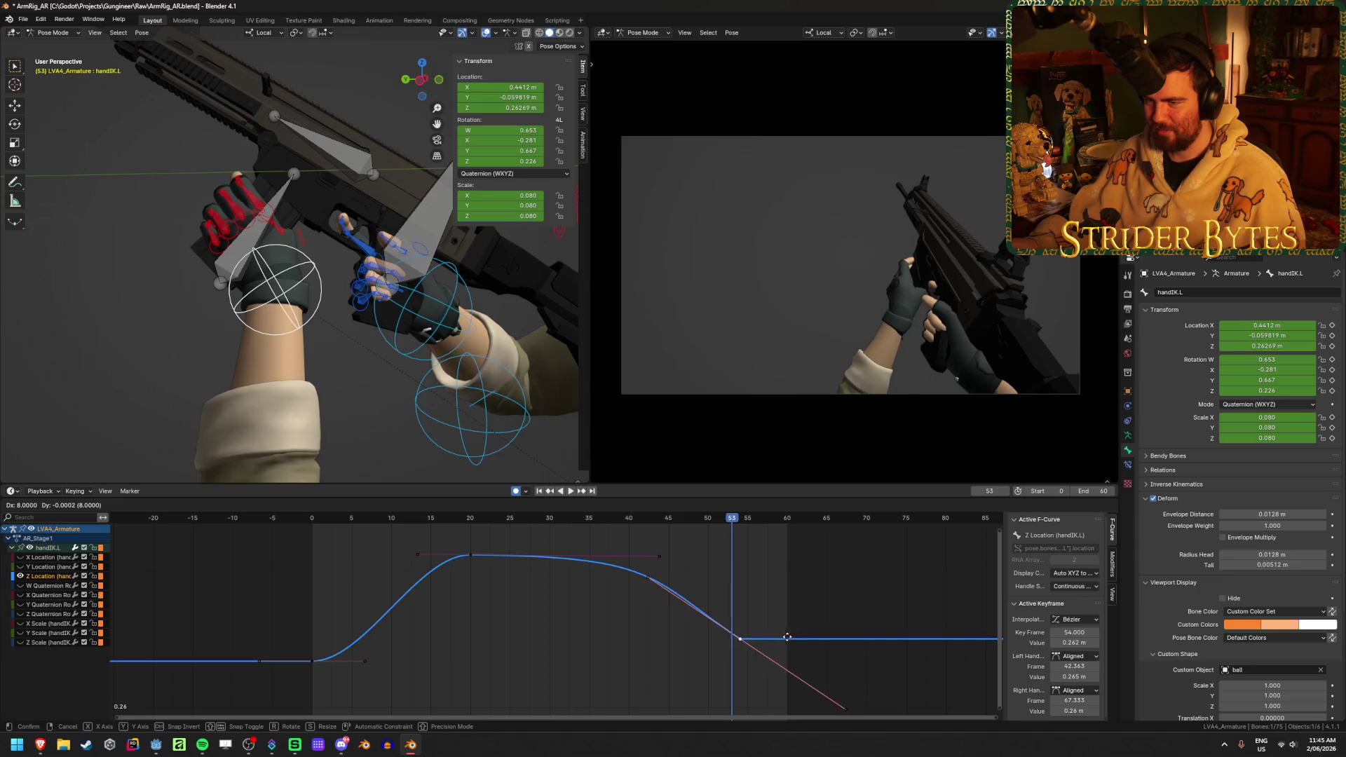
{"action": "key", "text": "Escape"}
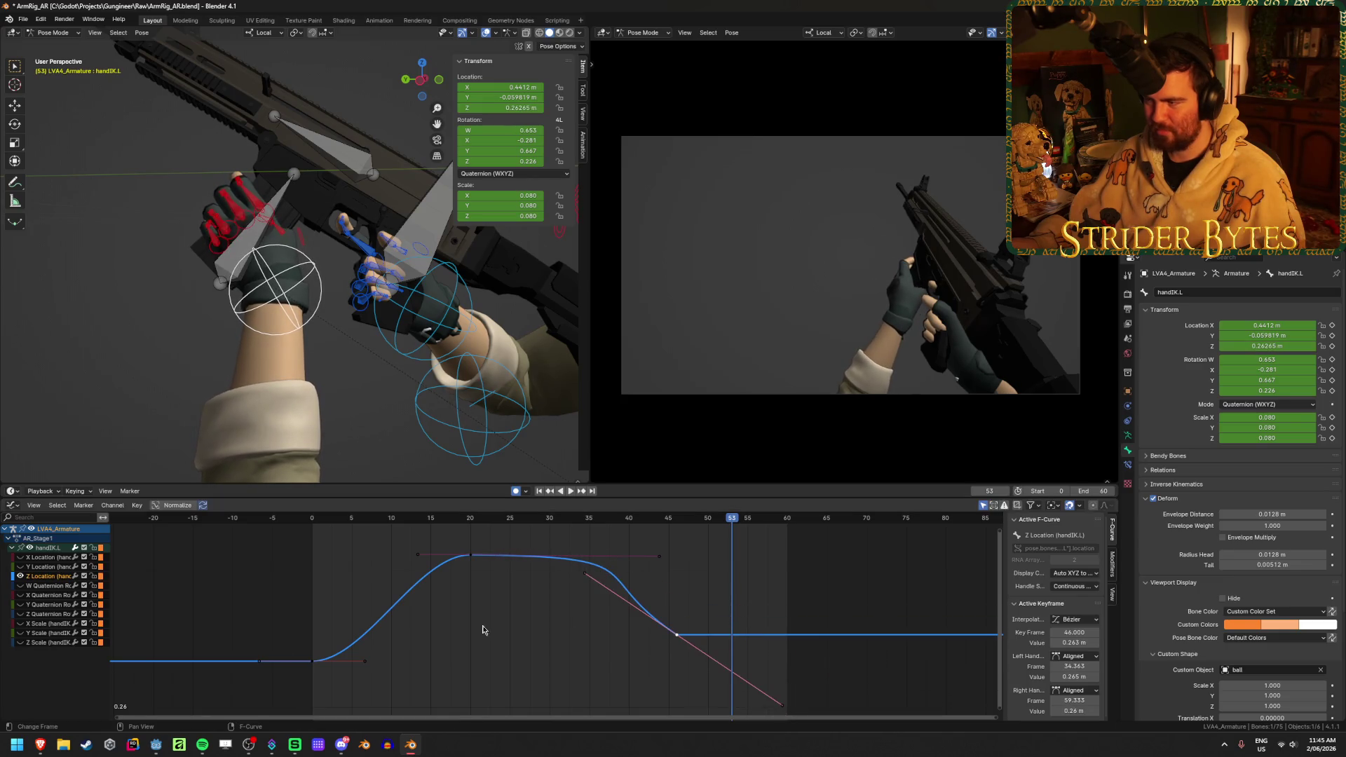
{"action": "left_click", "coordinate": [19, 575]}
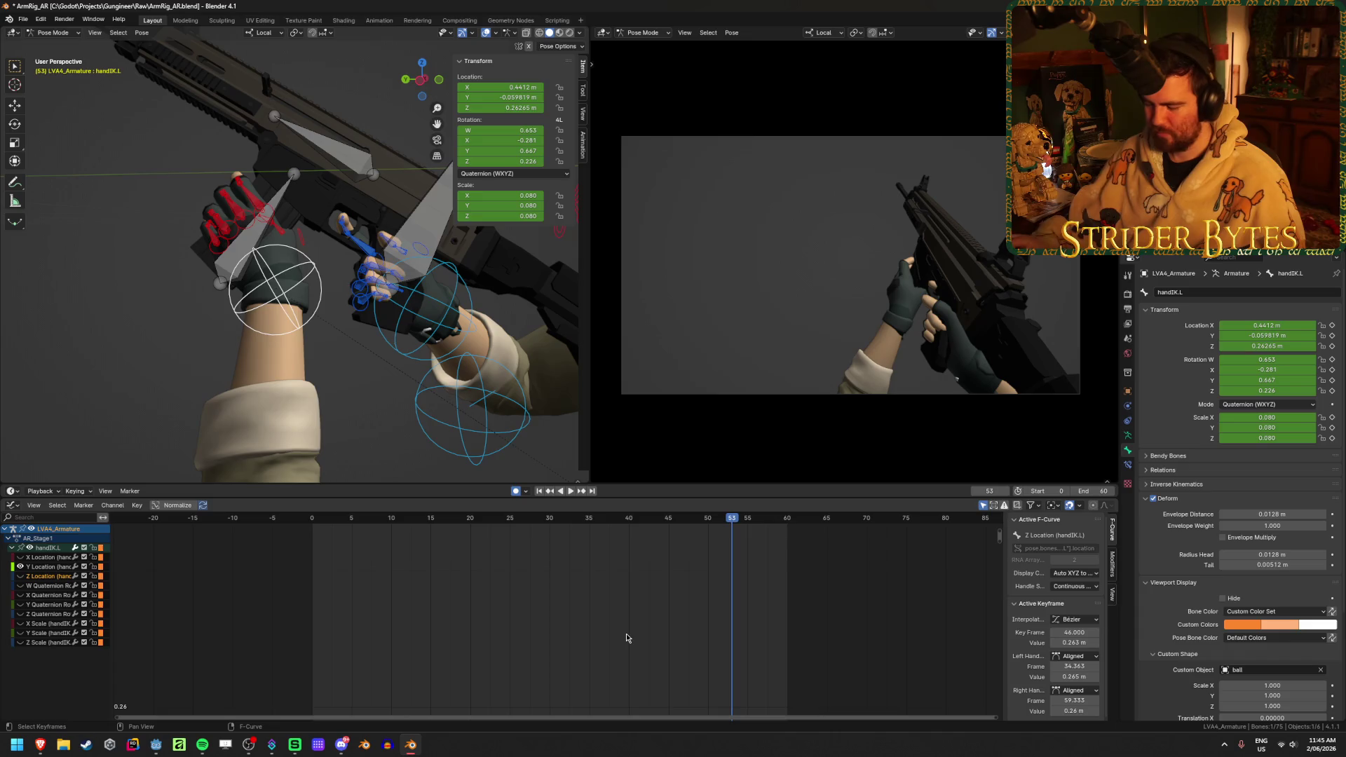
- Frame the Y Location curve, review its frame-38 key, then hide the Y curve
{"action": "key", "text": "Home"}
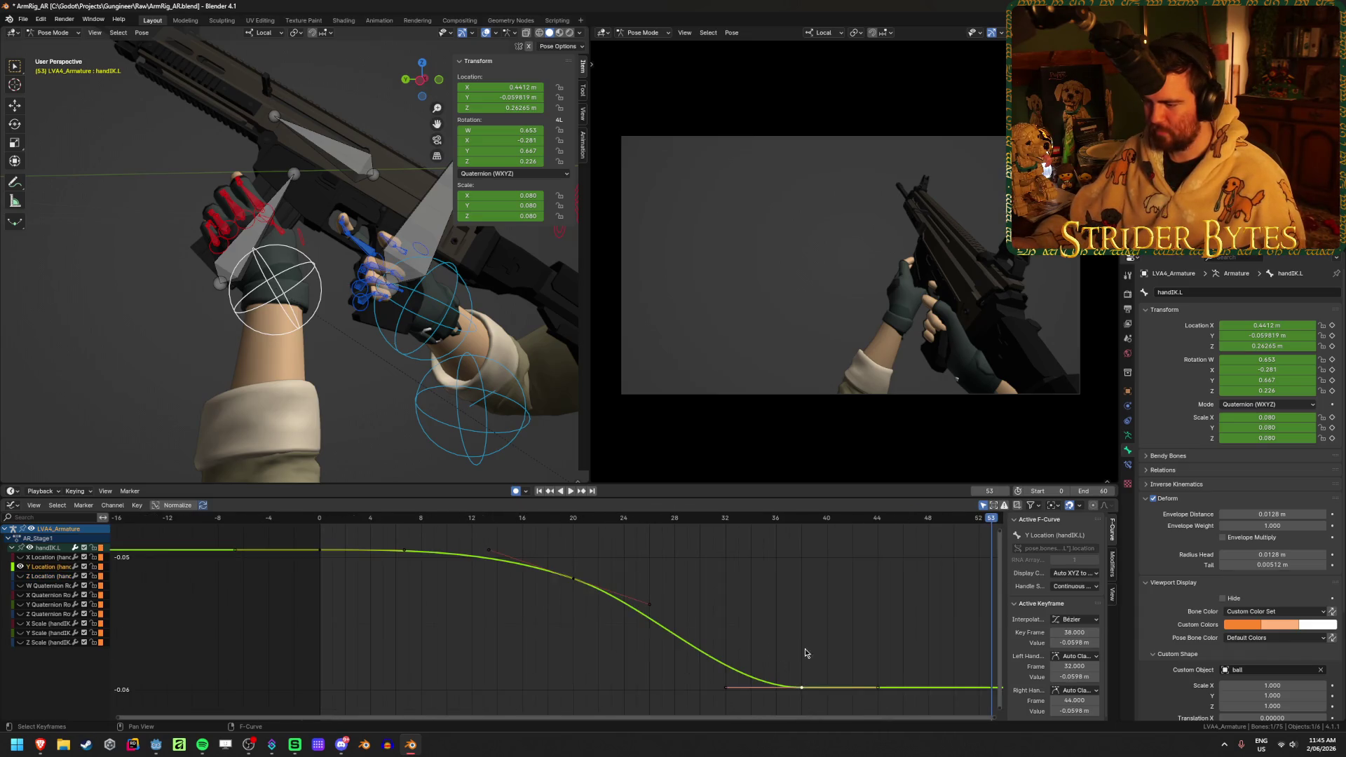
{"action": "left_click", "coordinate": [801, 519]}
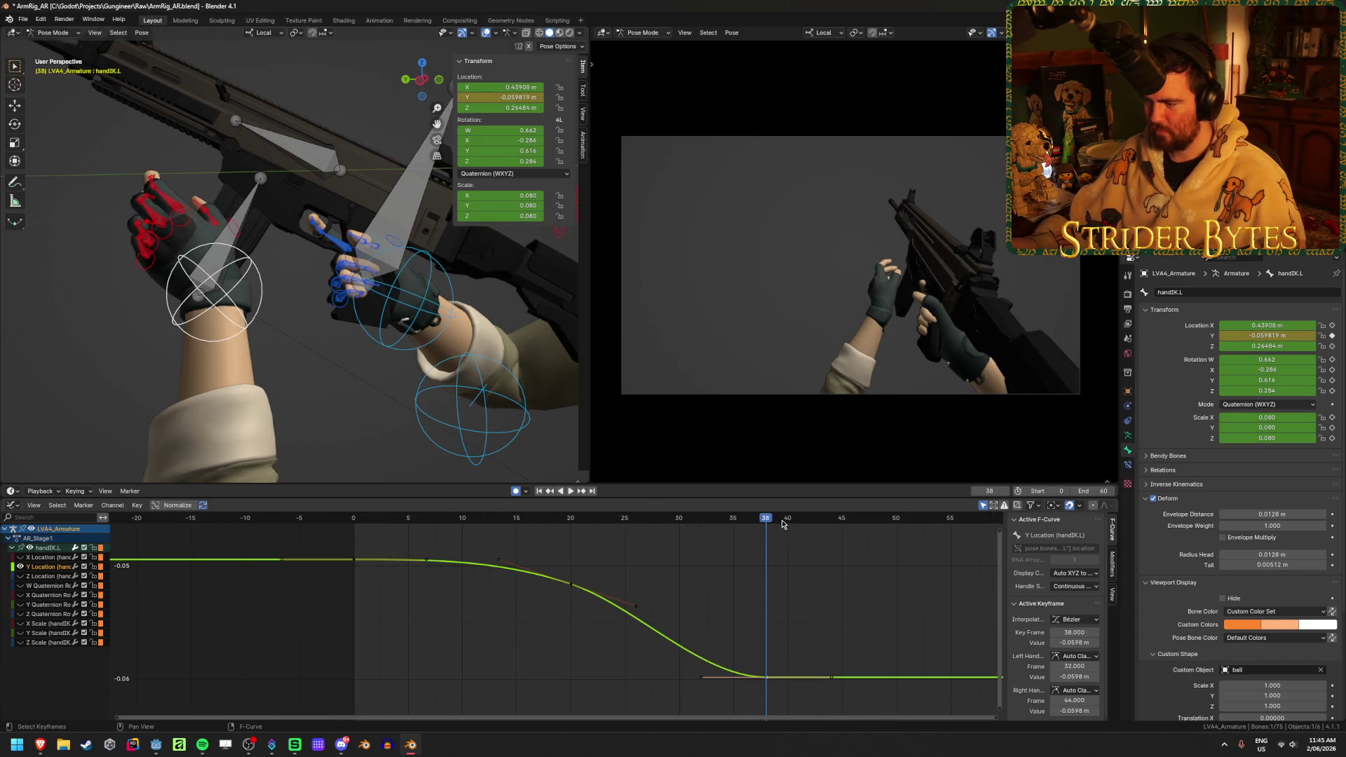
{"action": "key", "text": "space"}
{"action": "key", "text": "space"}
{"action": "key", "text": "g"}
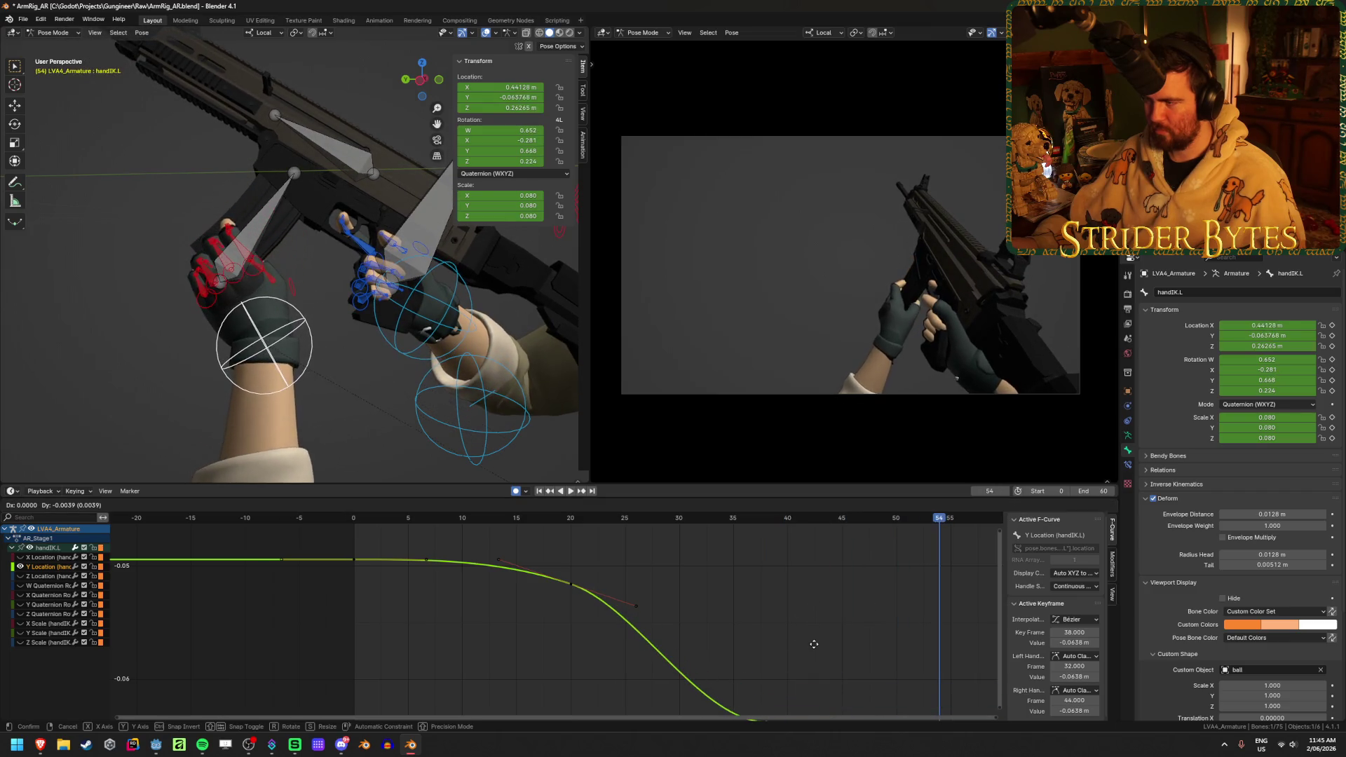
{"action": "left_click", "coordinate": [764, 600]}
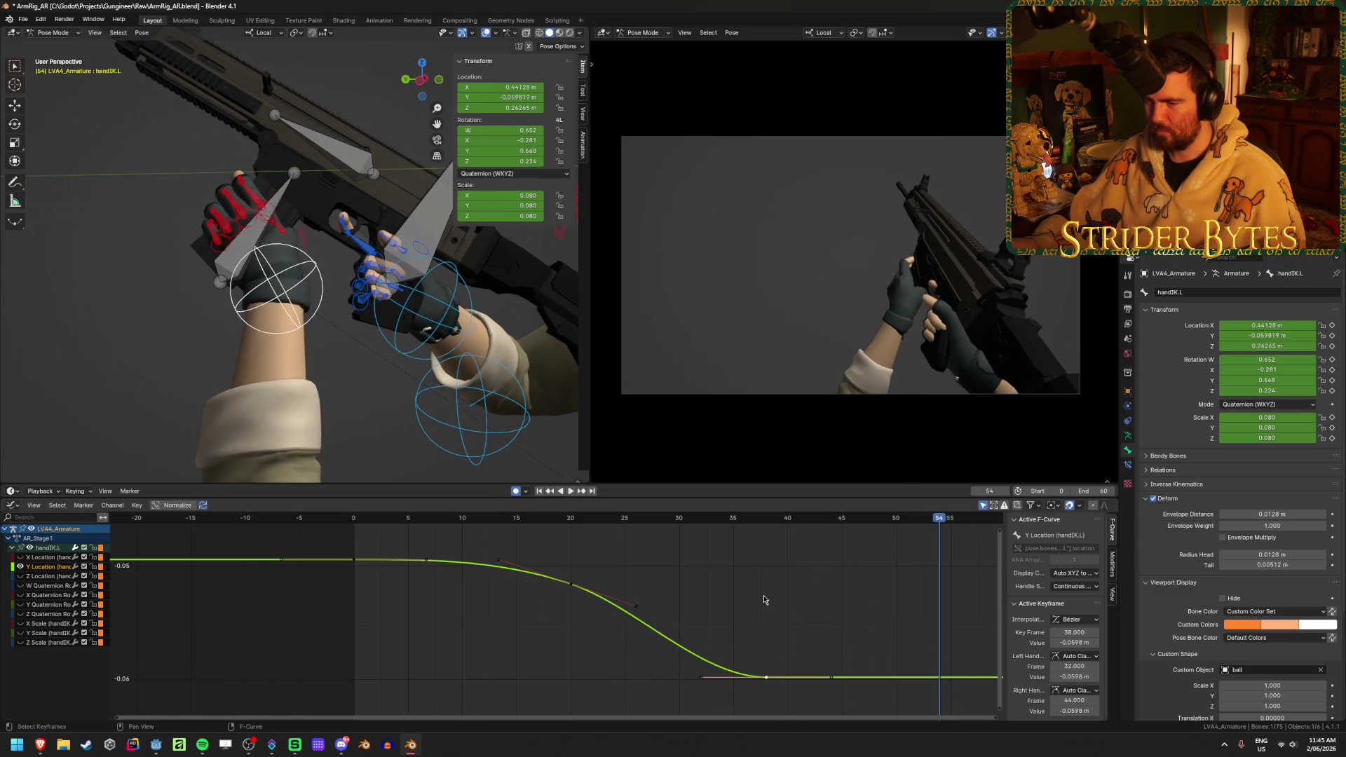
{"action": "left_click", "coordinate": [21, 566]}
- Move the X Location end key from frame 60 to frame 51 and save ArmRig_AR.blend
{"action": "key", "text": "Home"}
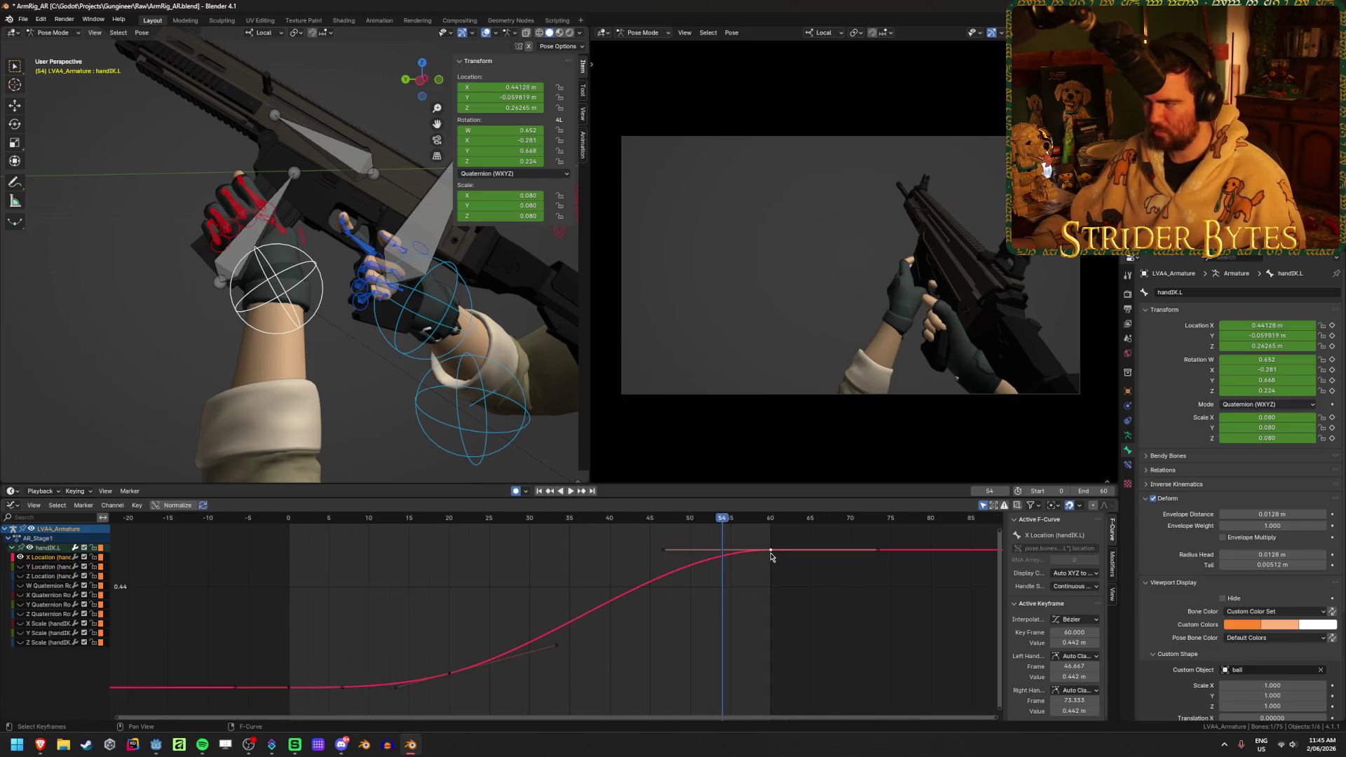
{"action": "key", "text": "g"}
{"action": "key", "text": "Escape"}
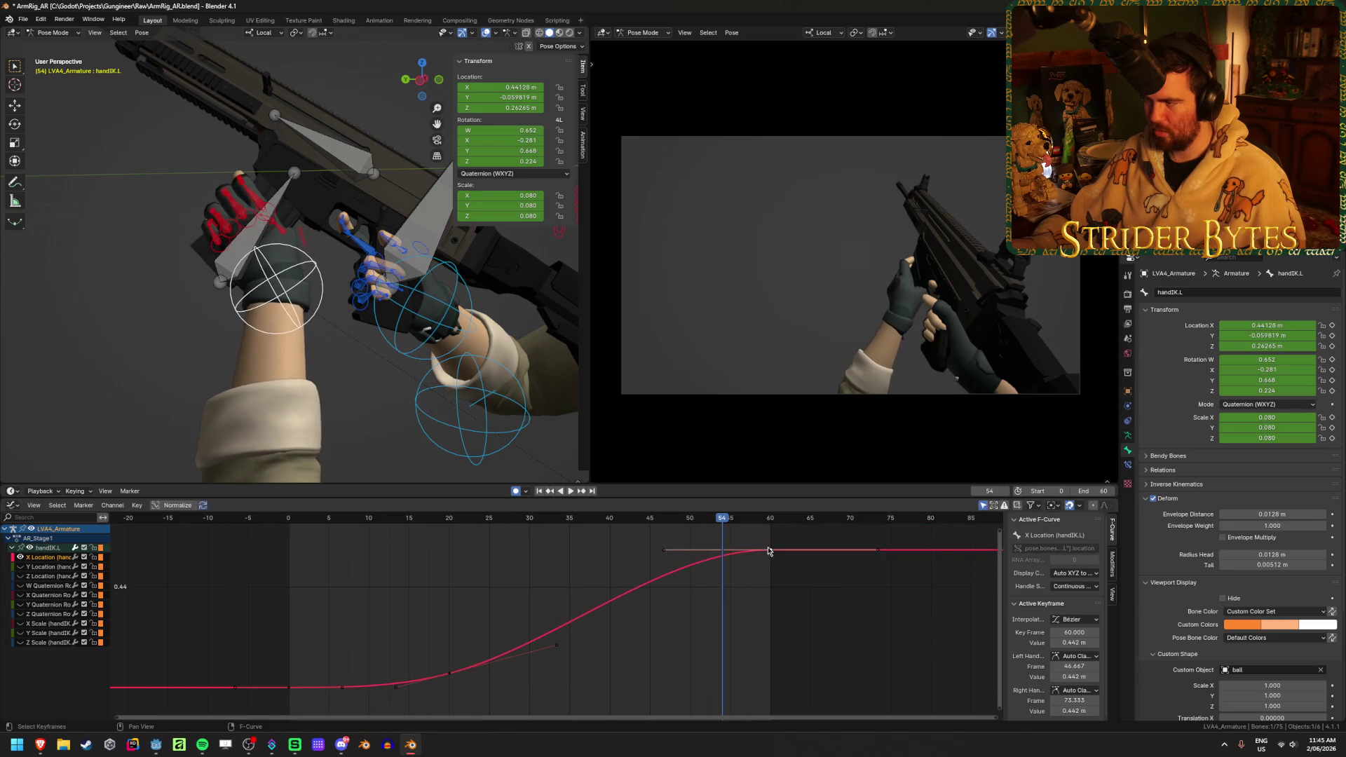
{"action": "scroll", "coordinate": [769, 597], "scroll_direction": "down", "scroll_amount": 2}
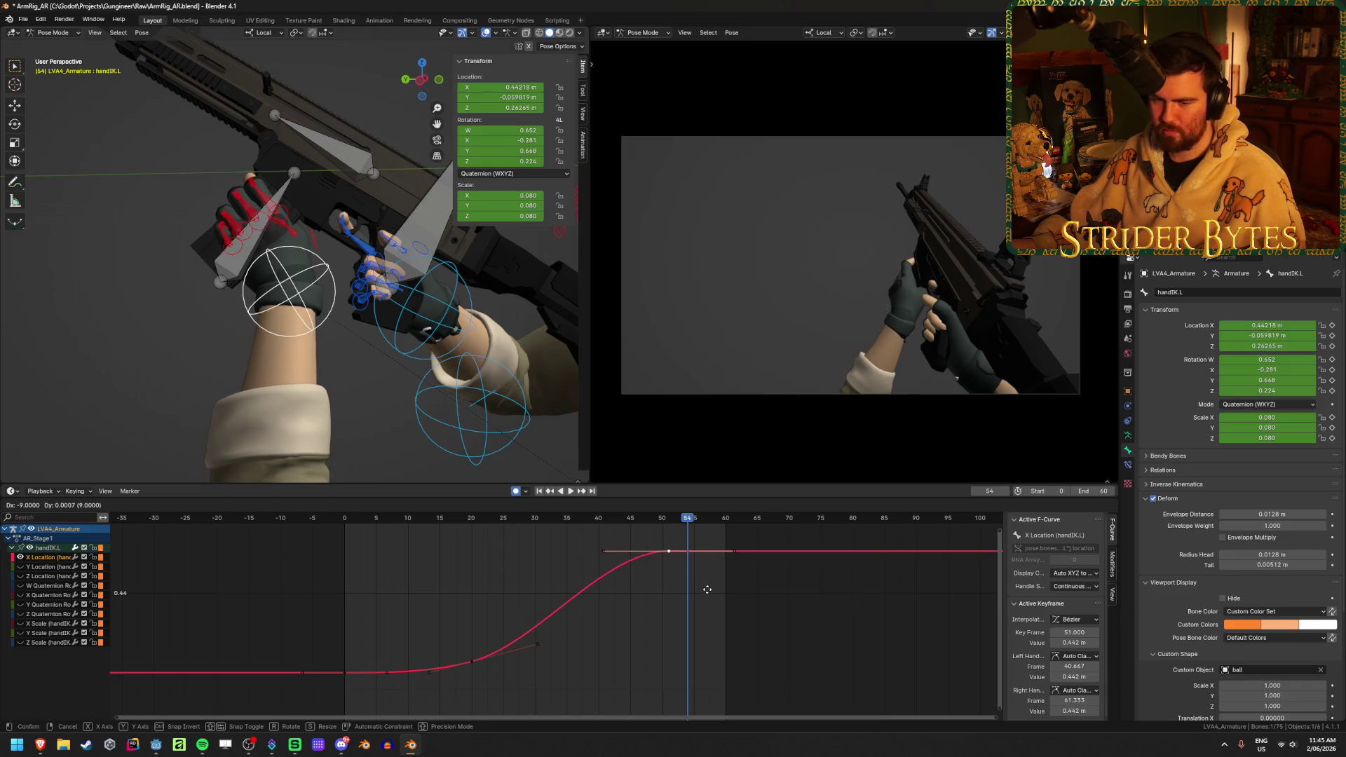
{"action": "left_click", "coordinate": [708, 590]}
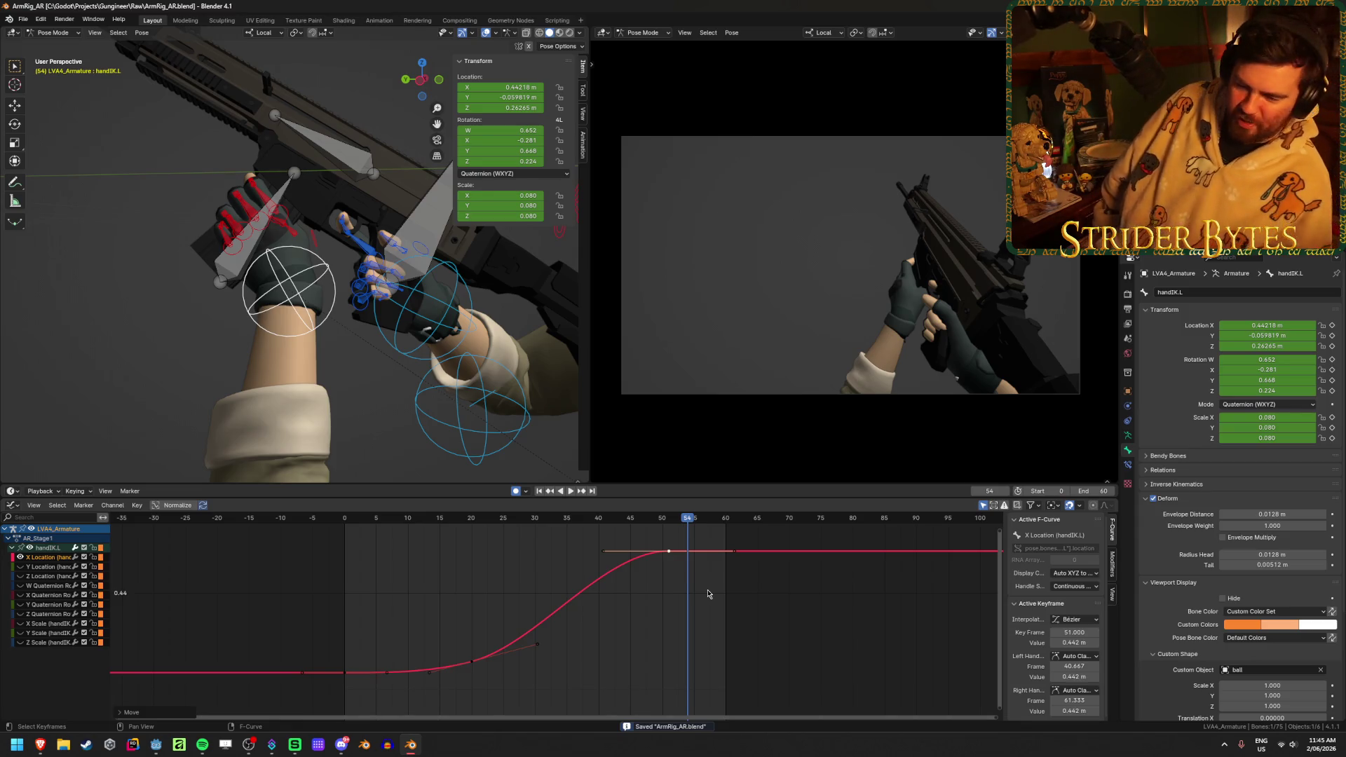
{"action": "key", "text": "XF86AudioLowerVolume"}
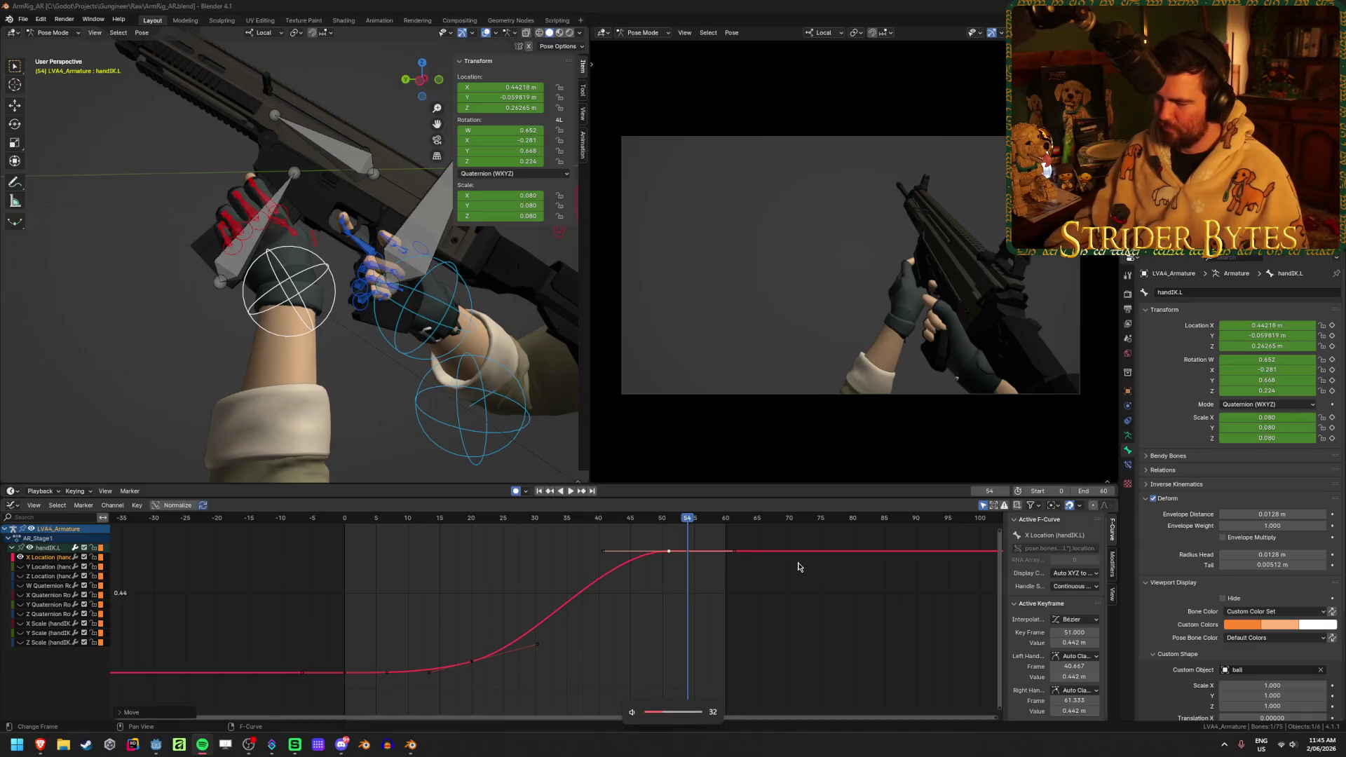
{"action": "left_click", "coordinate": [786, 571]}
{"action": "key", "text": "ctrl+s"}
{"action": "left_click", "coordinate": [576, 492]}
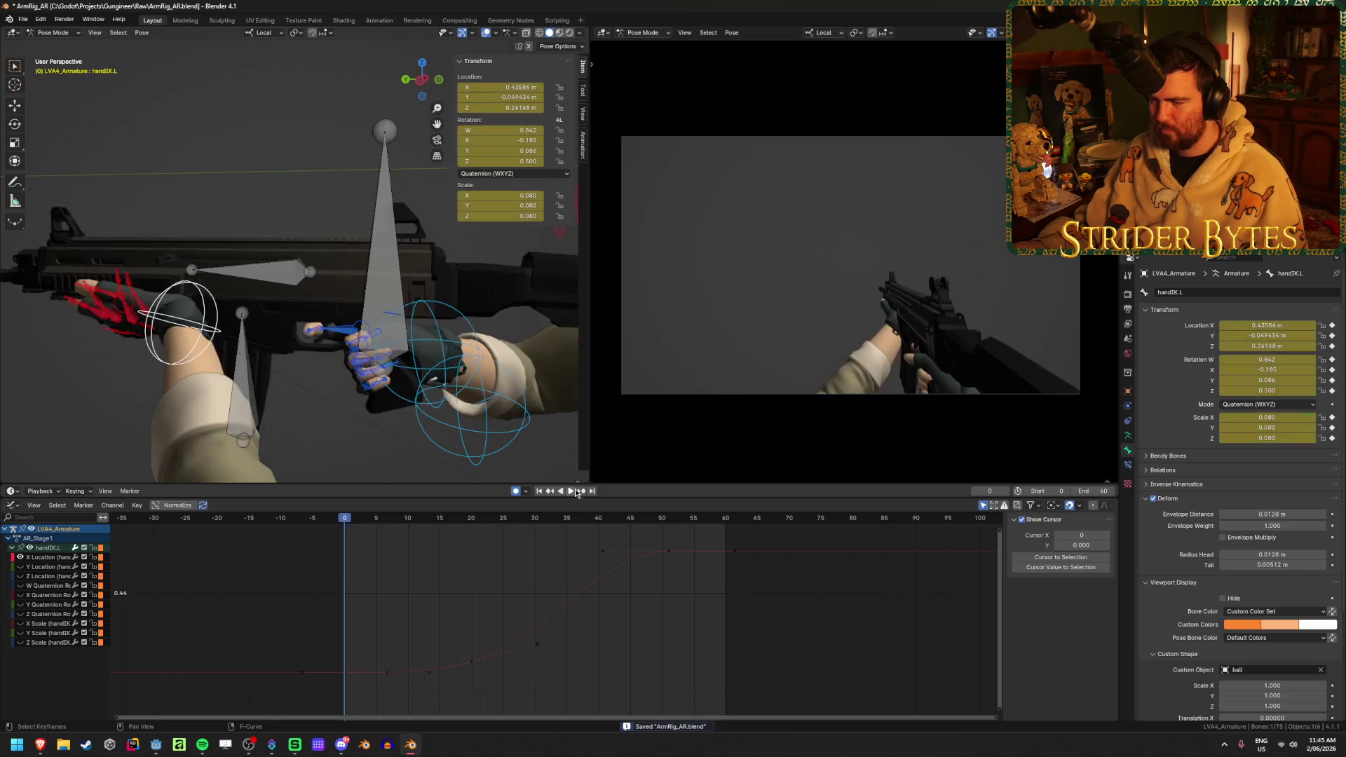
- Play back the AR_Stage1 hand animation twice, save ArmRig_AR.blend, and jump to frame 60
{"action": "left_click", "coordinate": [571, 493]}
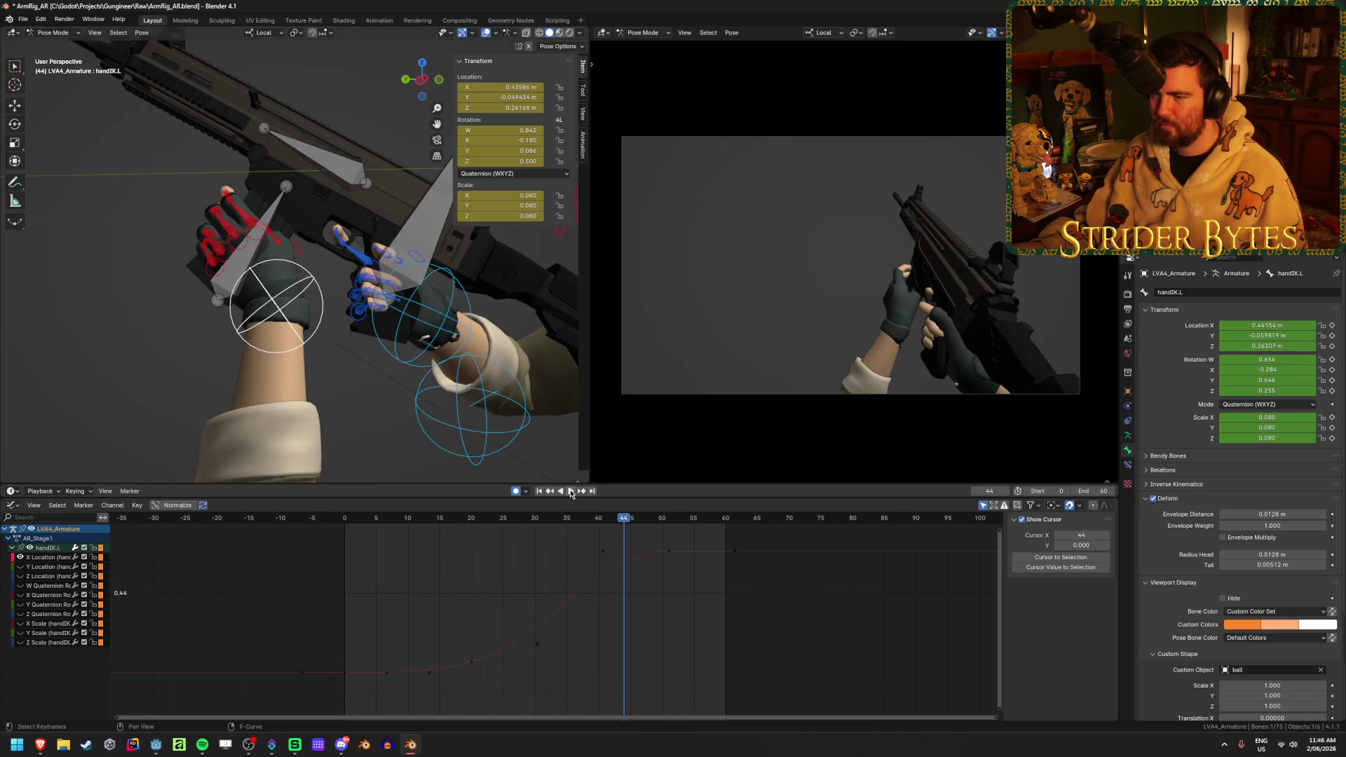
{"action": "mouse_move", "coordinate": [626, 525]}
{"action": "left_mouse_down"}
{"action": "mouse_move", "coordinate": [719, 530]}
{"action": "mouse_move", "coordinate": [344, 530]}
{"action": "left_mouse_up"}
{"action": "left_click", "coordinate": [564, 492]}
{"action": "key", "text": "ctrl+s"}
{"action": "left_click", "coordinate": [565, 492]}
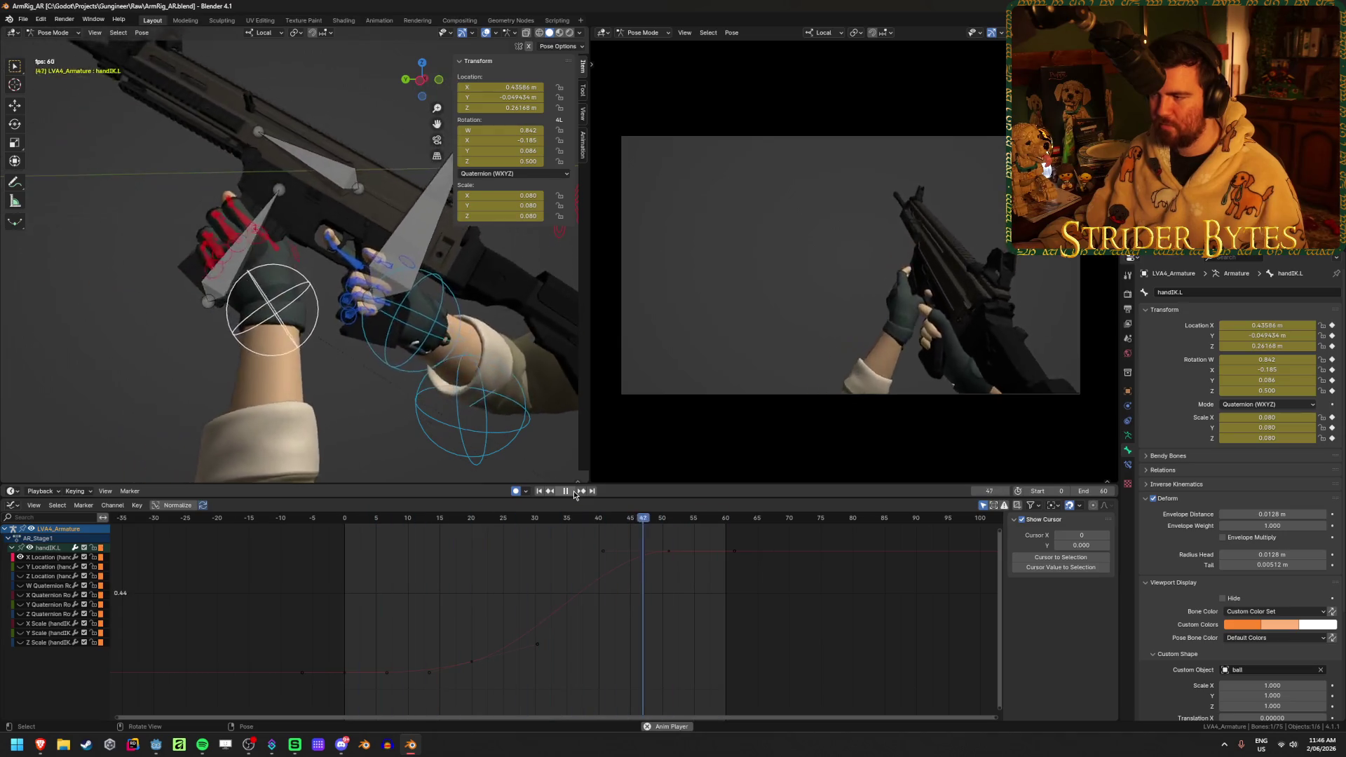
{"action": "left_click", "coordinate": [574, 491]}
{"action": "key", "text": "ctrl+s"}
{"action": "scroll", "coordinate": [582, 553], "scroll_direction": "down", "scroll_amount": 1}
{"action": "scroll", "coordinate": [582, 553], "scroll_direction": "down", "scroll_amount": 1}
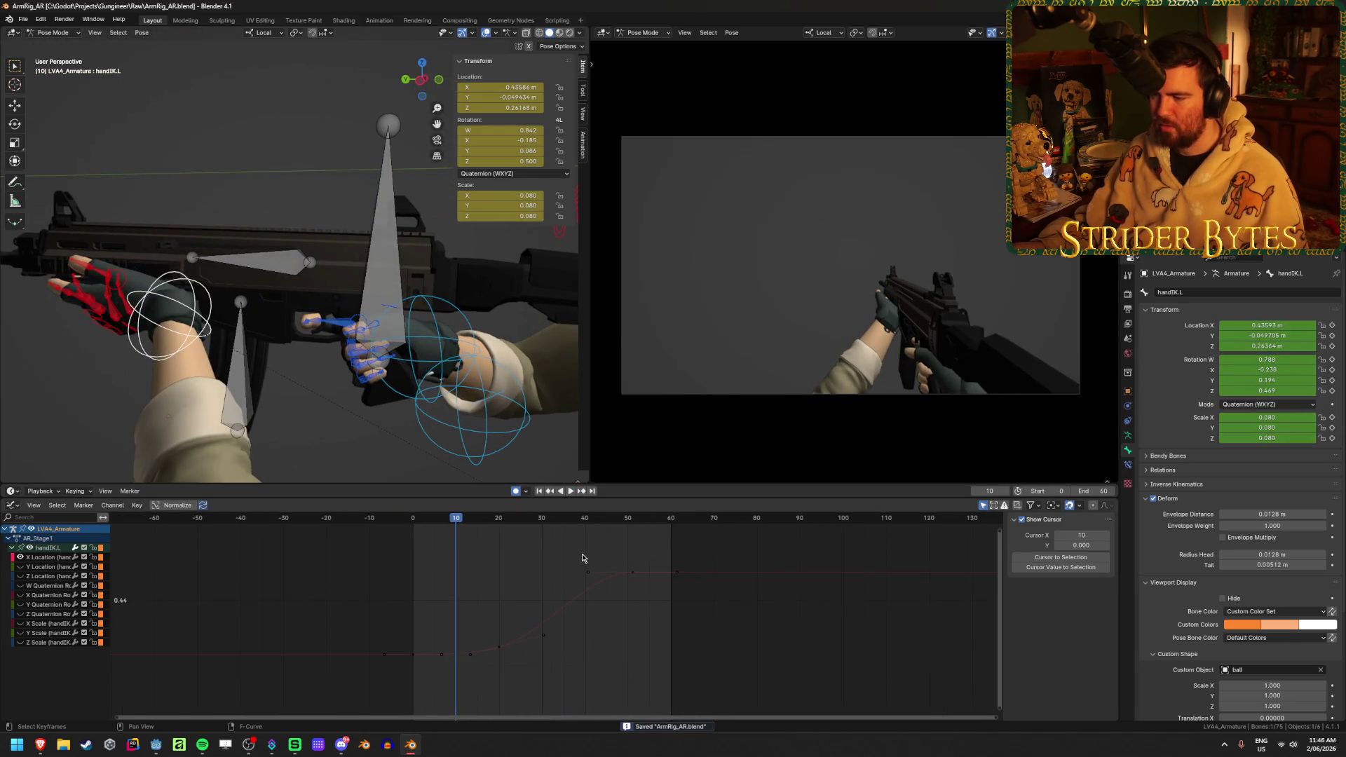
{"action": "key", "text": "shift+Right"}
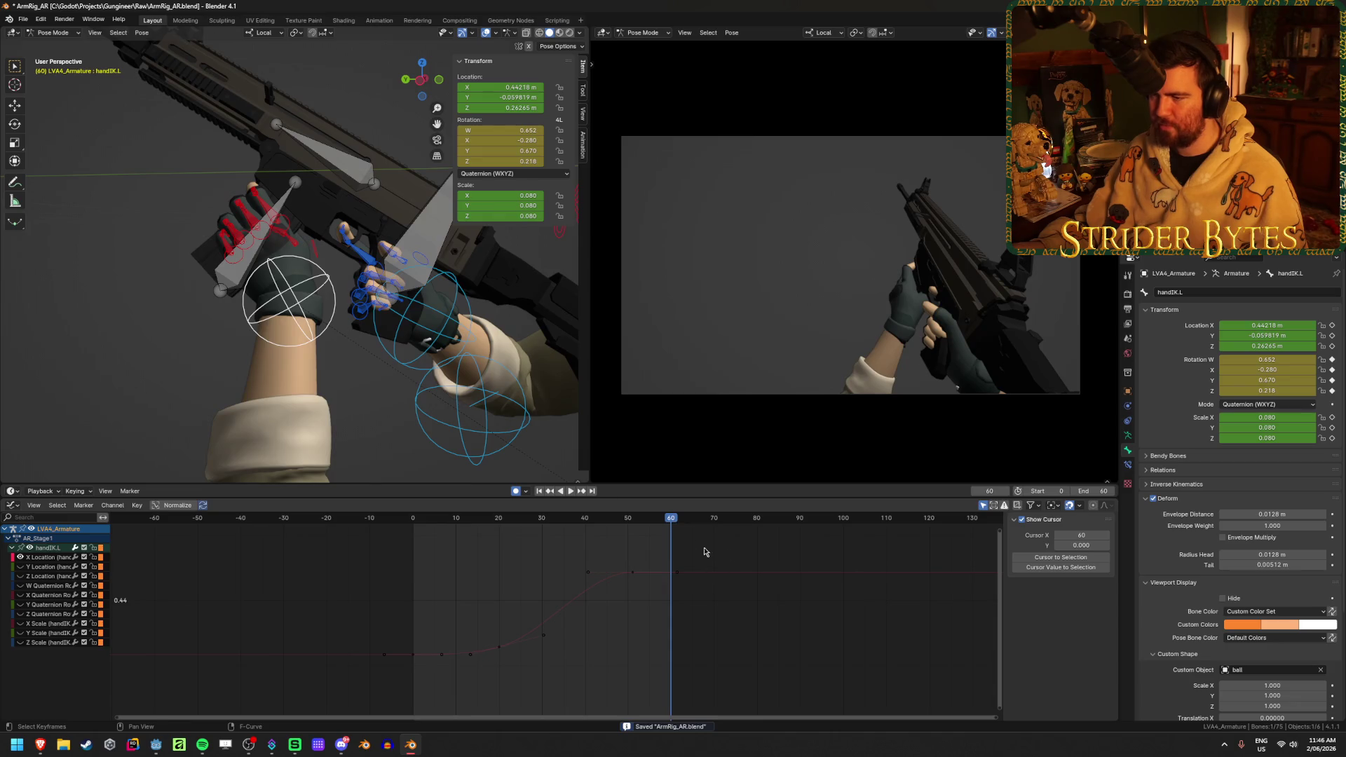
{"action": "scroll", "coordinate": [384, 314], "scroll_direction": "down", "scroll_amount": 6}
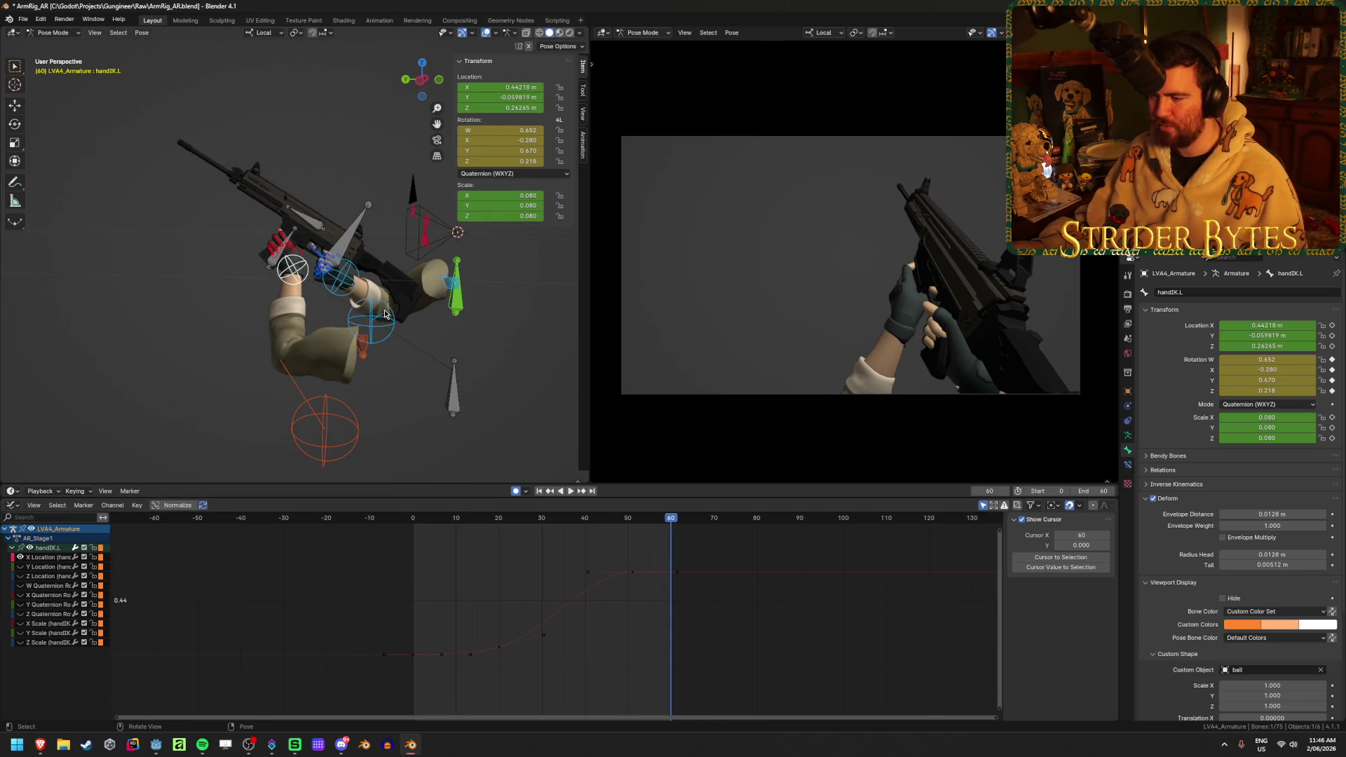
- Select all arm bones, copy the current pose, and key it at frame 60
{"action": "key", "text": "a"}
{"action": "key", "text": "ctrl+c"}
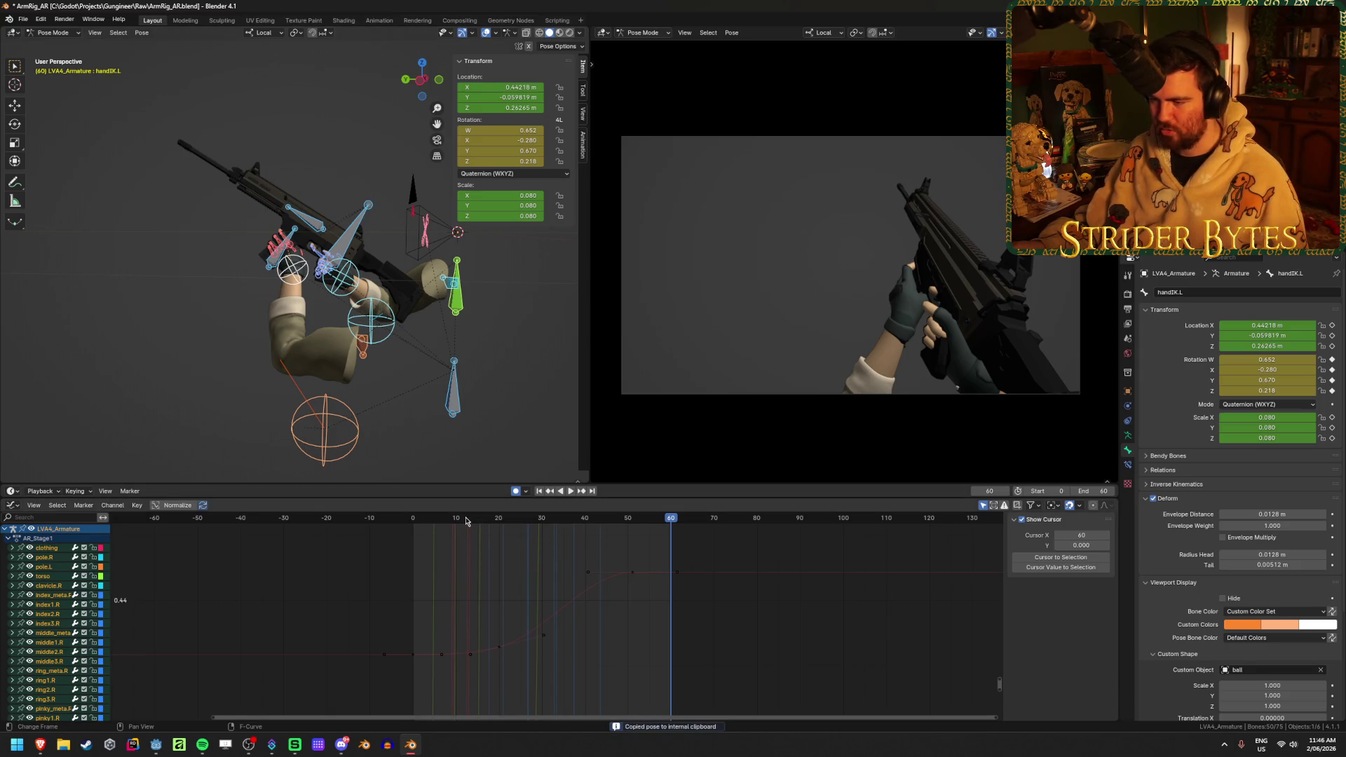
{"action": "key", "text": "ctrl+v"}
{"action": "scroll", "coordinate": [554, 630], "scroll_direction": "down", "scroll_amount": 8}
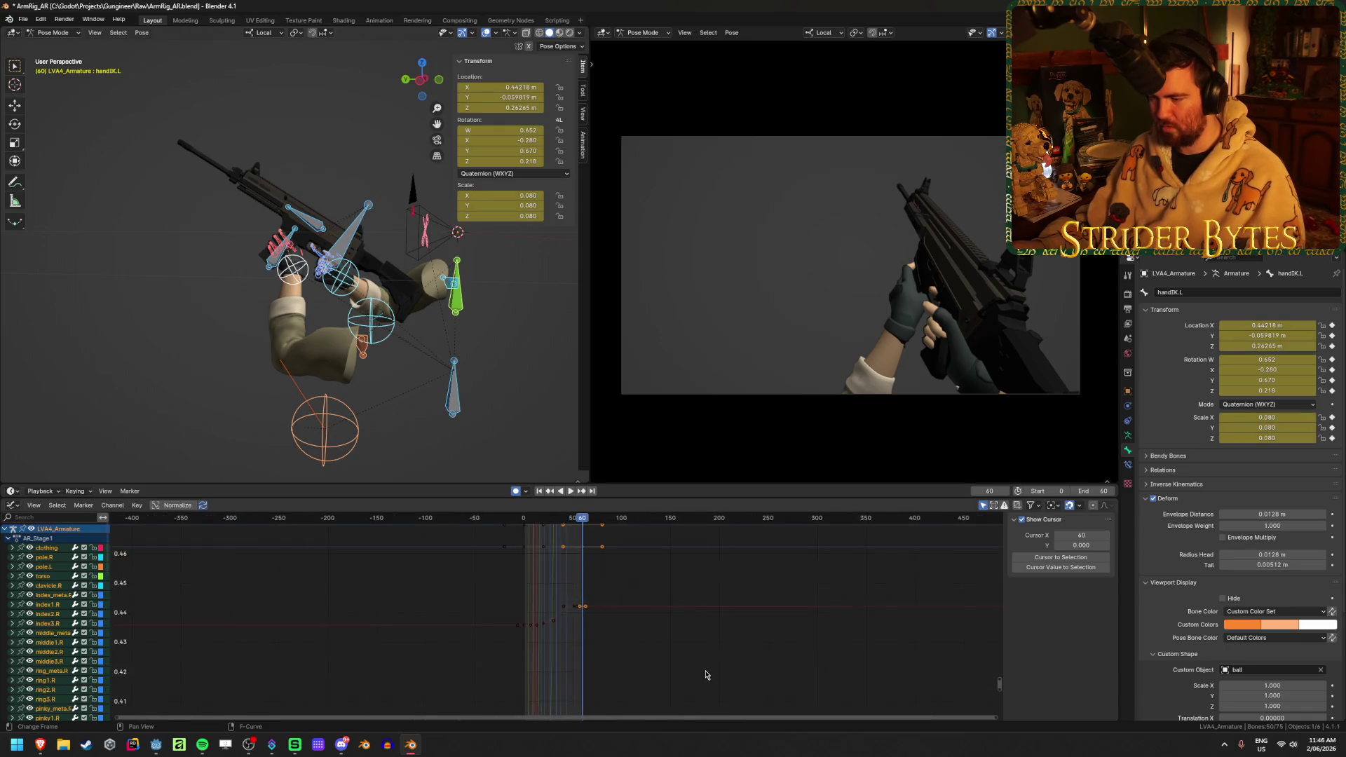
- In the Action Editor, paste the pose onto frame 0 of AR_Stage2_Fast and preview it
{"action": "key", "text": "ctrl+Tab"}
{"action": "scroll", "coordinate": [617, 616], "scroll_direction": "up", "scroll_amount": 6}
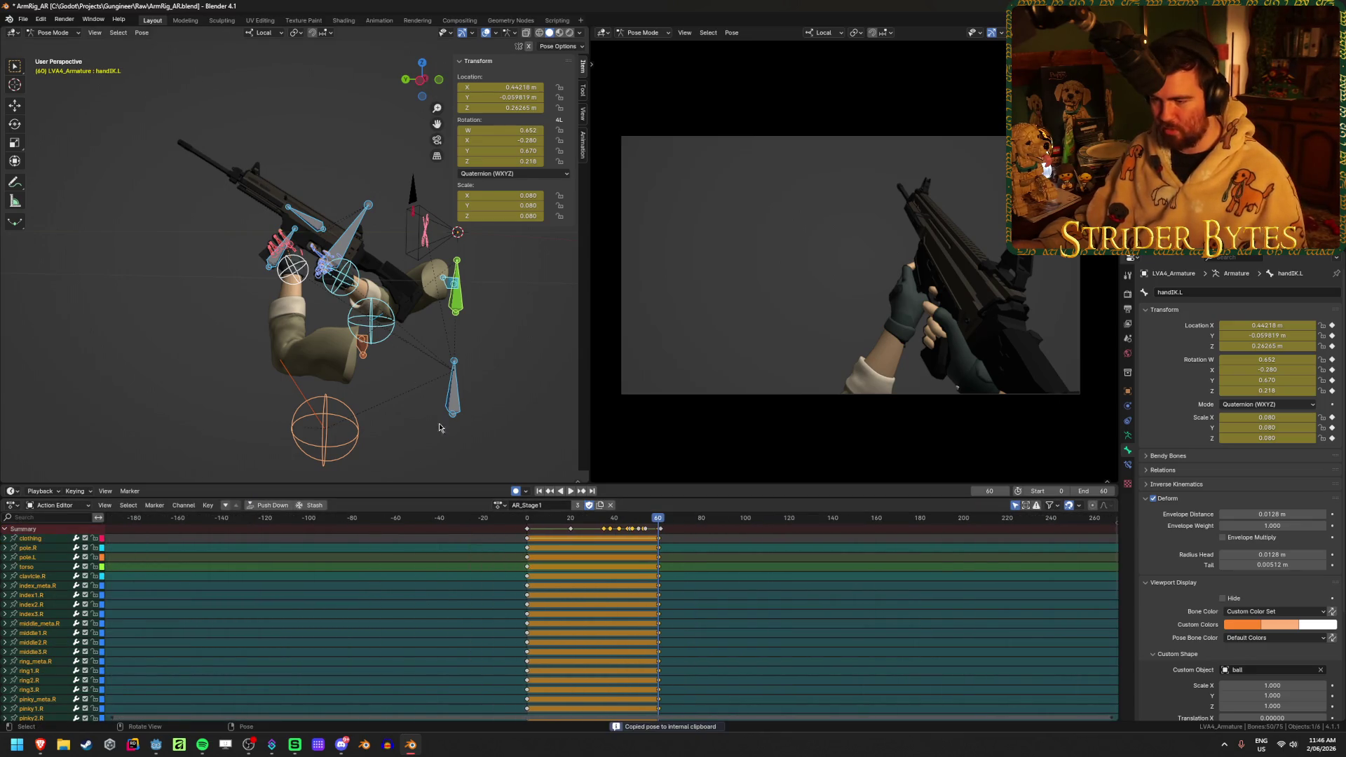
{"action": "left_click", "coordinate": [498, 505]}
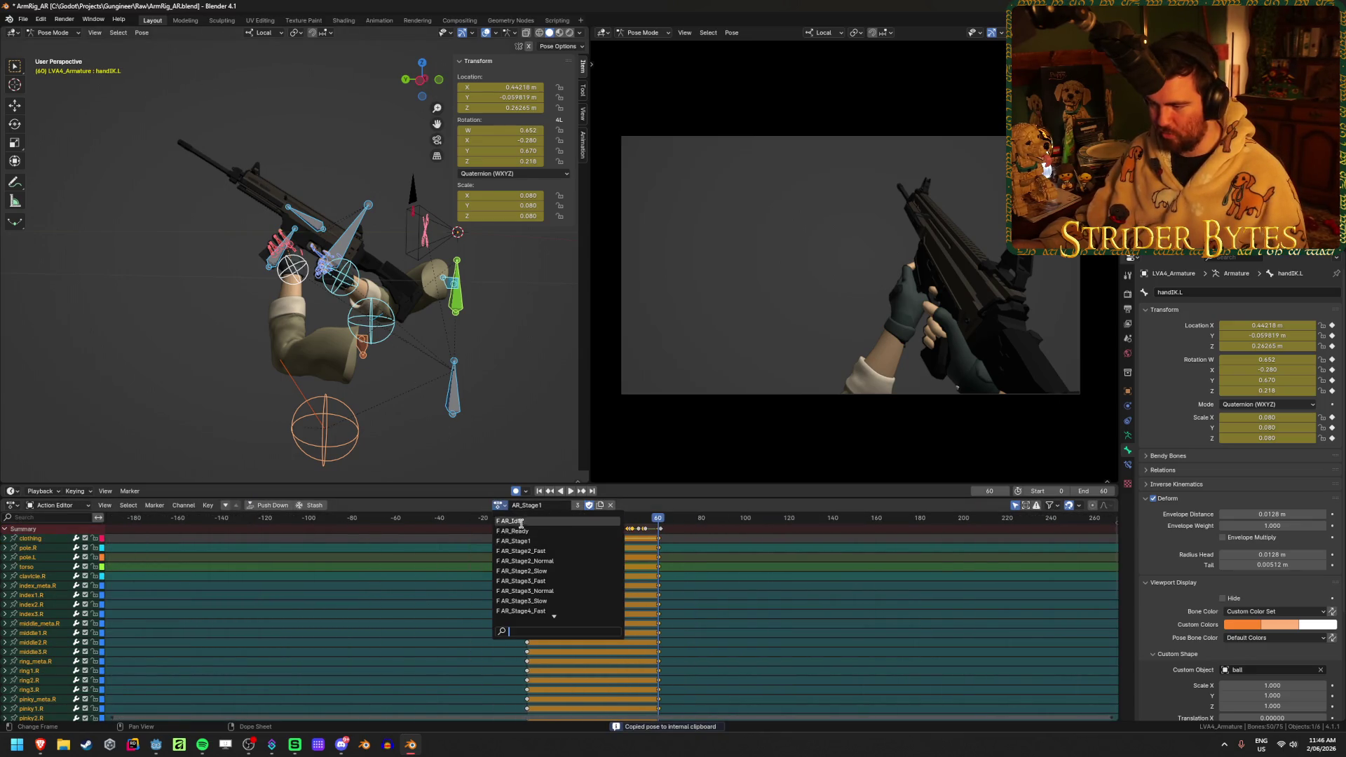
{"action": "left_click", "coordinate": [560, 551]}
{"action": "key", "text": "shift+Left"}
{"action": "key", "text": "ctrl+v"}
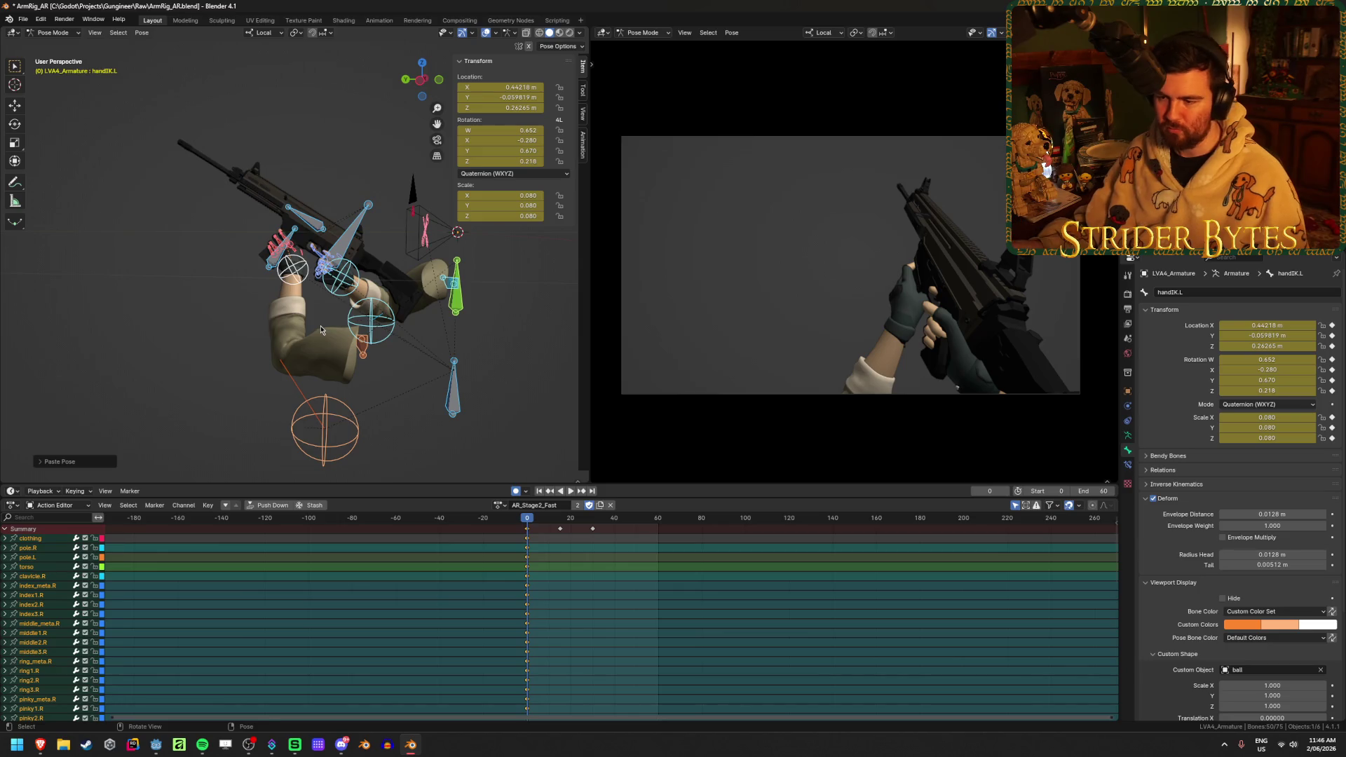
{"action": "key", "text": "space"}
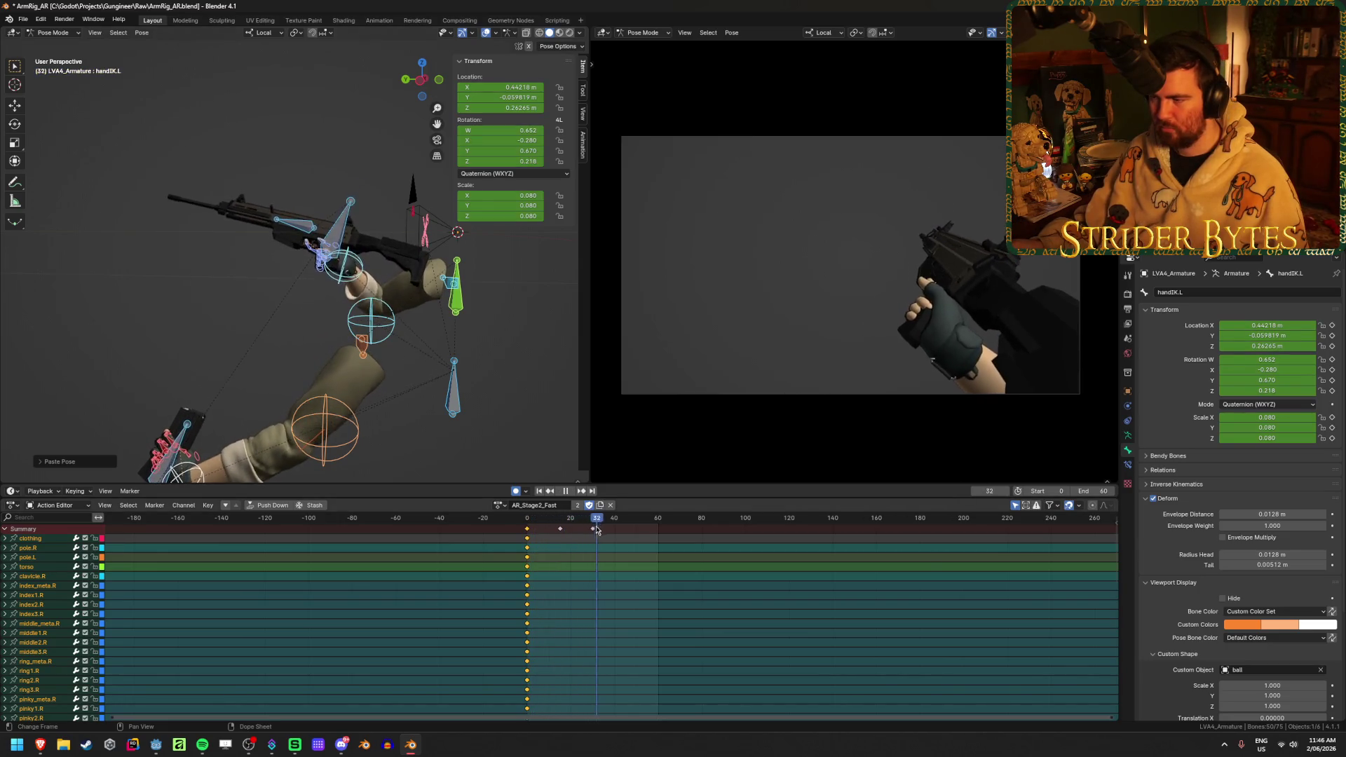
{"action": "key", "text": "Escape"}
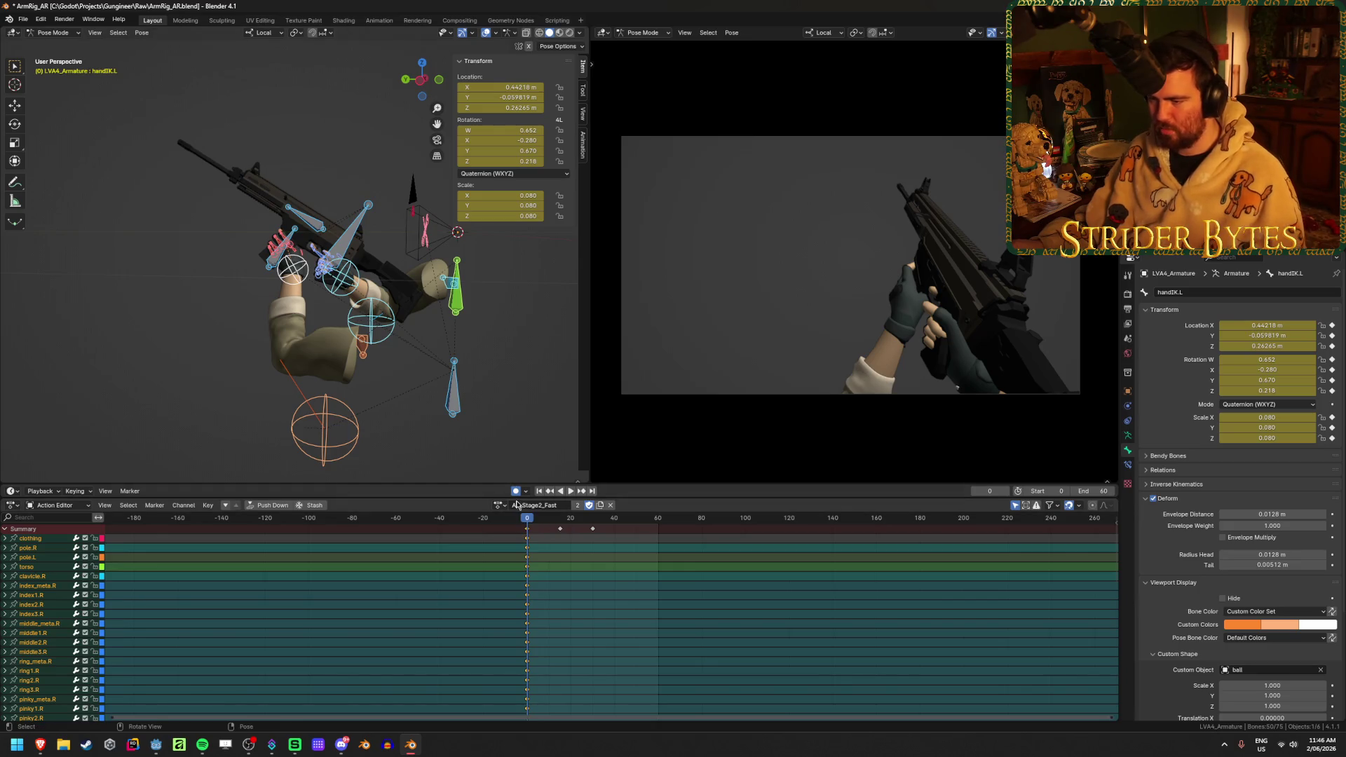
- Paste the pose onto the first frame of AR_Stage2_Normal and AR_Stage2_Slow
{"action": "left_click", "coordinate": [500, 506]}
{"action": "left_click", "coordinate": [525, 561]}
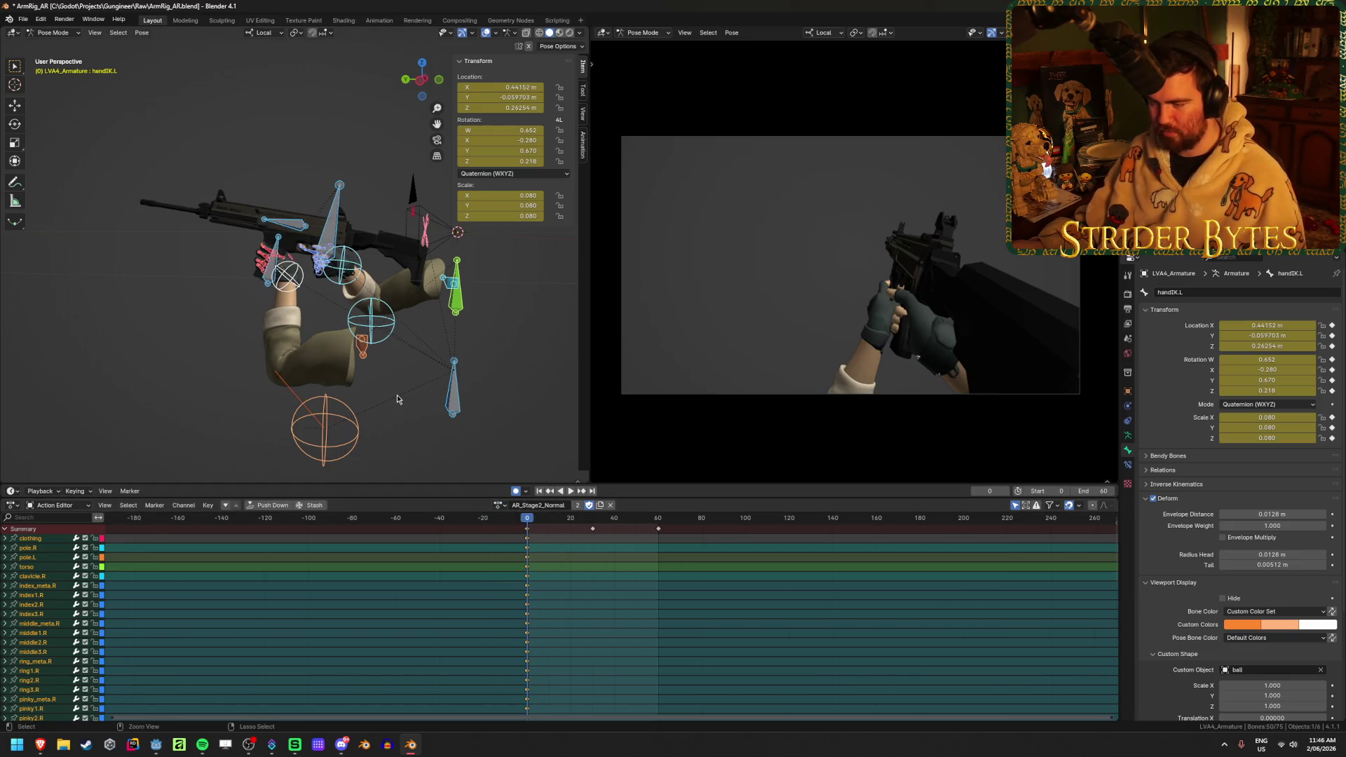
{"action": "key", "text": "ctrl+v"}
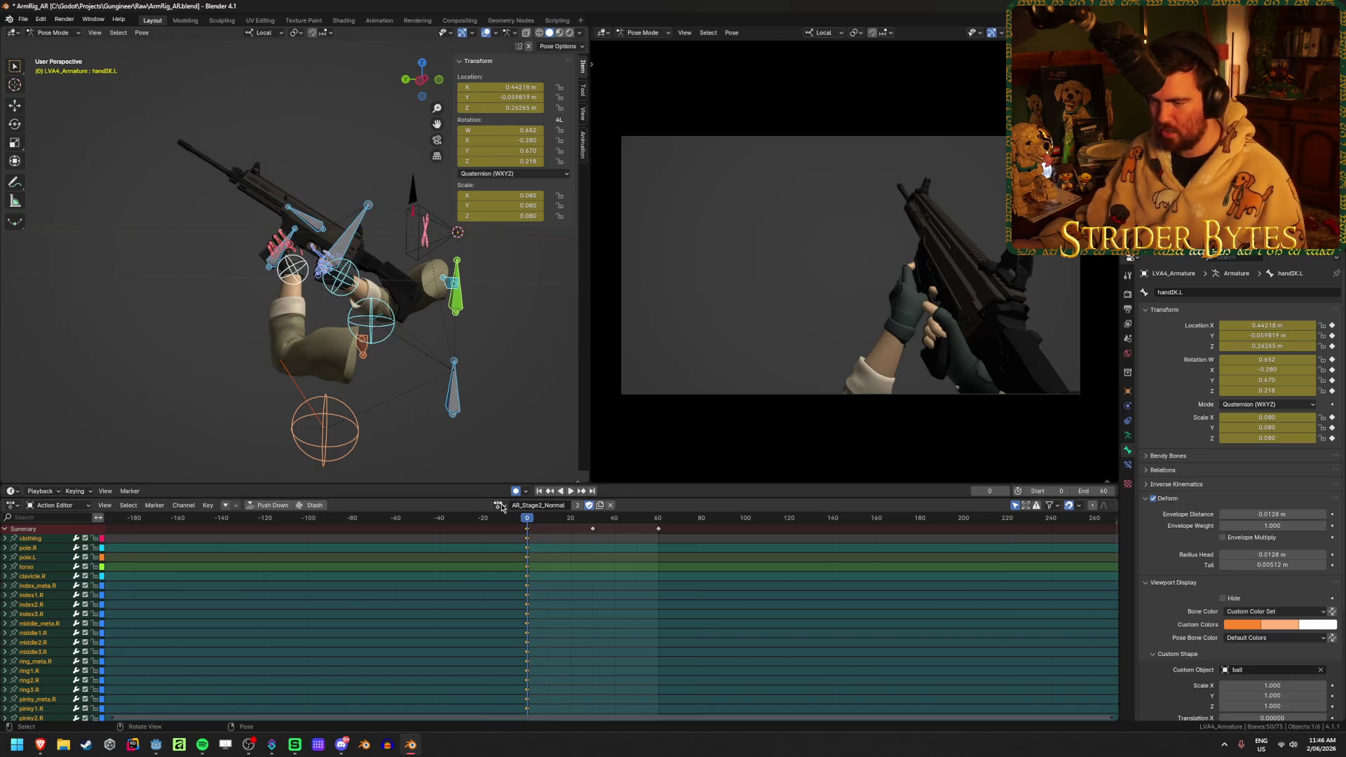
{"action": "left_click", "coordinate": [500, 505]}
{"action": "left_click", "coordinate": [533, 572]}
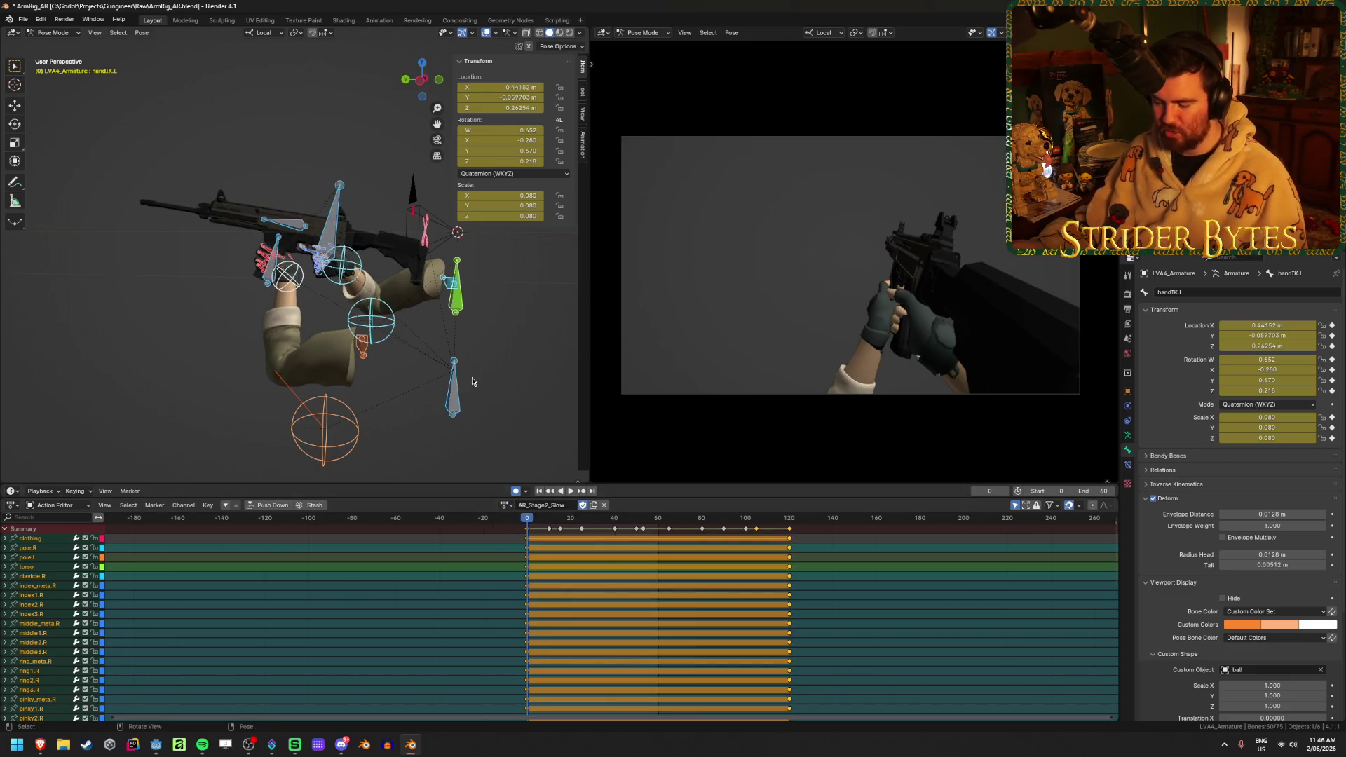
{"action": "key", "text": "ctrl+v"}
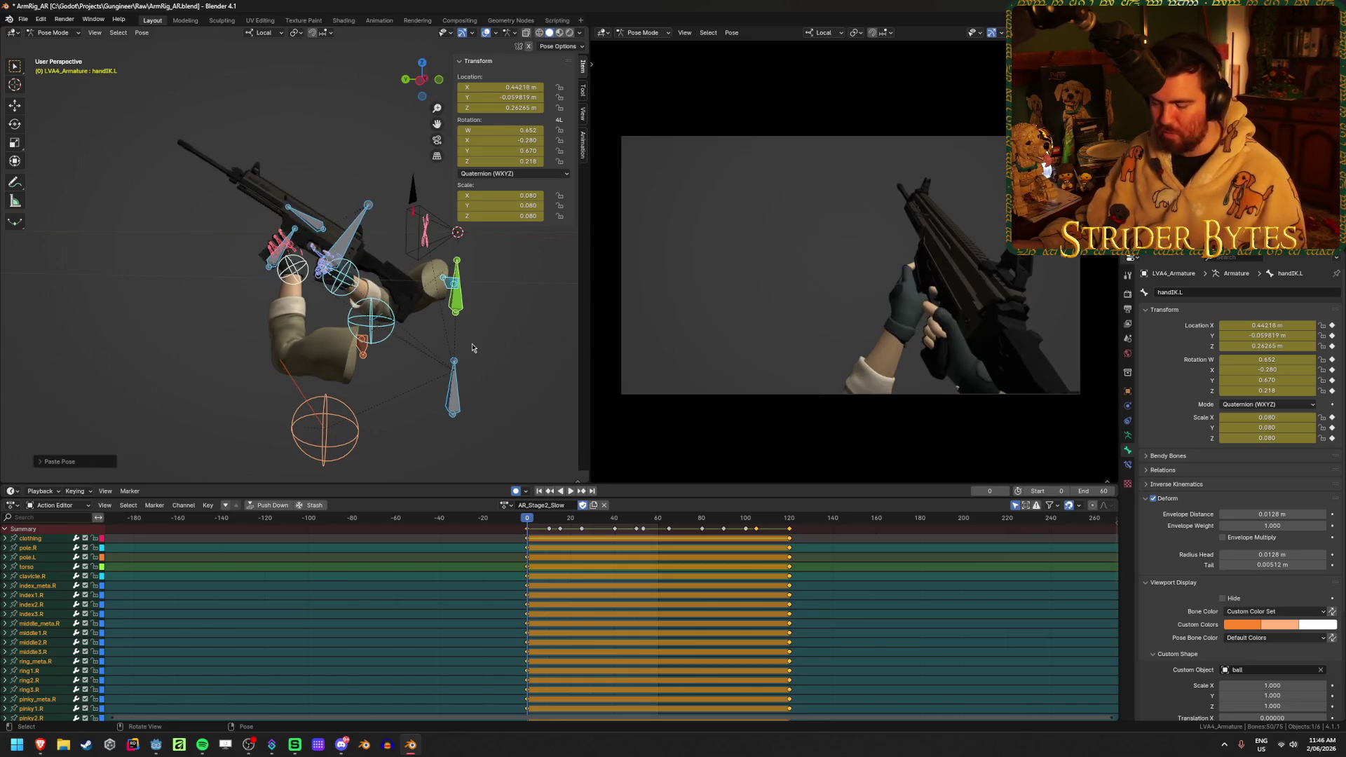
- Check the actions in turn, settle on AR_Stage2_Normal, and save ArmRig_AR.blend
{"action": "left_click", "coordinate": [505, 506]}
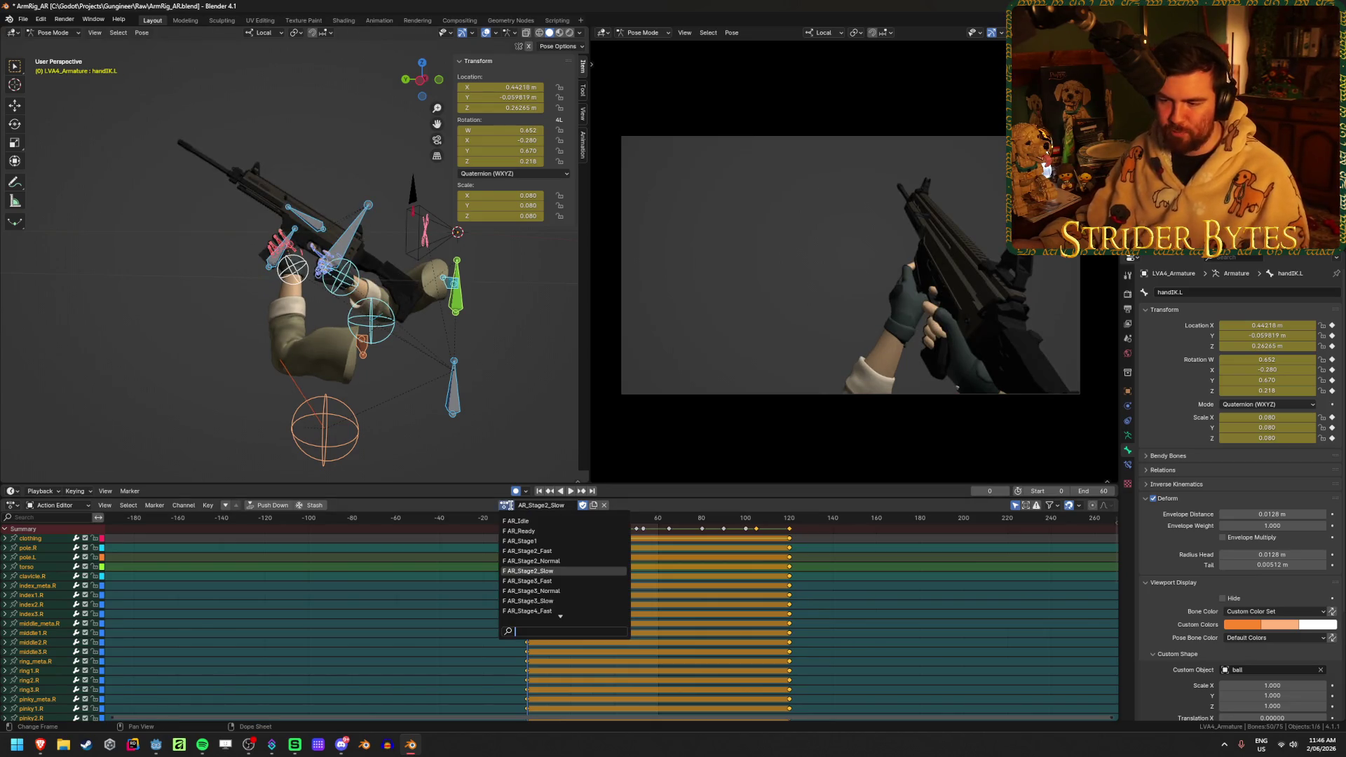
{"action": "left_click", "coordinate": [520, 541]}
{"action": "left_click", "coordinate": [498, 506]}
{"action": "left_click", "coordinate": [528, 551]}
{"action": "left_click", "coordinate": [498, 505]}
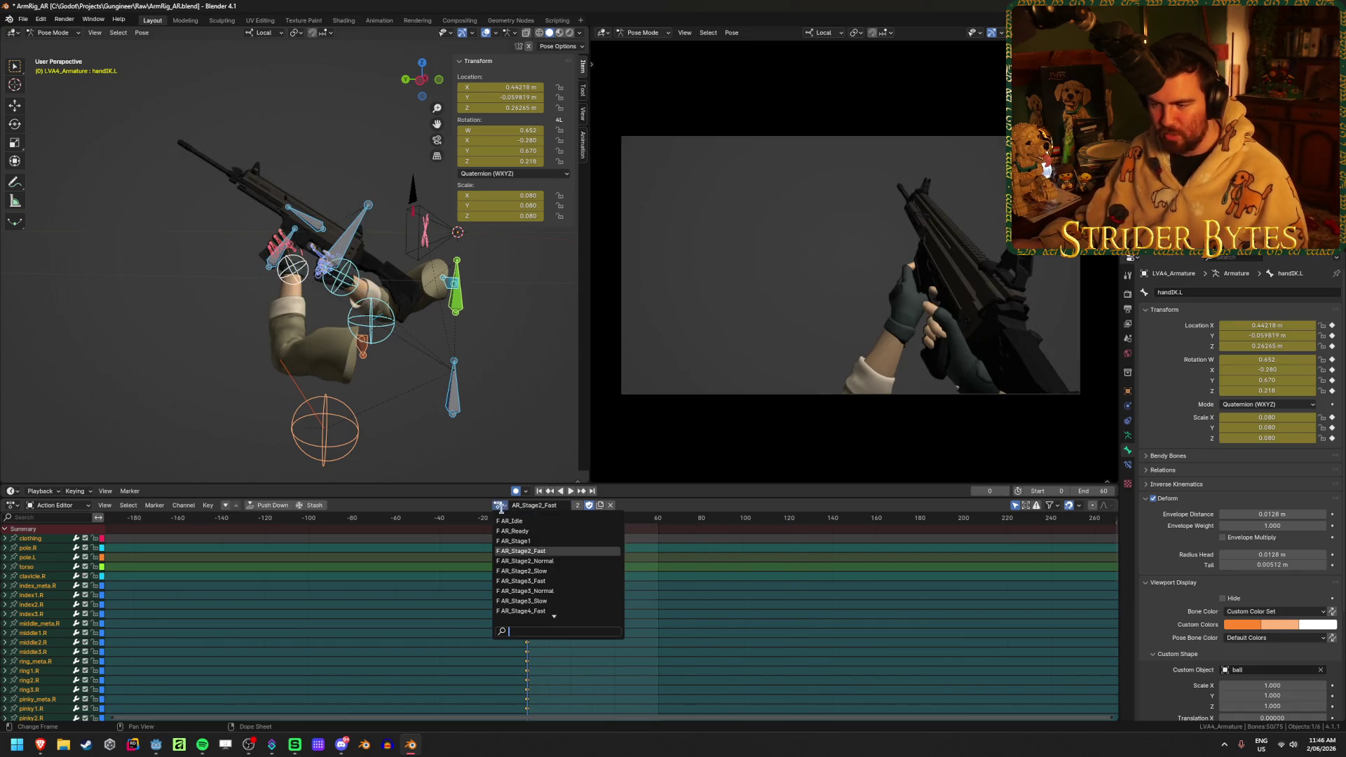
{"action": "left_click", "coordinate": [522, 561]}
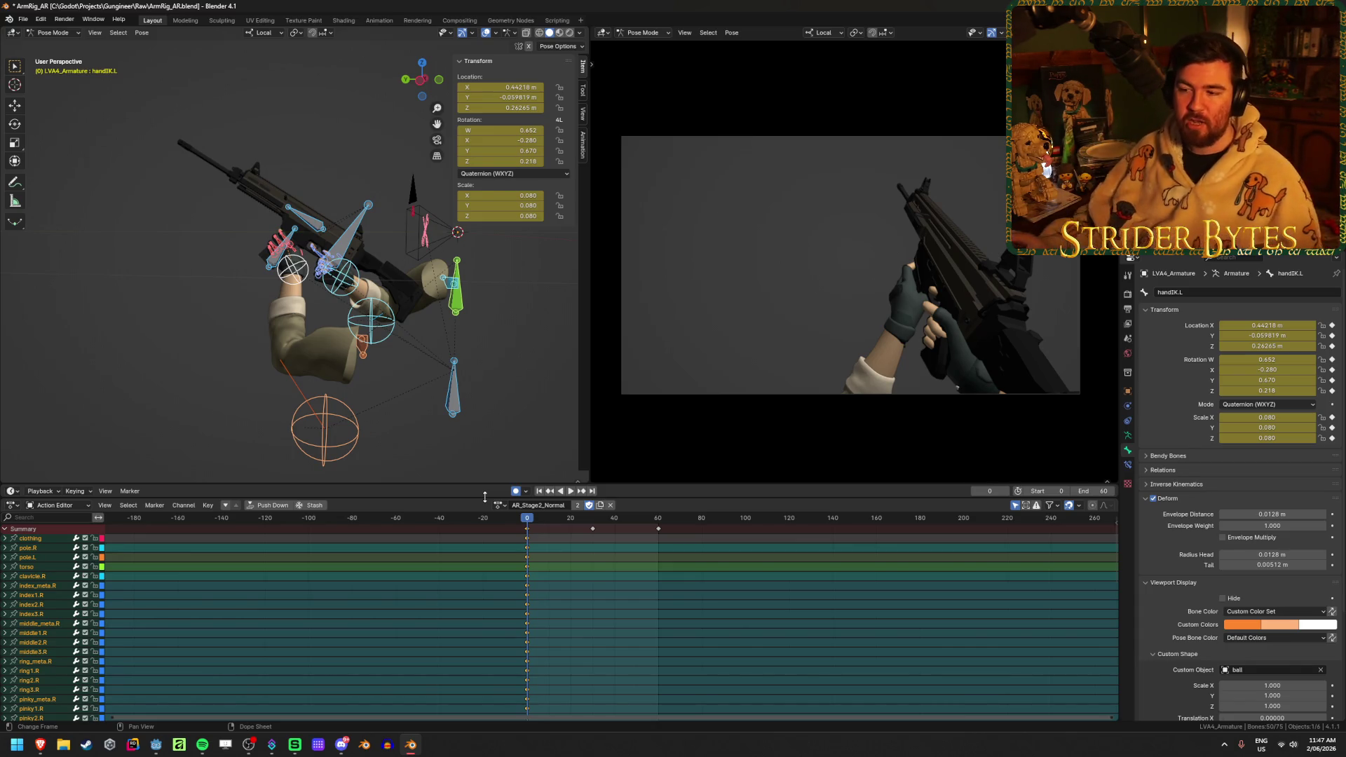
{"action": "left_click", "coordinate": [499, 505]}
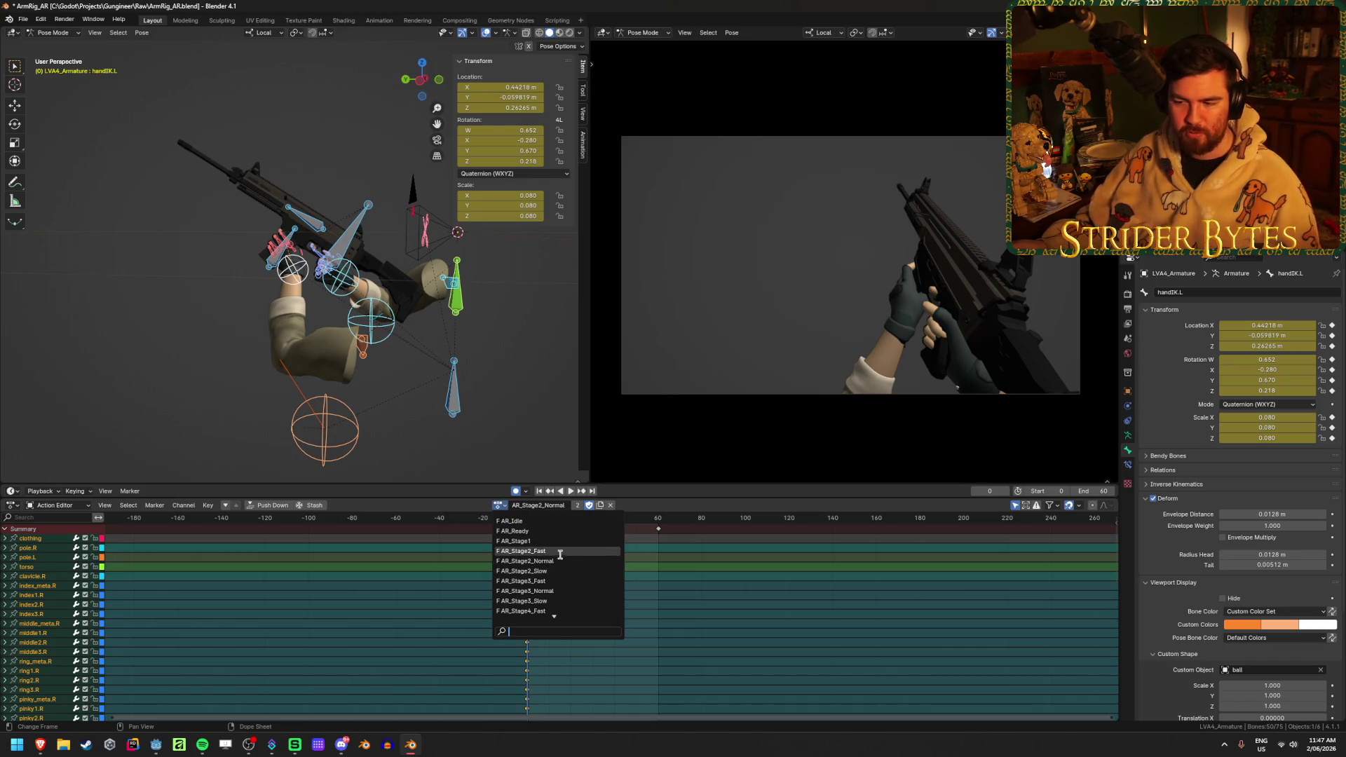
{"action": "left_click", "coordinate": [640, 505]}
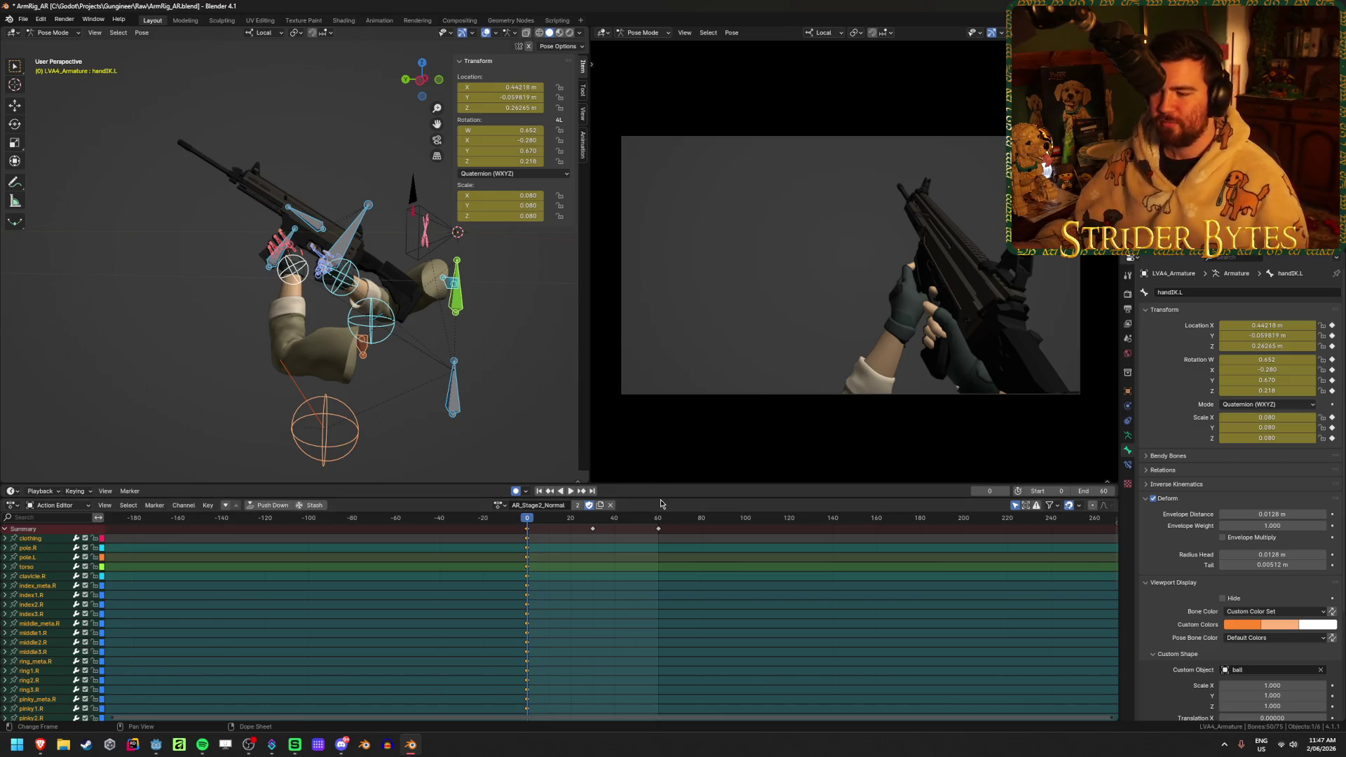
{"action": "key", "text": "ctrl+s"}
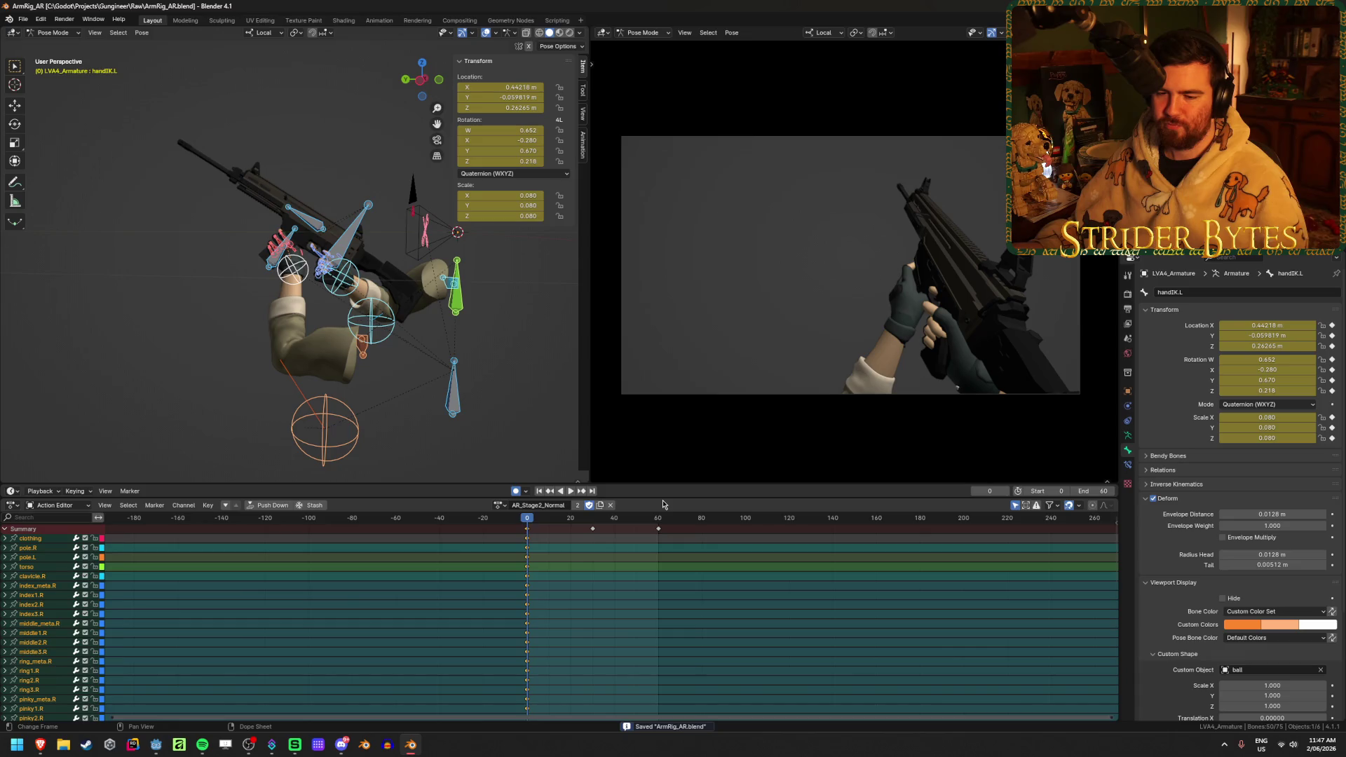
{"action": "key", "text": "a"}
{"action": "key", "text": "space"}
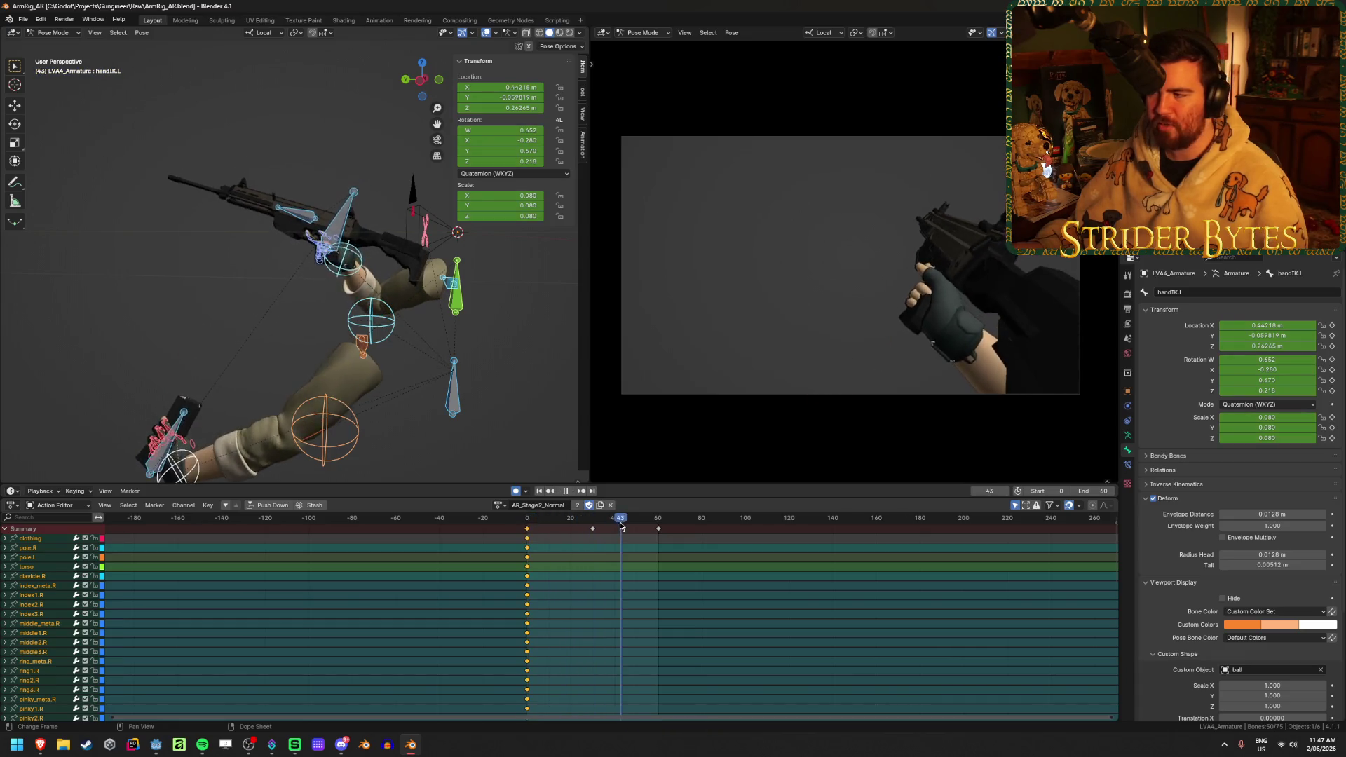
{"action": "key", "text": "Escape"}
{"action": "left_click", "coordinate": [500, 504]}
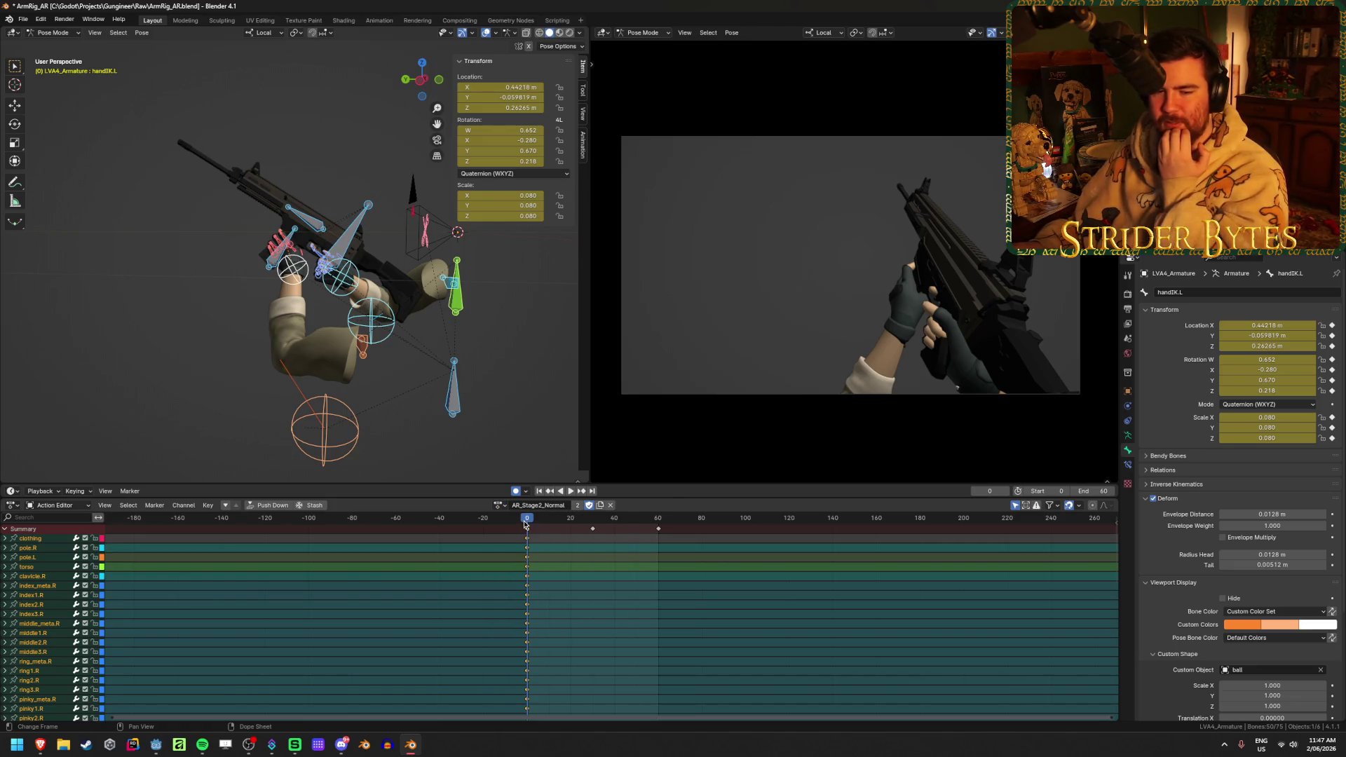
{"action": "key", "text": "space"}
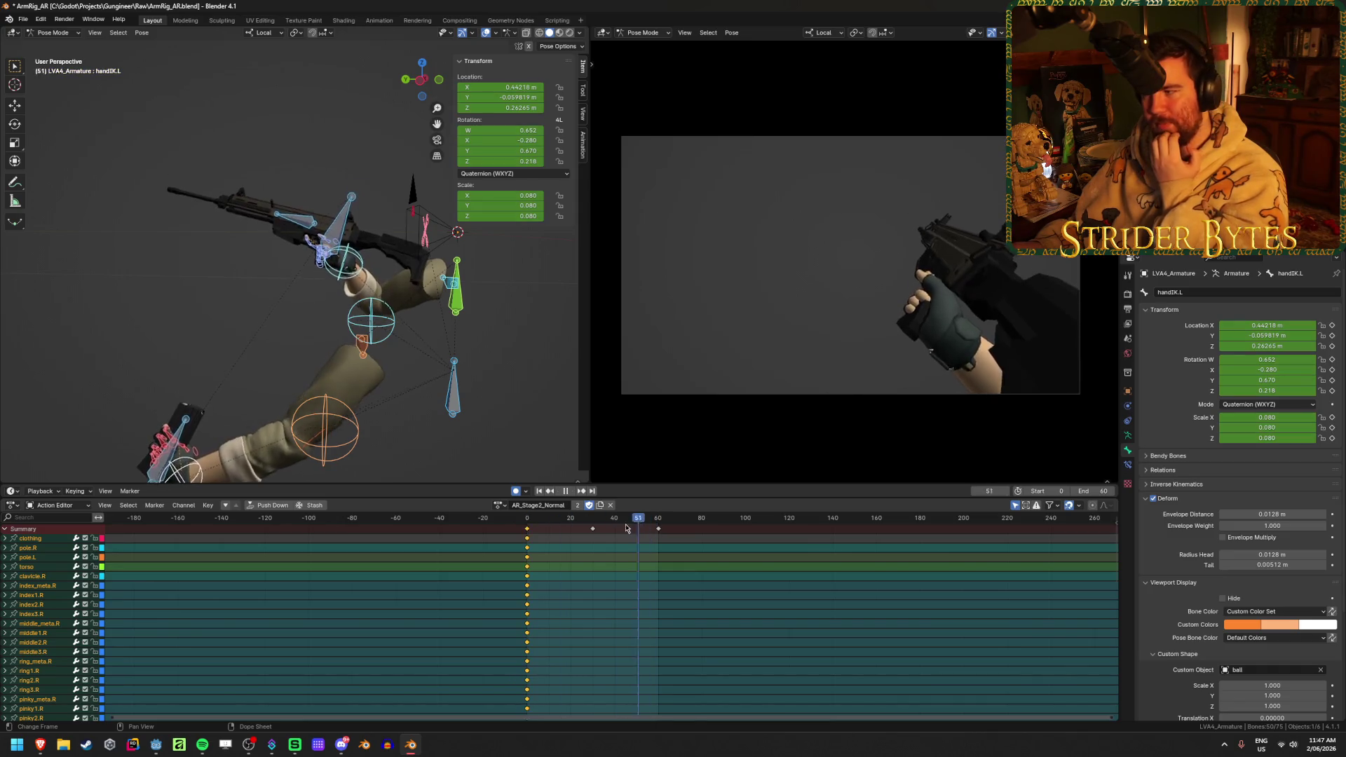
{"action": "key", "text": "Escape"}
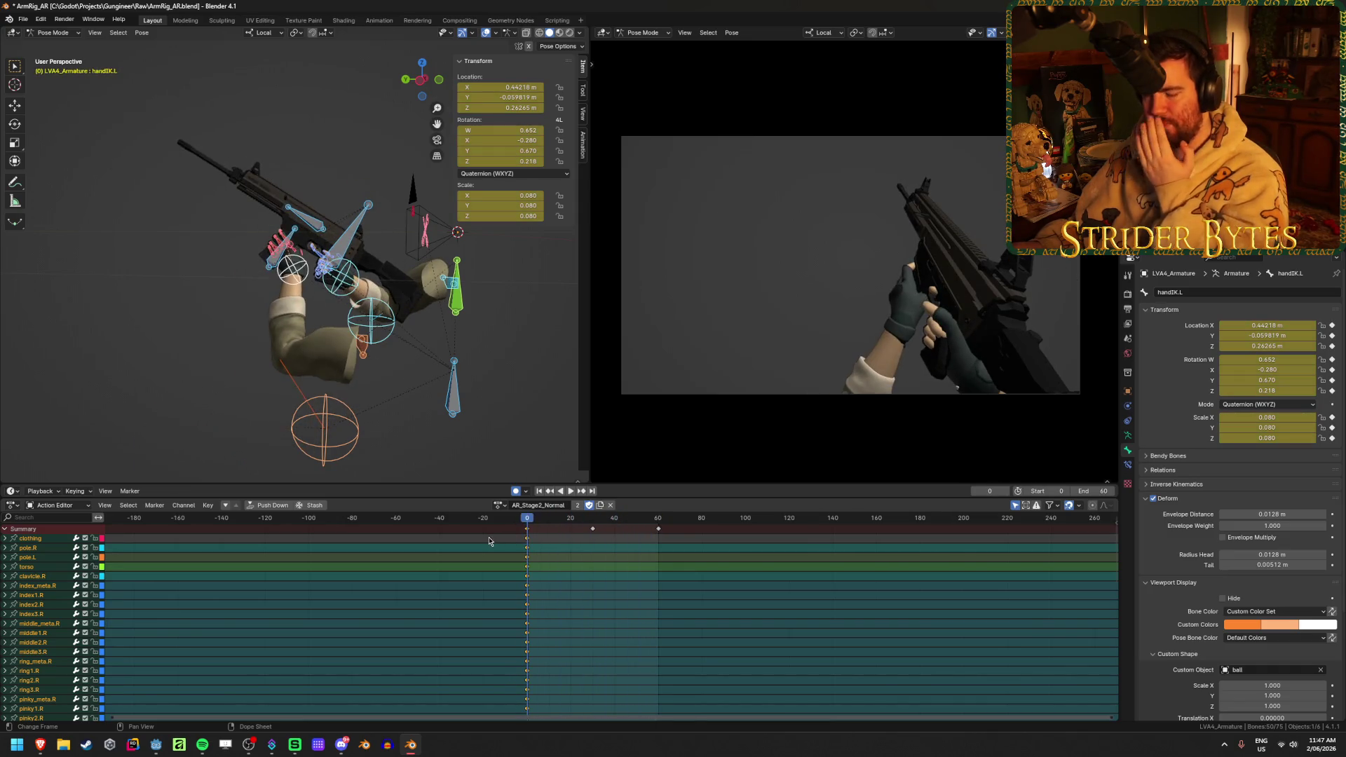
{"action": "left_click", "coordinate": [572, 491]}
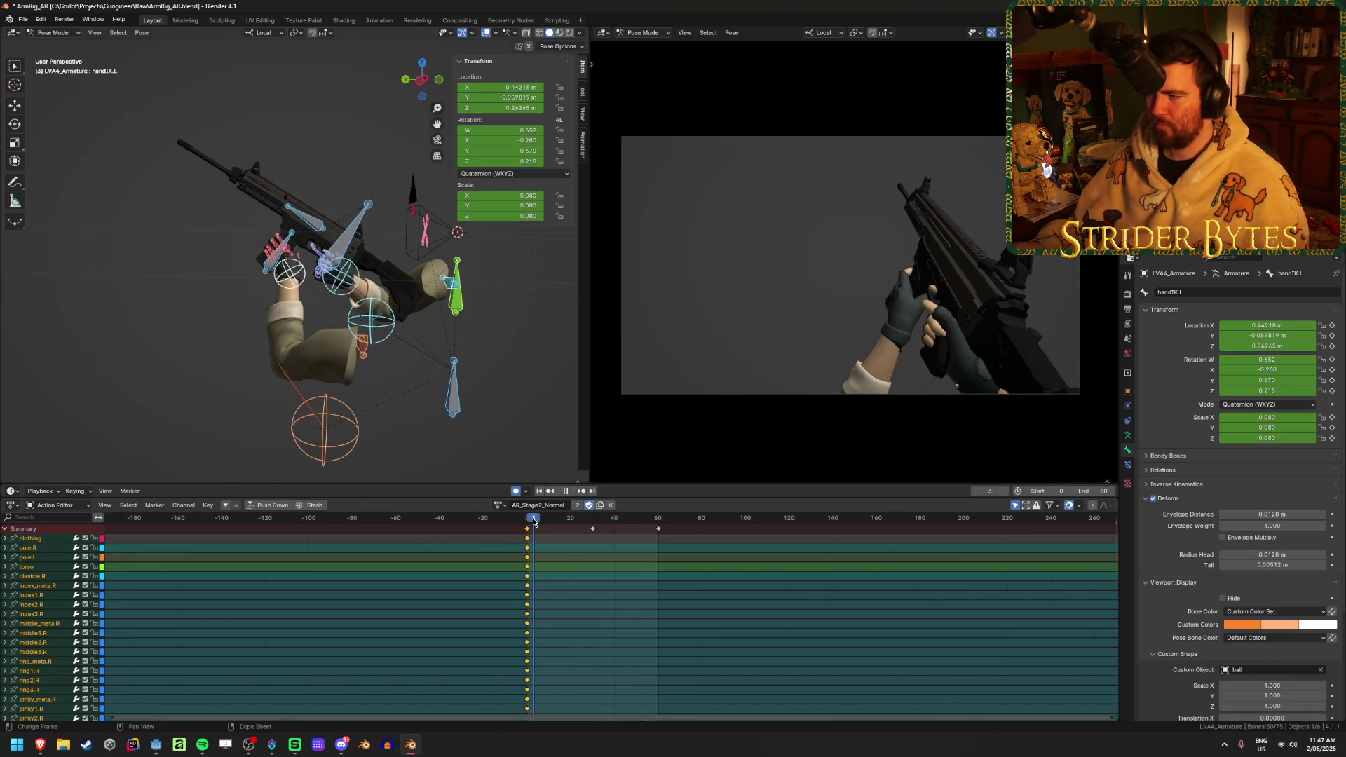
{"action": "left_click", "coordinate": [567, 519]}
{"action": "left_click_drag", "start_coordinate": [568, 520], "coordinate": [525, 529]}
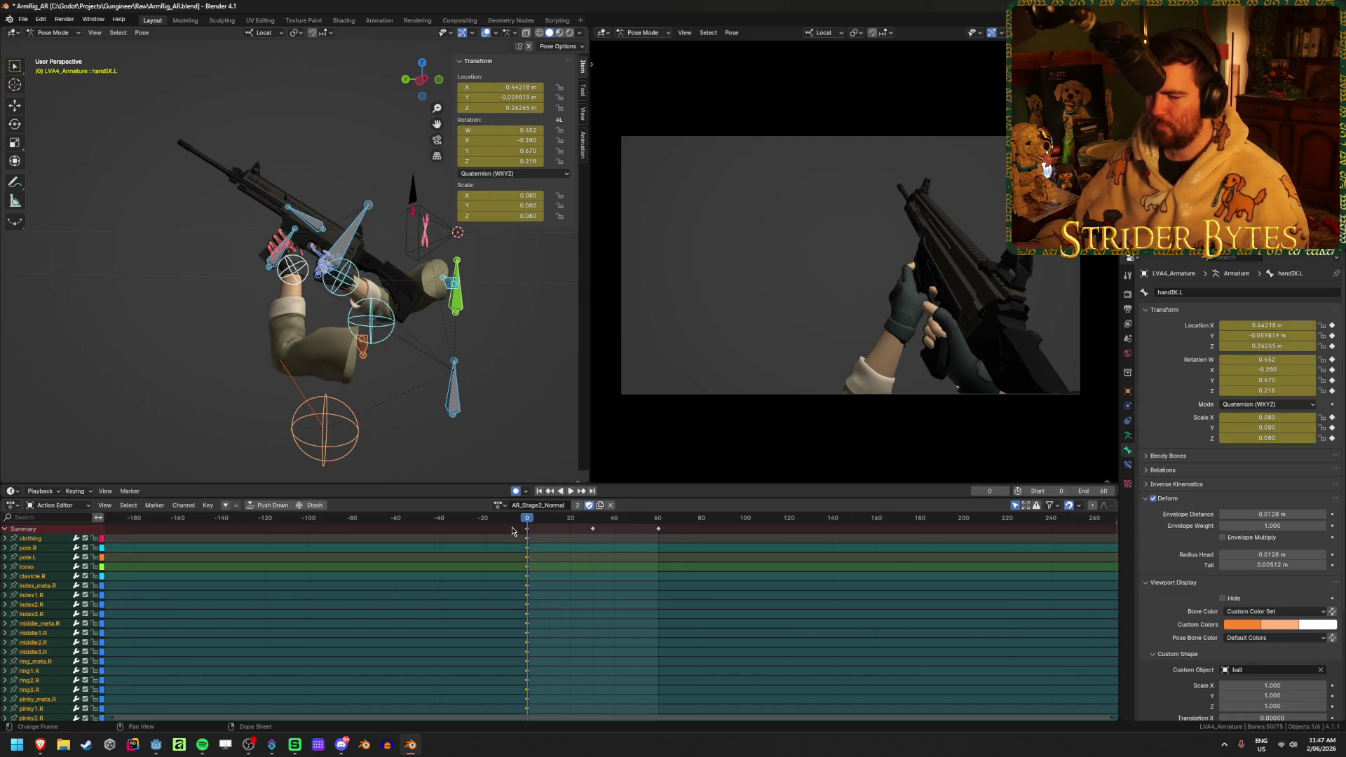
{"action": "left_click_drag", "start_coordinate": [528, 525], "coordinate": [545, 528]}
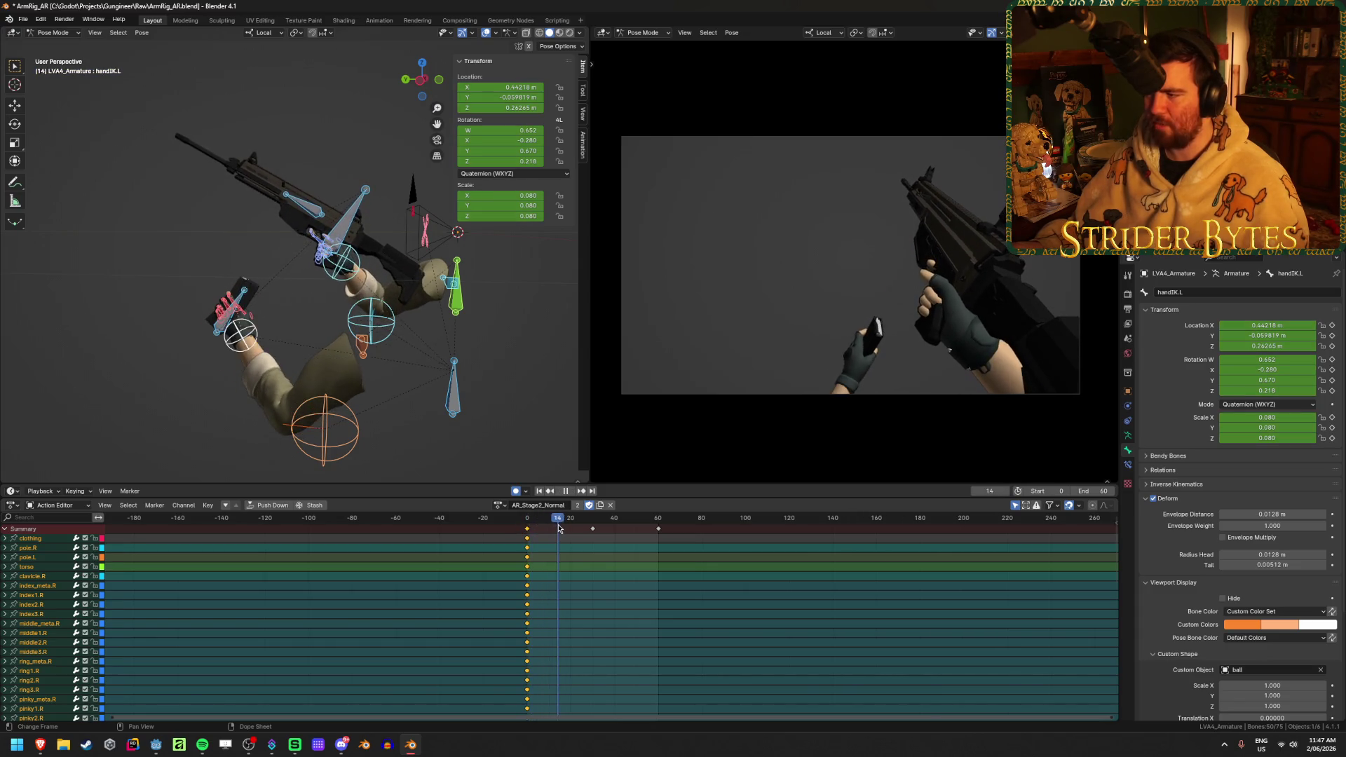
{"action": "key", "text": "Escape"}
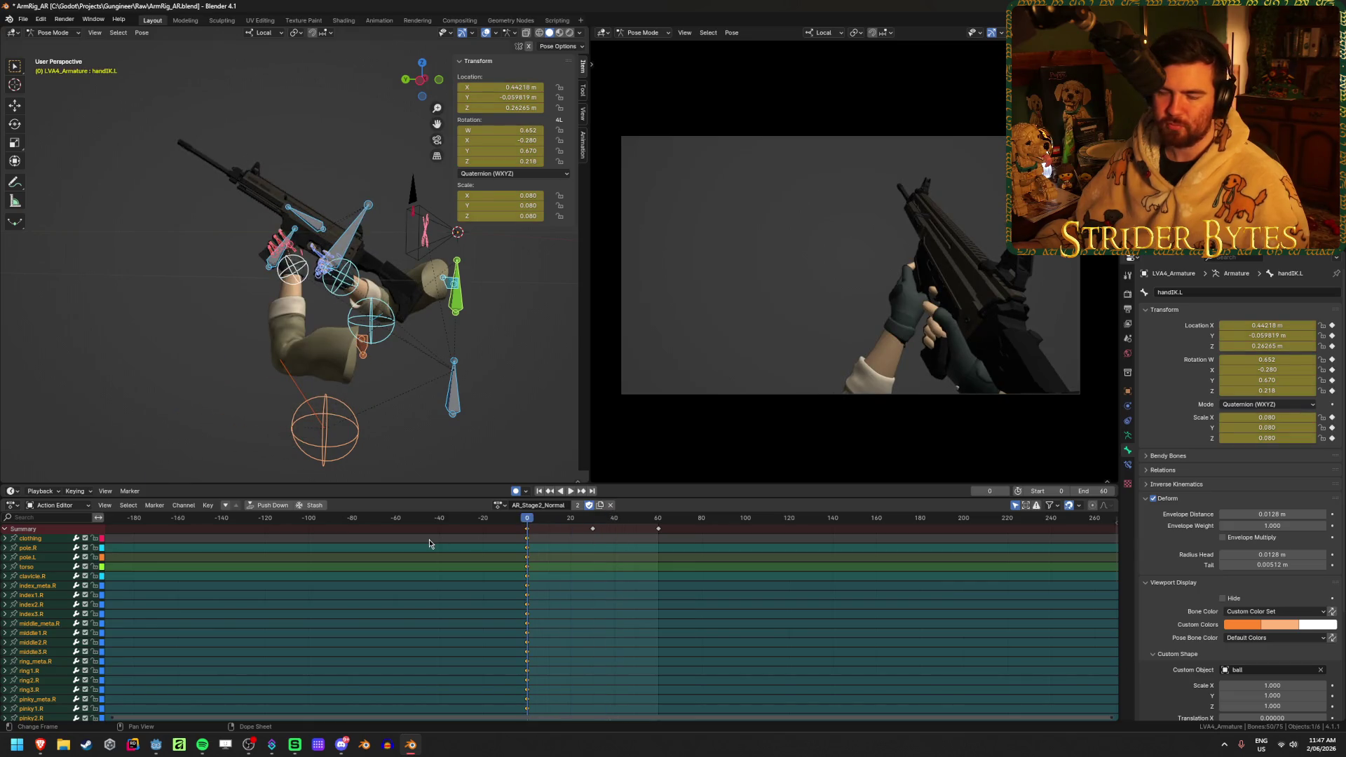
{"action": "key", "text": "ctrl+s"}
{"action": "left_click", "coordinate": [524, 517]}
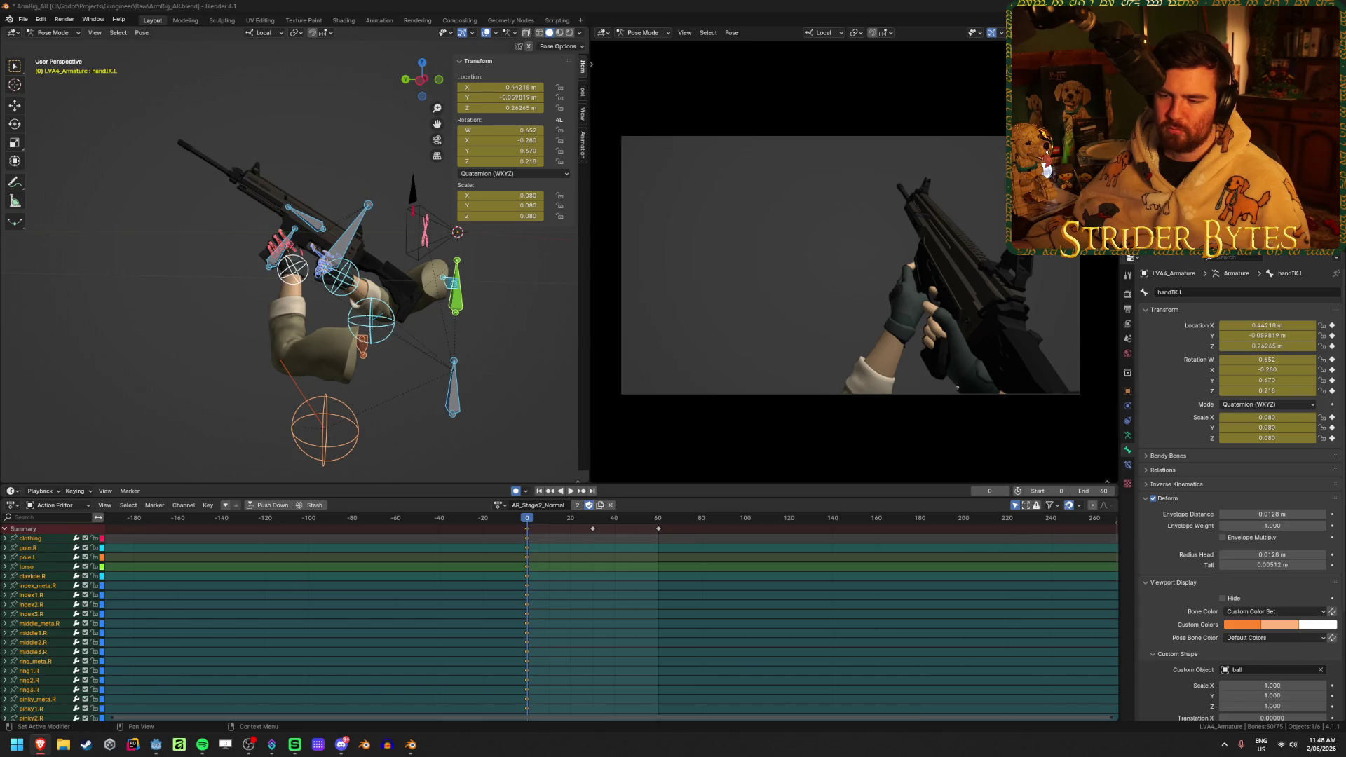
{"action": "left_click", "coordinate": [725, 625]}
{"action": "key", "text": "shift+Right"}
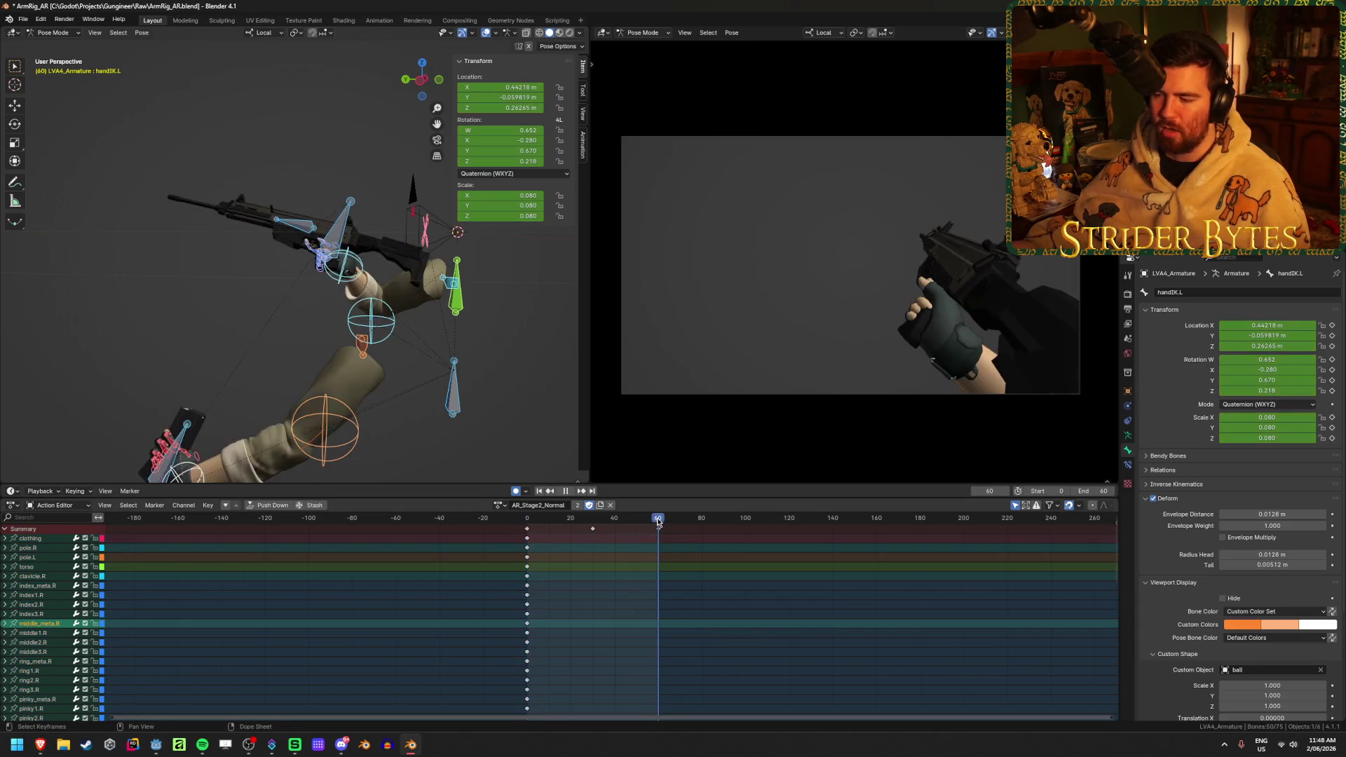
{"action": "key", "text": "space"}
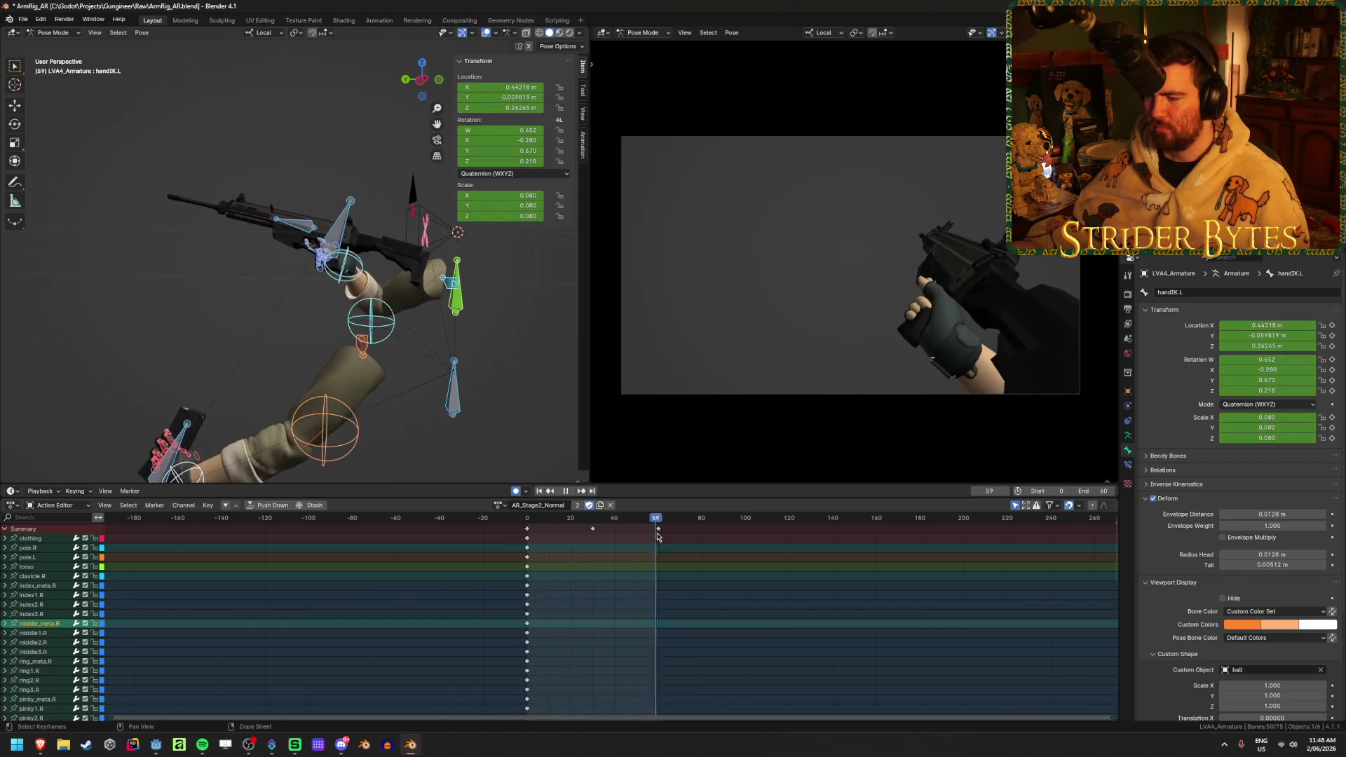
{"action": "key", "text": "space"}
{"action": "left_click", "coordinate": [687, 635]}
{"action": "left_click", "coordinate": [693, 673]}
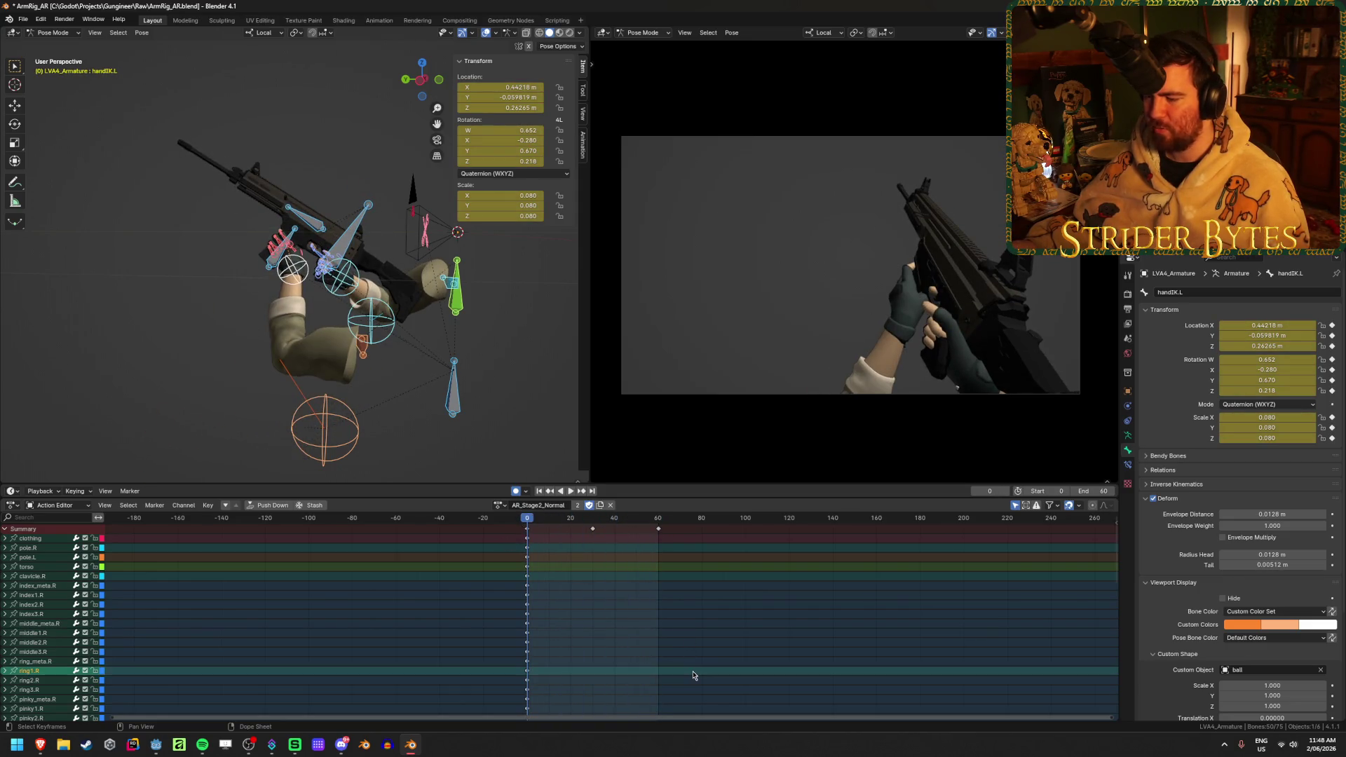
{"action": "scroll", "coordinate": [693, 649], "scroll_direction": "up", "scroll_amount": 4}
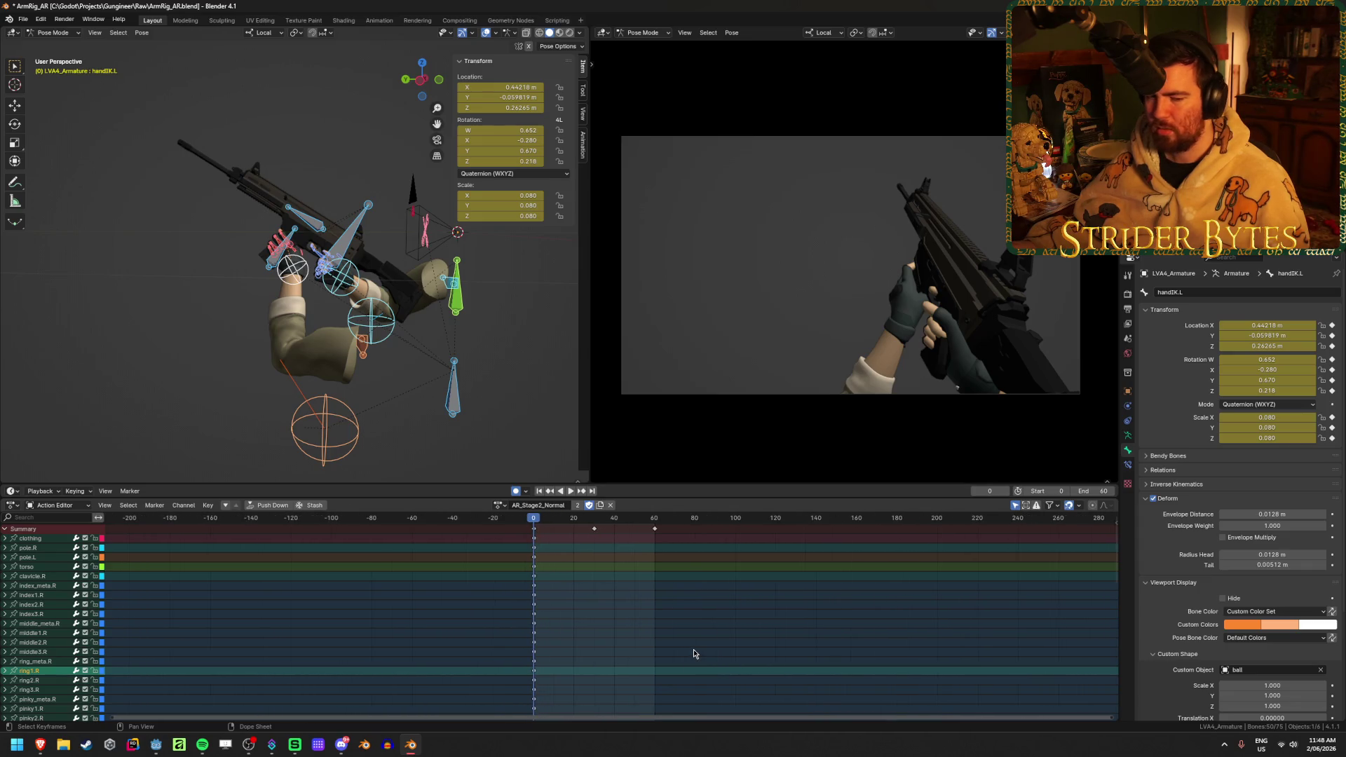
{"action": "scroll", "coordinate": [692, 649], "scroll_direction": "up", "scroll_amount": 2}
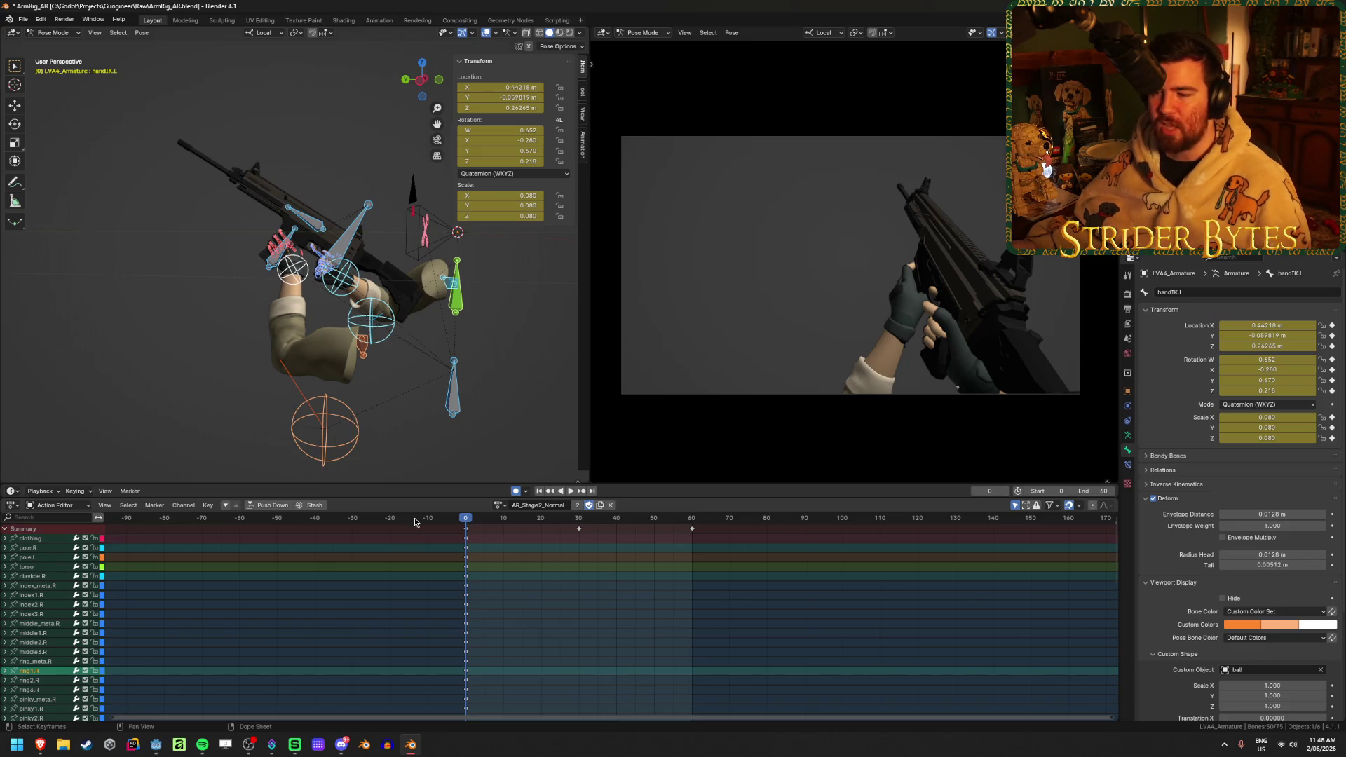
{"action": "mouse_move", "coordinate": [471, 522]}
{"action": "left_mouse_down"}
{"action": "mouse_move", "coordinate": [661, 522]}
{"action": "mouse_move", "coordinate": [466, 522]}
{"action": "left_mouse_up"}
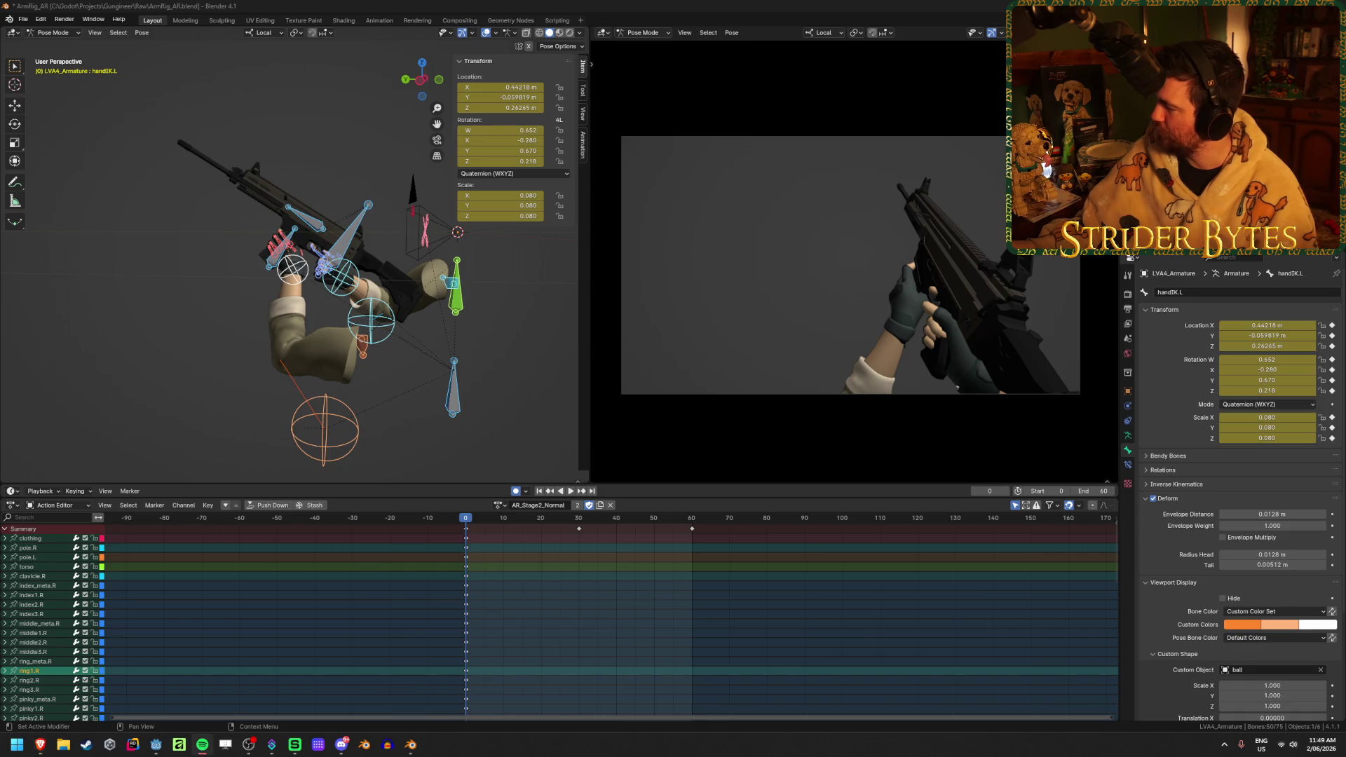
- Switch from Blender to the browser showing the Godot AnimationNodeBlendSpace2D docs
{"action": "key", "text": "alt+Tab"}
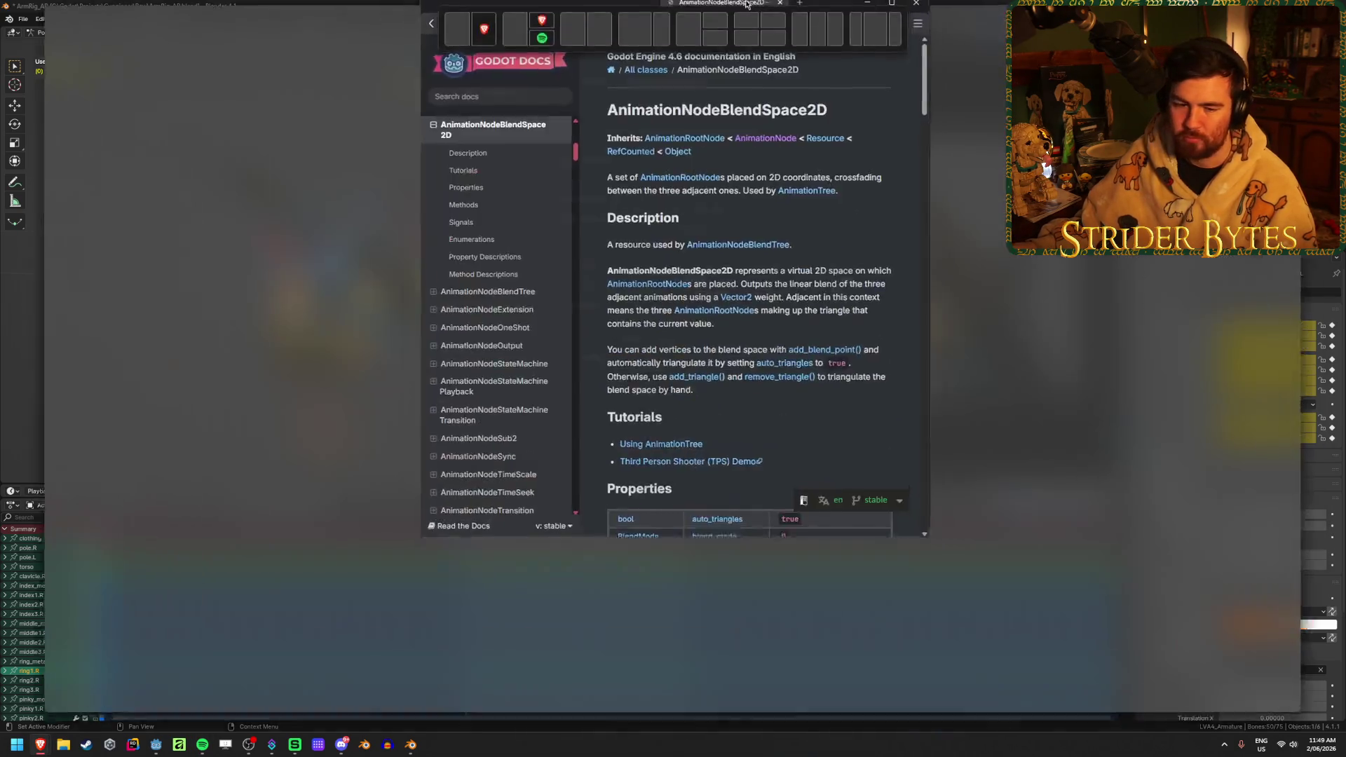
- Read down the AnimationNodeBlendSpace2D reference, return to top, and open Using AnimationTree in a new tab
{"action": "scroll", "coordinate": [754, 418], "scroll_direction": "down", "scroll_amount": 5}
{"action": "scroll", "coordinate": [755, 419], "scroll_direction": "up", "scroll_amount": 5}
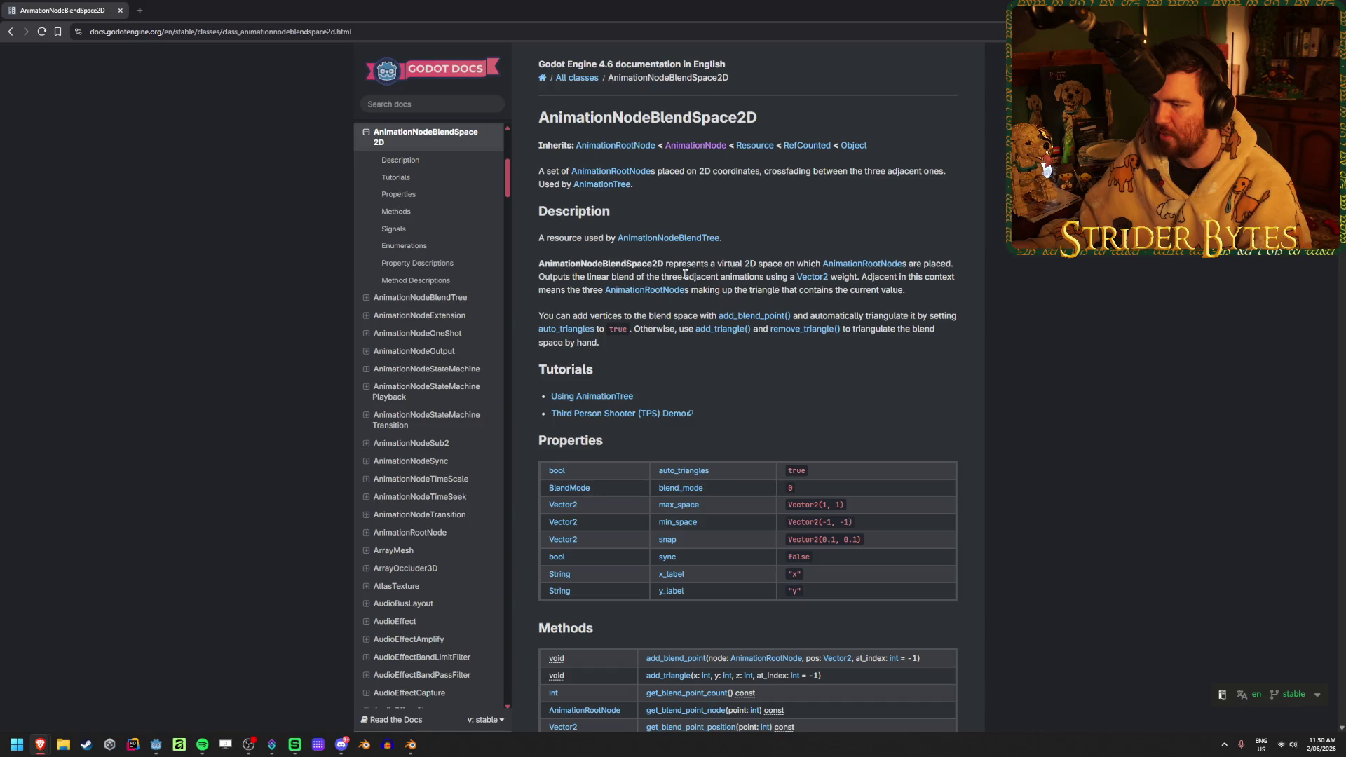
{"action": "left_click", "coordinate": [713, 272]}
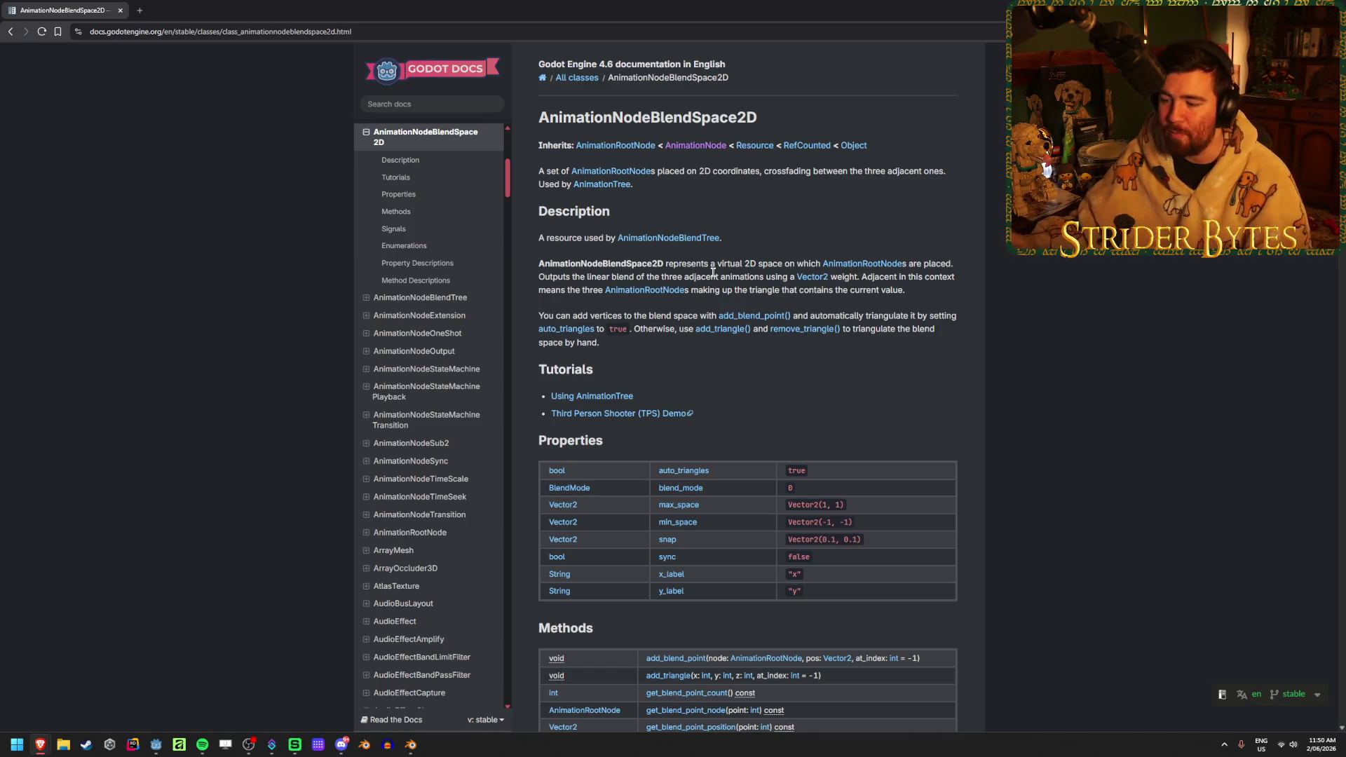
{"action": "scroll", "coordinate": [758, 345], "scroll_direction": "down", "scroll_amount": 1}
{"action": "scroll", "coordinate": [933, 399], "scroll_direction": "down", "scroll_amount": 12}
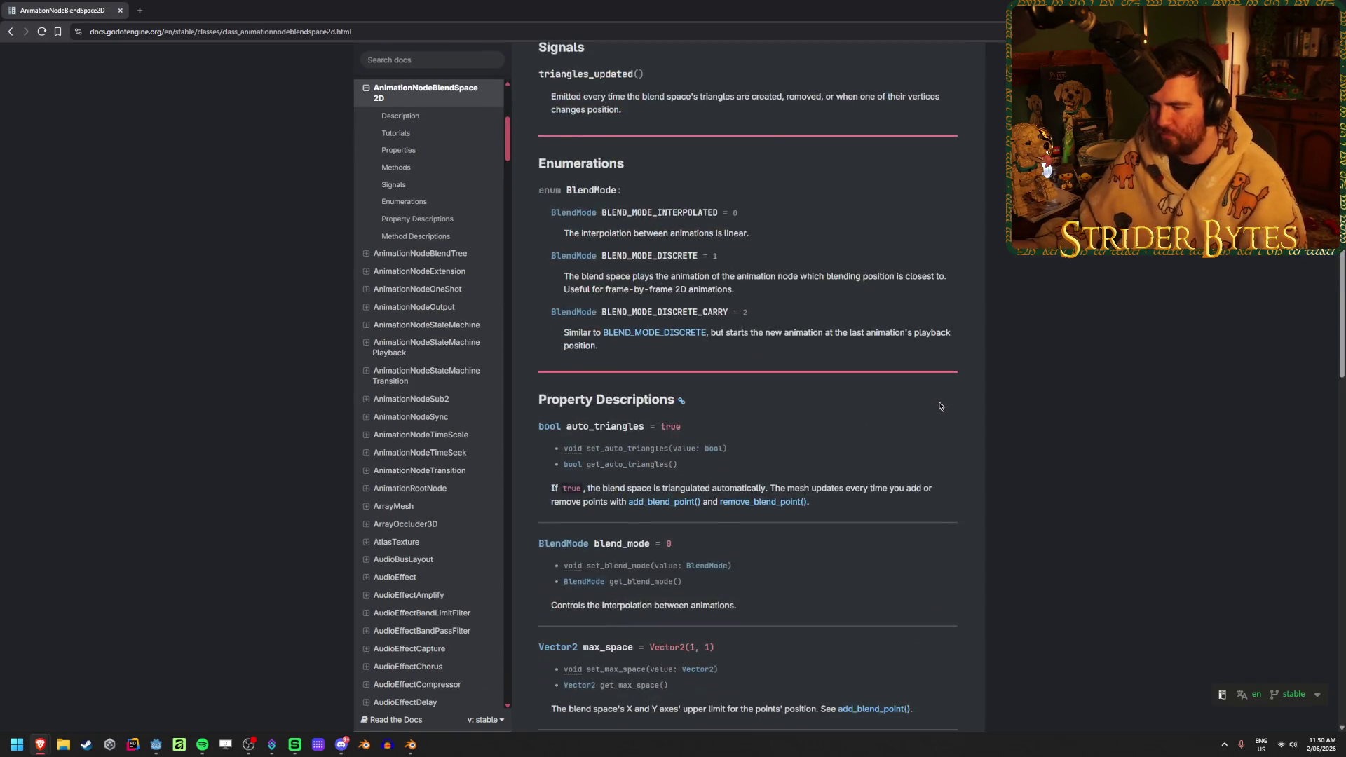
{"action": "scroll", "coordinate": [940, 407], "scroll_direction": "down", "scroll_amount": 15}
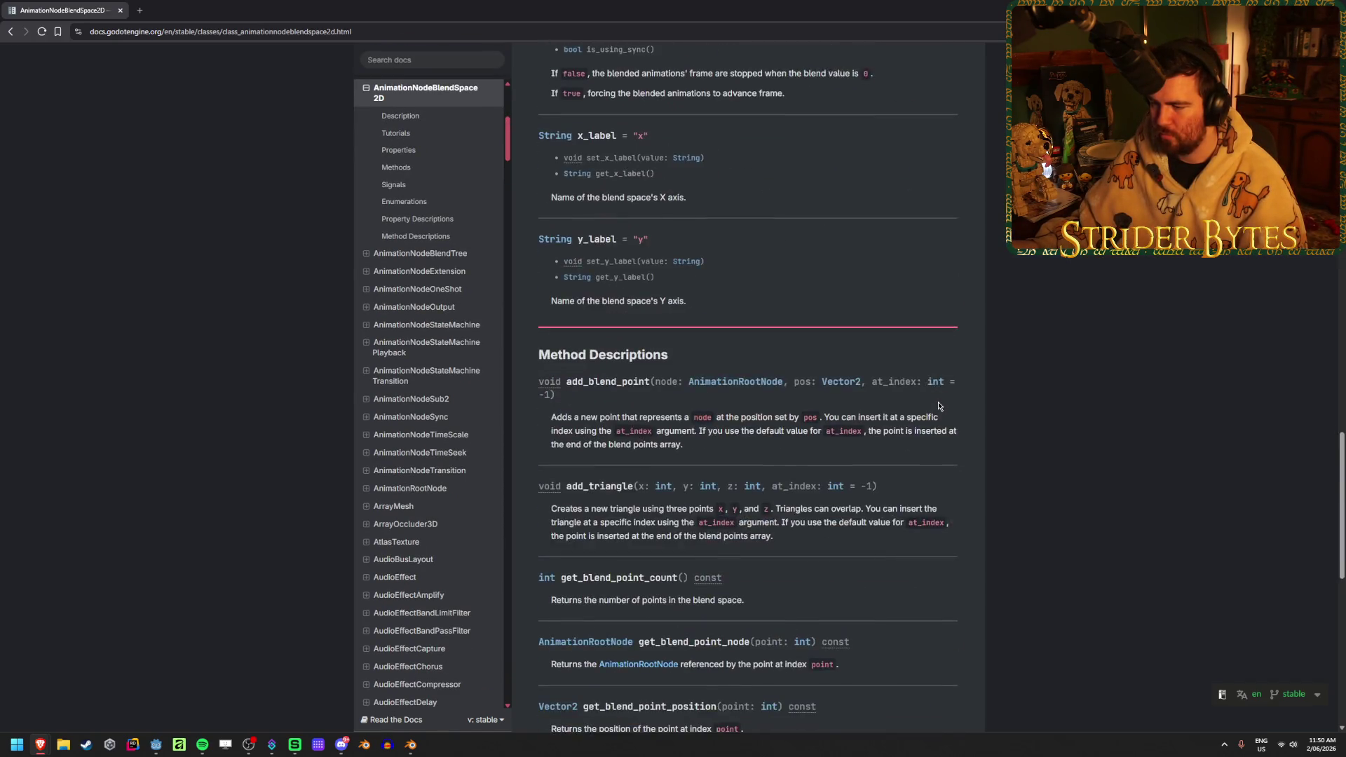
{"action": "key", "text": "Home"}
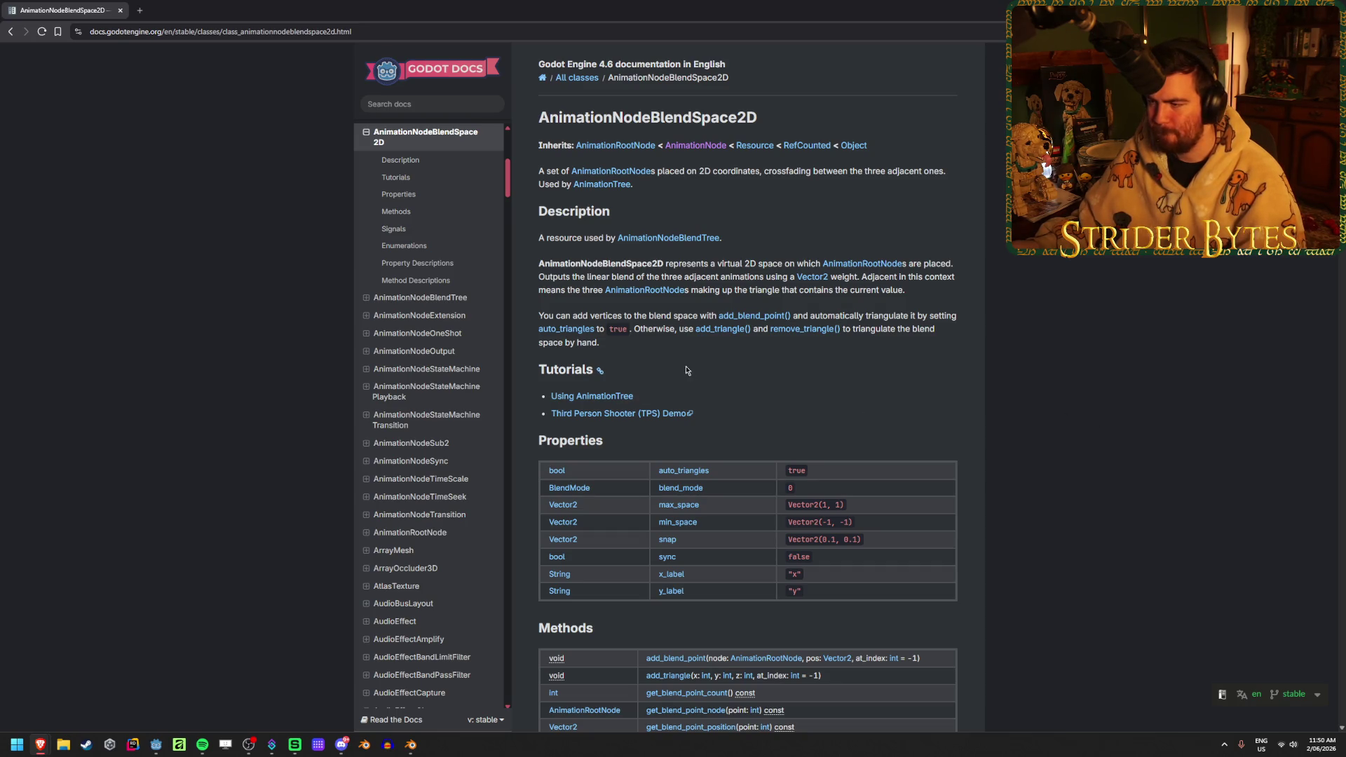
{"action": "middle_click", "coordinate": [619, 401]}
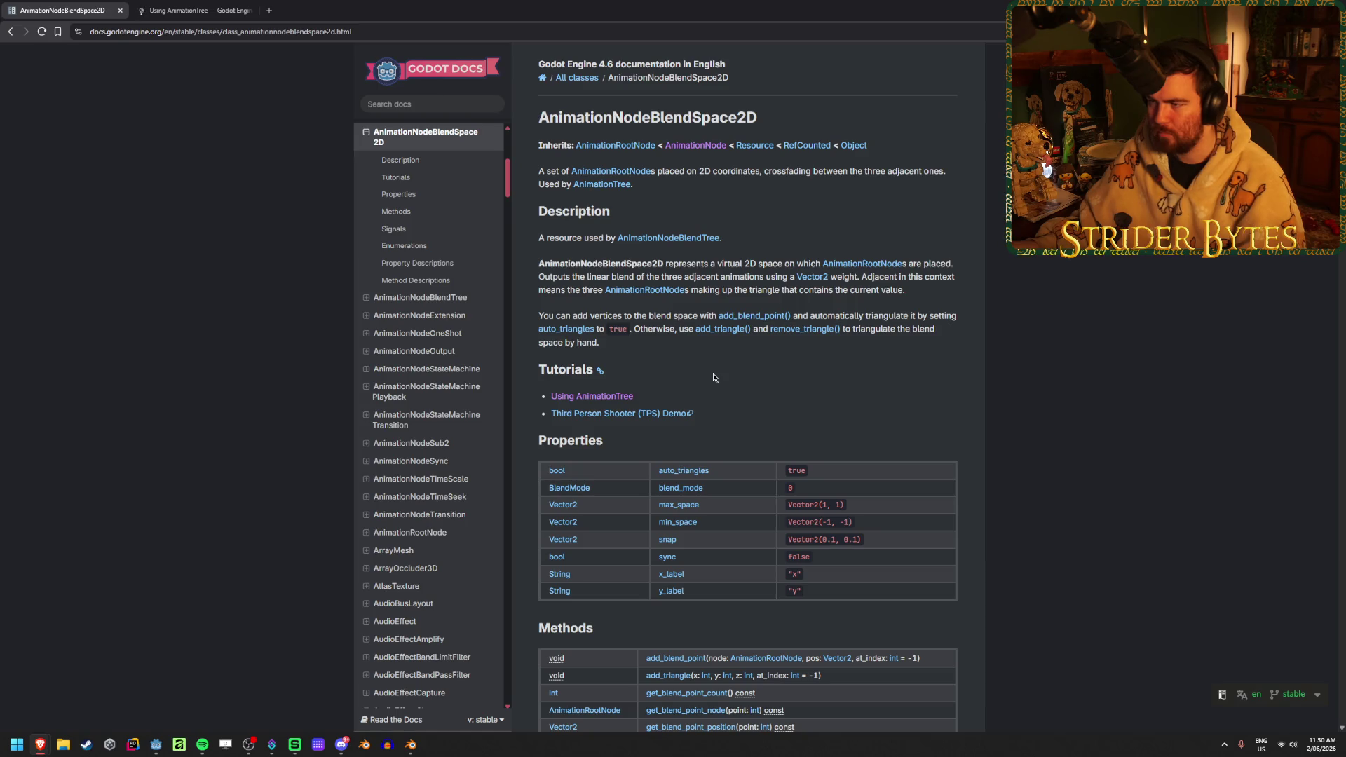
- Glance at the AnimationRootNode reference in a new tab, then close it
{"action": "mouse_move", "coordinate": [652, 172]}
{"action": "left_mouse_down"}
{"action": "mouse_move", "coordinate": [771, 173]}
{"action": "mouse_move", "coordinate": [701, 173]}
{"action": "mouse_move", "coordinate": [721, 172]}
{"action": "left_mouse_up"}
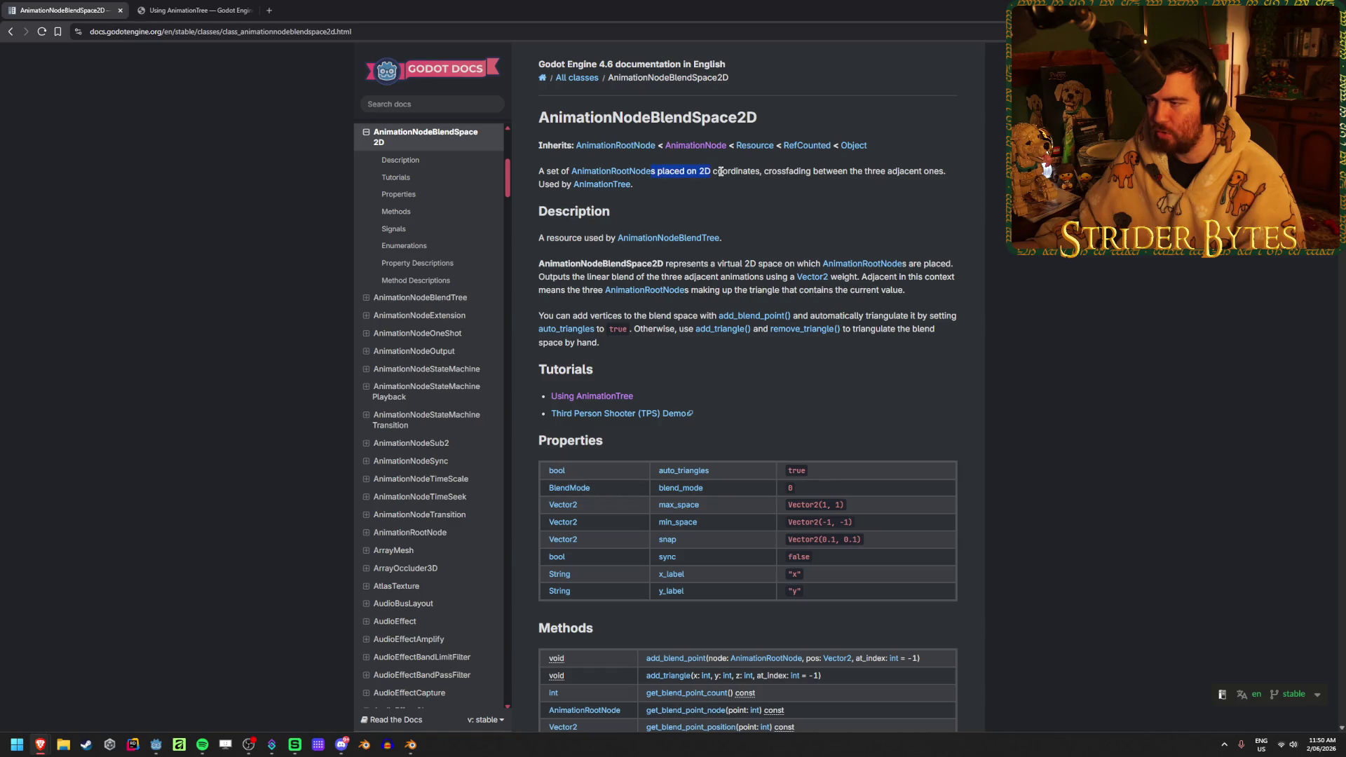
{"action": "middle_click", "coordinate": [609, 171]}
{"action": "left_click", "coordinate": [360, 7]}
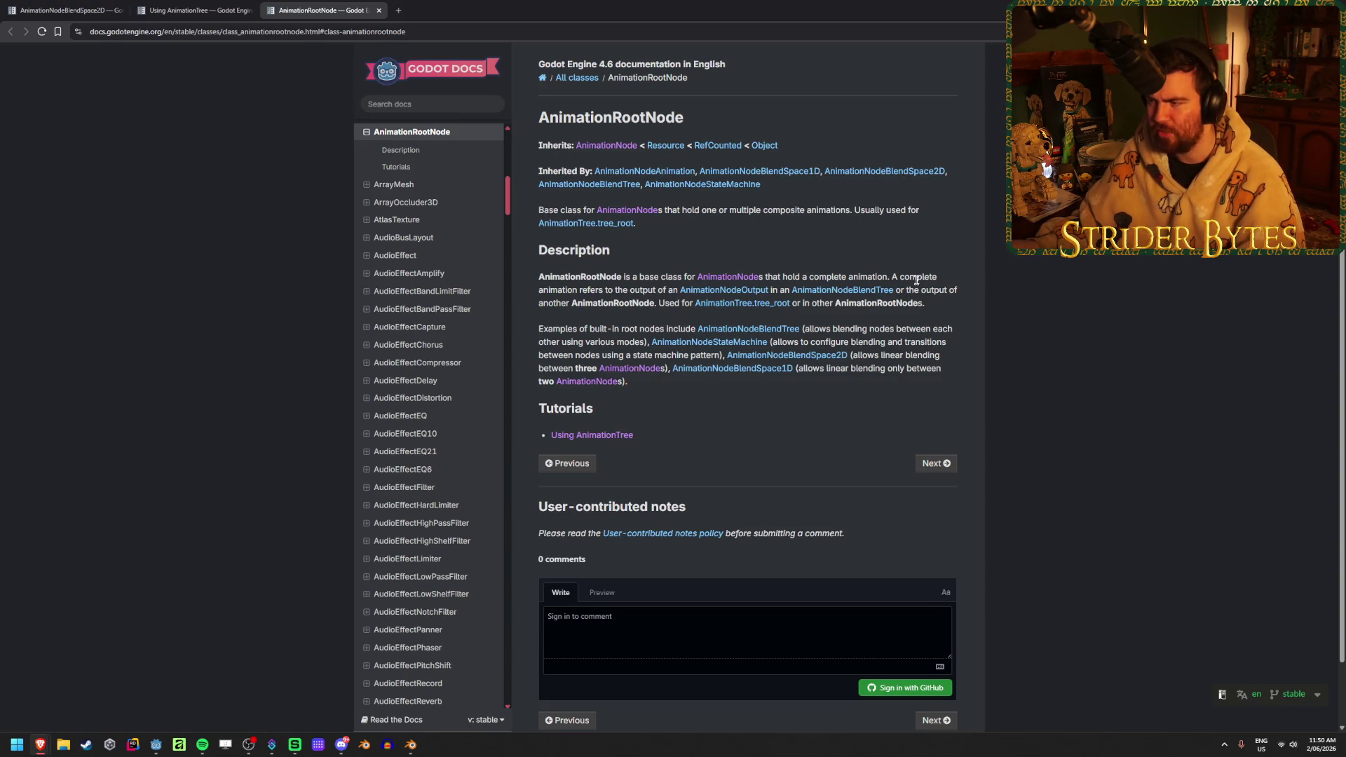
{"action": "middle_click", "coordinate": [350, 5]}
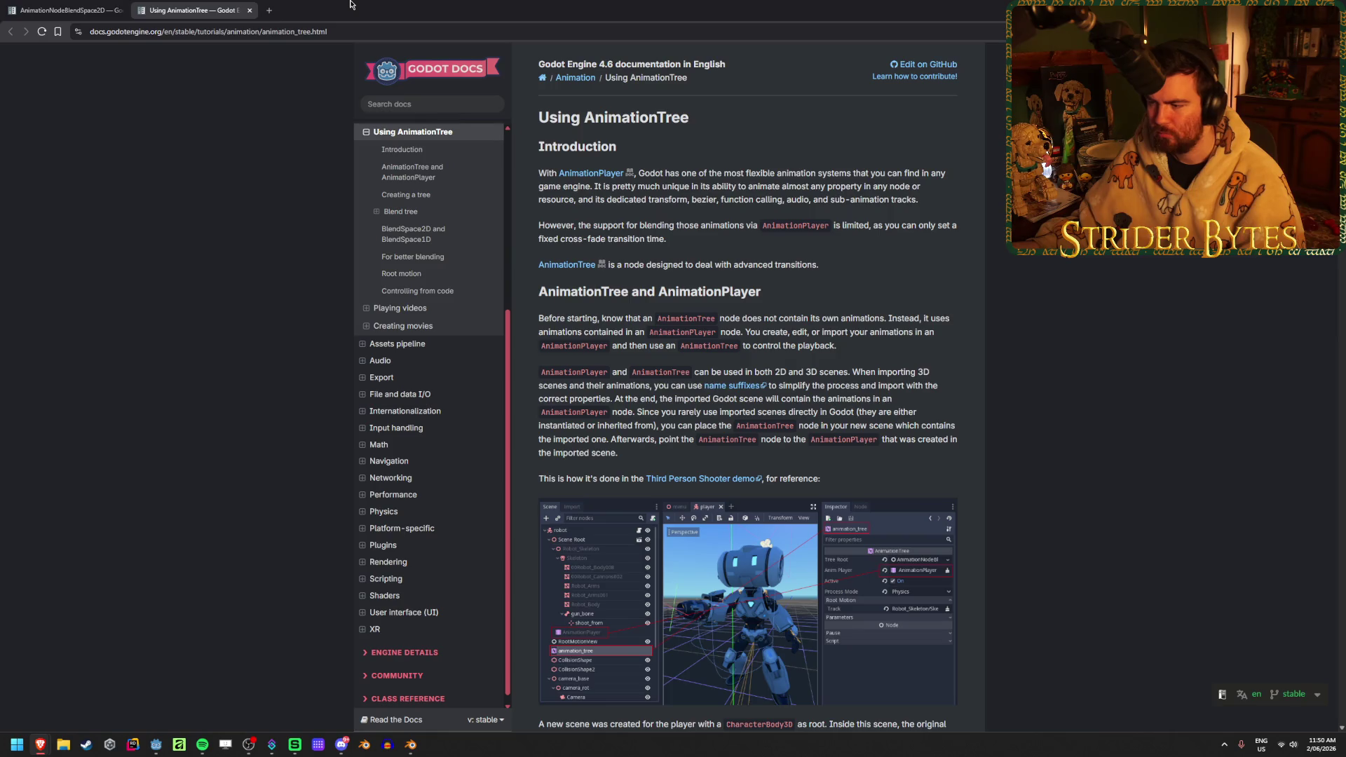
{"action": "left_click", "coordinate": [67, 10]}
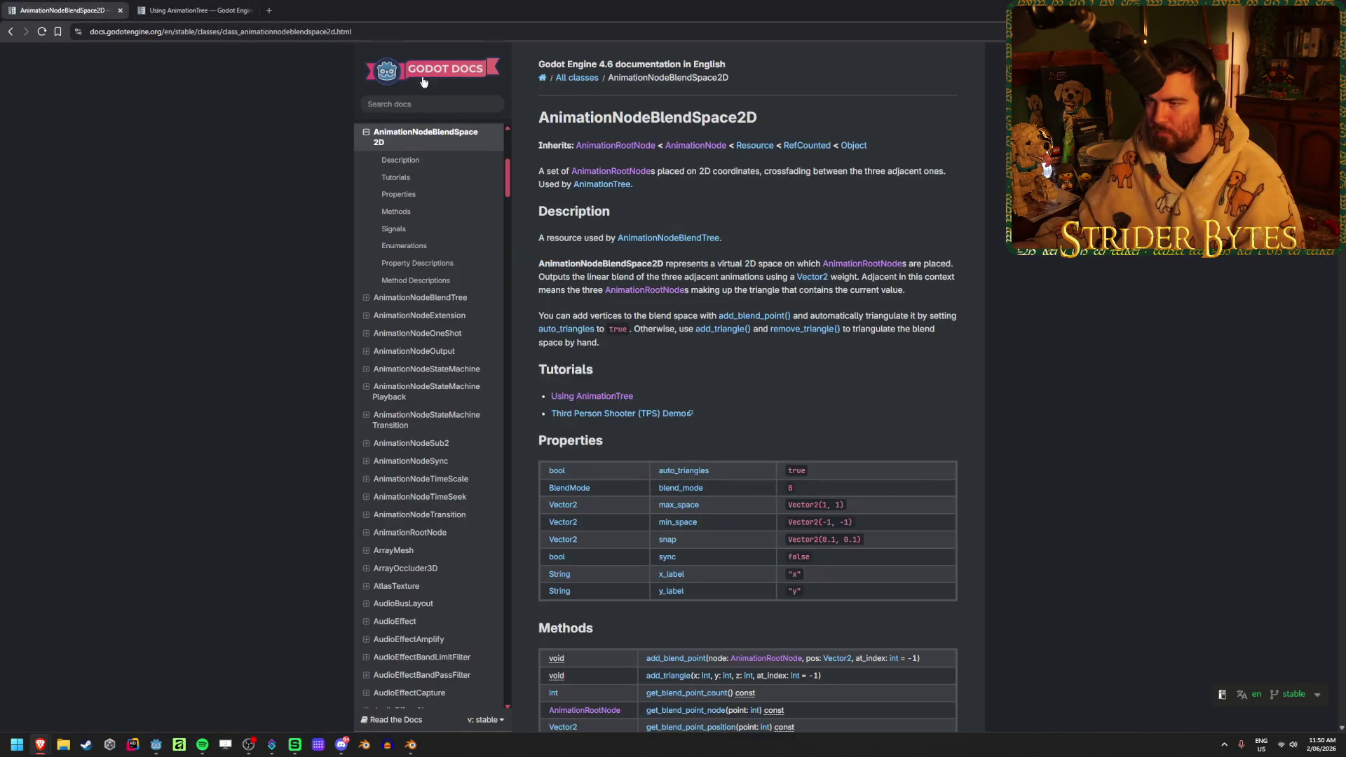
- Highlight the crossfading part of the summary, then switch to the Godot editor
{"action": "left_click_drag", "start_coordinate": [946, 171], "coordinate": [782, 171]}
{"action": "left_click", "coordinate": [782, 170]}
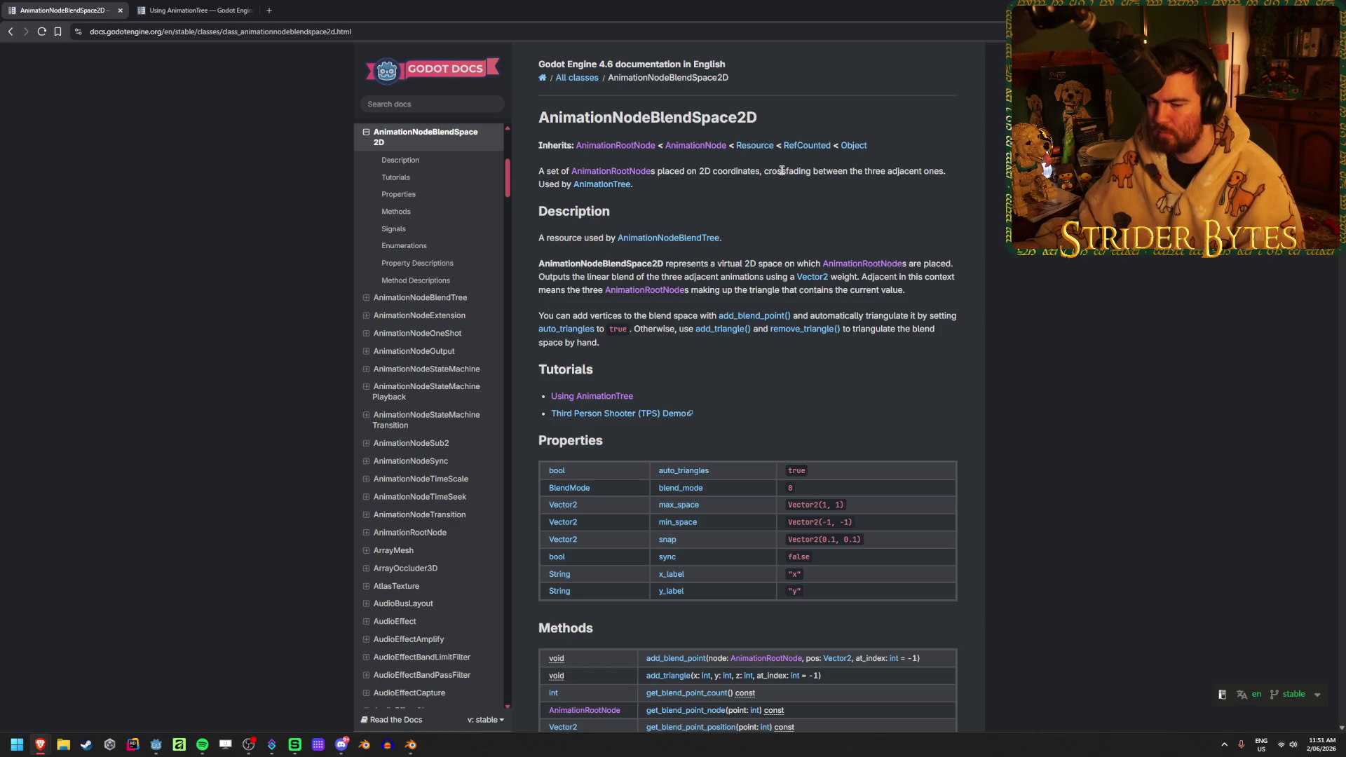
{"action": "left_click", "coordinate": [155, 745]}
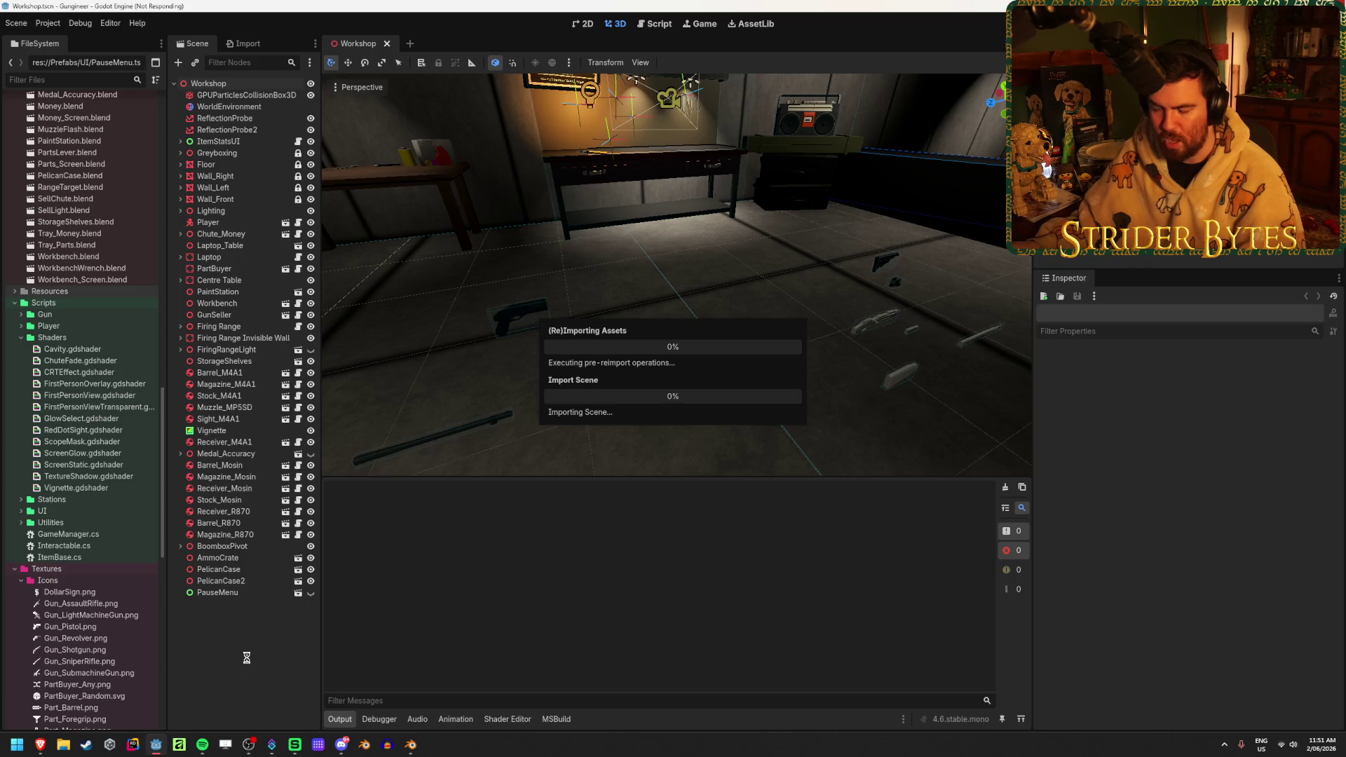
- Play the arm animation in Blender, let Godot finish reimporting, then switch to Discord
{"action": "mouse_move", "coordinate": [411, 745]}
{"action": "left_click", "coordinate": [459, 690]}
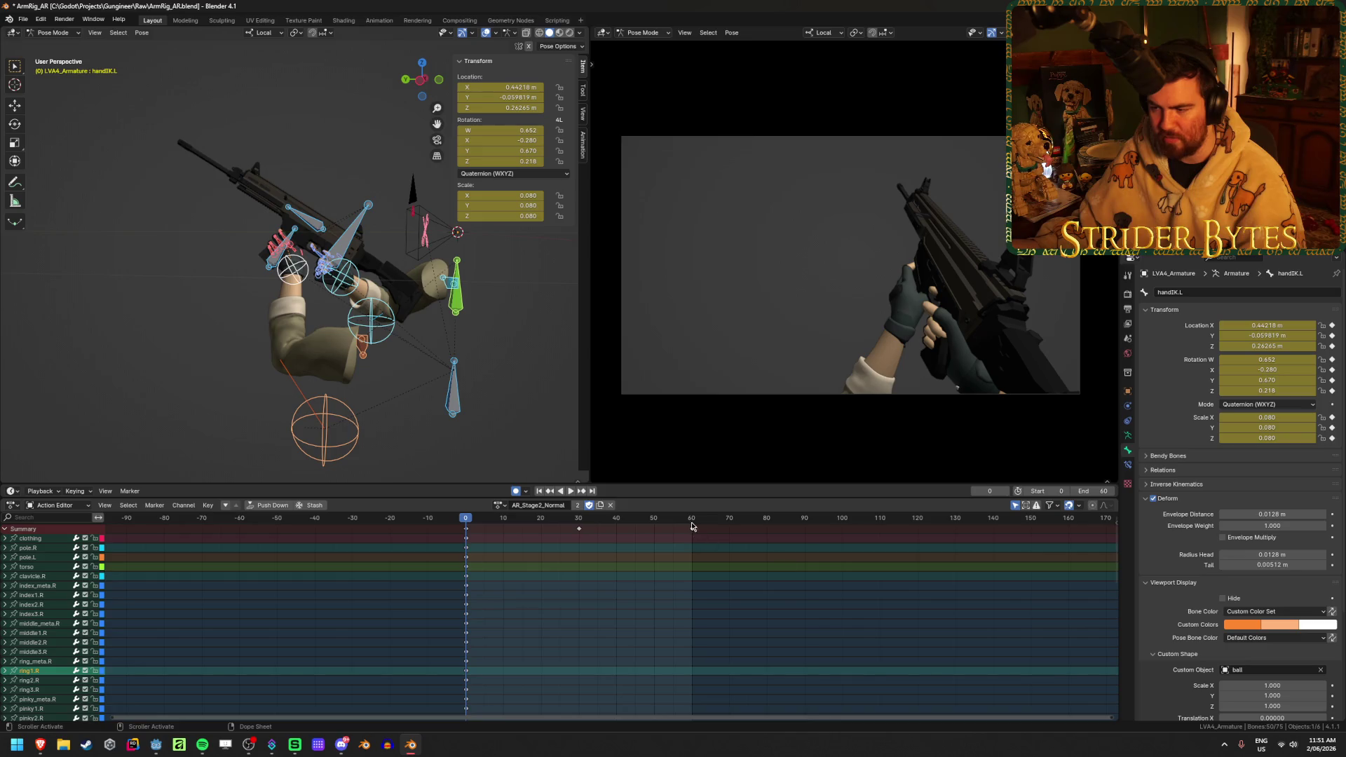
{"action": "key", "text": "space"}
{"action": "key", "text": "space"}
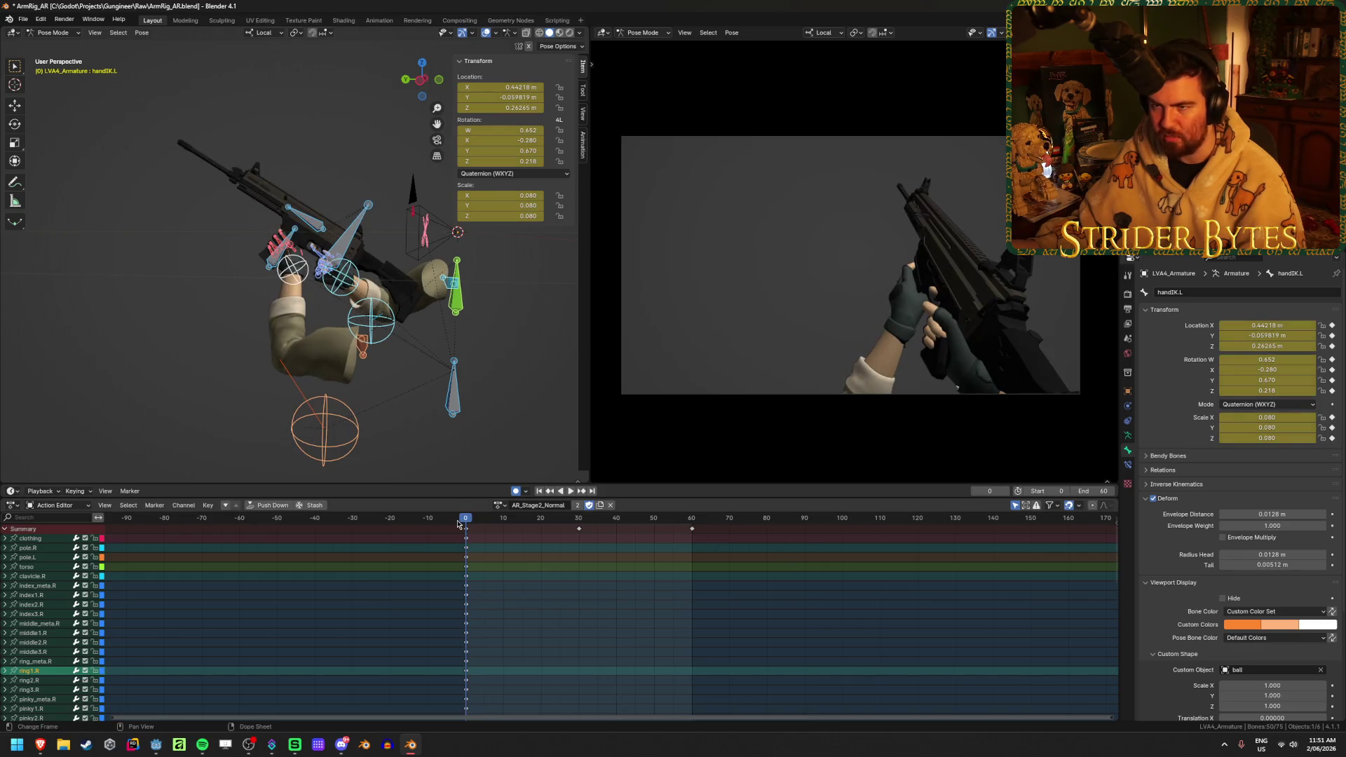
{"action": "key", "text": "alt+Tab"}
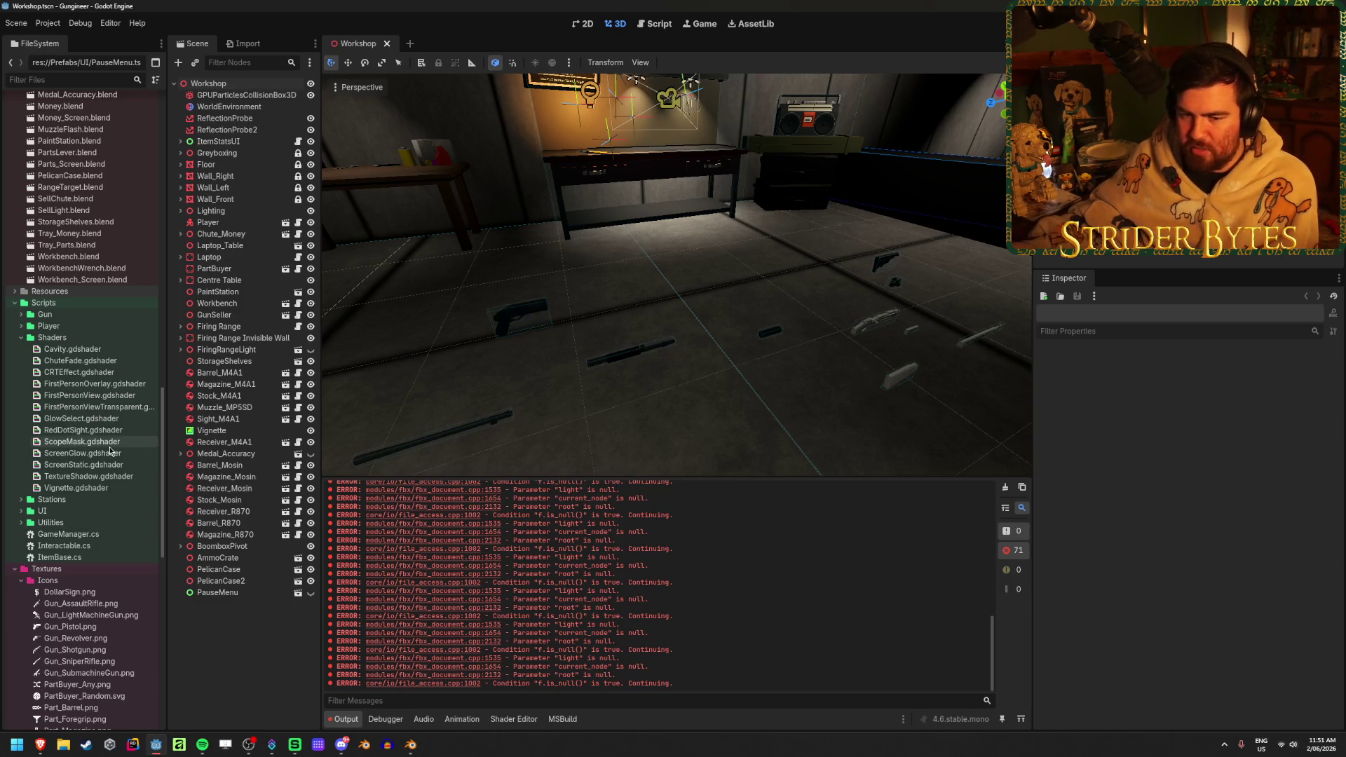
{"action": "scroll", "coordinate": [110, 451], "scroll_direction": "up", "scroll_amount": 10}
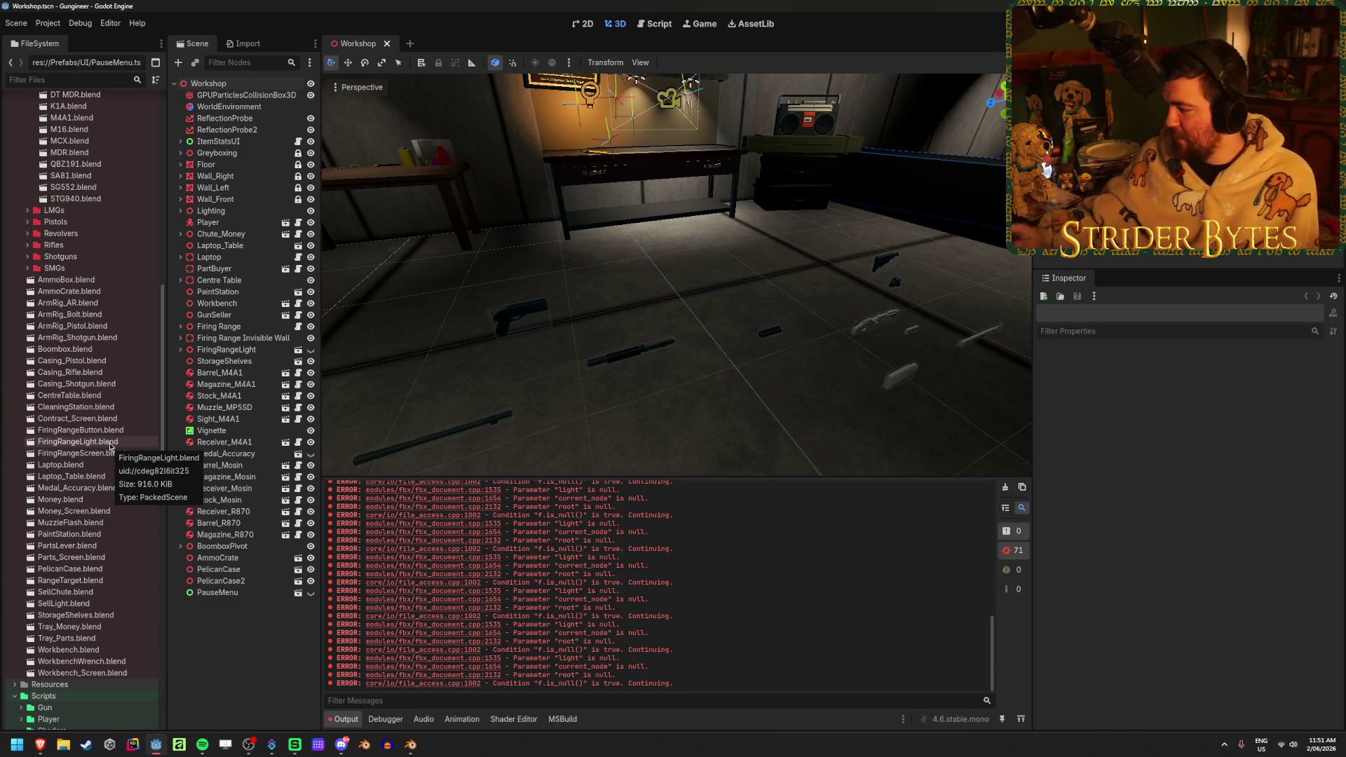
{"action": "key", "text": "alt+Tab"}
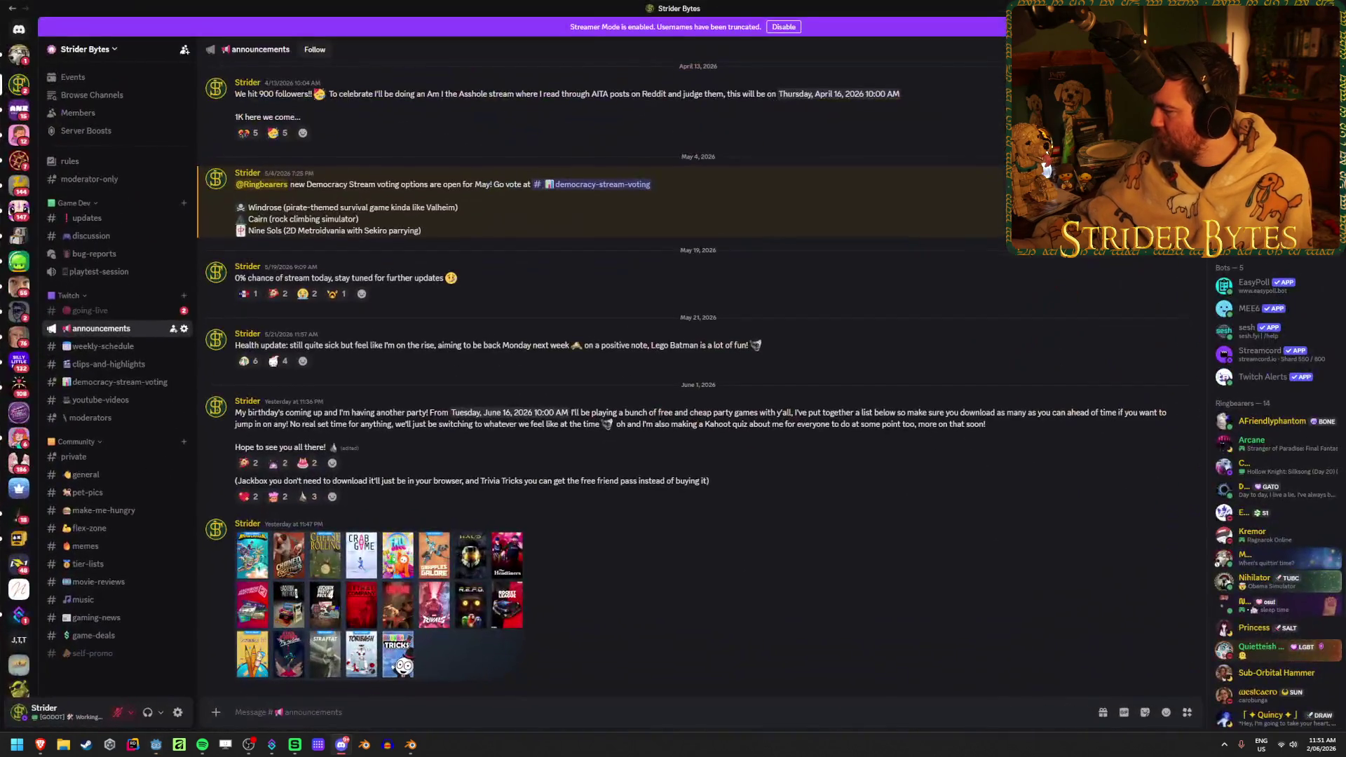
- Return via Godot to Blender, replay AR_Stage2_Normal, and browse the list of AR actions
{"action": "key", "text": "alt+Tab"}
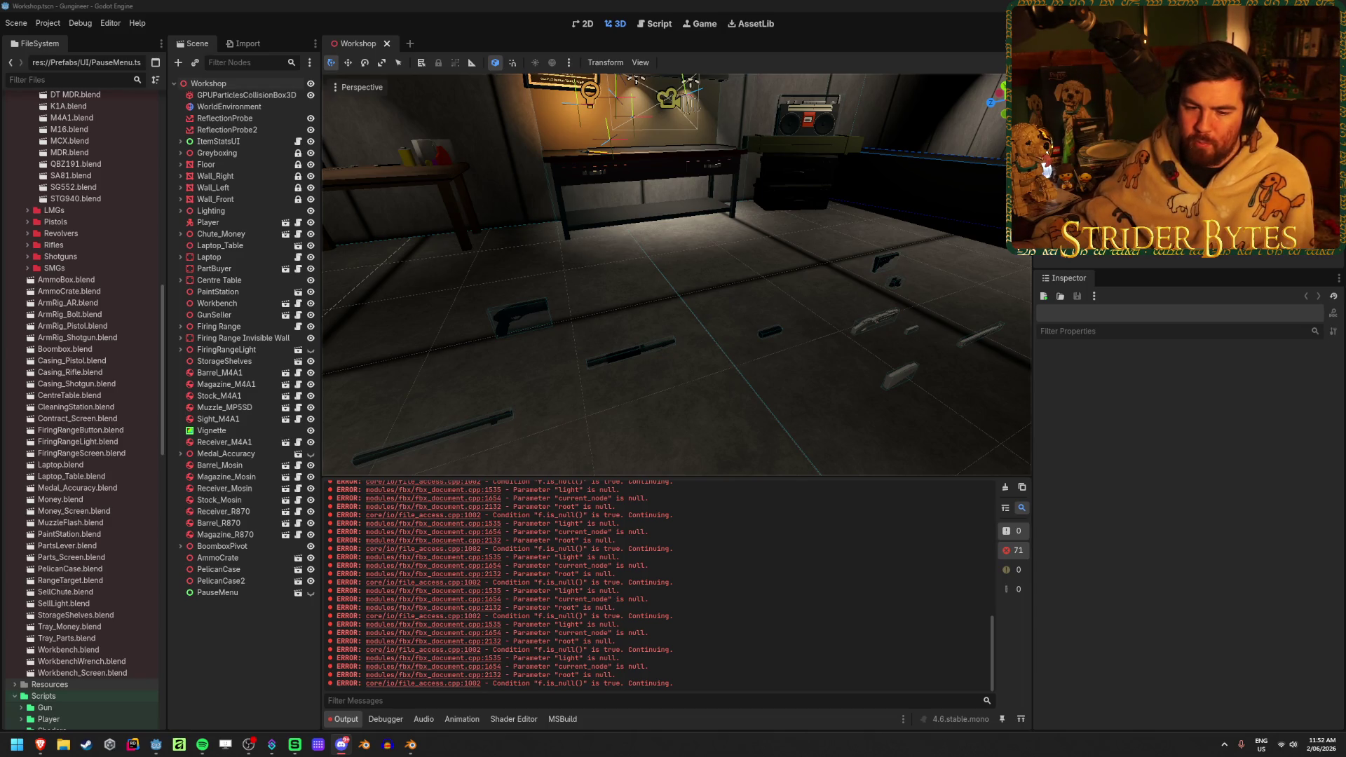
{"action": "left_click", "coordinate": [592, 4]}
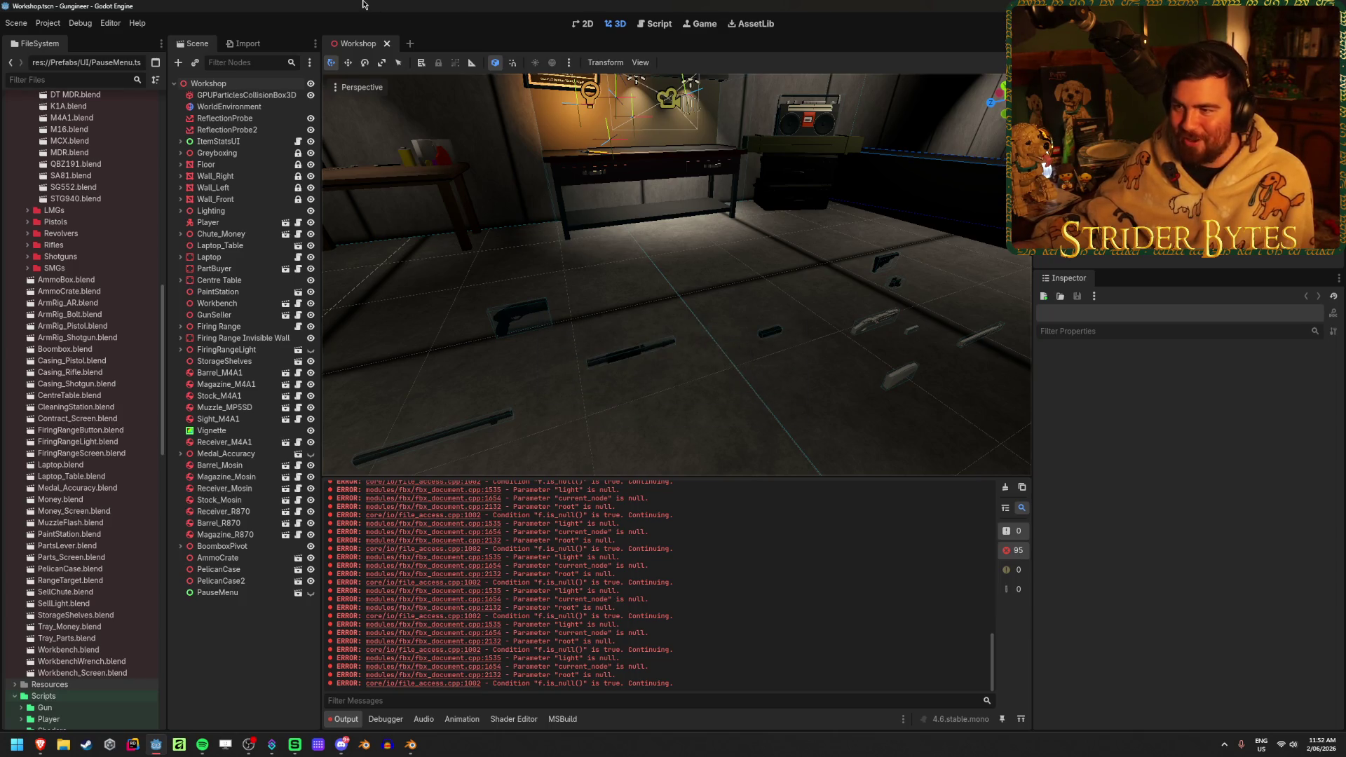
{"action": "left_click", "coordinate": [411, 745]}
{"action": "key", "text": "space"}
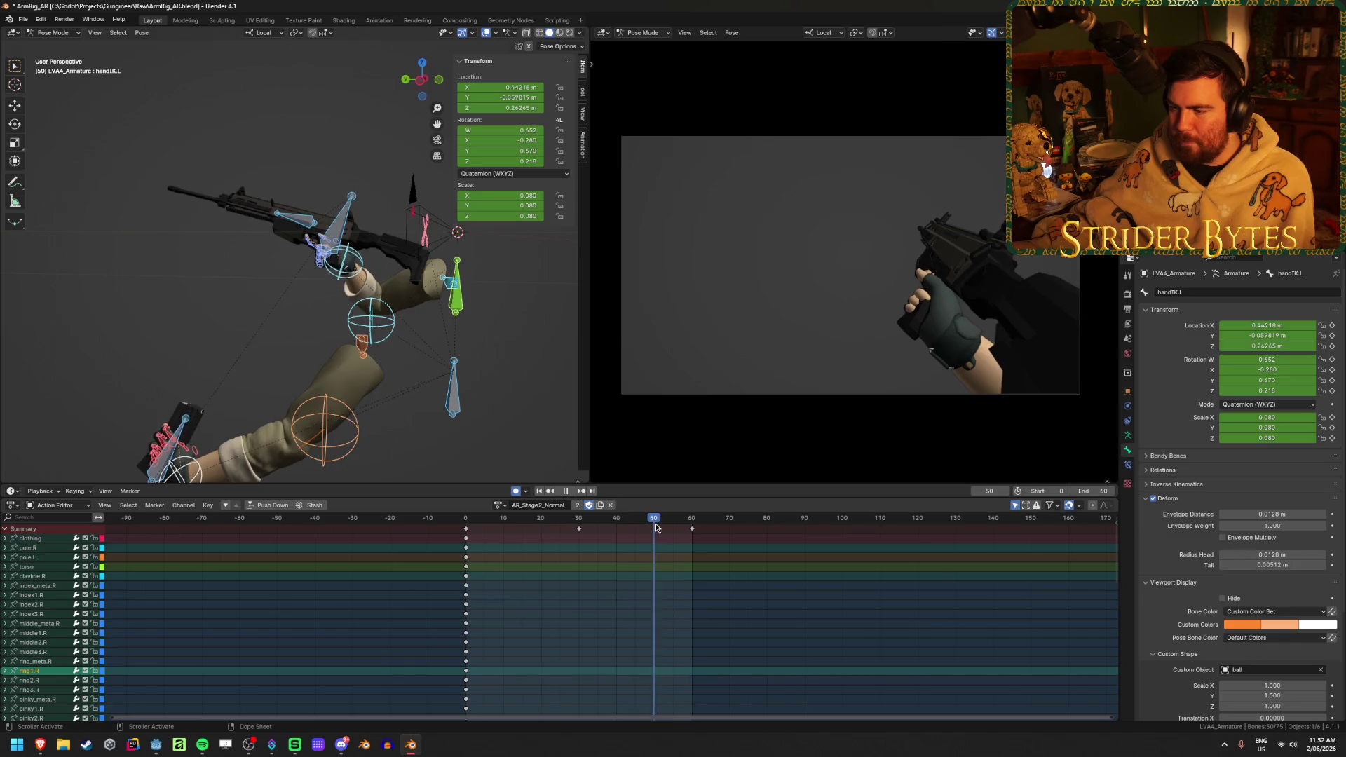
{"action": "key", "text": "space"}
{"action": "left_click", "coordinate": [498, 505]}
{"action": "key", "text": "Down"}
{"action": "key", "text": "Down"}
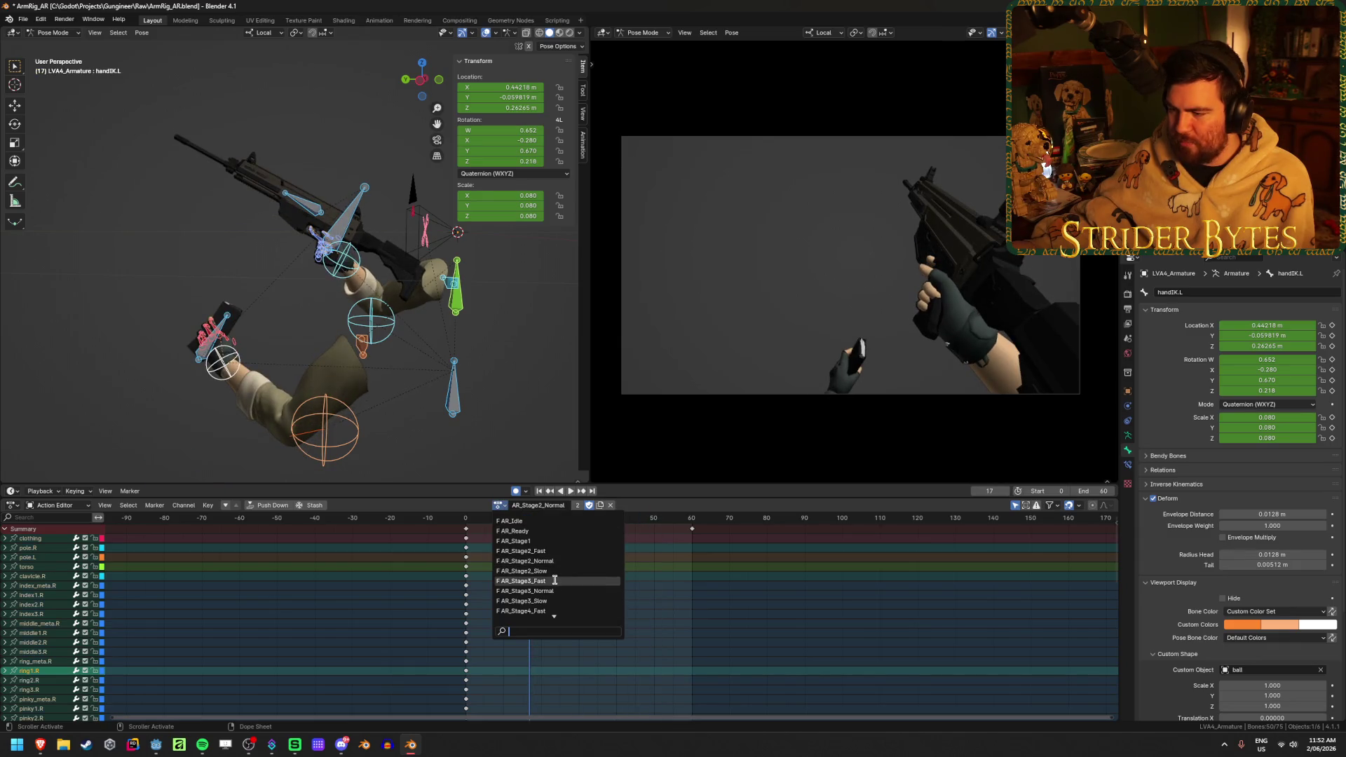
- Switch to the AR_Stage2_Fast action and play and scrub frames 12–31 to check the pose
{"action": "key", "text": "Return"}
{"action": "left_click", "coordinate": [507, 504]}
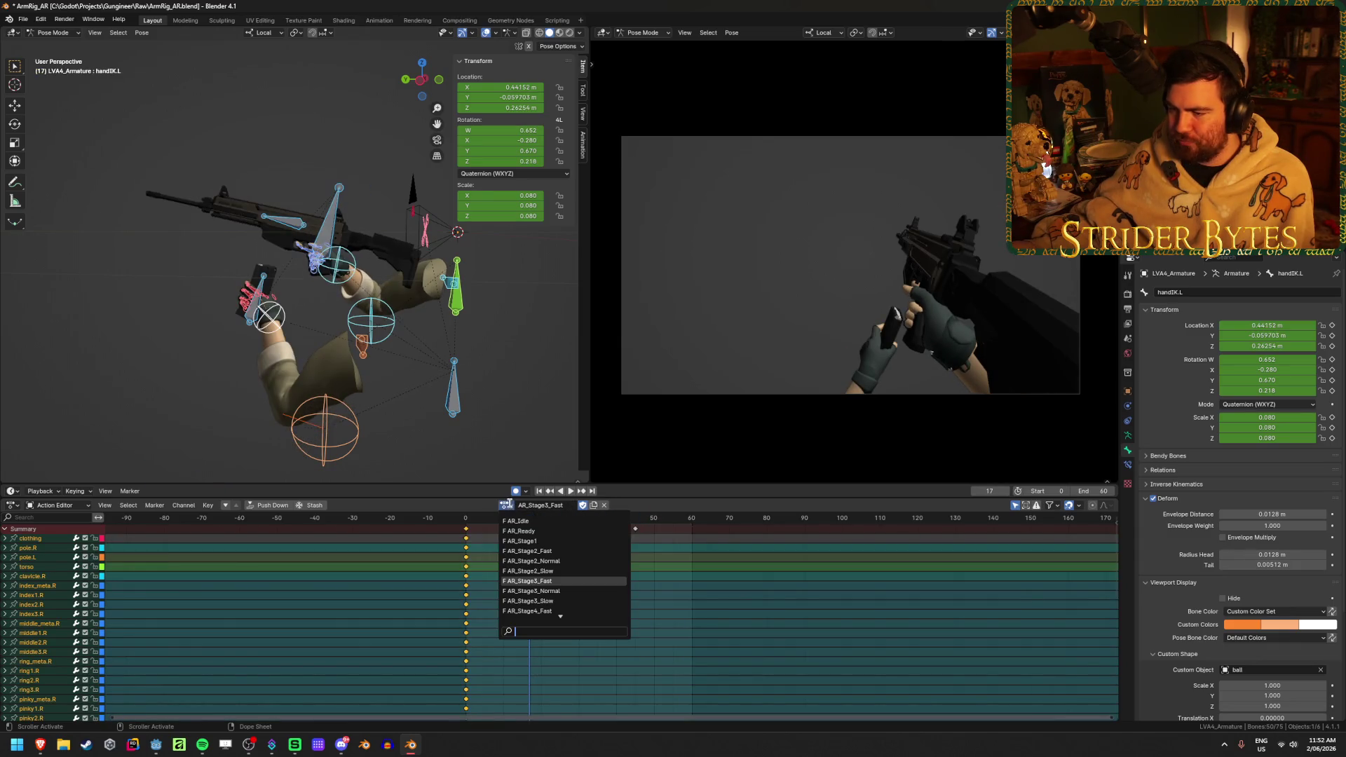
{"action": "left_click", "coordinate": [537, 551]}
{"action": "left_click", "coordinate": [622, 635]}
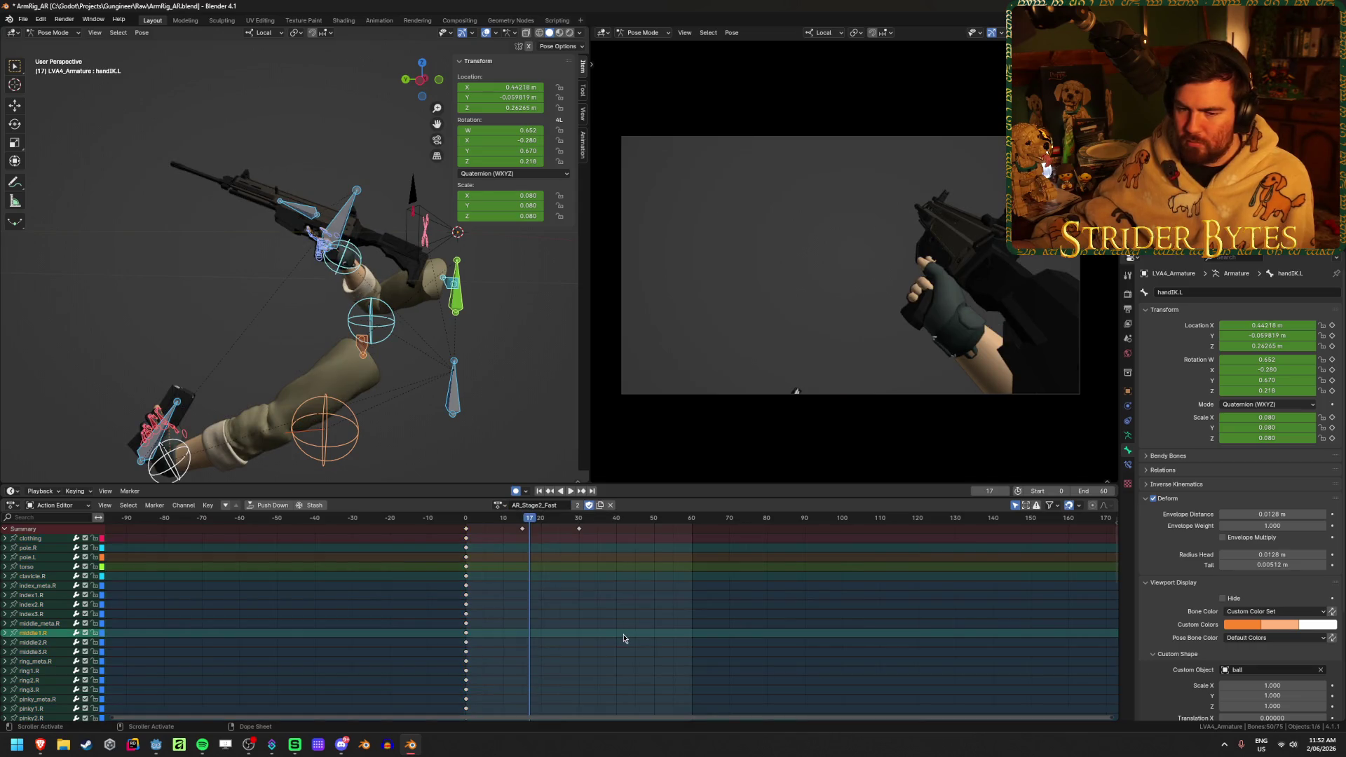
{"action": "left_click", "coordinate": [814, 643]}
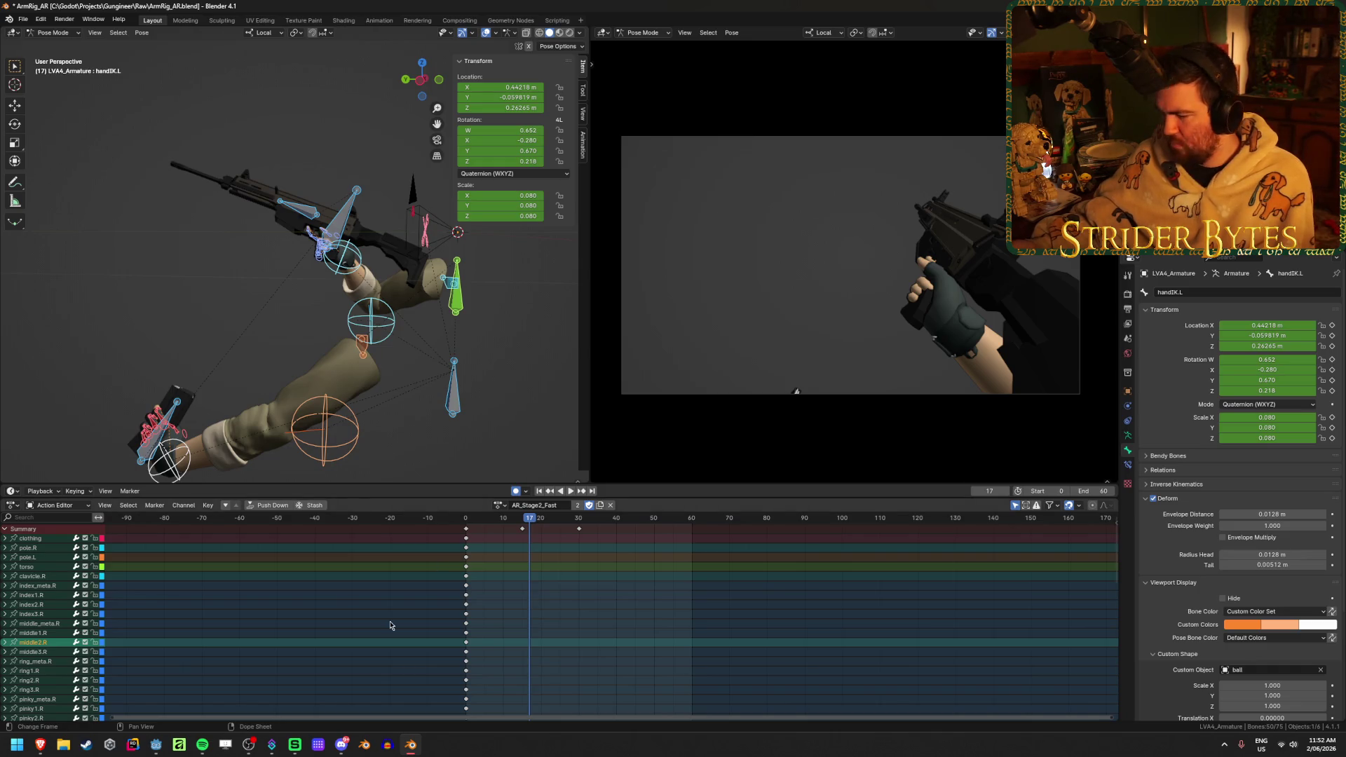
{"action": "key", "text": "space"}
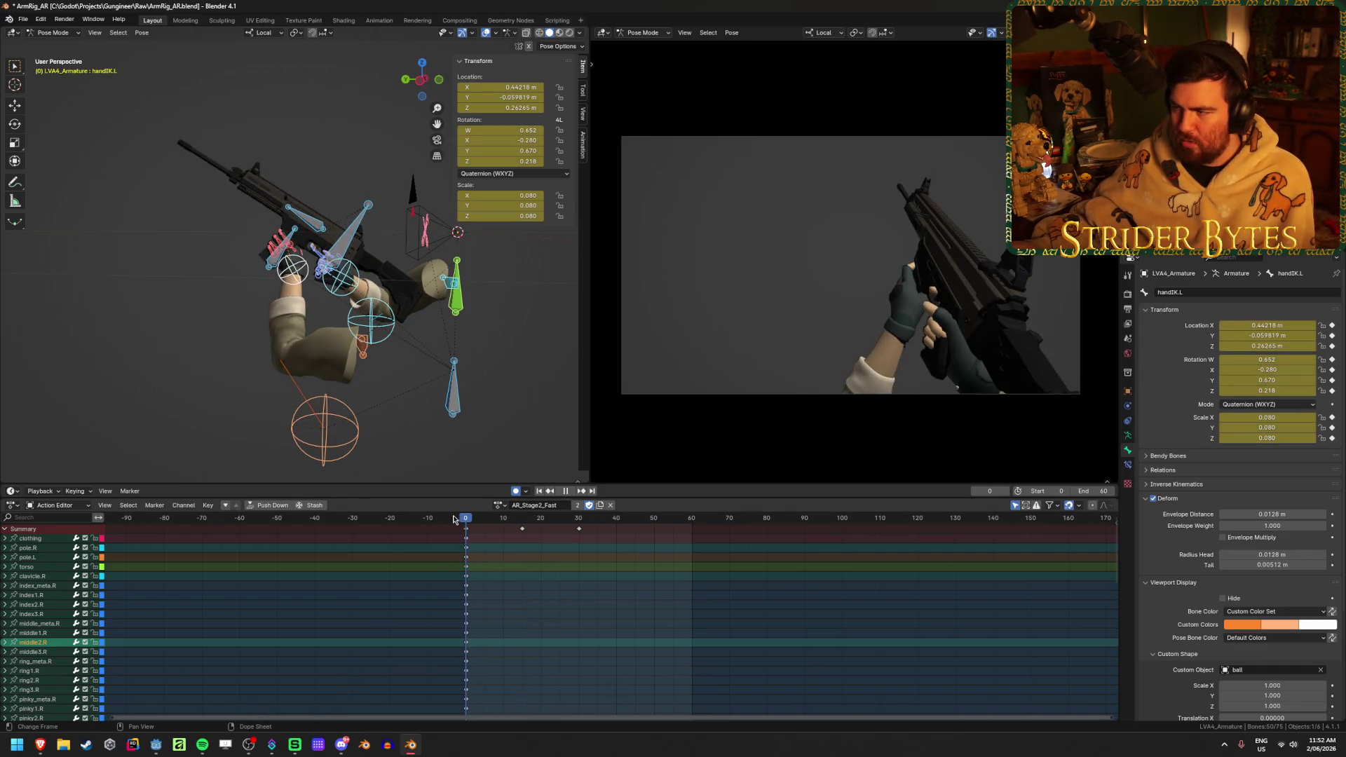
{"action": "mouse_move", "coordinate": [498, 530]}
{"action": "left_mouse_down"}
{"action": "mouse_move", "coordinate": [598, 532]}
{"action": "mouse_move", "coordinate": [579, 536]}
{"action": "left_mouse_up"}
{"action": "key", "text": "Escape"}
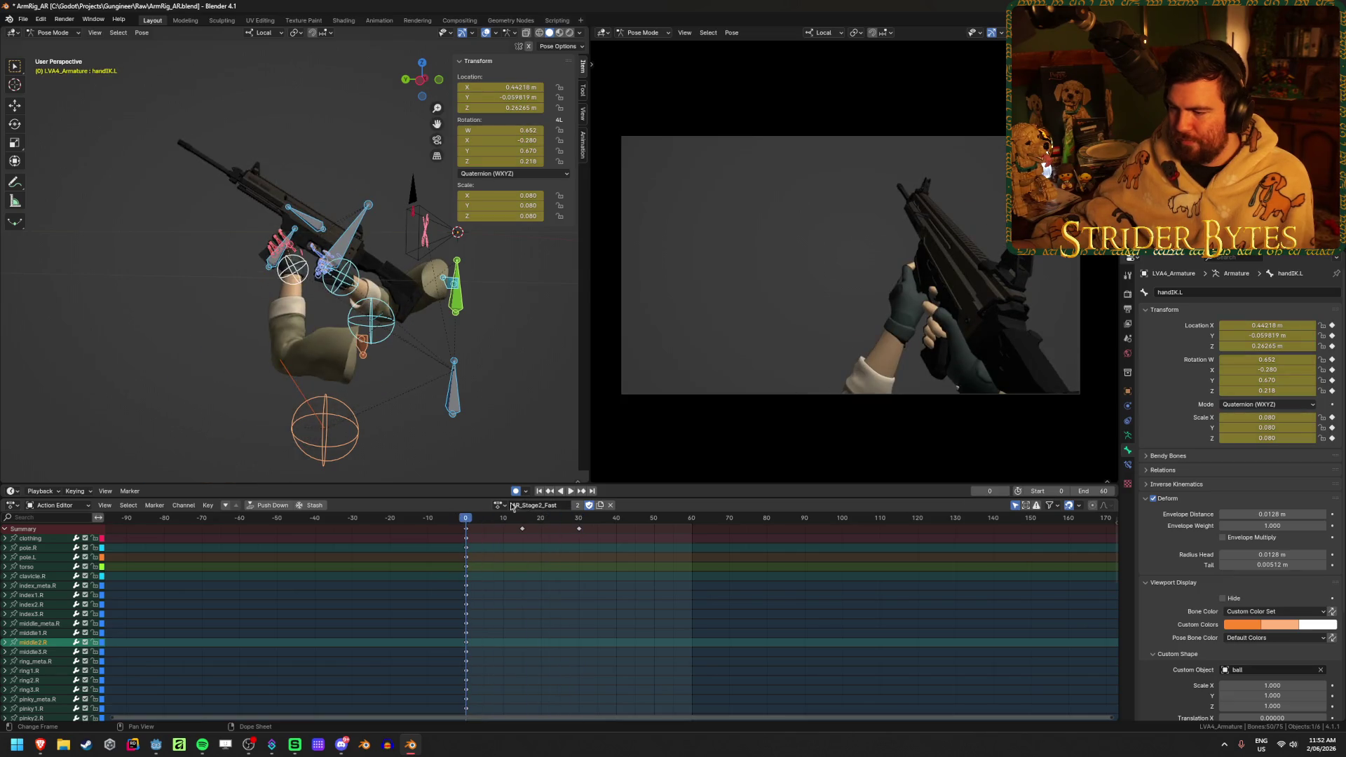
- Load the AR_Stage1 action and save ArmRig_AR.blend
{"action": "left_click", "coordinate": [499, 505]}
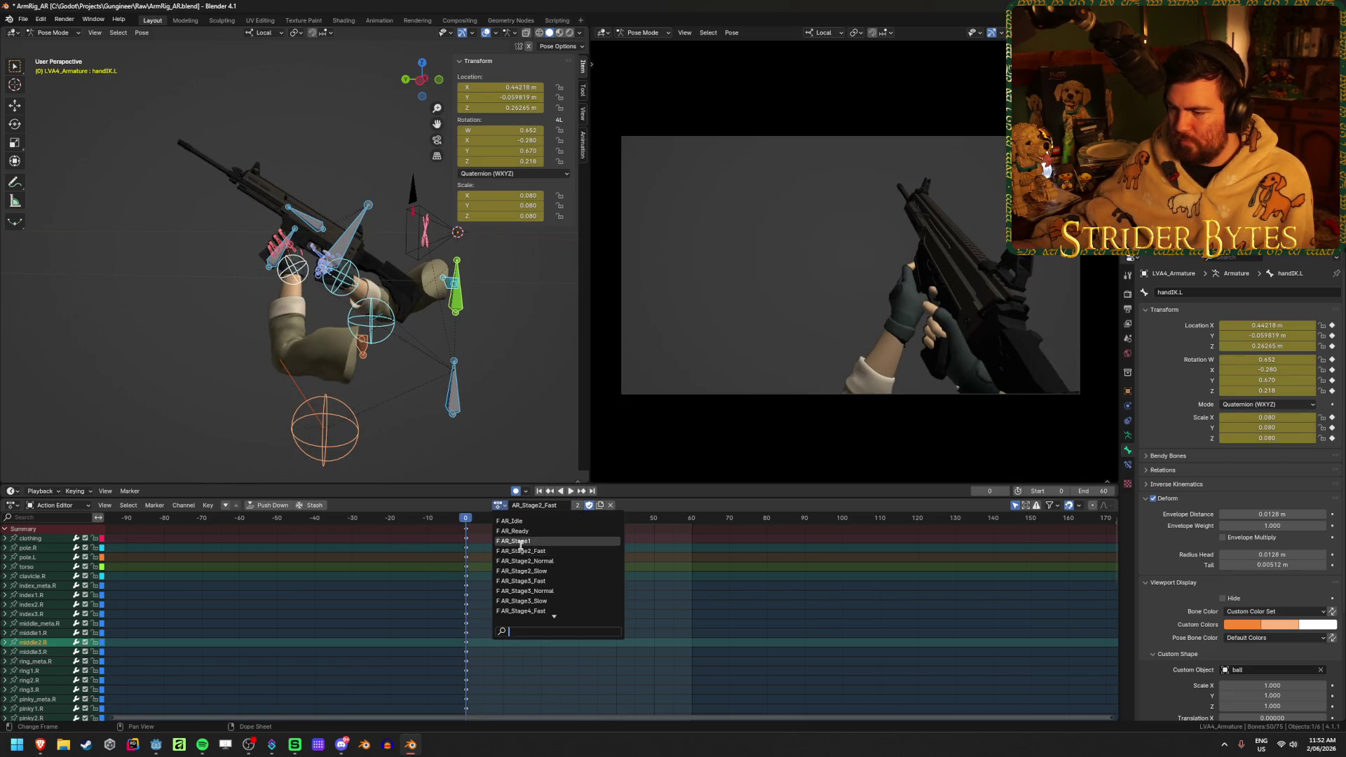
{"action": "left_click", "coordinate": [519, 541]}
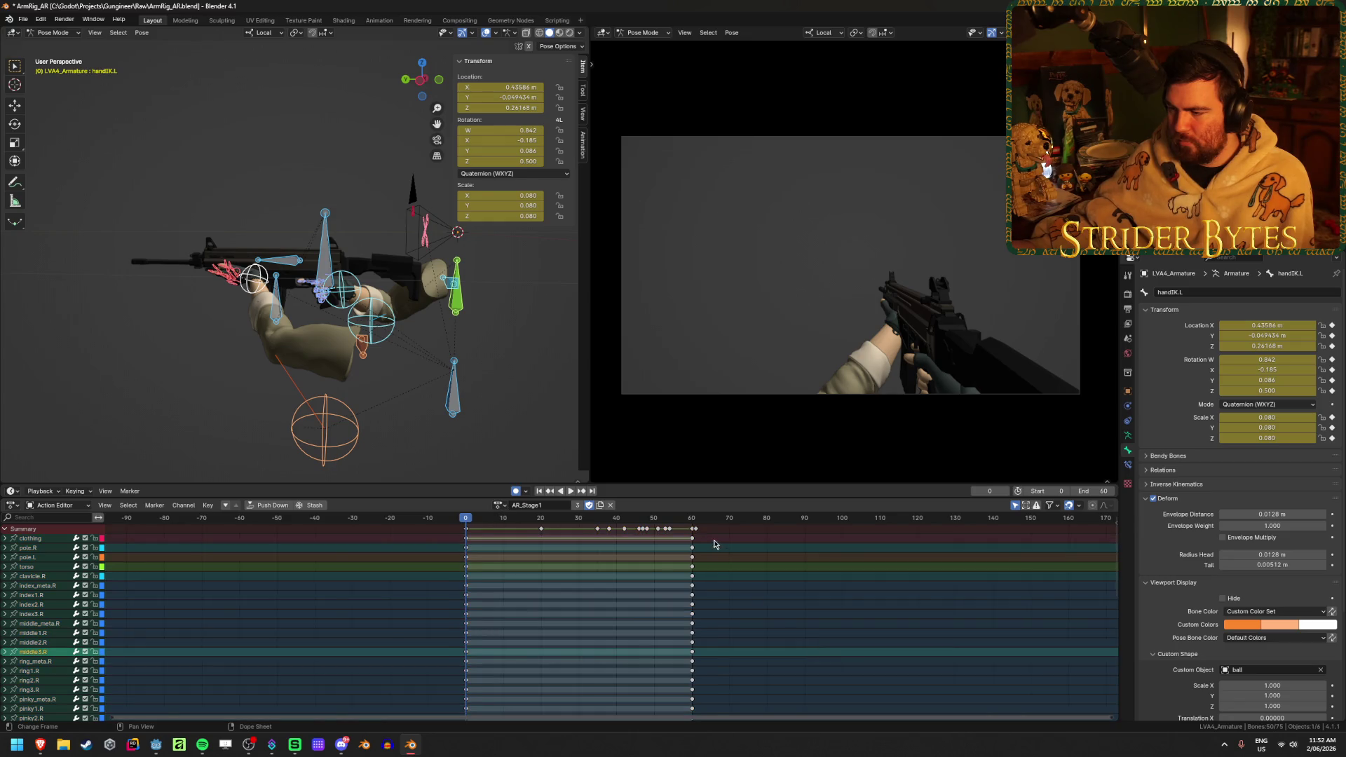
{"action": "scroll", "coordinate": [714, 545], "scroll_direction": "up", "scroll_amount": 3}
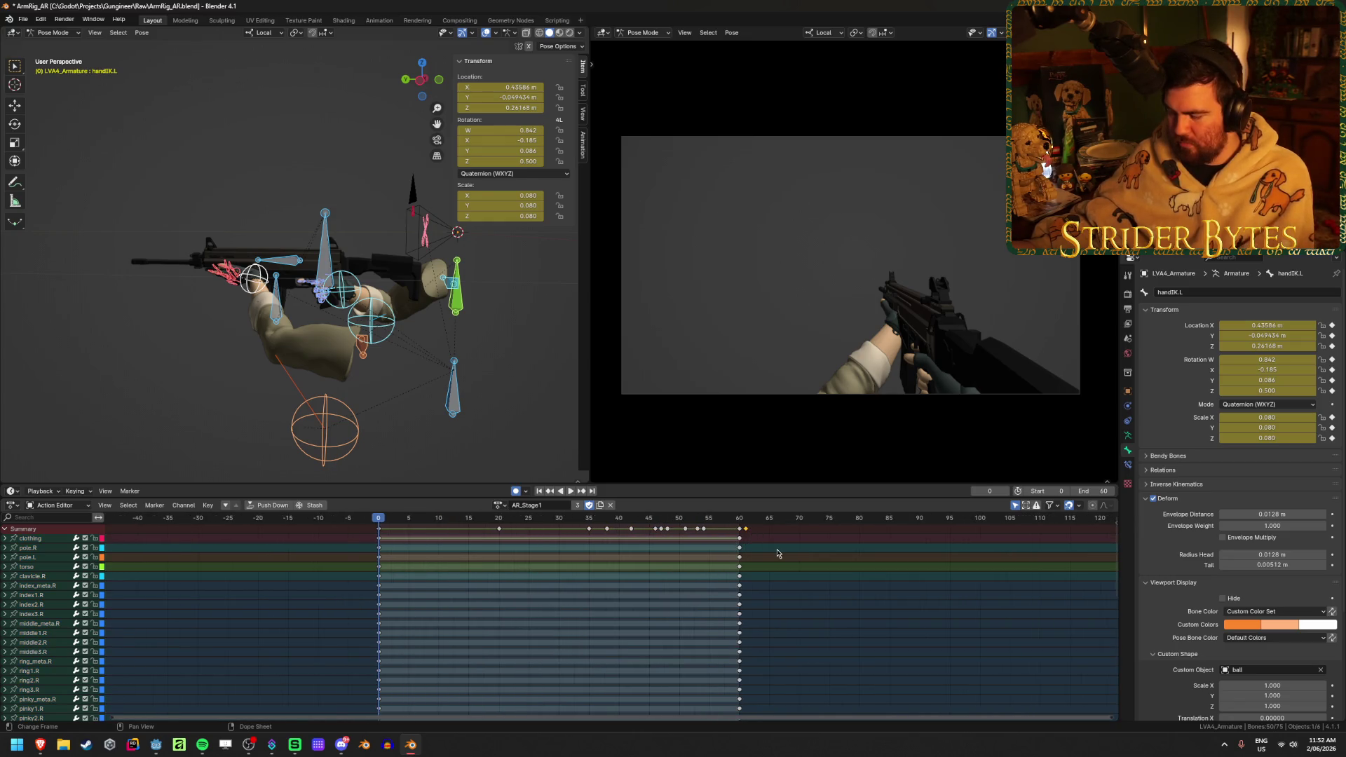
{"action": "left_click", "coordinate": [832, 658]}
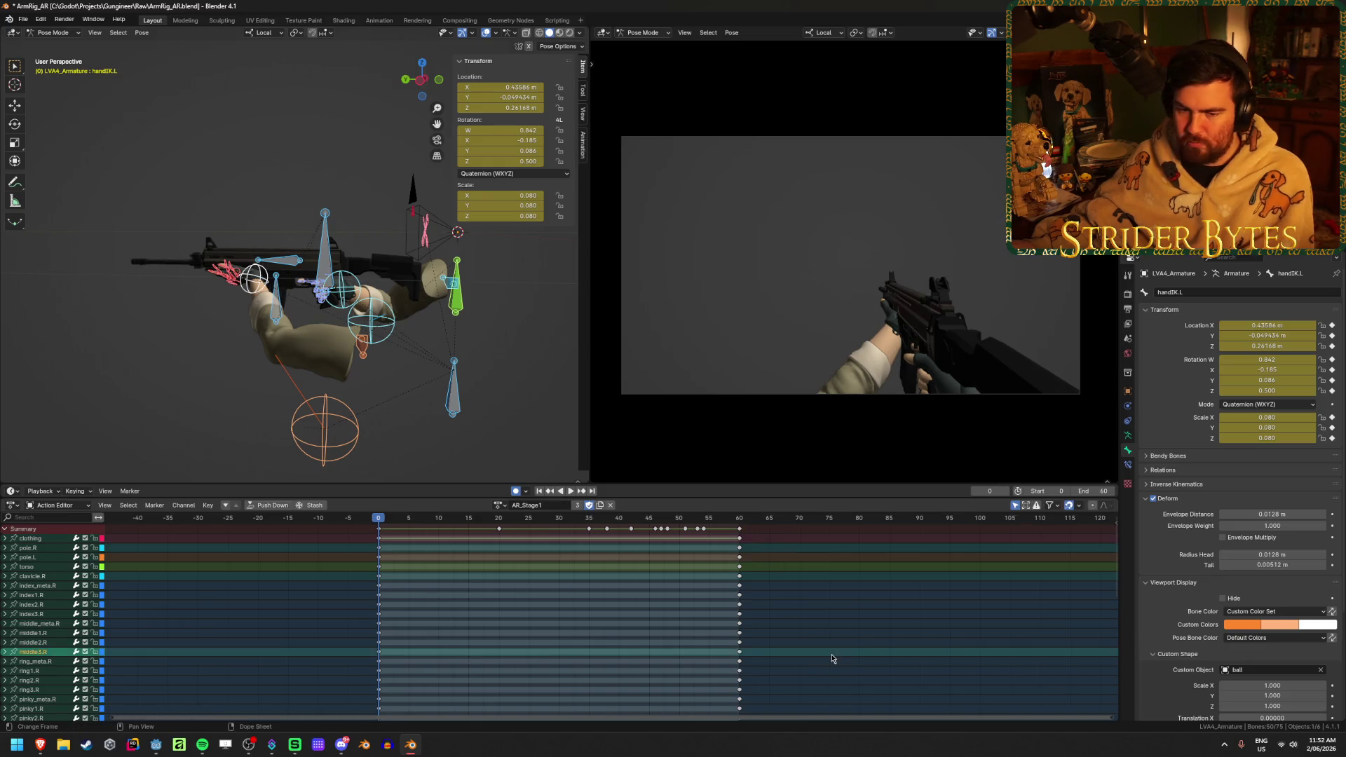
{"action": "key", "text": "ctrl+s"}
- Select the middle1.R and index1.R channels, then bring the Godot docs browser forward
{"action": "scroll", "coordinate": [400, 619], "scroll_direction": "down", "scroll_amount": 2}
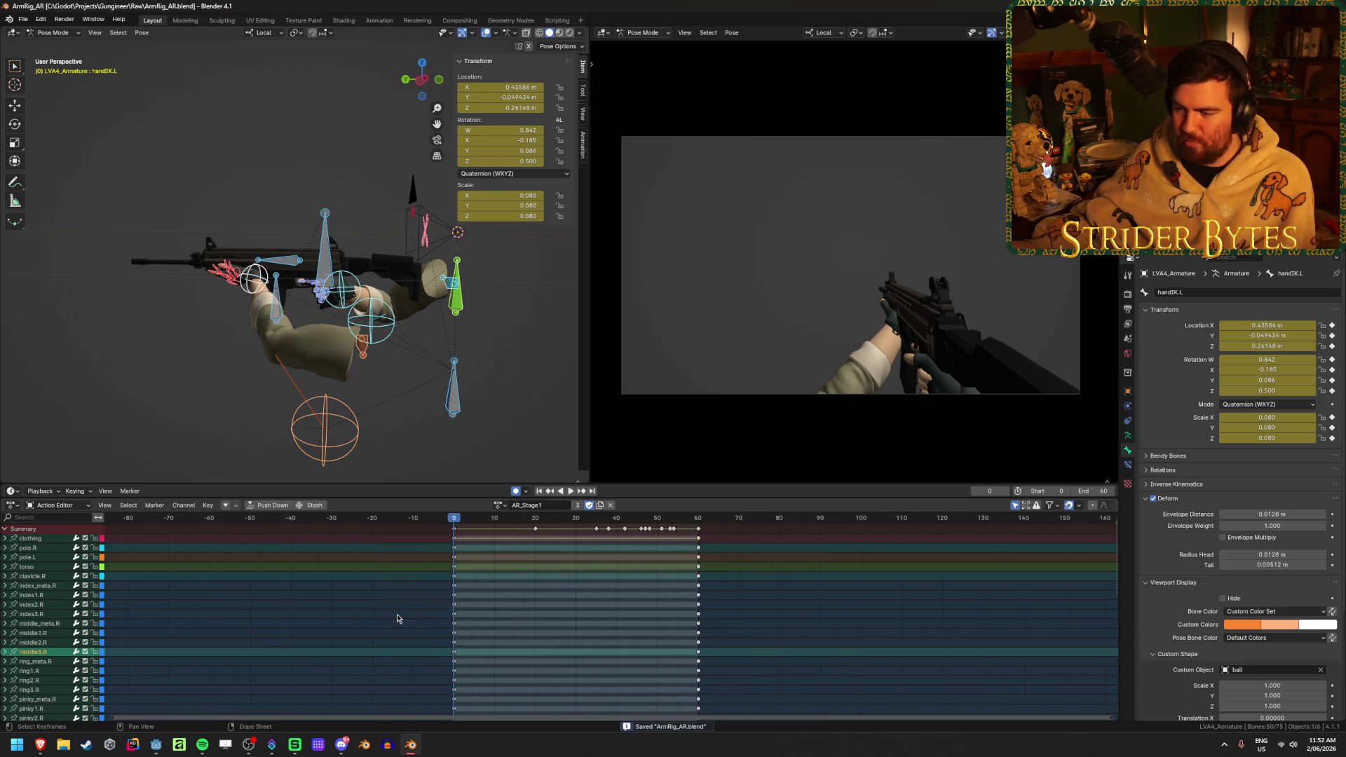
{"action": "left_click", "coordinate": [361, 634]}
{"action": "left_click", "coordinate": [294, 566]}
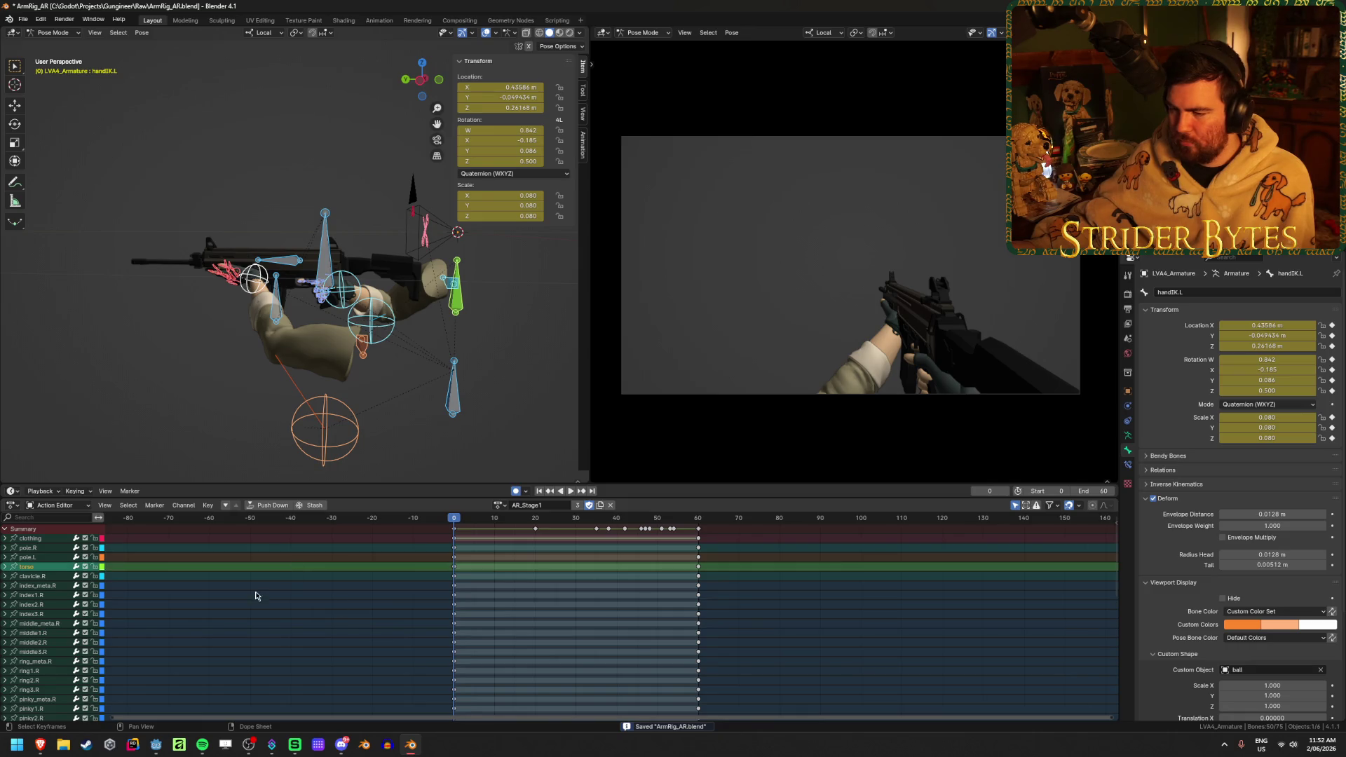
{"action": "left_click", "coordinate": [247, 595]}
{"action": "mouse_move", "coordinate": [39, 751]}
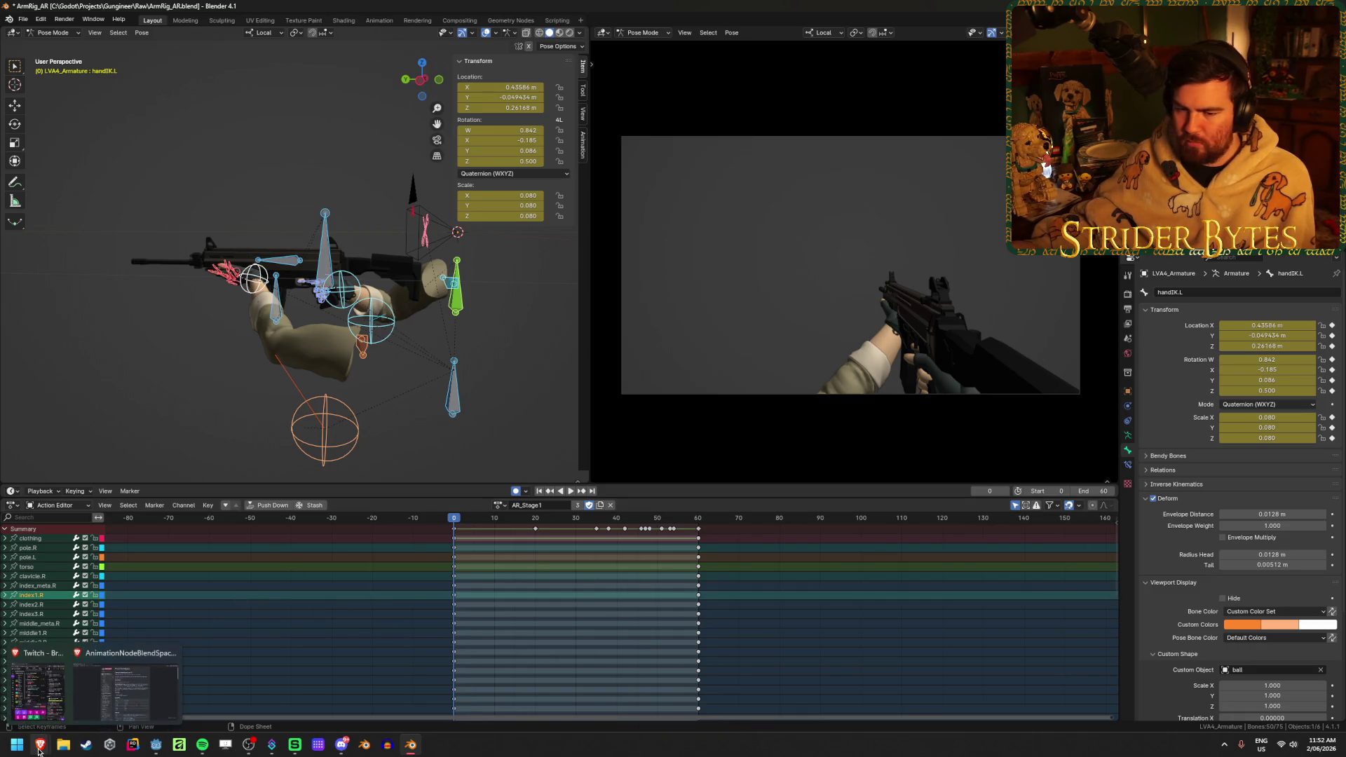
{"action": "left_click", "coordinate": [123, 683]}
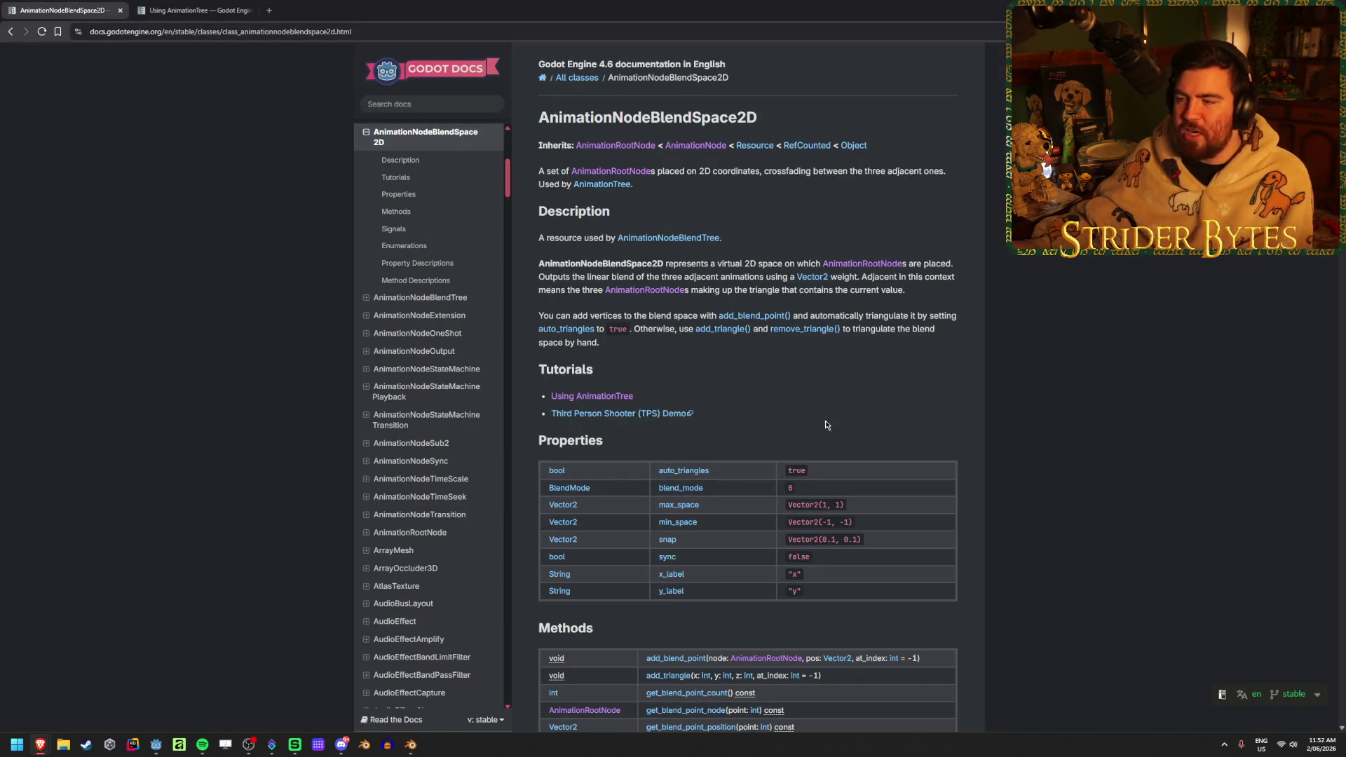
- Return from the docs browser to the Godot editor
{"action": "left_click", "coordinate": [157, 751]}
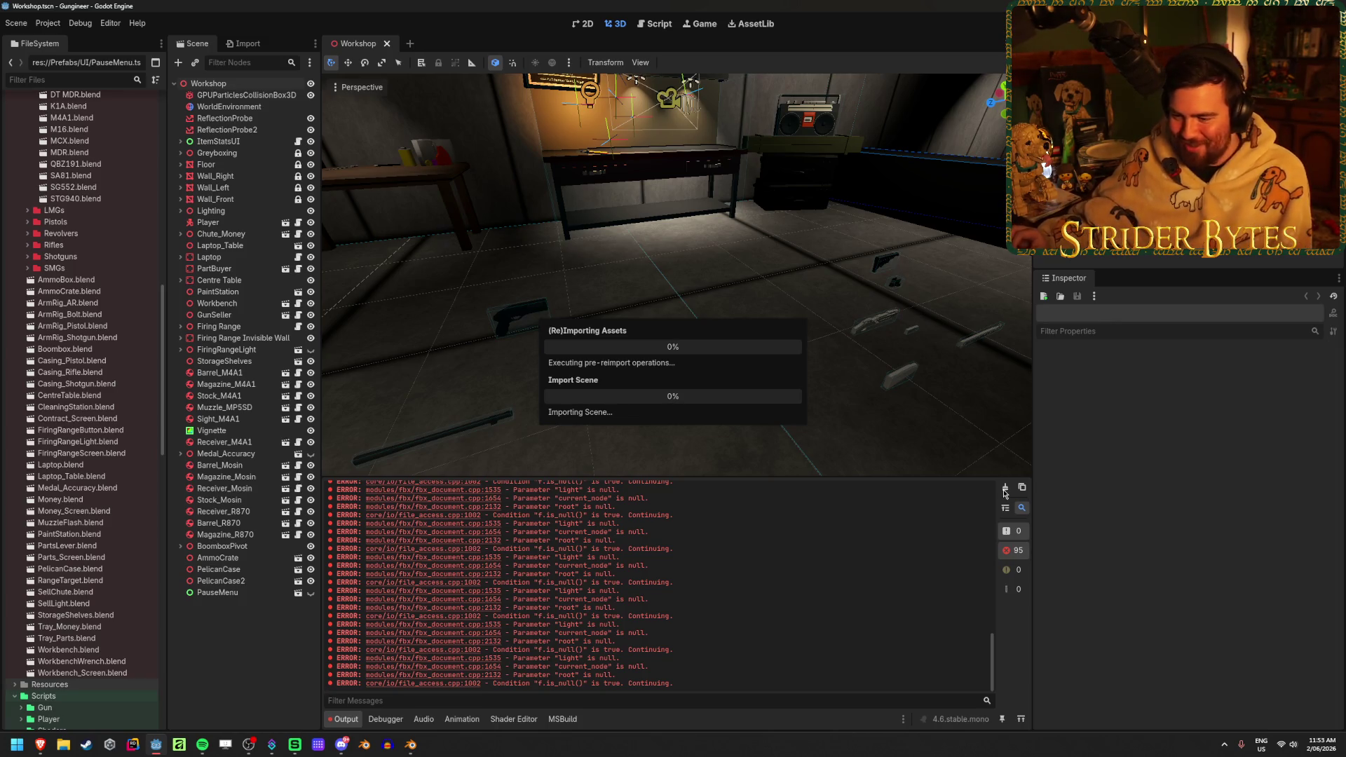
- Clear the output errors, save Workshop, and open Player.tscn to inspect the player rig
{"action": "left_click", "coordinate": [1004, 490]}
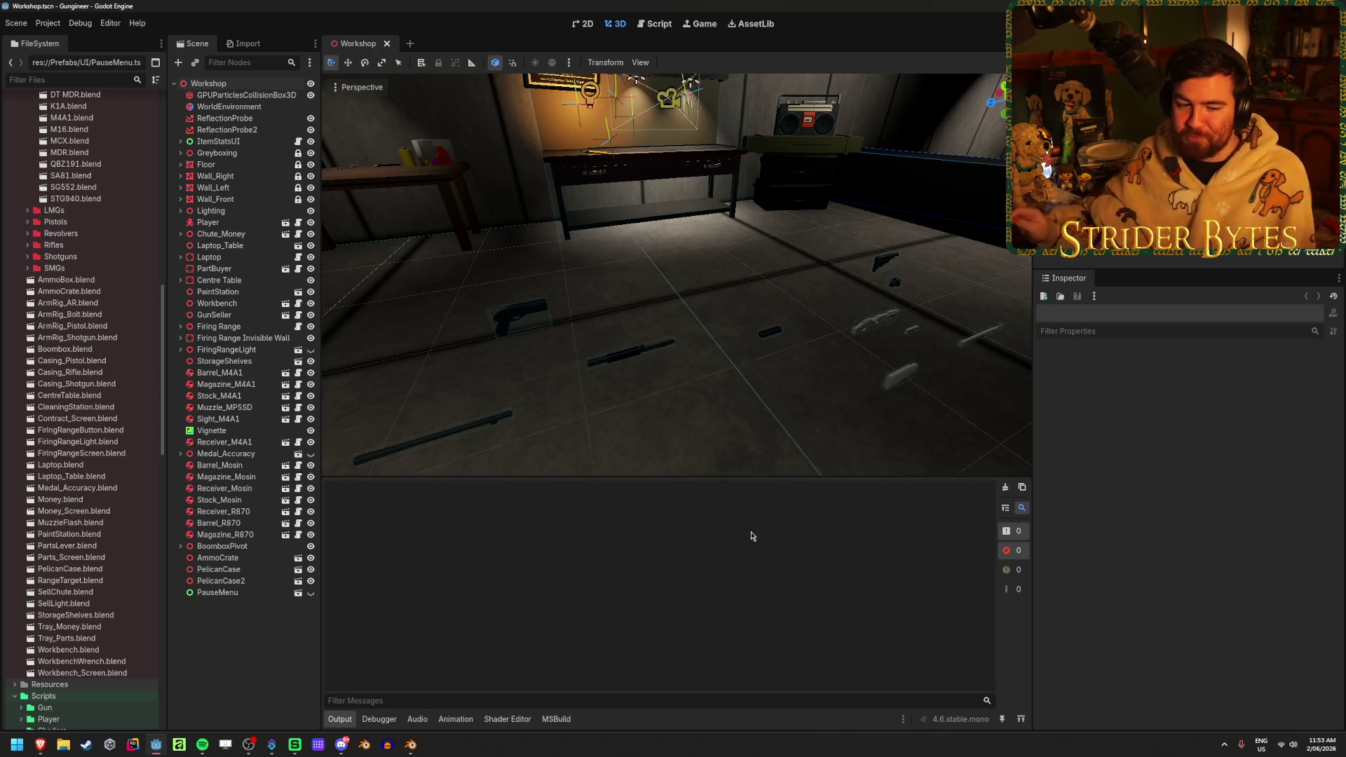
{"action": "key", "text": "ctrl+s"}
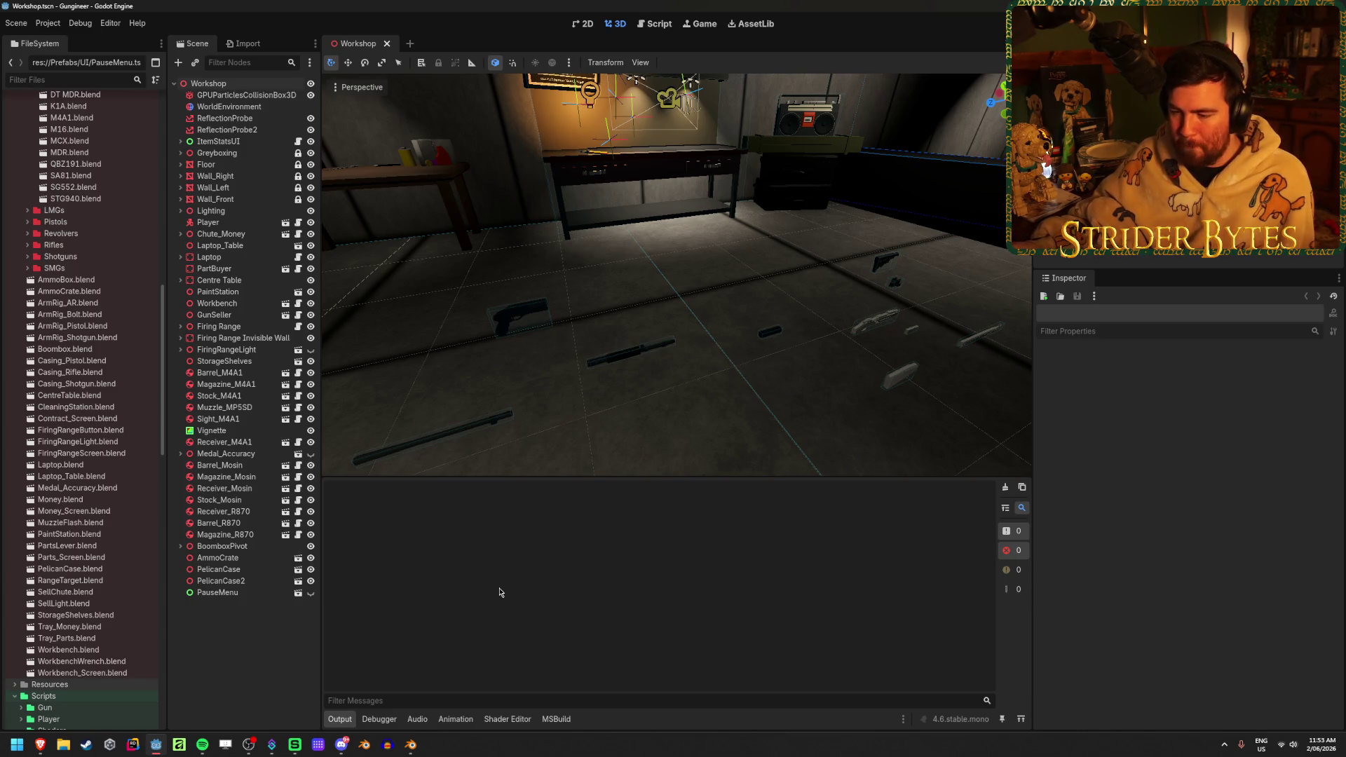
{"action": "scroll", "coordinate": [43, 420], "scroll_direction": "down", "scroll_amount": 5}
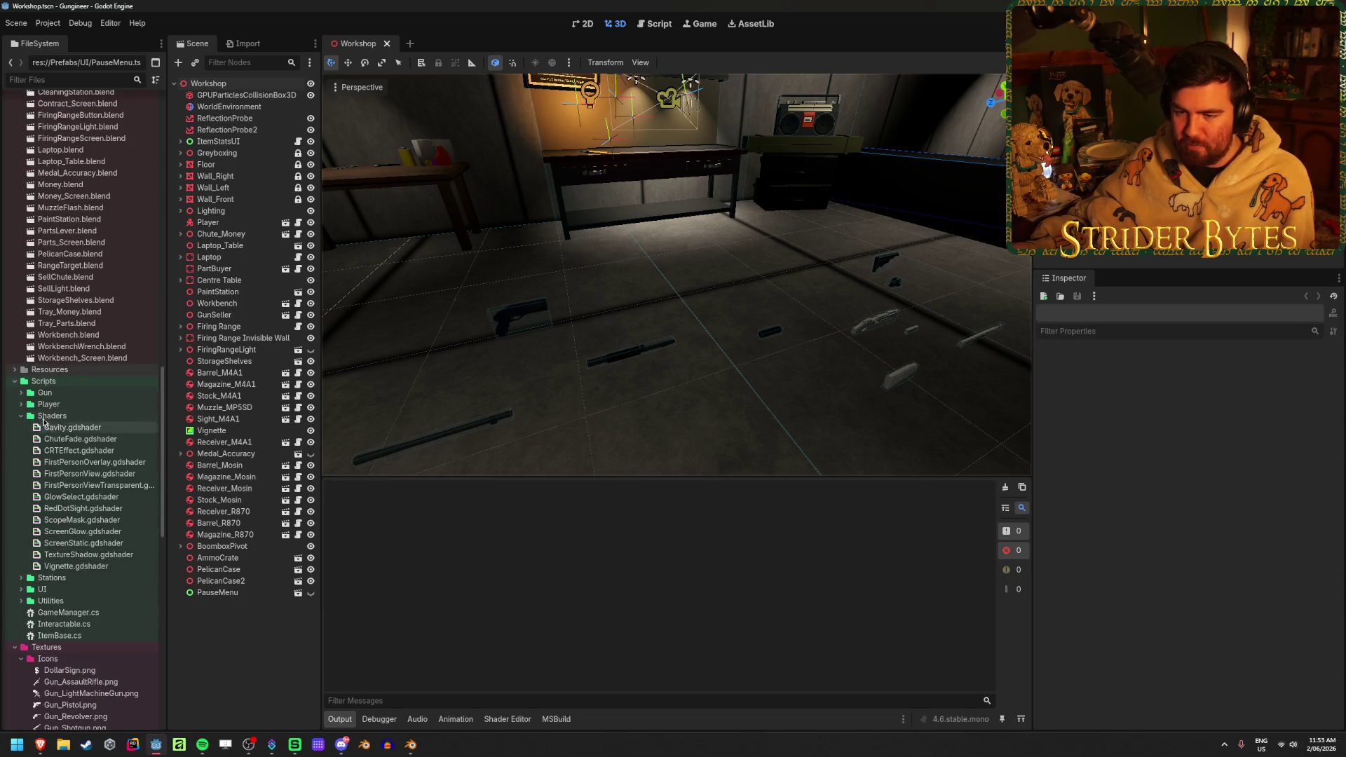
{"action": "scroll", "coordinate": [73, 262], "scroll_direction": "up", "scroll_amount": 15}
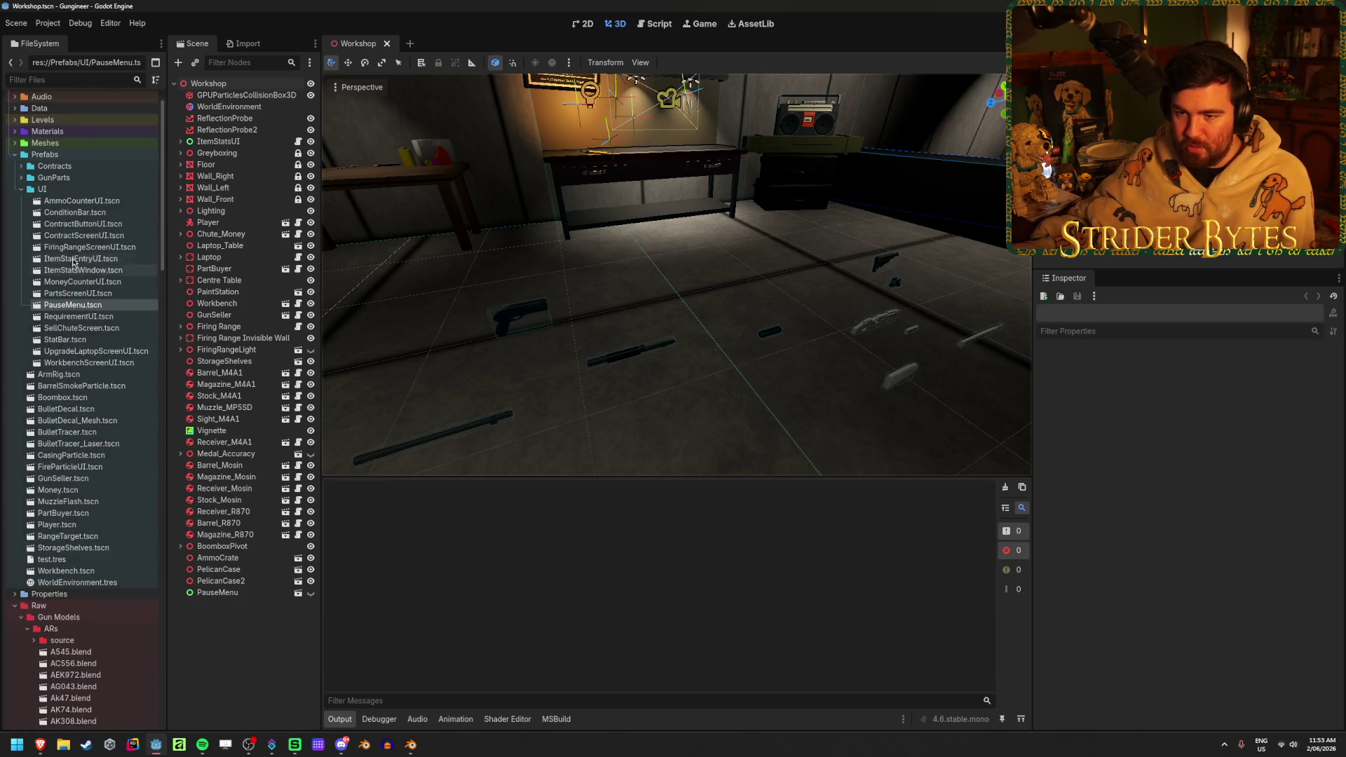
{"action": "double_click", "coordinate": [57, 524]}
{"action": "mouse_move", "coordinate": [743, 329]}
{"action": "middle_mouse_down"}
{"action": "mouse_move", "coordinate": [550, 334]}
{"action": "mouse_move", "coordinate": [491, 351]}
{"action": "middle_mouse_up"}
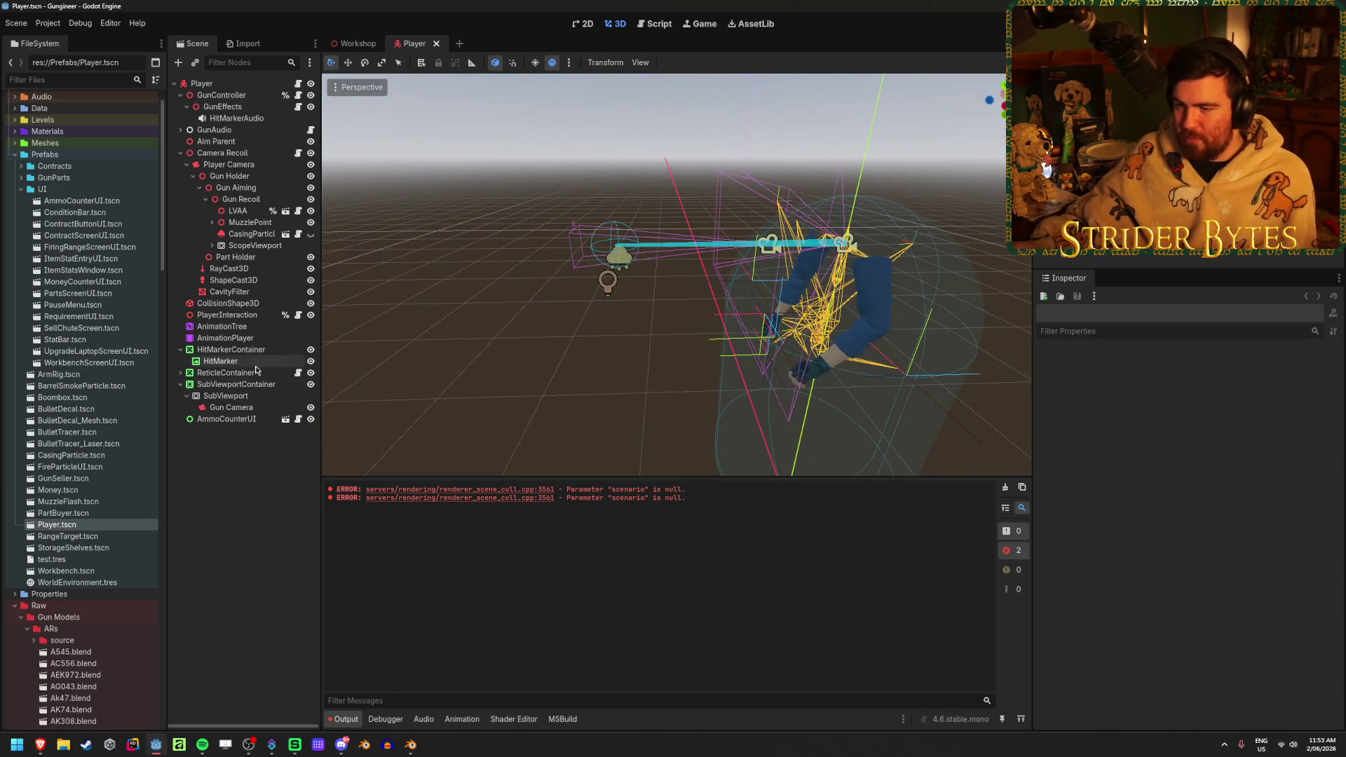
- Add a BlendSpace2D node to the Player's AnimationTree state machine
{"action": "left_click", "coordinate": [222, 327]}
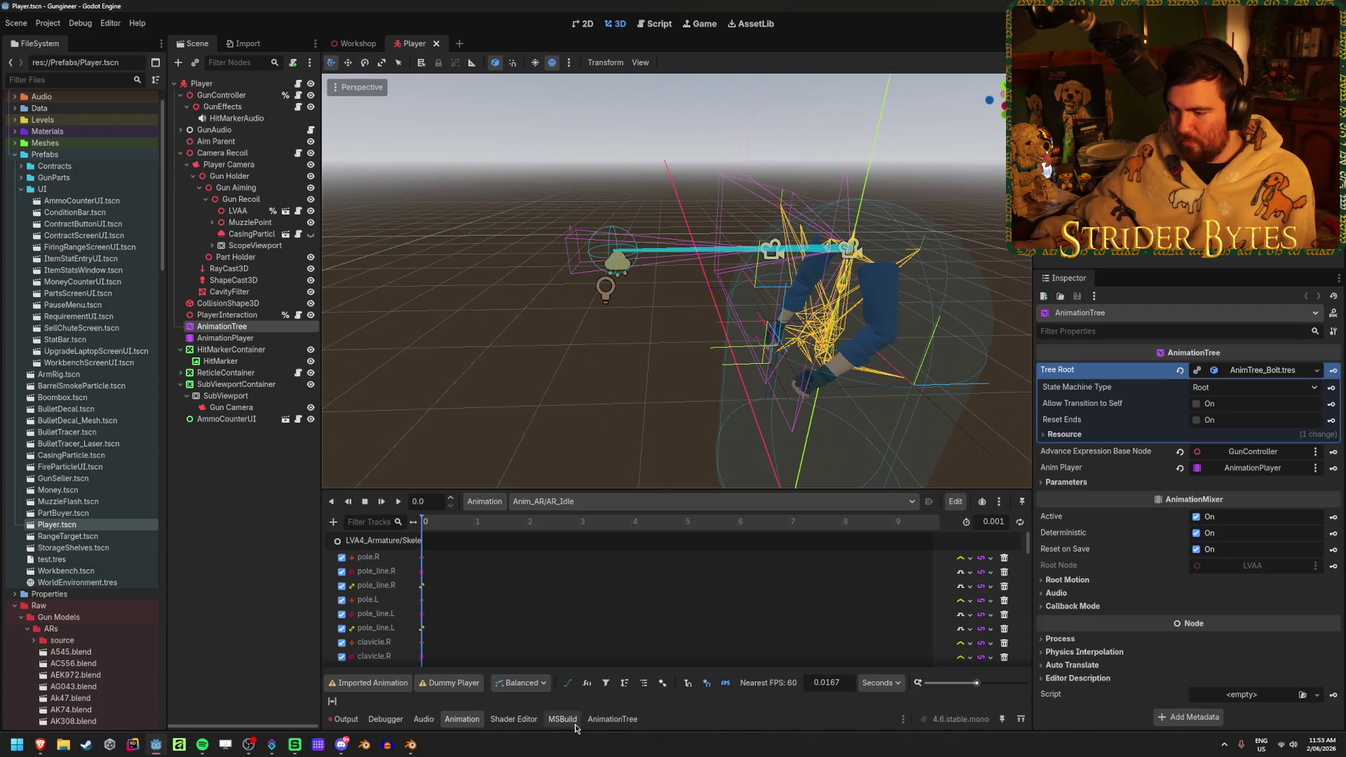
{"action": "left_click", "coordinate": [612, 719]}
{"action": "right_click", "coordinate": [638, 550]}
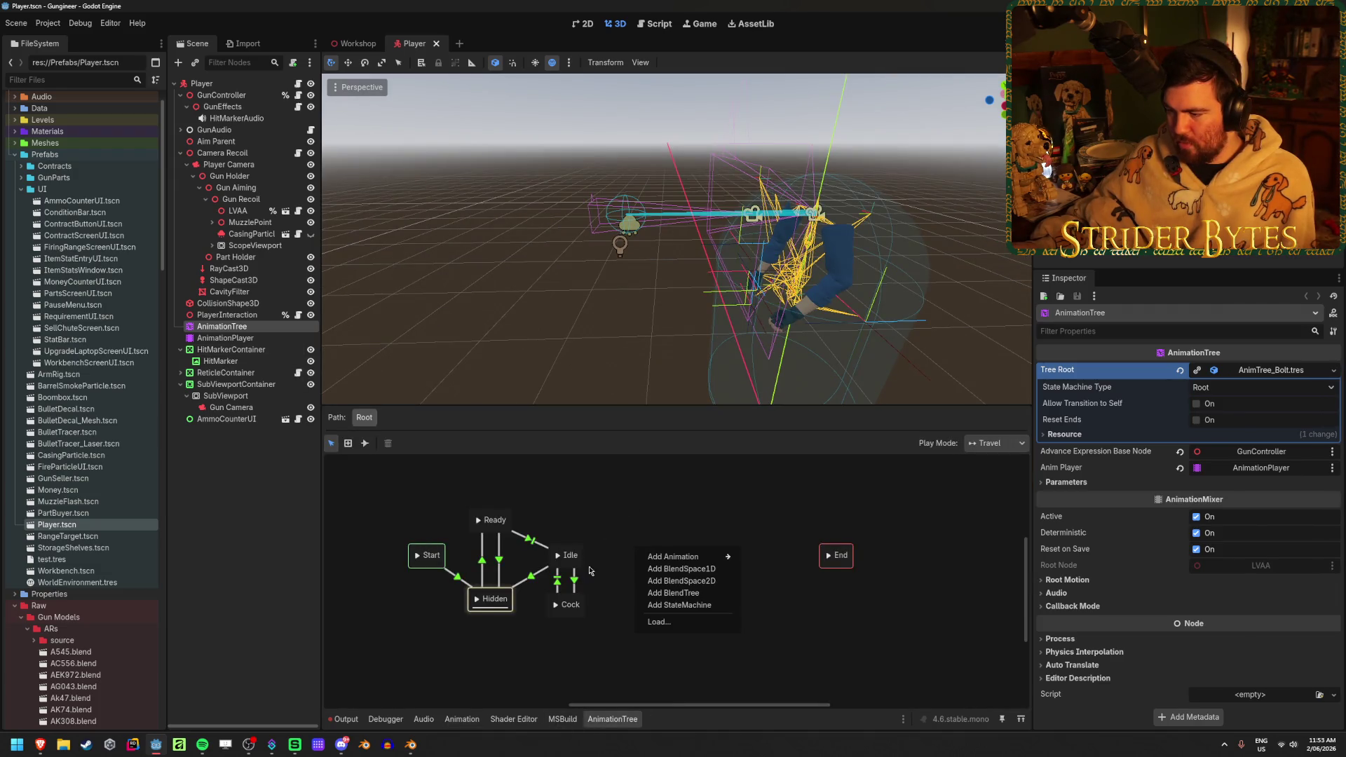
{"action": "left_click", "coordinate": [680, 581]}
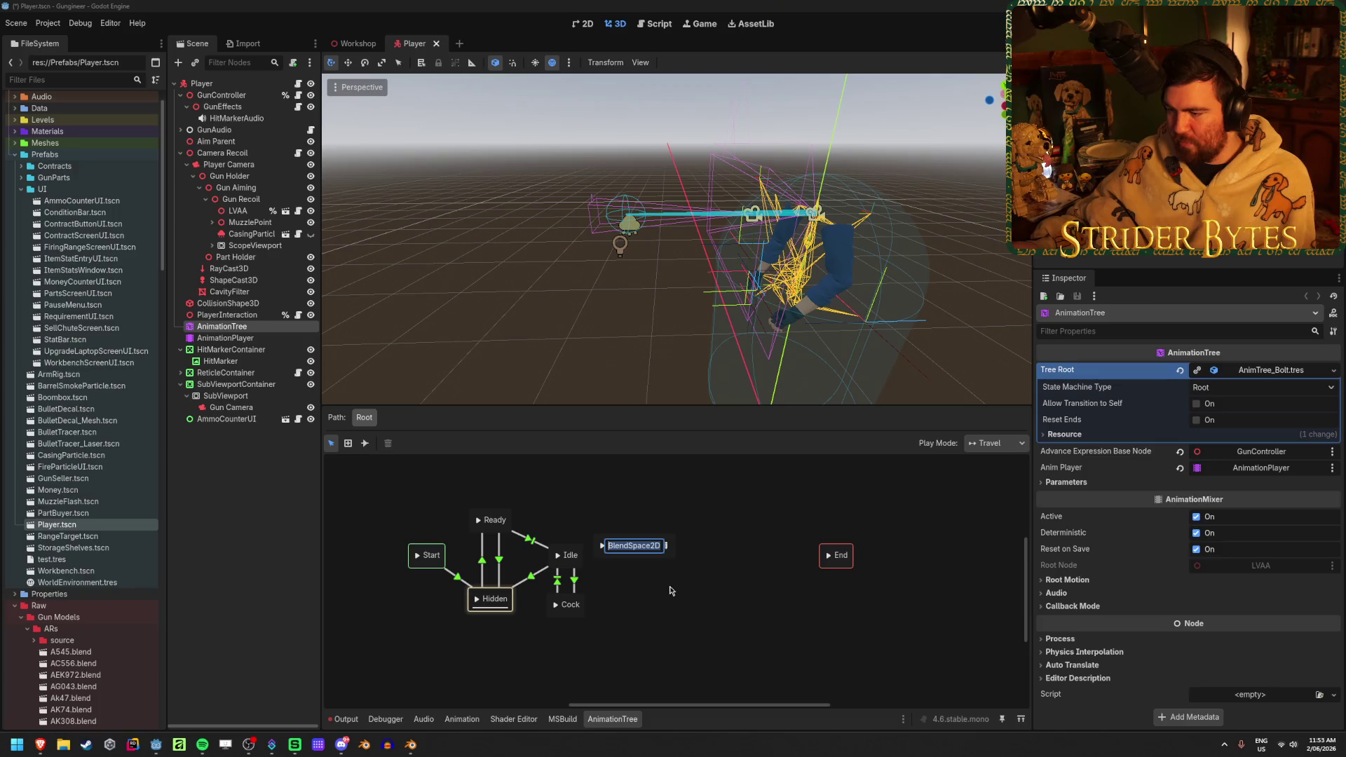
{"action": "left_click", "coordinate": [666, 547]}
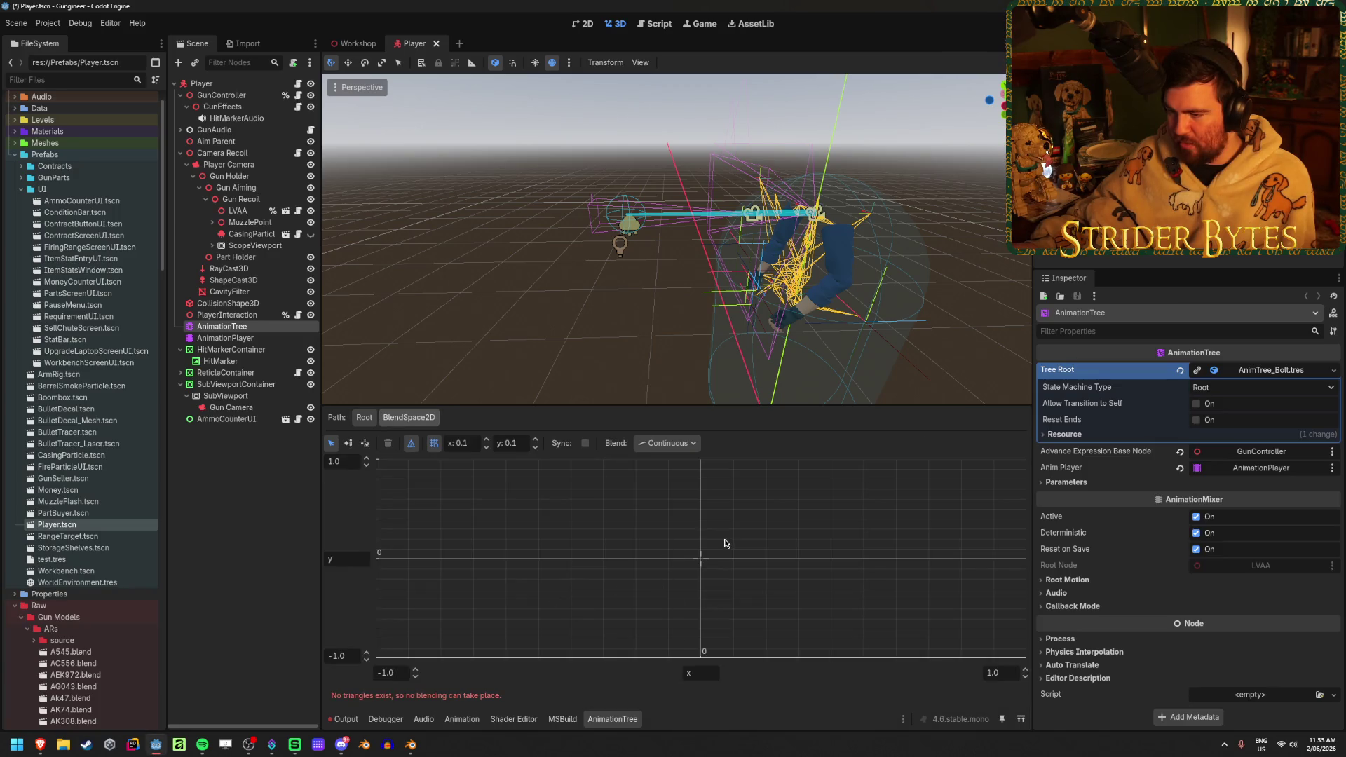
{"action": "right_click", "coordinate": [763, 561]}
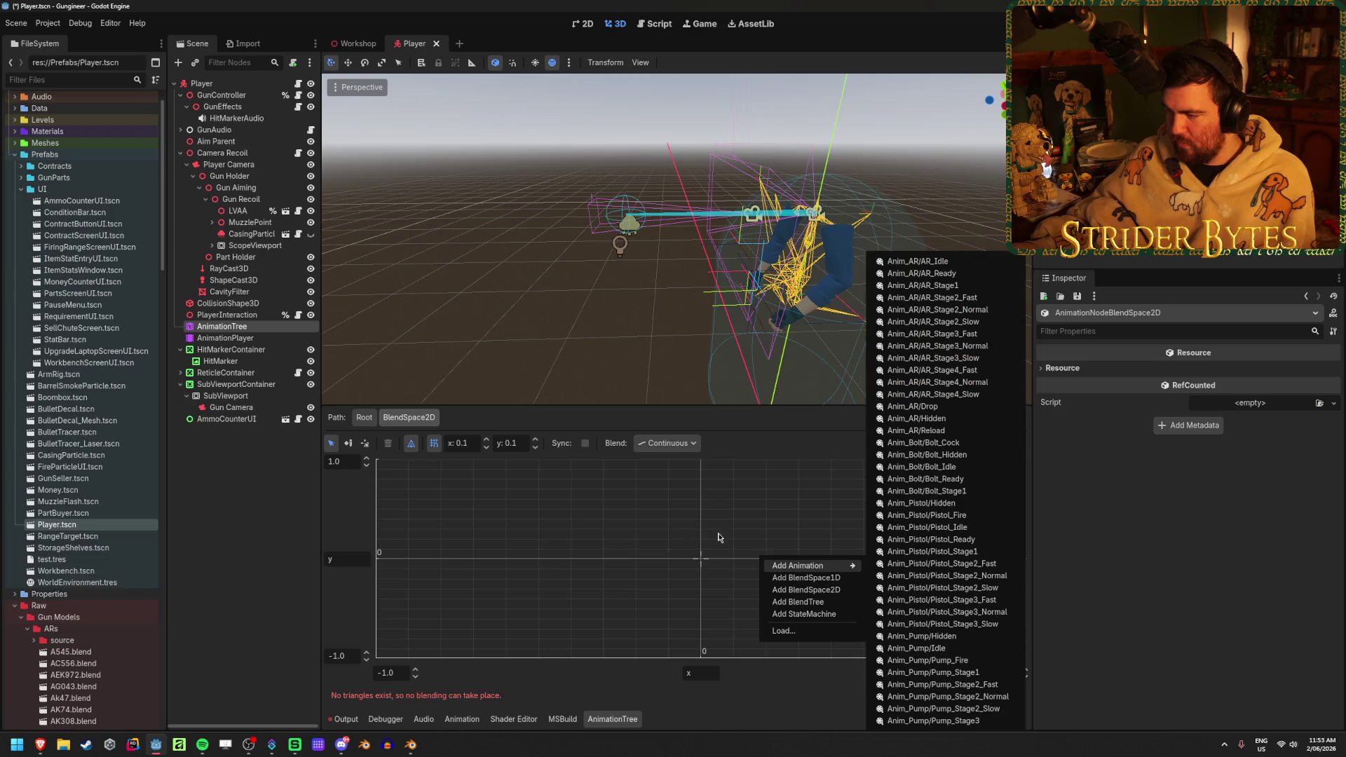
{"action": "left_click", "coordinate": [543, 537]}
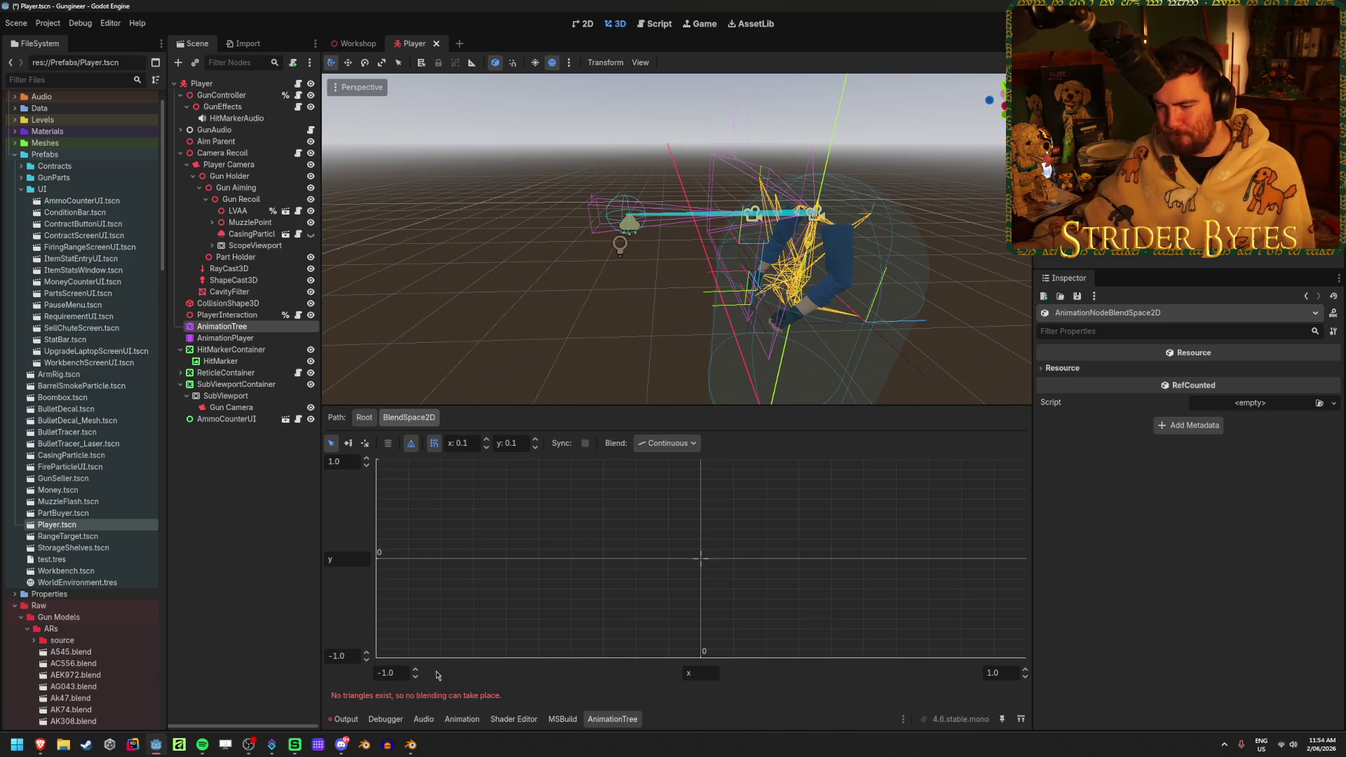
- Move the BlendSpace2D node up and right in the root state machine graph
{"action": "left_click", "coordinate": [364, 417]}
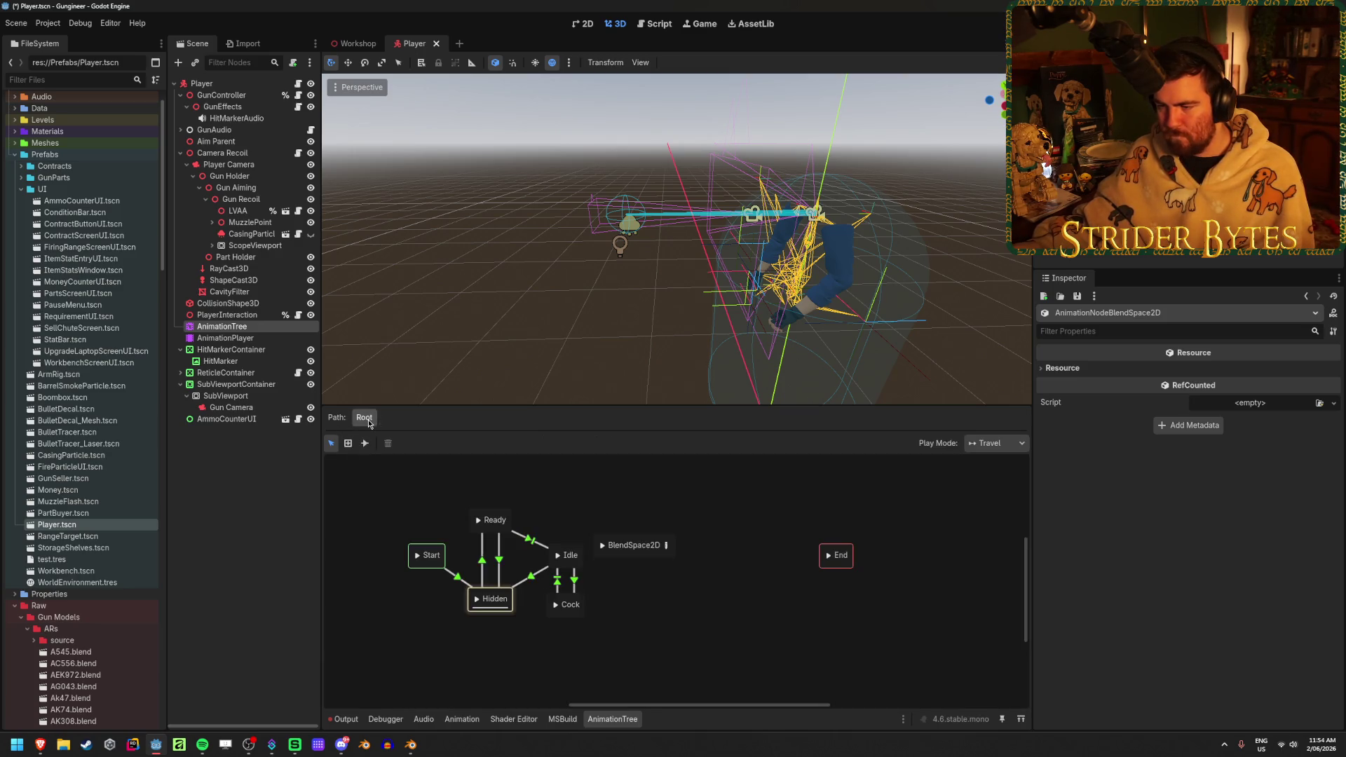
{"action": "left_click_drag", "start_coordinate": [635, 544], "coordinate": [715, 500]}
{"action": "left_click", "coordinate": [682, 615]}
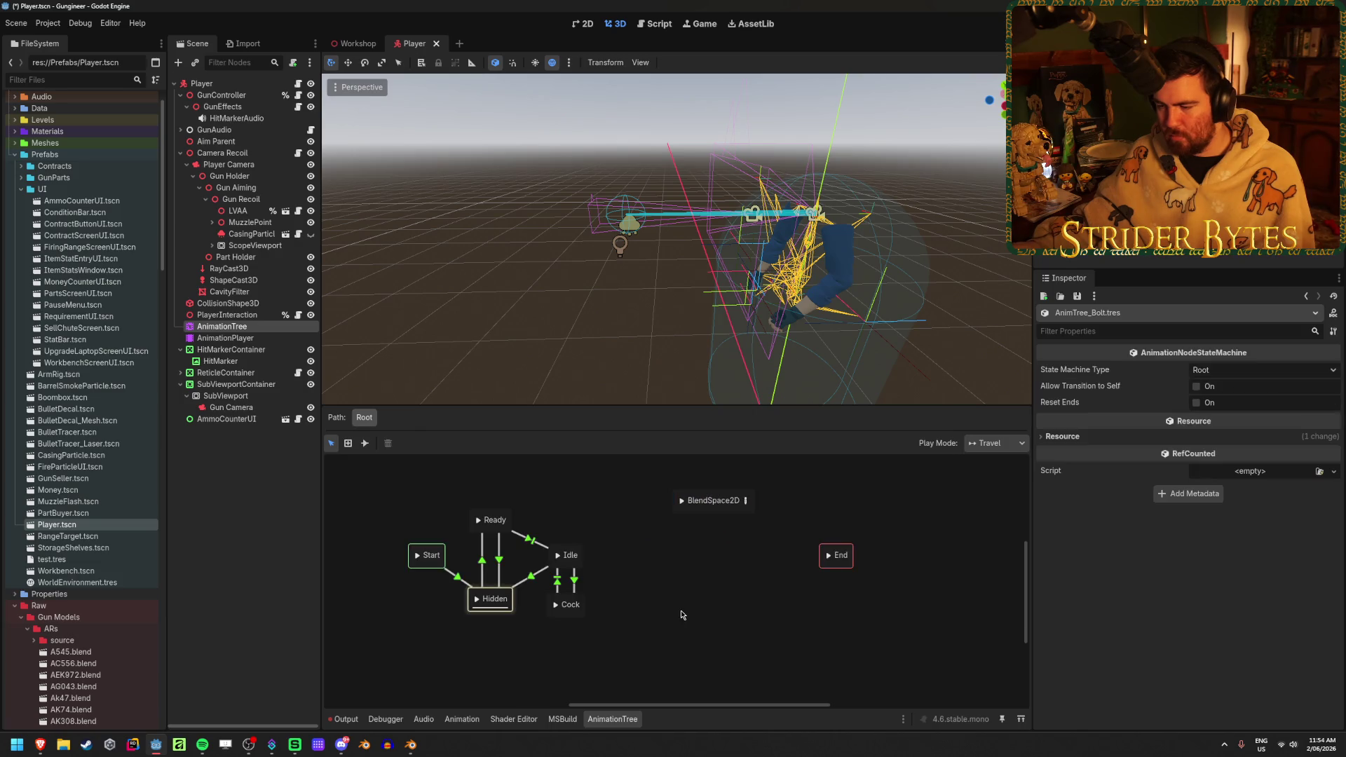
{"action": "left_click", "coordinate": [746, 500]}
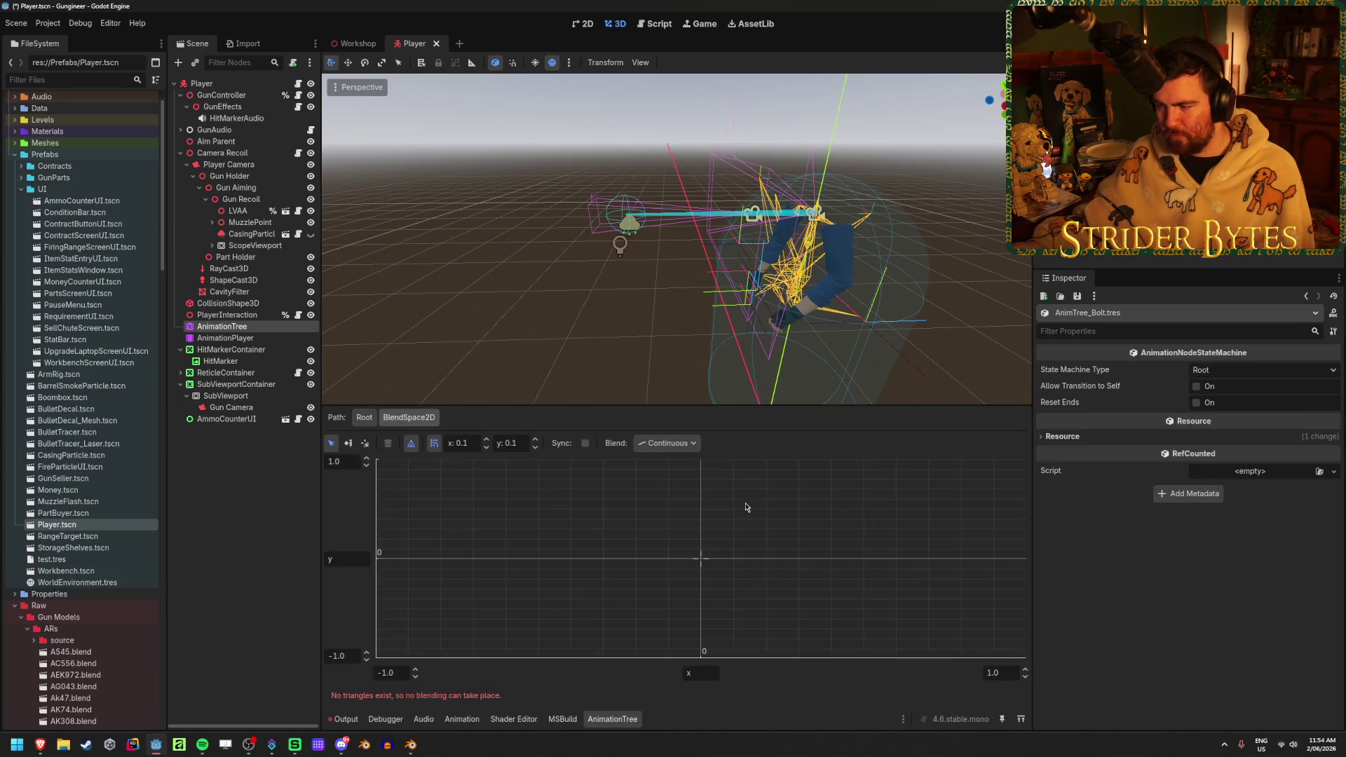
- Add Anim_AR/AR_Stage1 as a blend point and place it at (0.1, 0.4)
{"action": "right_click", "coordinate": [744, 511]}
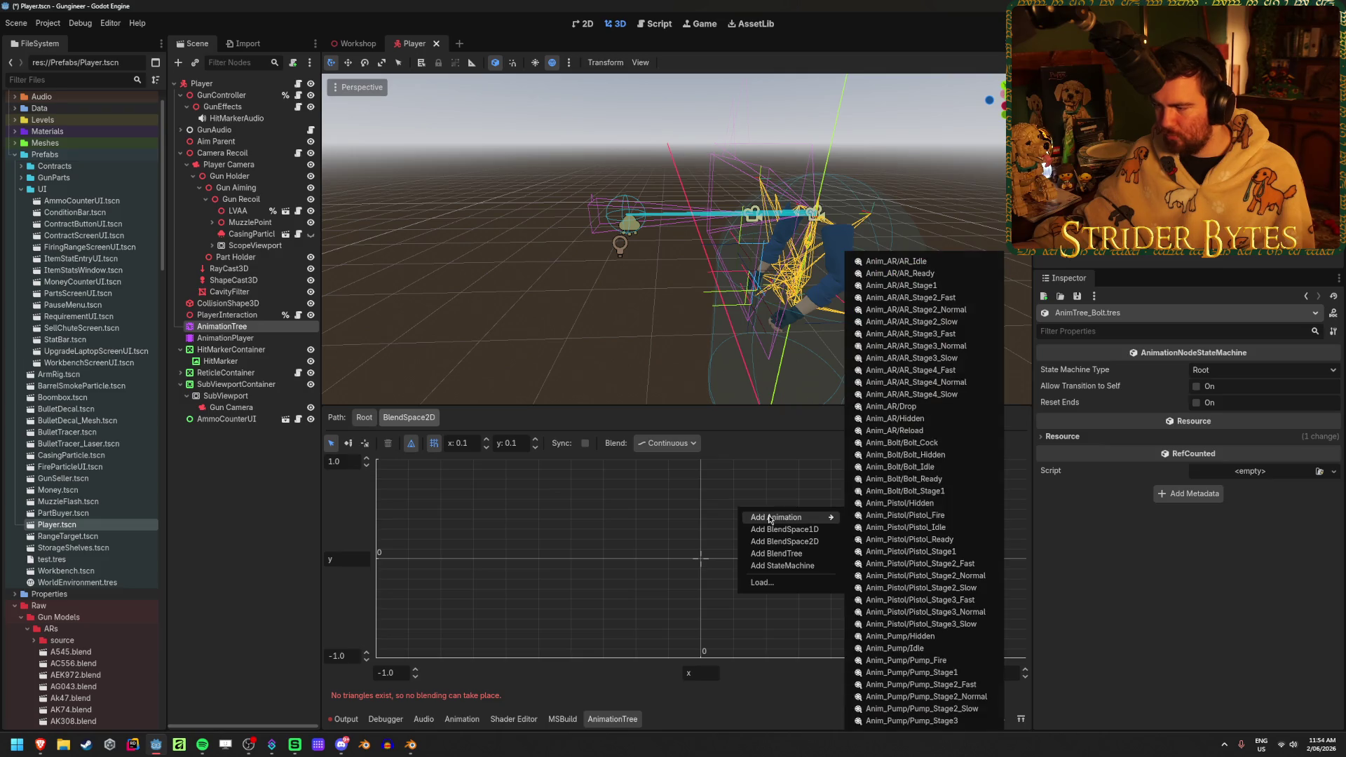
{"action": "mouse_move", "coordinate": [778, 517]}
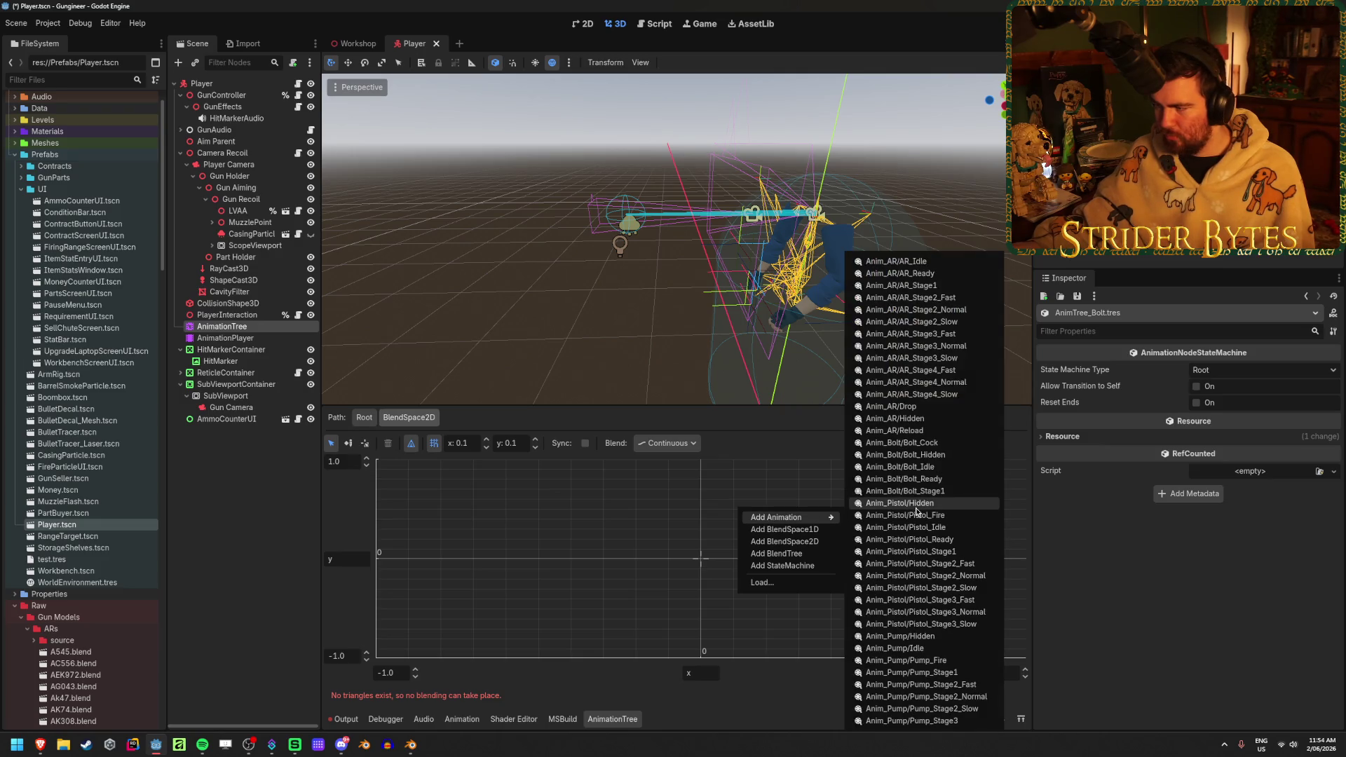
{"action": "left_click", "coordinate": [944, 288]}
{"action": "left_click", "coordinate": [733, 510]}
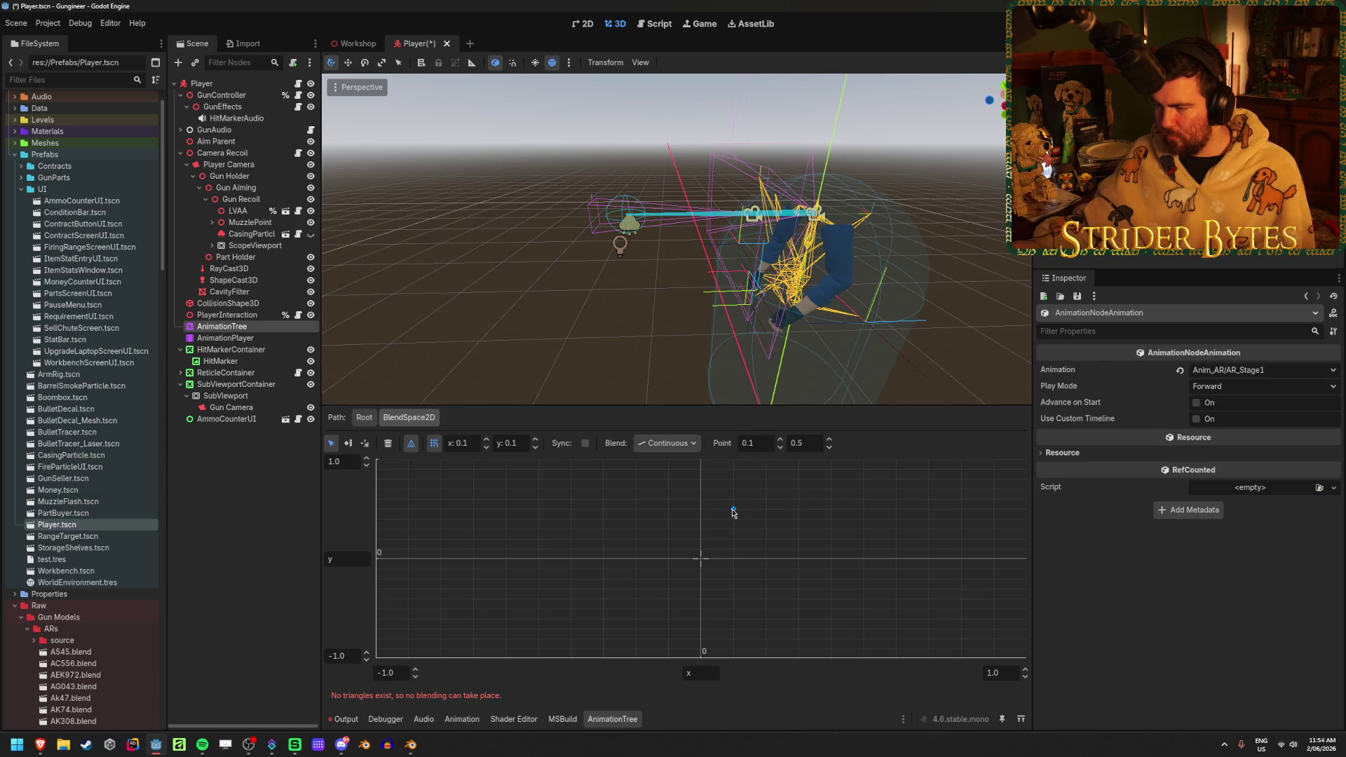
{"action": "left_click_drag", "start_coordinate": [733, 512], "coordinate": [746, 522]}
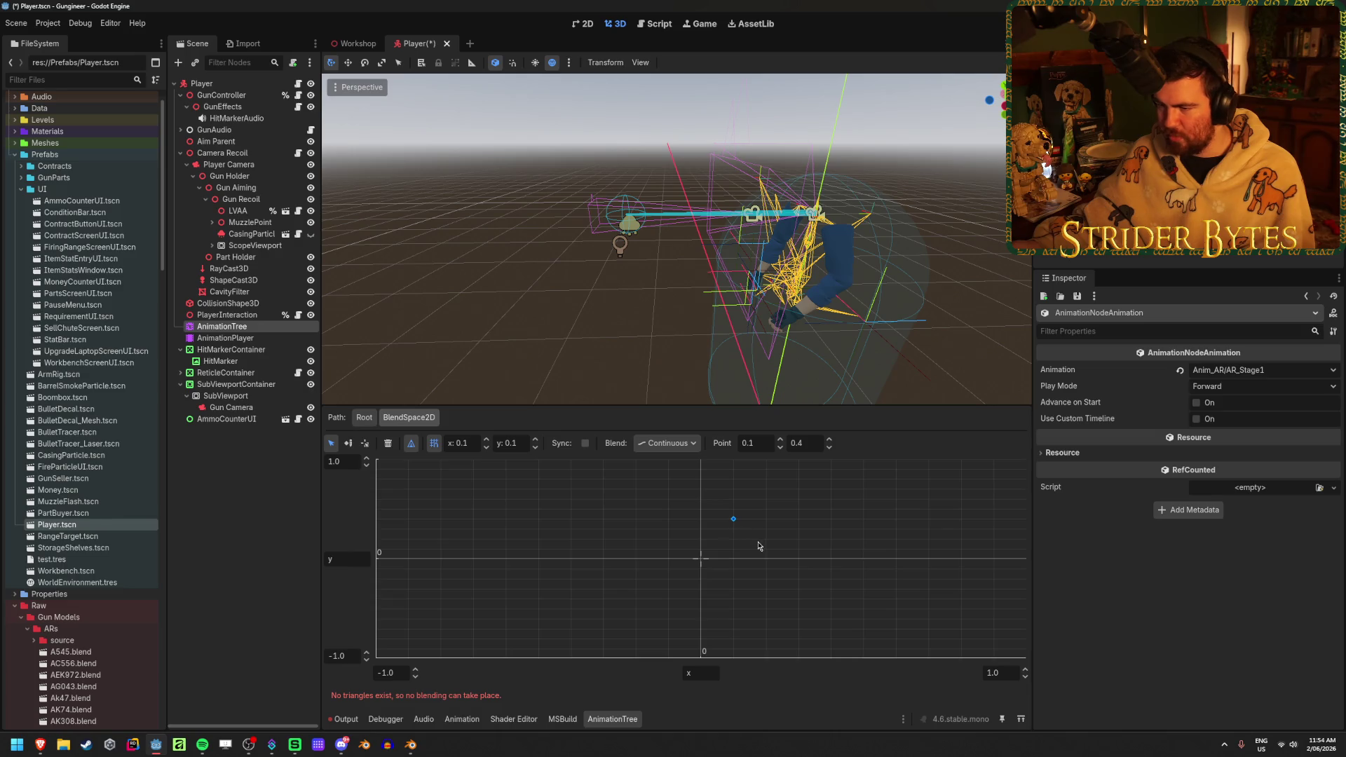
{"action": "left_click", "coordinate": [760, 546]}
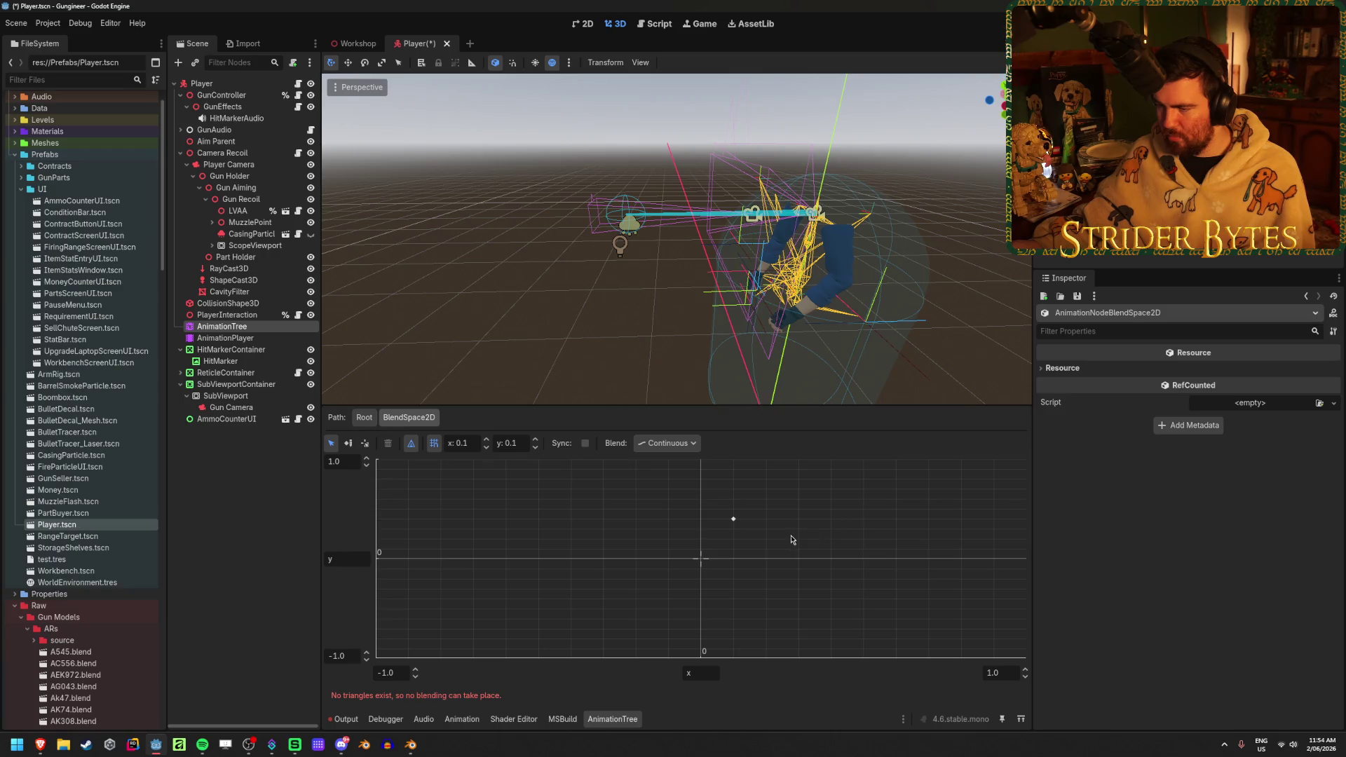
{"action": "mouse_move", "coordinate": [40, 744]}
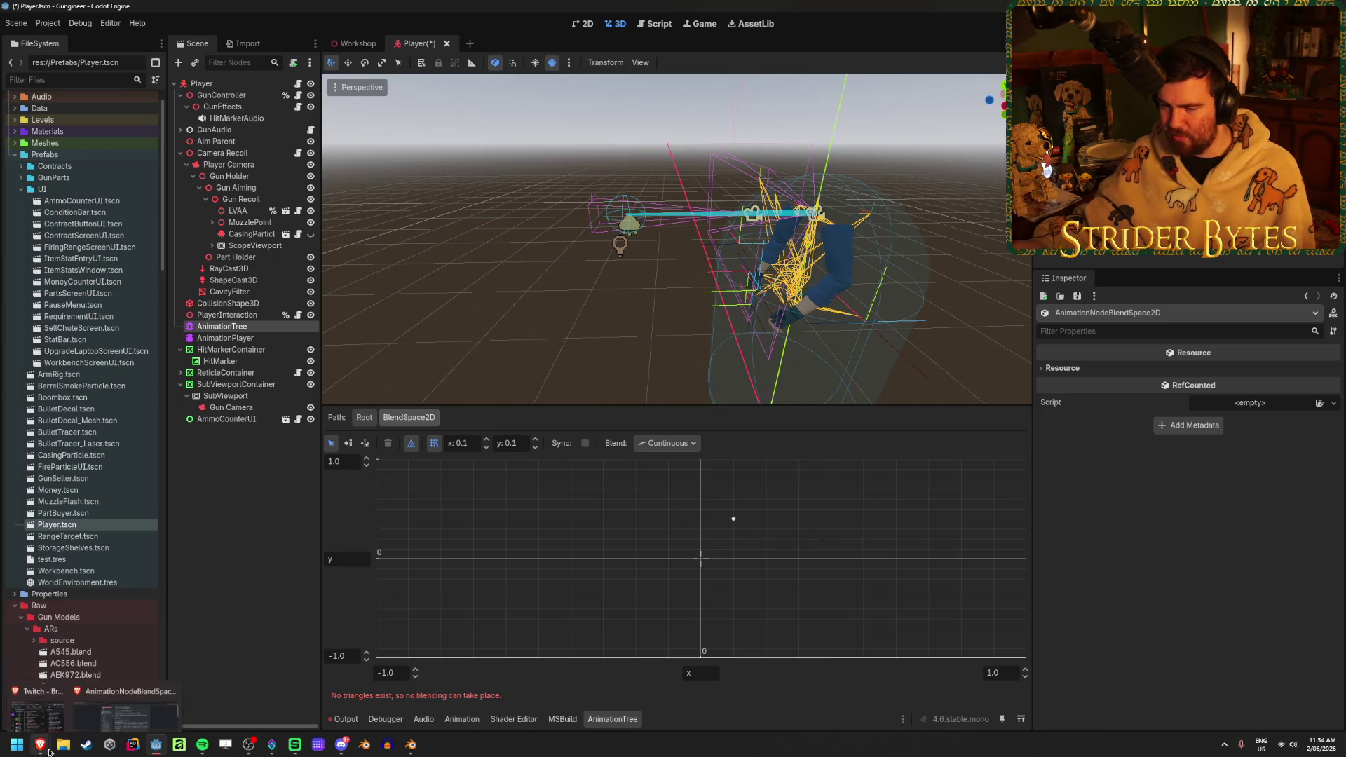
{"action": "left_click", "coordinate": [99, 684]}
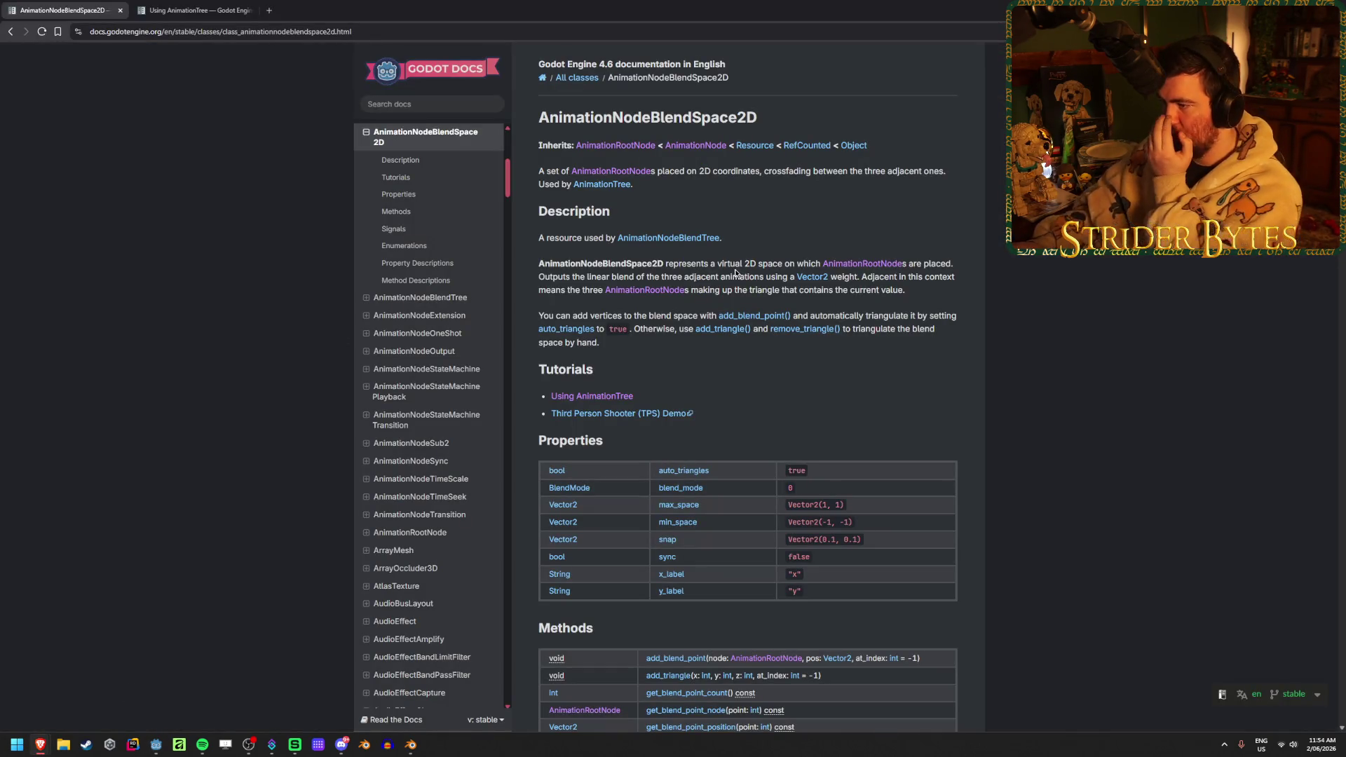
- Read the Description on blending three adjacent animations, highlighting key phrases while reading
{"action": "left_click_drag", "start_coordinate": [736, 264], "coordinate": [775, 264]}
{"action": "left_click", "coordinate": [773, 263]}
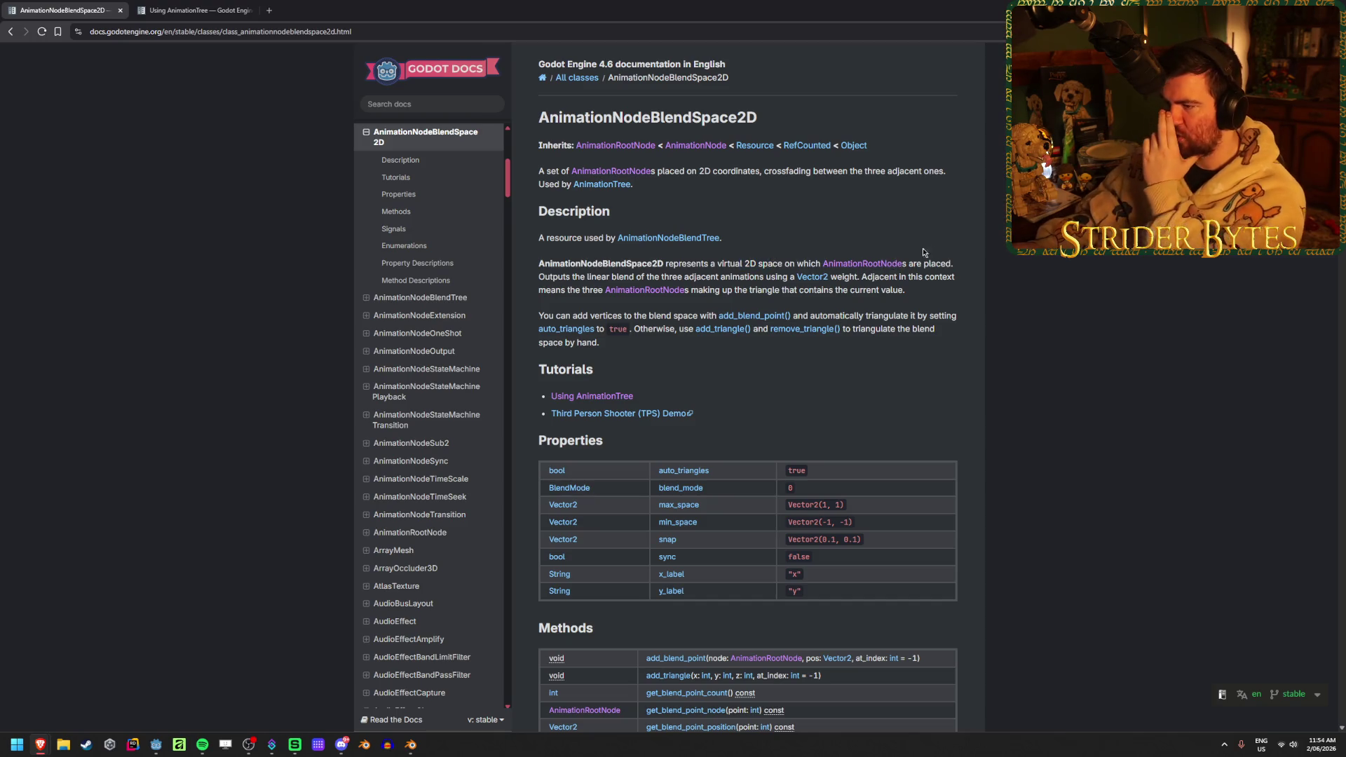
{"action": "mouse_move", "coordinate": [538, 276]}
{"action": "left_mouse_down"}
{"action": "mouse_move", "coordinate": [625, 264]}
{"action": "mouse_move", "coordinate": [763, 277]}
{"action": "left_mouse_up"}
{"action": "left_click", "coordinate": [645, 277]}
{"action": "left_click", "coordinate": [734, 275]}
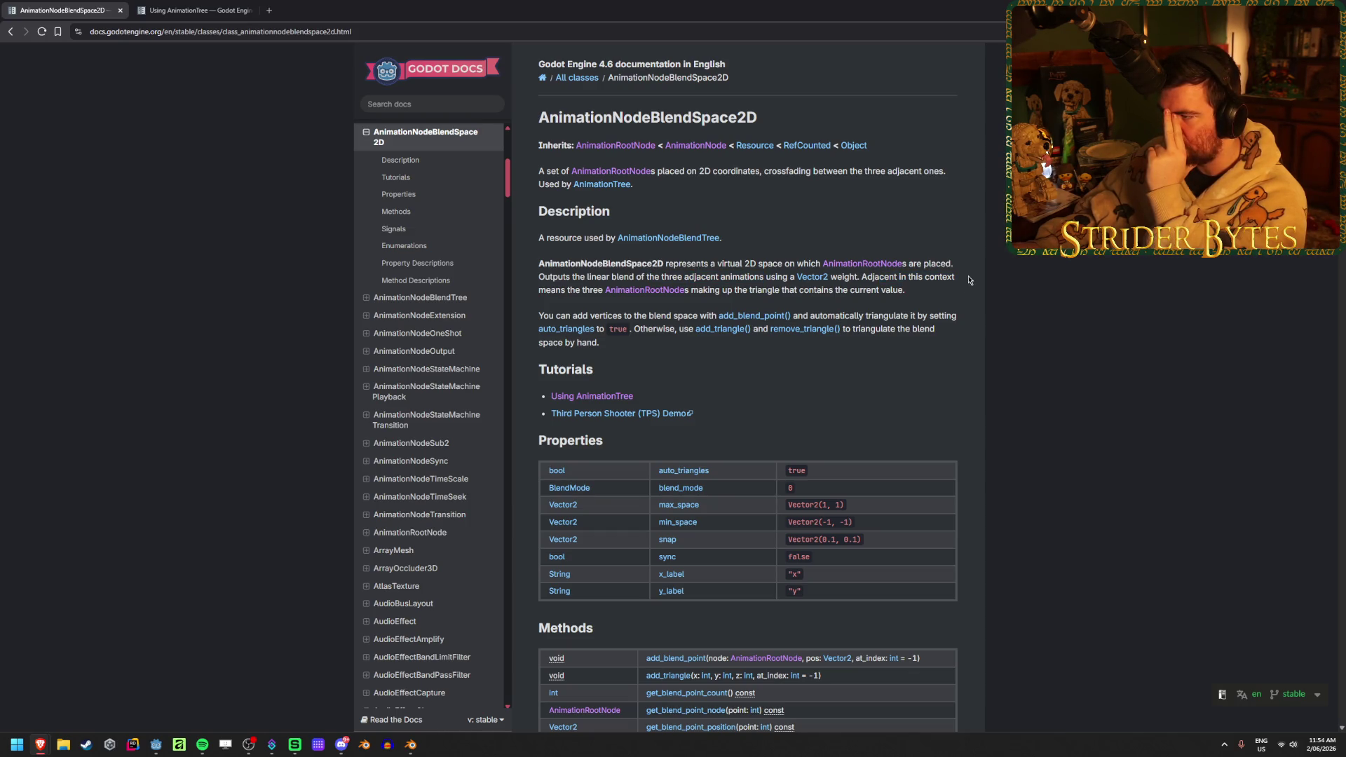
{"action": "left_click_drag", "start_coordinate": [954, 277], "coordinate": [929, 277]}
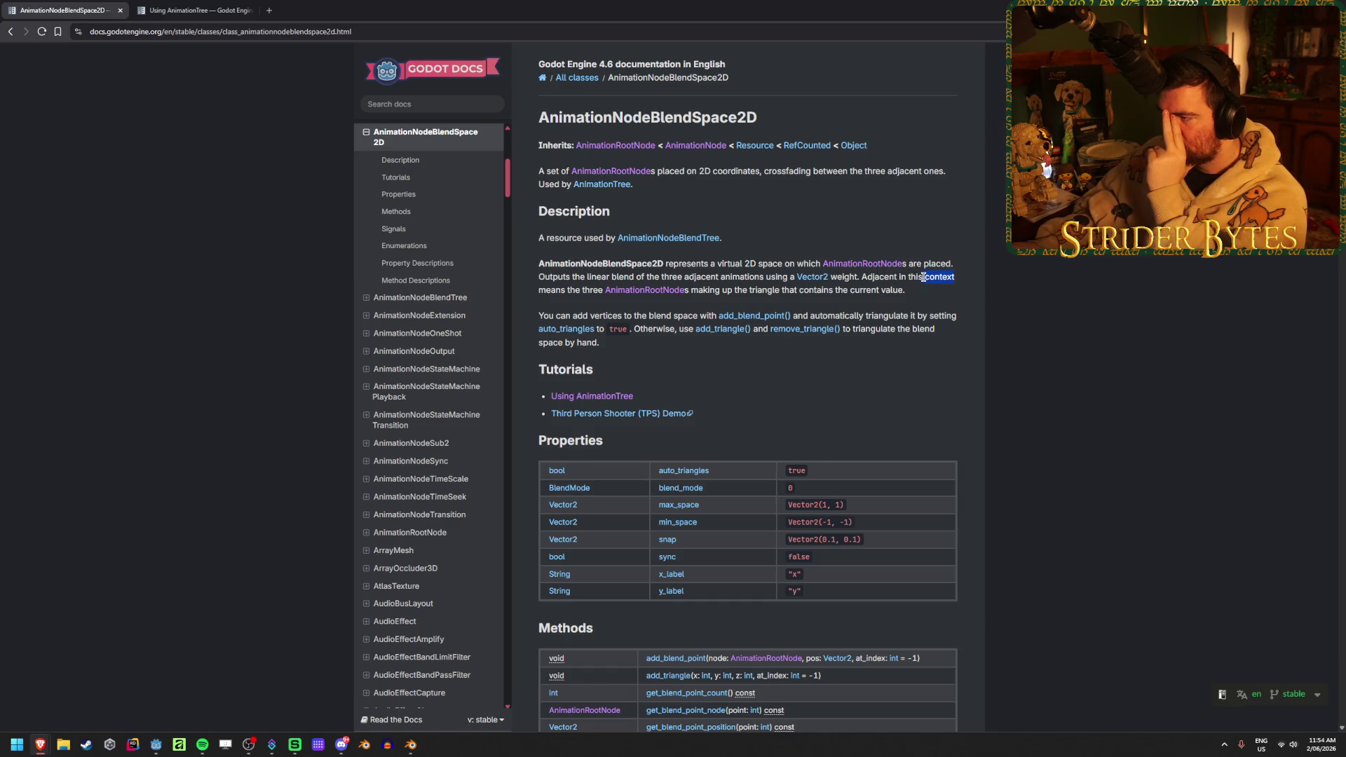
{"action": "double_click", "coordinate": [861, 277]}
{"action": "left_click", "coordinate": [860, 277]}
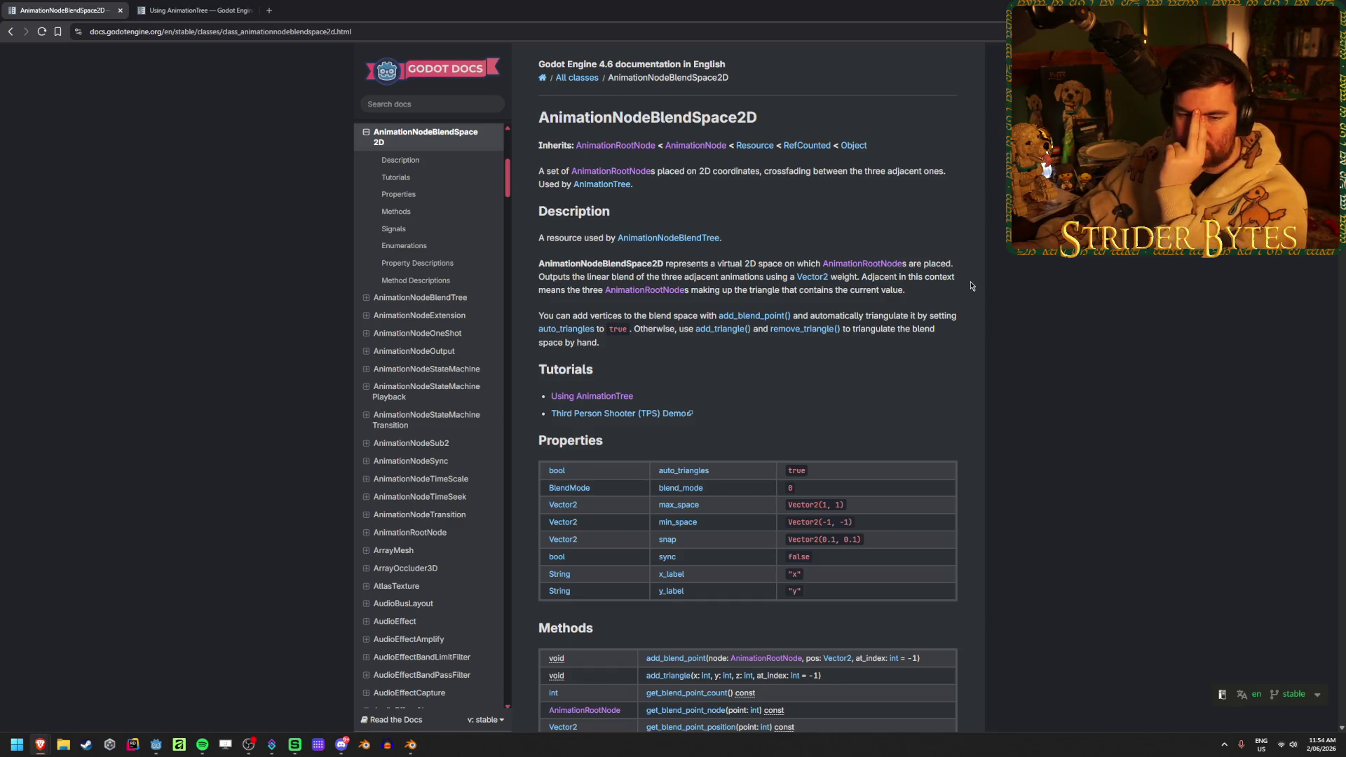
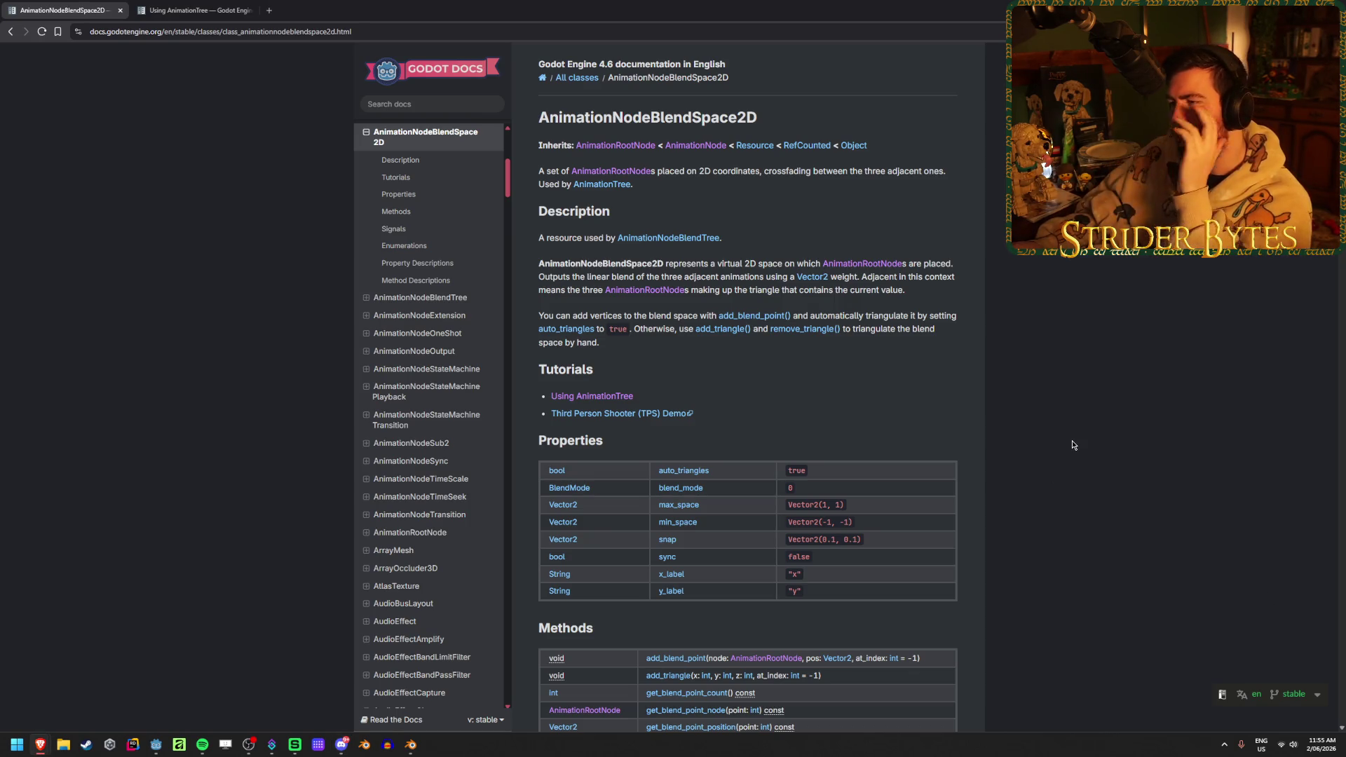
- Check the Using AnimationTree guide, then return to Godot and select the Stage1 blend point
{"action": "left_click", "coordinate": [200, 10]}
{"action": "left_click", "coordinate": [122, 5]}
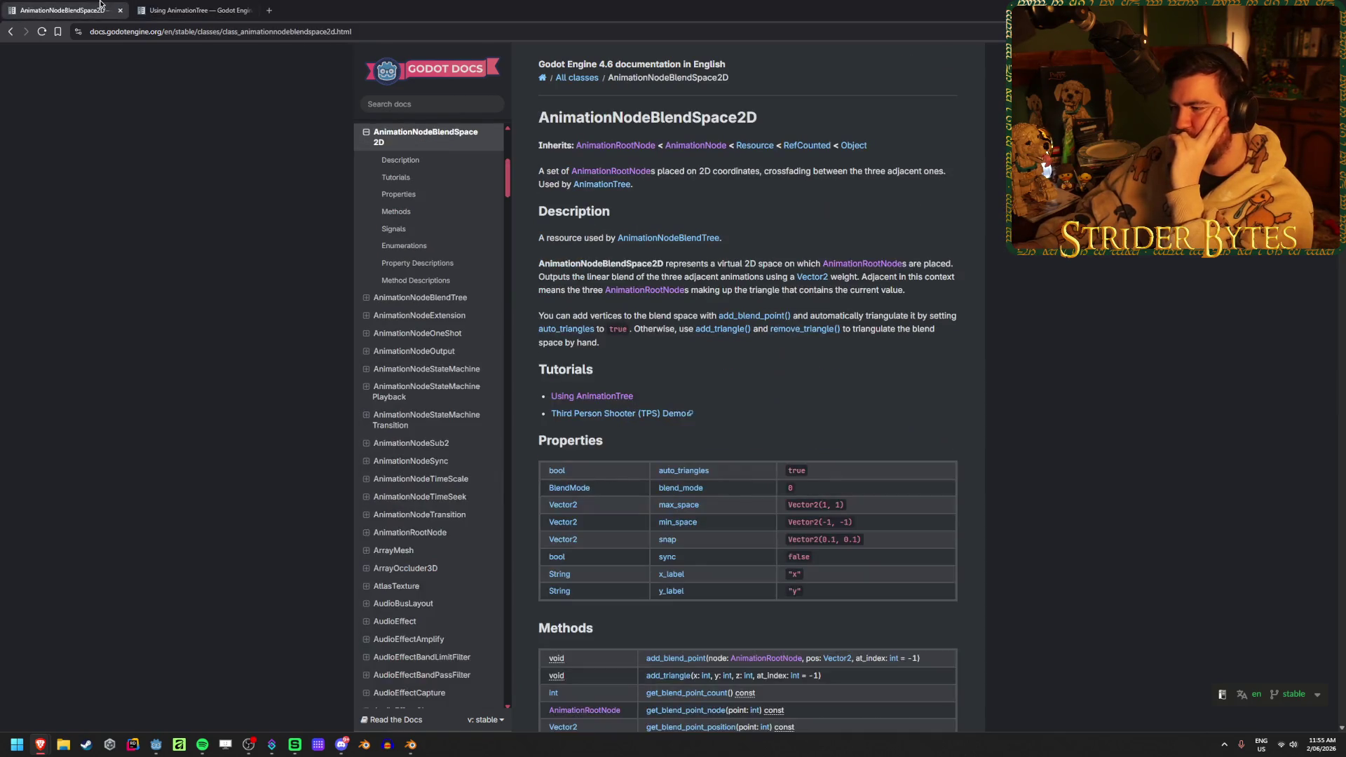
{"action": "left_click", "coordinate": [155, 745]}
{"action": "mouse_move", "coordinate": [734, 521]}
{"action": "left_mouse_down"}
{"action": "mouse_move", "coordinate": [697, 558]}
{"action": "mouse_move", "coordinate": [699, 483]}
{"action": "mouse_move", "coordinate": [736, 466]}
{"action": "mouse_move", "coordinate": [724, 488]}
{"action": "mouse_move", "coordinate": [700, 469]}
{"action": "mouse_move", "coordinate": [703, 655]}
{"action": "mouse_move", "coordinate": [705, 577]}
{"action": "mouse_move", "coordinate": [385, 564]}
{"action": "mouse_move", "coordinate": [703, 561]}
{"action": "mouse_move", "coordinate": [694, 537]}
{"action": "mouse_move", "coordinate": [698, 561]}
{"action": "left_mouse_up"}
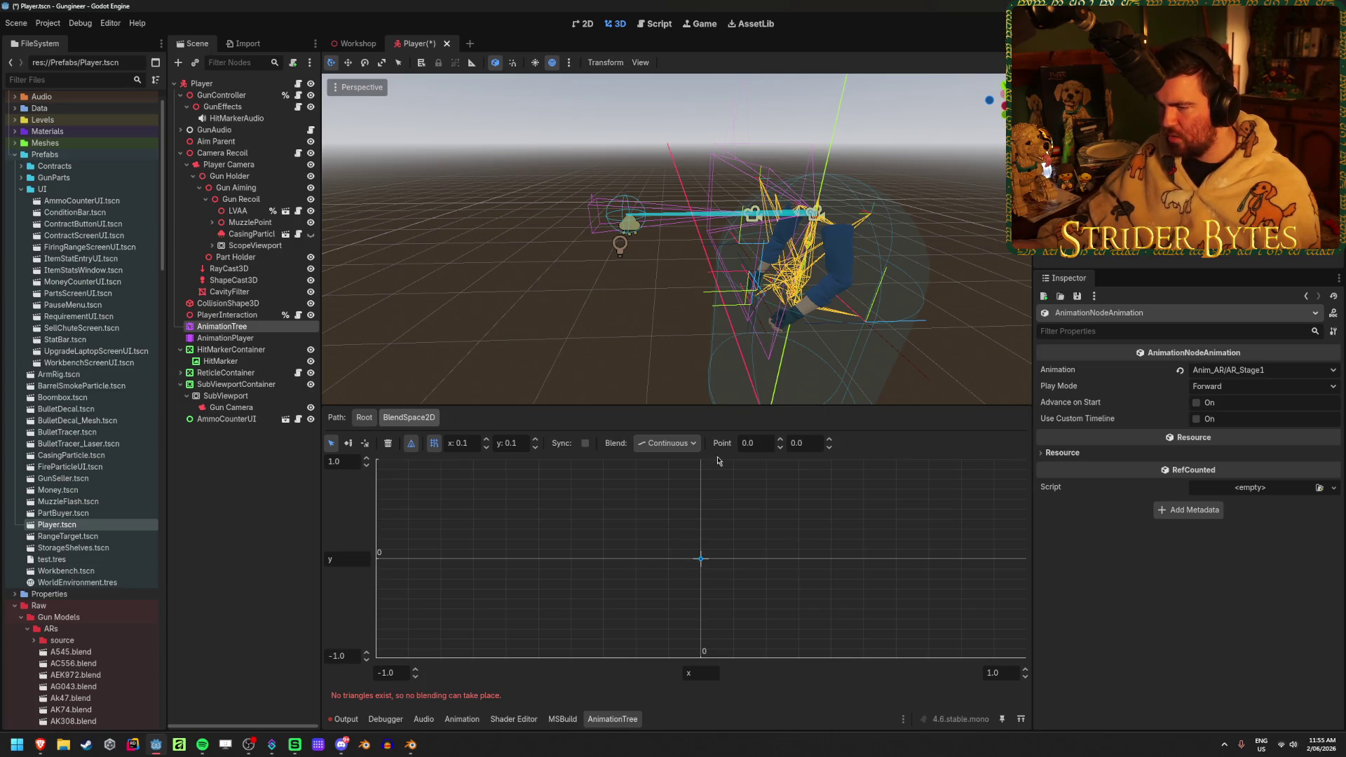
{"action": "left_click", "coordinate": [535, 520]}
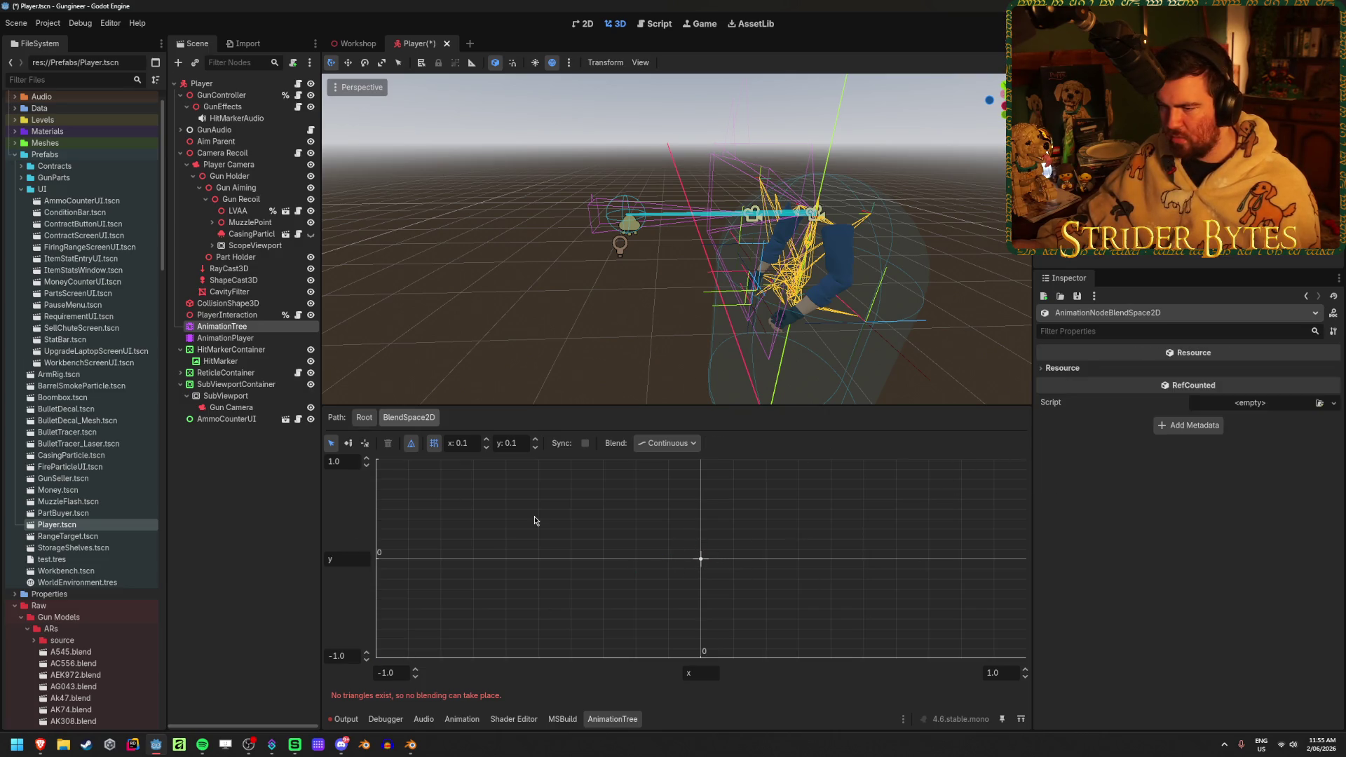
{"action": "type", "text": "2"}
{"action": "left_click", "coordinate": [486, 445]}
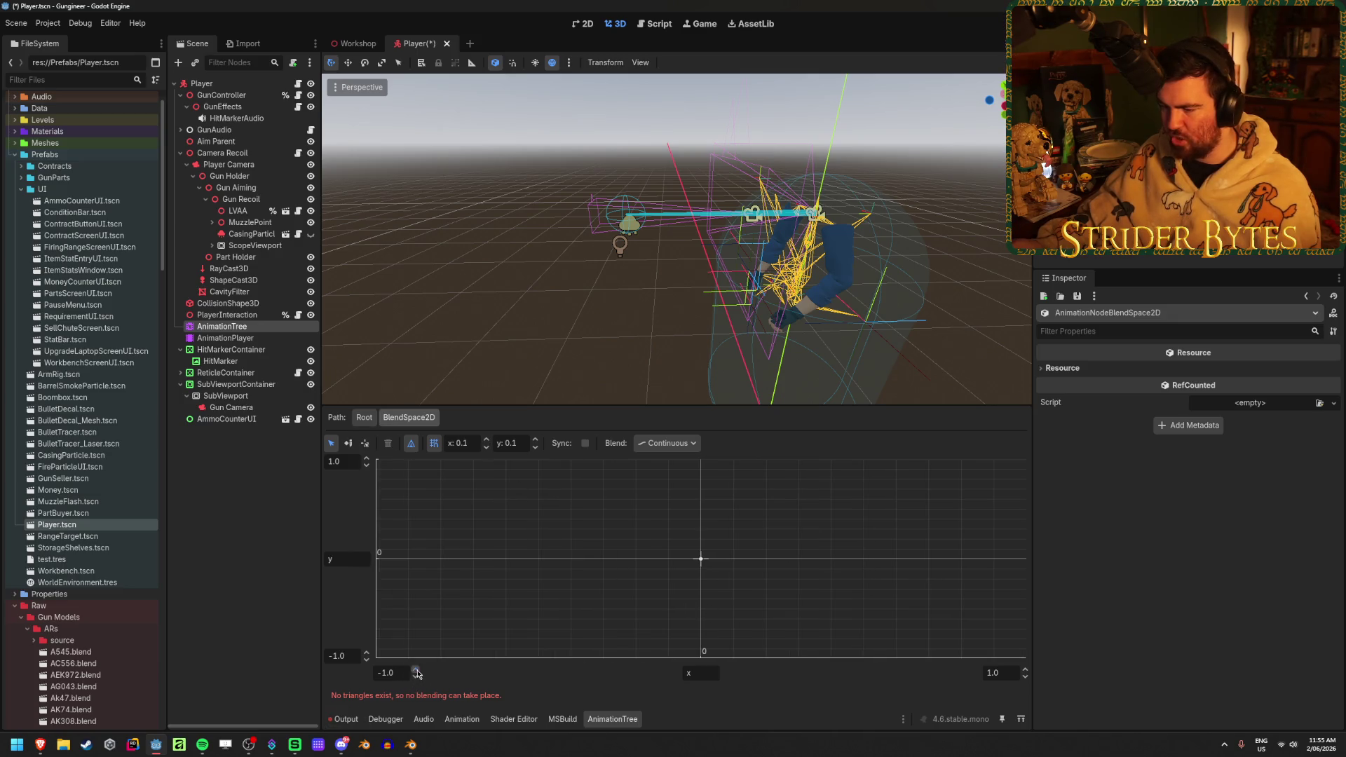
{"action": "mouse_move", "coordinate": [700, 559]}
{"action": "left_mouse_down"}
{"action": "mouse_move", "coordinate": [391, 572]}
{"action": "mouse_move", "coordinate": [376, 550]}
{"action": "mouse_move", "coordinate": [700, 570]}
{"action": "mouse_move", "coordinate": [1008, 639]}
{"action": "mouse_move", "coordinate": [1023, 518]}
{"action": "mouse_move", "coordinate": [433, 514]}
{"action": "left_mouse_up"}
{"action": "left_click_drag", "start_coordinate": [530, 565], "coordinate": [530, 574]}
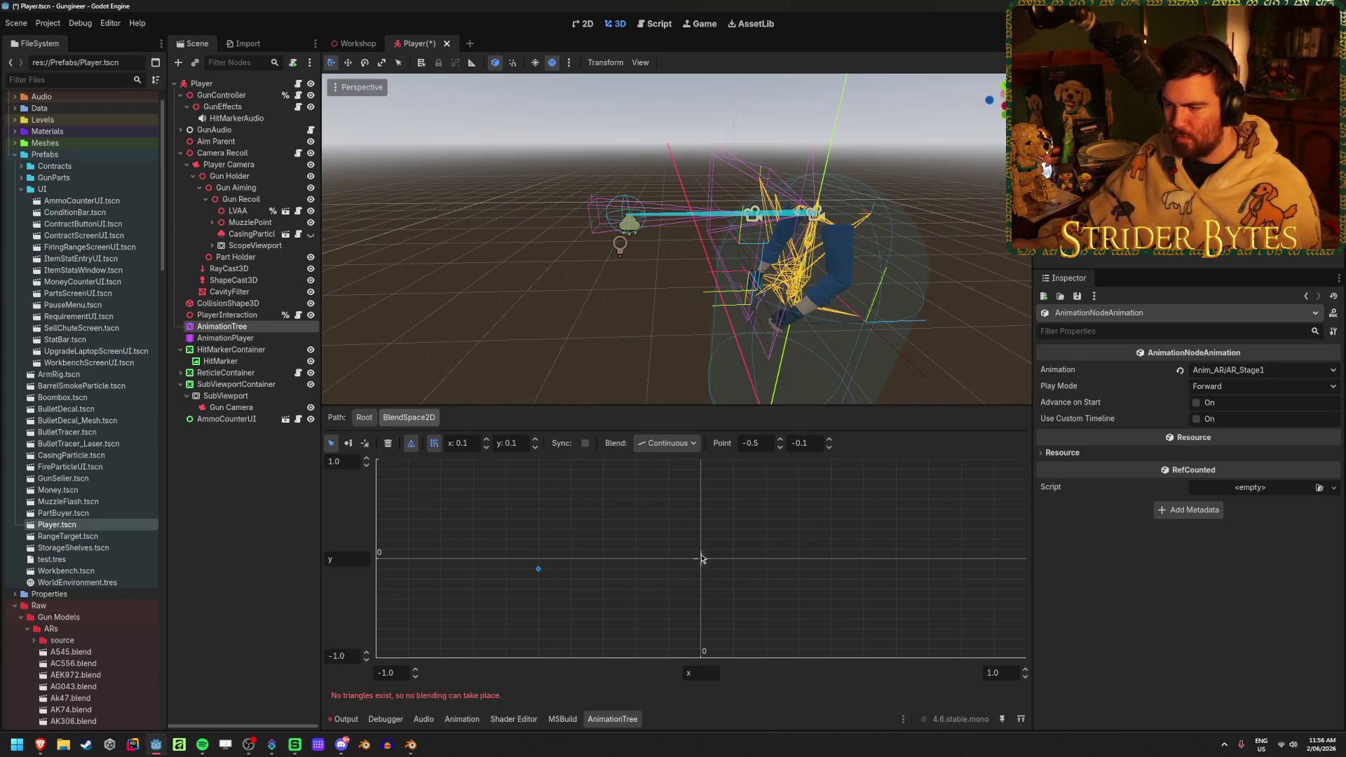
{"action": "left_click", "coordinate": [711, 561]}
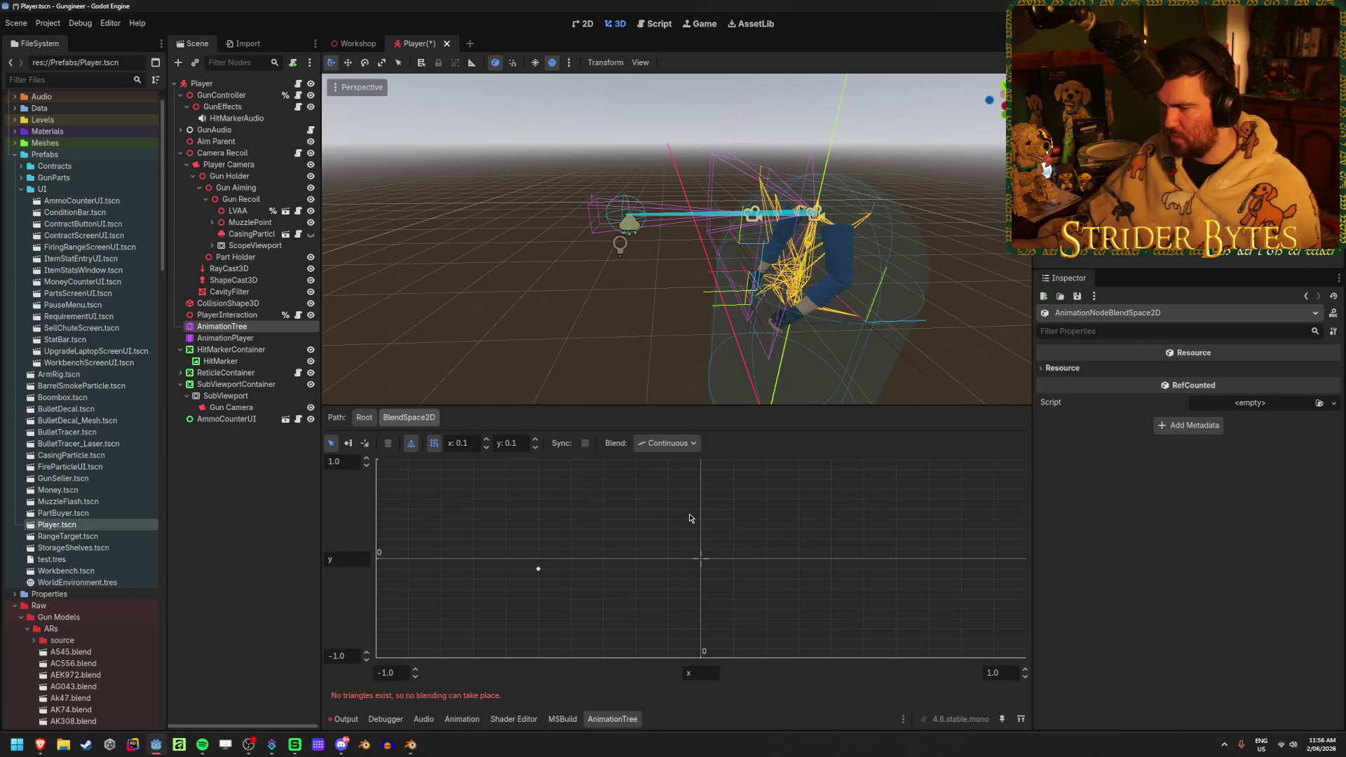
{"action": "left_click", "coordinate": [536, 571]}
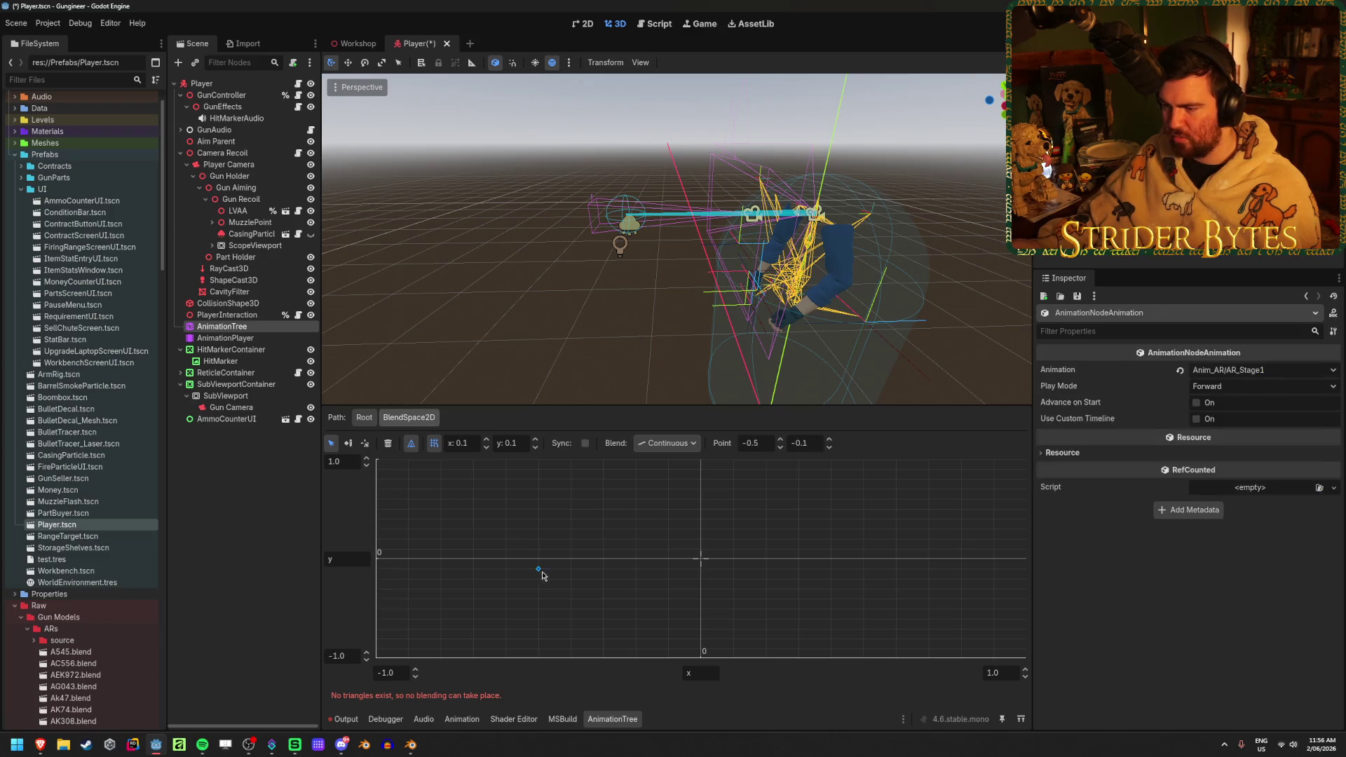
{"action": "left_click", "coordinate": [474, 518]}
{"action": "left_click", "coordinate": [701, 559]}
{"action": "right_click", "coordinate": [635, 539]}
{"action": "left_click", "coordinate": [523, 485]}
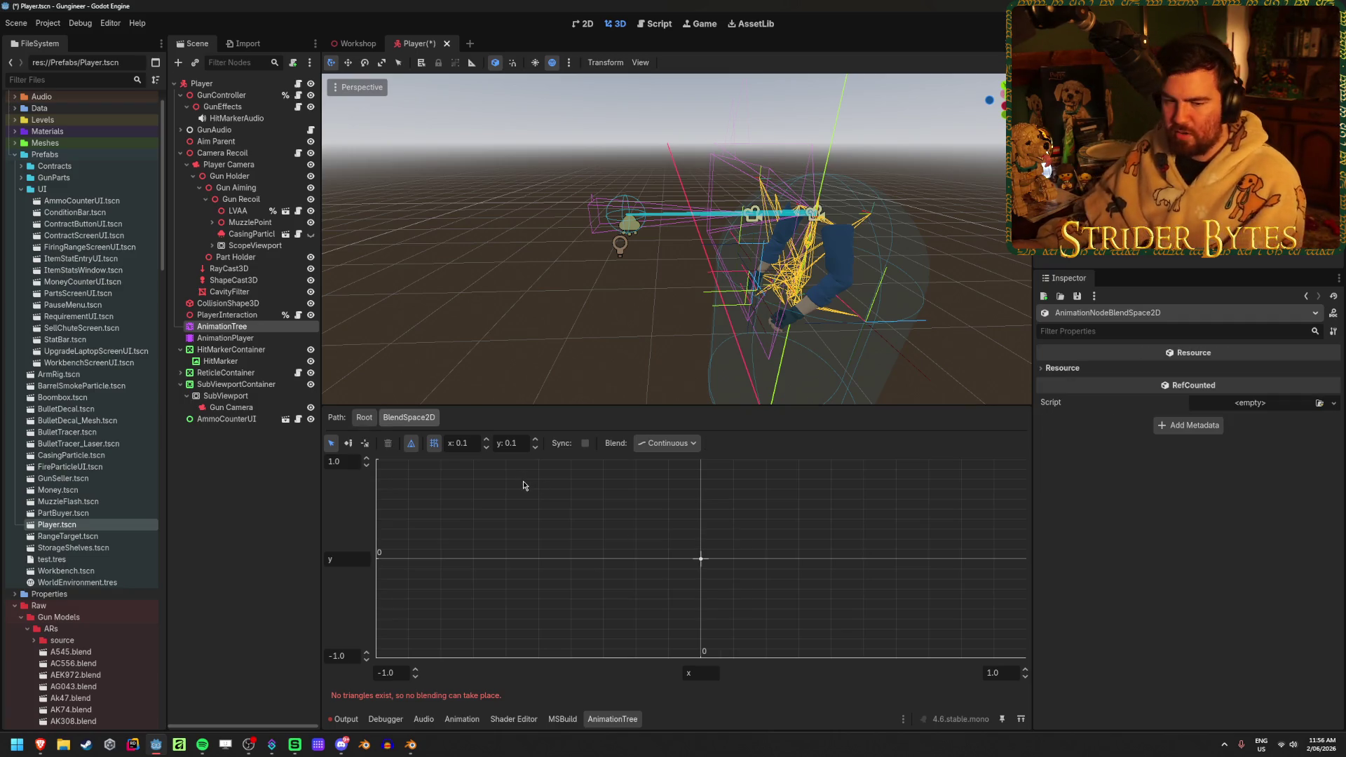
{"action": "left_click", "coordinate": [365, 444]}
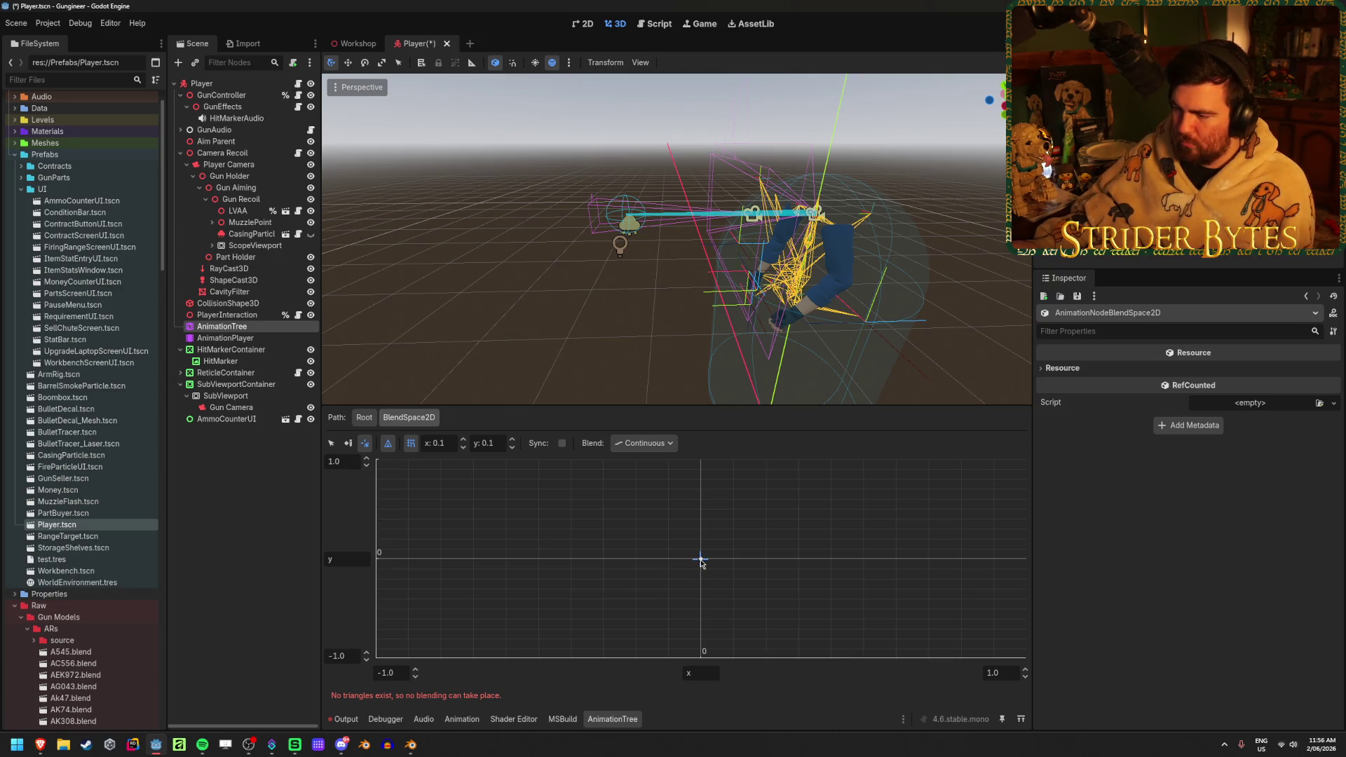
{"action": "left_click", "coordinate": [333, 444]}
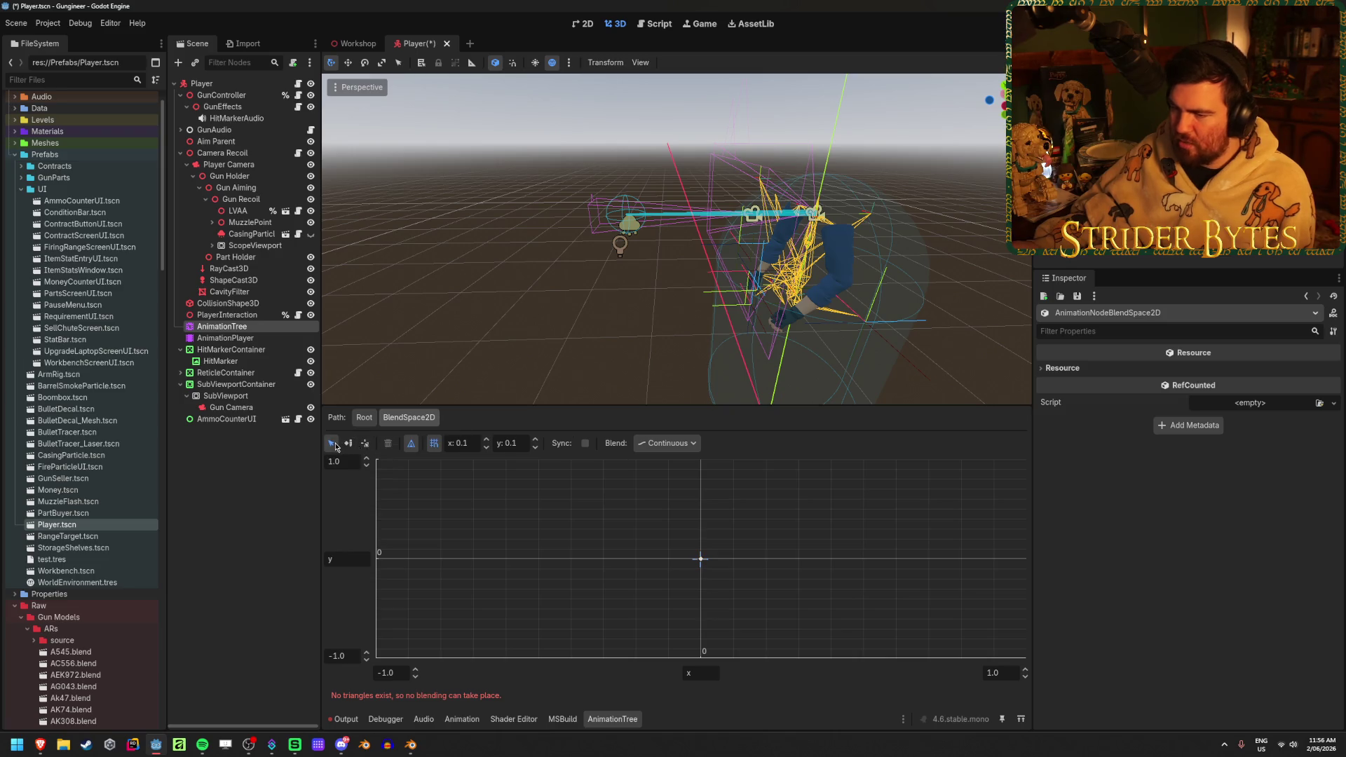
{"action": "left_click", "coordinate": [701, 559]}
{"action": "left_click", "coordinate": [547, 498]}
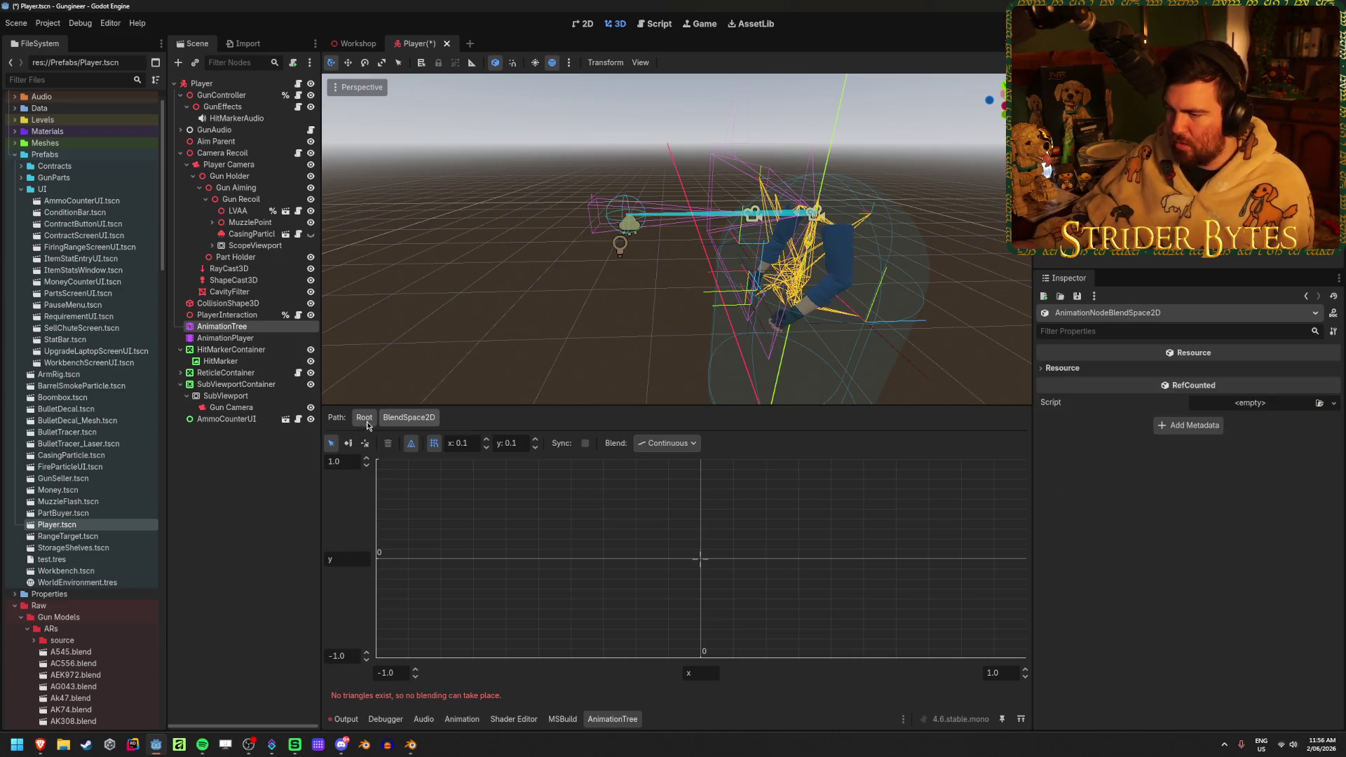
{"action": "left_click", "coordinate": [363, 418]}
- Add a trial BlendSpace1D state to the bolt state machine and inspect it
{"action": "left_click_drag", "start_coordinate": [656, 481], "coordinate": [706, 514]}
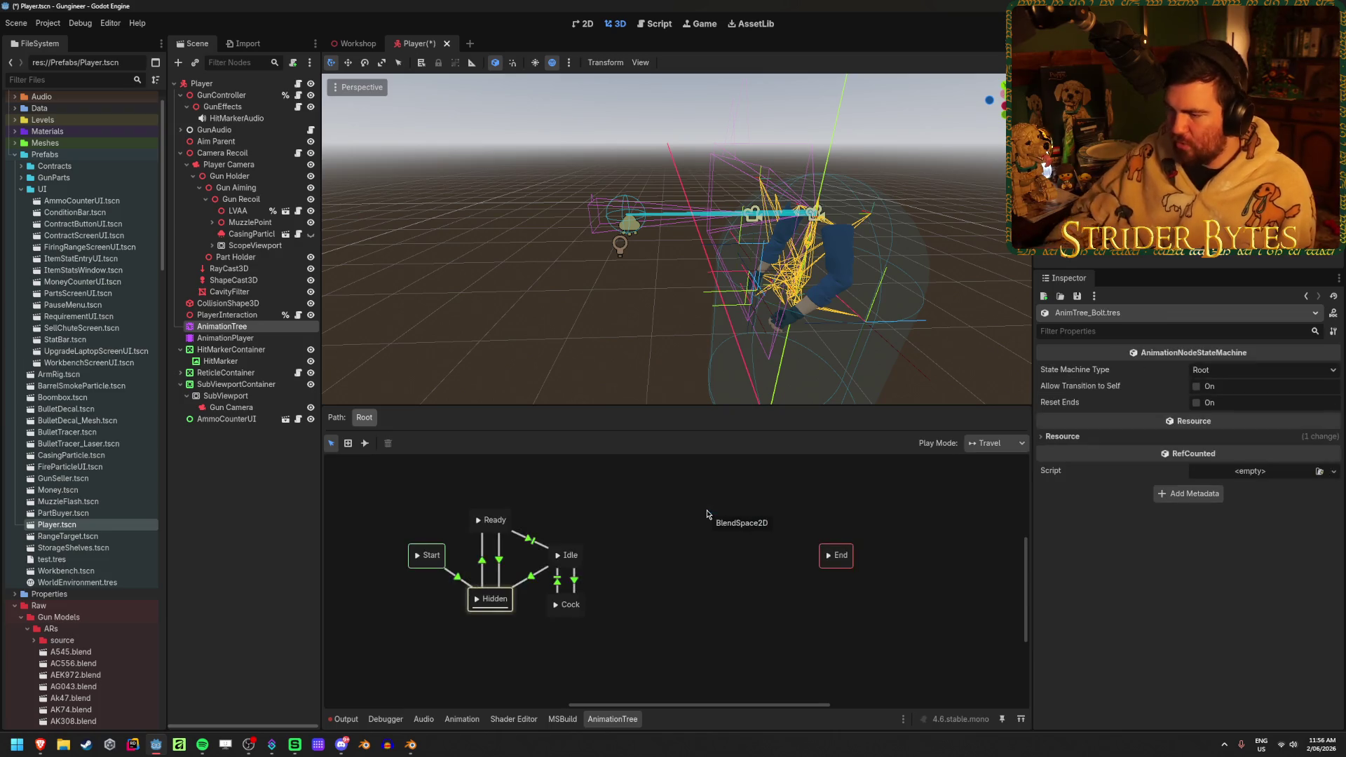
{"action": "right_click", "coordinate": [646, 495]}
{"action": "mouse_move", "coordinate": [694, 502]}
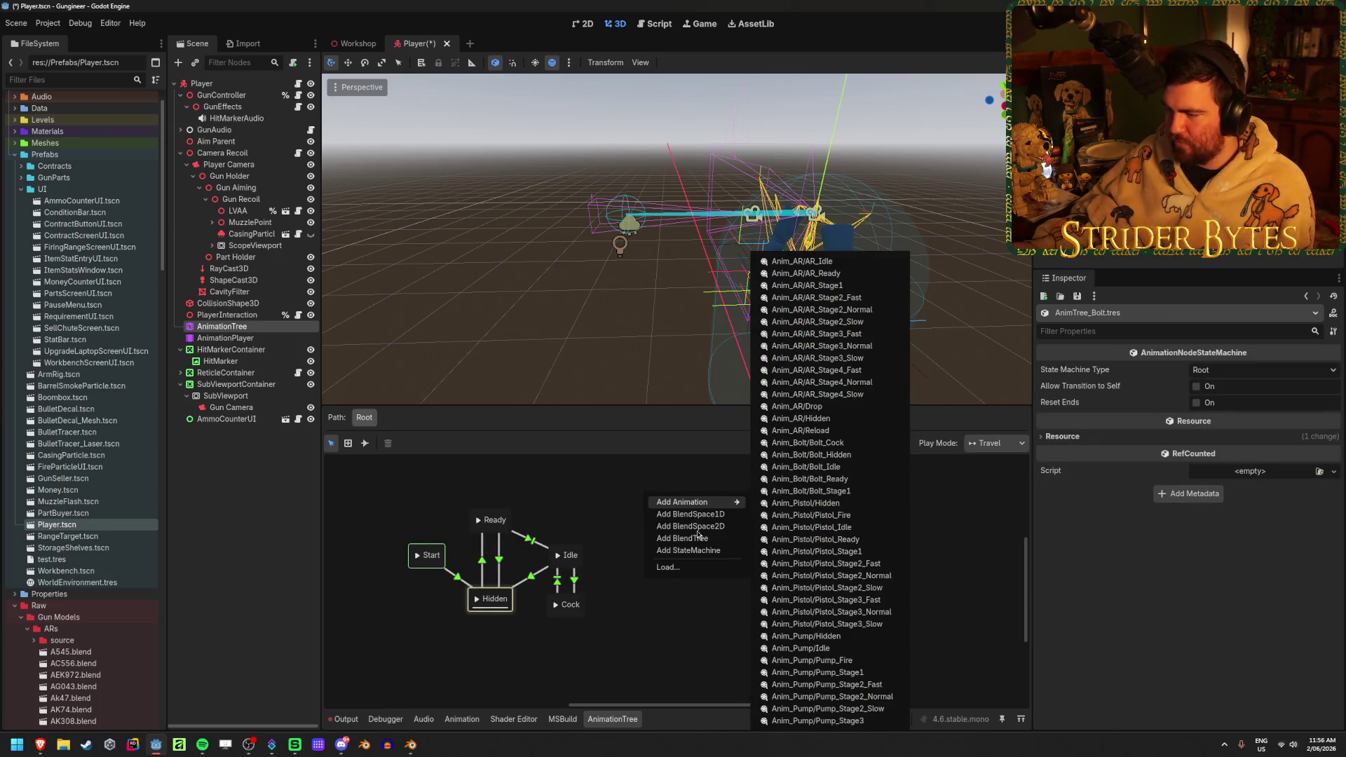
{"action": "left_click", "coordinate": [710, 519]}
{"action": "left_click", "coordinate": [674, 495]}
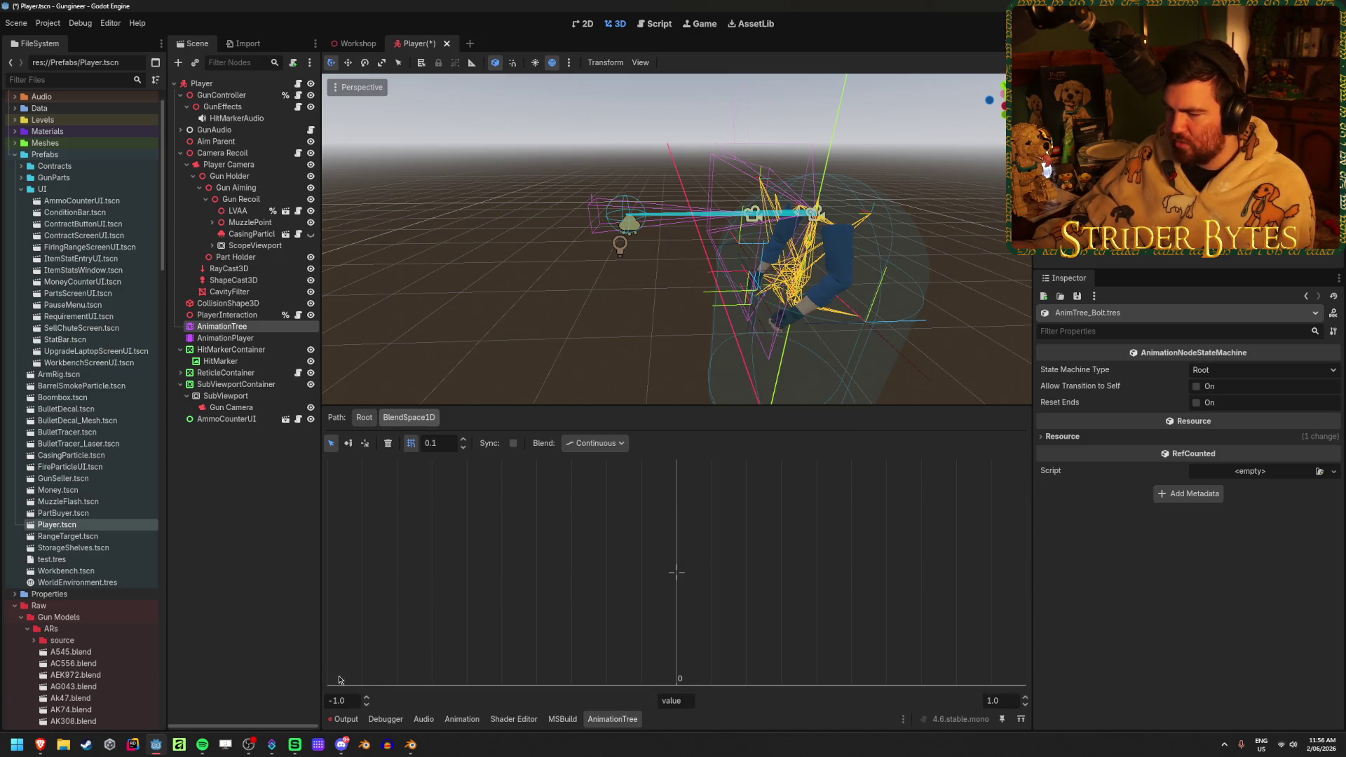
{"action": "left_click", "coordinate": [925, 674]}
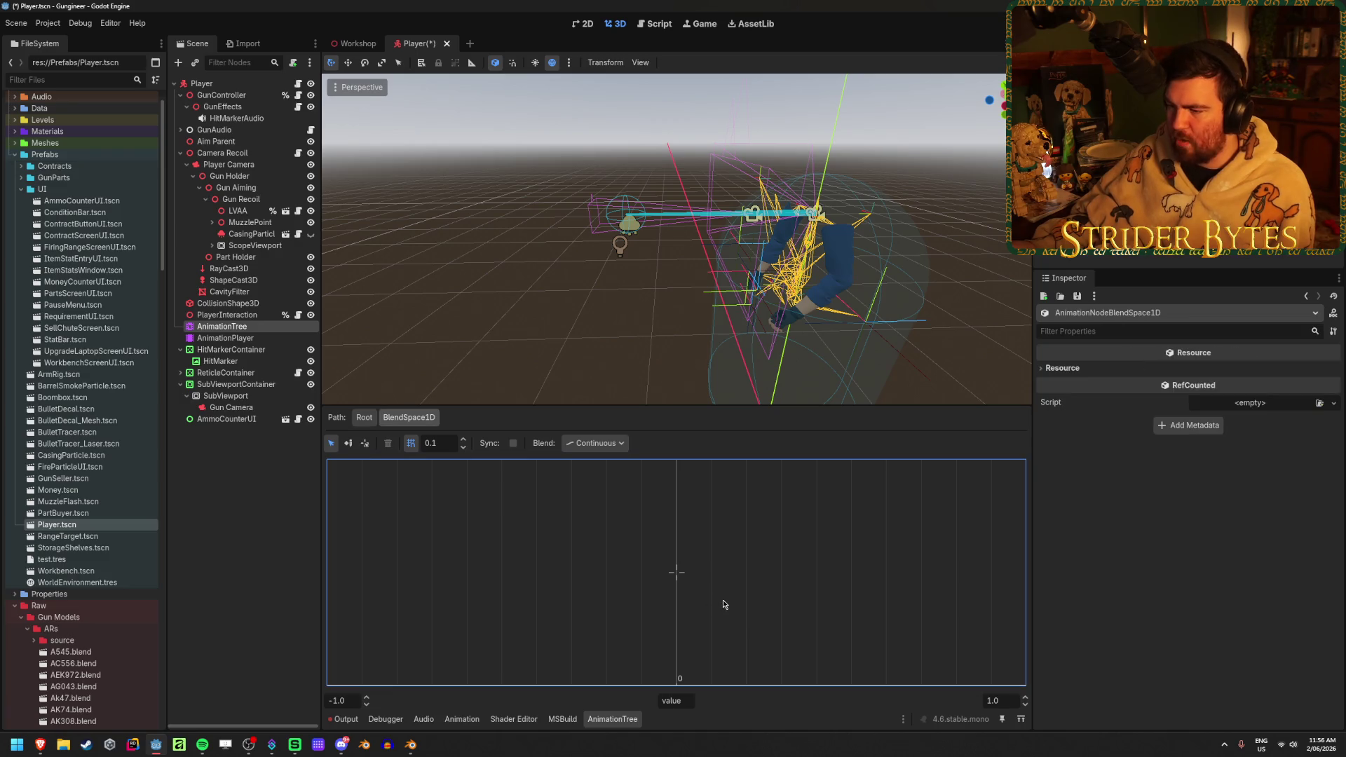
{"action": "left_click", "coordinate": [364, 417]}
- Add a trial BlendTree state, inspect it, and begin renaming it
{"action": "right_click", "coordinate": [689, 566]}
{"action": "left_click", "coordinate": [726, 608]}
{"action": "left_click", "coordinate": [712, 559]}
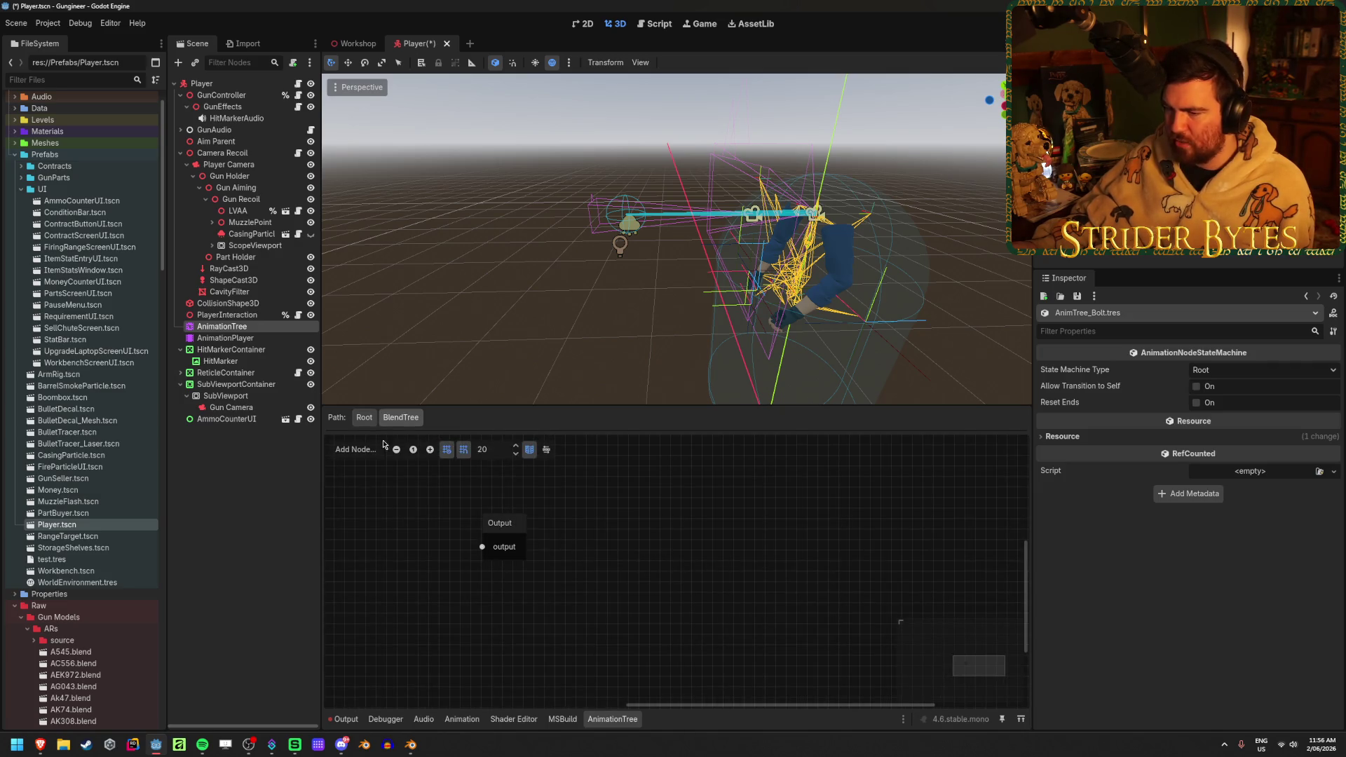
{"action": "left_click", "coordinate": [364, 417]}
{"action": "left_click", "coordinate": [689, 566]}
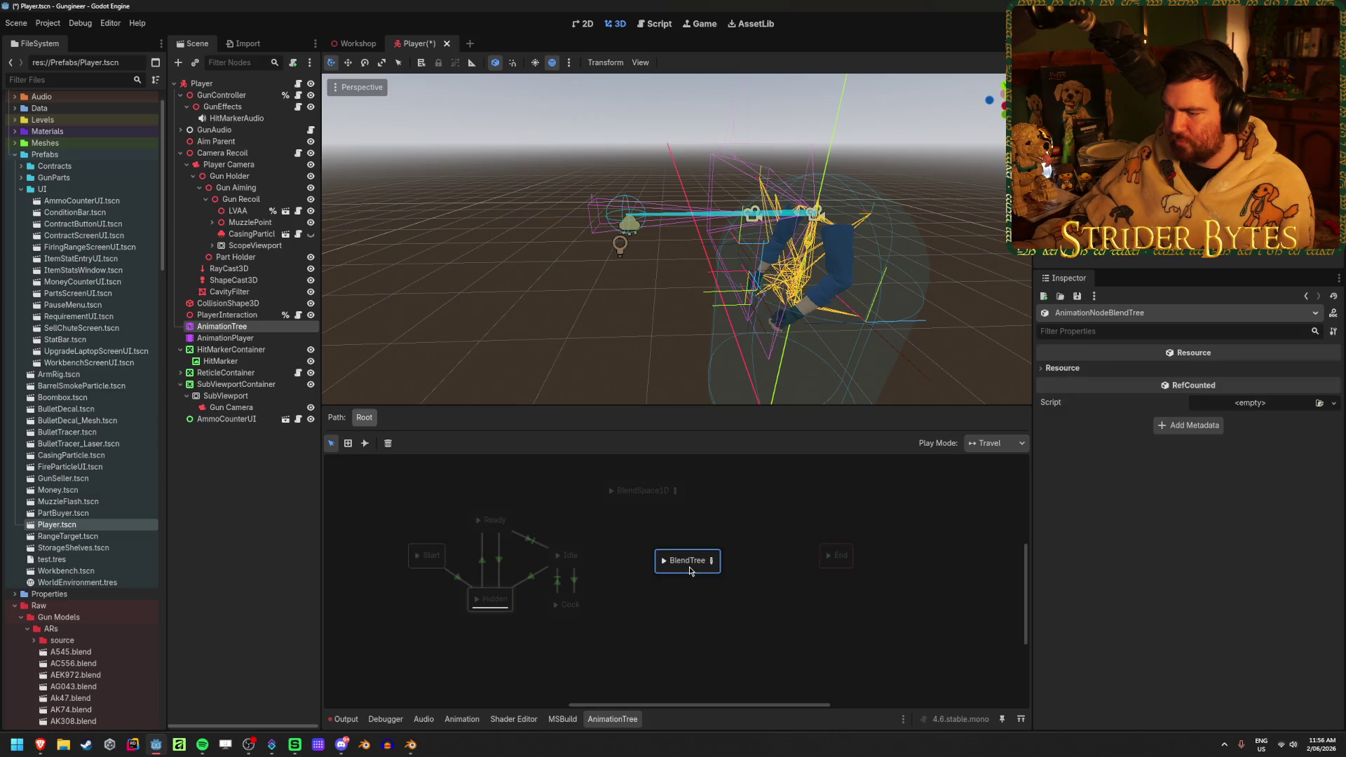
{"action": "double_click", "coordinate": [689, 566]}
- Undo the trial blend nodes and save the Player scene
{"action": "key", "text": "ctrl+z"}
{"action": "key", "text": "ctrl+z"}
{"action": "key", "text": "ctrl+z"}
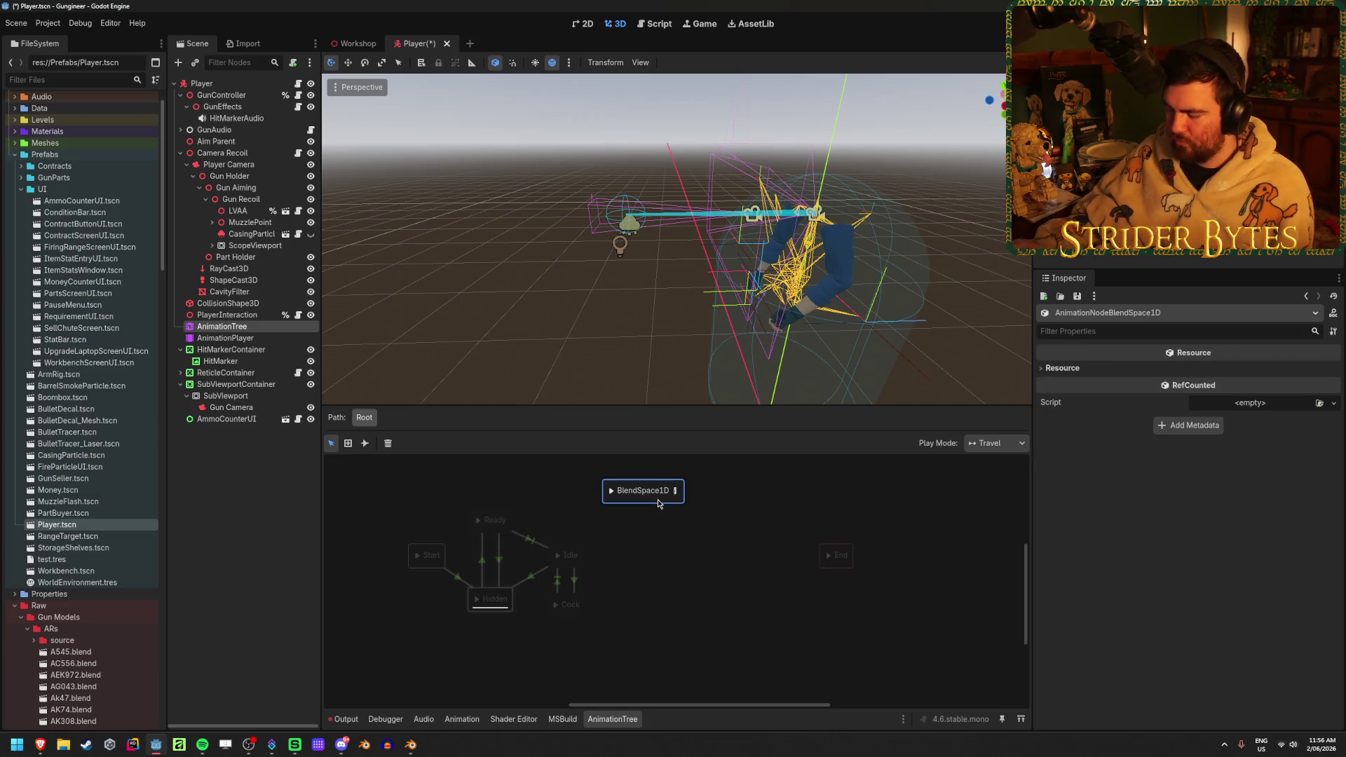
{"action": "key", "text": "ctrl+s"}
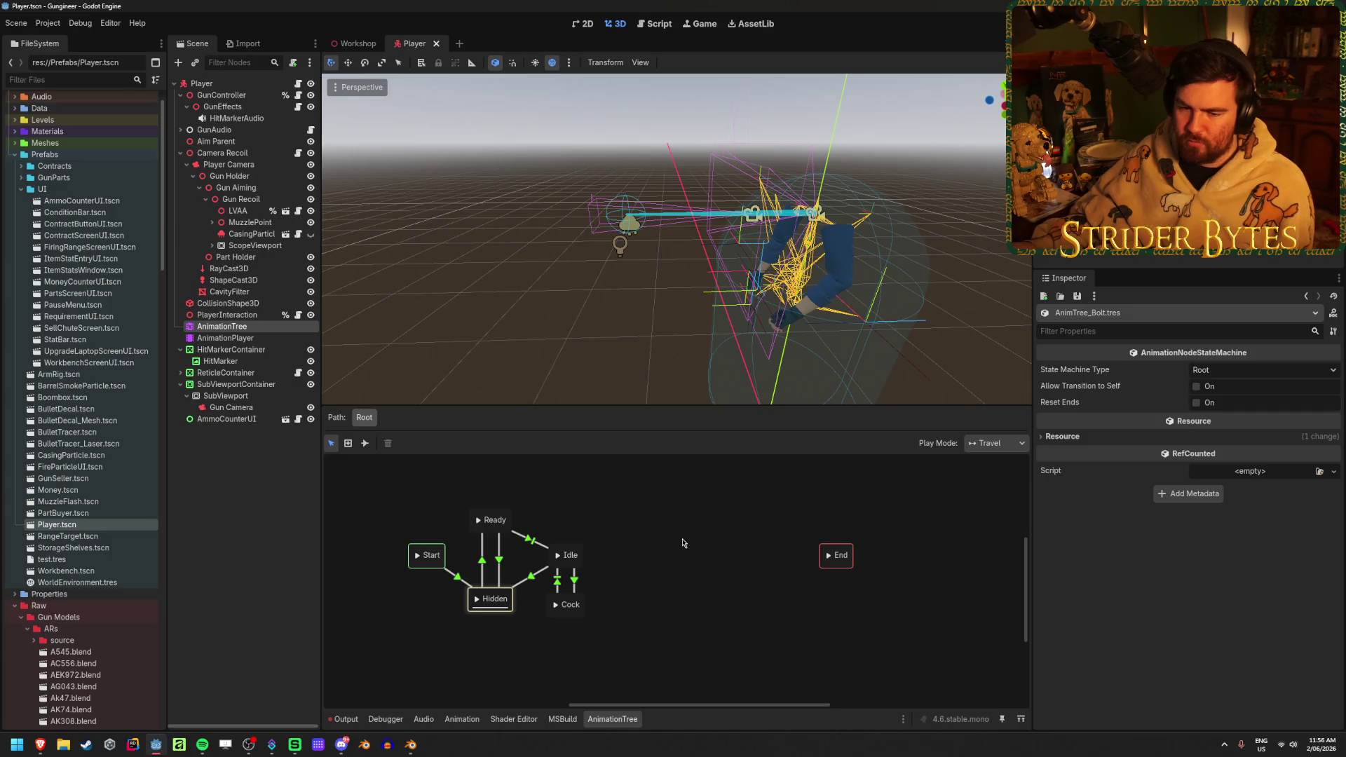
{"action": "right_click", "coordinate": [694, 504]}
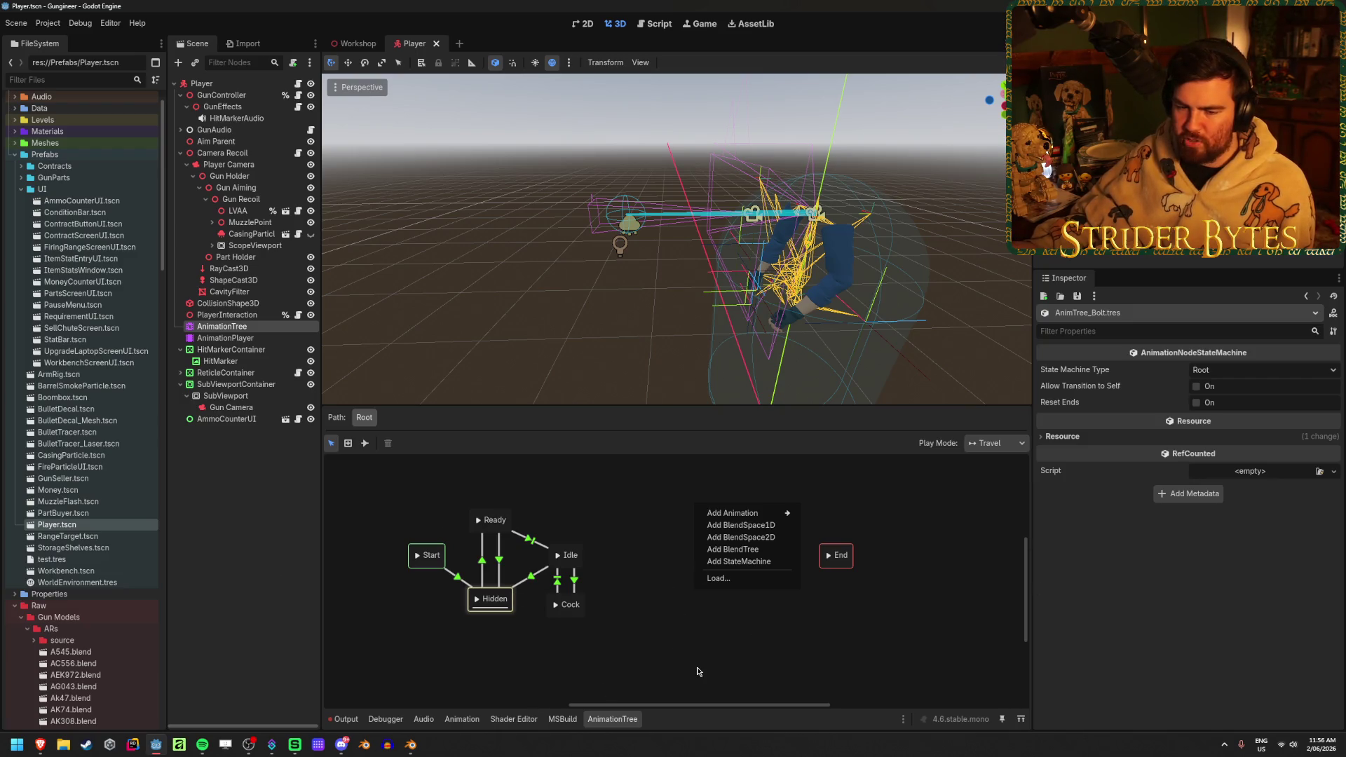
{"action": "left_click", "coordinate": [664, 631]}
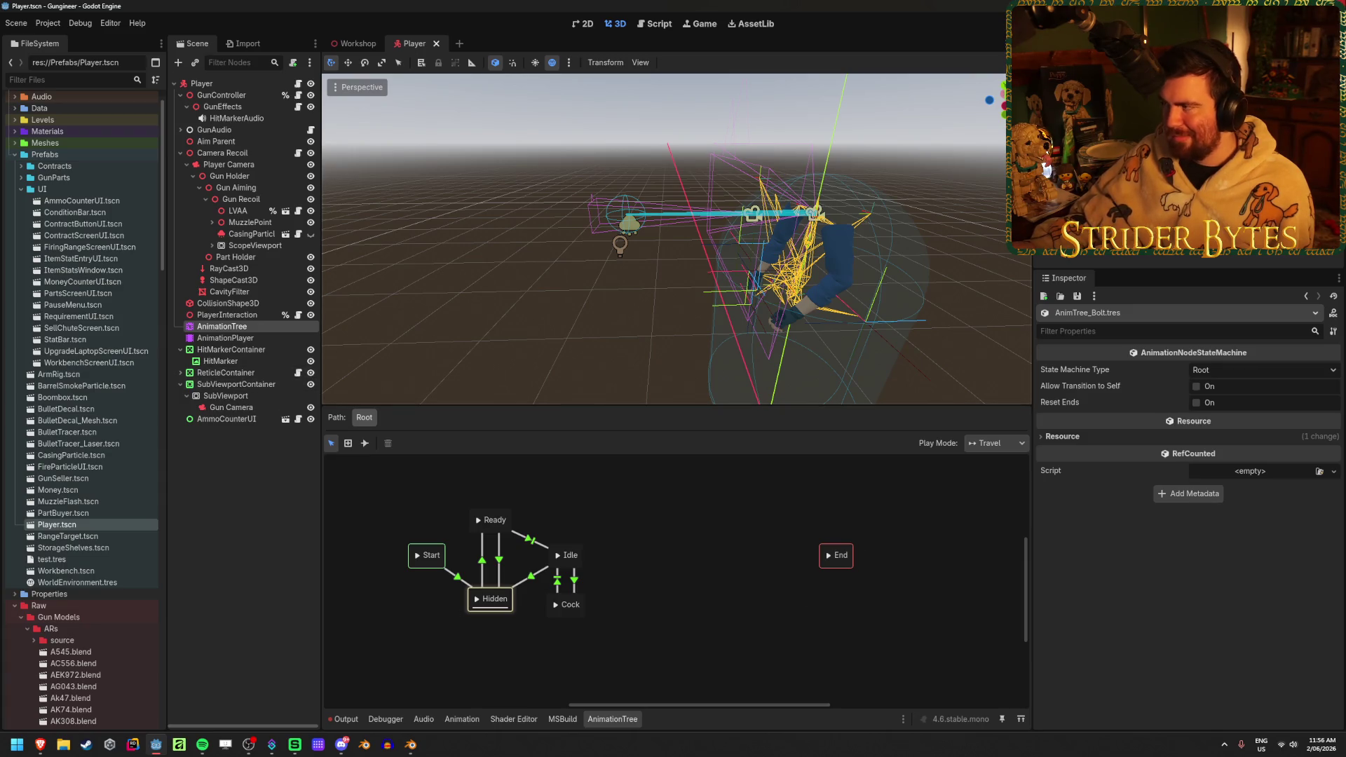
{"action": "key", "text": "alt+Tab"}
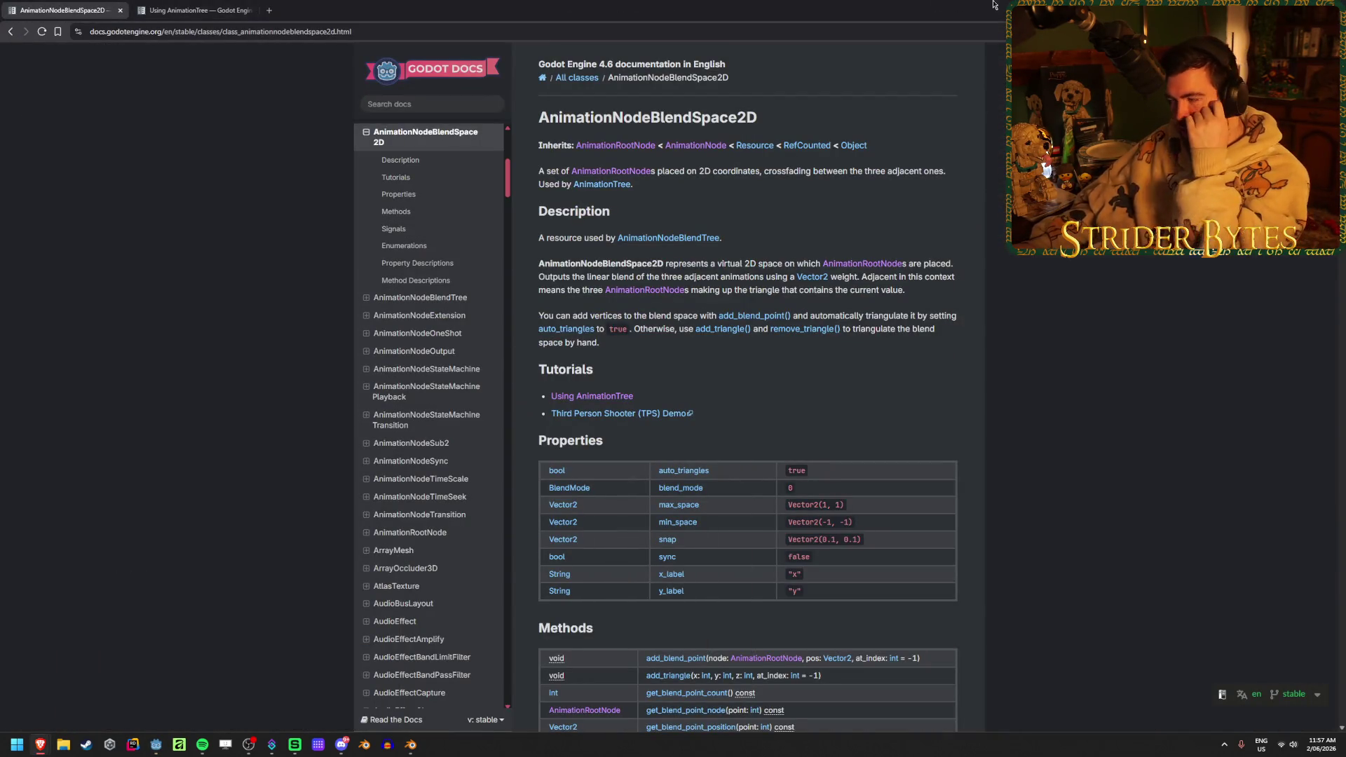
- Play the AR_Stage1 action in Blender, stop it at frame 0, and select index2.R
{"action": "key", "text": "alt+Tab"}
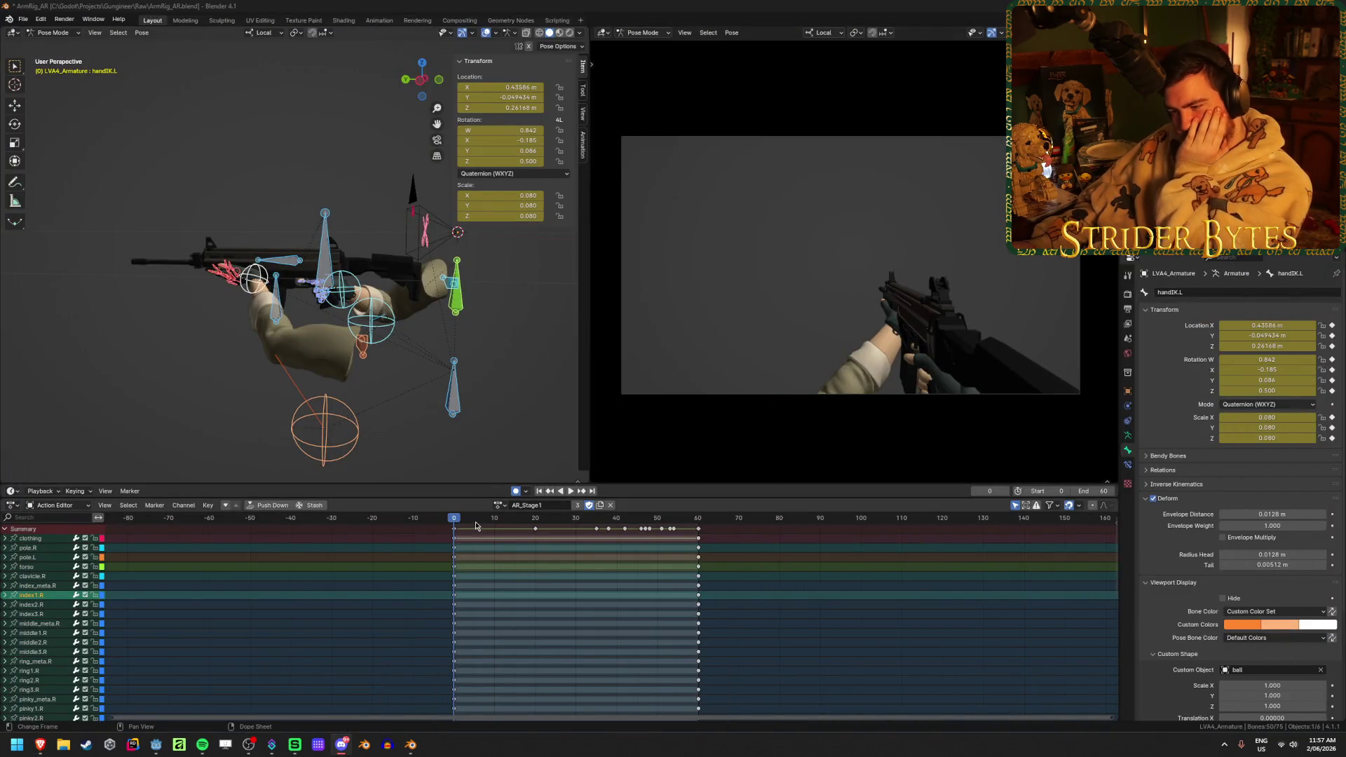
{"action": "key", "text": "space"}
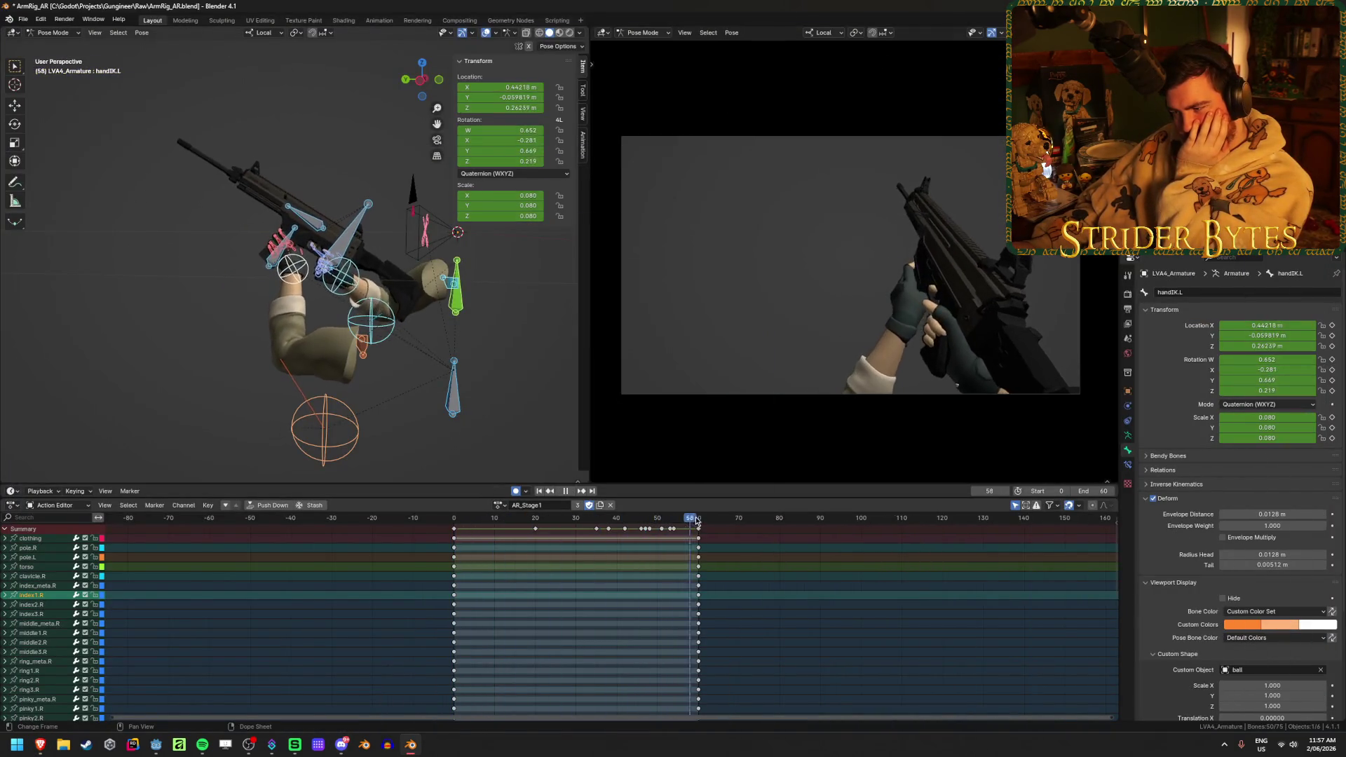
{"action": "key", "text": "Escape"}
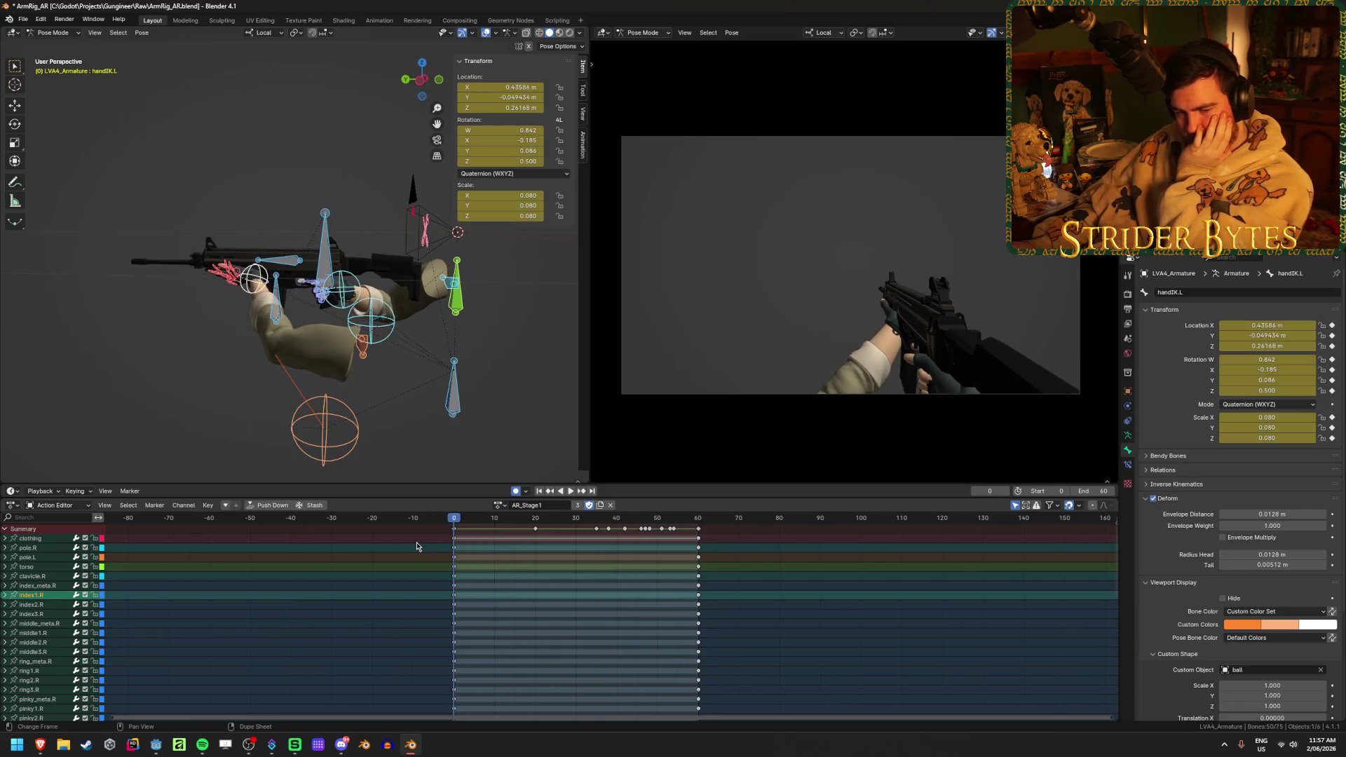
{"action": "left_click", "coordinate": [910, 663]}
{"action": "left_click", "coordinate": [291, 607]}
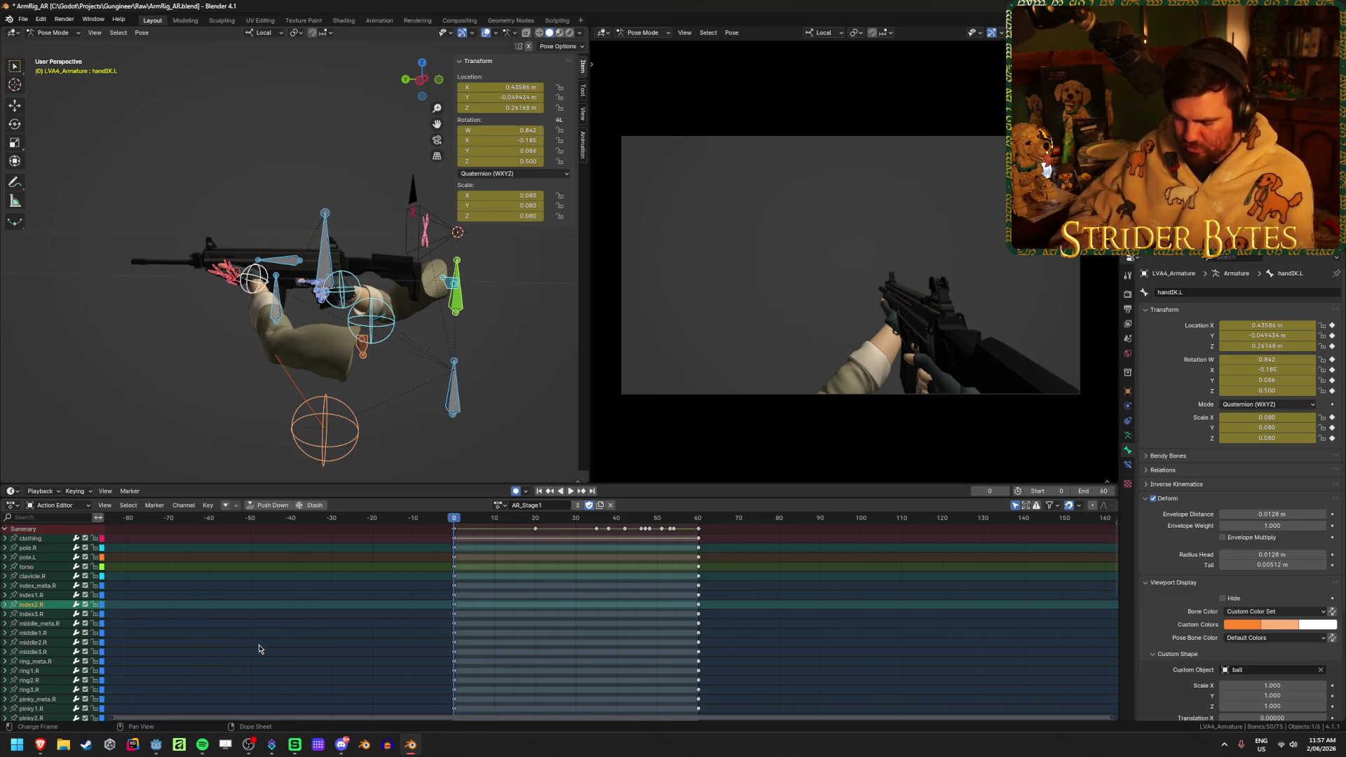
{"action": "key", "text": "super"}
- Launch Paint and flood-fill the canvas black
{"action": "type", "text": "paint"}
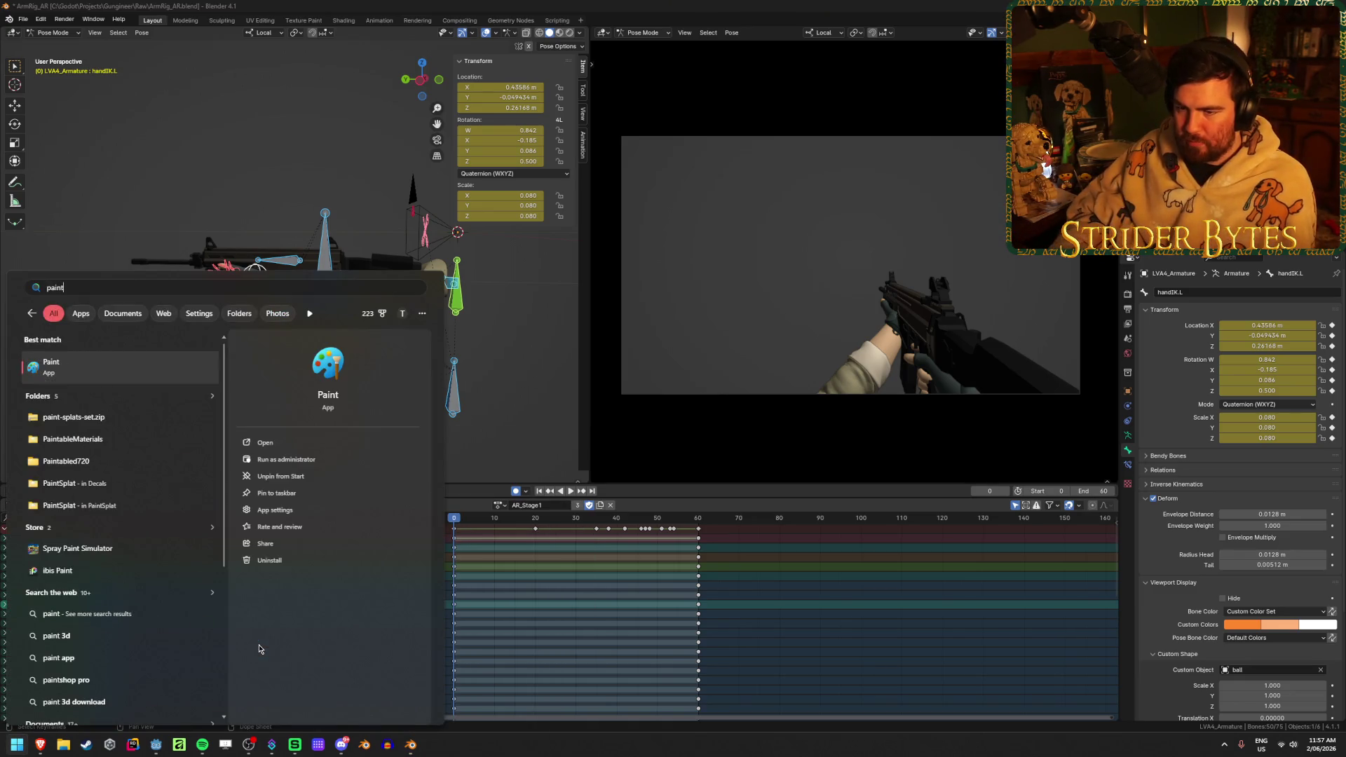
{"action": "key", "text": "Return"}
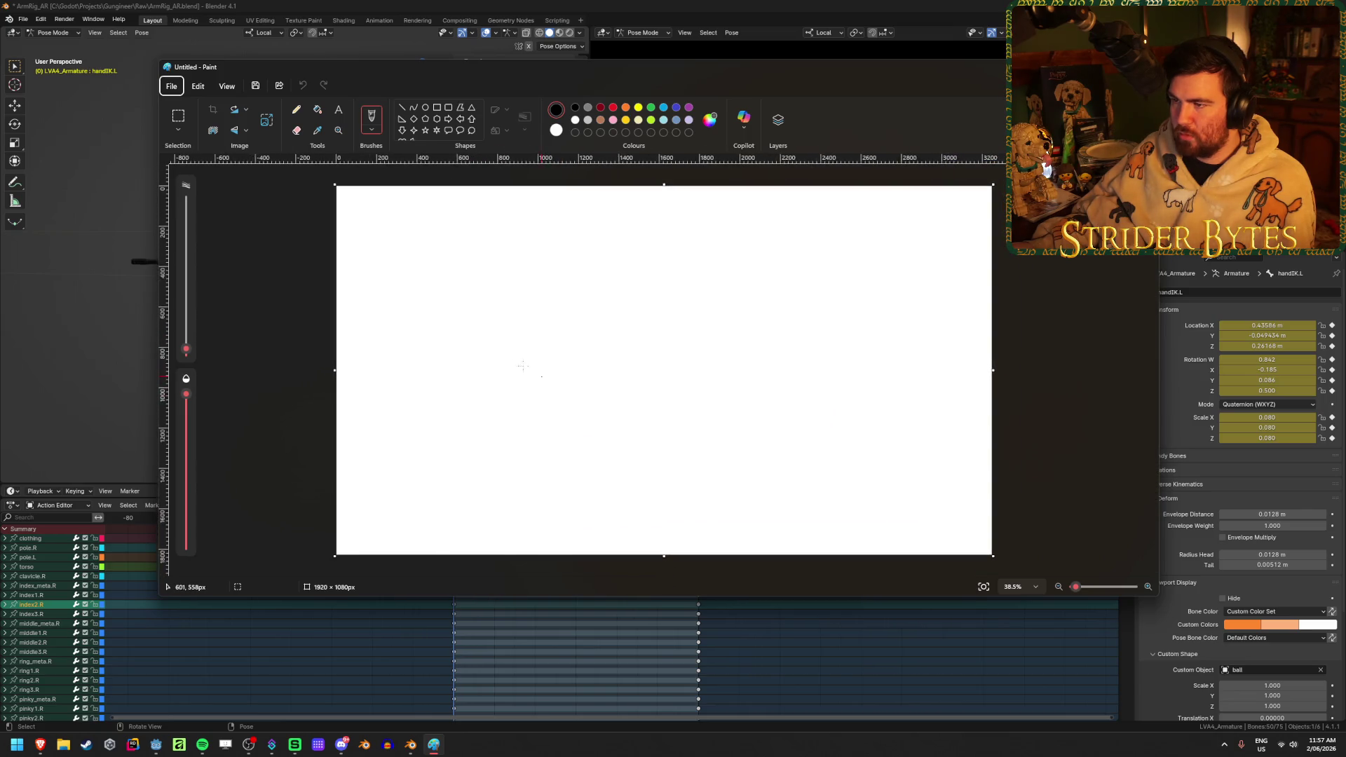
{"action": "left_click", "coordinate": [317, 110]}
{"action": "left_click", "coordinate": [535, 382]}
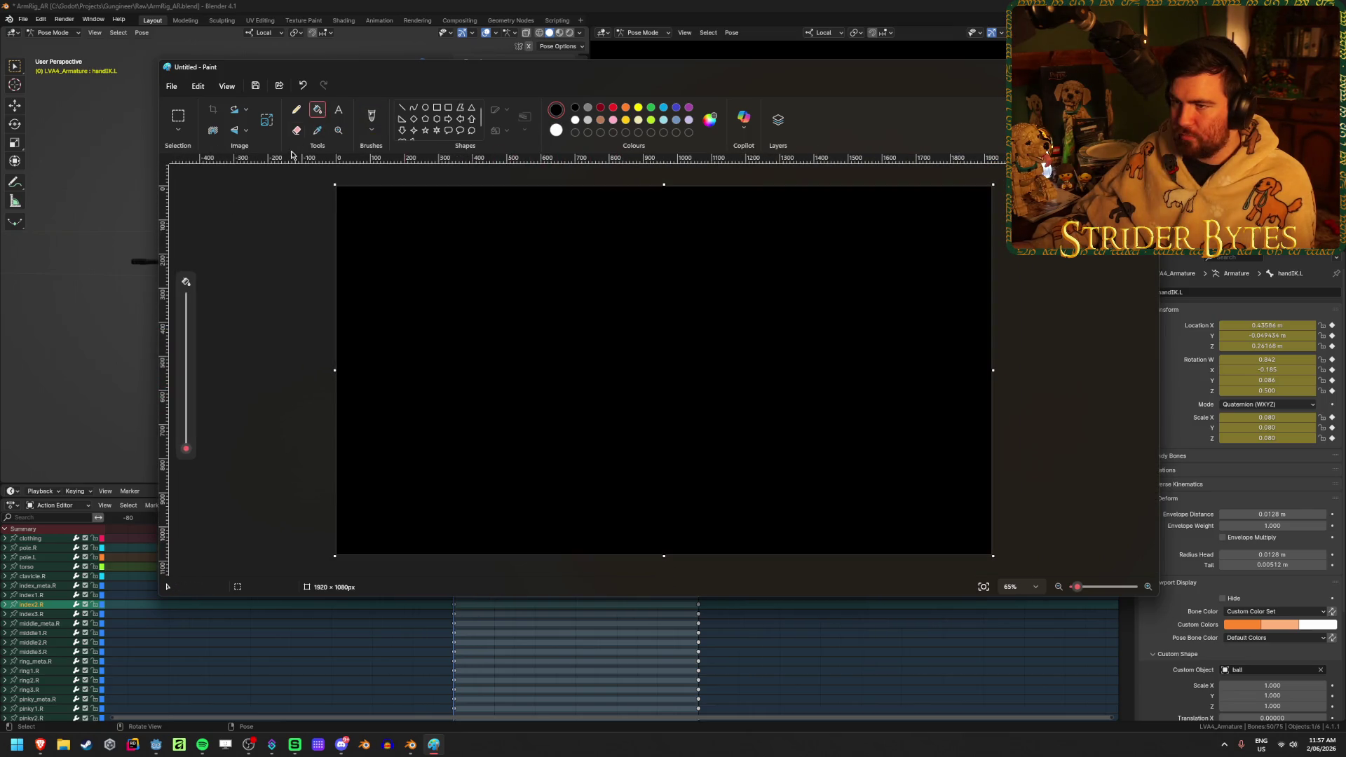
- Set white as the drawing colour, test pencil and brush strokes, undo them, and maximize Paint
{"action": "left_click", "coordinate": [297, 110]}
{"action": "left_click", "coordinate": [556, 130]}
{"action": "mouse_move", "coordinate": [544, 280]}
{"action": "left_mouse_down"}
{"action": "mouse_move", "coordinate": [444, 301]}
{"action": "mouse_move", "coordinate": [775, 312]}
{"action": "left_mouse_up"}
{"action": "key", "text": "ctrl+z"}
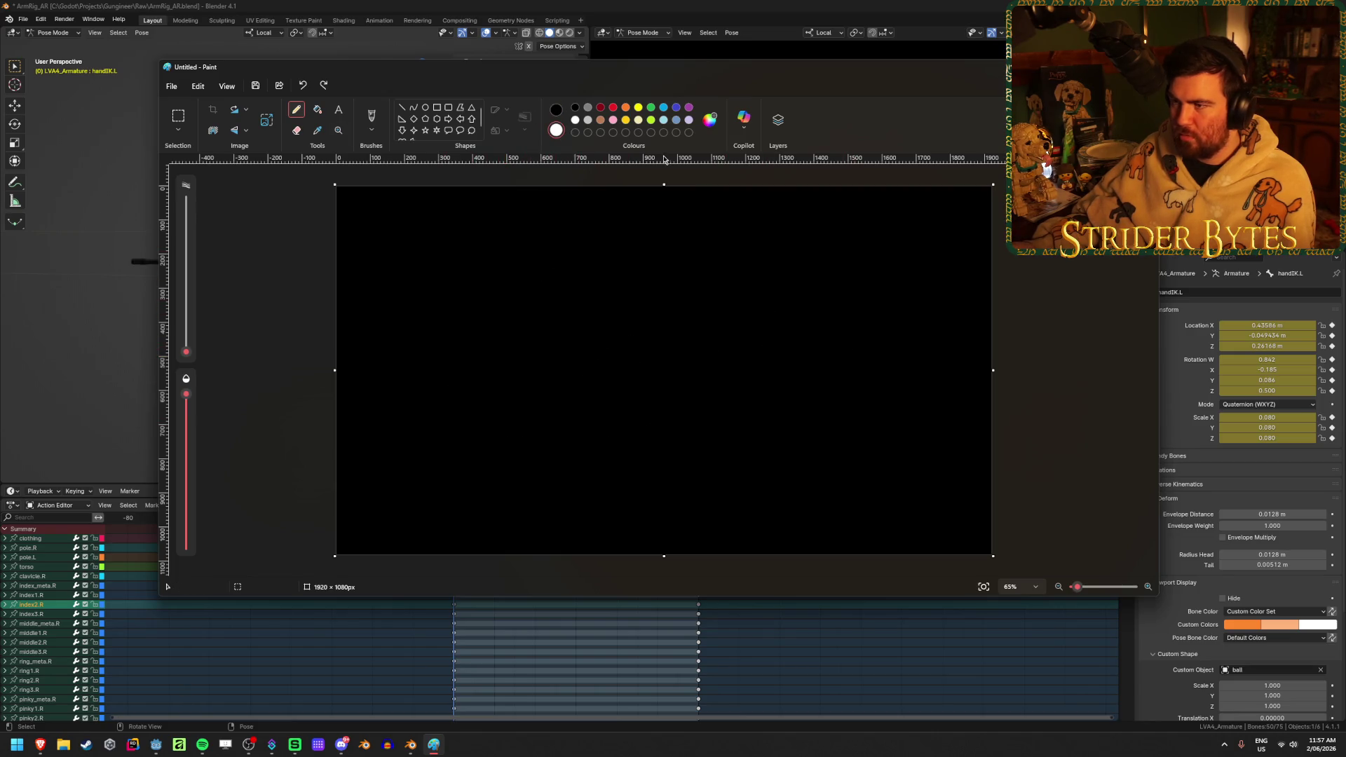
{"action": "left_click", "coordinate": [372, 118]}
{"action": "mouse_move", "coordinate": [447, 234]}
{"action": "left_mouse_down"}
{"action": "mouse_move", "coordinate": [494, 411]}
{"action": "mouse_move", "coordinate": [771, 386]}
{"action": "left_mouse_up"}
{"action": "key", "text": "ctrl+z"}
{"action": "key", "text": "alt+F4"}
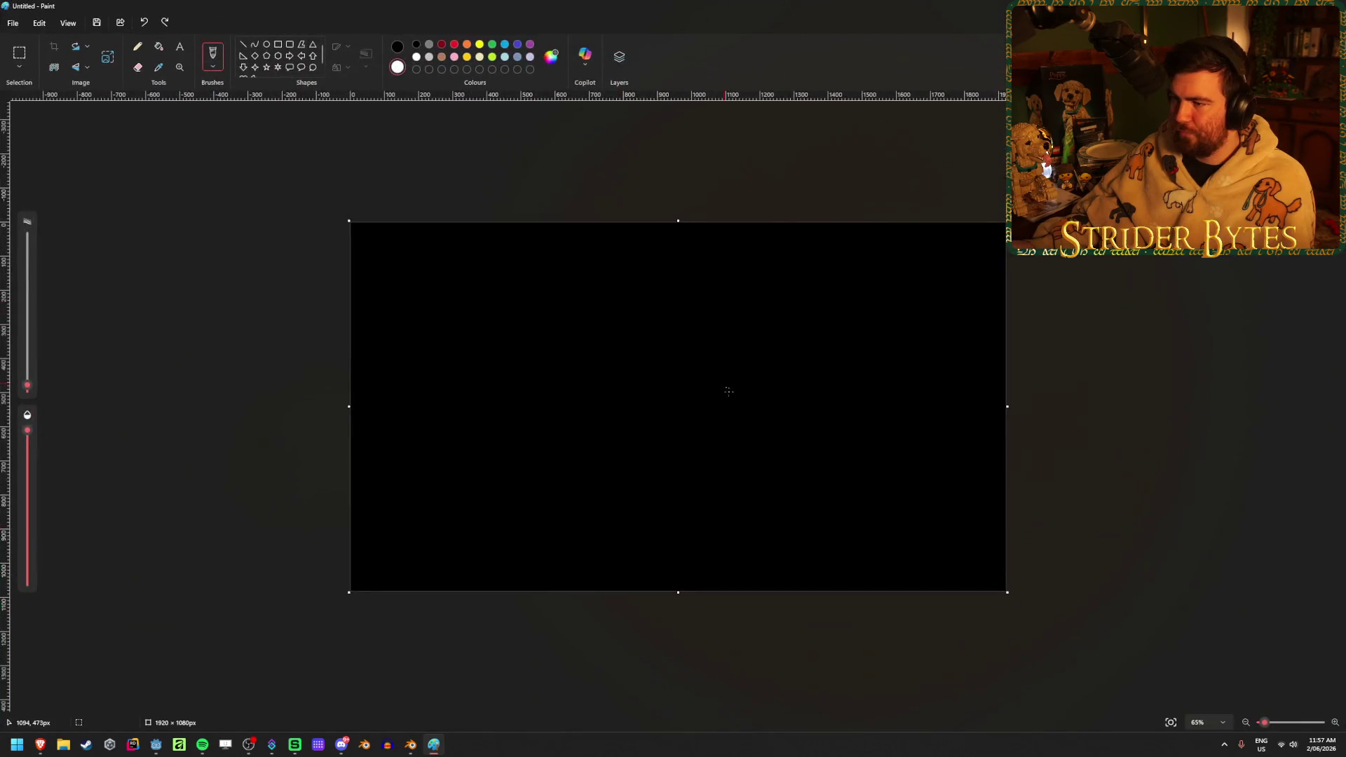
{"action": "scroll", "coordinate": [745, 425], "scroll_direction": "up", "scroll_amount": 5, "text": "ctrl"}
{"action": "scroll", "coordinate": [744, 425], "scroll_direction": "down", "scroll_amount": 3, "text": "ctrl"}
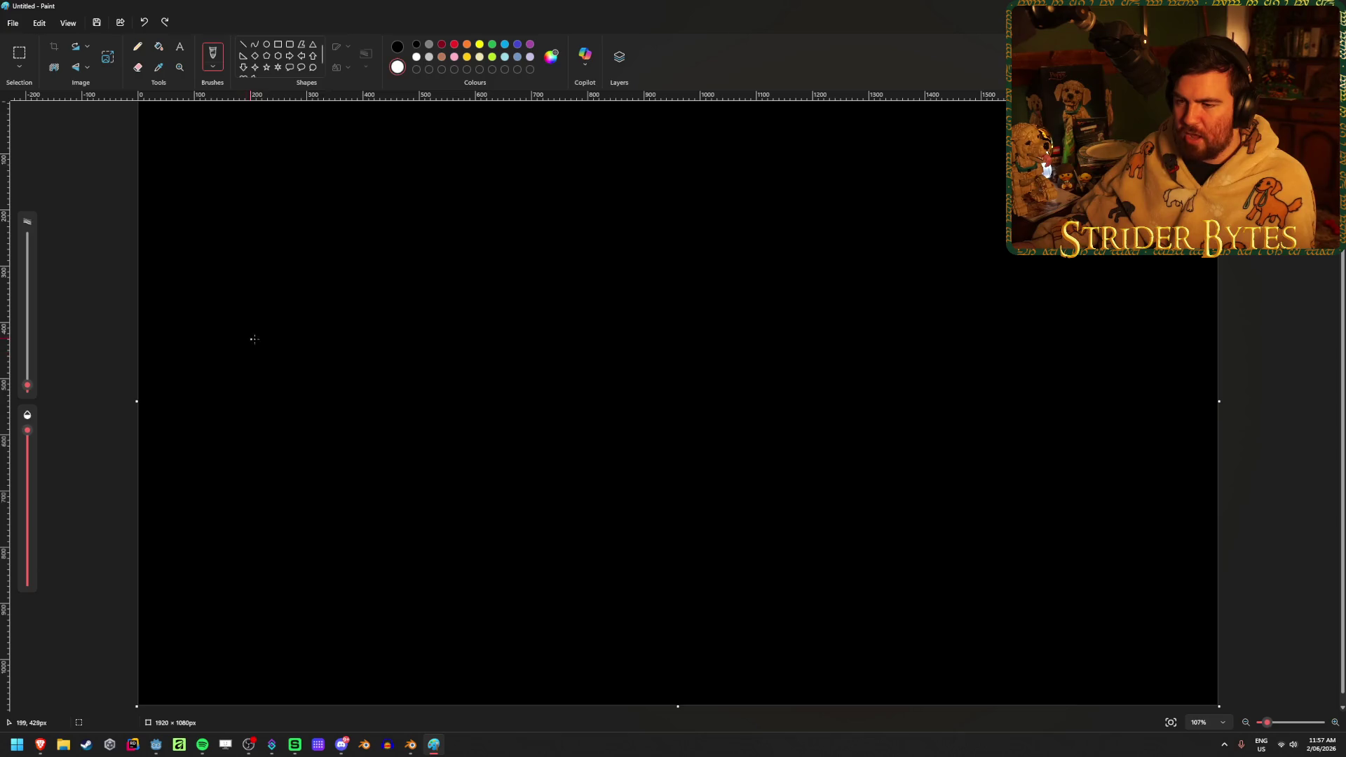
- Handwrite 'Stage 1' with '1sec' above it, three arrows to the right, and 'S2 normal'
{"action": "mouse_move", "coordinate": [267, 338]}
{"action": "left_mouse_down"}
{"action": "mouse_move", "coordinate": [232, 386]}
{"action": "mouse_move", "coordinate": [300, 387]}
{"action": "mouse_move", "coordinate": [299, 408]}
{"action": "mouse_move", "coordinate": [334, 390]}
{"action": "left_mouse_up"}
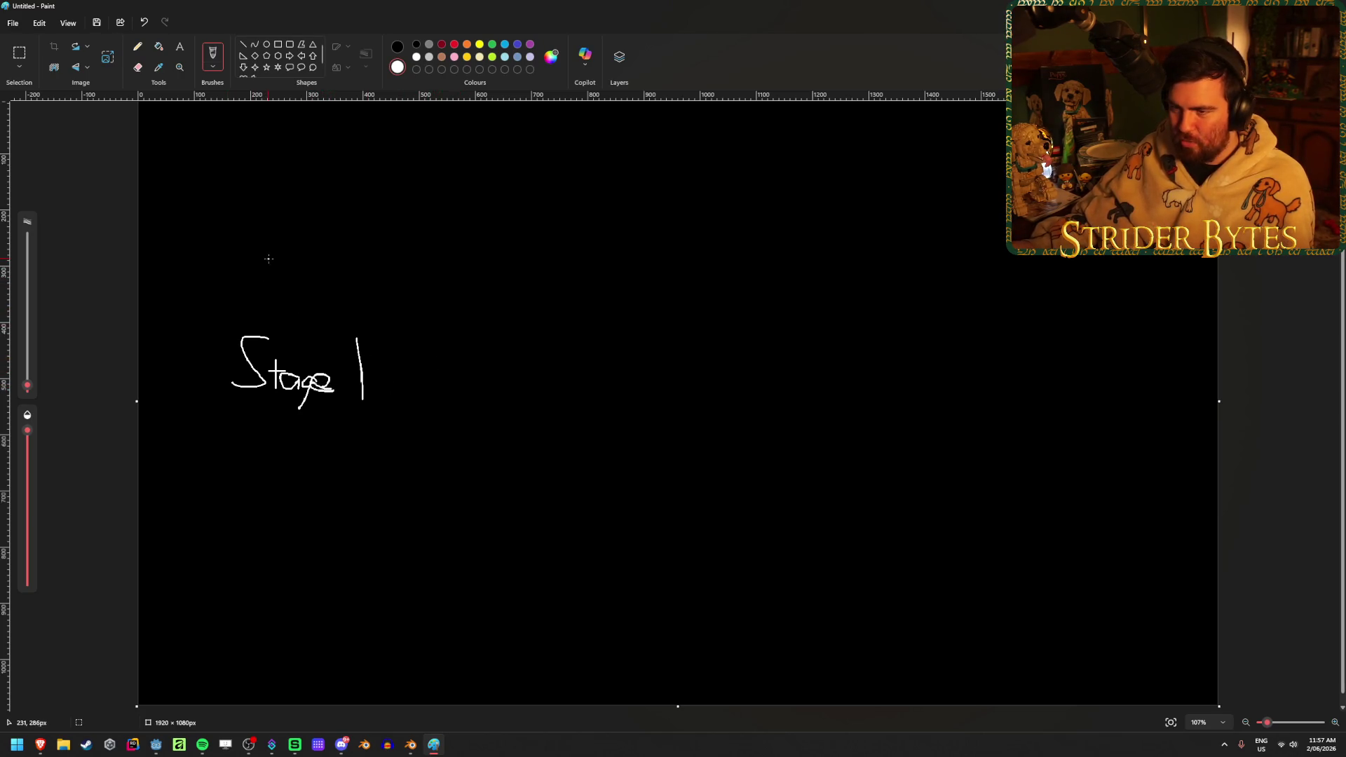
{"action": "mouse_move", "coordinate": [285, 262]}
{"action": "left_mouse_down"}
{"action": "mouse_move", "coordinate": [270, 279]}
{"action": "mouse_move", "coordinate": [341, 284]}
{"action": "left_mouse_up"}
{"action": "mouse_move", "coordinate": [406, 361]}
{"action": "left_mouse_down"}
{"action": "mouse_move", "coordinate": [511, 281]}
{"action": "mouse_move", "coordinate": [535, 306]}
{"action": "left_mouse_up"}
{"action": "mouse_move", "coordinate": [429, 376]}
{"action": "left_mouse_down"}
{"action": "mouse_move", "coordinate": [524, 376]}
{"action": "mouse_move", "coordinate": [516, 396]}
{"action": "left_mouse_up"}
{"action": "mouse_move", "coordinate": [395, 410]}
{"action": "left_mouse_down"}
{"action": "mouse_move", "coordinate": [517, 509]}
{"action": "mouse_move", "coordinate": [469, 532]}
{"action": "left_mouse_up"}
{"action": "left_click", "coordinate": [536, 541]}
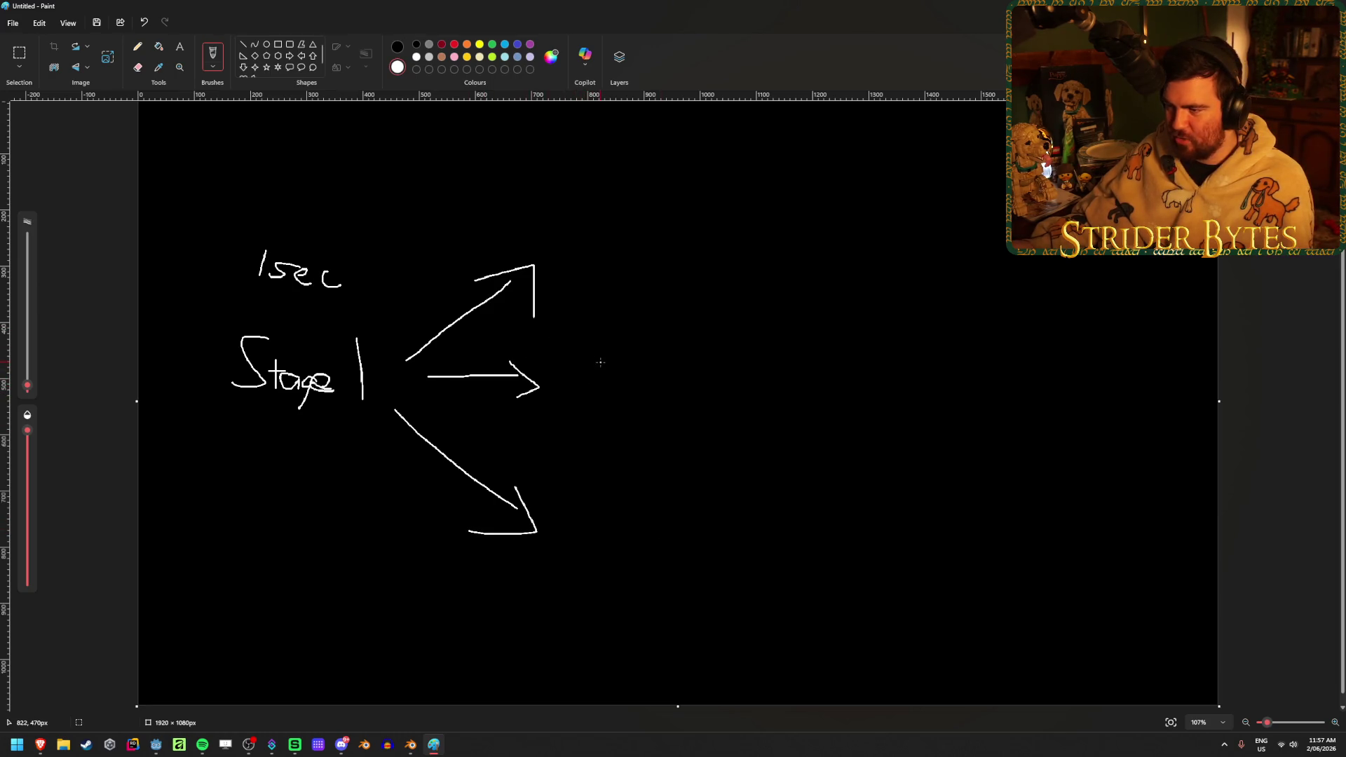
{"action": "mouse_move", "coordinate": [591, 364]}
{"action": "left_mouse_down"}
{"action": "mouse_move", "coordinate": [567, 362]}
{"action": "mouse_move", "coordinate": [593, 405]}
{"action": "mouse_move", "coordinate": [658, 414]}
{"action": "mouse_move", "coordinate": [667, 397]}
{"action": "mouse_move", "coordinate": [743, 434]}
{"action": "left_mouse_up"}
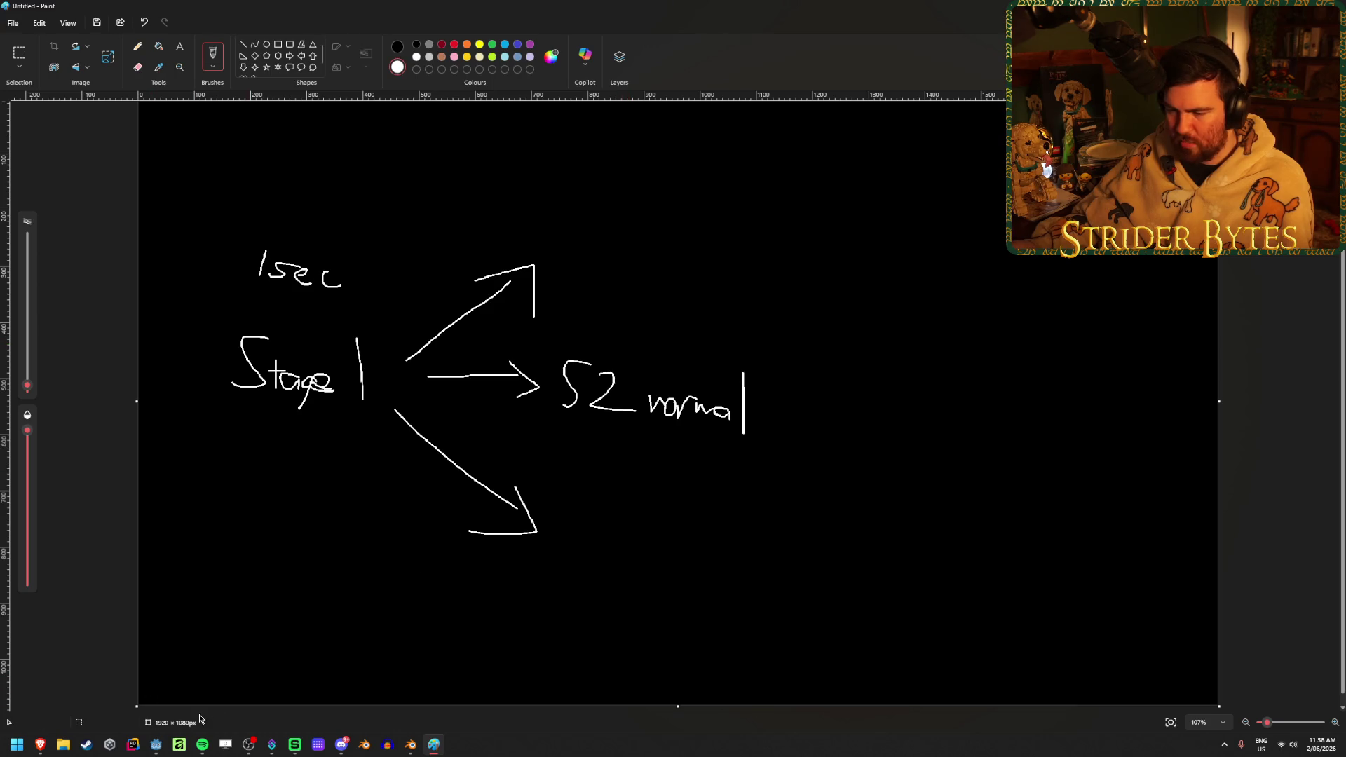
{"action": "left_click", "coordinate": [408, 746]}
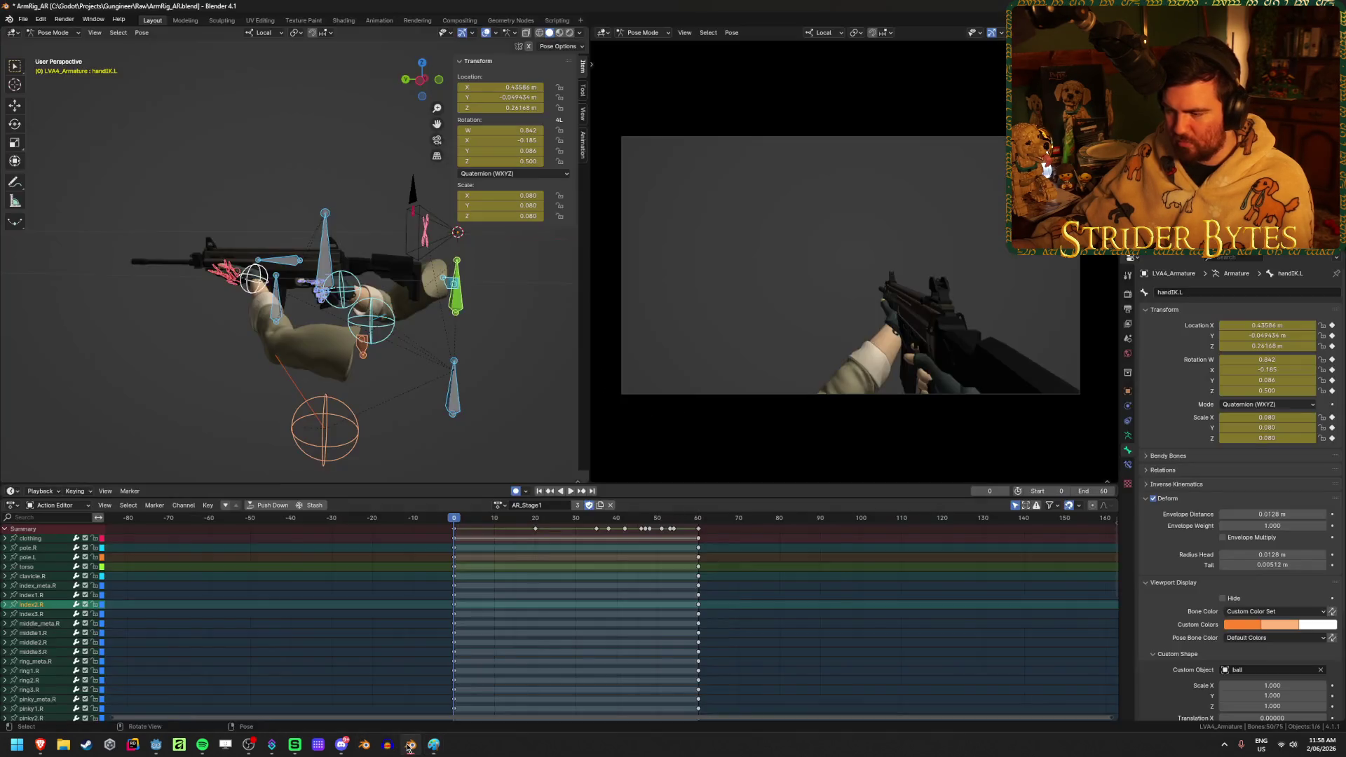
- Preview the AR_Stage2_Normal and AR_Stage2_Fast actions on the armature
{"action": "left_click", "coordinate": [500, 506]}
{"action": "left_click", "coordinate": [524, 561]}
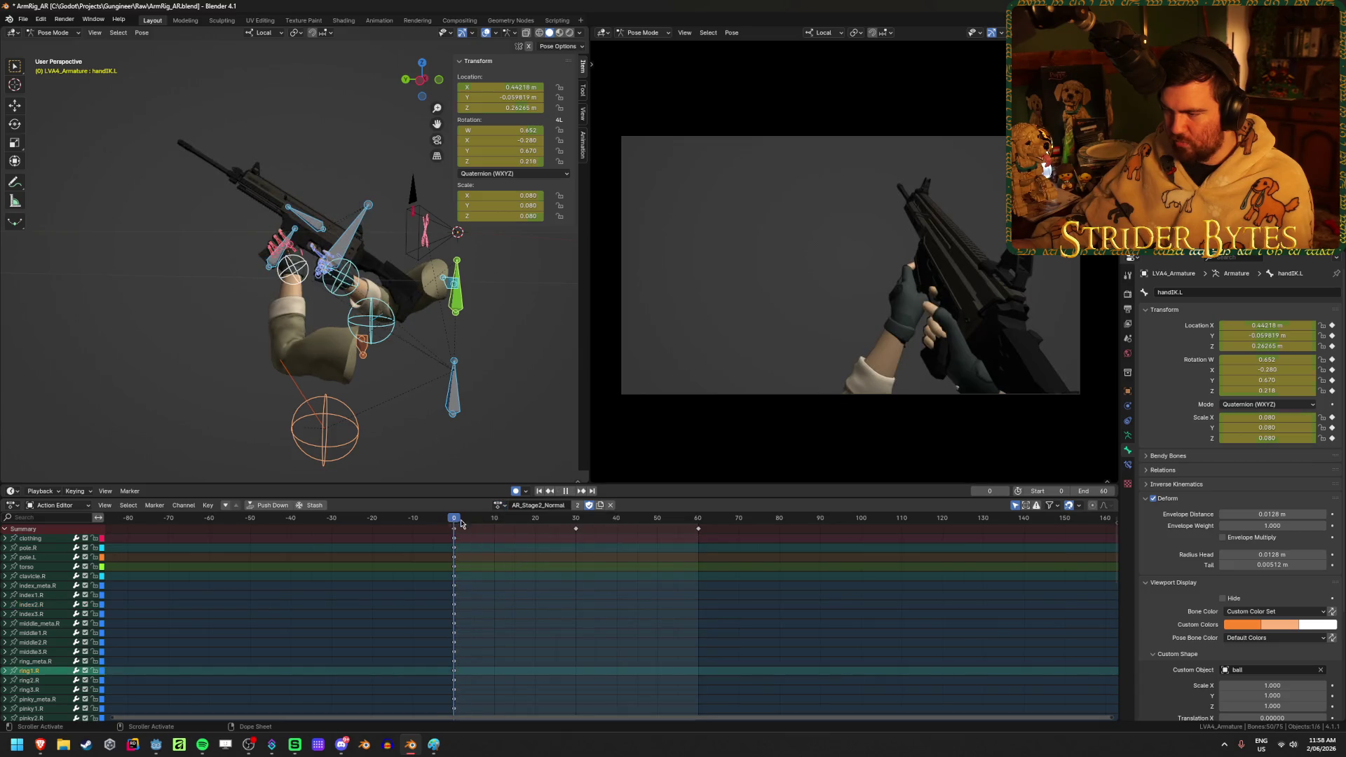
{"action": "key", "text": "space"}
{"action": "left_click", "coordinate": [501, 506]}
{"action": "left_click", "coordinate": [533, 549]}
{"action": "key", "text": "Down"}
- Assign AR_Stage2_Slow and play it back
{"action": "left_click", "coordinate": [499, 506]}
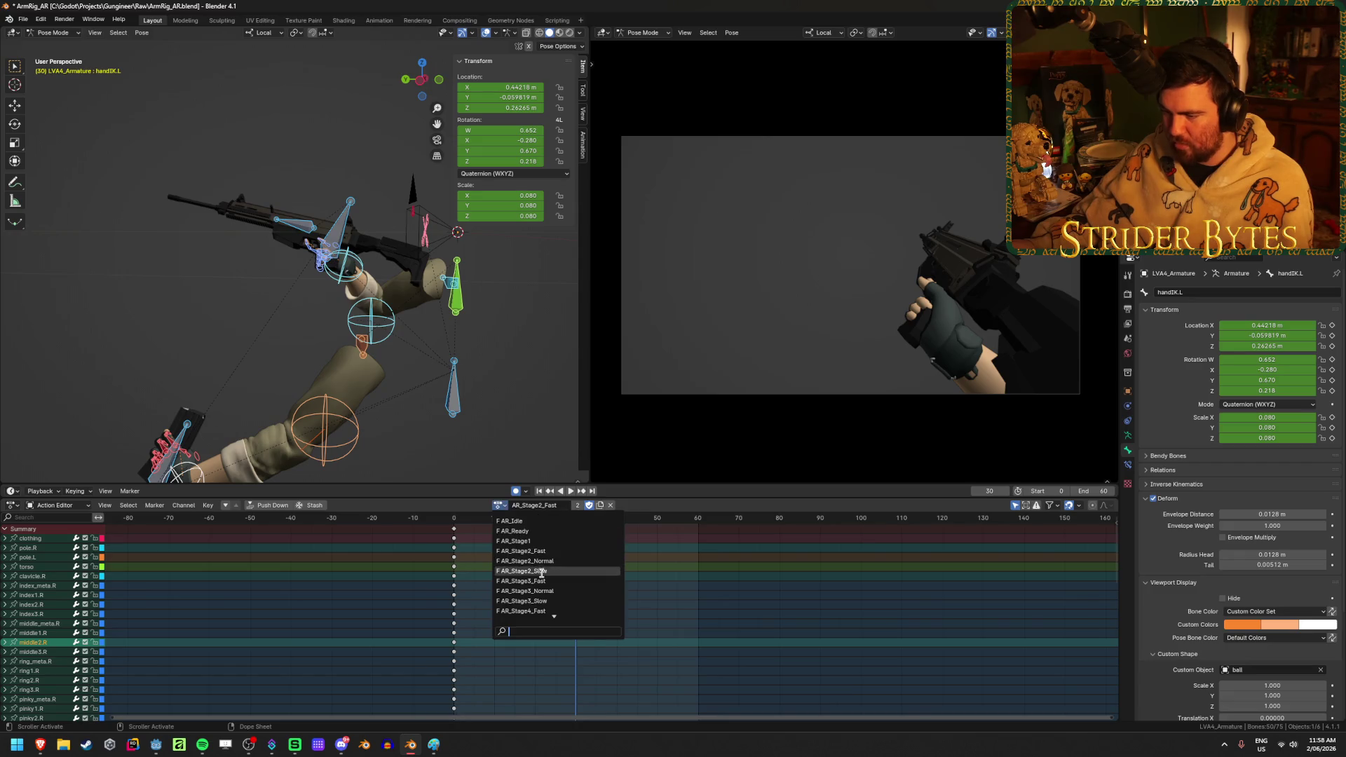
{"action": "left_click", "coordinate": [533, 573]}
{"action": "key", "text": "space"}
{"action": "key", "text": "space"}
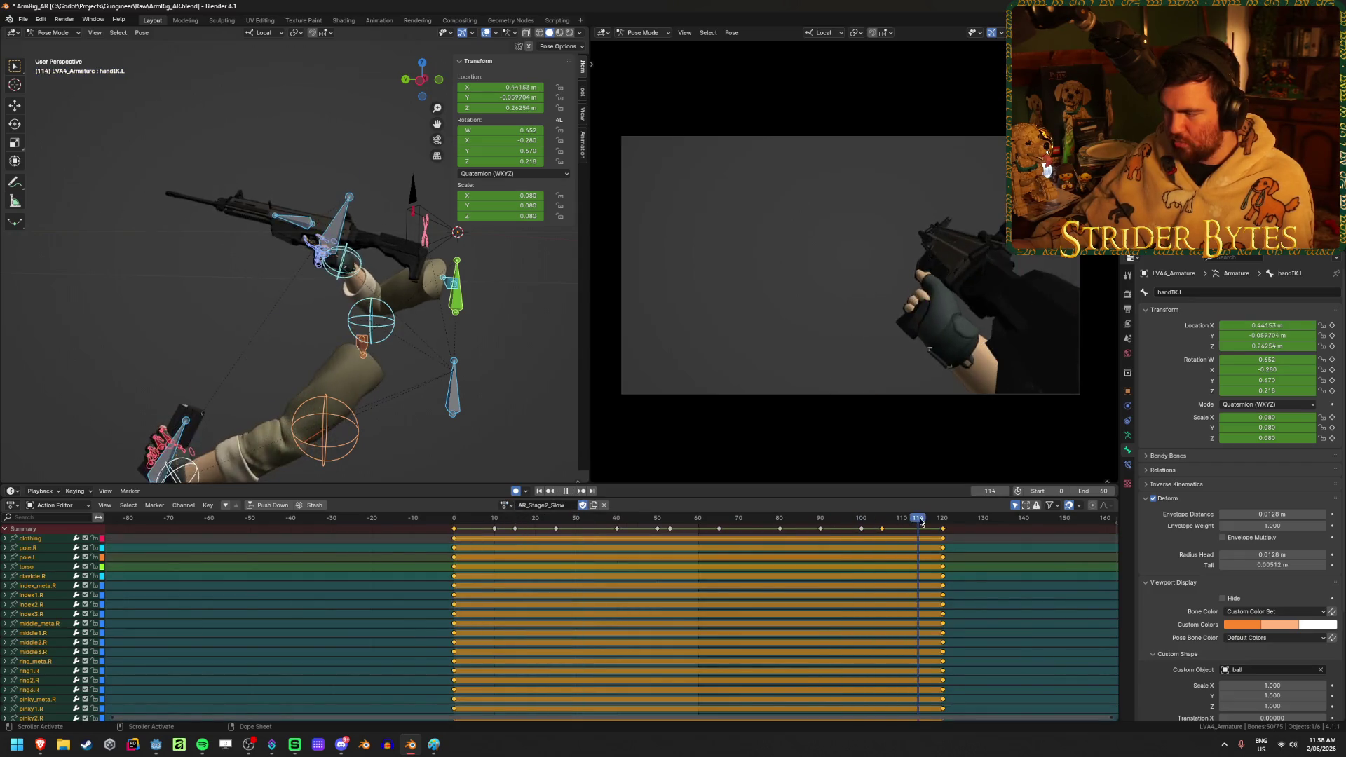
{"action": "key", "text": "alt+Tab"}
- Label the branches: '1sec' over normal, 'S2 Fast' with '0.5sec', and 'S2 slow' with '2sec'
{"action": "mouse_move", "coordinate": [628, 337]}
{"action": "left_mouse_down"}
{"action": "mouse_move", "coordinate": [628, 356]}
{"action": "mouse_move", "coordinate": [655, 351]}
{"action": "left_mouse_up"}
{"action": "mouse_move", "coordinate": [617, 208]}
{"action": "left_mouse_down"}
{"action": "mouse_move", "coordinate": [560, 241]}
{"action": "mouse_move", "coordinate": [631, 233]}
{"action": "mouse_move", "coordinate": [674, 208]}
{"action": "mouse_move", "coordinate": [673, 231]}
{"action": "mouse_move", "coordinate": [718, 227]}
{"action": "left_mouse_up"}
{"action": "mouse_move", "coordinate": [593, 153]}
{"action": "left_mouse_down"}
{"action": "mouse_move", "coordinate": [584, 168]}
{"action": "mouse_move", "coordinate": [594, 152]}
{"action": "left_mouse_up"}
{"action": "left_click", "coordinate": [609, 175]}
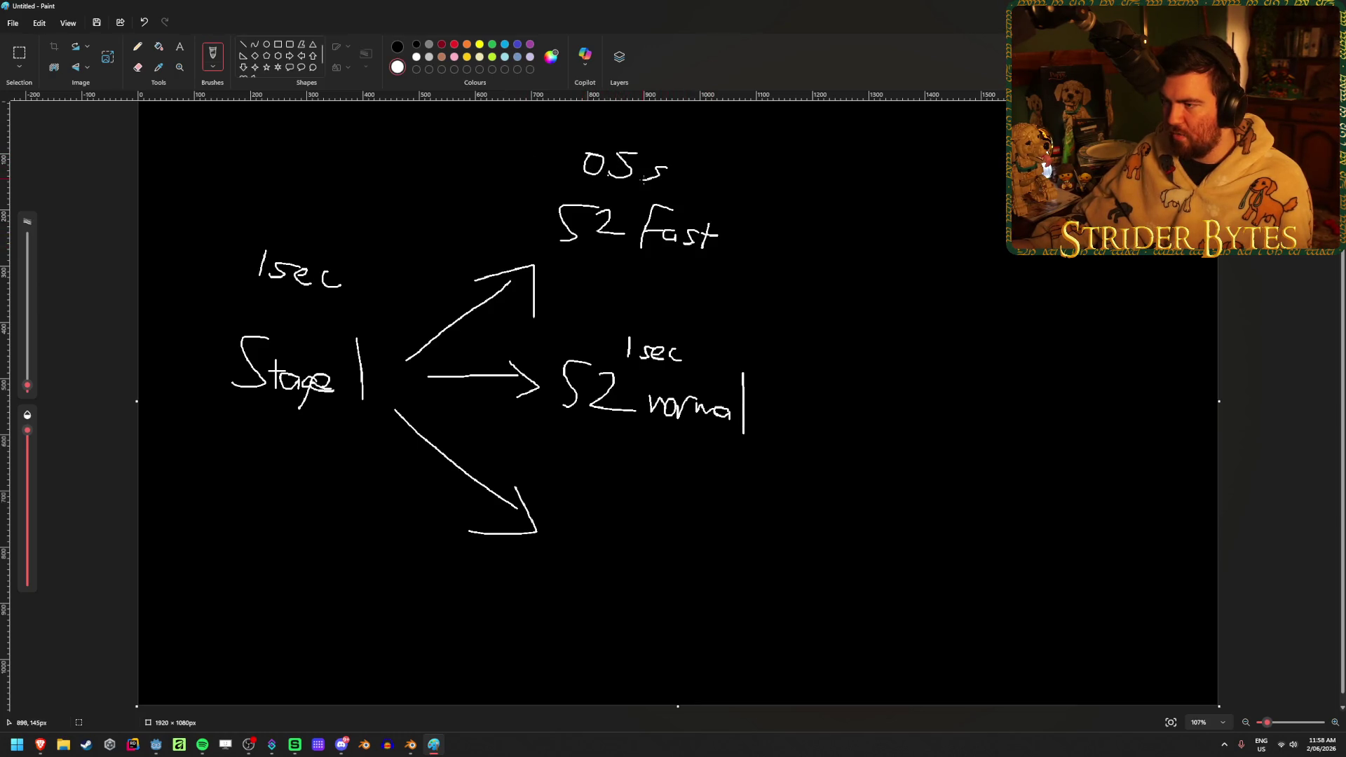
{"action": "left_click_drag", "start_coordinate": [664, 176], "coordinate": [683, 184]}
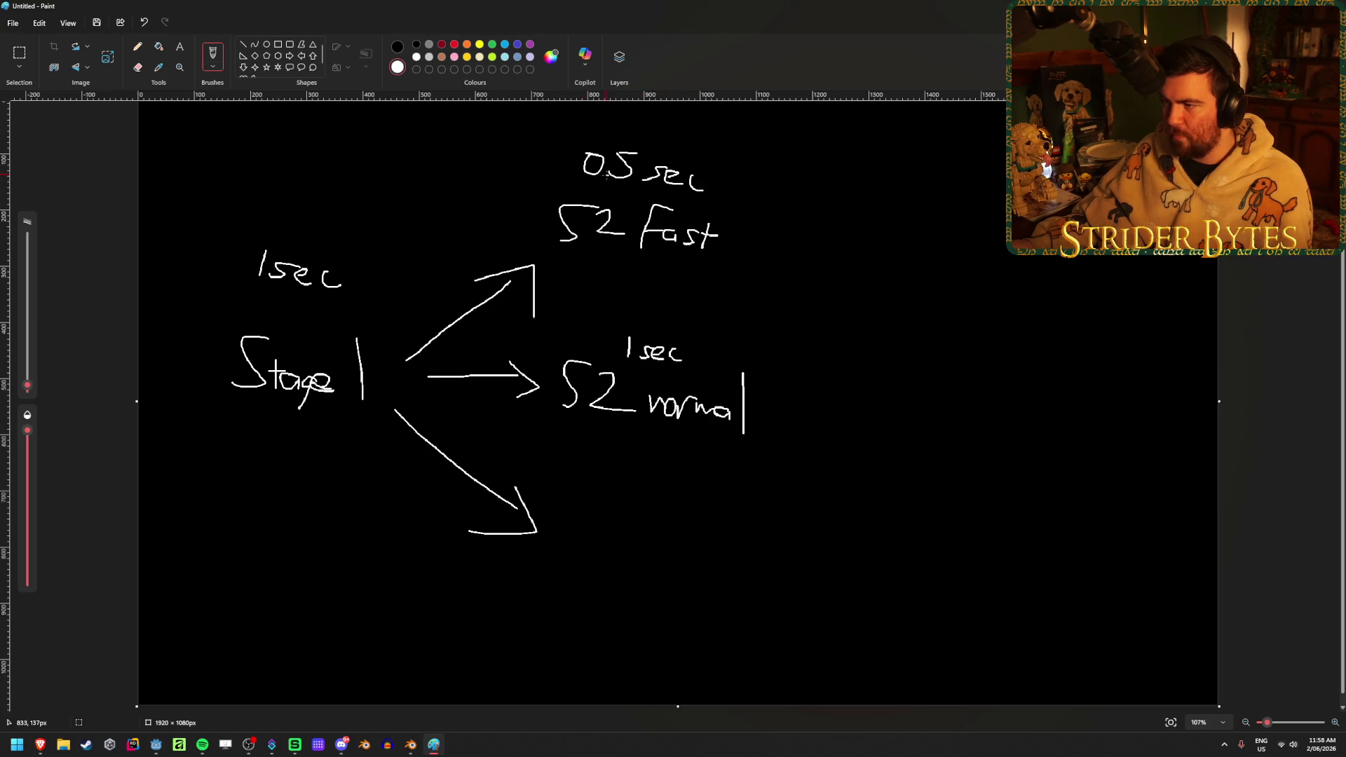
{"action": "mouse_move", "coordinate": [582, 508]}
{"action": "left_mouse_down"}
{"action": "mouse_move", "coordinate": [566, 522]}
{"action": "mouse_move", "coordinate": [611, 546]}
{"action": "left_mouse_up"}
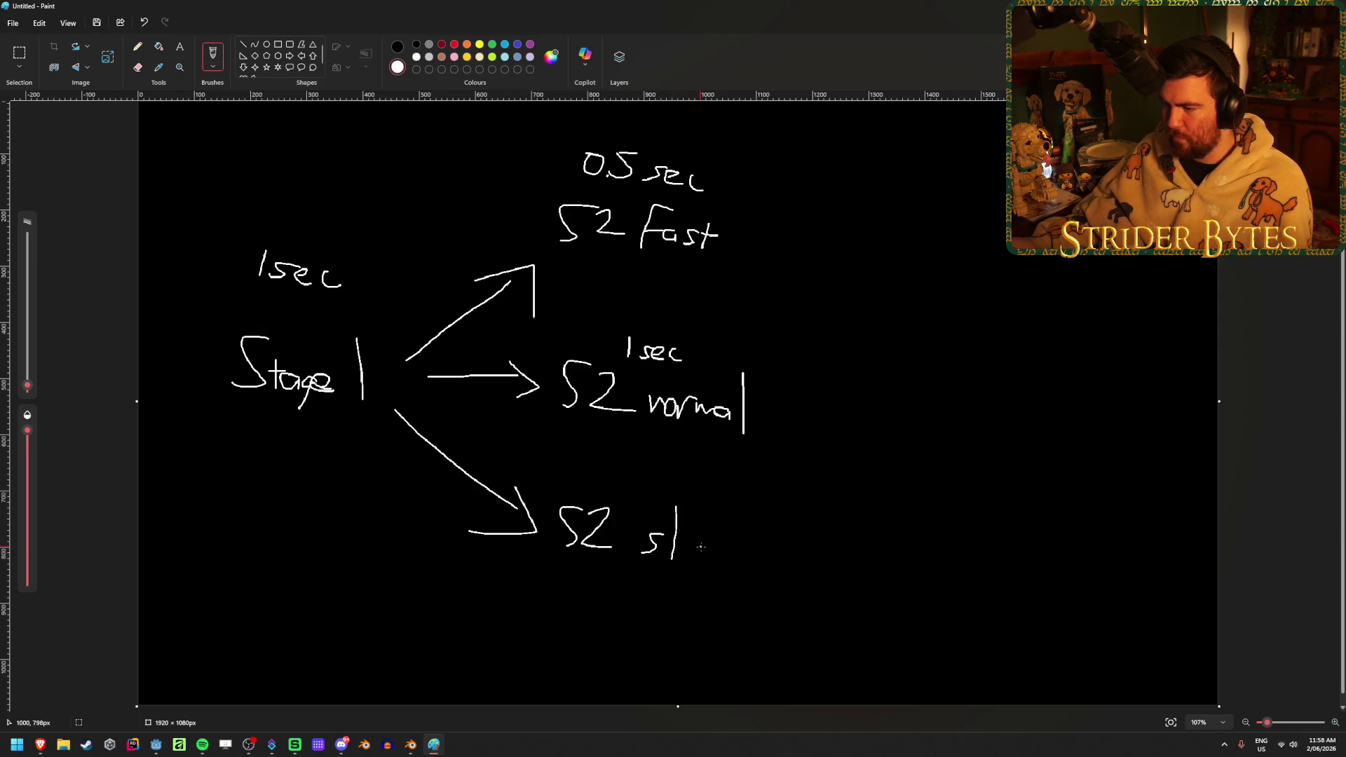
{"action": "mouse_move", "coordinate": [602, 472]}
{"action": "left_mouse_down"}
{"action": "mouse_move", "coordinate": [618, 495]}
{"action": "mouse_move", "coordinate": [690, 507]}
{"action": "left_mouse_up"}
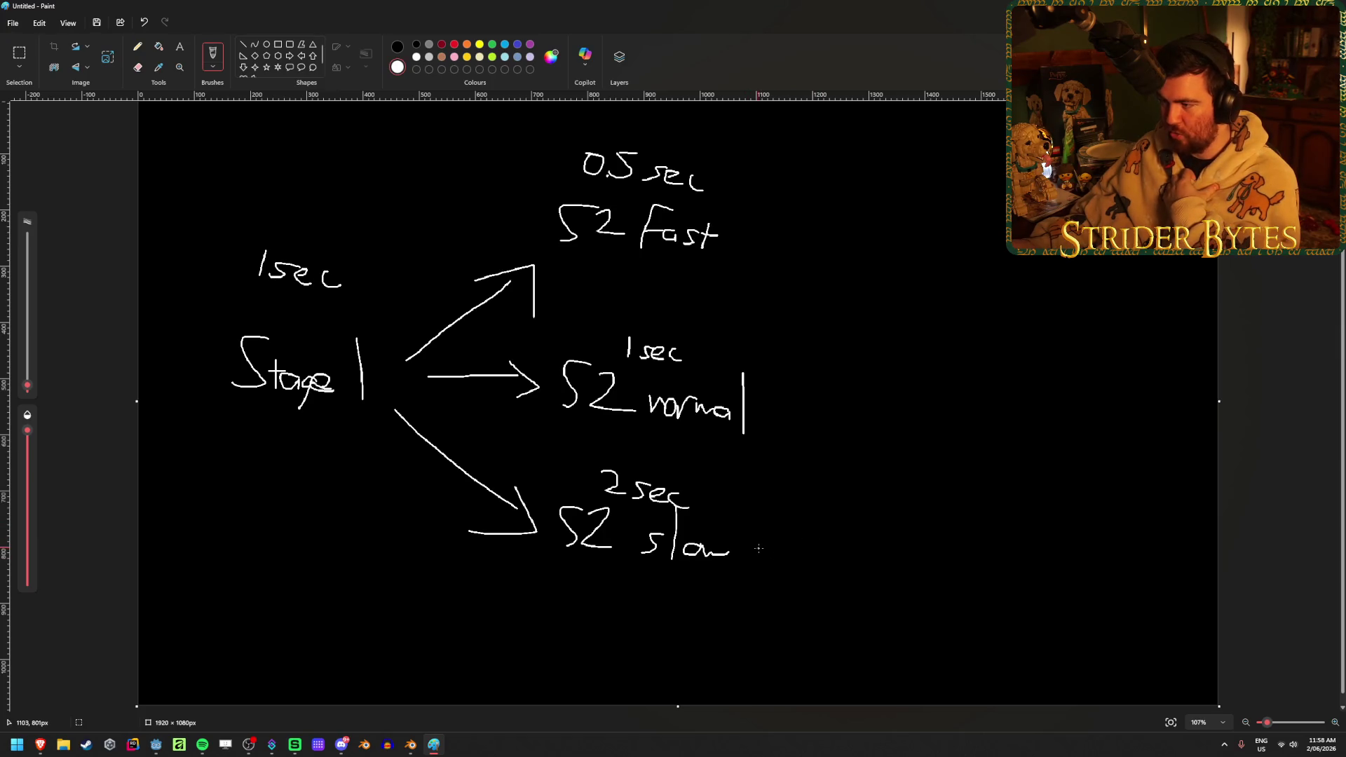
- Write three 'S3' targets on the right and draw arrows from slow to them
{"action": "mouse_move", "coordinate": [955, 211]}
{"action": "left_mouse_down"}
{"action": "mouse_move", "coordinate": [931, 272]}
{"action": "mouse_move", "coordinate": [998, 264]}
{"action": "left_mouse_up"}
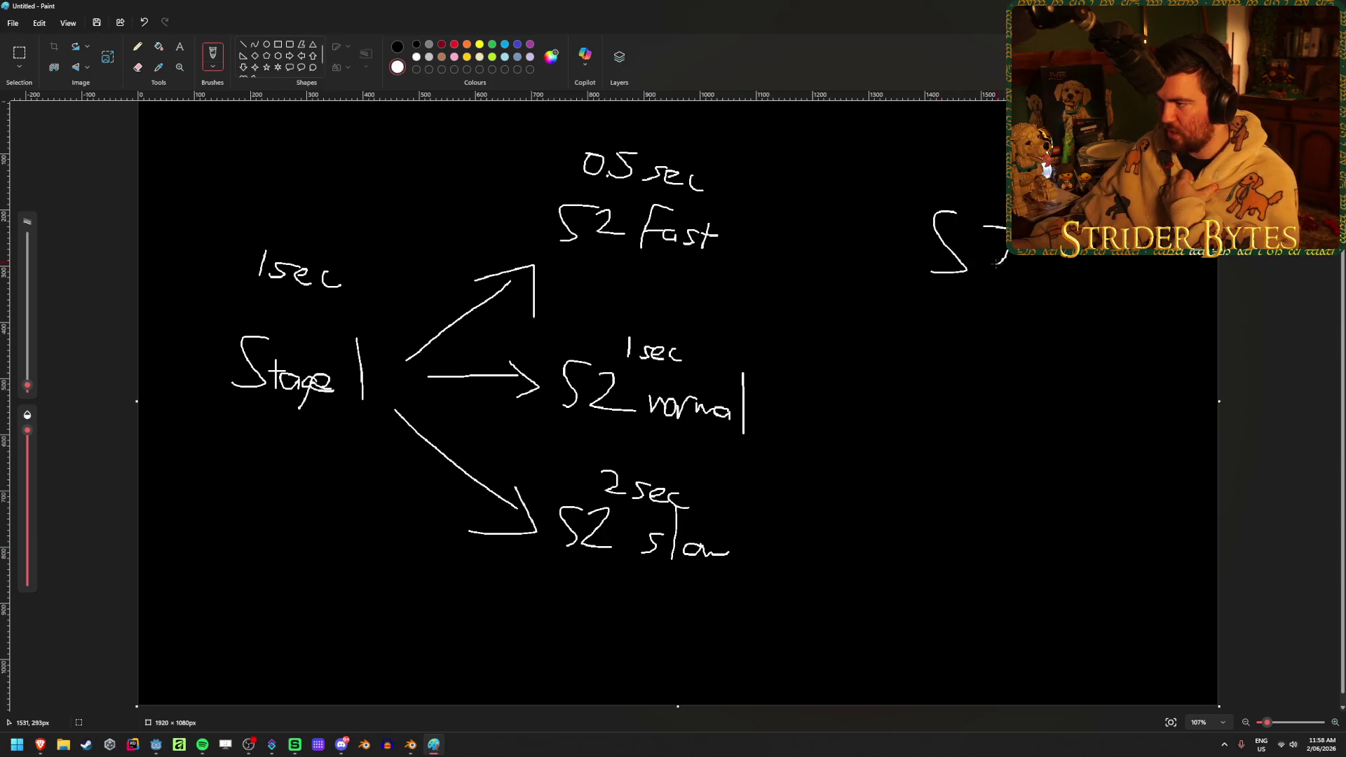
{"action": "mouse_move", "coordinate": [959, 381]}
{"action": "left_mouse_down"}
{"action": "mouse_move", "coordinate": [920, 428]}
{"action": "mouse_move", "coordinate": [966, 424]}
{"action": "left_mouse_up"}
{"action": "left_click_drag", "start_coordinate": [935, 524], "coordinate": [928, 575]}
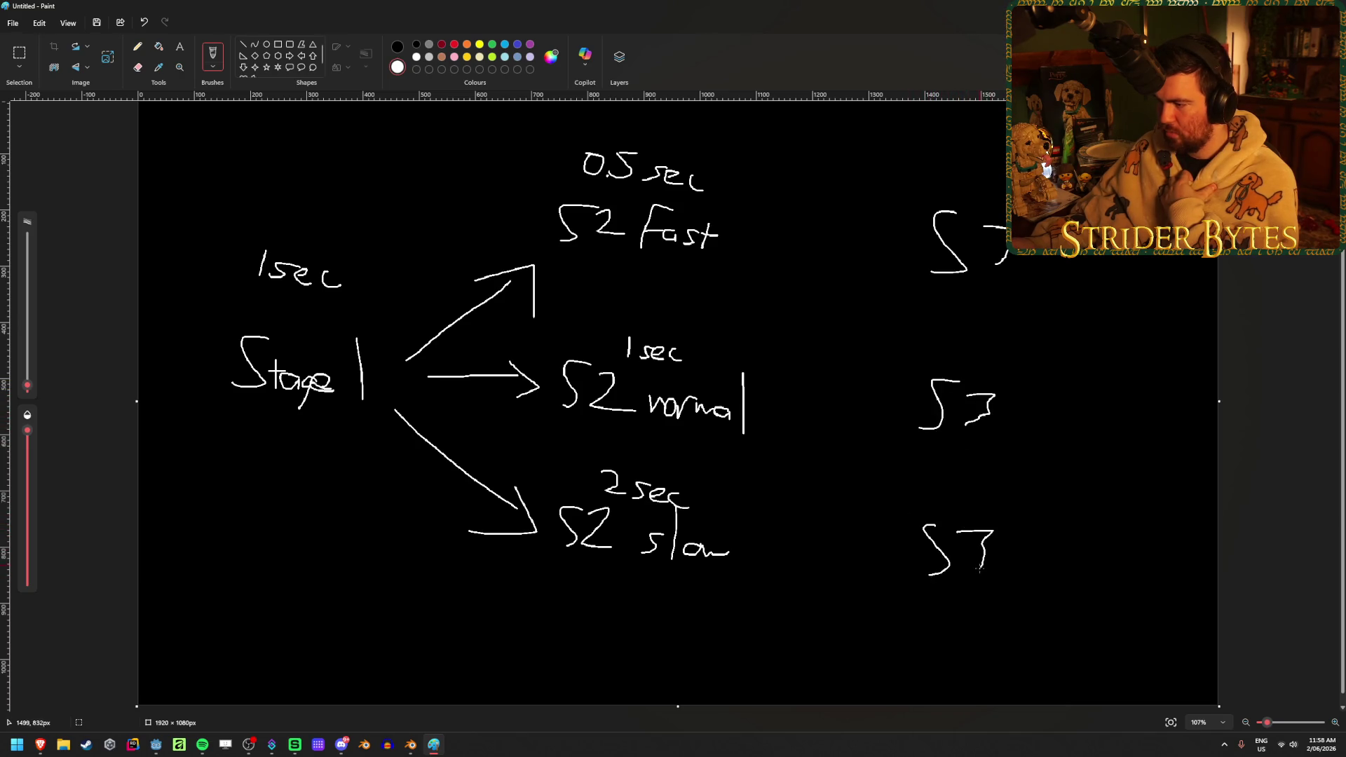
{"action": "mouse_move", "coordinate": [739, 534]}
{"action": "left_mouse_down"}
{"action": "mouse_move", "coordinate": [890, 259]}
{"action": "mouse_move", "coordinate": [893, 315]}
{"action": "mouse_move", "coordinate": [854, 452]}
{"action": "mouse_move", "coordinate": [900, 406]}
{"action": "mouse_move", "coordinate": [904, 446]}
{"action": "left_mouse_up"}
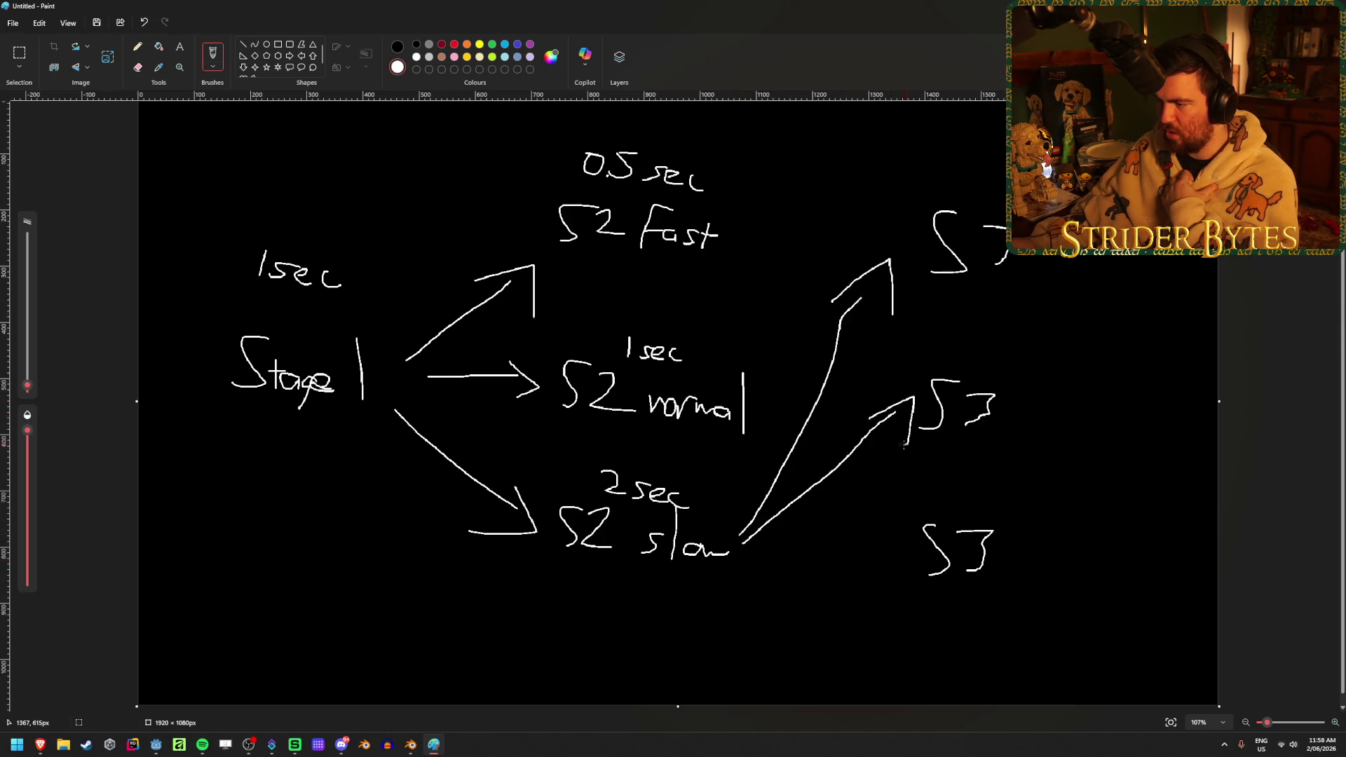
{"action": "left_click_drag", "start_coordinate": [746, 557], "coordinate": [877, 551]}
{"action": "mouse_move", "coordinate": [867, 538]}
{"action": "left_mouse_down"}
{"action": "mouse_move", "coordinate": [879, 542]}
{"action": "mouse_move", "coordinate": [872, 564]}
{"action": "left_mouse_up"}
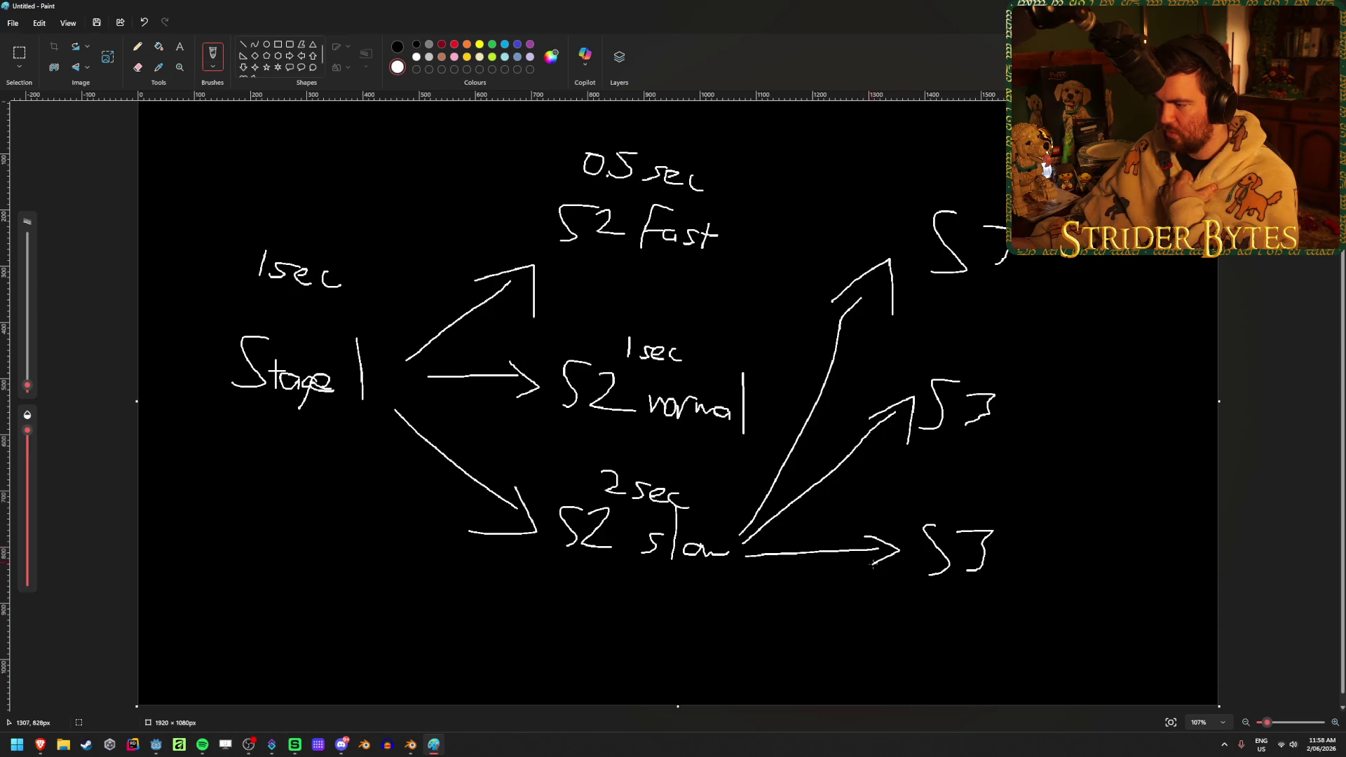
- Draw arrows from normal and Fast to the top, middle and bottom S3
{"action": "left_click_drag", "start_coordinate": [839, 397], "coordinate": [847, 430]}
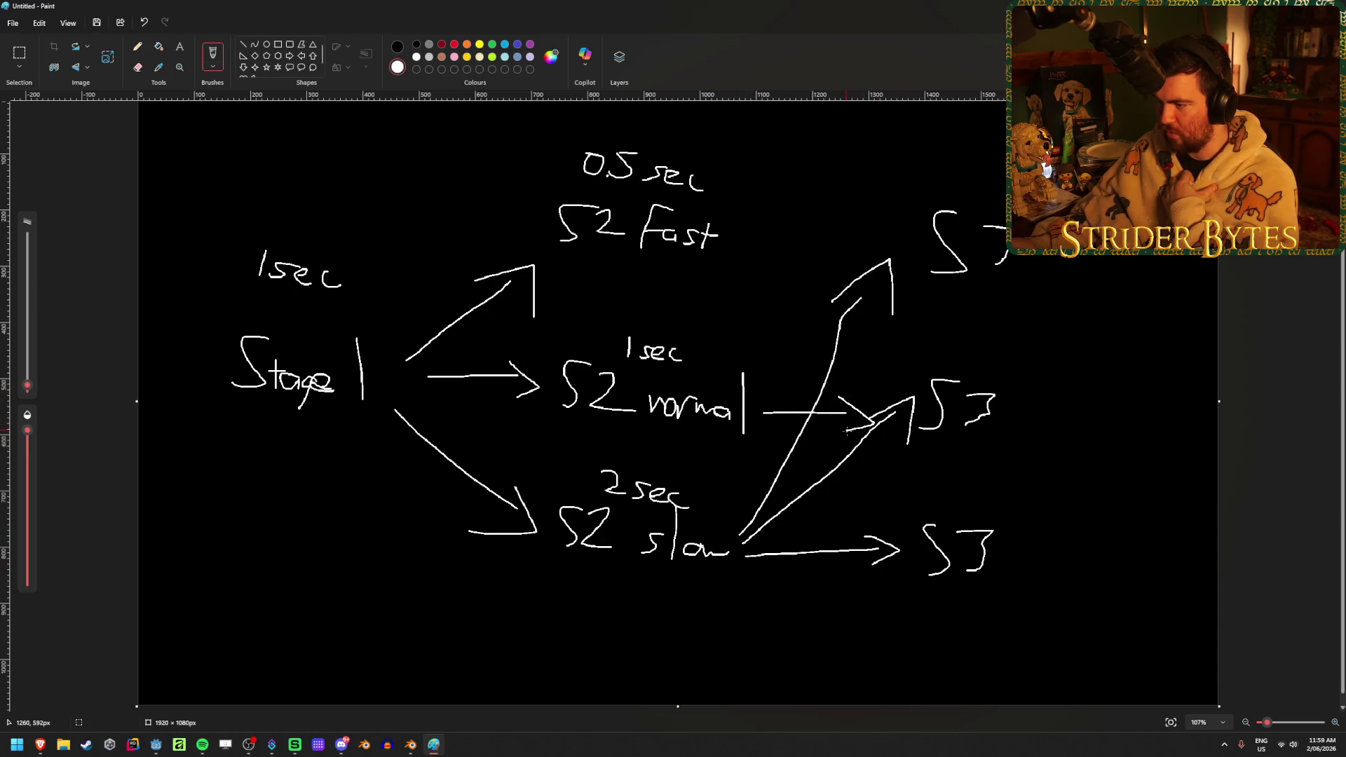
{"action": "mouse_move", "coordinate": [764, 412]}
{"action": "left_mouse_down"}
{"action": "mouse_move", "coordinate": [877, 295]}
{"action": "mouse_move", "coordinate": [879, 341]}
{"action": "left_mouse_up"}
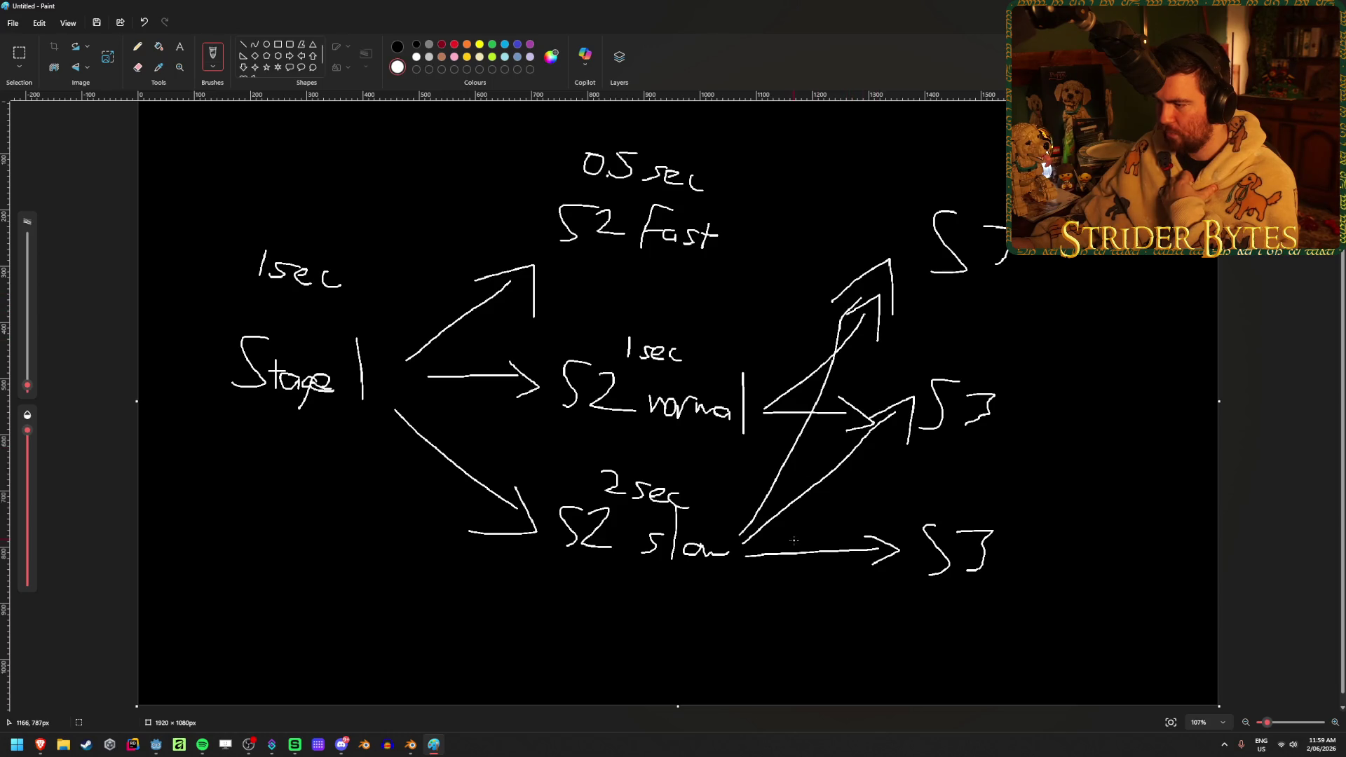
{"action": "mouse_move", "coordinate": [763, 419]}
{"action": "left_mouse_down"}
{"action": "mouse_move", "coordinate": [854, 522]}
{"action": "mouse_move", "coordinate": [845, 539]}
{"action": "left_mouse_up"}
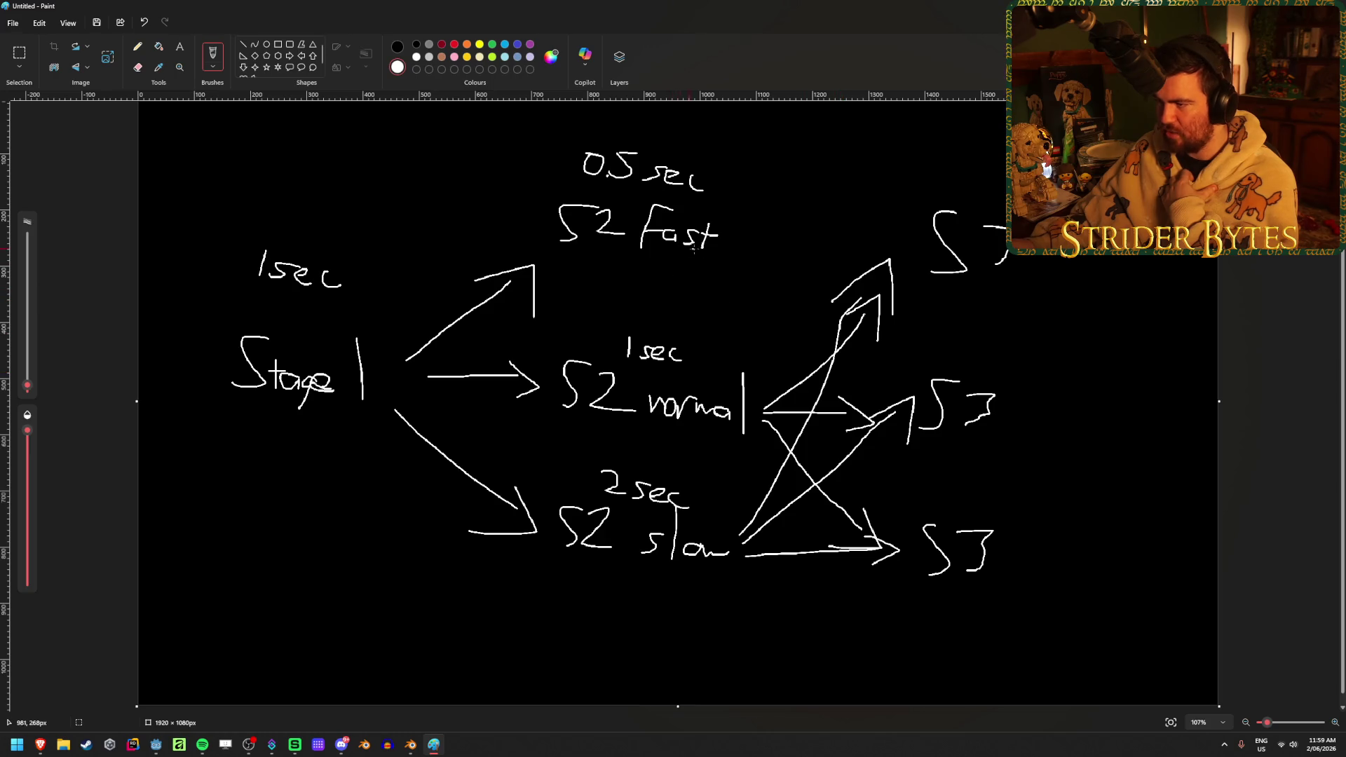
{"action": "mouse_move", "coordinate": [726, 248]}
{"action": "left_mouse_down"}
{"action": "mouse_move", "coordinate": [878, 533]}
{"action": "mouse_move", "coordinate": [890, 532]}
{"action": "left_mouse_up"}
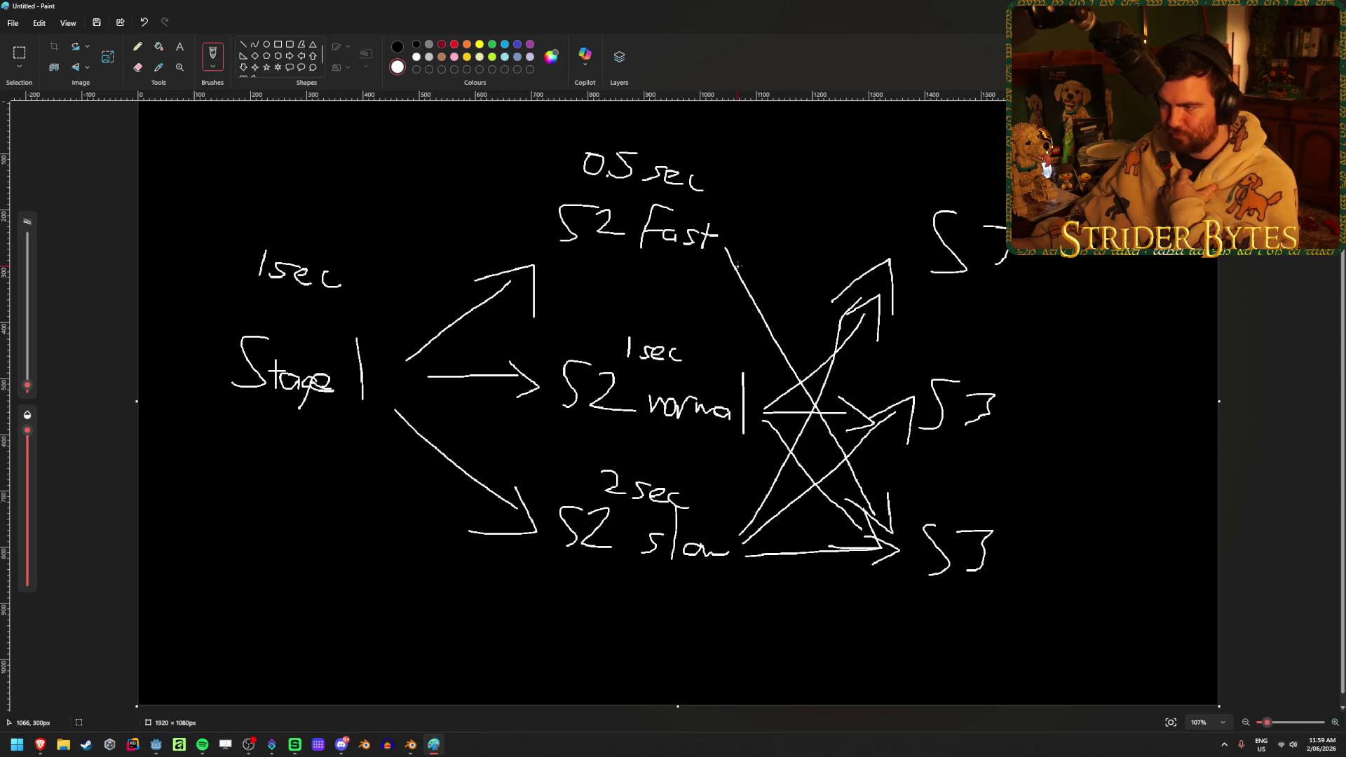
{"action": "left_click_drag", "start_coordinate": [716, 243], "coordinate": [900, 418]}
{"action": "left_click_drag", "start_coordinate": [723, 247], "coordinate": [875, 260]}
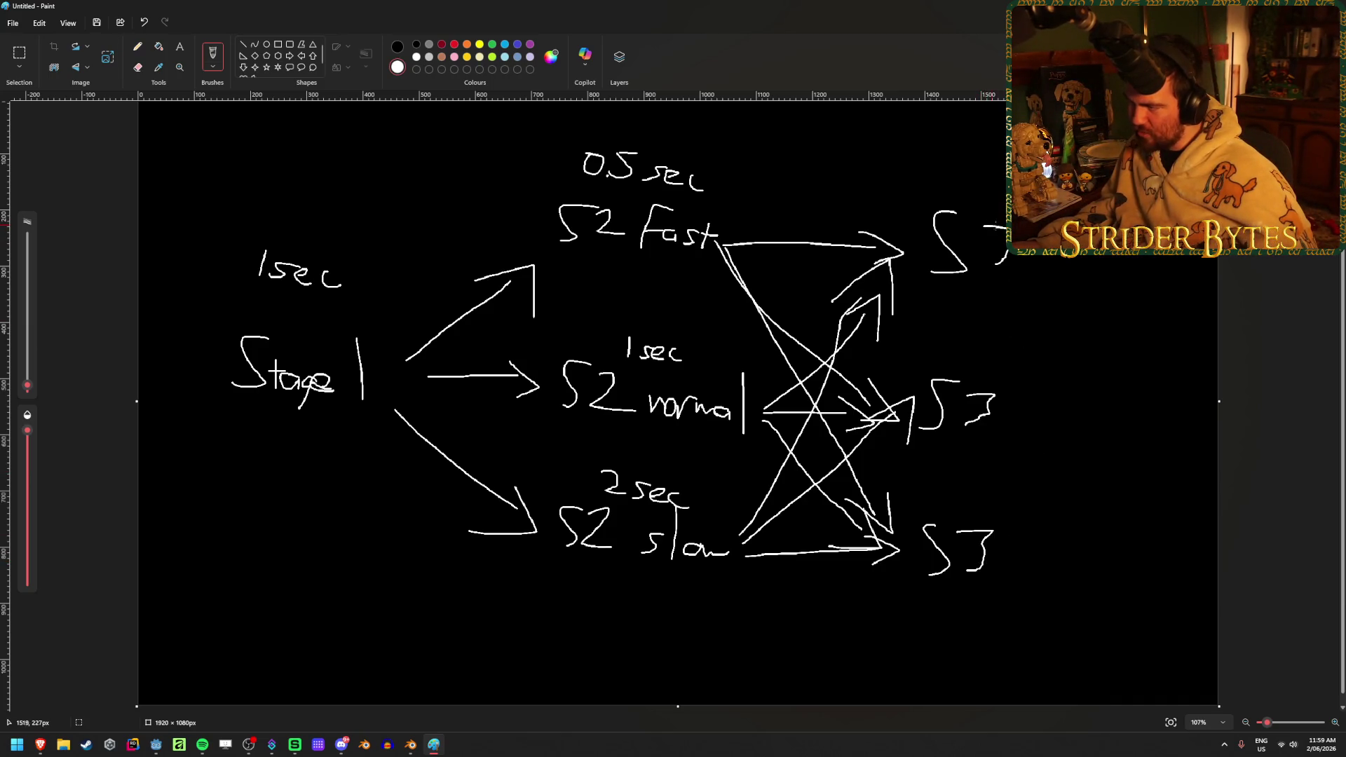
- Finish the top S3, write '1.5s' beside 0.5 sec, circle 2 sec, dot slow, then open Blender's action list
{"action": "left_click_drag", "start_coordinate": [1014, 253], "coordinate": [986, 265]}
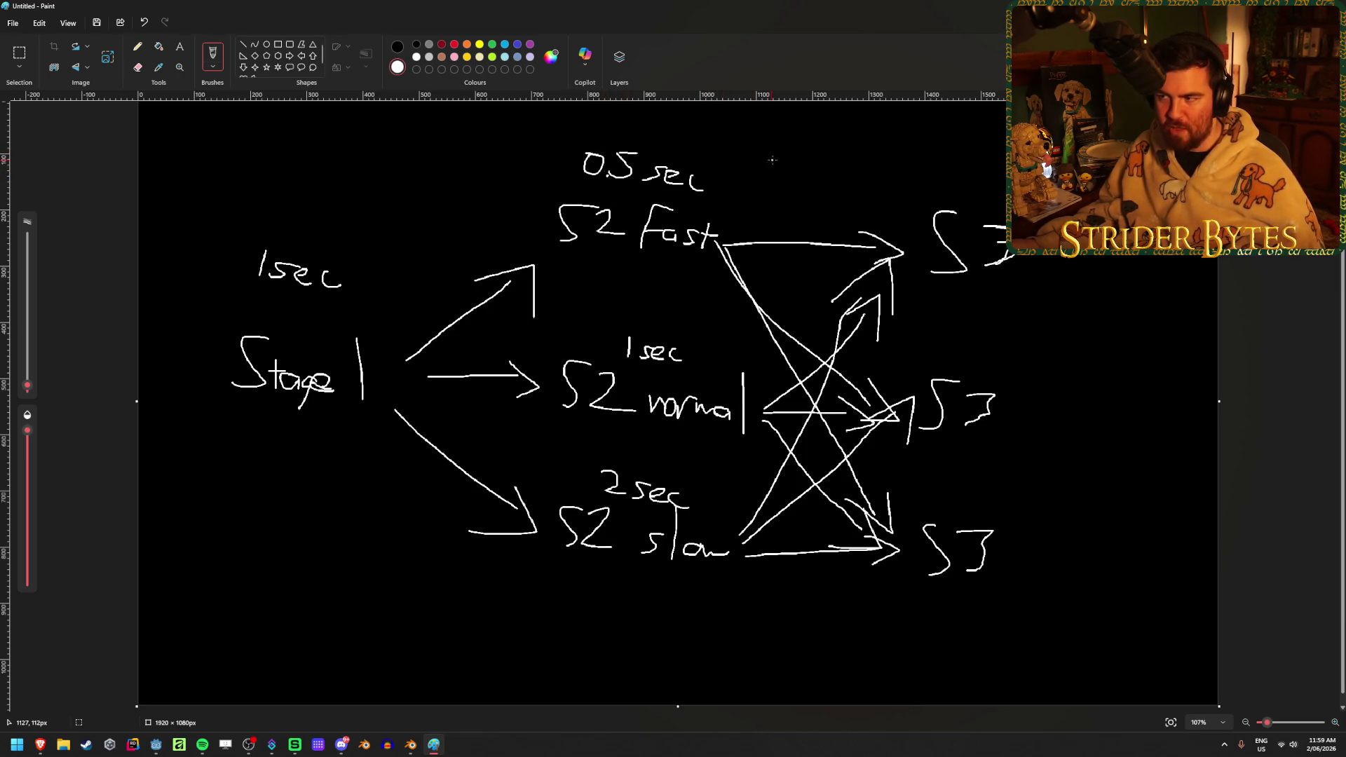
{"action": "mouse_move", "coordinate": [738, 145]}
{"action": "left_mouse_down"}
{"action": "mouse_move", "coordinate": [740, 181]}
{"action": "mouse_move", "coordinate": [766, 156]}
{"action": "mouse_move", "coordinate": [774, 181]}
{"action": "mouse_move", "coordinate": [790, 142]}
{"action": "mouse_move", "coordinate": [804, 188]}
{"action": "left_mouse_up"}
{"action": "left_click", "coordinate": [752, 180]}
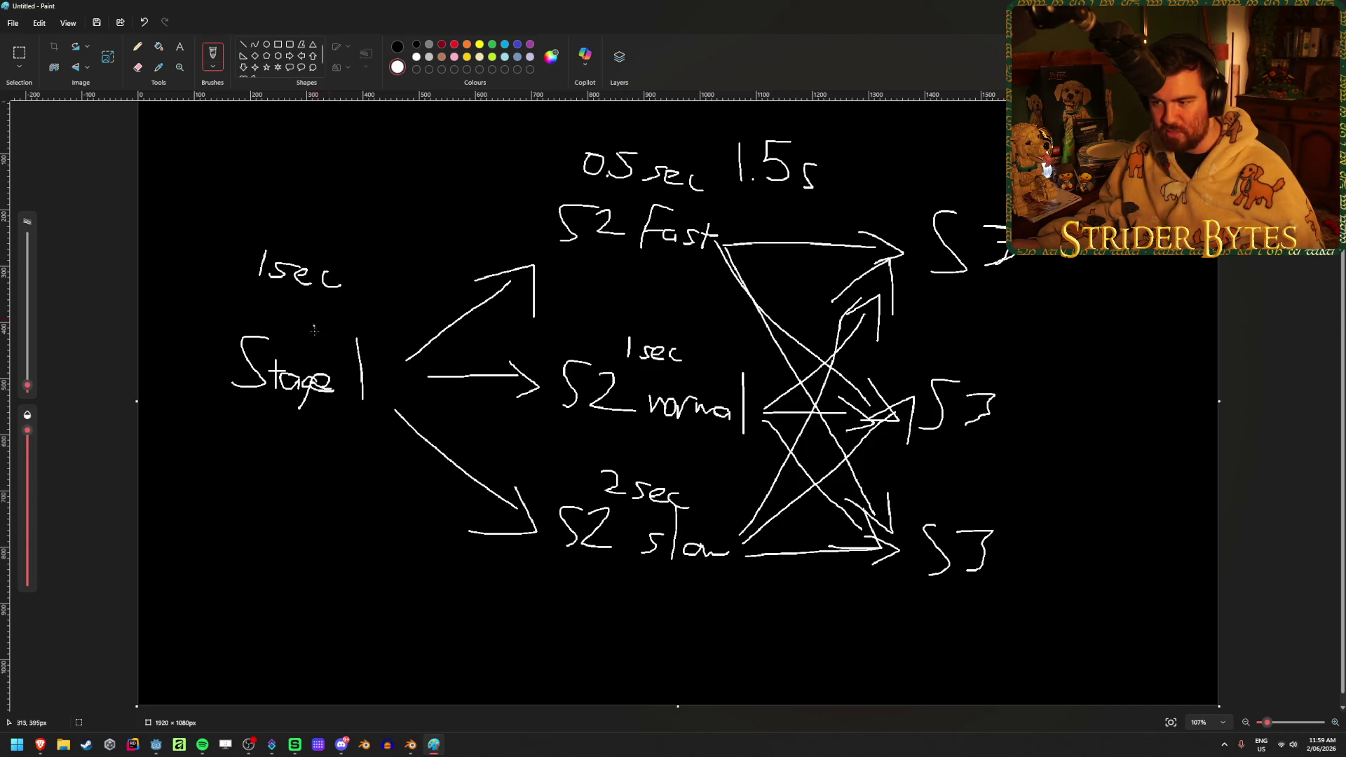
{"action": "mouse_move", "coordinate": [639, 460]}
{"action": "left_mouse_down"}
{"action": "mouse_move", "coordinate": [665, 519]}
{"action": "mouse_move", "coordinate": [641, 455]}
{"action": "left_mouse_up"}
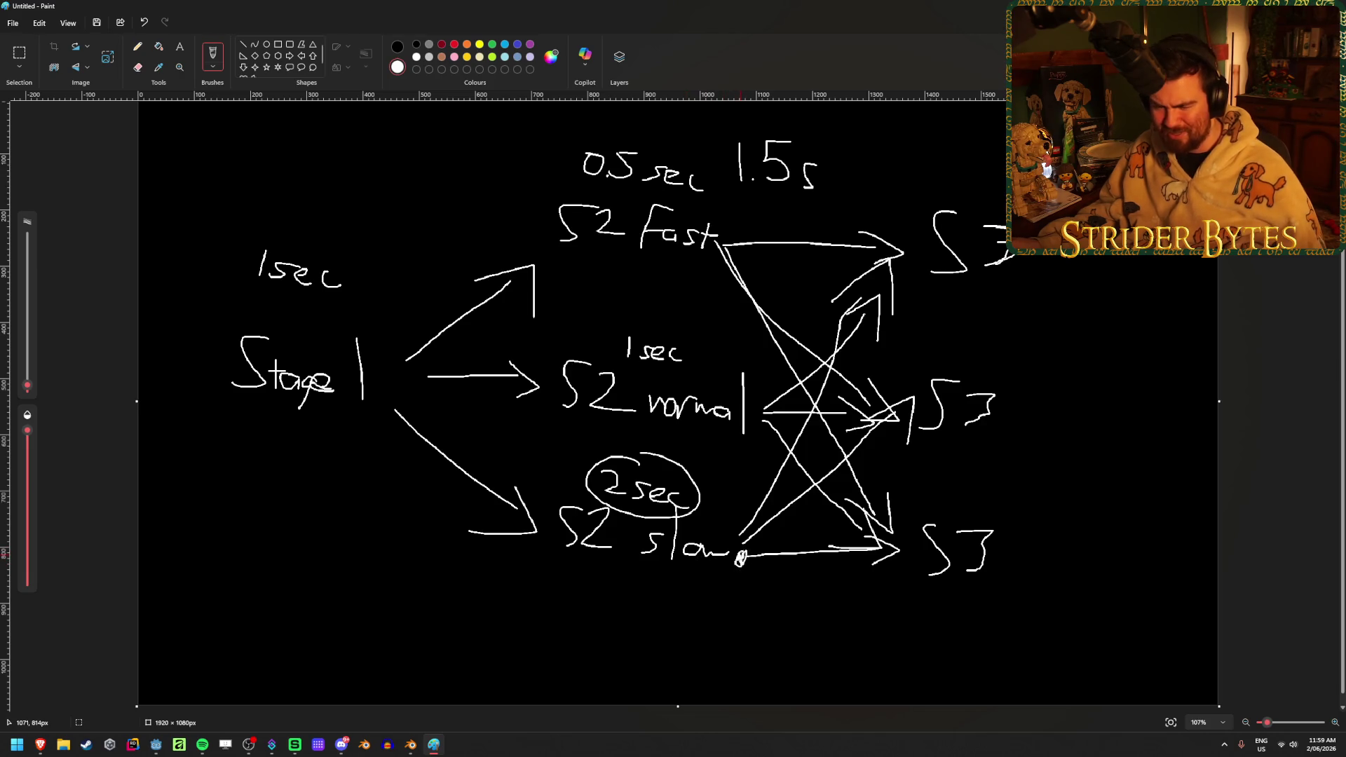
{"action": "left_click", "coordinate": [741, 558]}
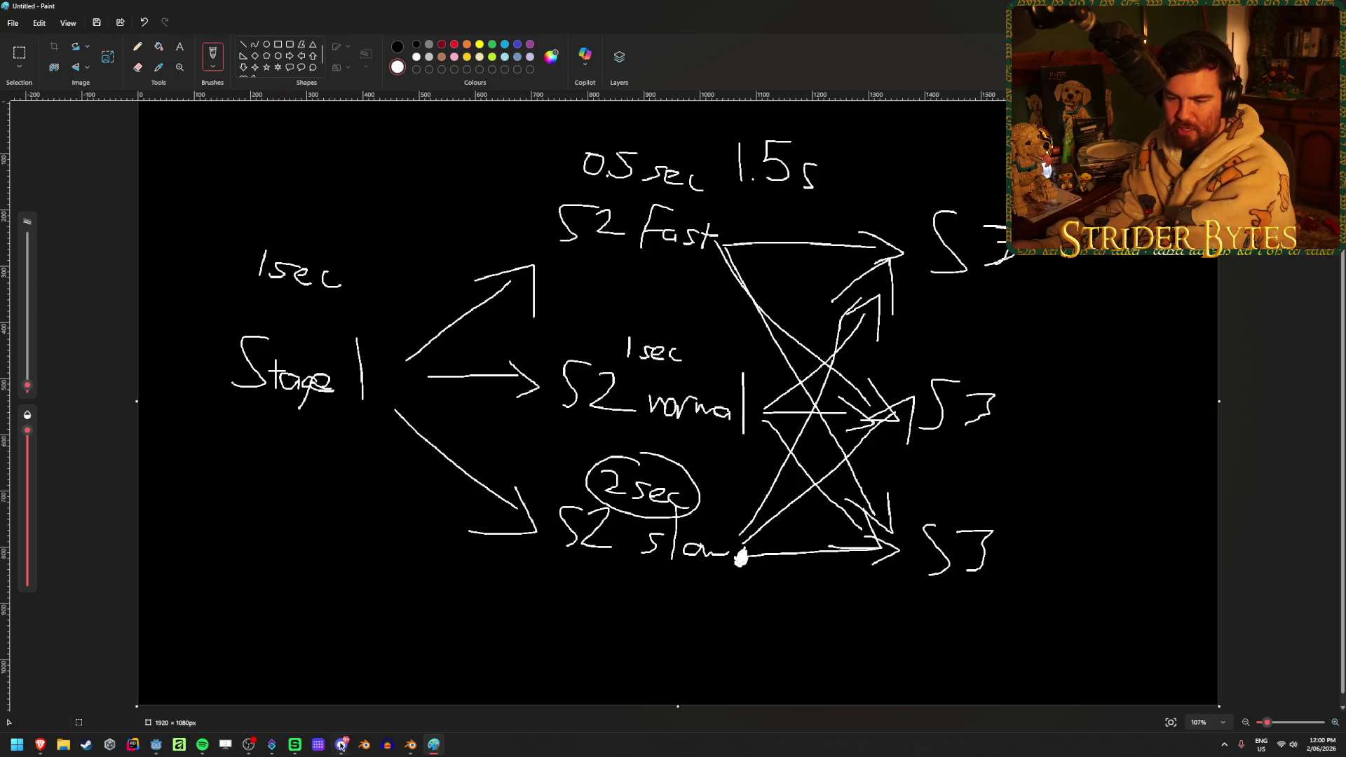
{"action": "left_click", "coordinate": [410, 744]}
{"action": "left_click", "coordinate": [505, 505]}
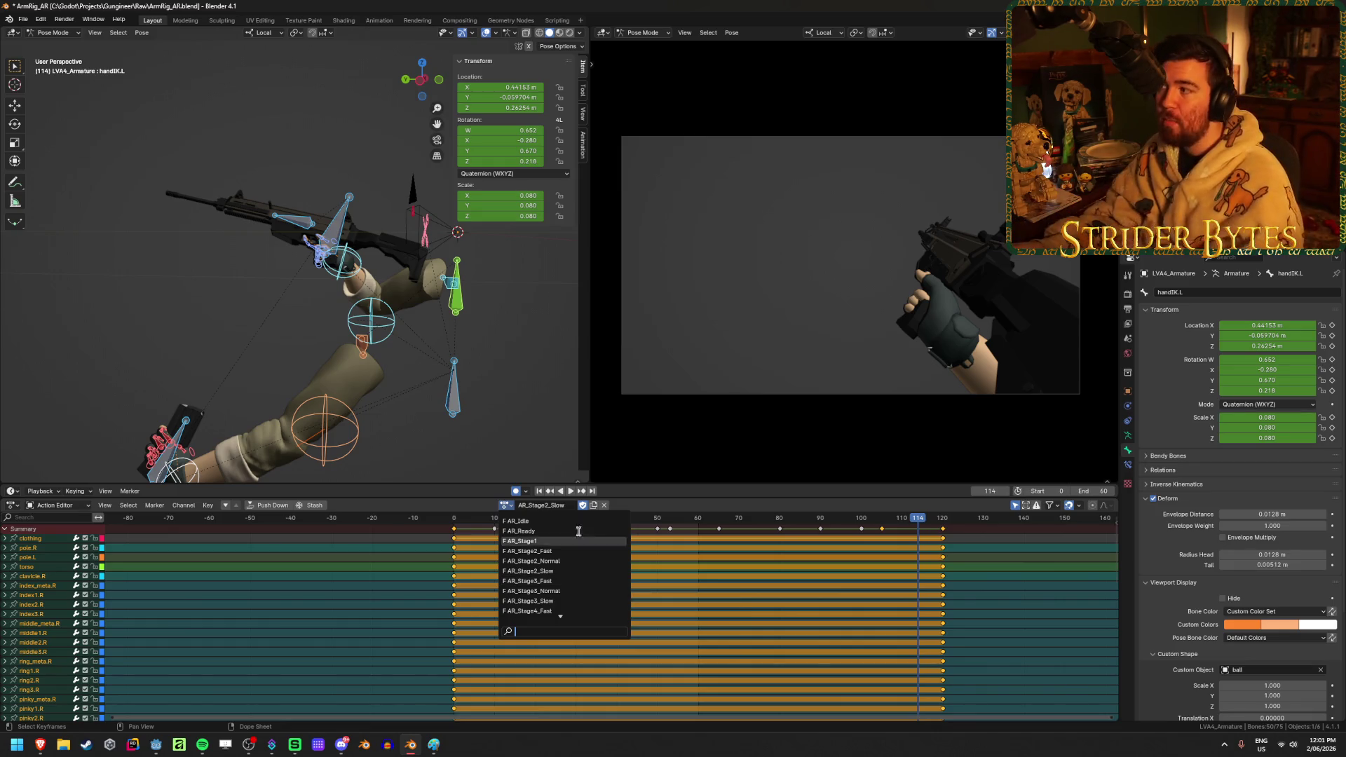
- Leave Blender's action list and go back to the Paint timing diagram
{"action": "key", "text": "alt+Tab"}
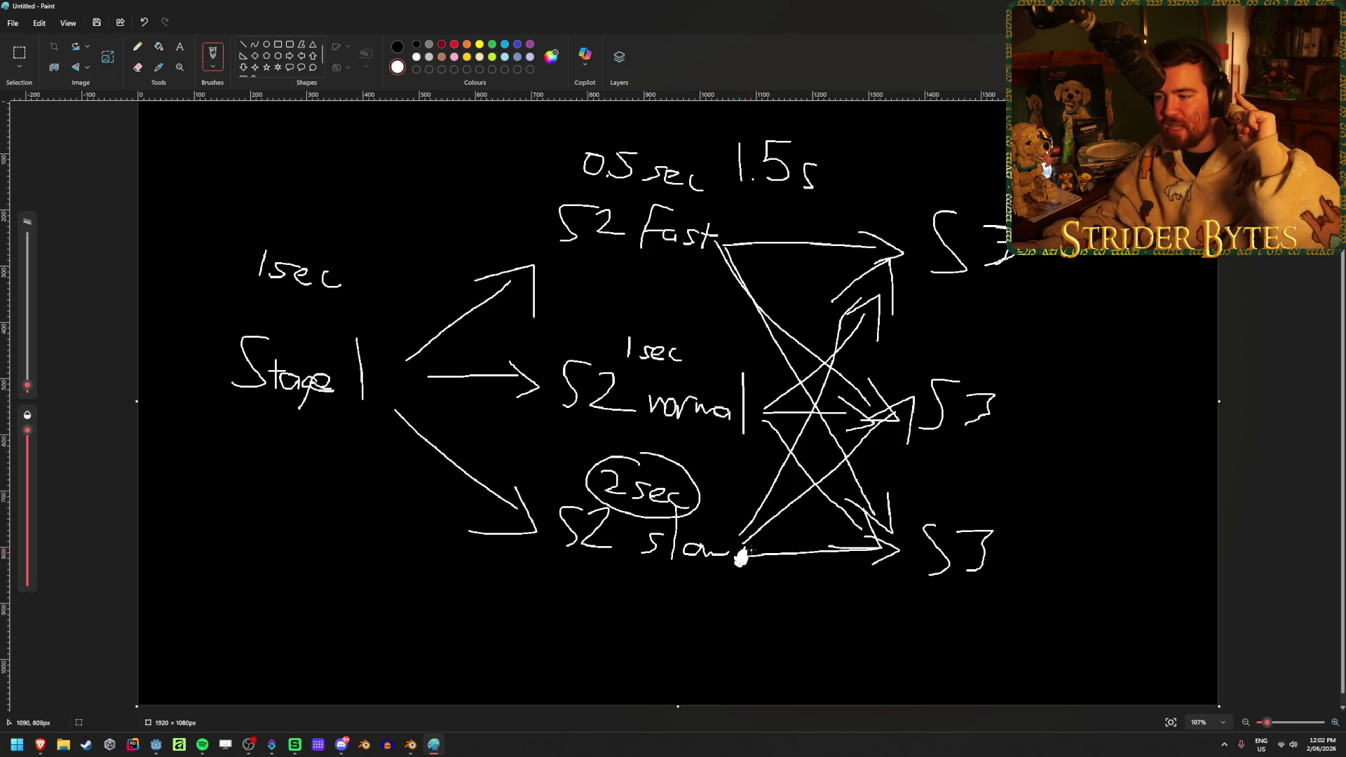
- Draw a line from S2 Fast down to slow, close Paint without saving, and return to Blender
{"action": "mouse_move", "coordinate": [722, 246]}
{"action": "left_mouse_down"}
{"action": "mouse_move", "coordinate": [764, 569]}
{"action": "mouse_move", "coordinate": [992, 554]}
{"action": "left_mouse_up"}
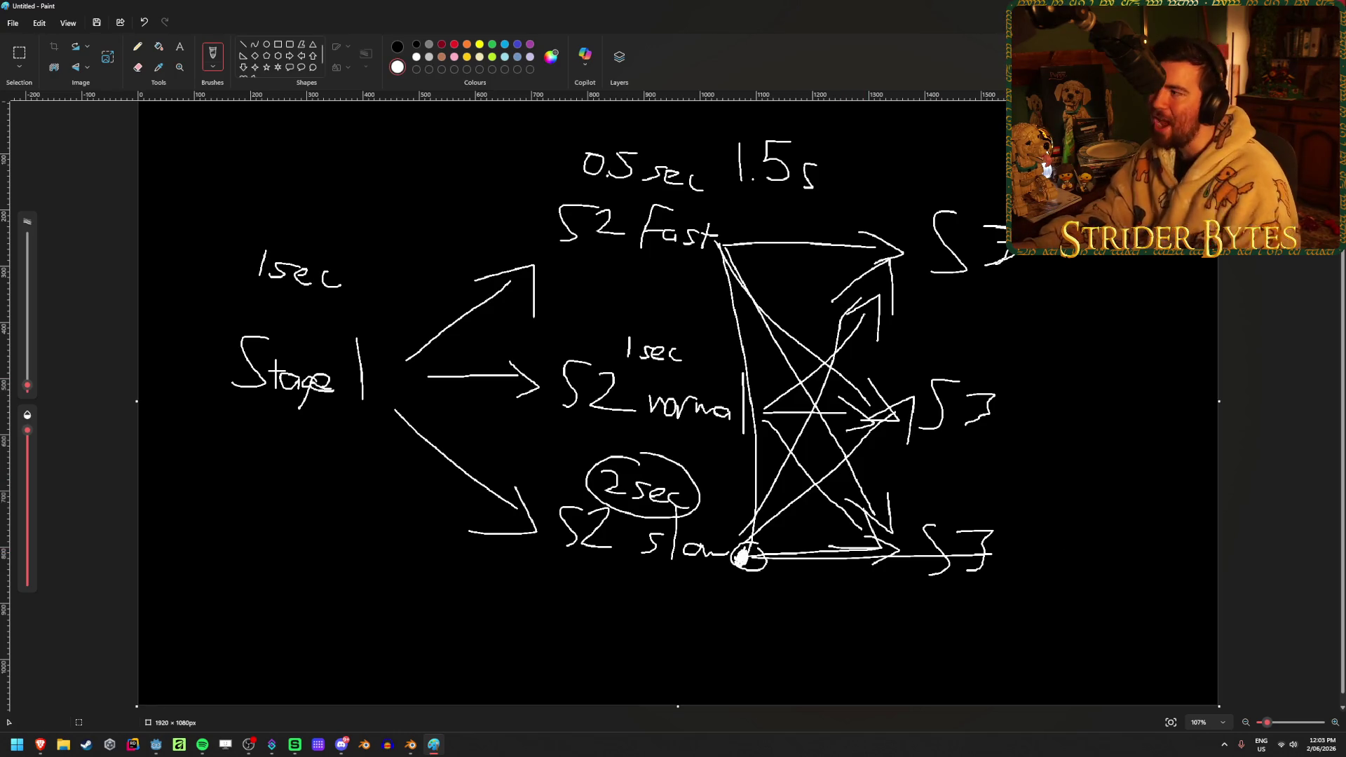
{"action": "left_click", "coordinate": [1328, 5]}
{"action": "left_click", "coordinate": [673, 400]}
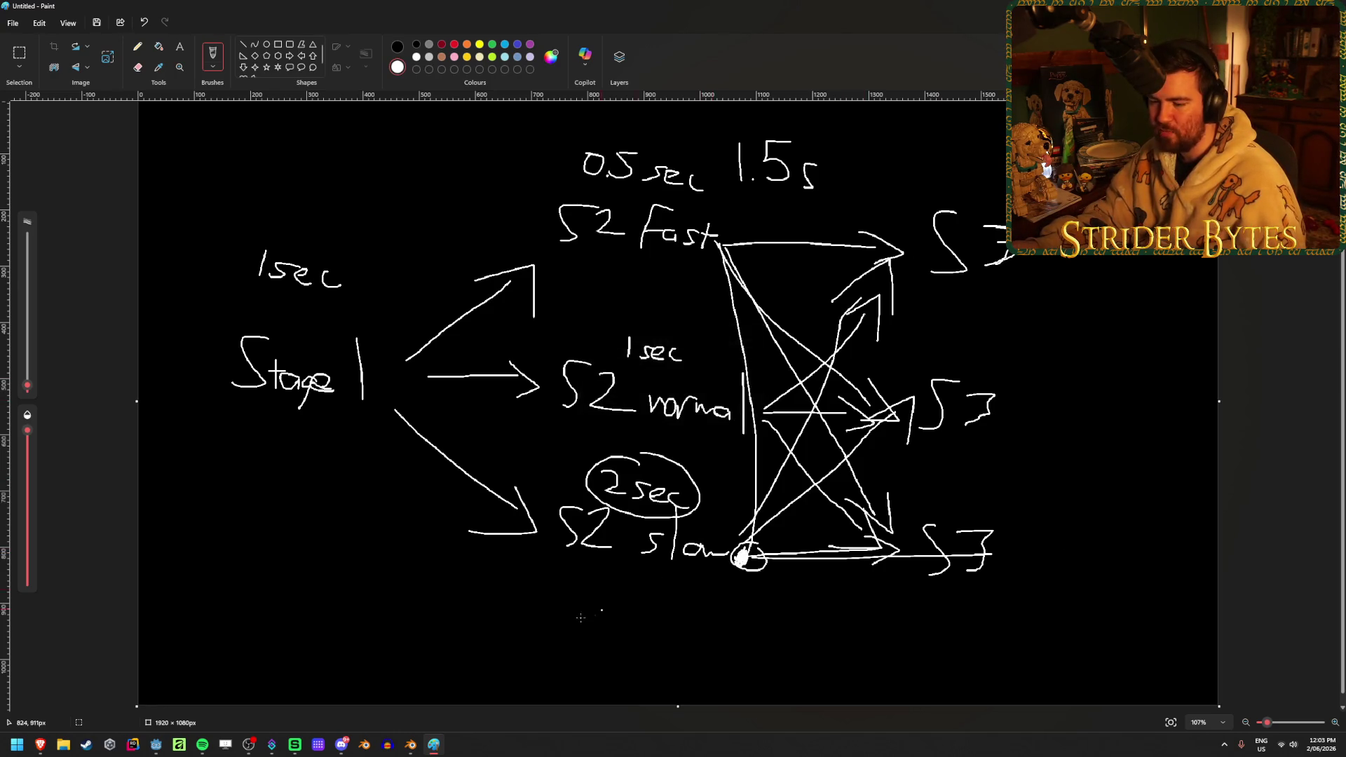
{"action": "left_click", "coordinate": [417, 749]}
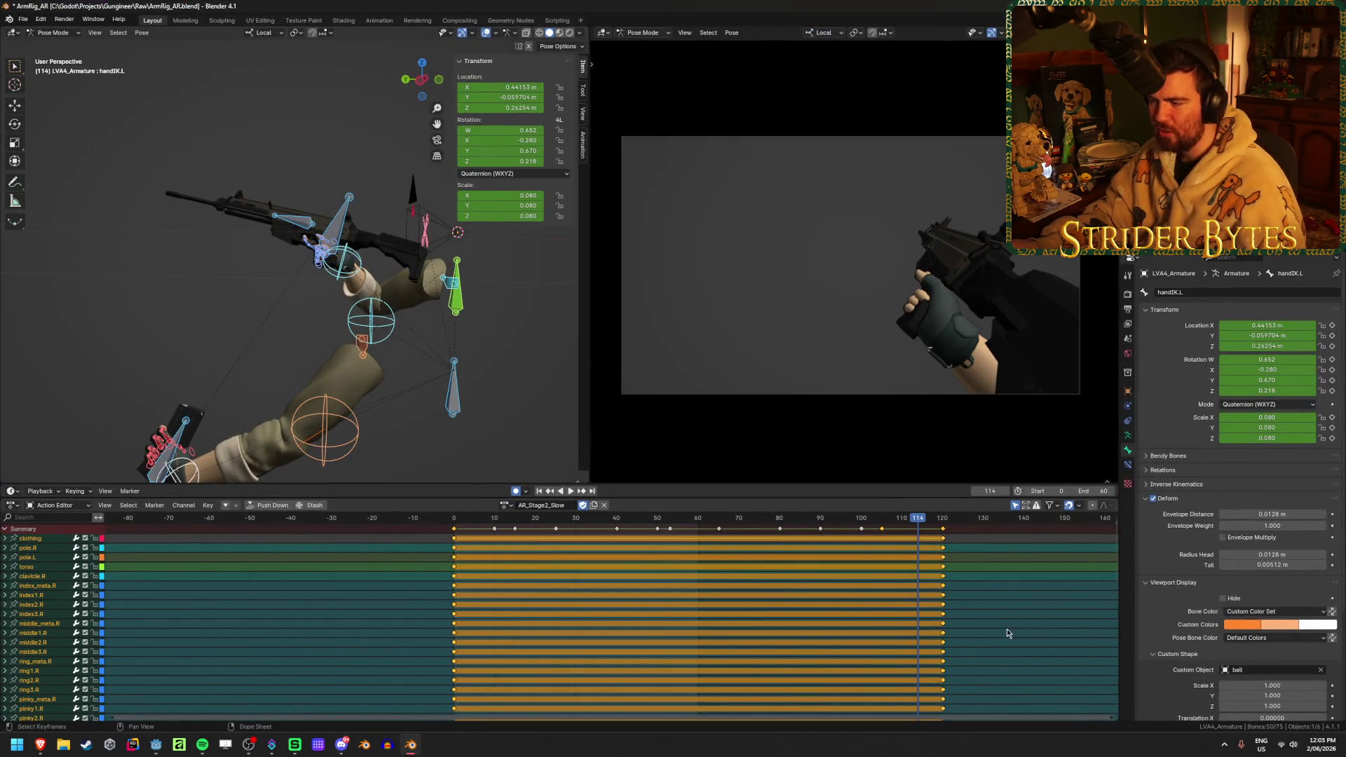
- Play back AR_Stage2_Slow, checking frame 0 and the final pose at frame 120
{"action": "key", "text": "space"}
{"action": "left_click", "coordinate": [451, 520]}
{"action": "left_click", "coordinate": [942, 540]}
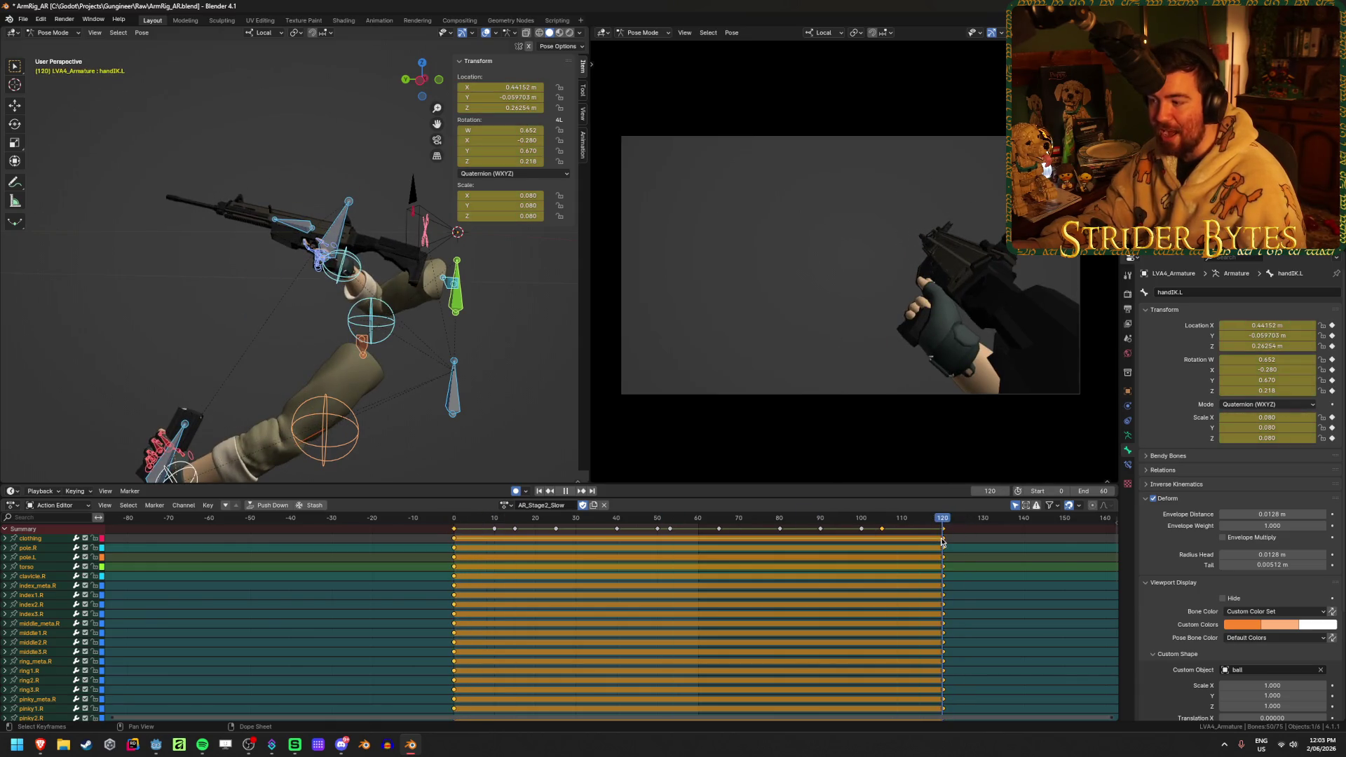
{"action": "key", "text": "space"}
{"action": "left_click", "coordinate": [1013, 603]}
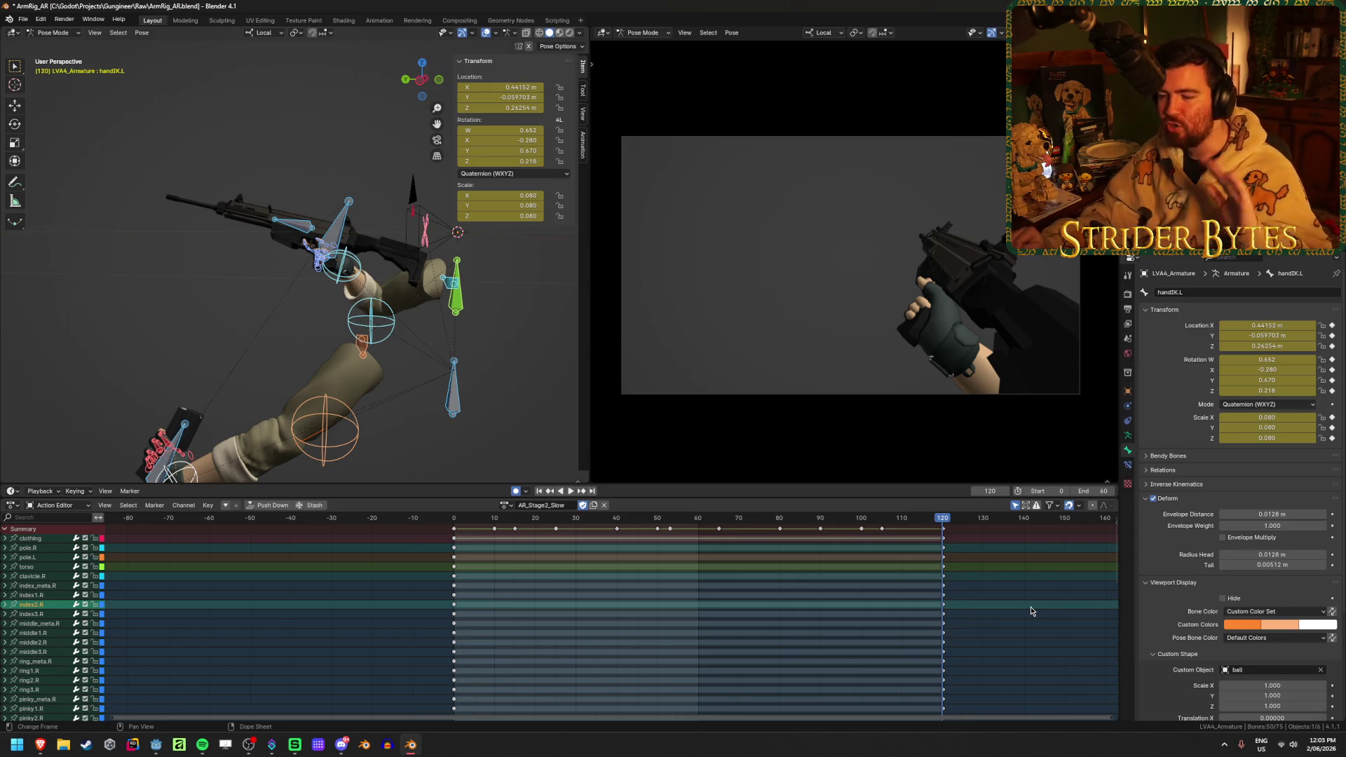
- Switch the arm armature to the AR_Stage1 action and preview its playback
{"action": "left_click", "coordinate": [502, 505]}
{"action": "left_click", "coordinate": [505, 507]}
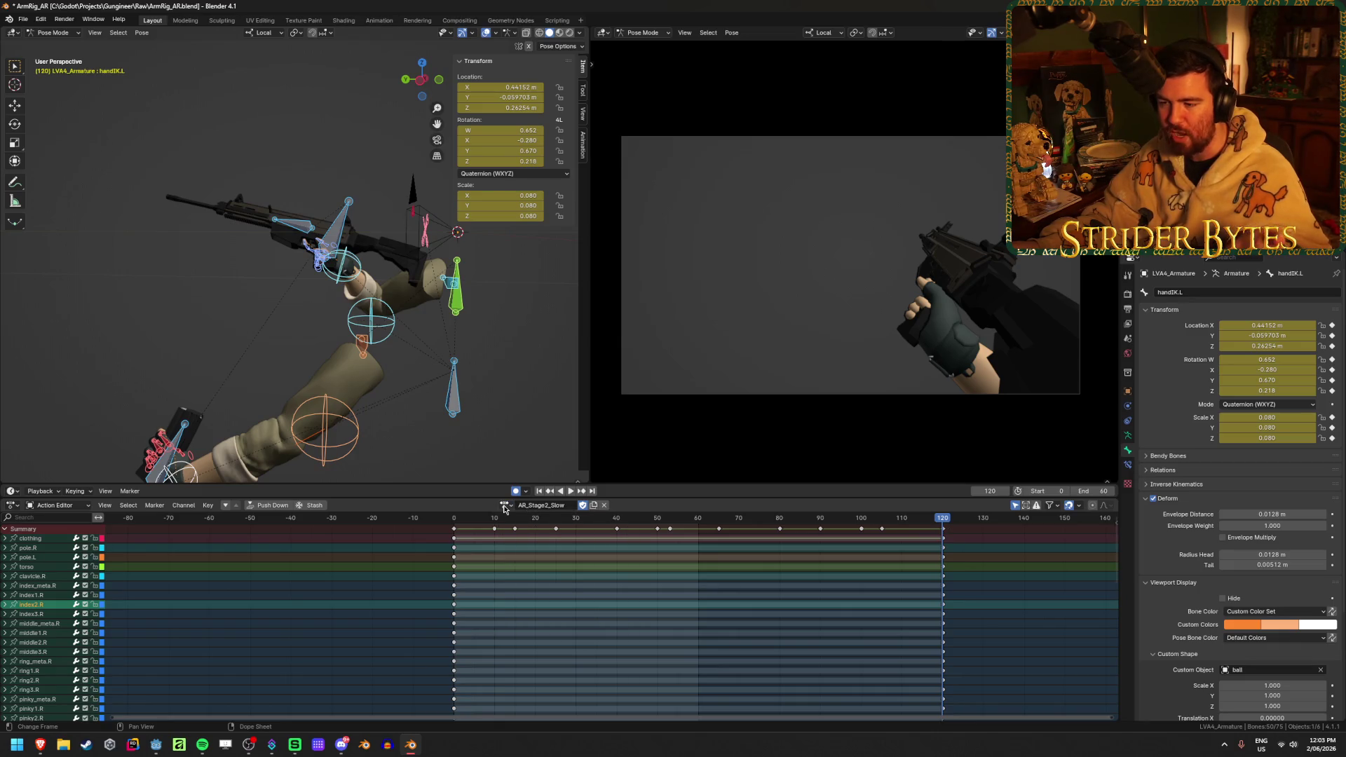
{"action": "left_click", "coordinate": [505, 506]}
{"action": "left_click", "coordinate": [505, 506]}
{"action": "left_click", "coordinate": [505, 506]}
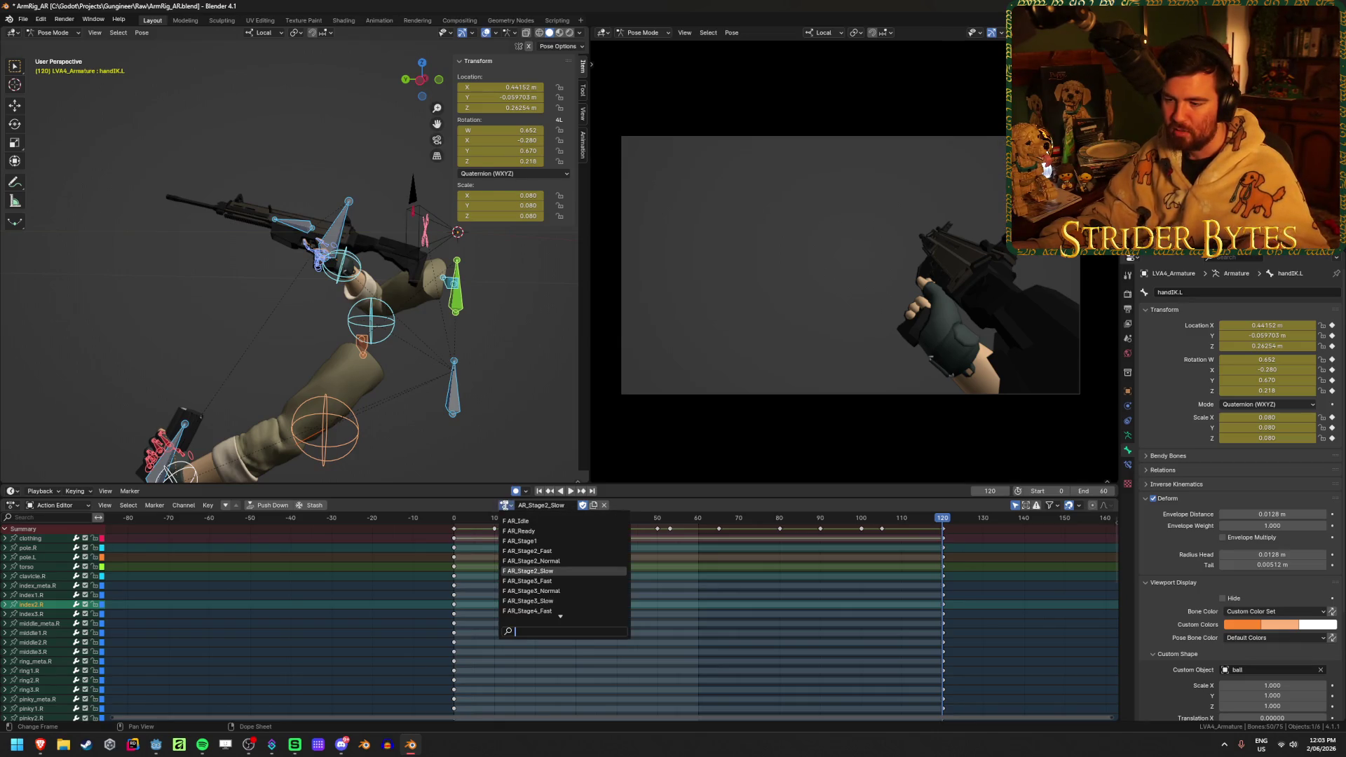
{"action": "left_click", "coordinate": [539, 541]}
{"action": "key", "text": "space"}
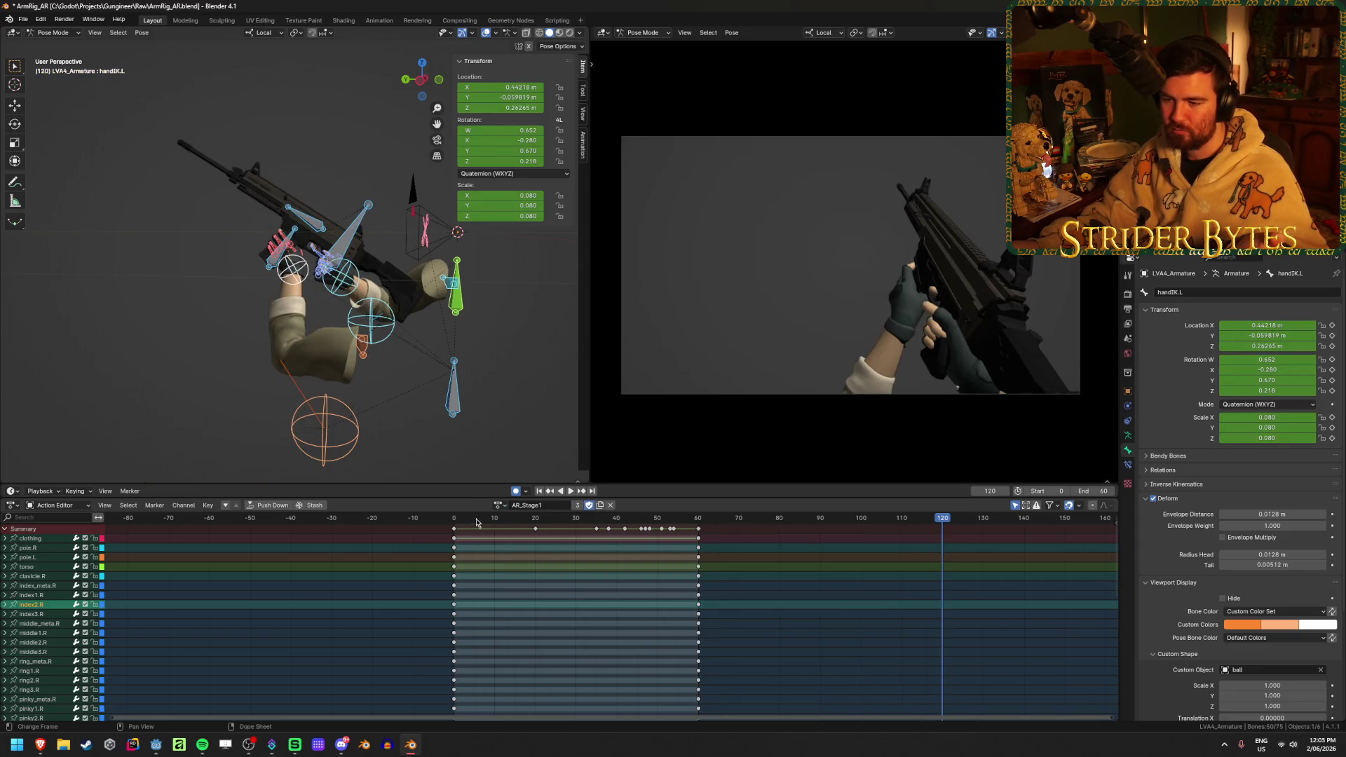
{"action": "key", "text": "Escape"}
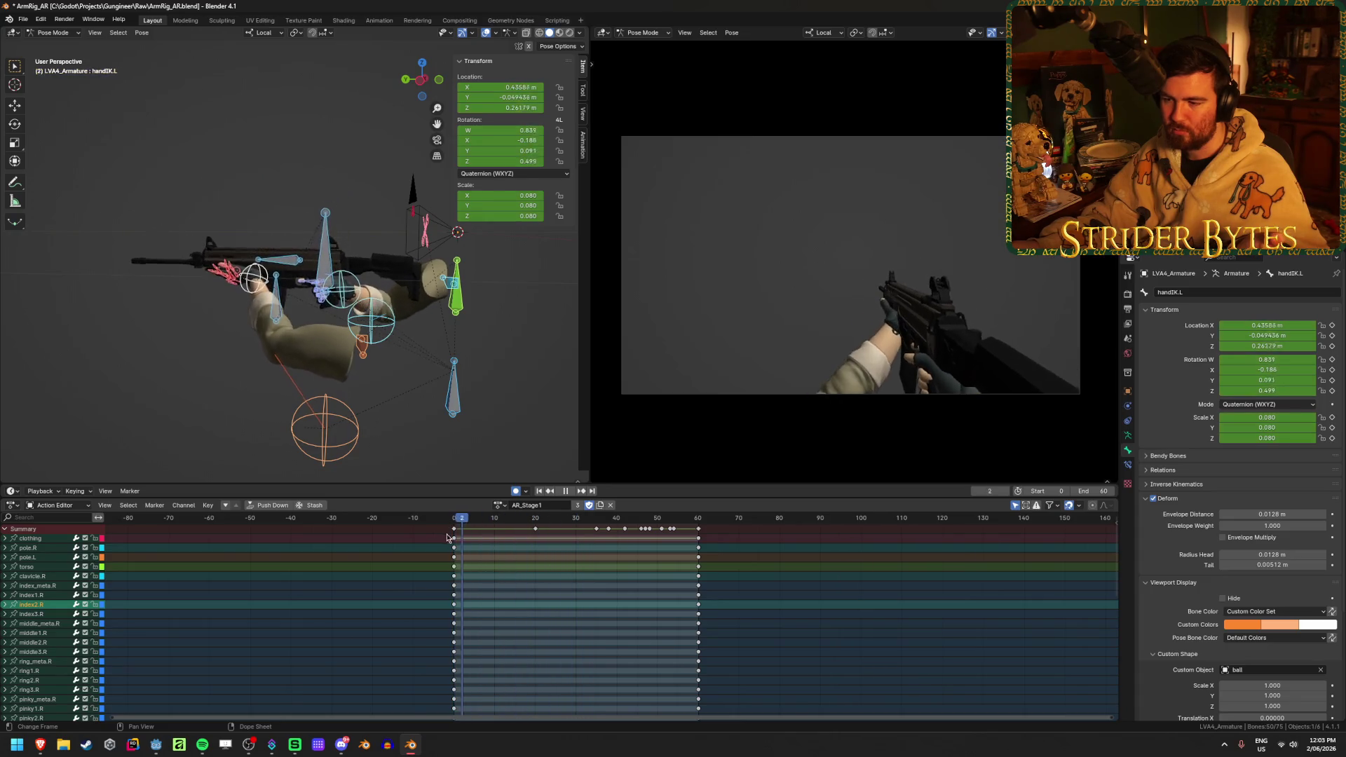
- Duplicate AR_Stage1 into a new action AR_Stage1.001 and start editing its name
{"action": "left_click", "coordinate": [600, 504]}
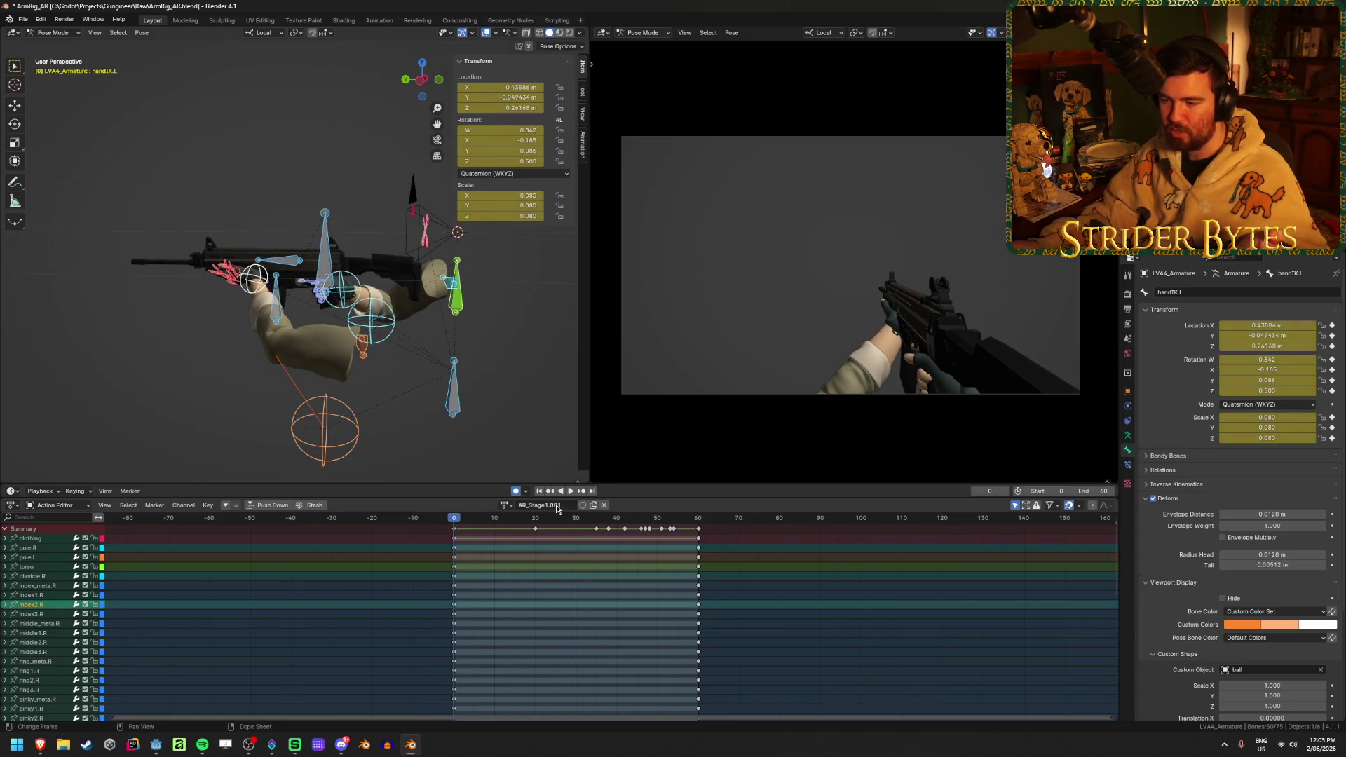
{"action": "double_click", "coordinate": [570, 504]}
{"action": "key", "text": "BackSpace"}
{"action": "key", "text": "BackSpace"}
{"action": "key", "text": "BackSpace"}
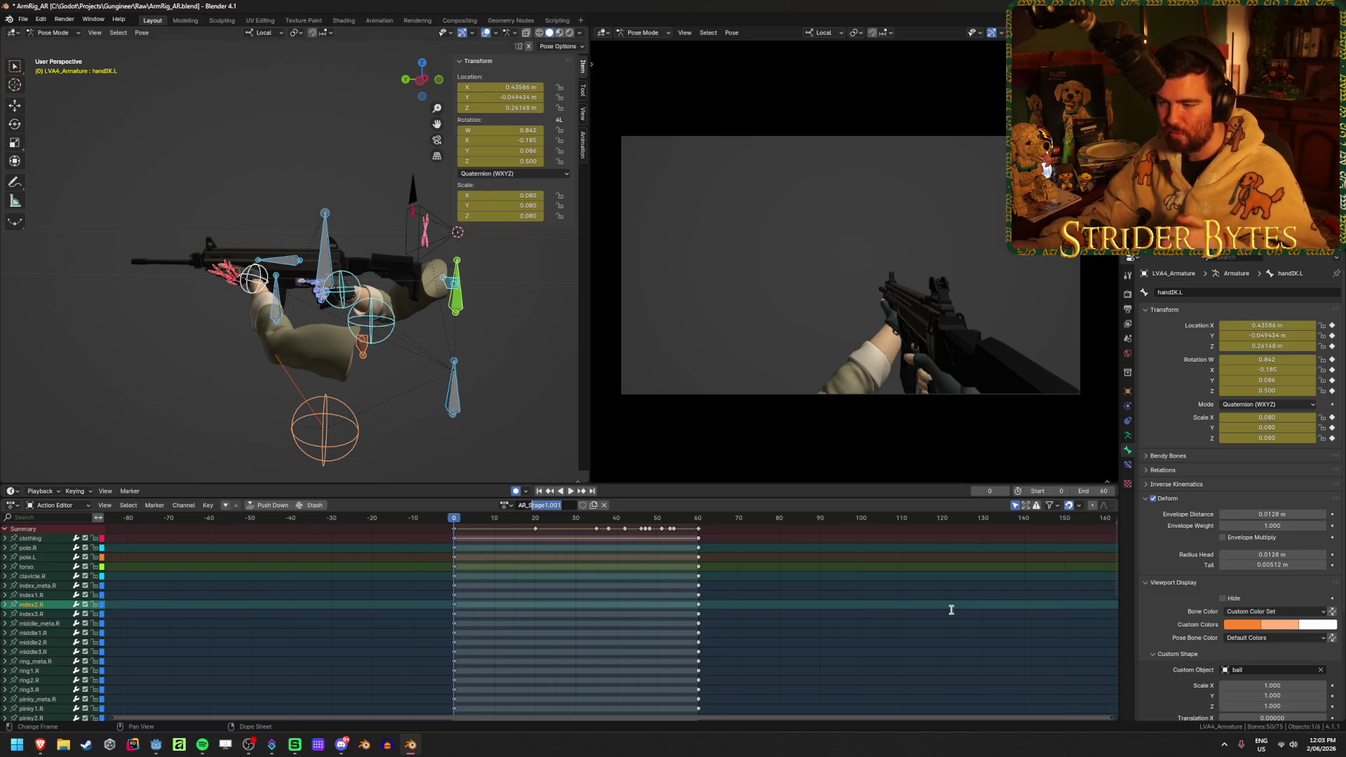